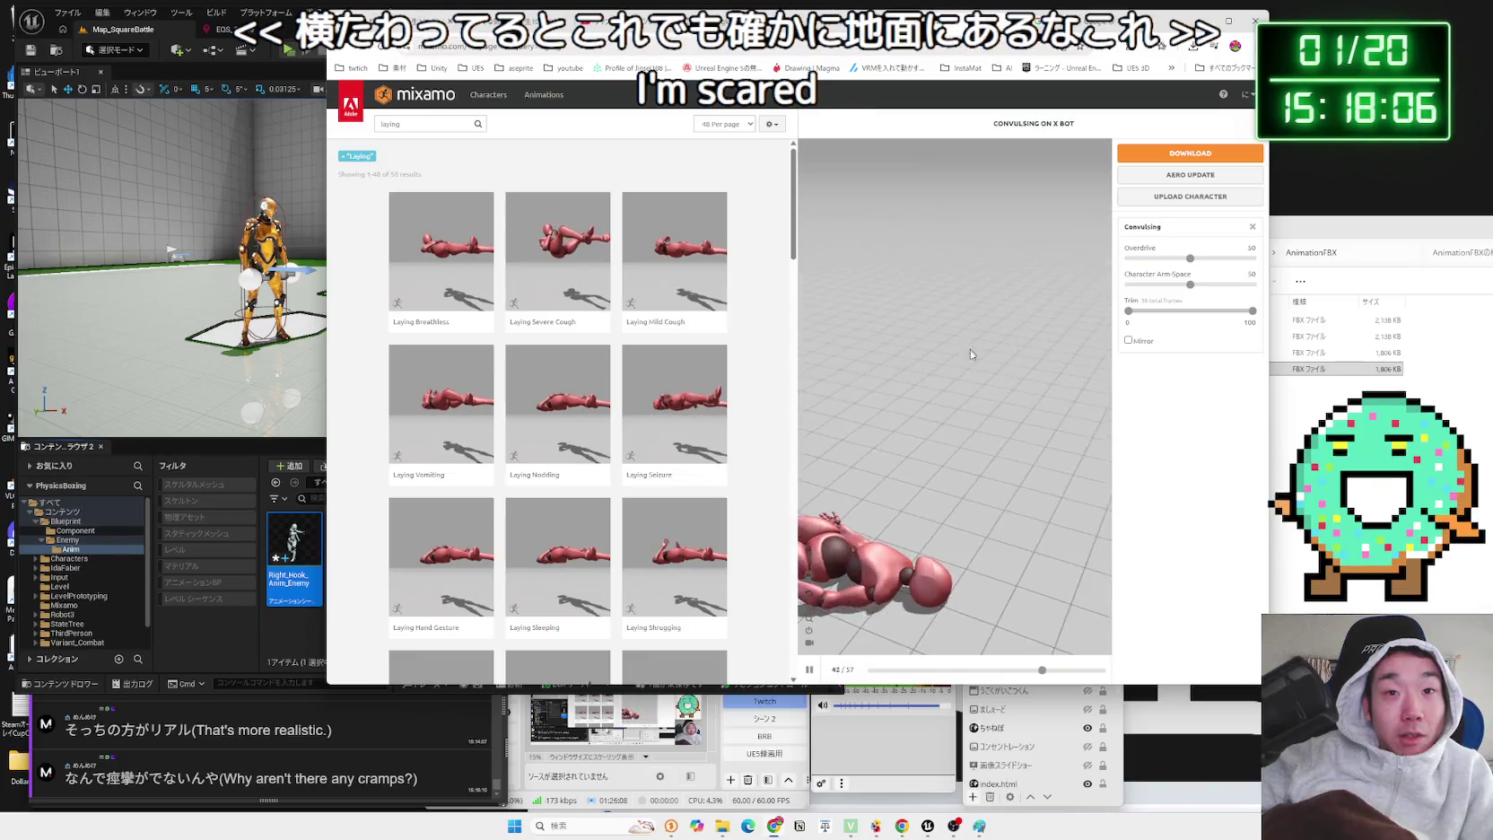
- Preview the Laying Seizure, Laying Nodding and Laying Moaning animations on X Bot
click(694, 389)
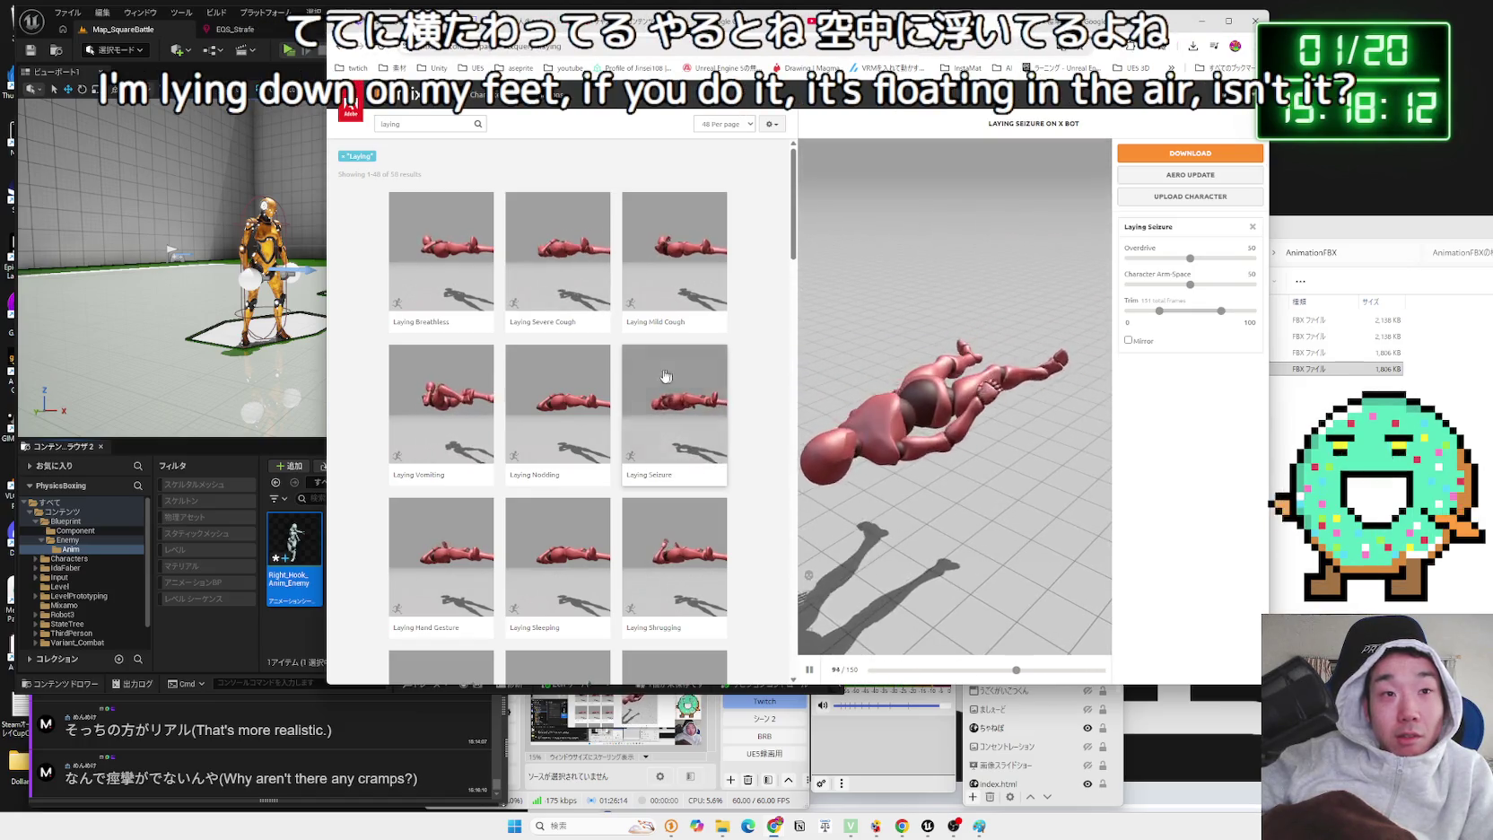
click(585, 386)
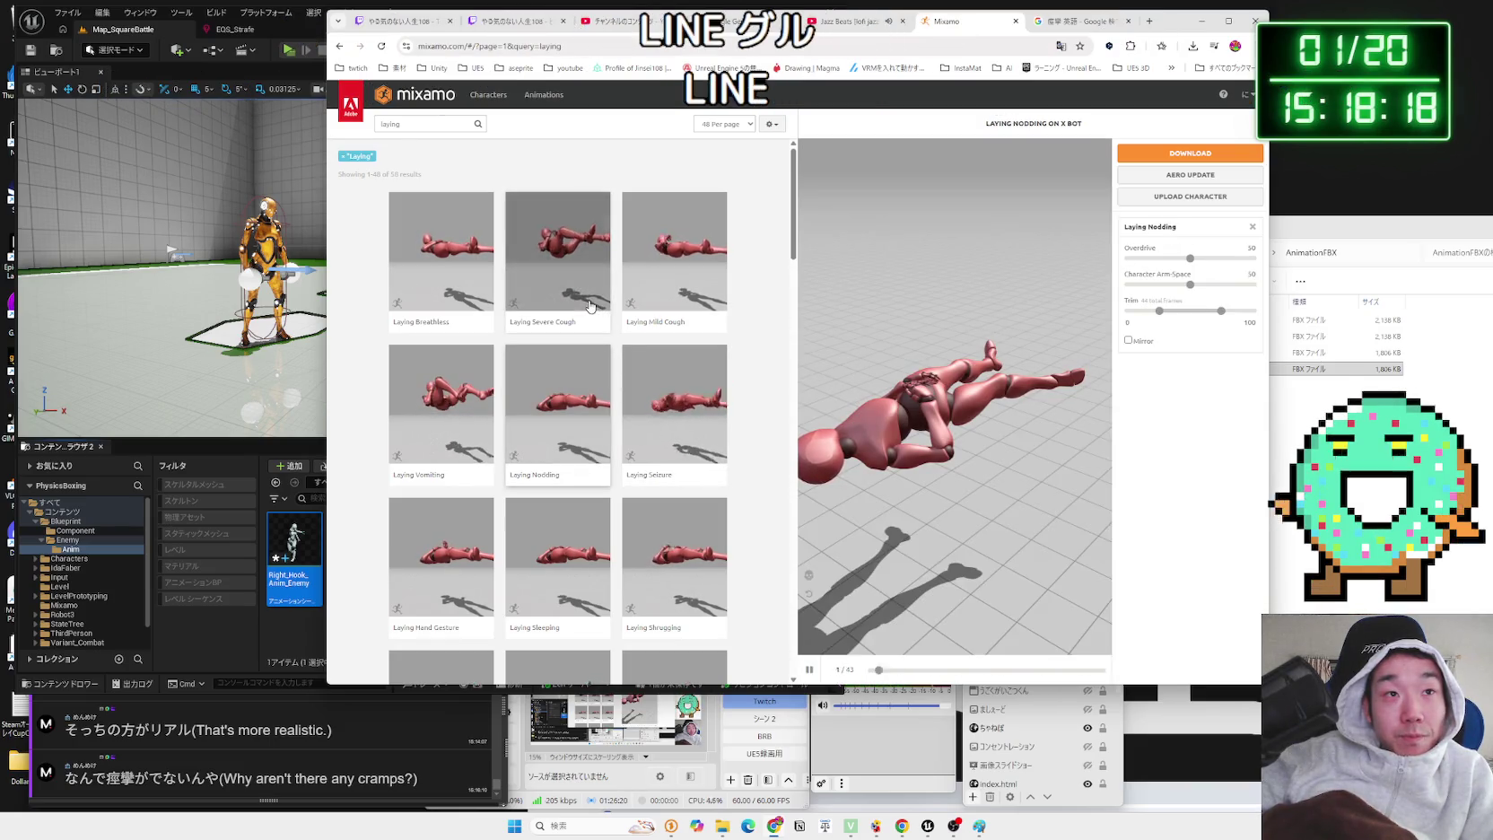
scroll(581, 393, down, 2)
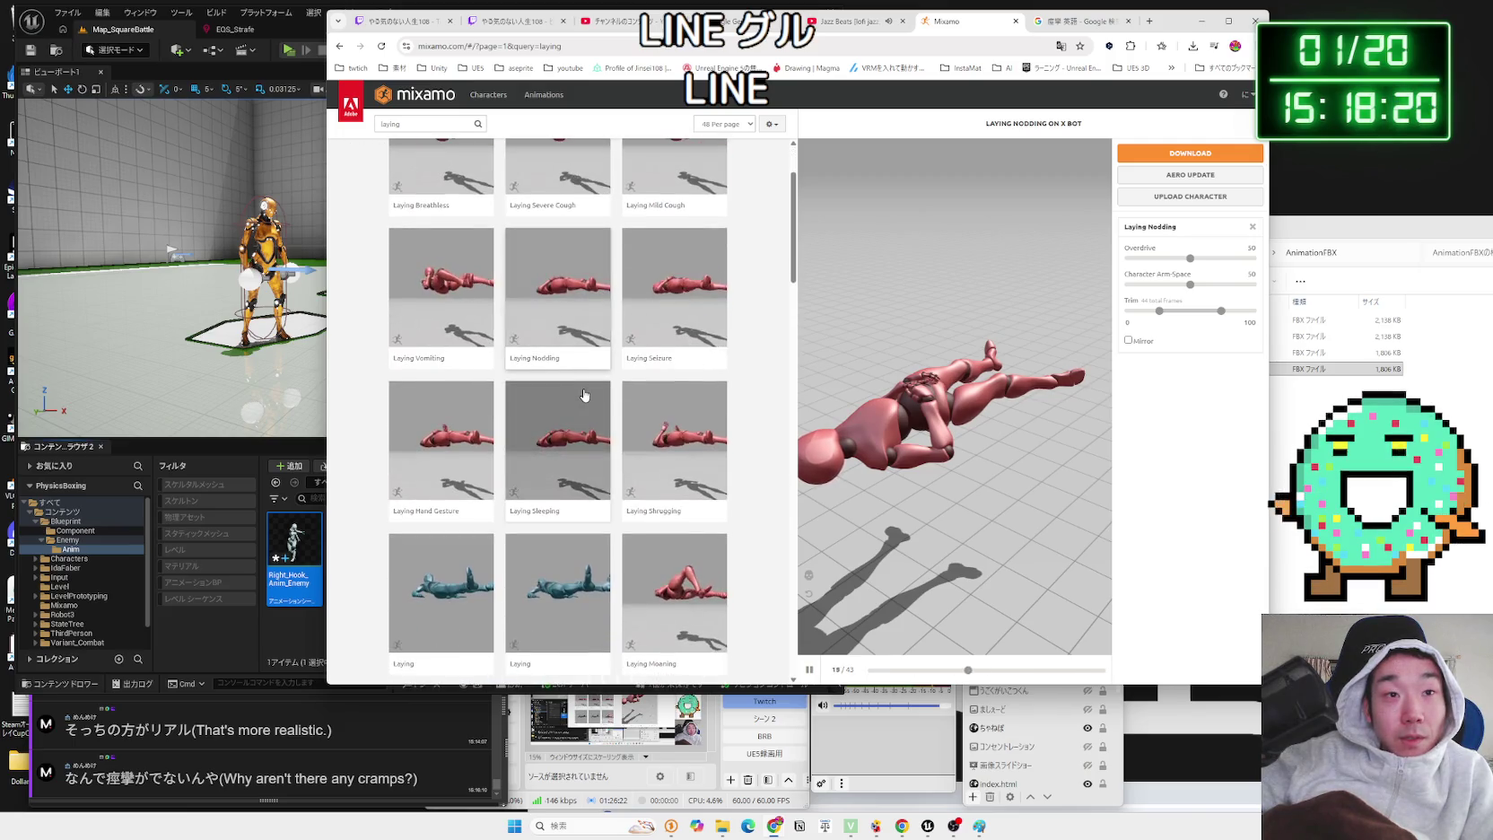
scroll(645, 410, down, 3)
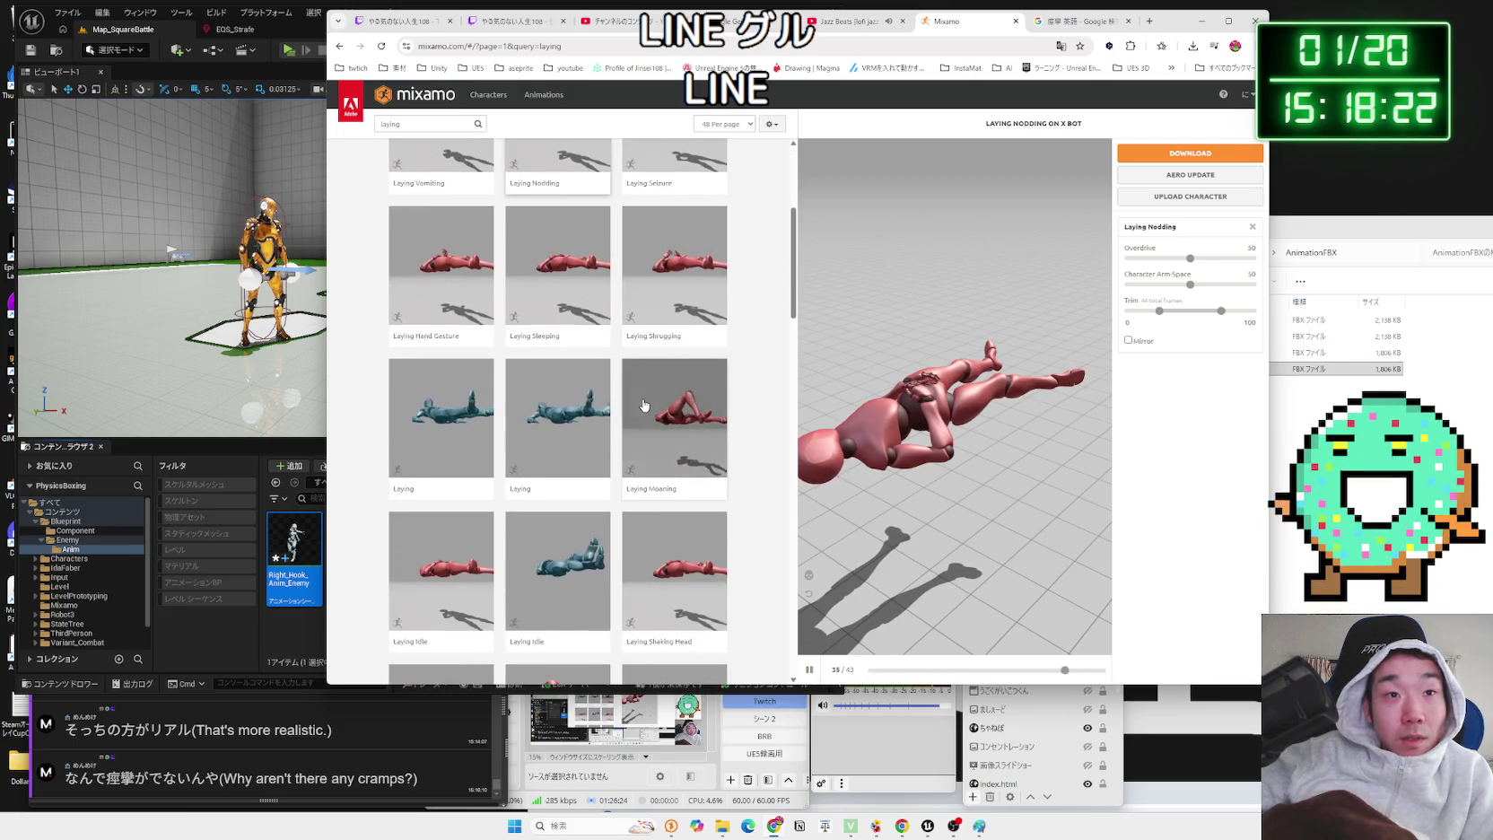
click(644, 405)
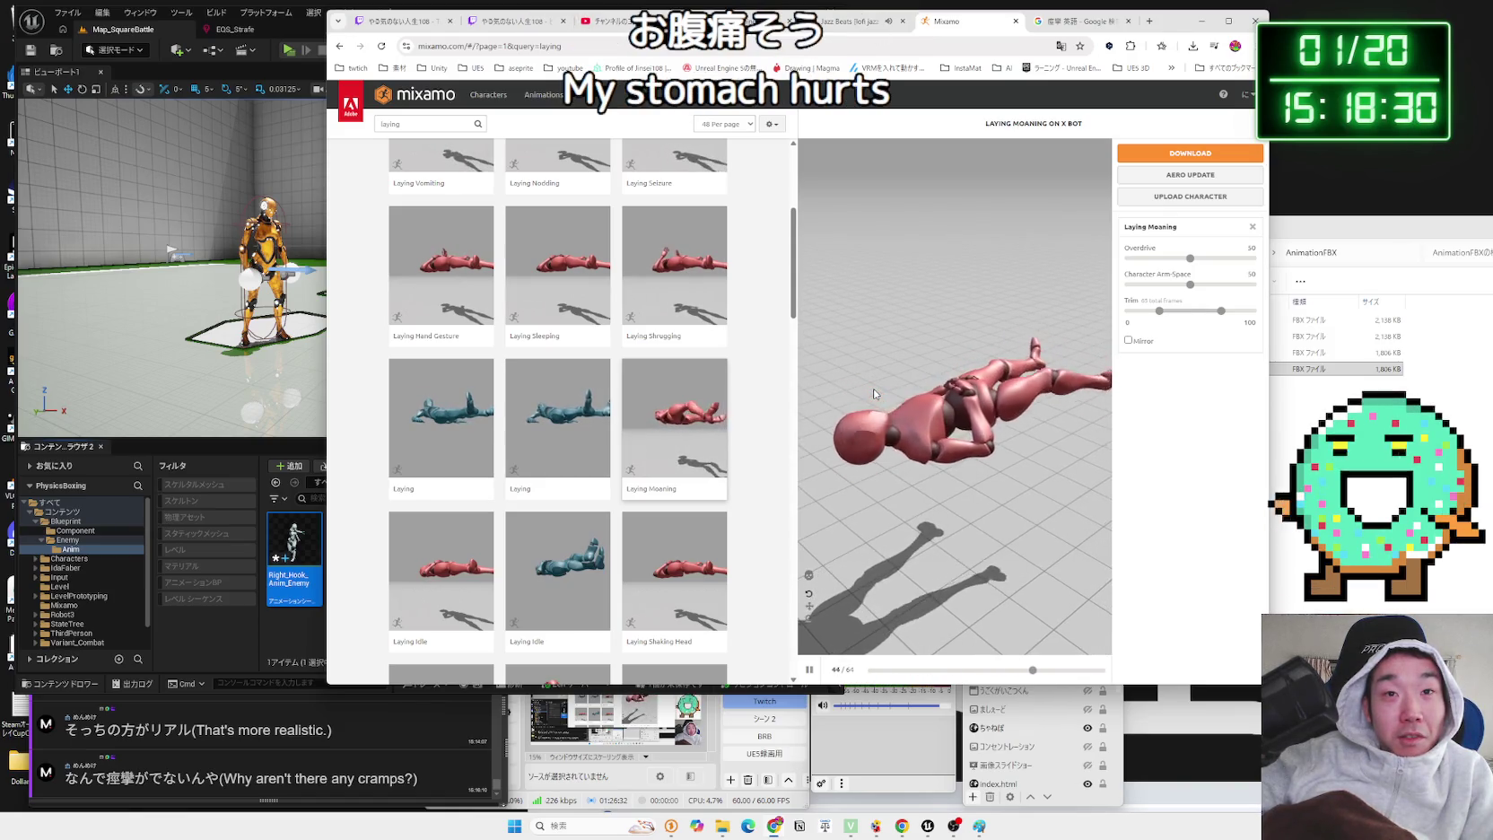
- Scroll through the laying results to page 2, then go back to page 1
scroll(628, 403, down, 3)
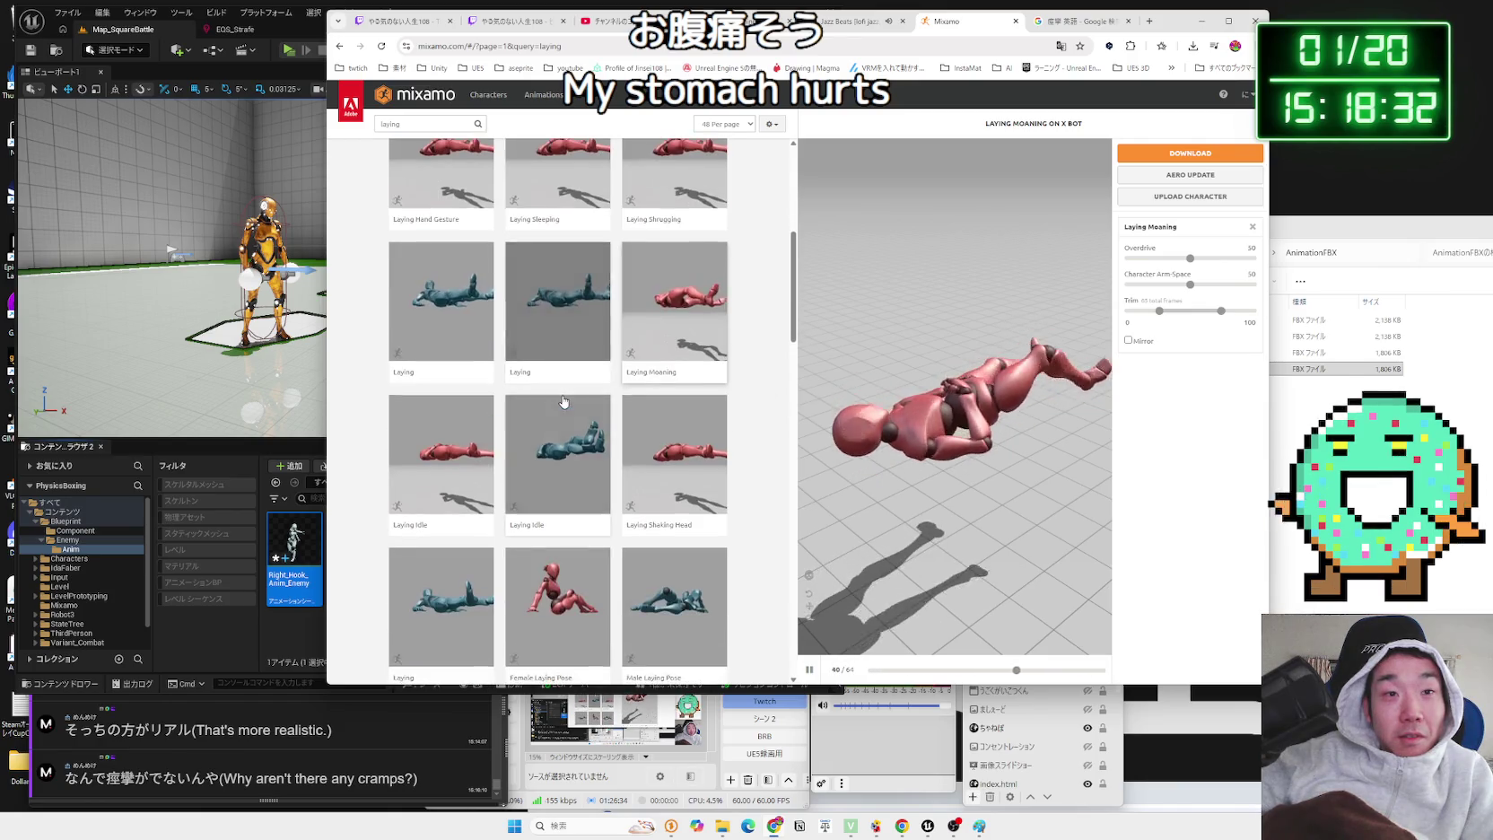
scroll(643, 414, down, 10)
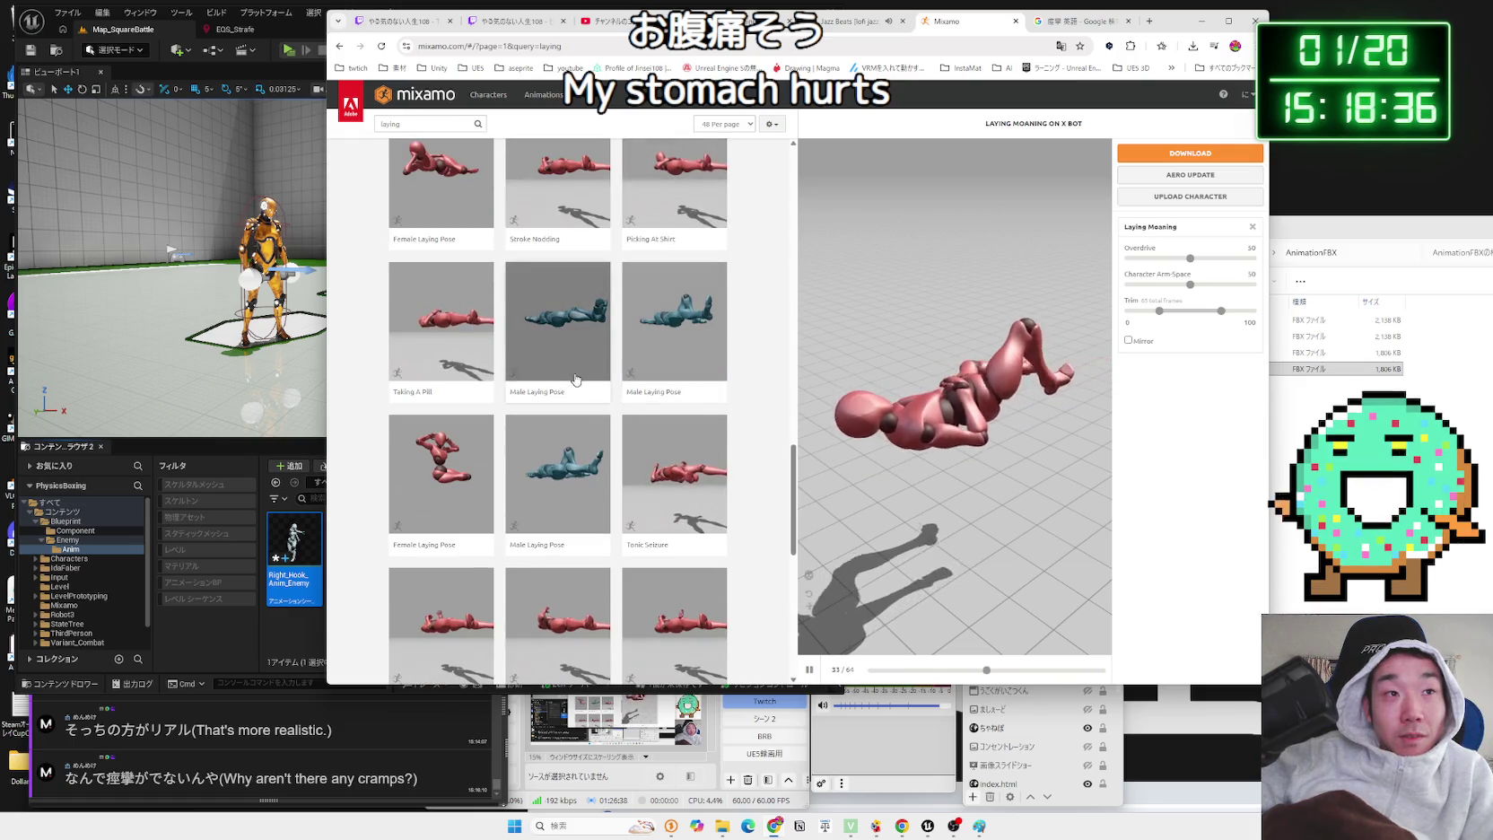
scroll(575, 380, down, 2)
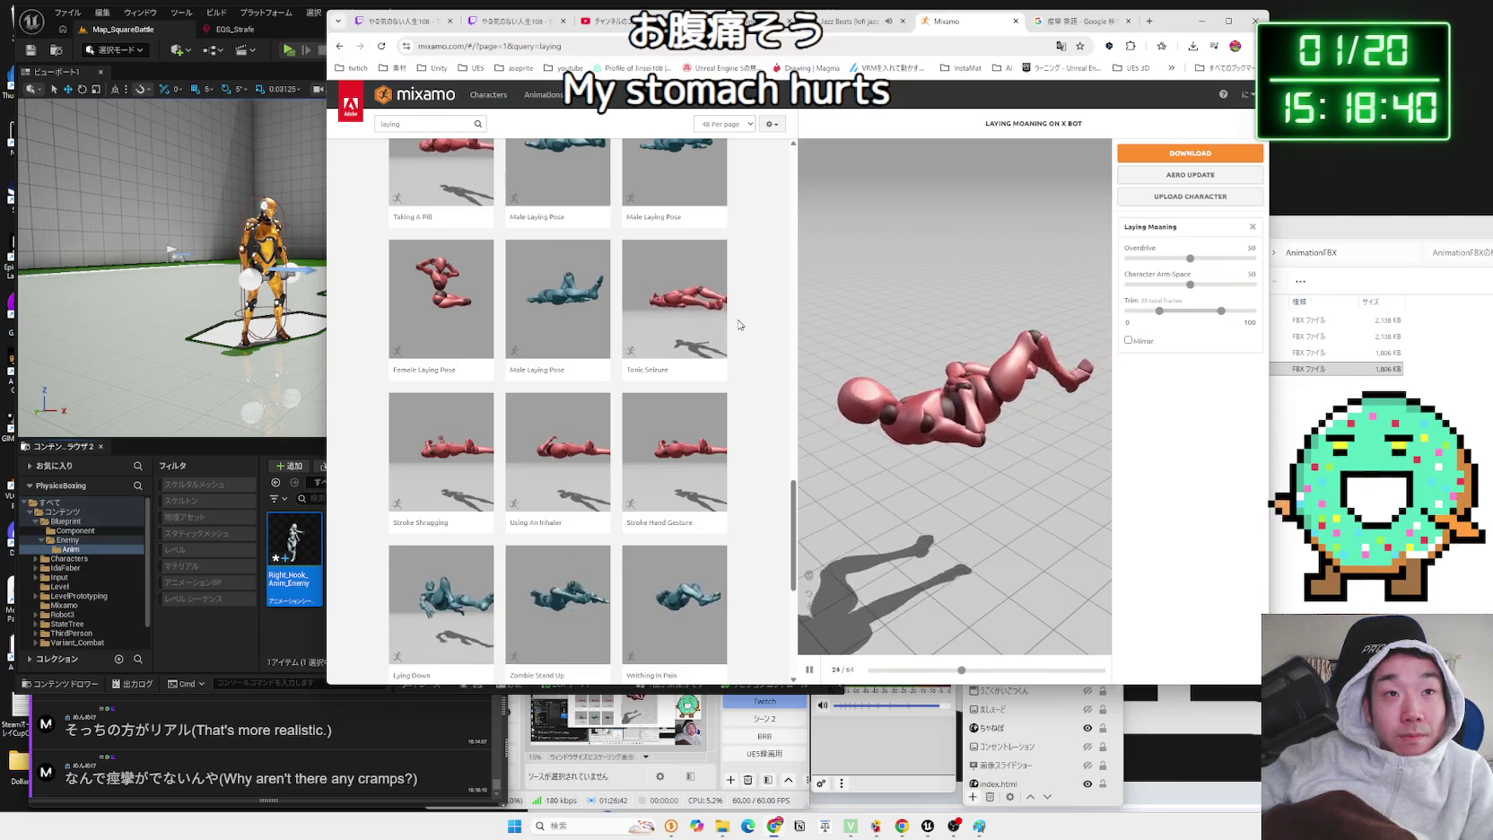
scroll(617, 431, down, 2)
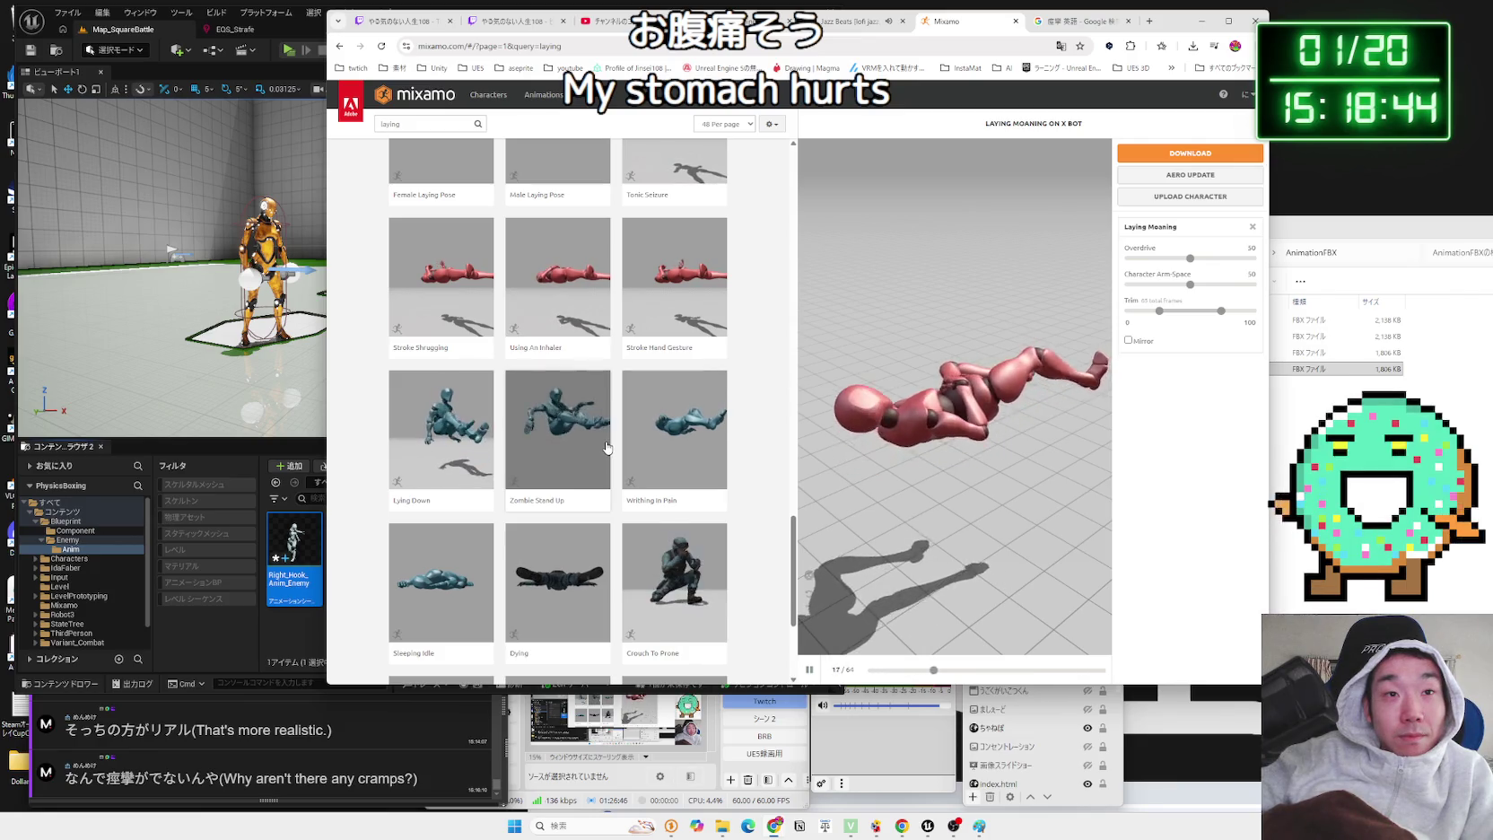
scroll(607, 446, down, 3)
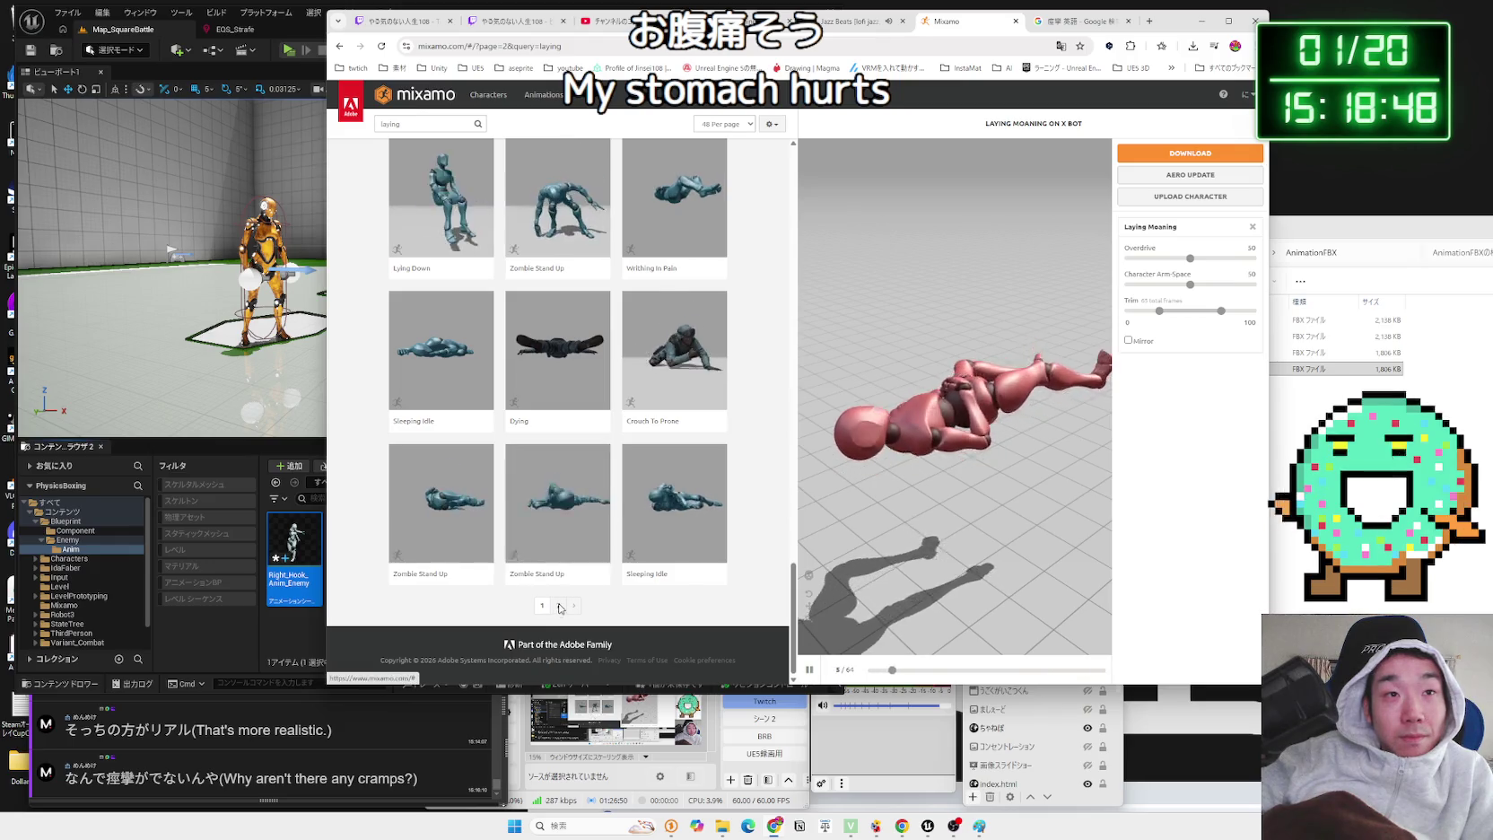
click(558, 604)
scroll(569, 396, down, 2)
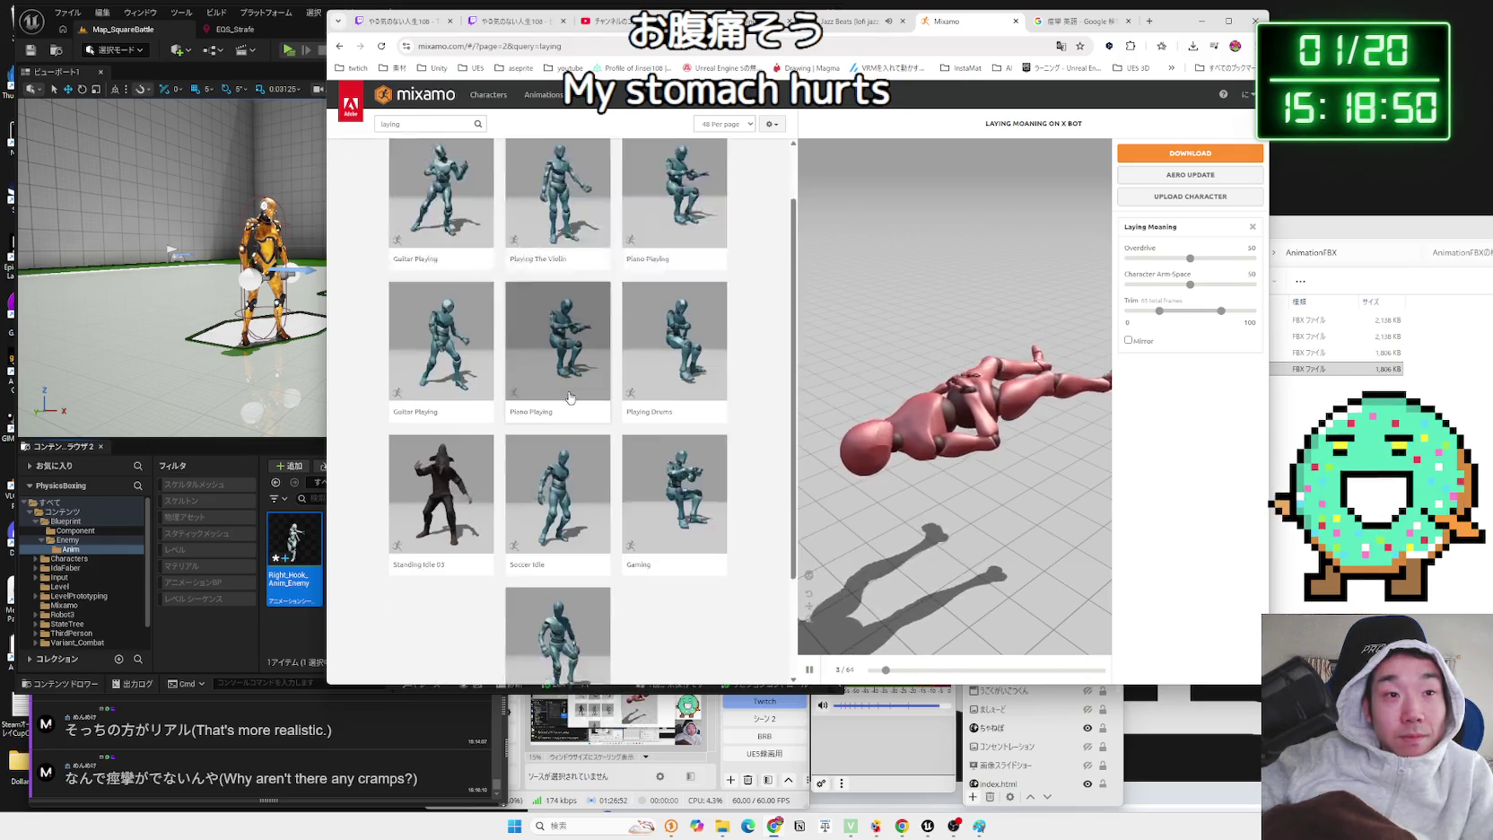
key(alt+Left)
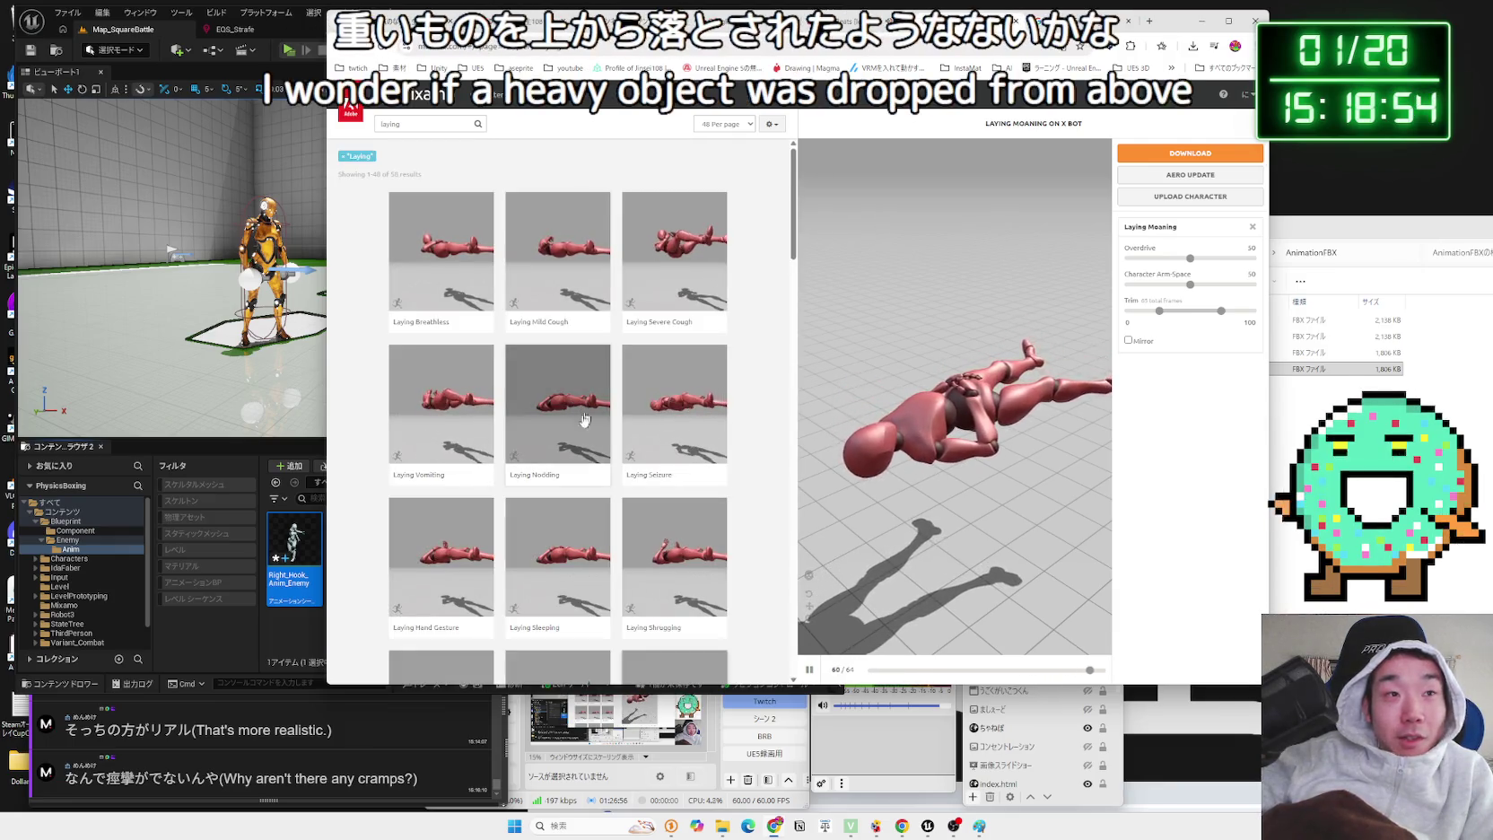
- Preview Laying Vomiting, then two Female Laying Pose variants on X Bot
click(479, 411)
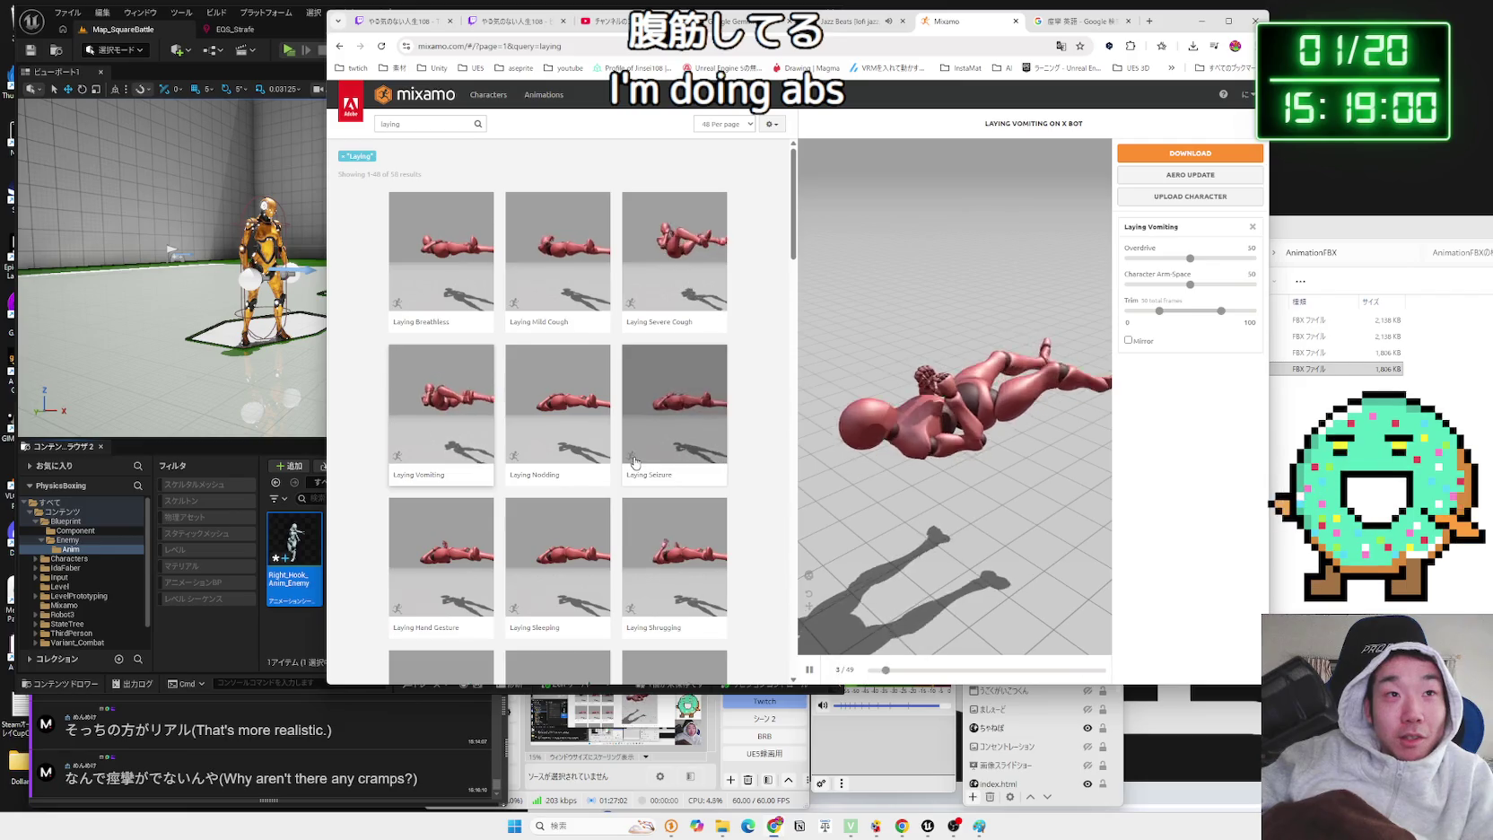
scroll(634, 462, down, 2)
scroll(635, 461, down, 2)
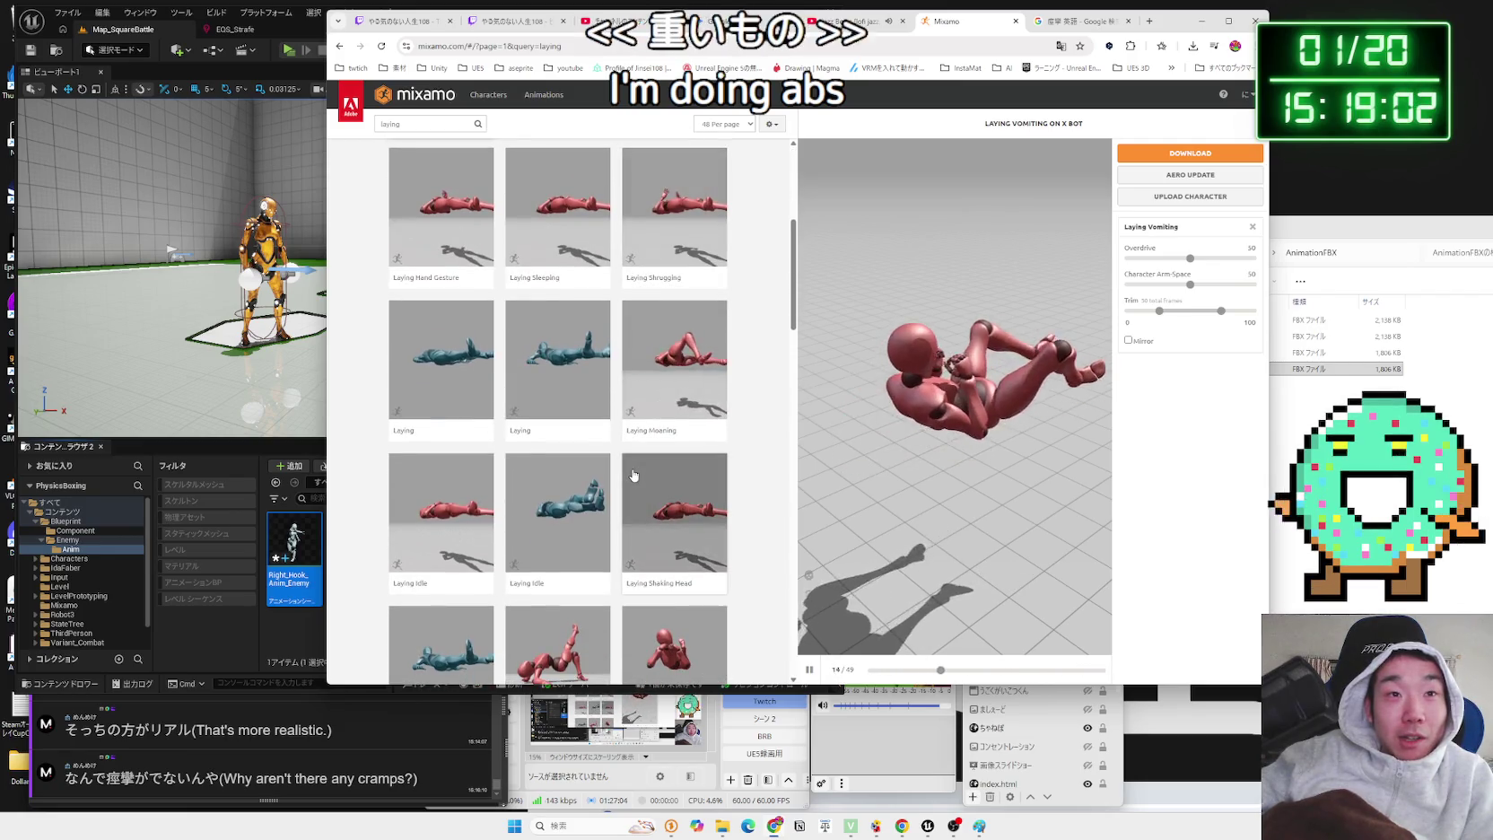
scroll(685, 499, down, 3)
click(684, 498)
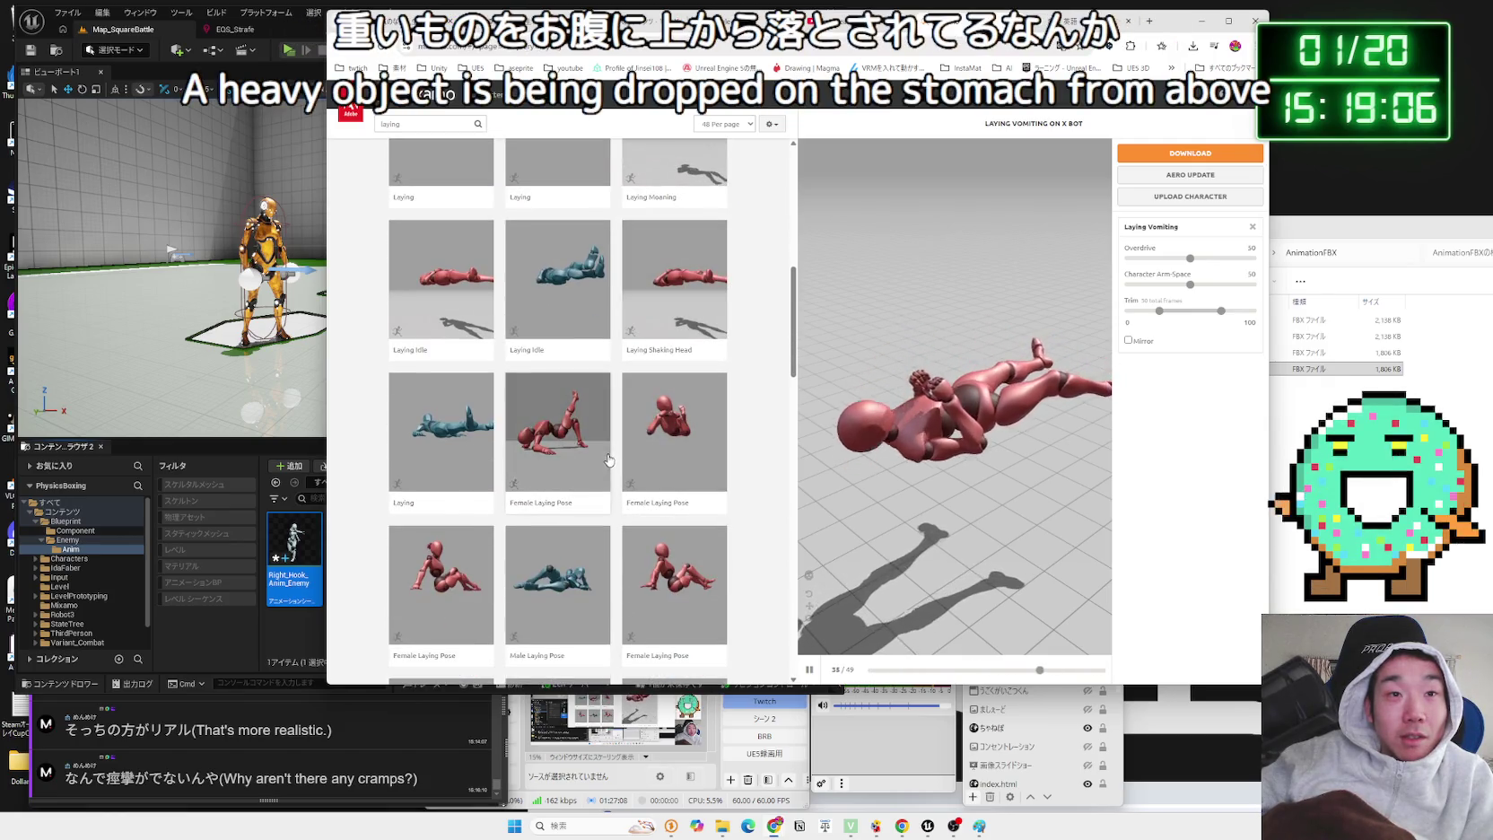
click(600, 449)
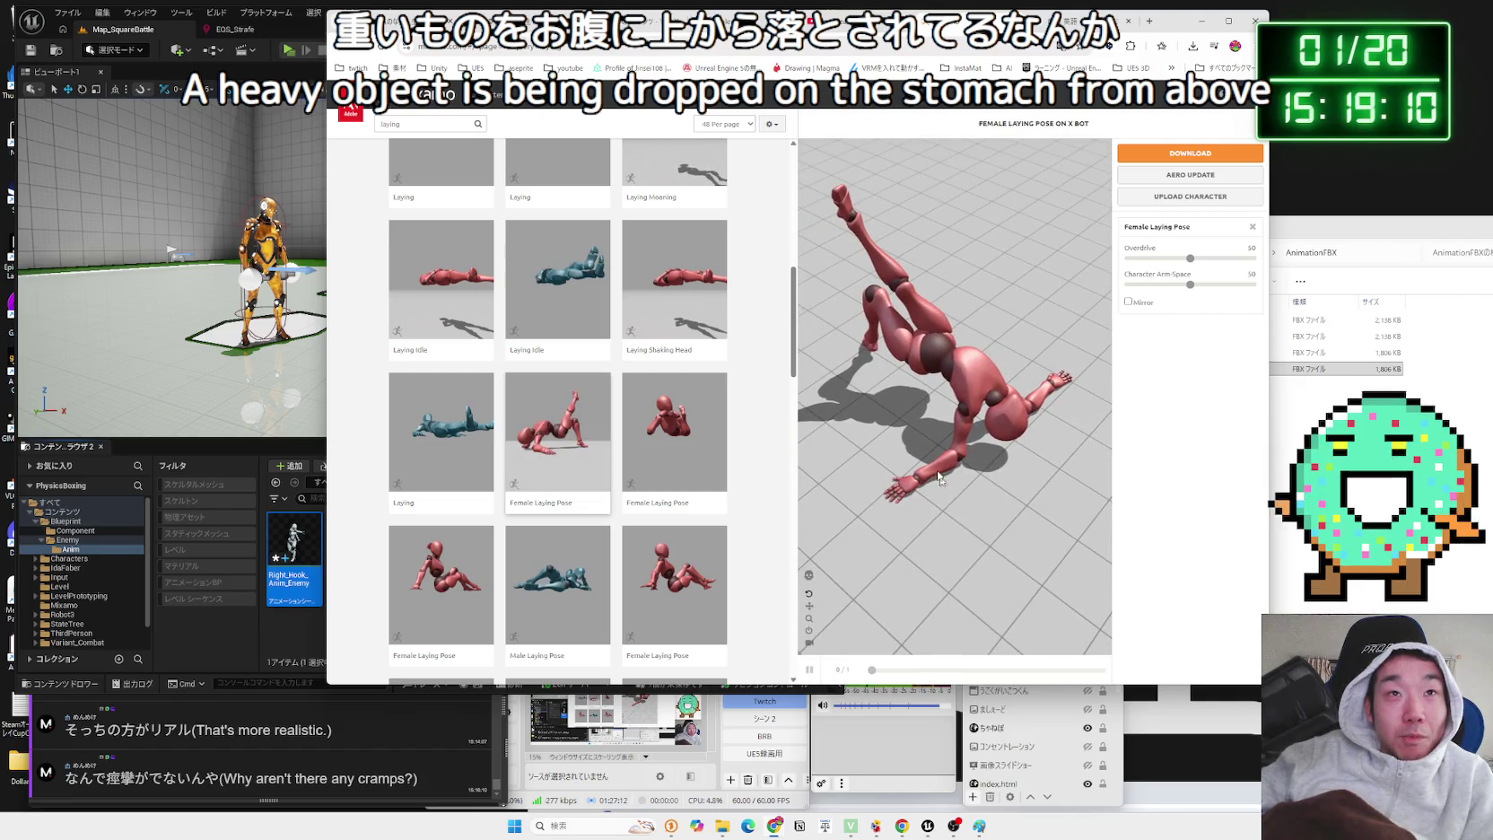
drag(479, 33, 647, 24)
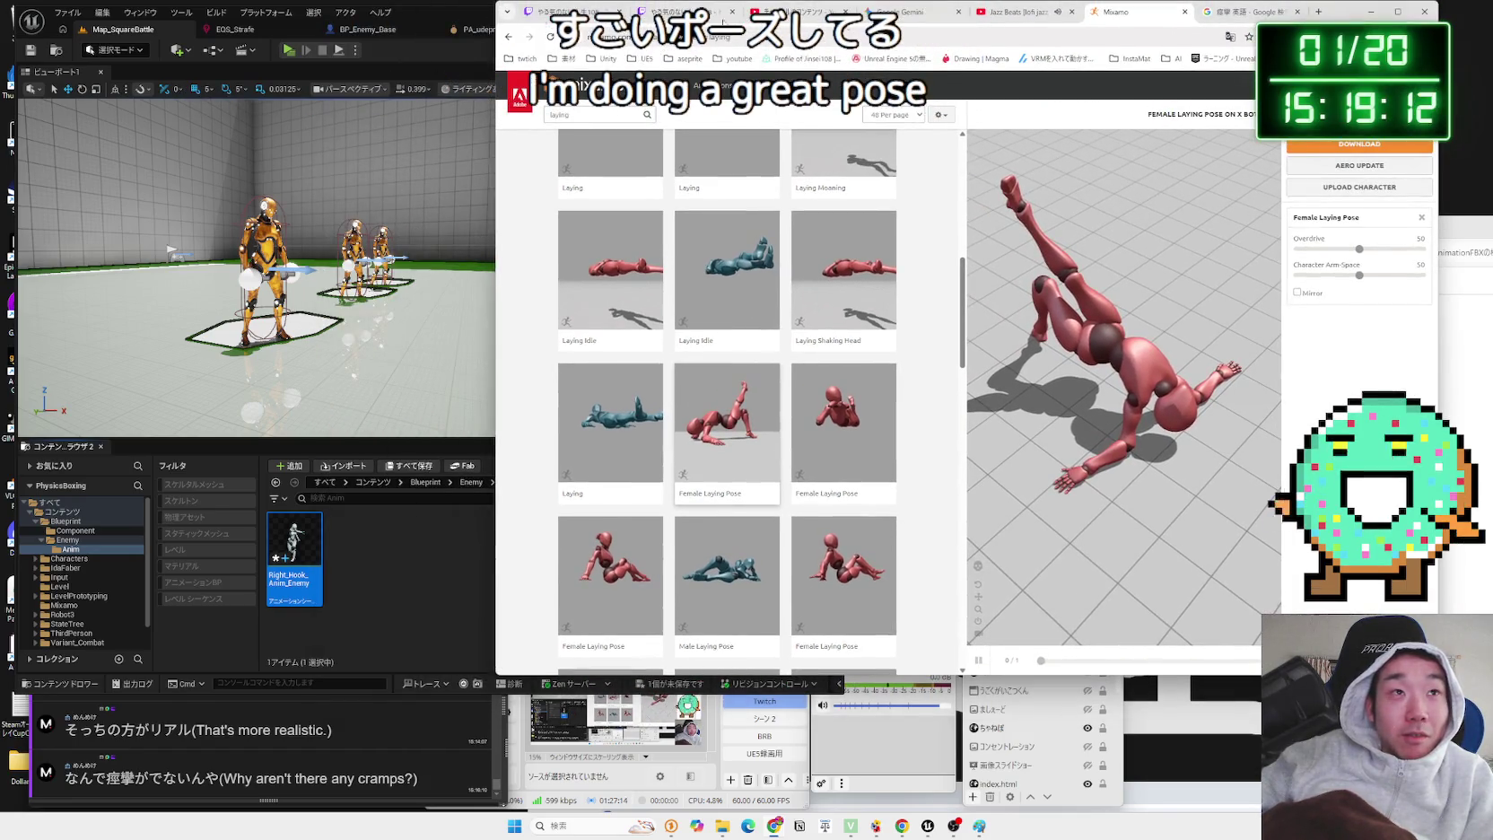
- Close the leftover browser tabs and save the Right_Hook_Anim_Enemy animation in Unreal
click(1185, 12)
click(1184, 12)
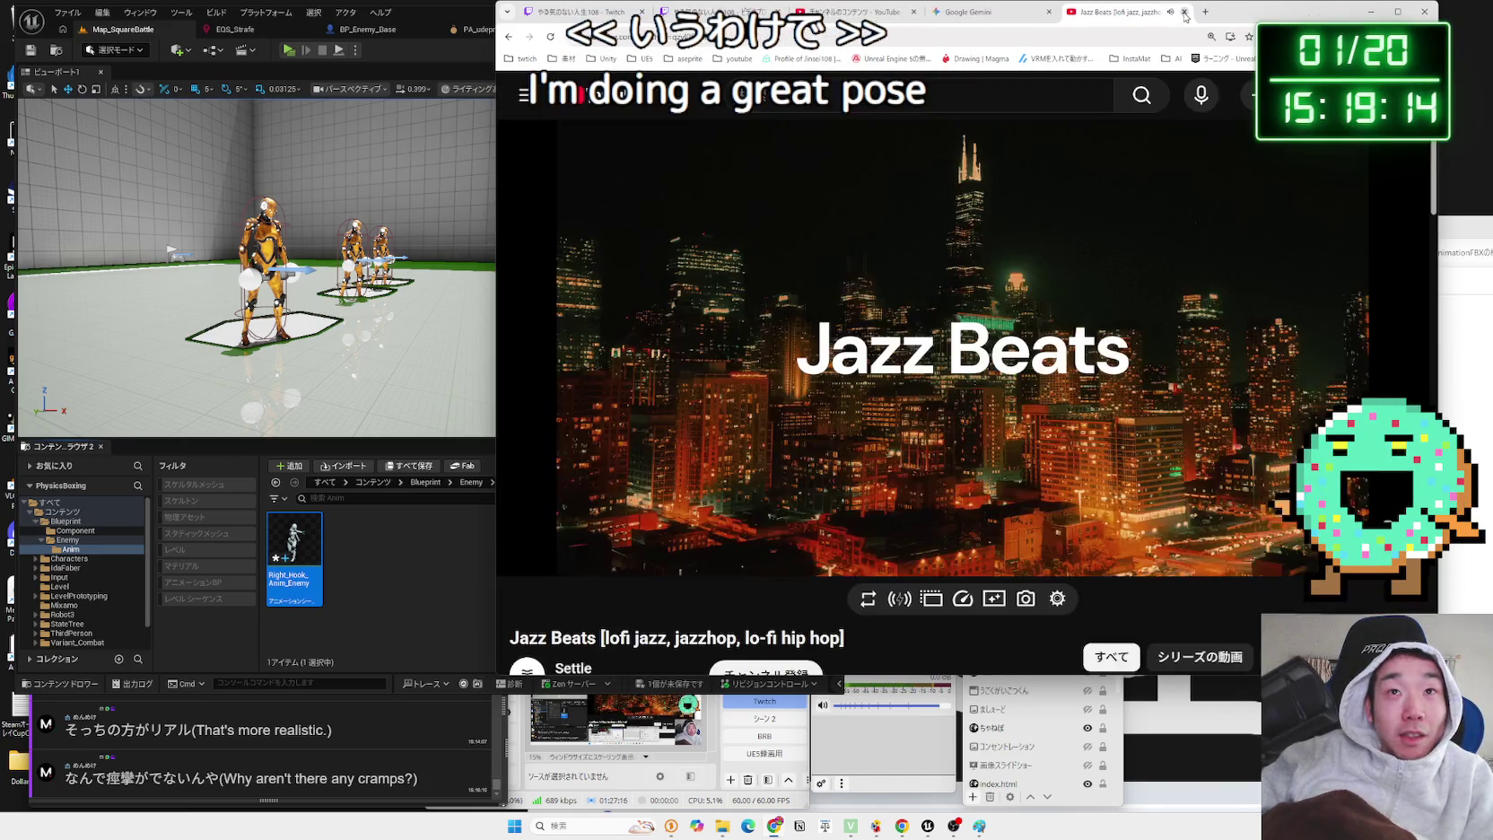
click(901, 12)
click(440, 13)
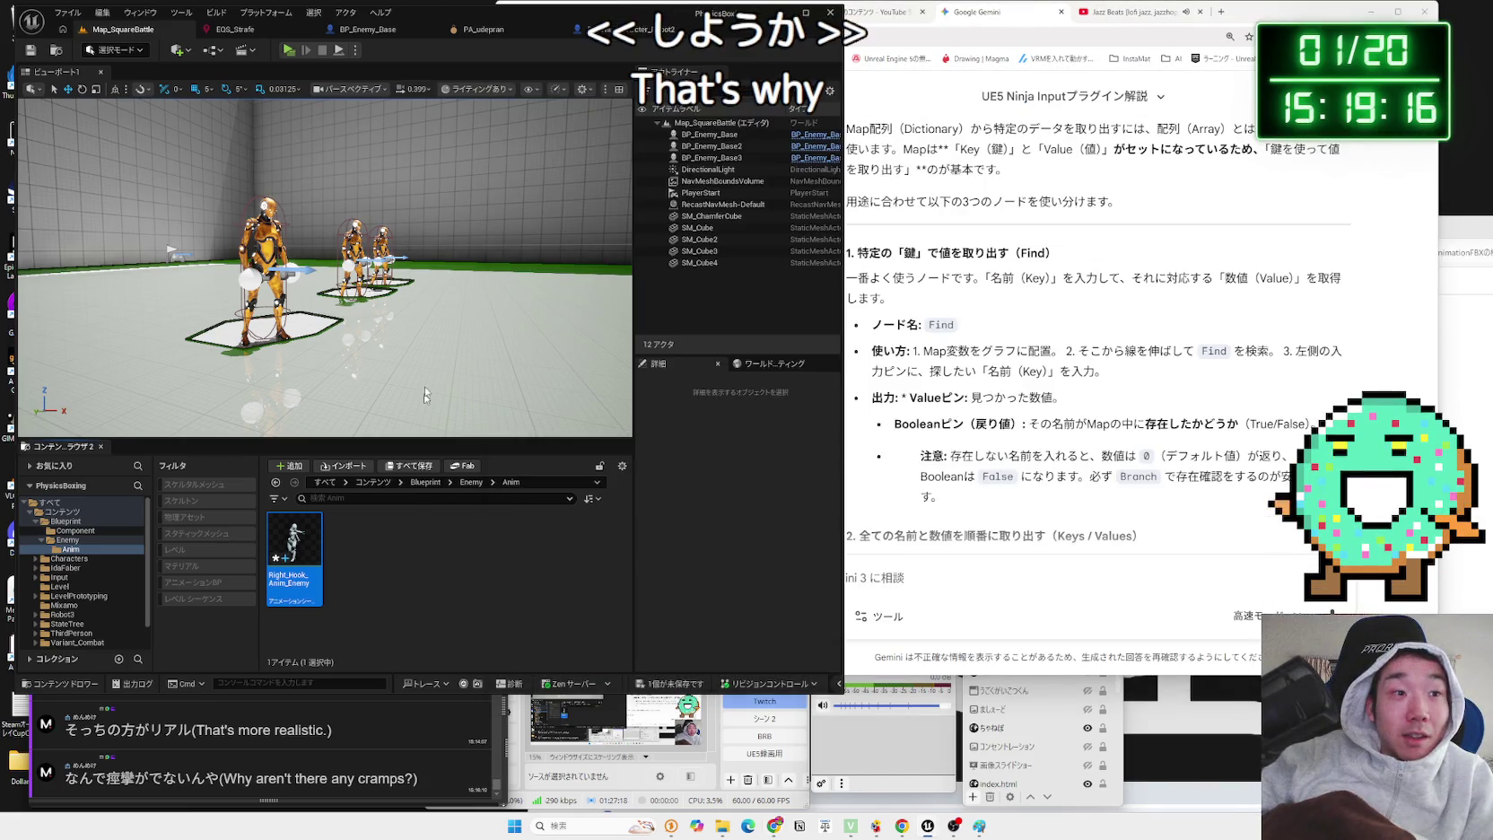
click(685, 679)
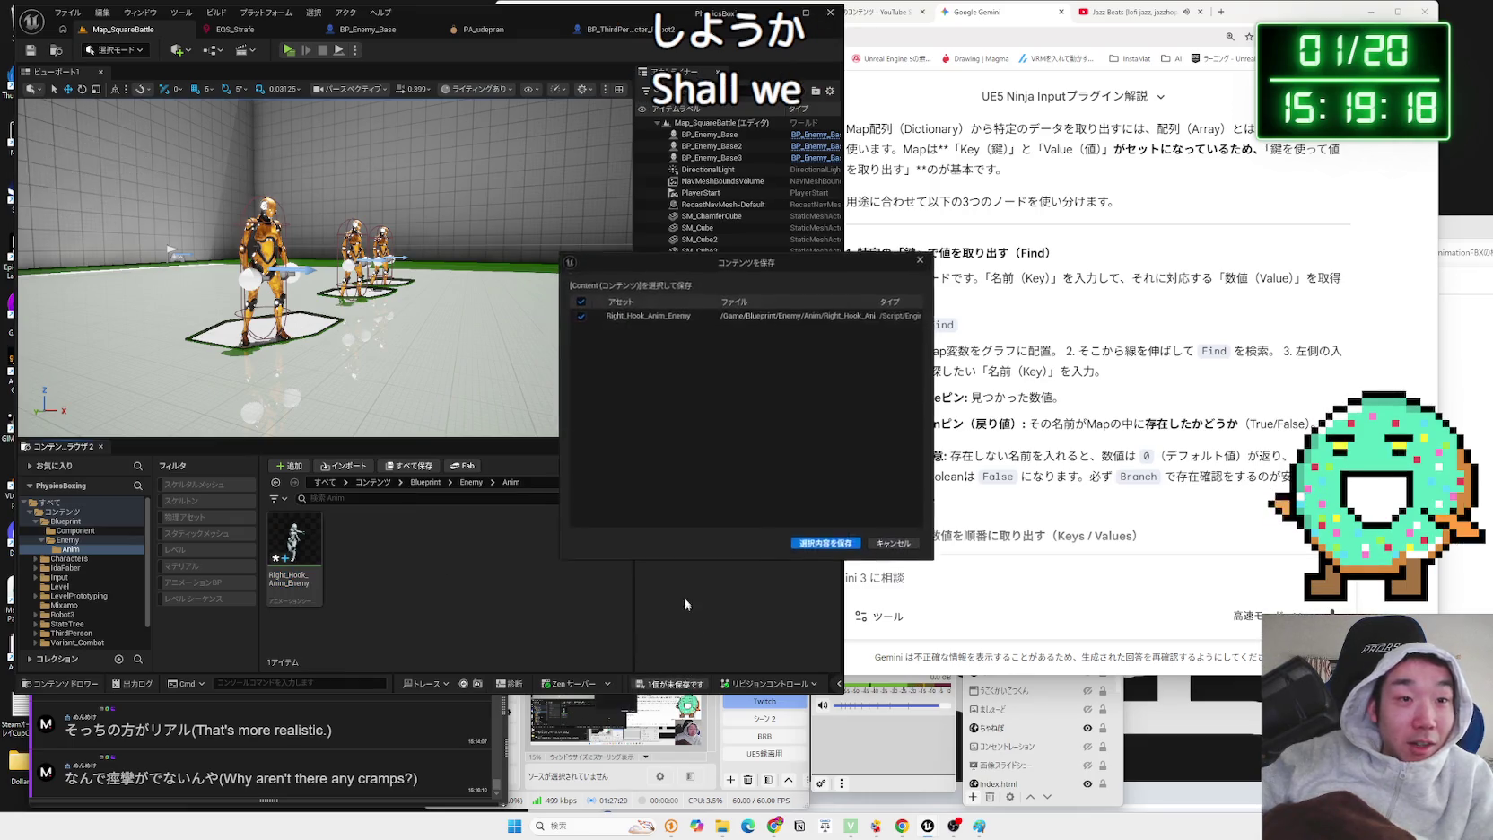
click(683, 600)
- Create Right_Hook_Anim_Enemy_Montage from Right_Hook_Anim_Enemy and save it
click(320, 558)
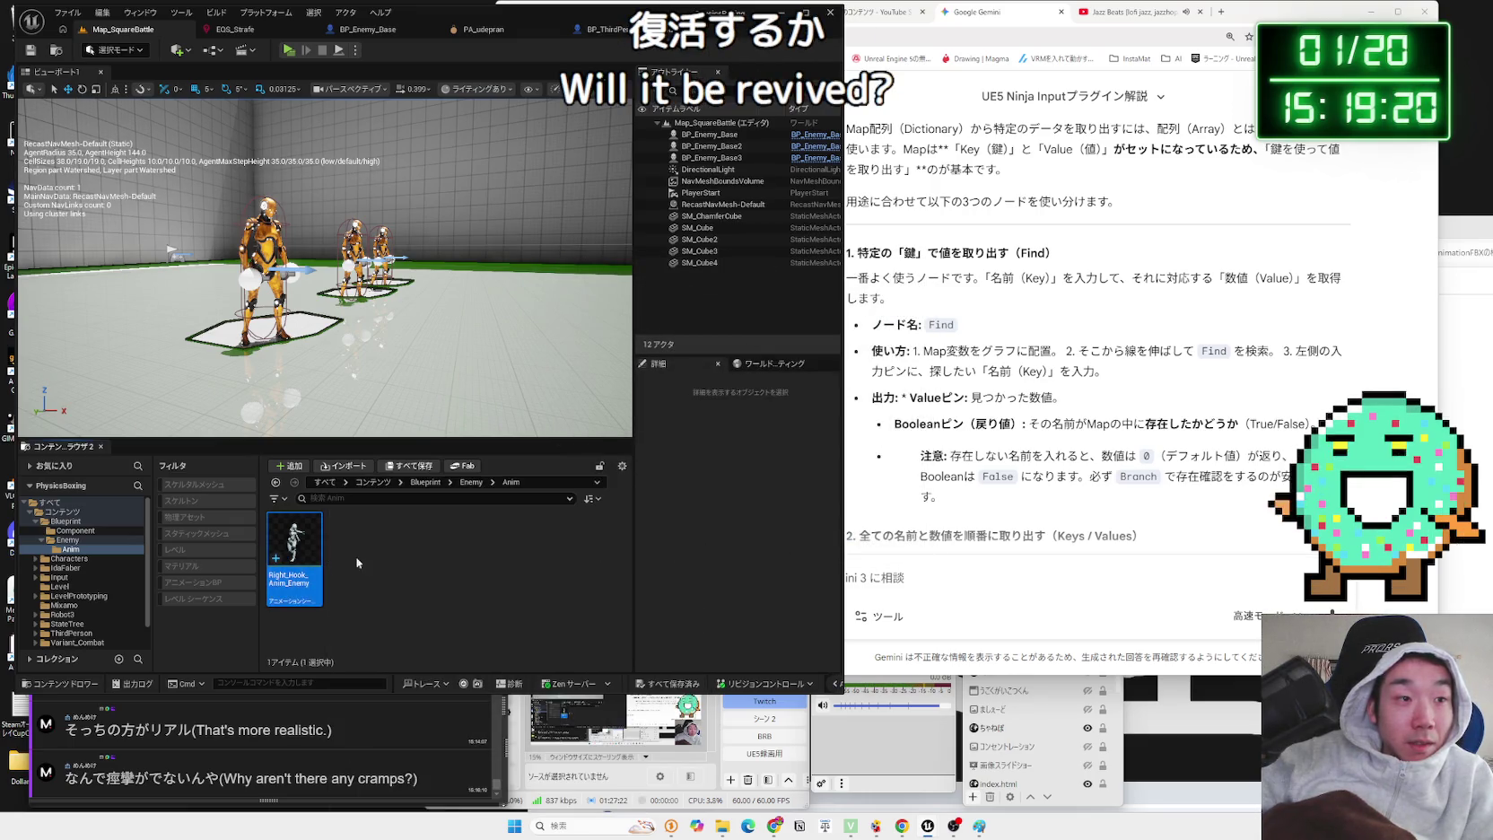
right_click(301, 562)
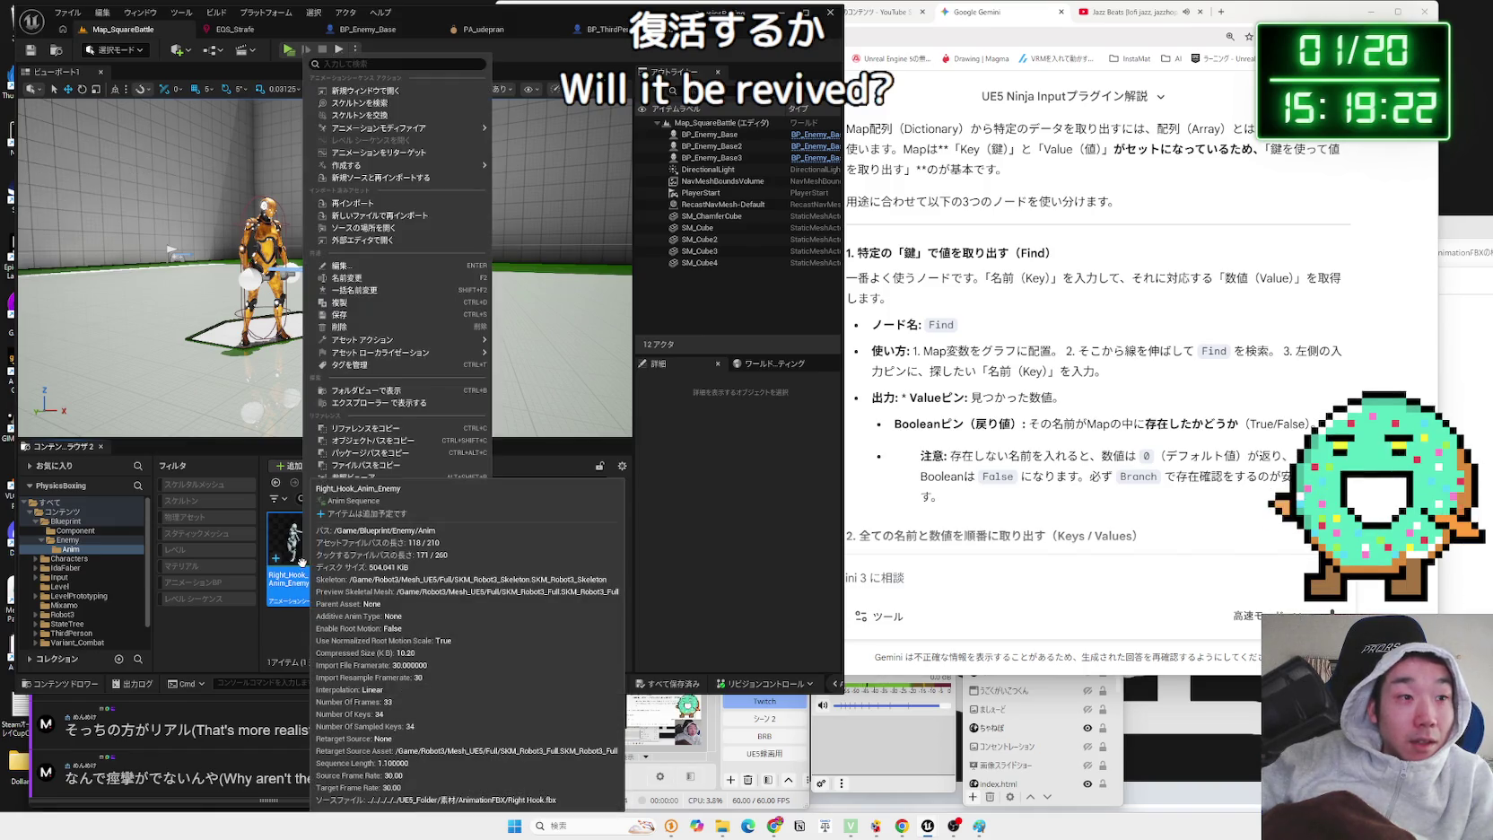
mouse_move(475, 165)
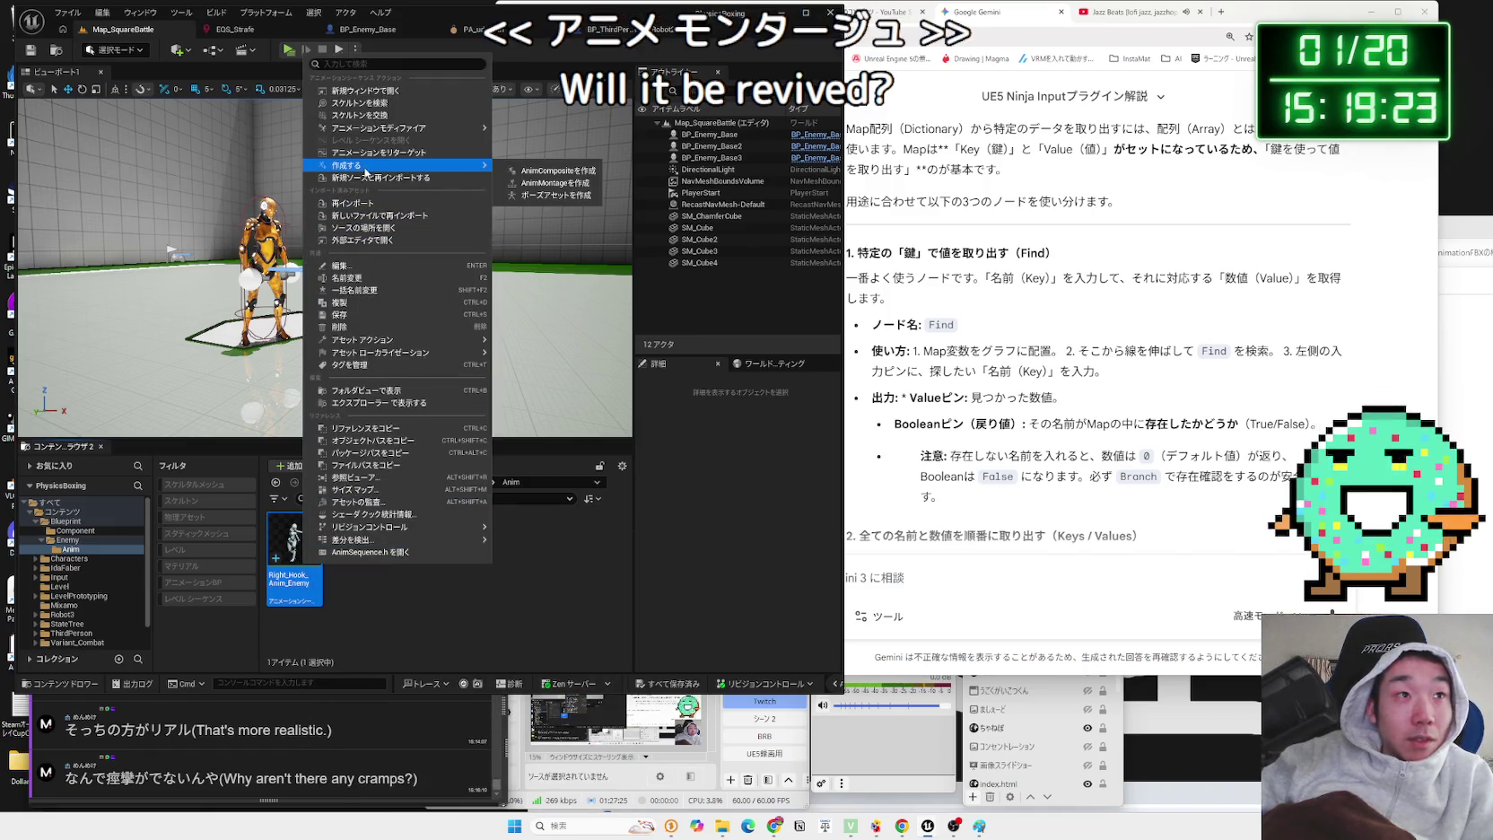
click(556, 183)
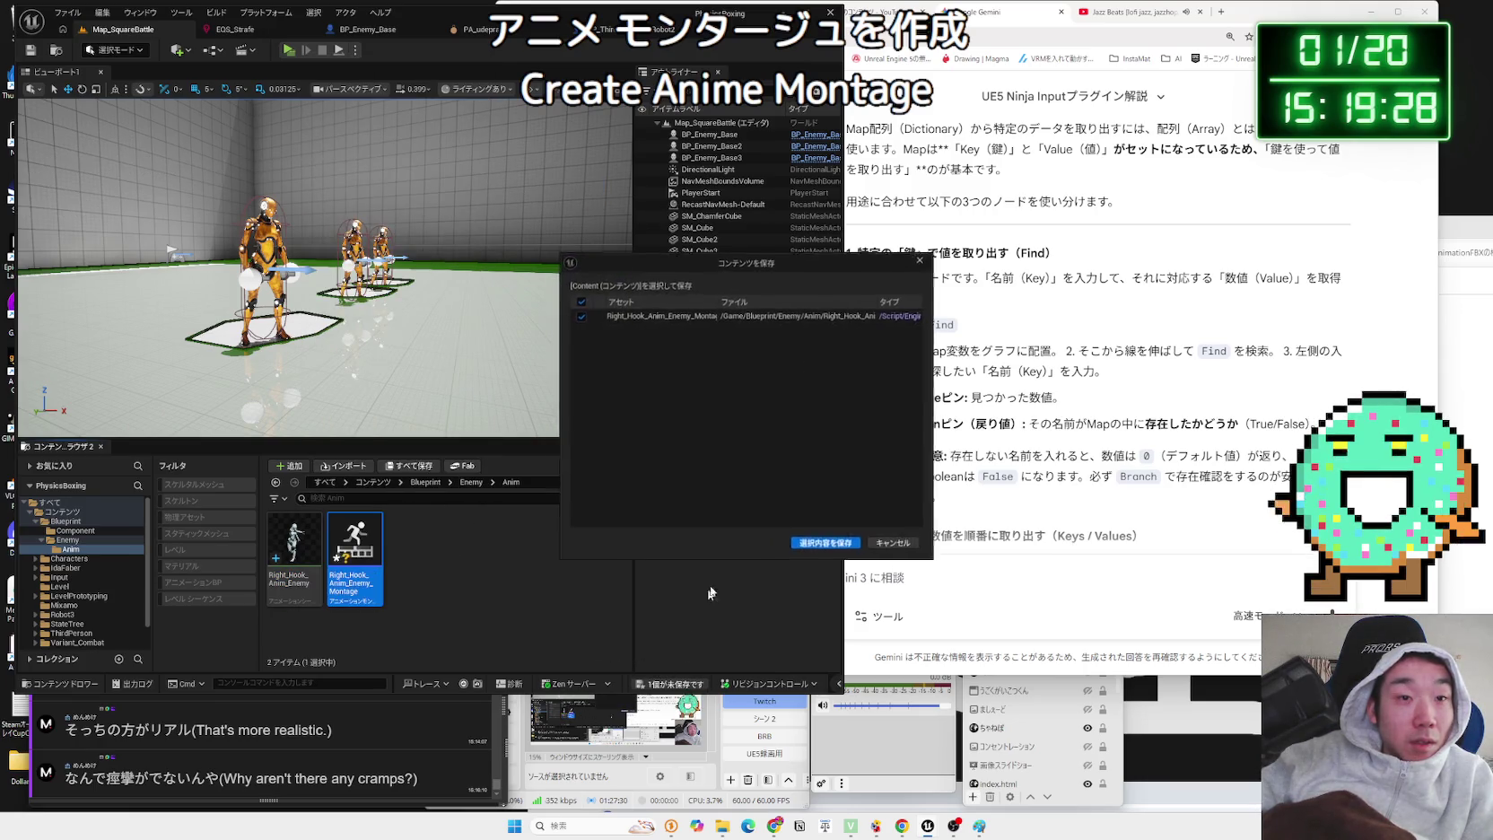
key(ctrl+s)
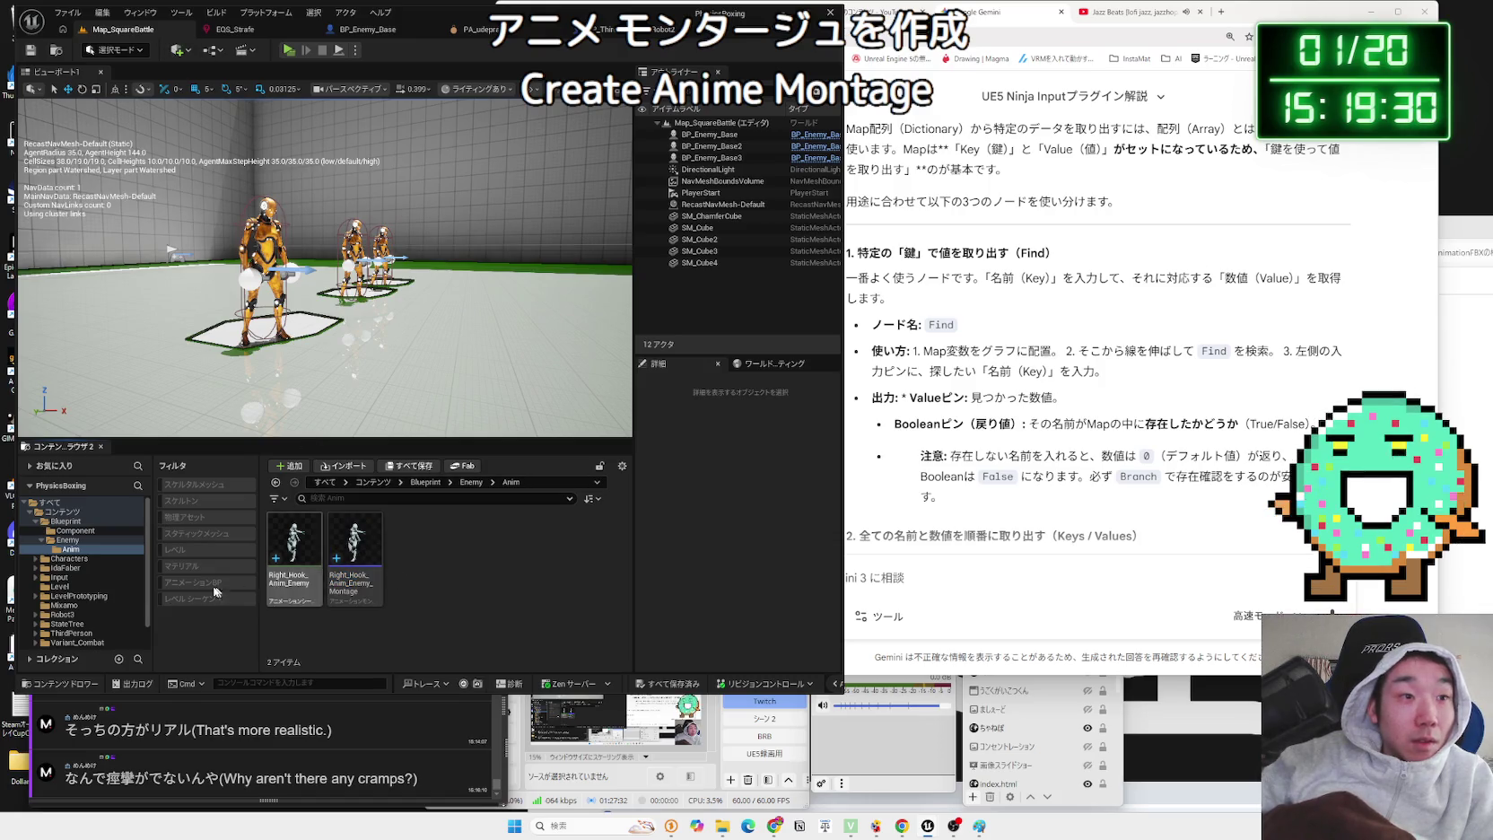
click(70, 605)
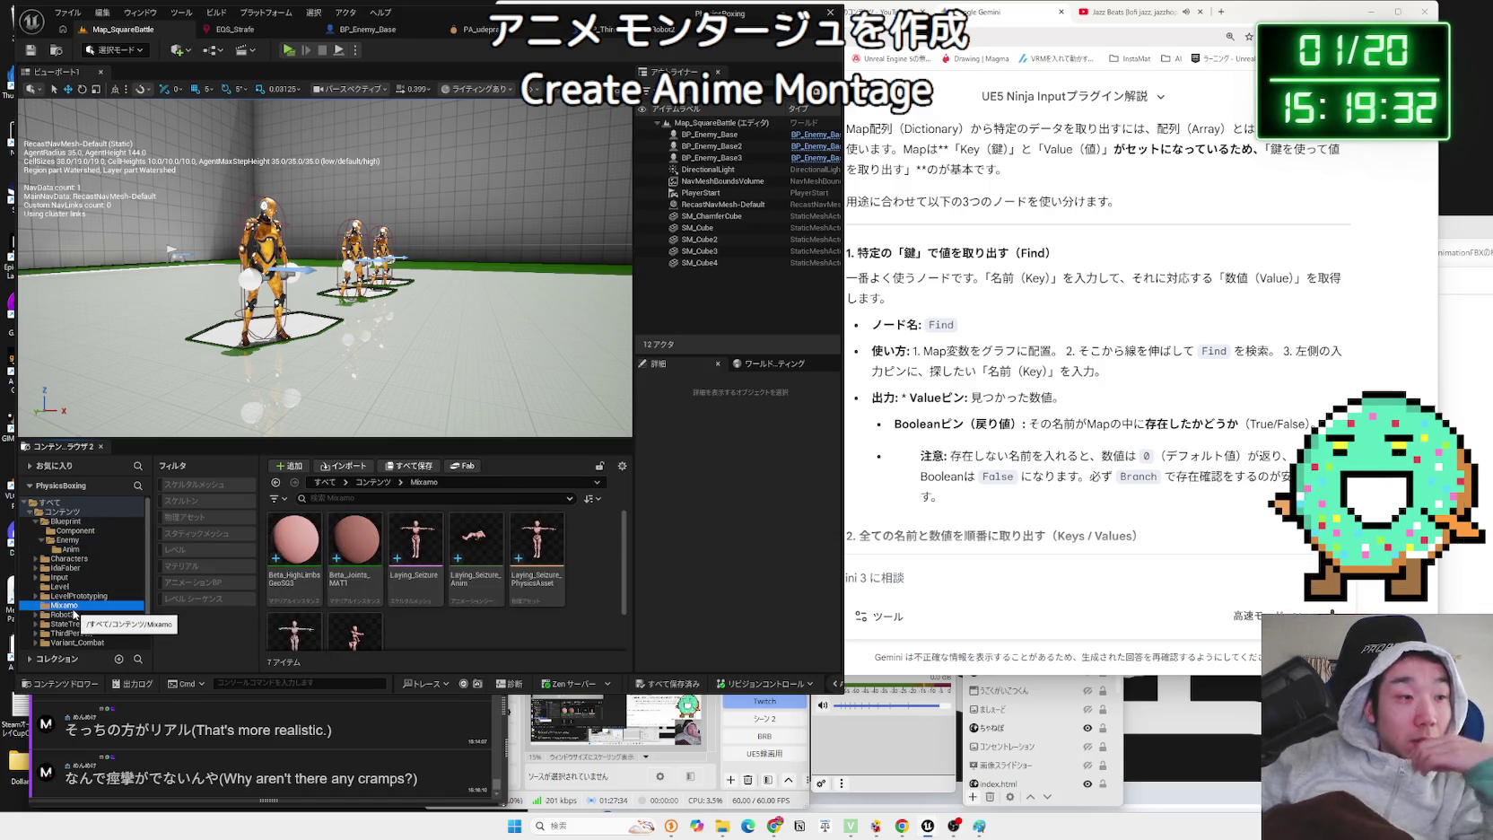
- Move MM_Robot_Enemy_Tpose_Montage and MM_Robot_Enemy_Tpose from Robot3/Anim into Enemy/Anim
click(74, 616)
double_click(284, 547)
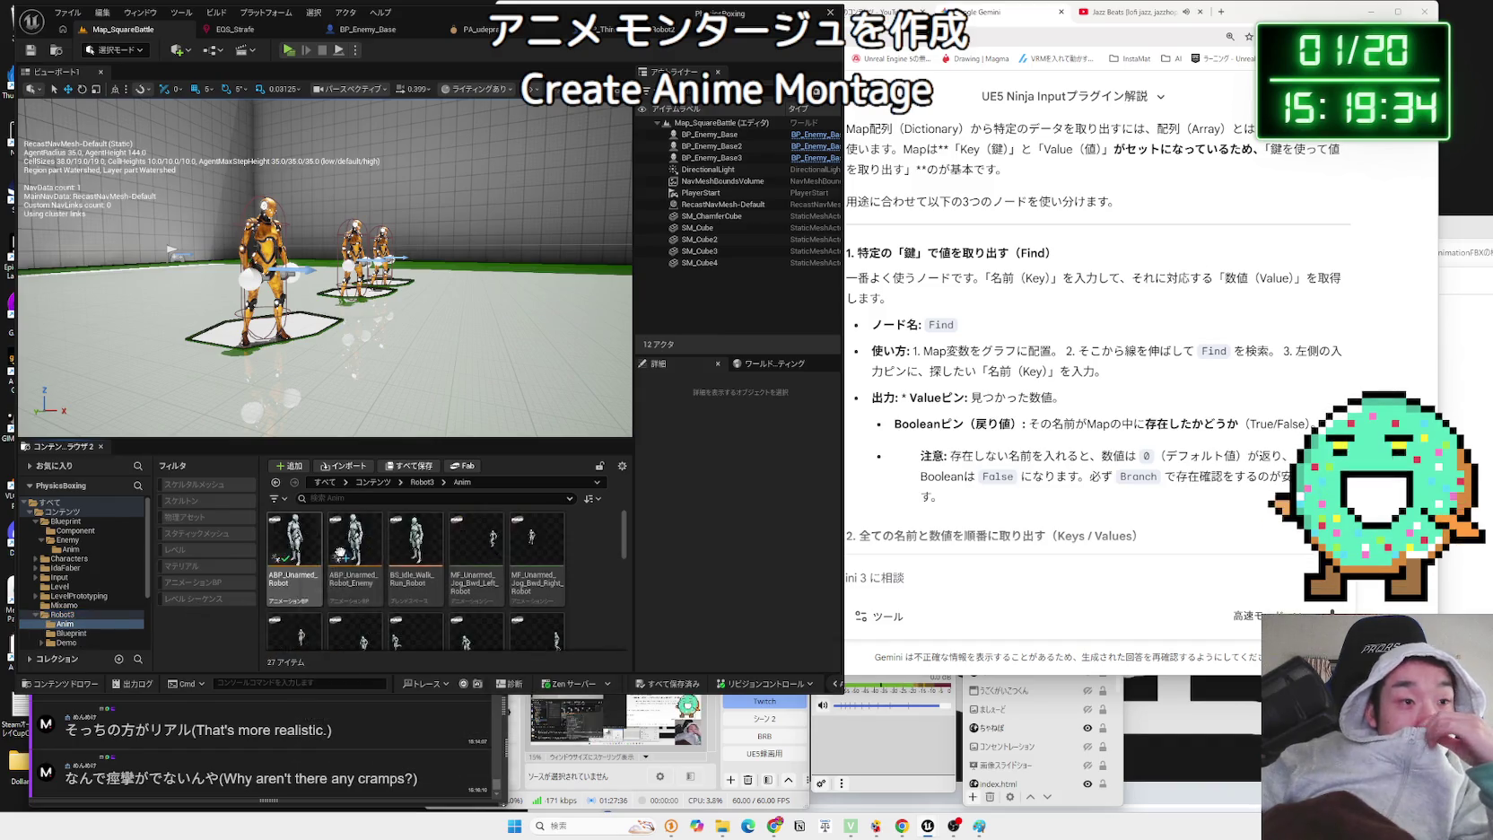
scroll(404, 583, down, 5)
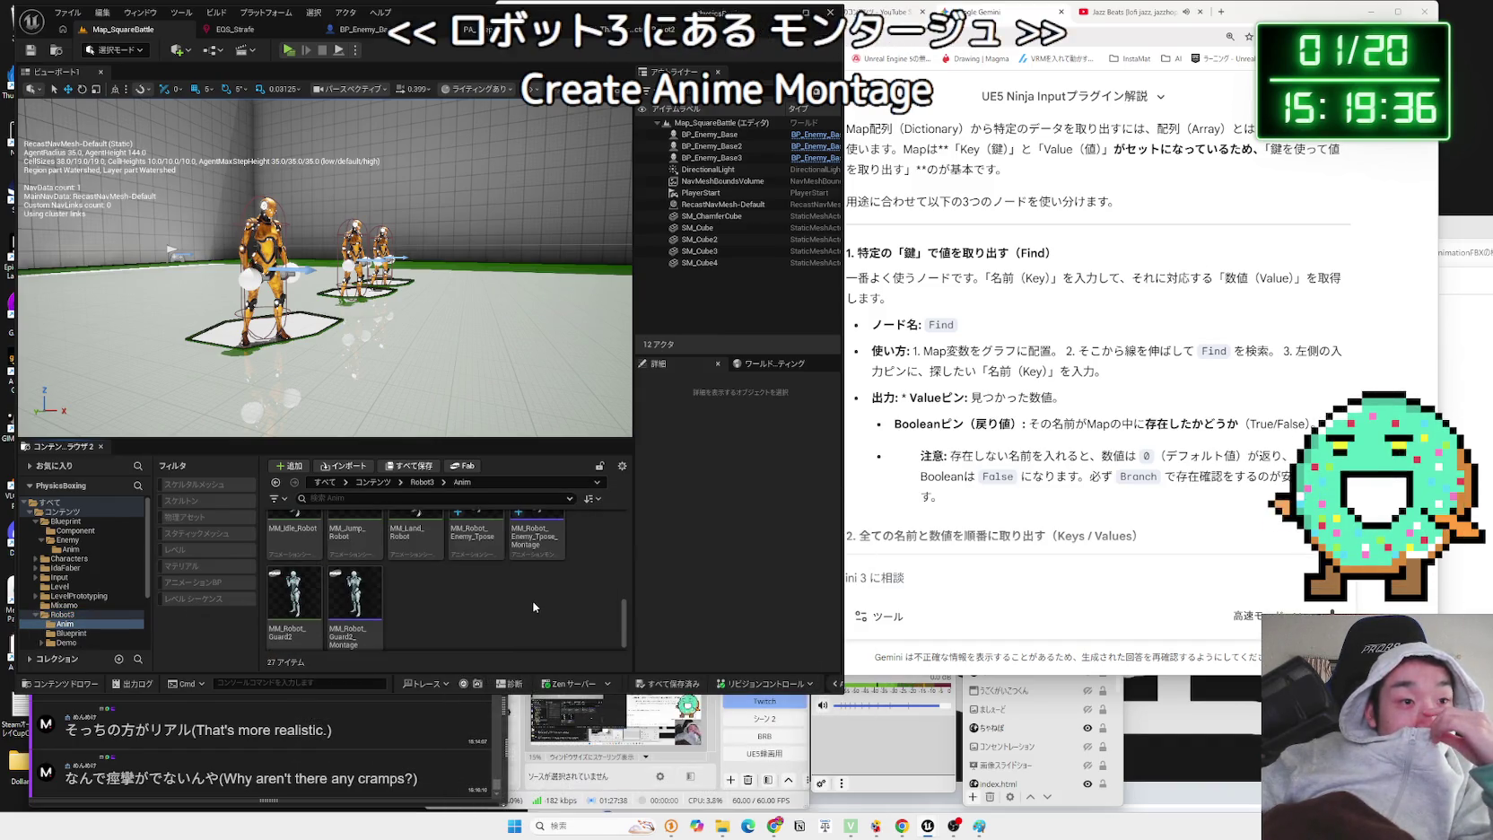
click(542, 586)
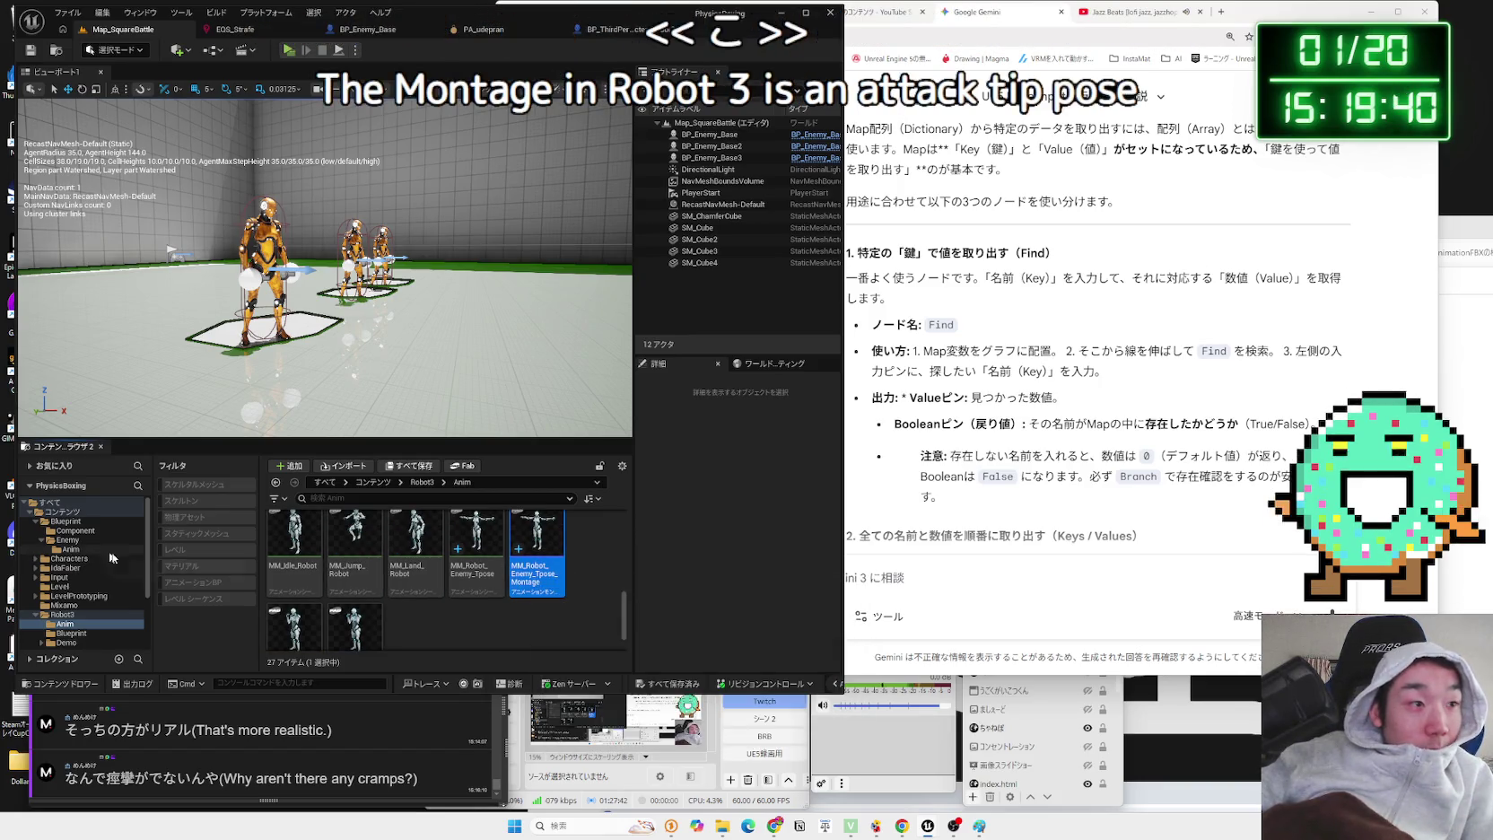
ctrl+click(484, 550)
drag(483, 550, 88, 549)
click(110, 575)
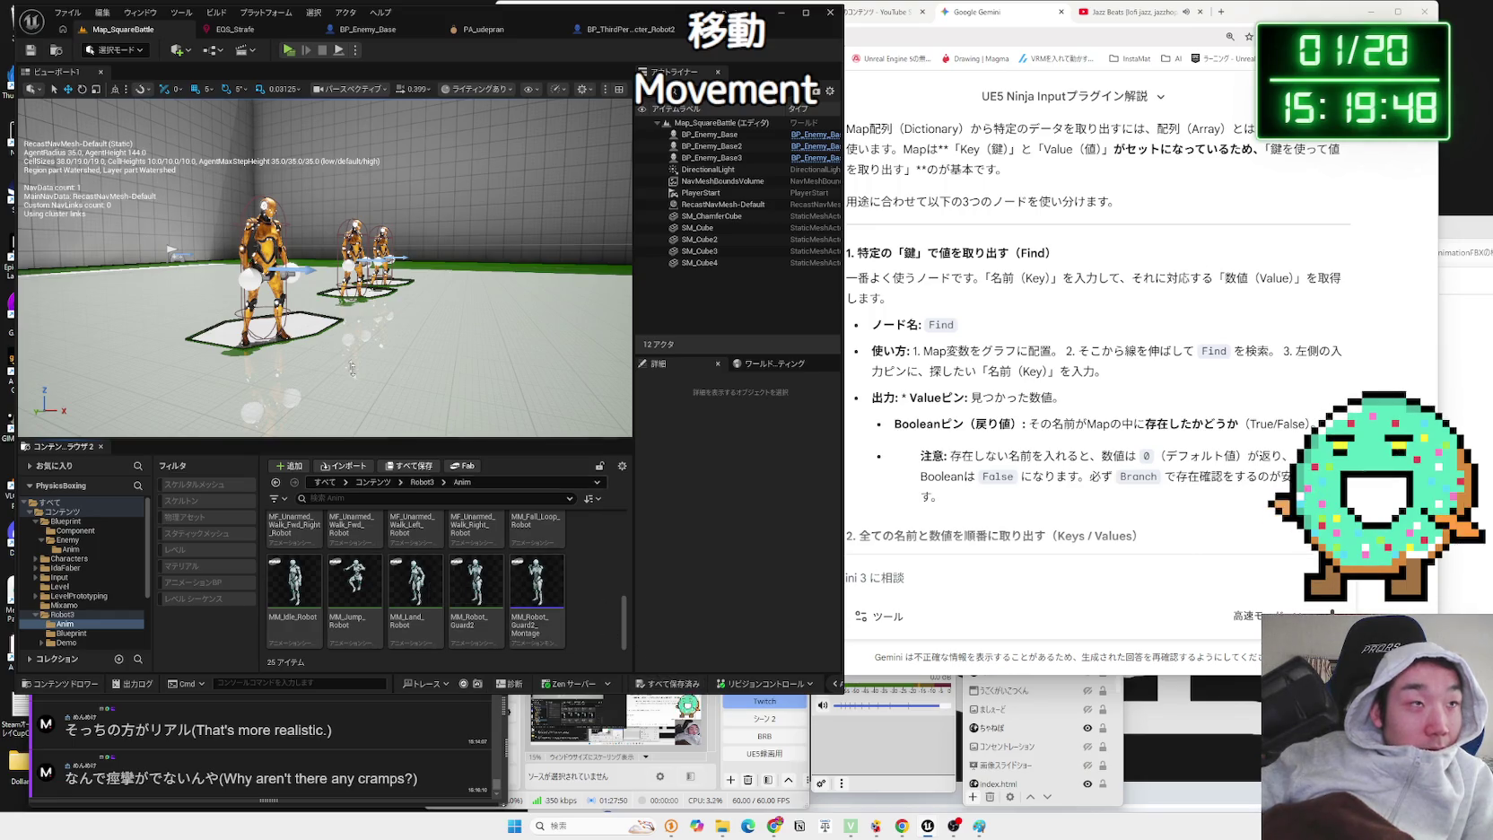
- Return to Map_SquareBattle and browse Blueprint/Component, then the StateTree folder
click(635, 32)
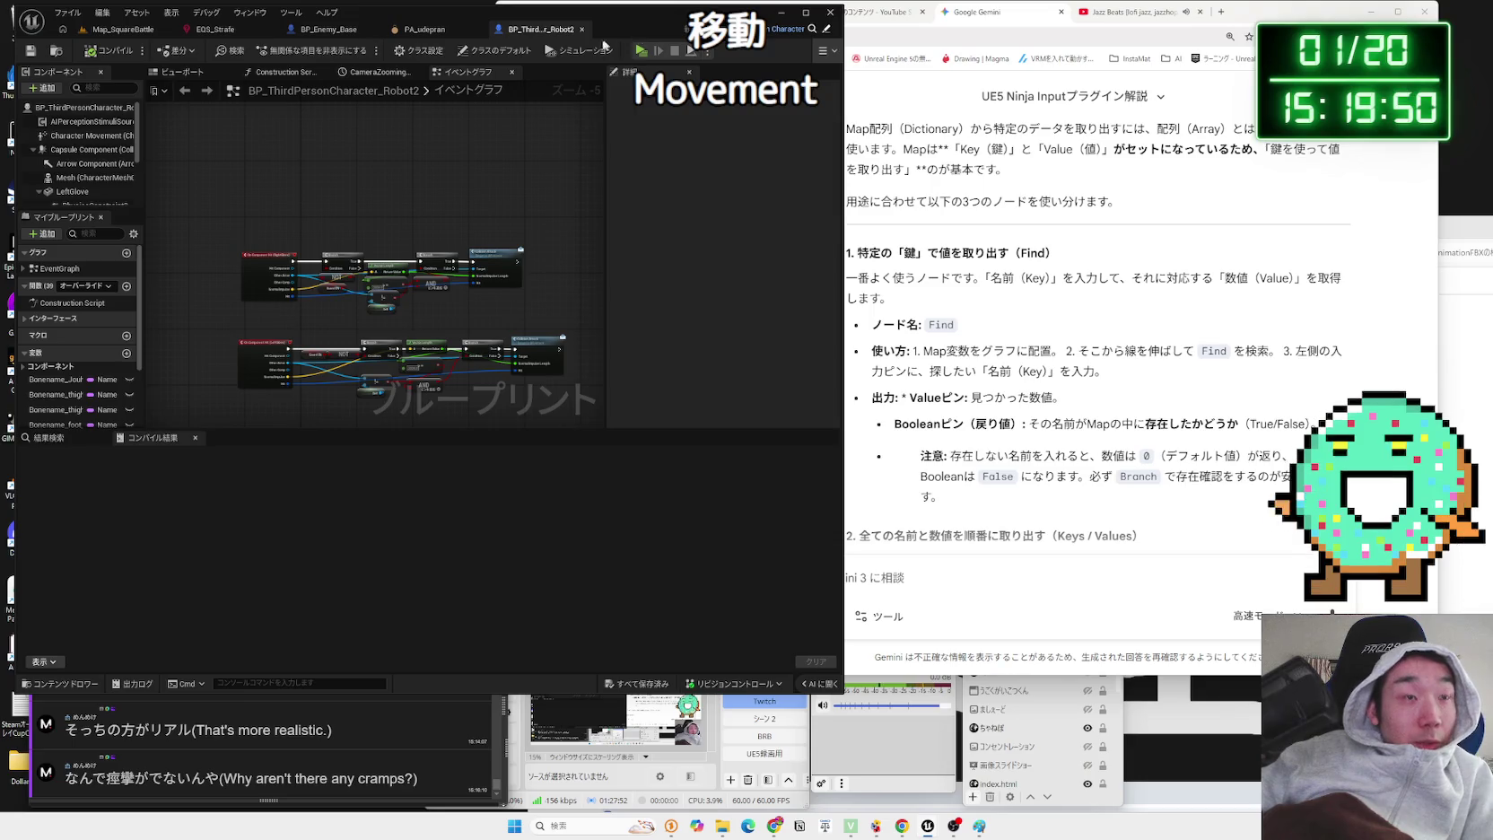
click(111, 30)
click(70, 549)
click(75, 530)
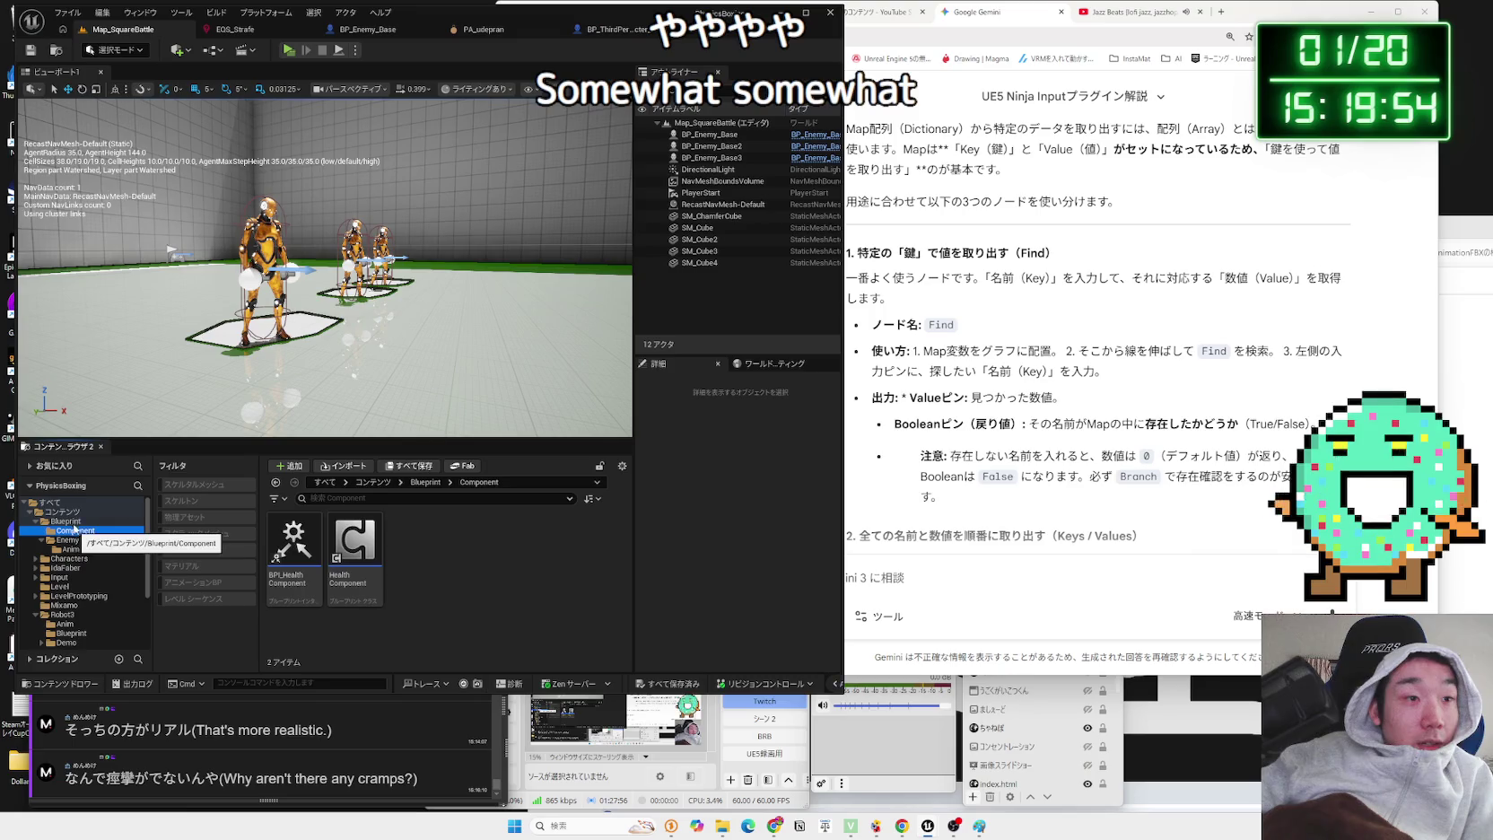
click(35, 615)
click(67, 623)
scroll(494, 575, down, 5)
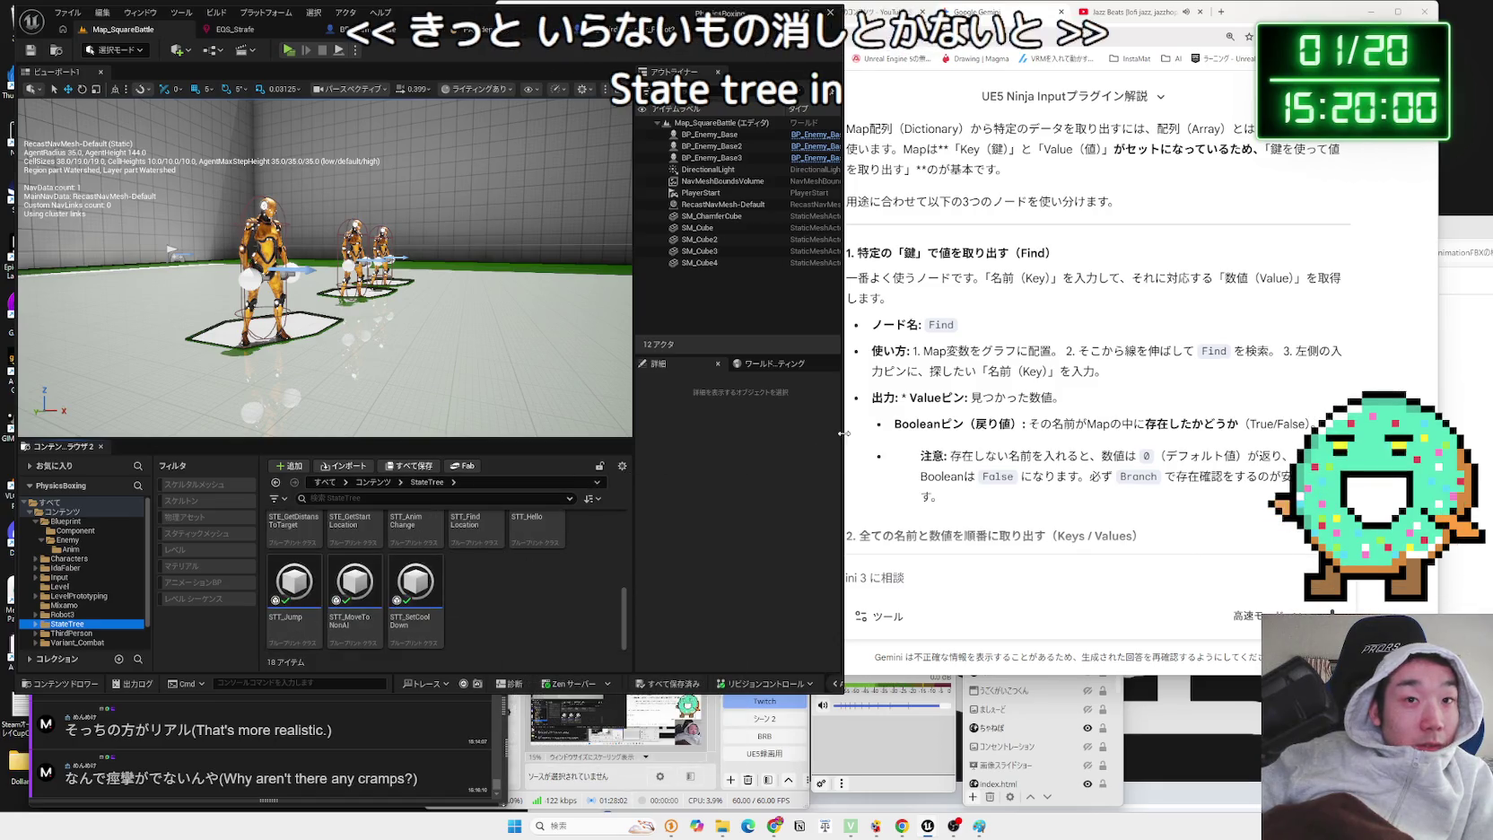
- Delete the STT_Hello task from the StateTree folder
drag(843, 415, 1084, 415)
scroll(655, 615, up, 1)
right_click(659, 543)
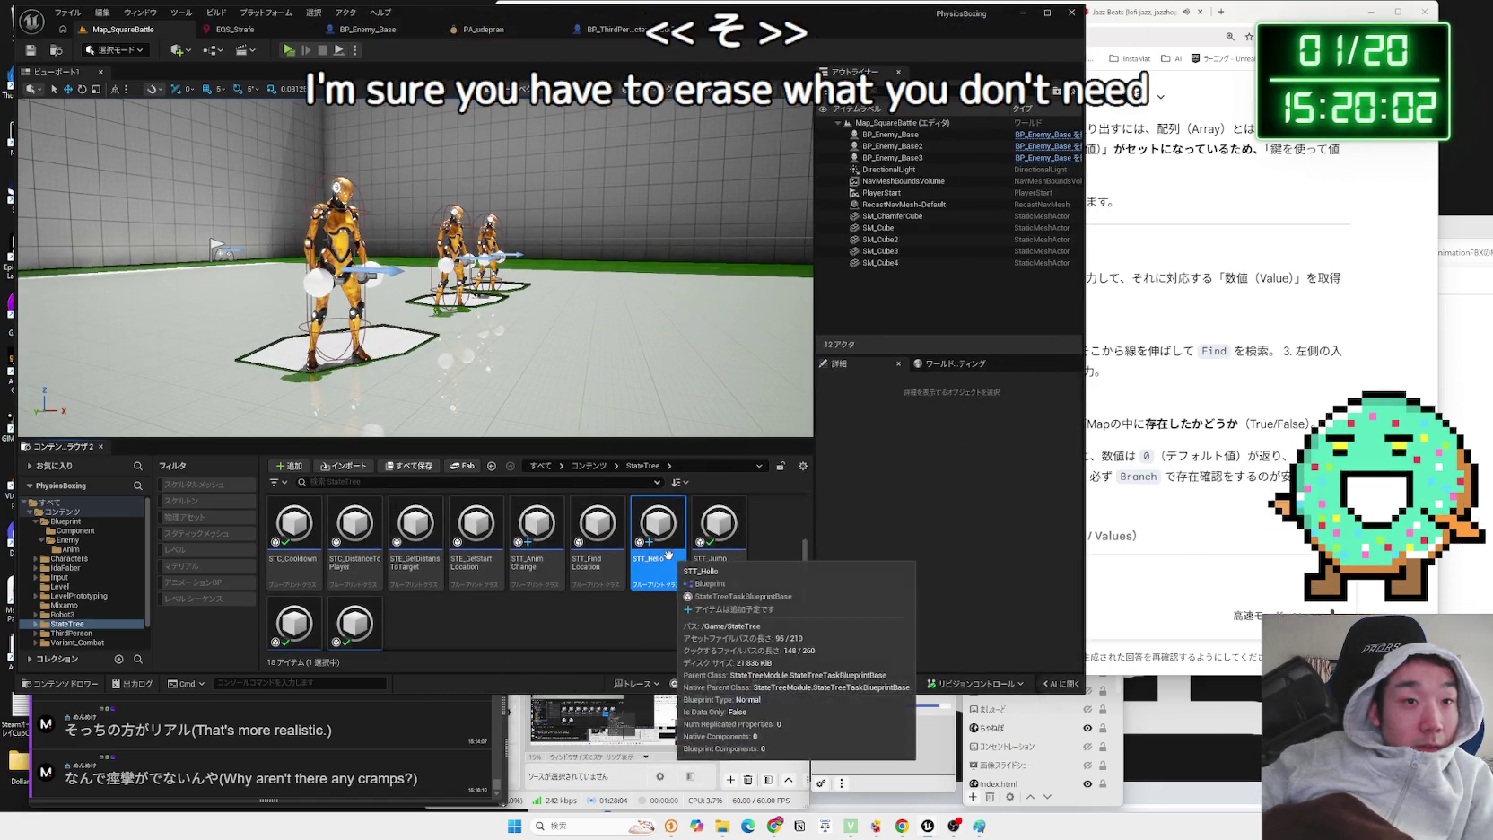
click(727, 332)
click(716, 601)
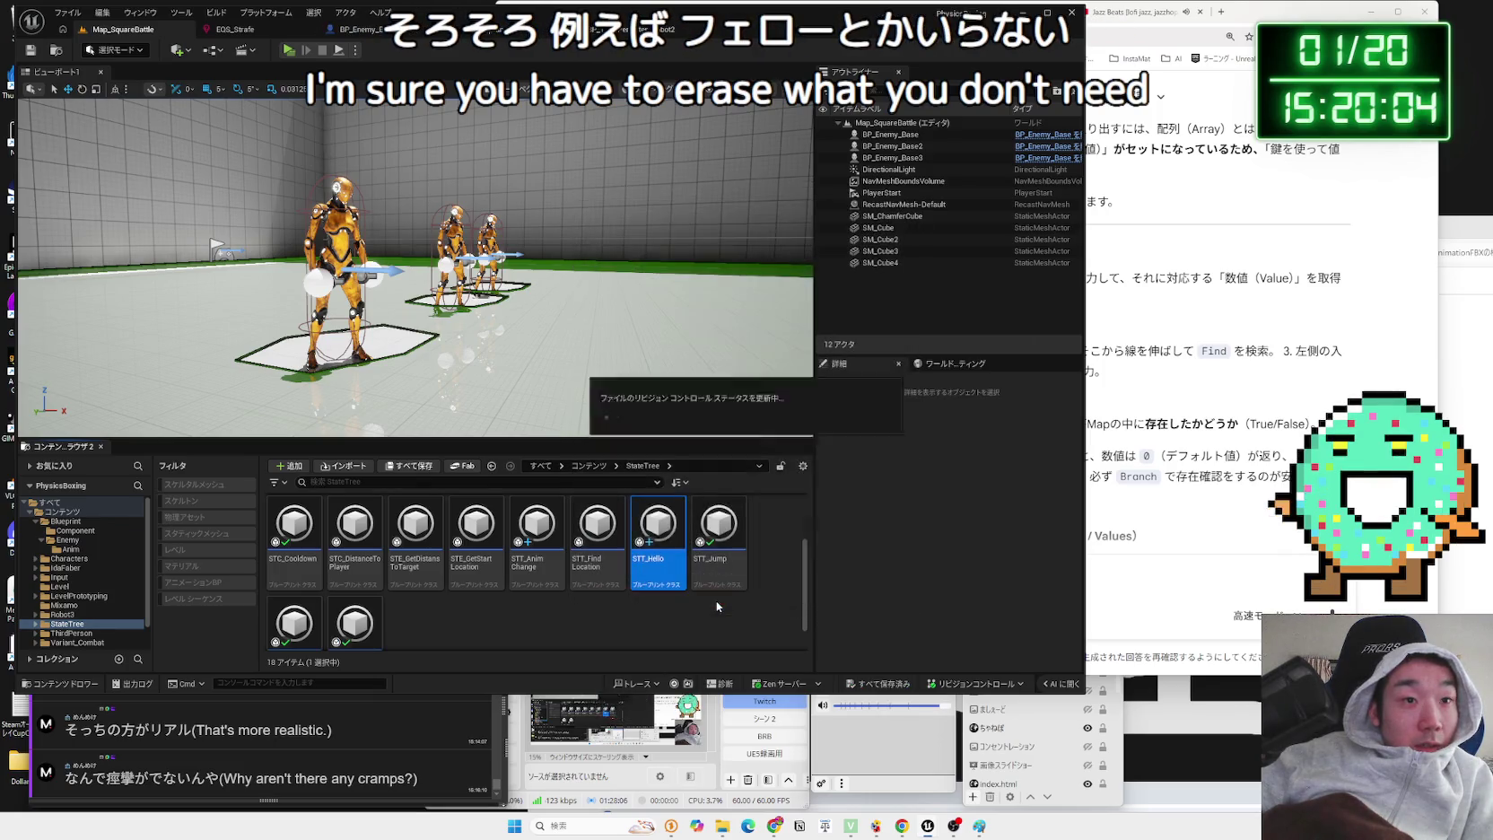
- Review the remaining StateTree assets, including STT_AnimChange, STC_DistanceToPlayer, STC_Cooldown and AIC_BP
click(535, 578)
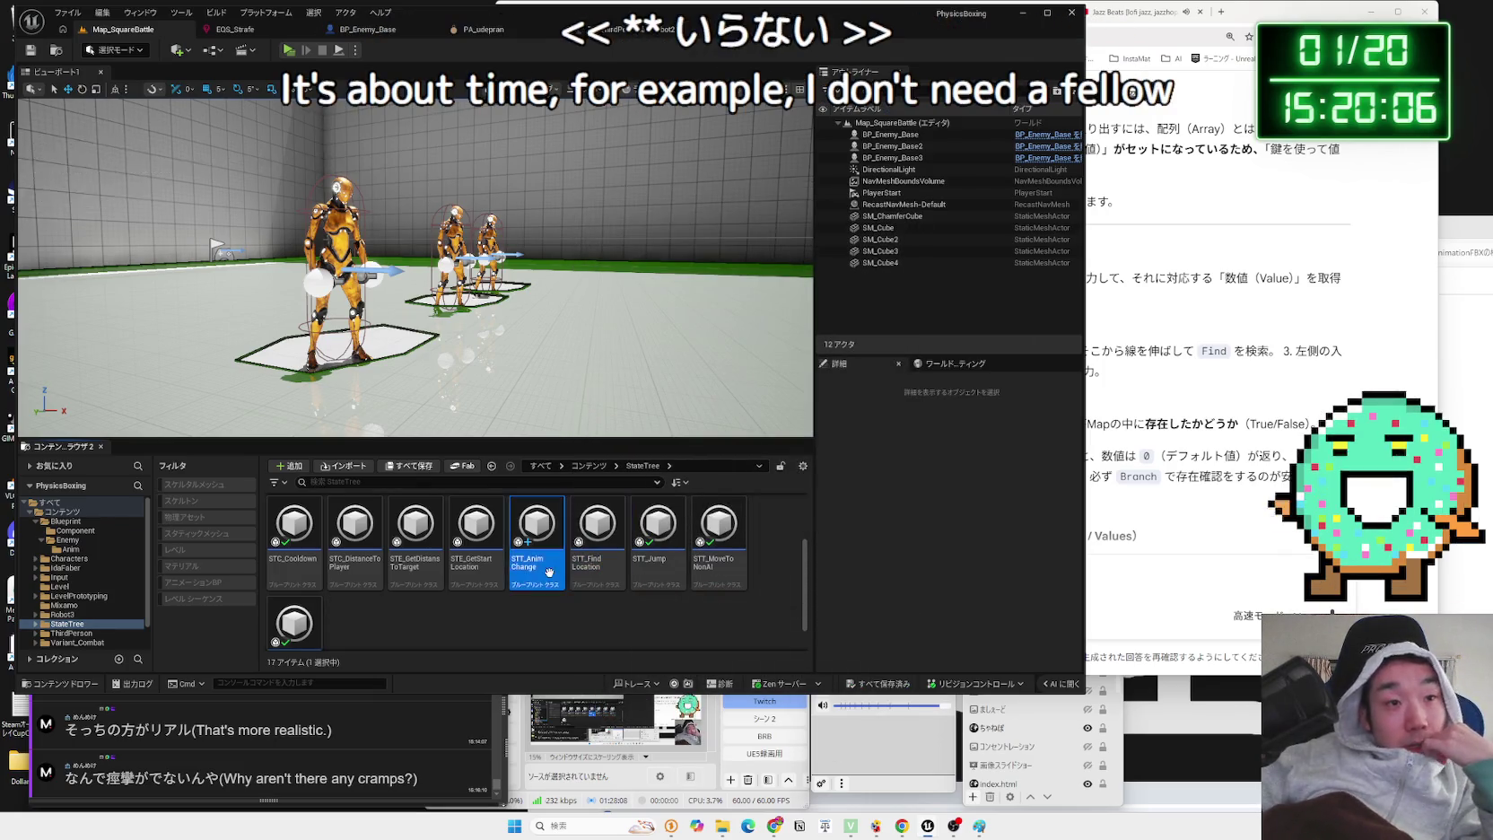
mouse_move(534, 578)
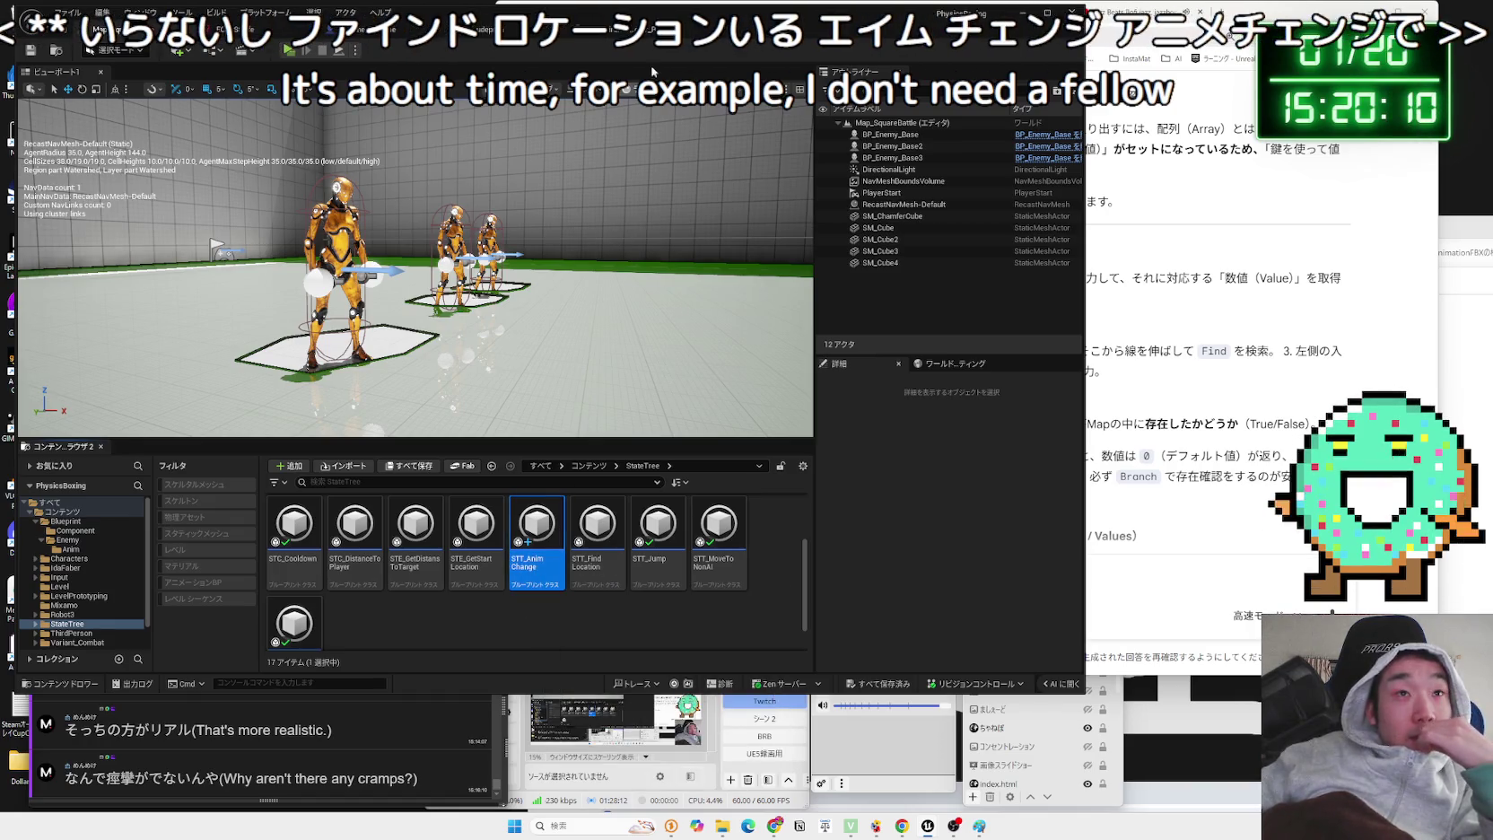
click(595, 36)
click(381, 35)
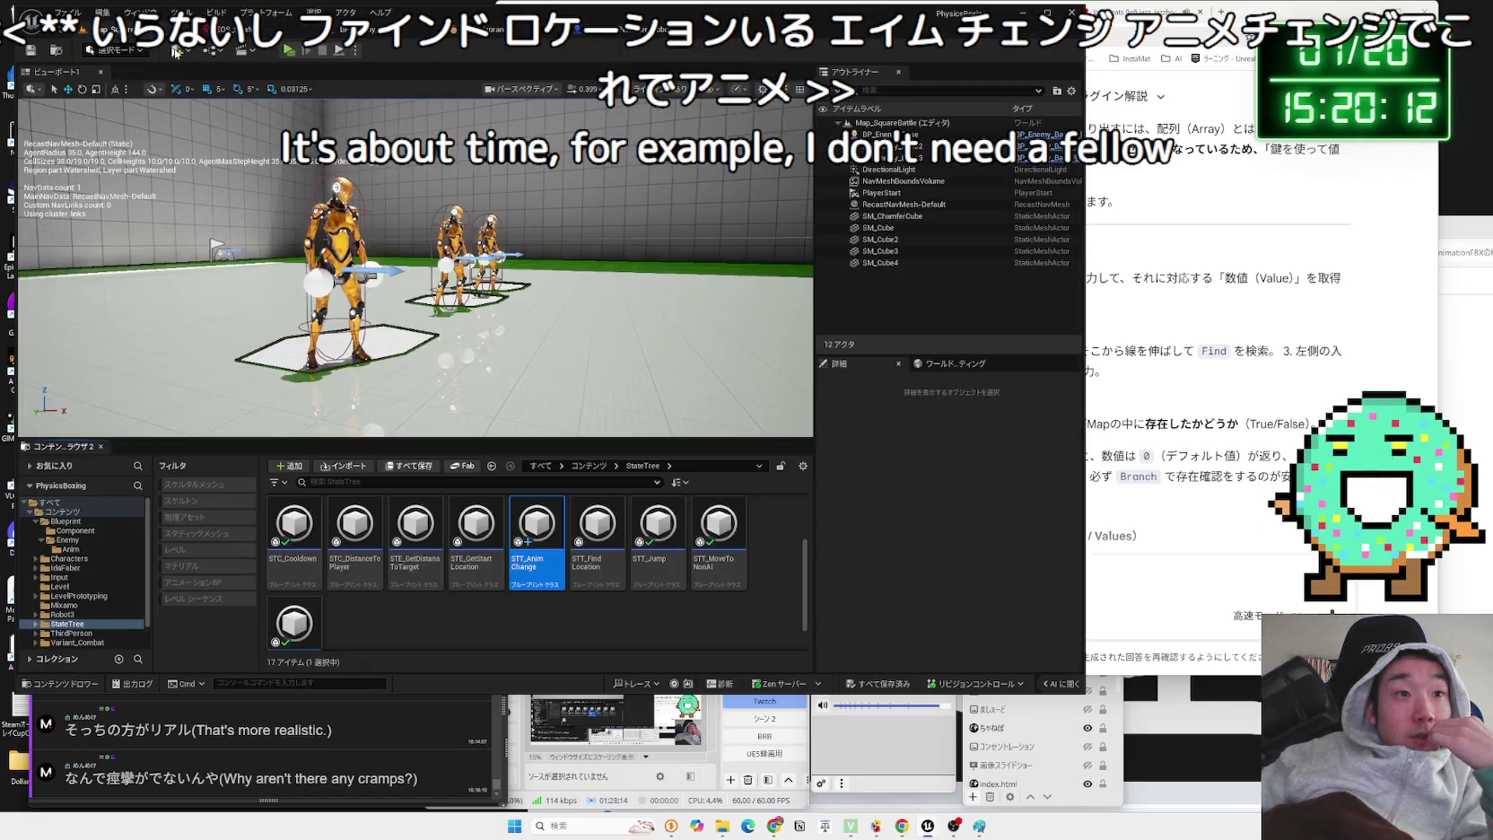
click(337, 567)
key(Left)
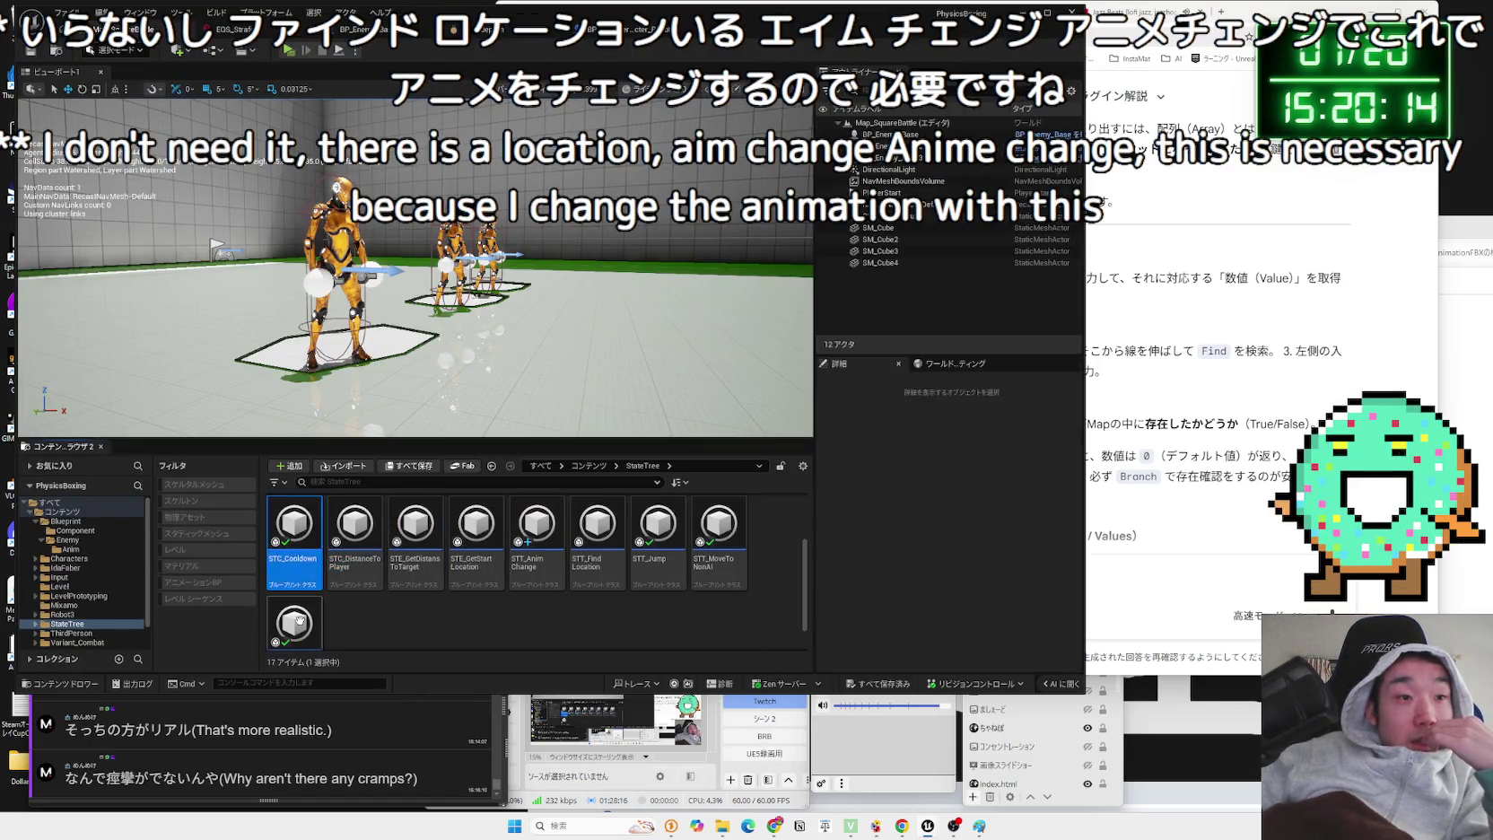
click(381, 616)
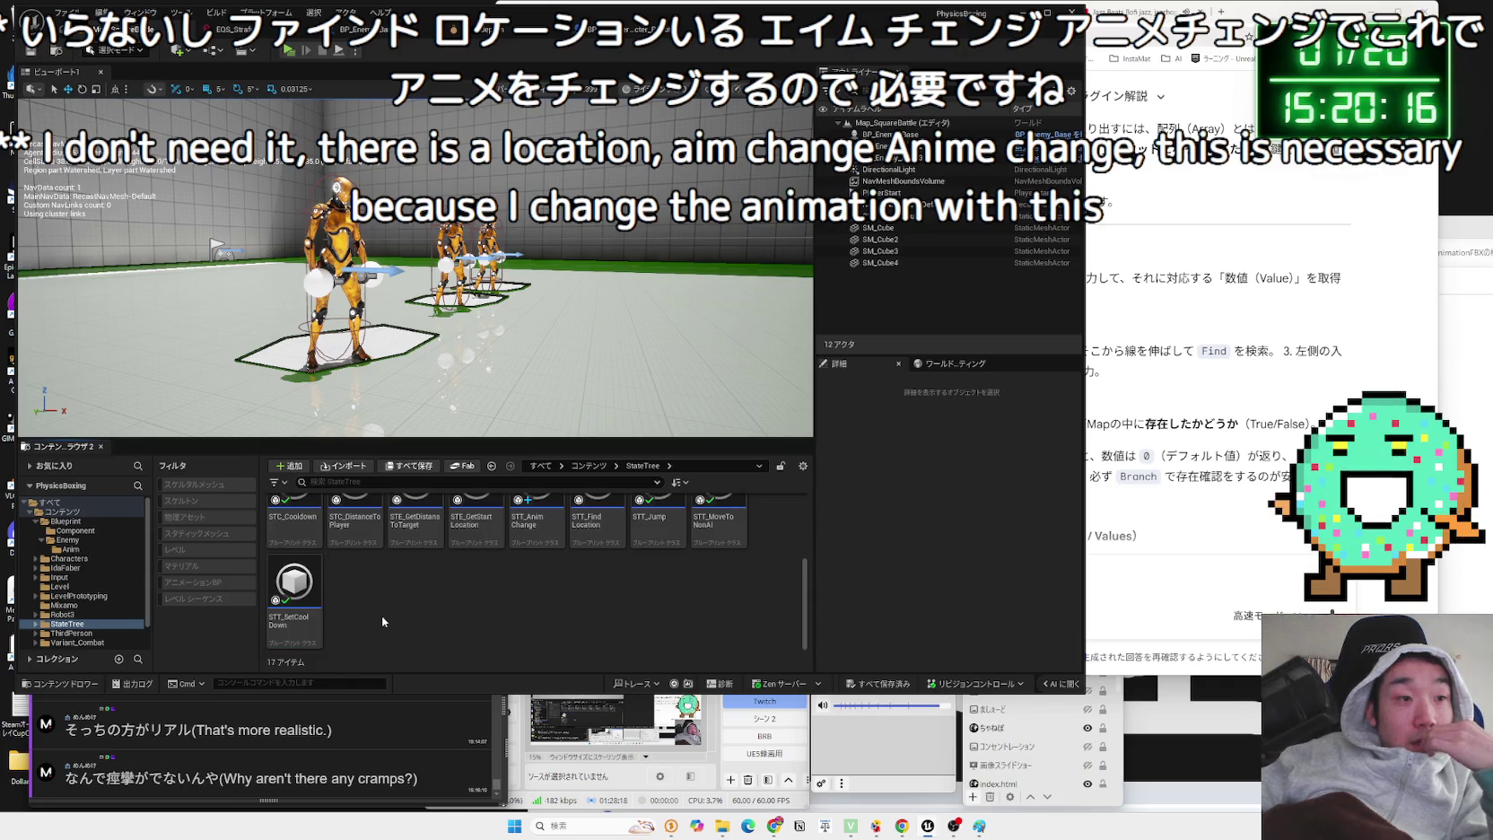
scroll(381, 615, up, 1)
scroll(381, 619, up, 2)
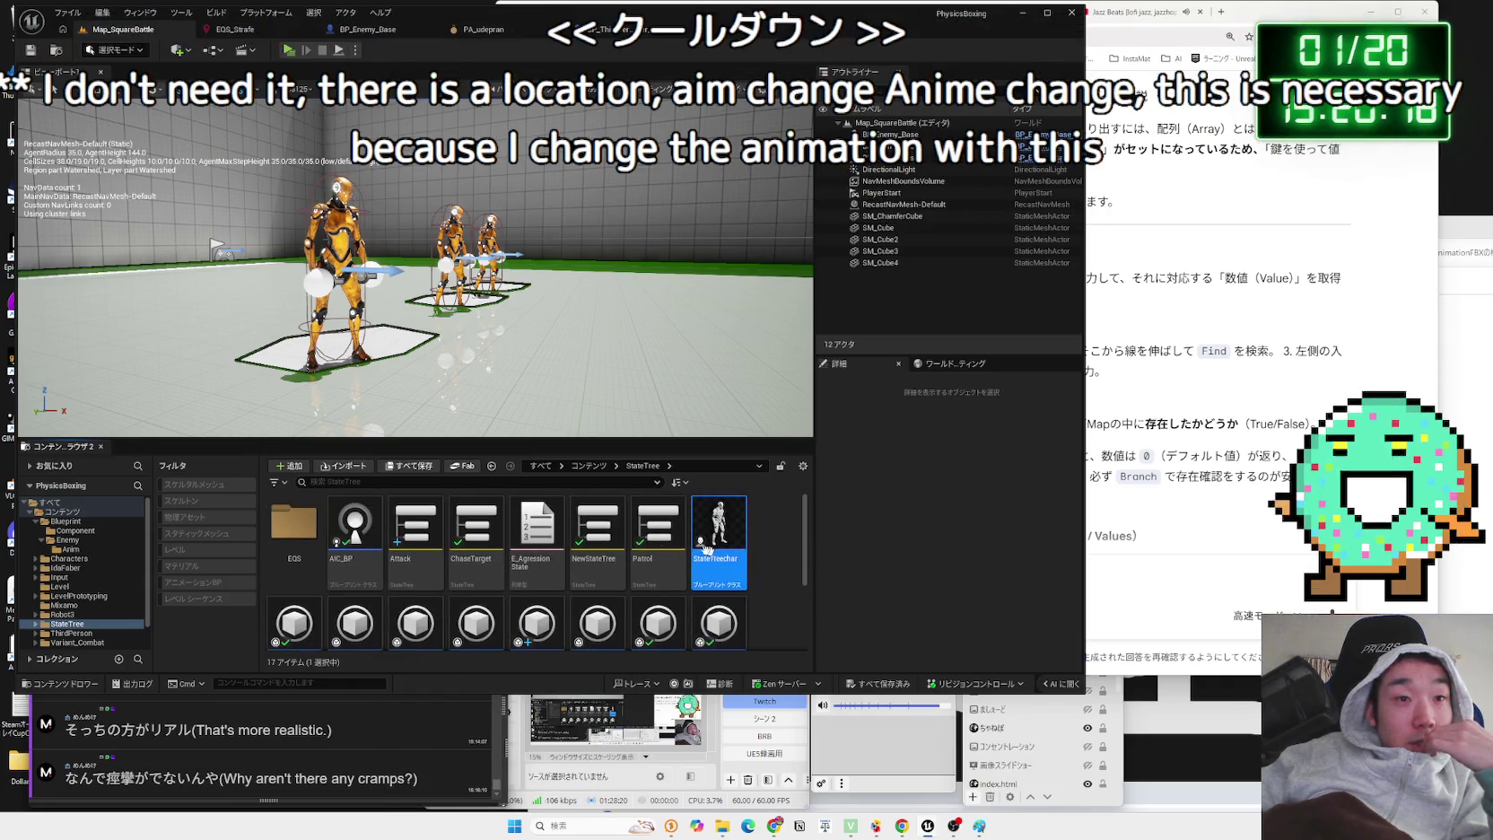
click(356, 538)
click(307, 553)
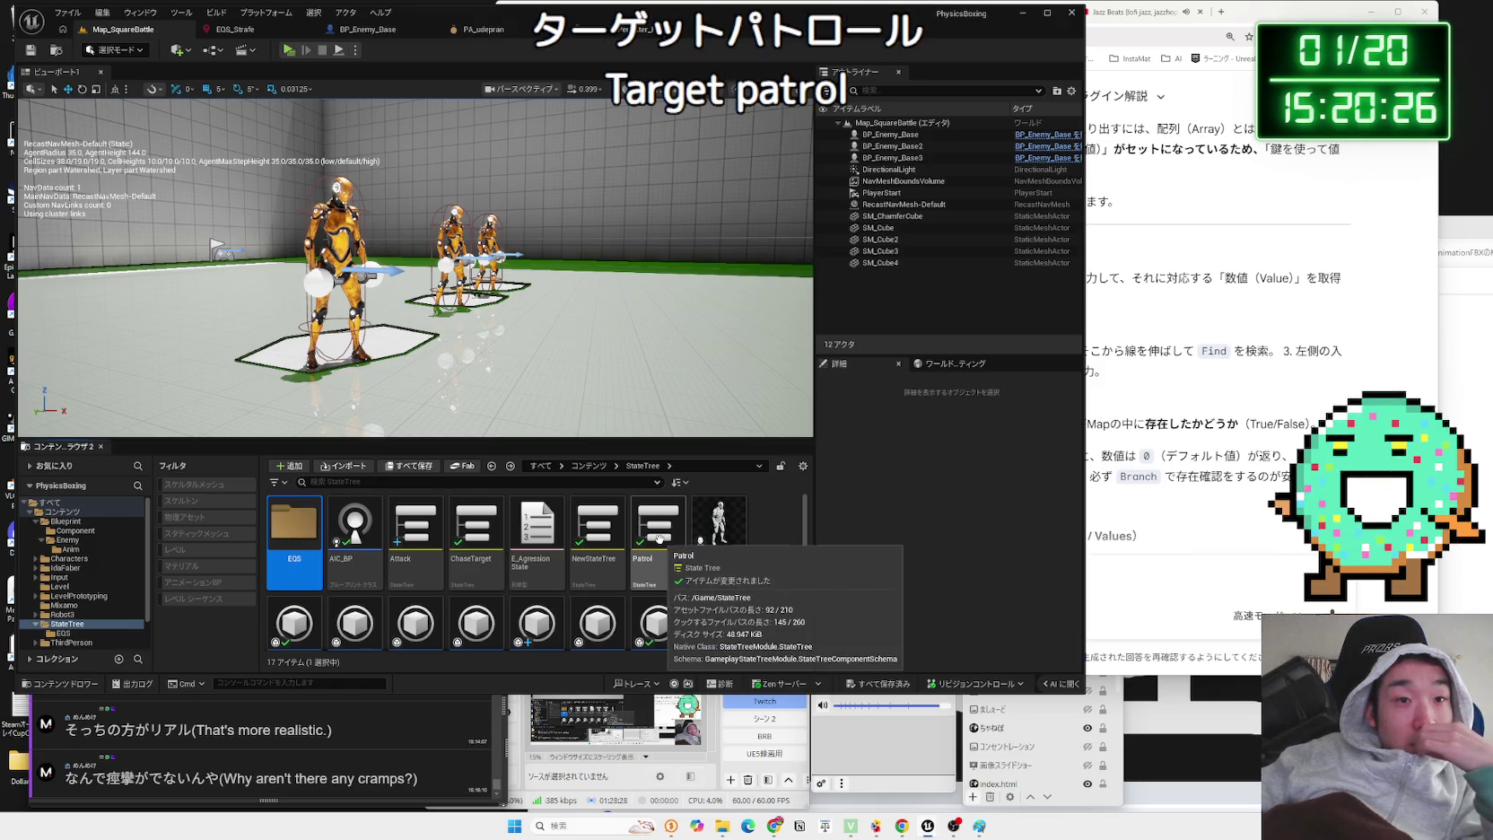
- Inspect the Patrol and NewStateTree state trees
double_click(659, 538)
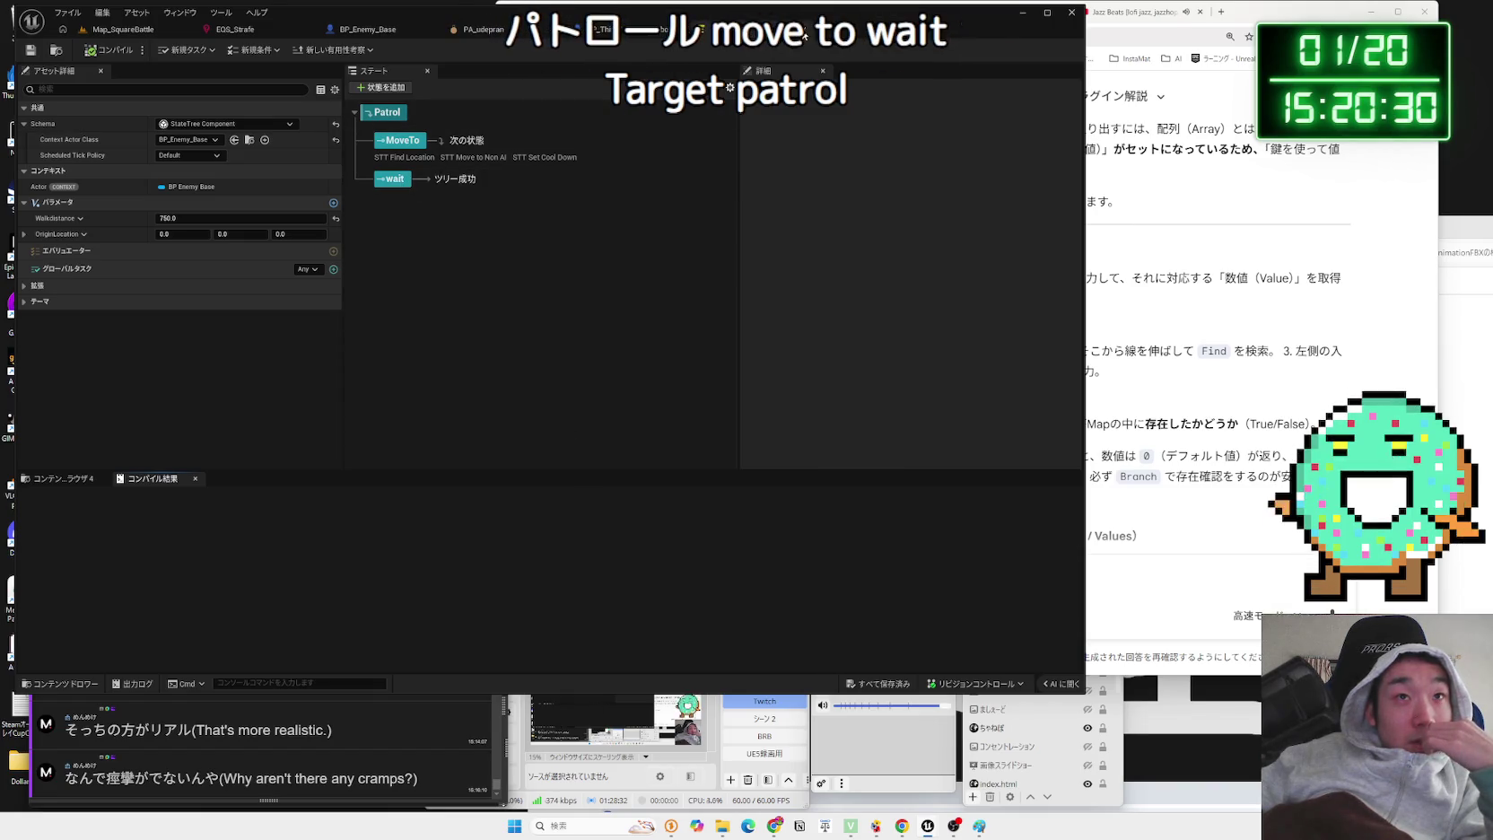
click(367, 29)
click(123, 29)
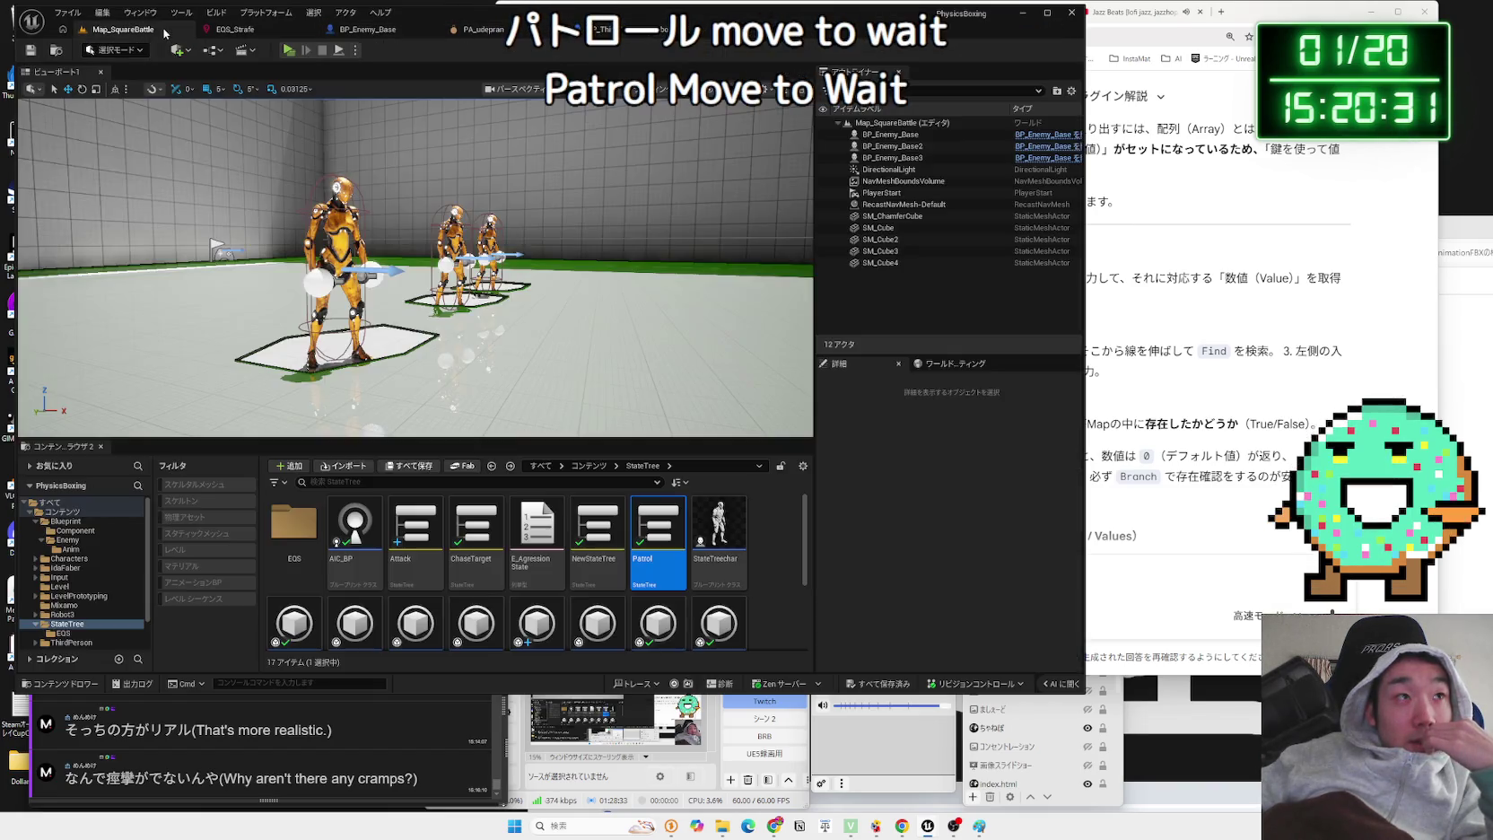
double_click(590, 533)
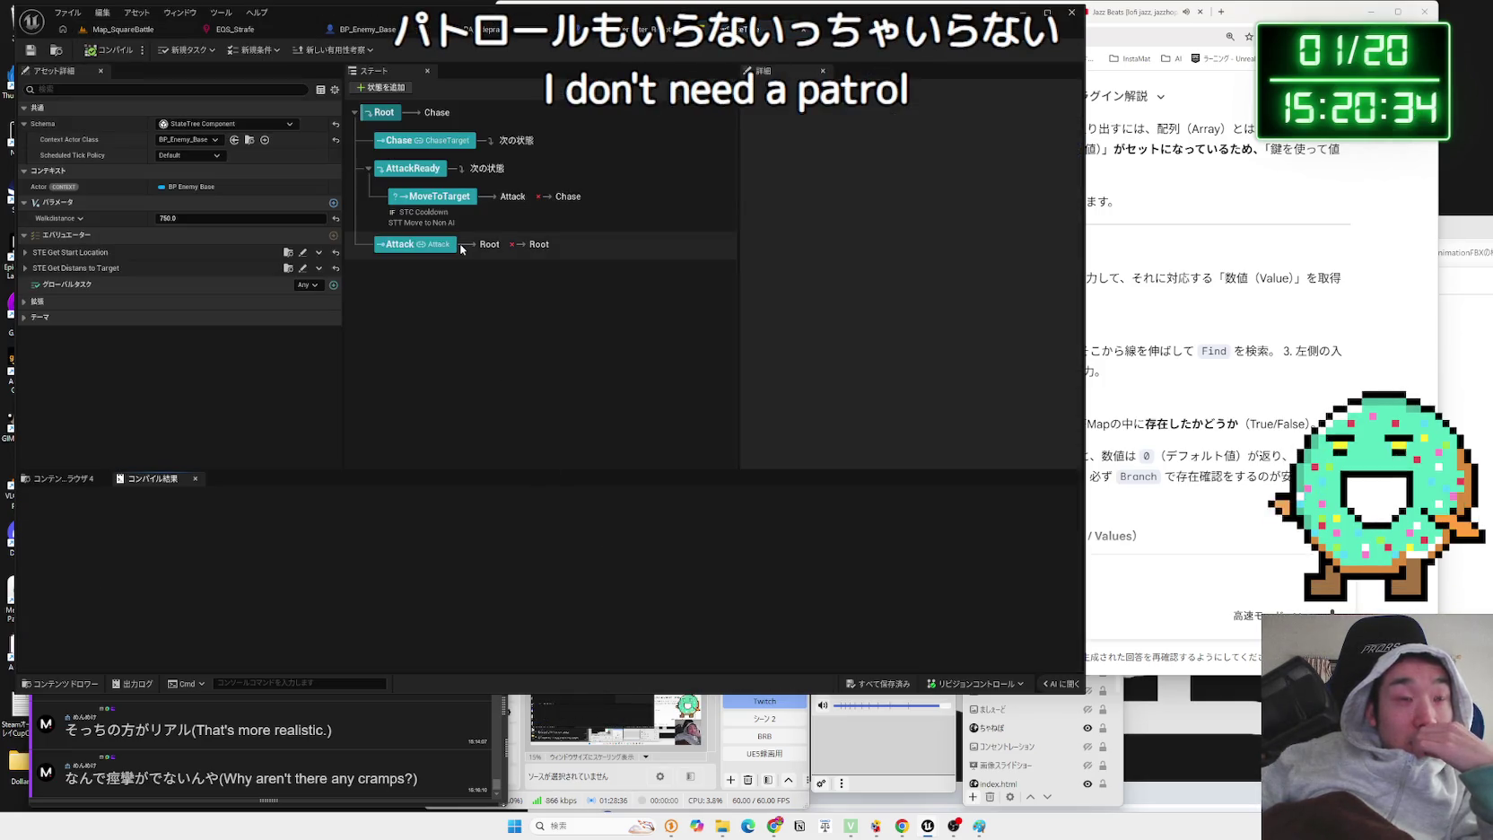
click(123, 28)
- Set the Attack tree's Guard state montage to Right_Hook_Anim_Enemy_Montage, save, and start play-testing
double_click(402, 538)
click(396, 178)
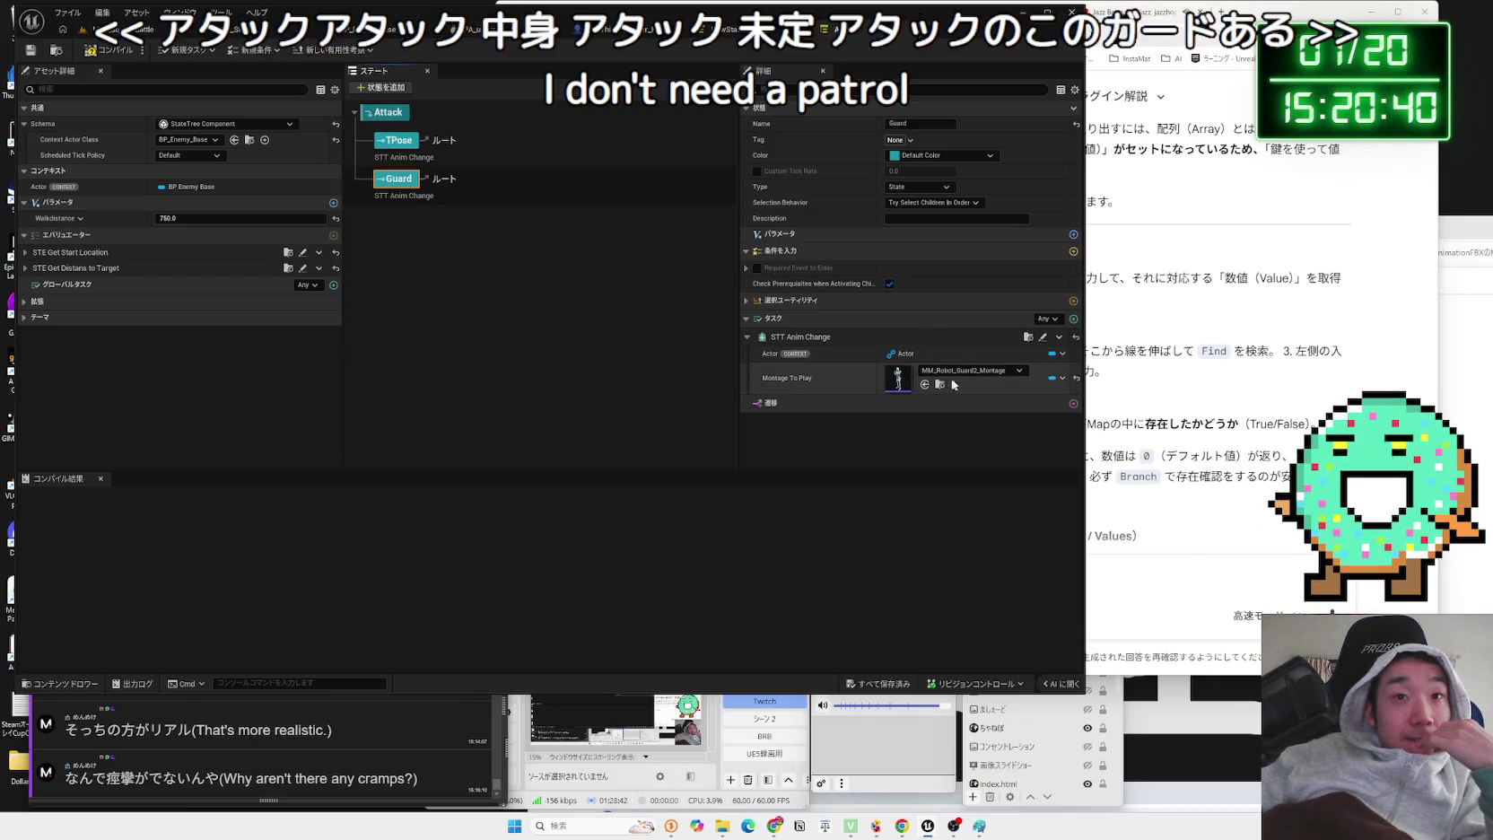
click(964, 372)
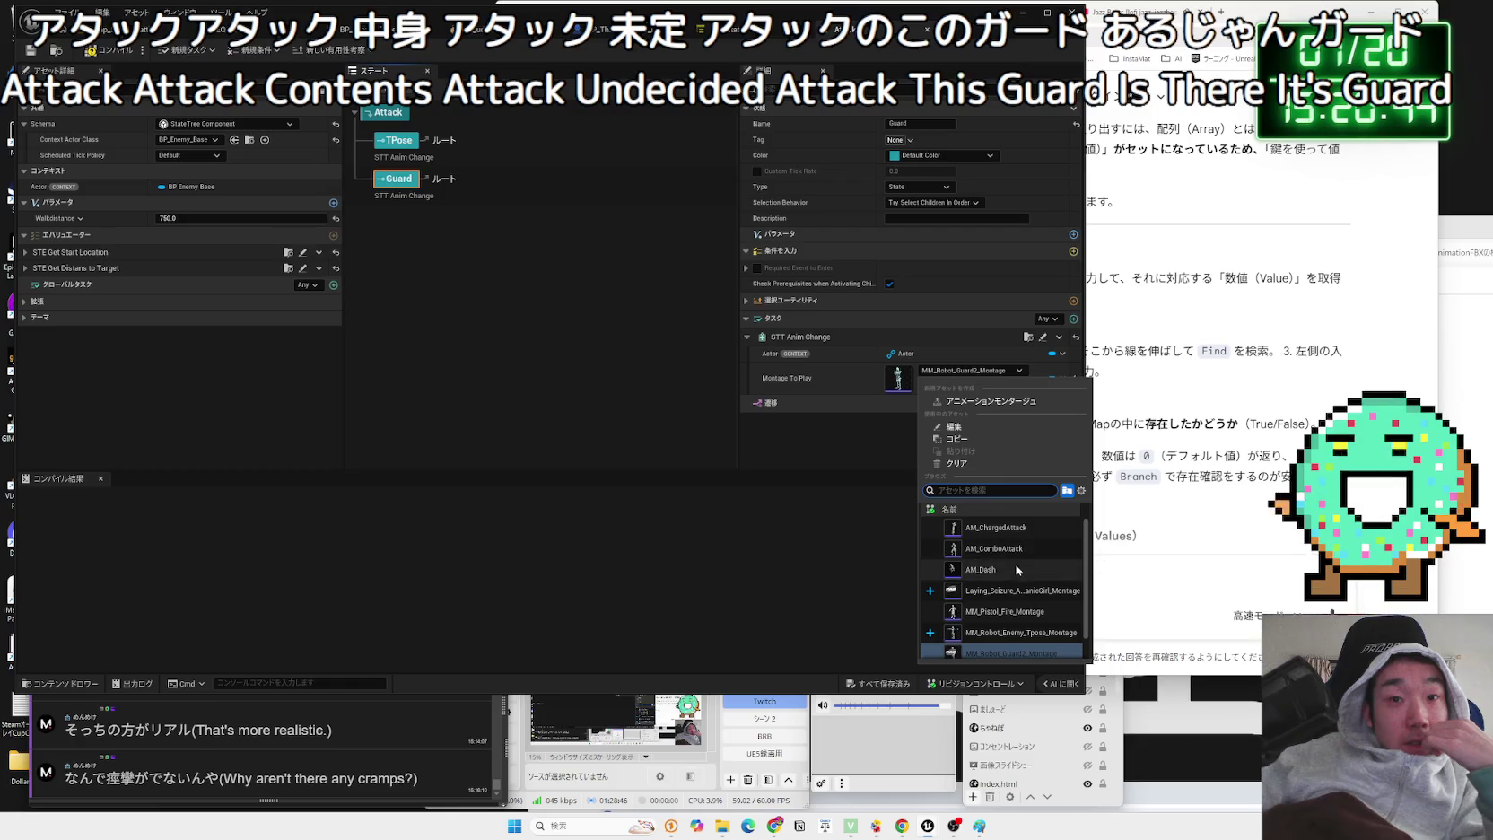
scroll(1013, 625, down, 1)
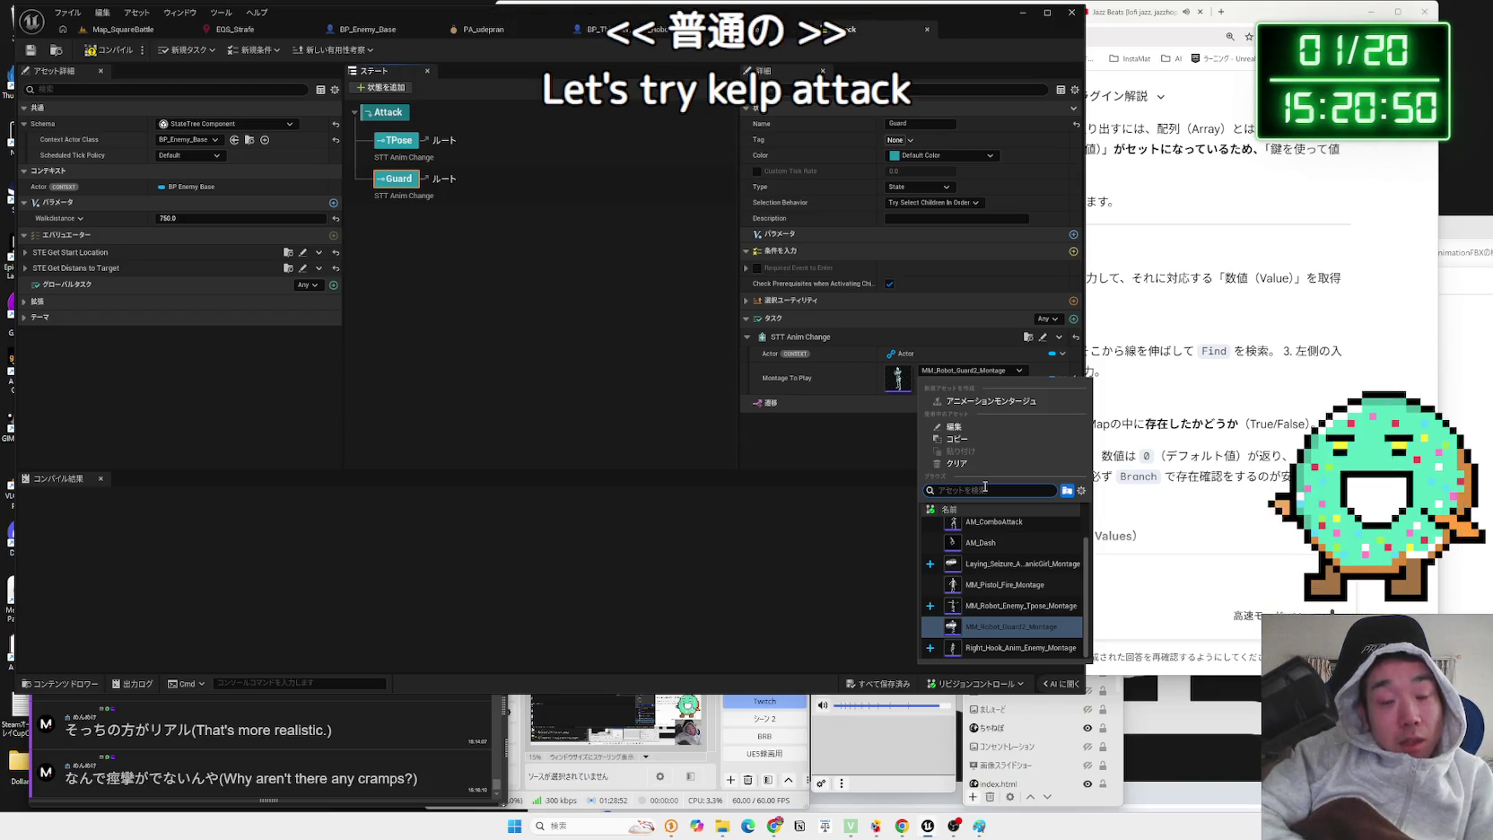
text(hook)
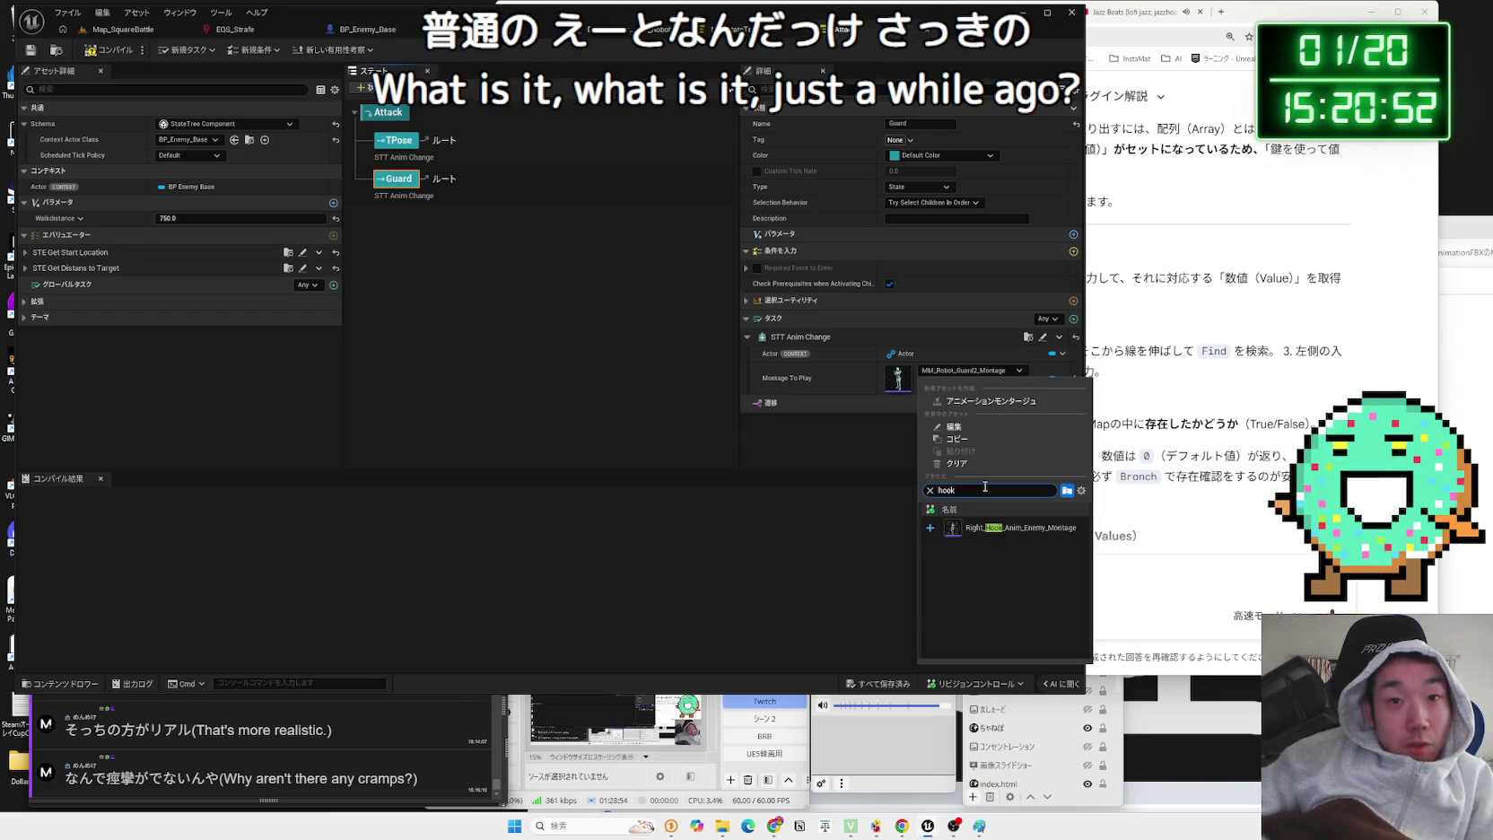
click(988, 535)
click(884, 687)
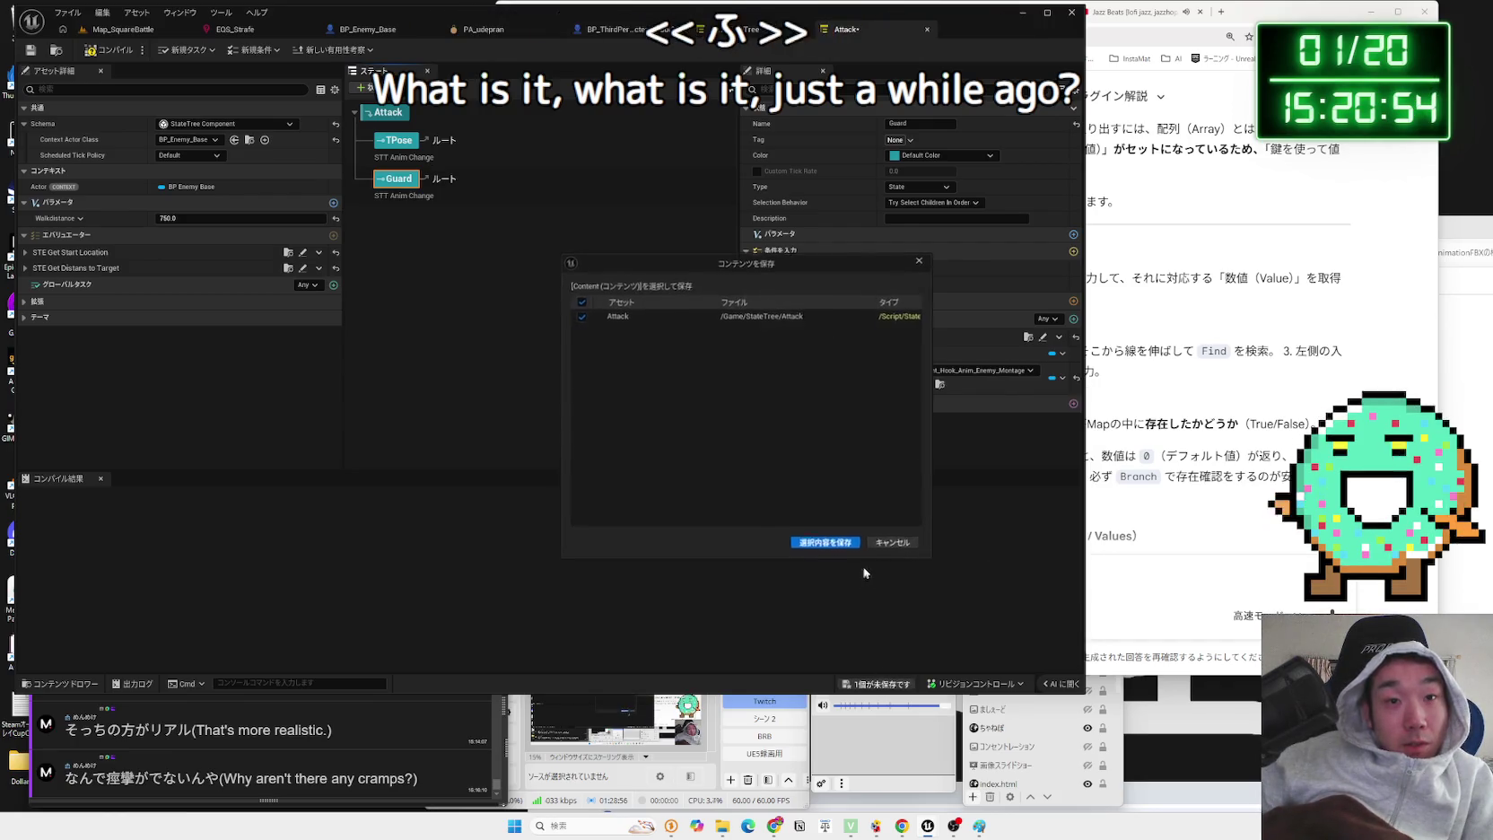
click(805, 529)
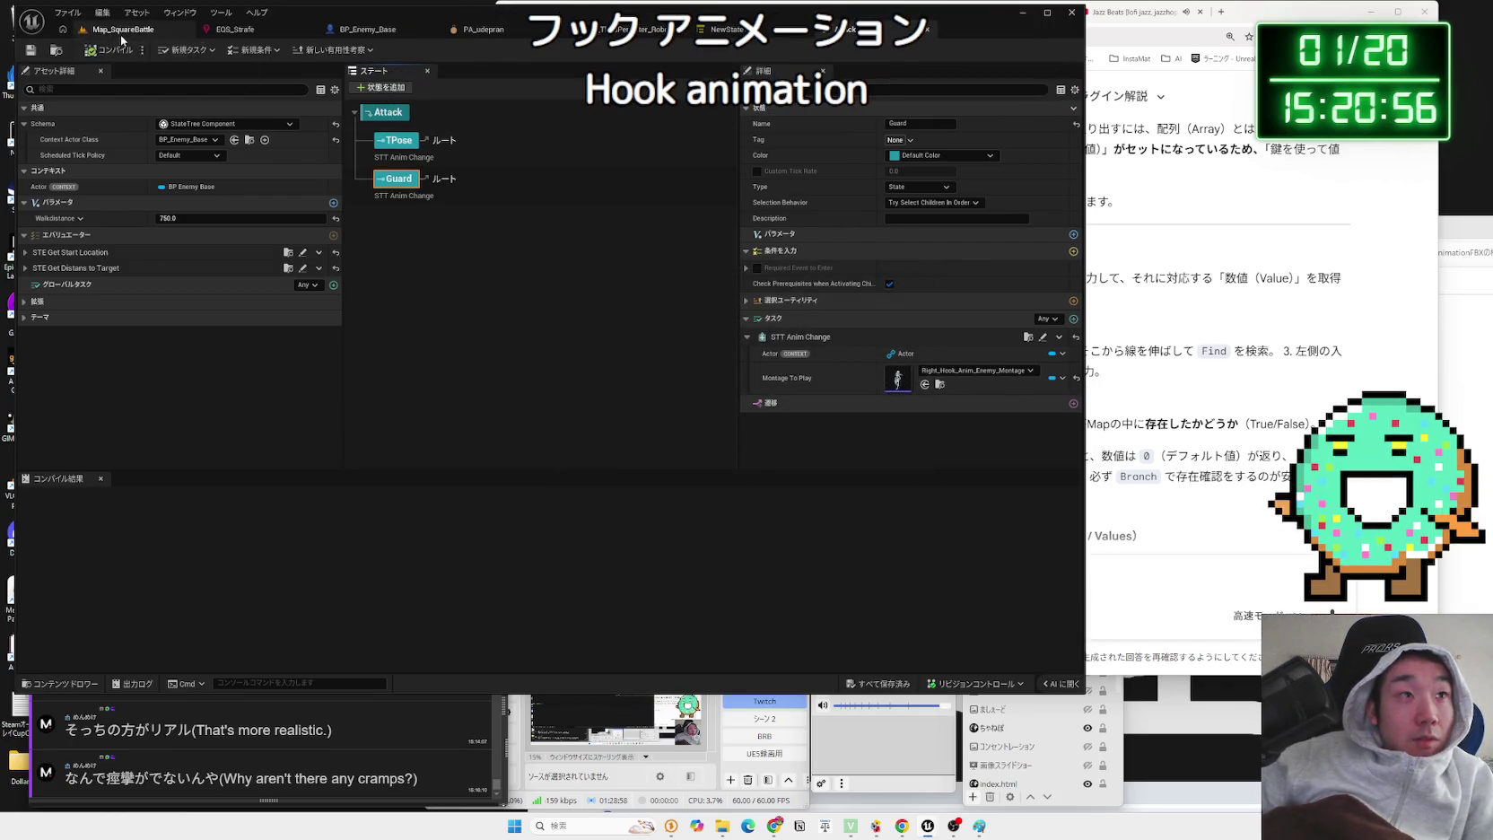
click(121, 32)
key(alt+p)
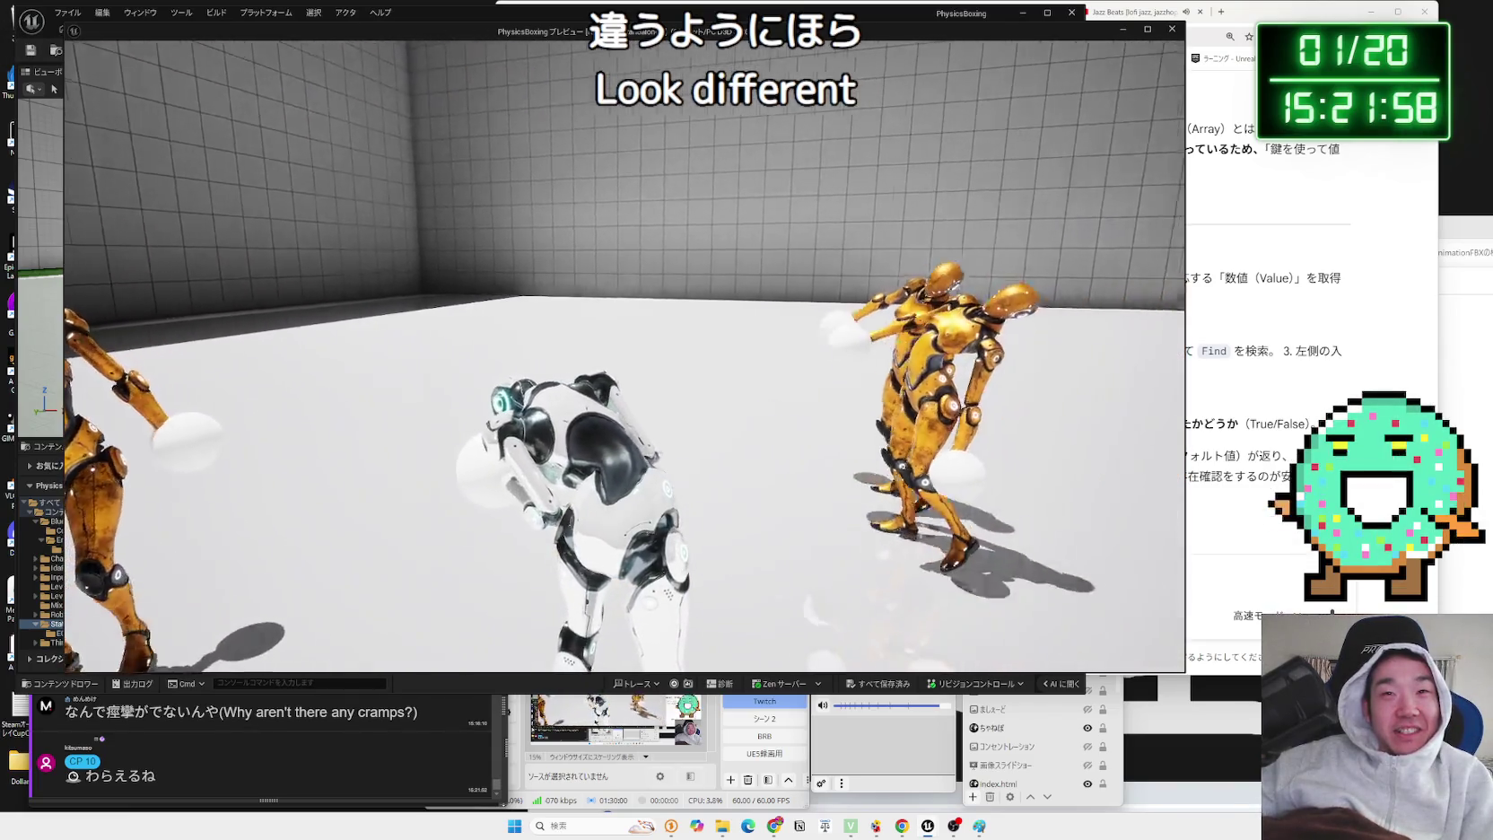
- Stop the battle-map play-test after watching the robots fight
key(Escape)
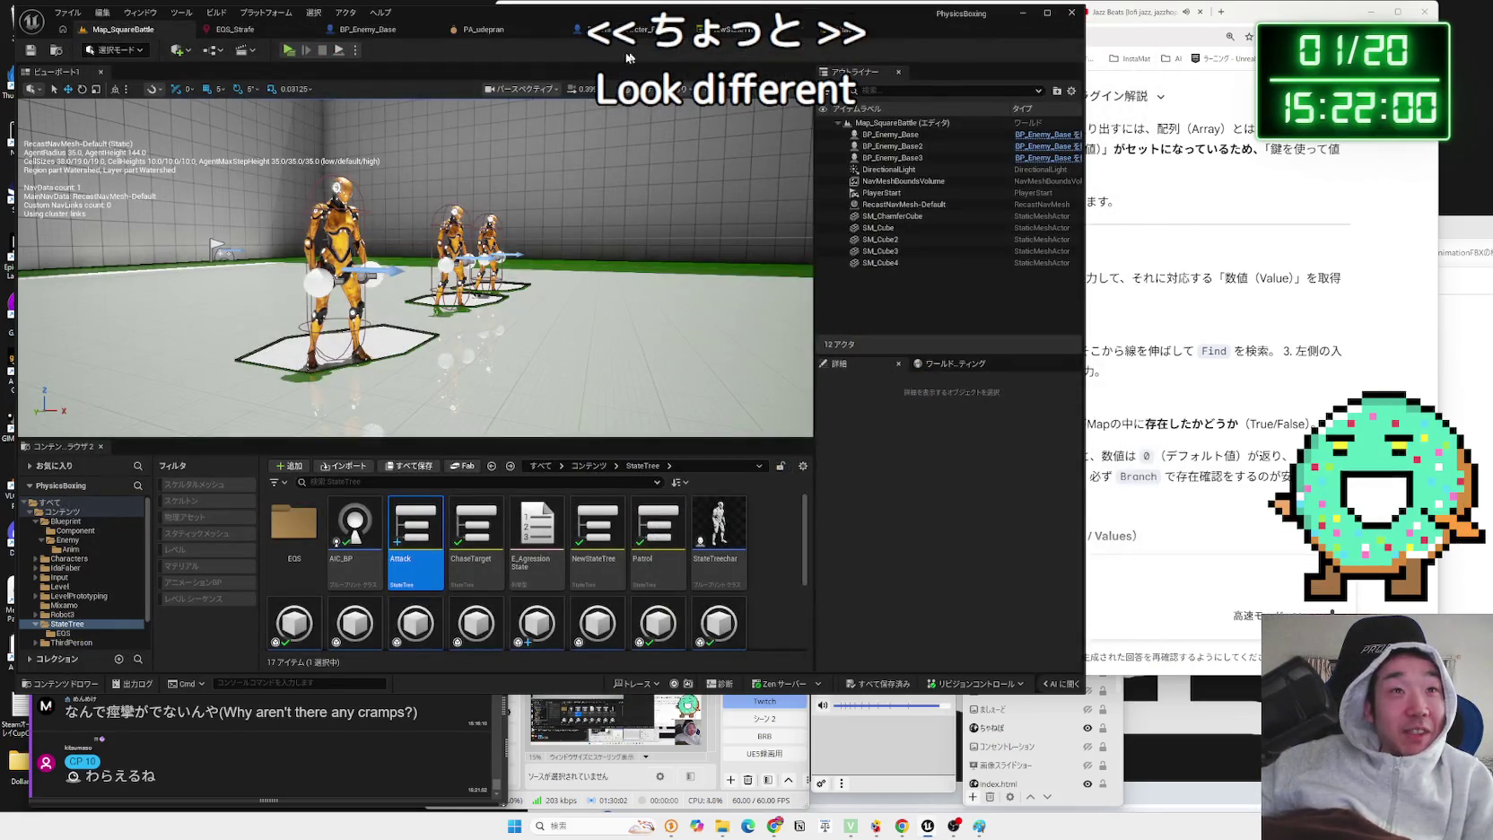
- Set BP_Enemy_Base's Orientation Strength to 10000000.0, then play-test the battle map again
click(619, 29)
click(345, 31)
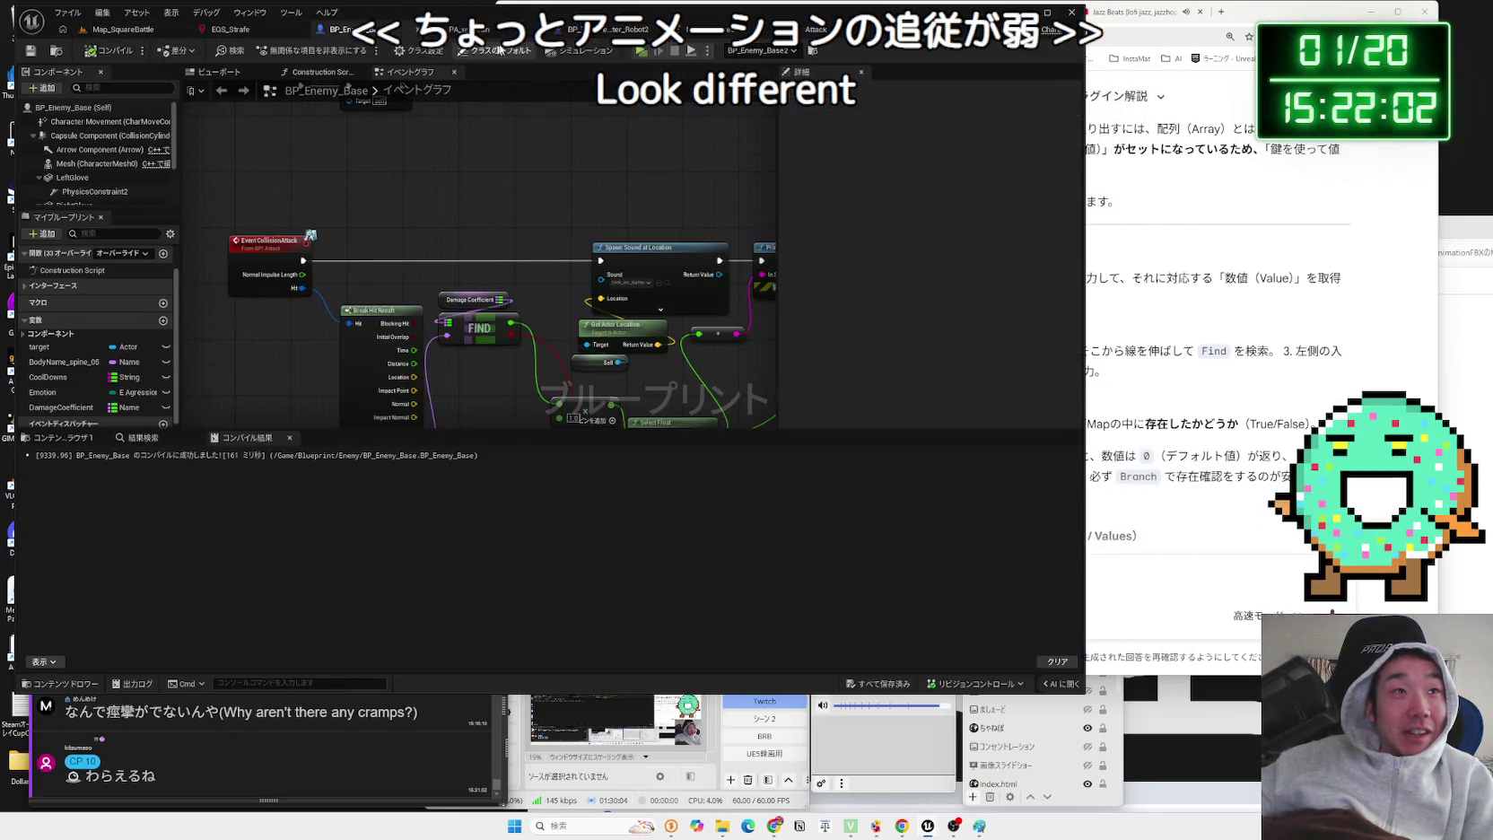
mouse_move(478, 280)
mouse_down()
mouse_move(458, 273)
mouse_move(405, 310)
mouse_up()
scroll(454, 273, up, 3)
click(472, 220)
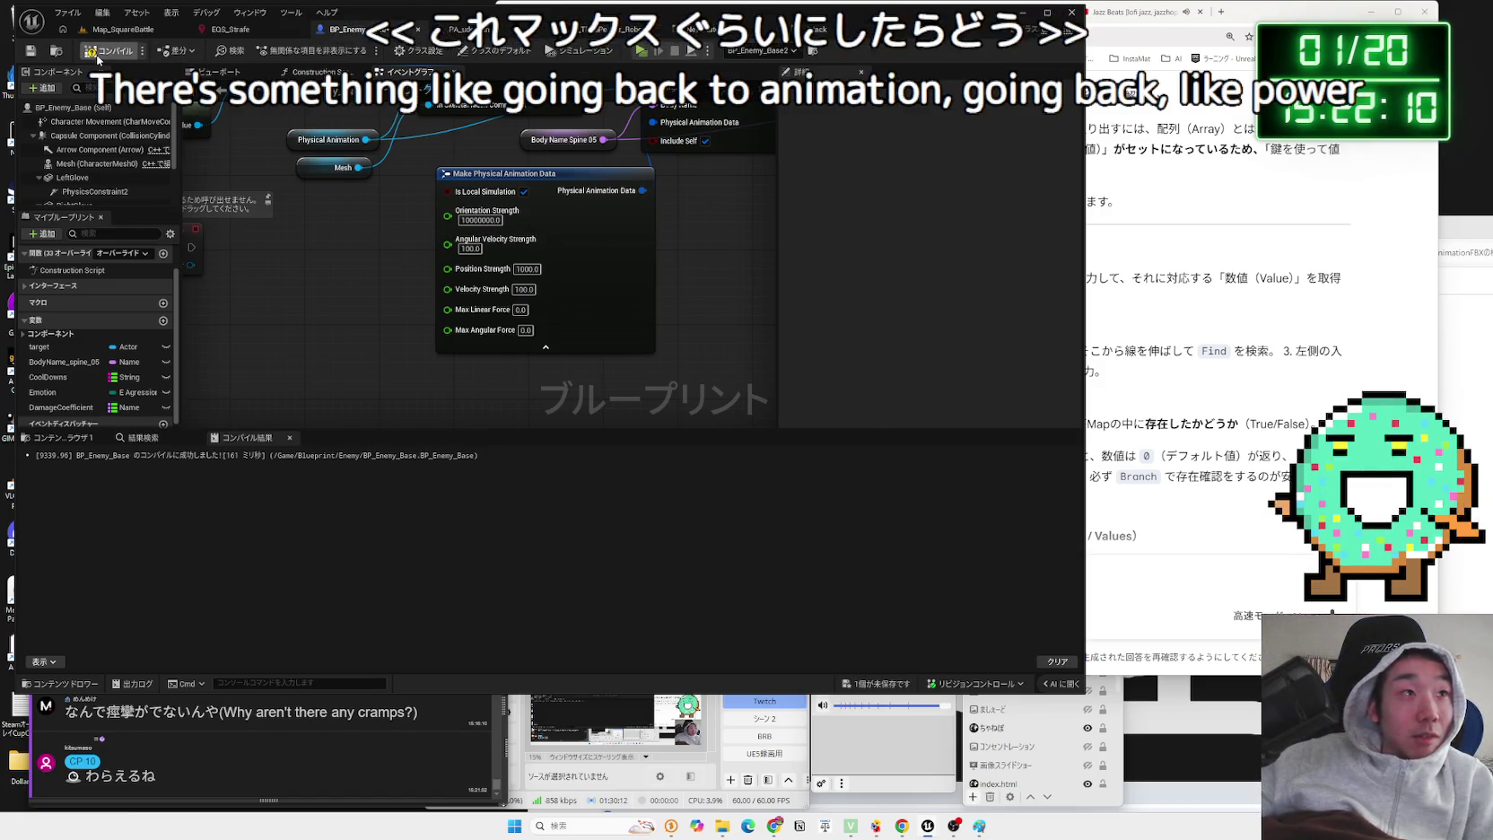
click(114, 30)
key(alt+p)
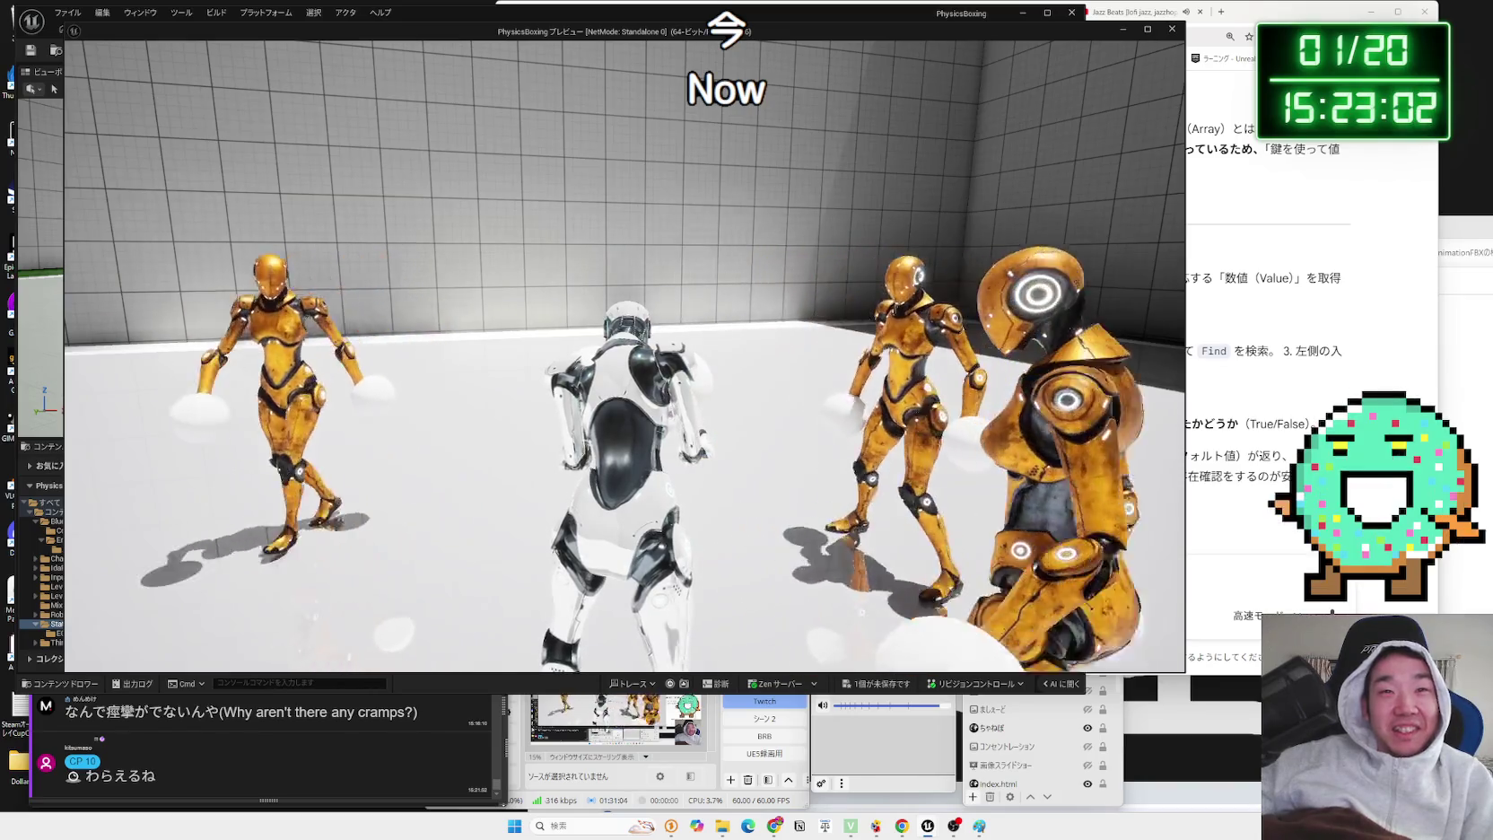
key(Escape)
- Revert BP_Enemy_Base's Orientation Strength to 1000.0, then compile and save the blueprint
click(484, 31)
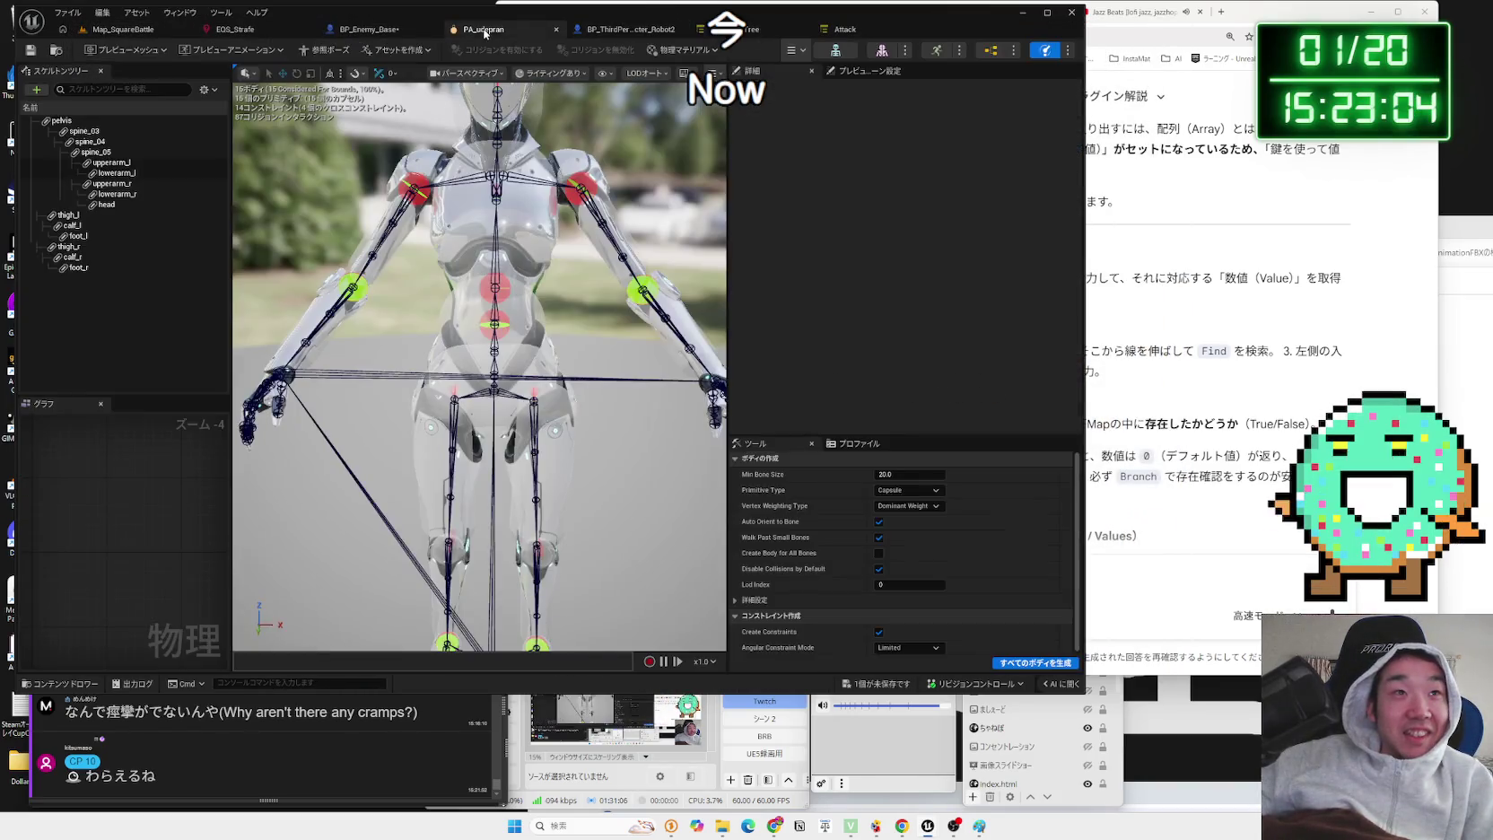
click(622, 32)
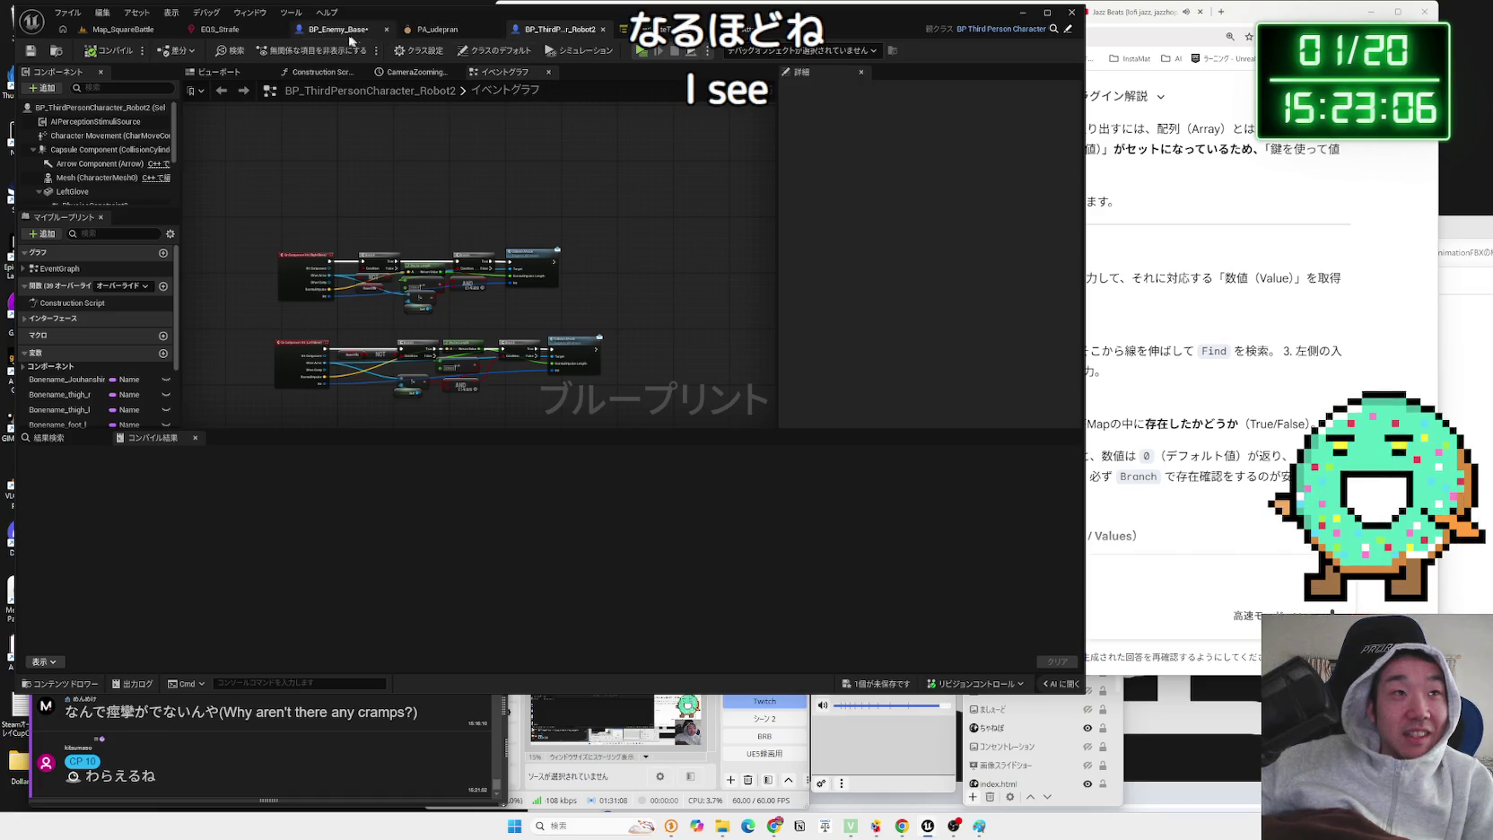
click(340, 30)
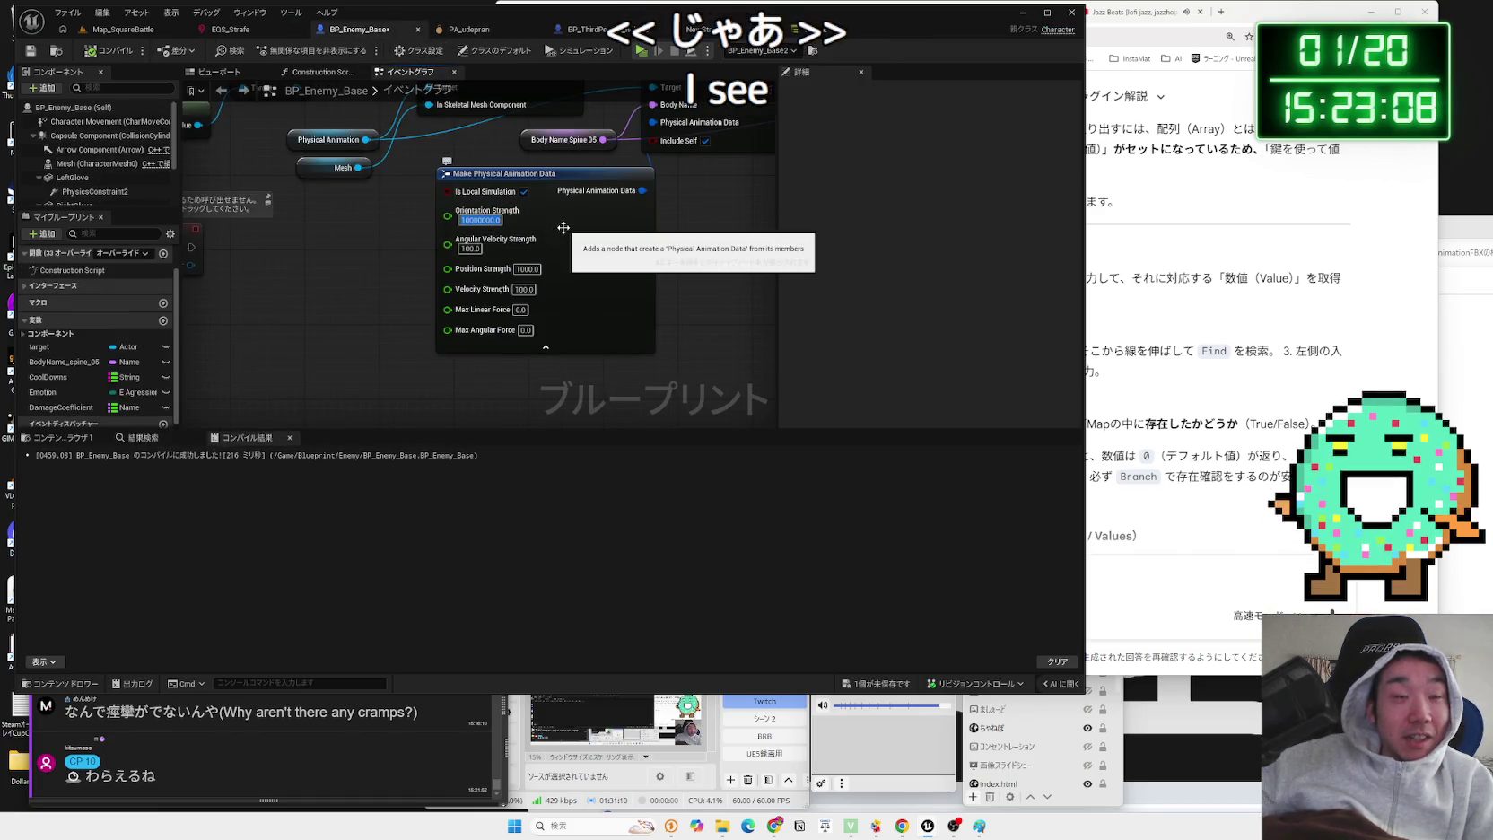
key(Escape)
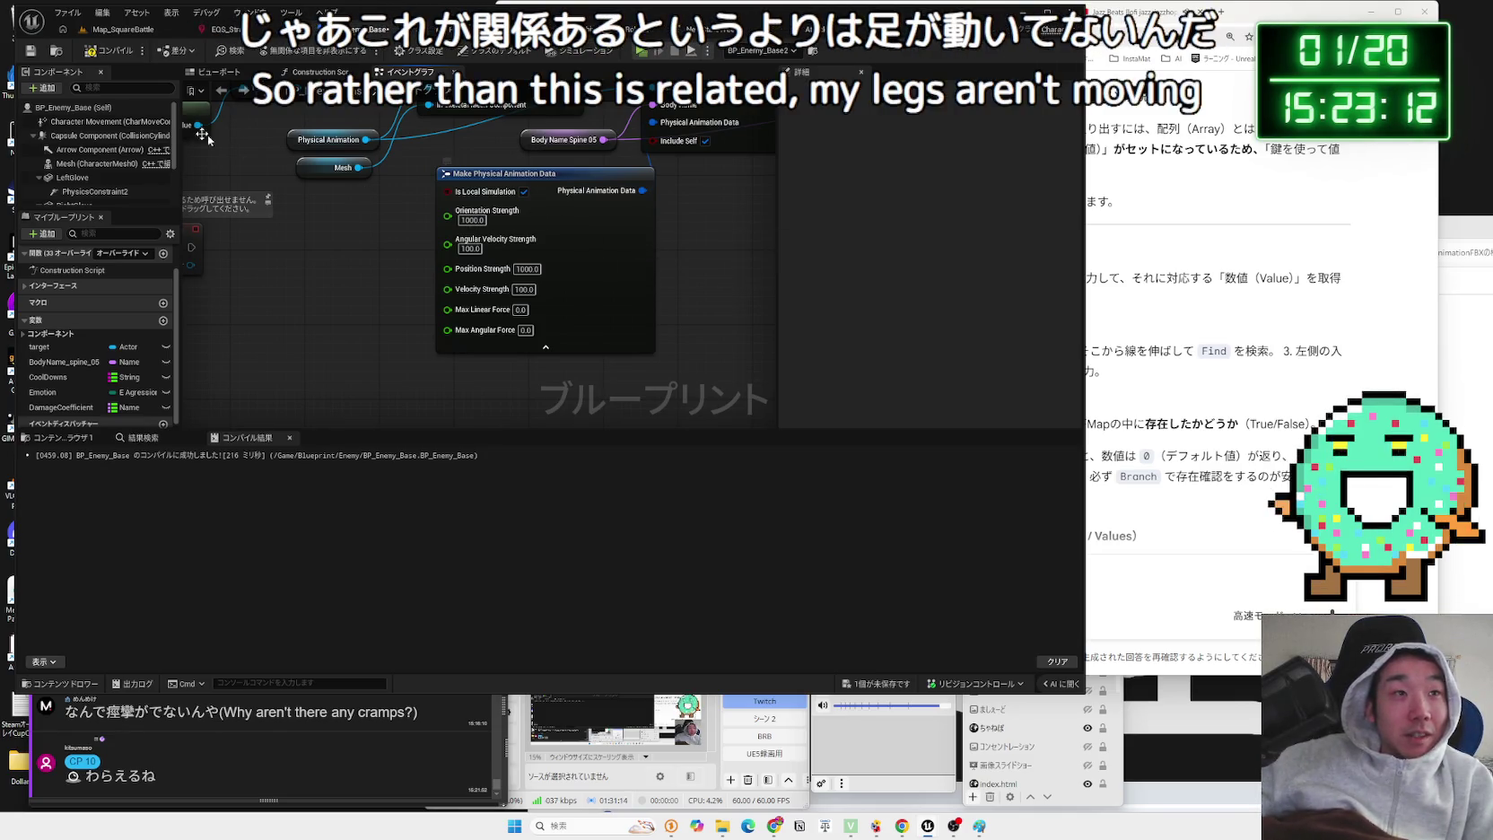
click(106, 57)
click(883, 680)
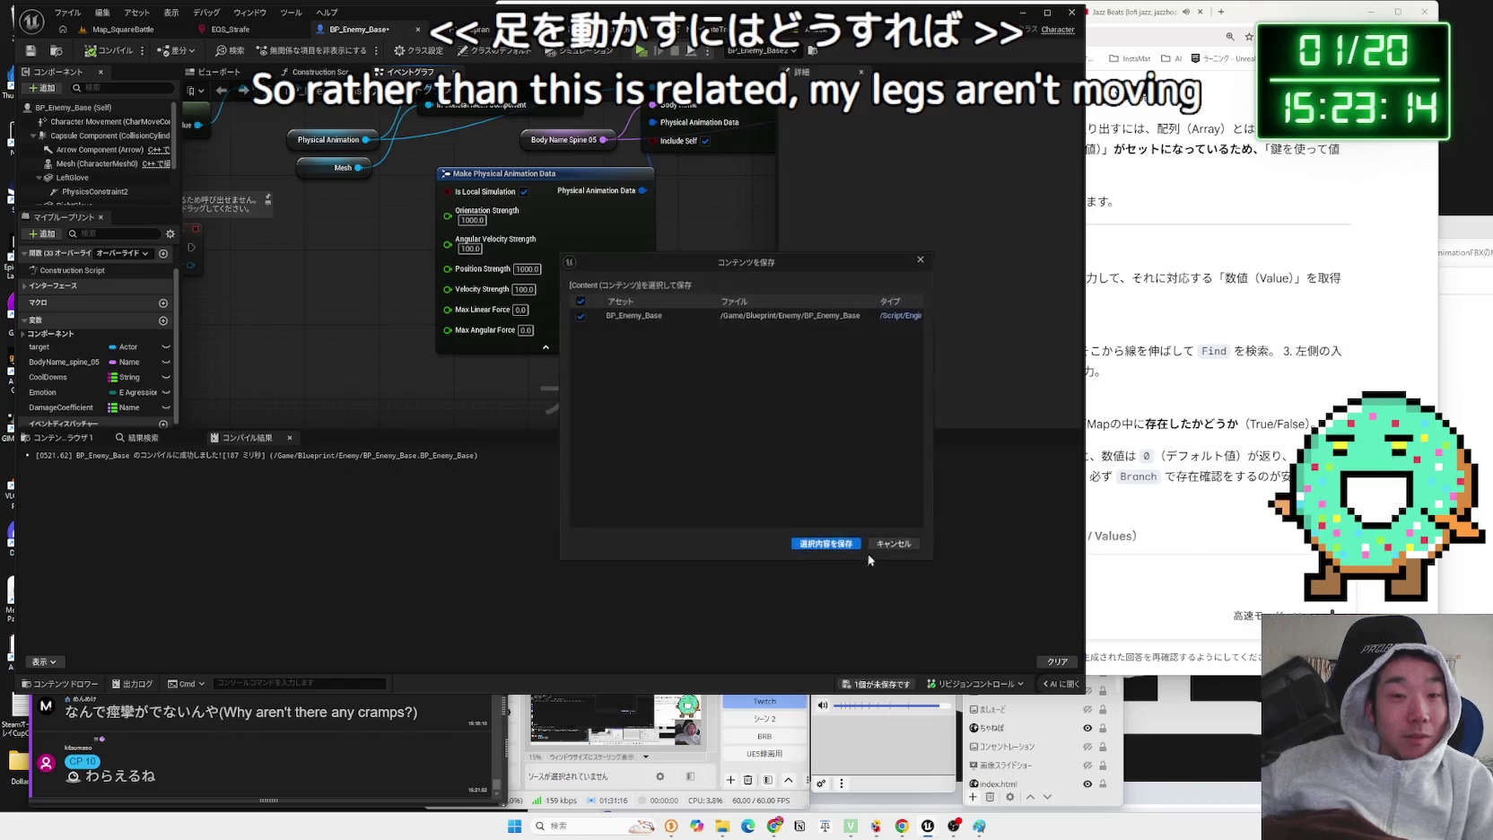
click(819, 542)
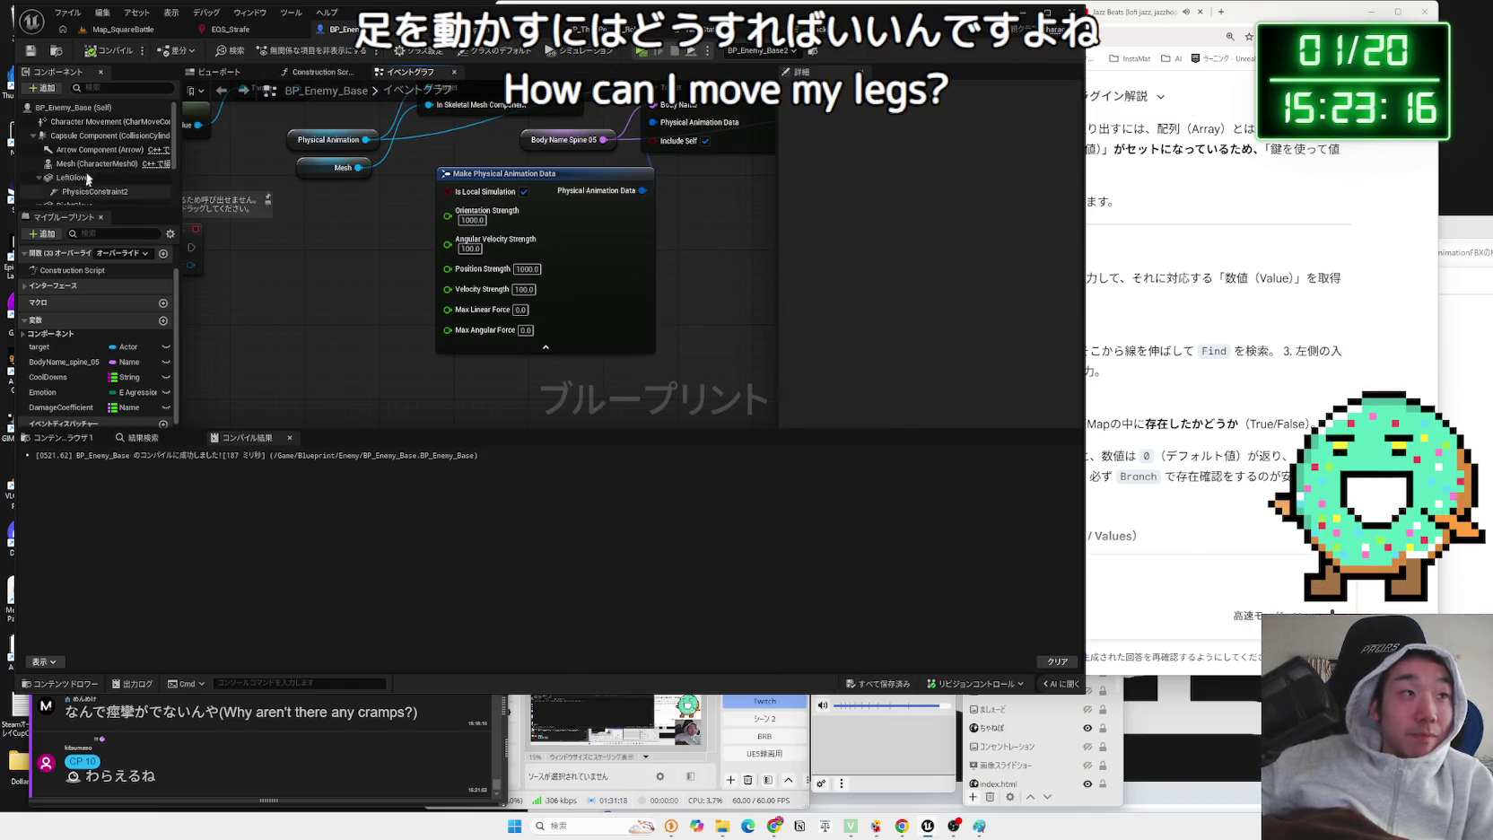
- Set the BP_Enemy_Base mesh's Anim Class to ABP_Unarmed_Robot_Enemy and return to Map_SquareBattle
click(81, 135)
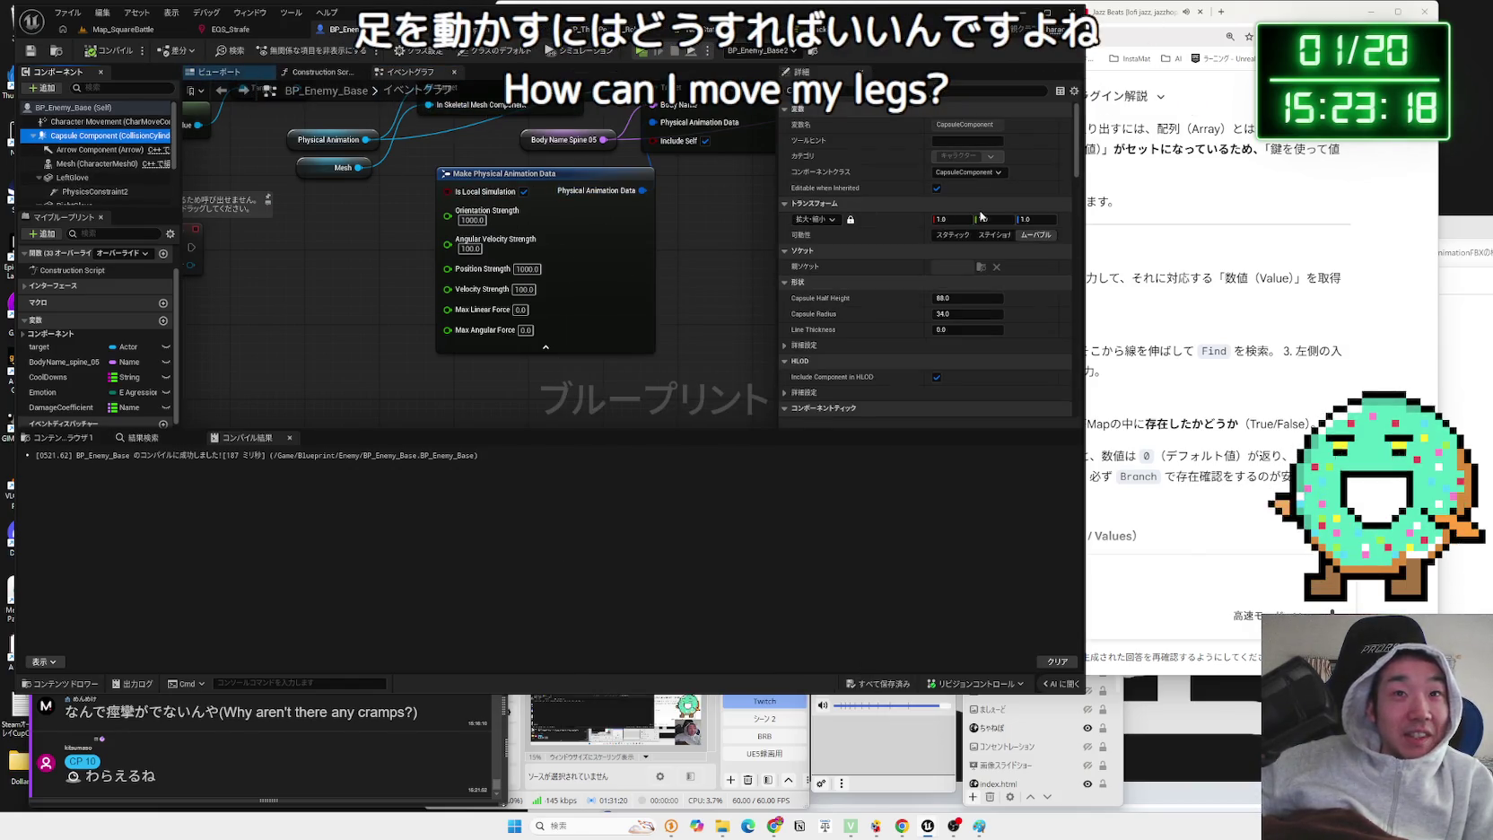
click(96, 165)
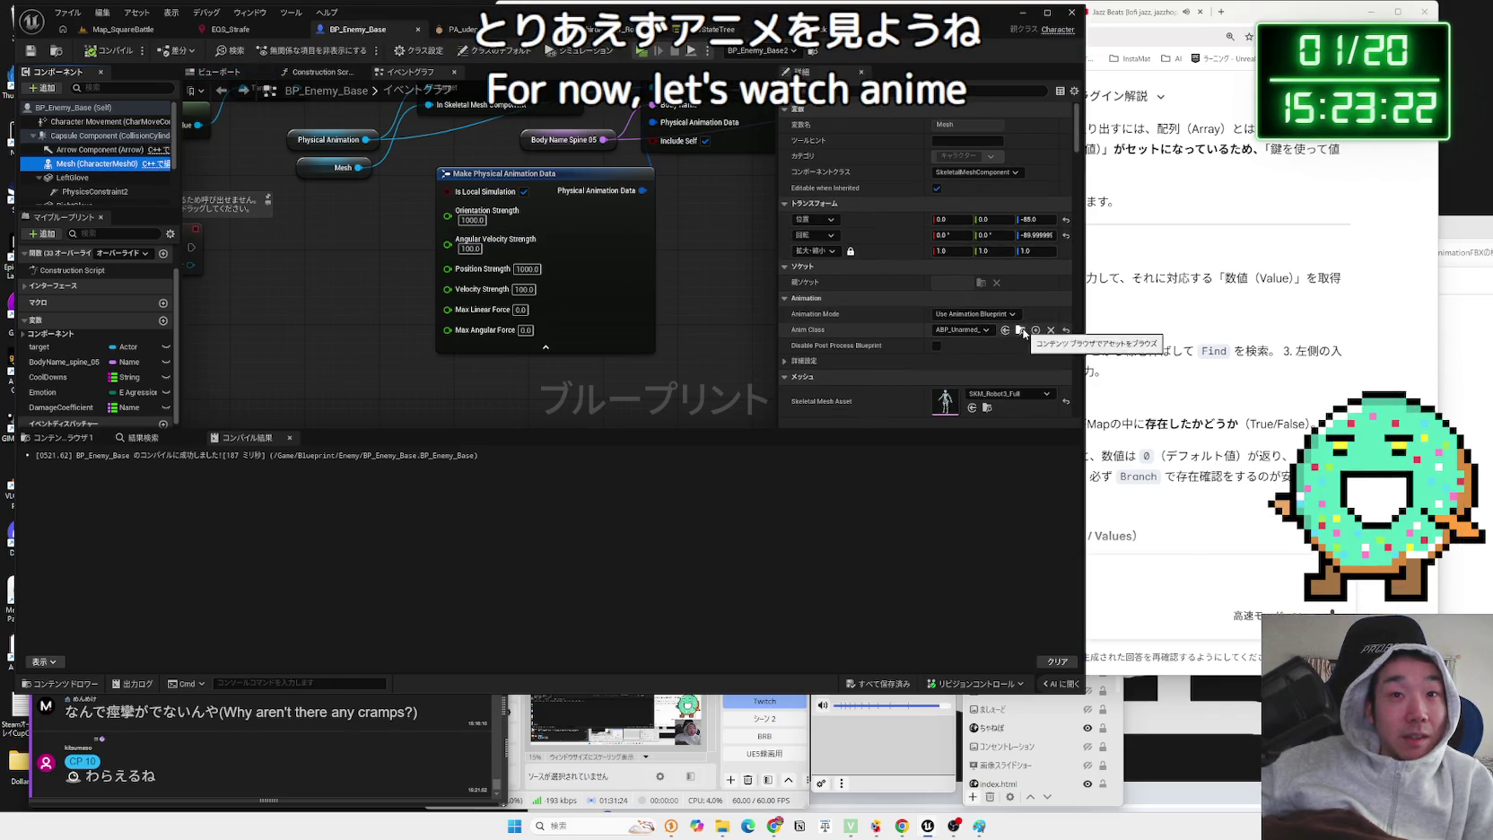
click(980, 331)
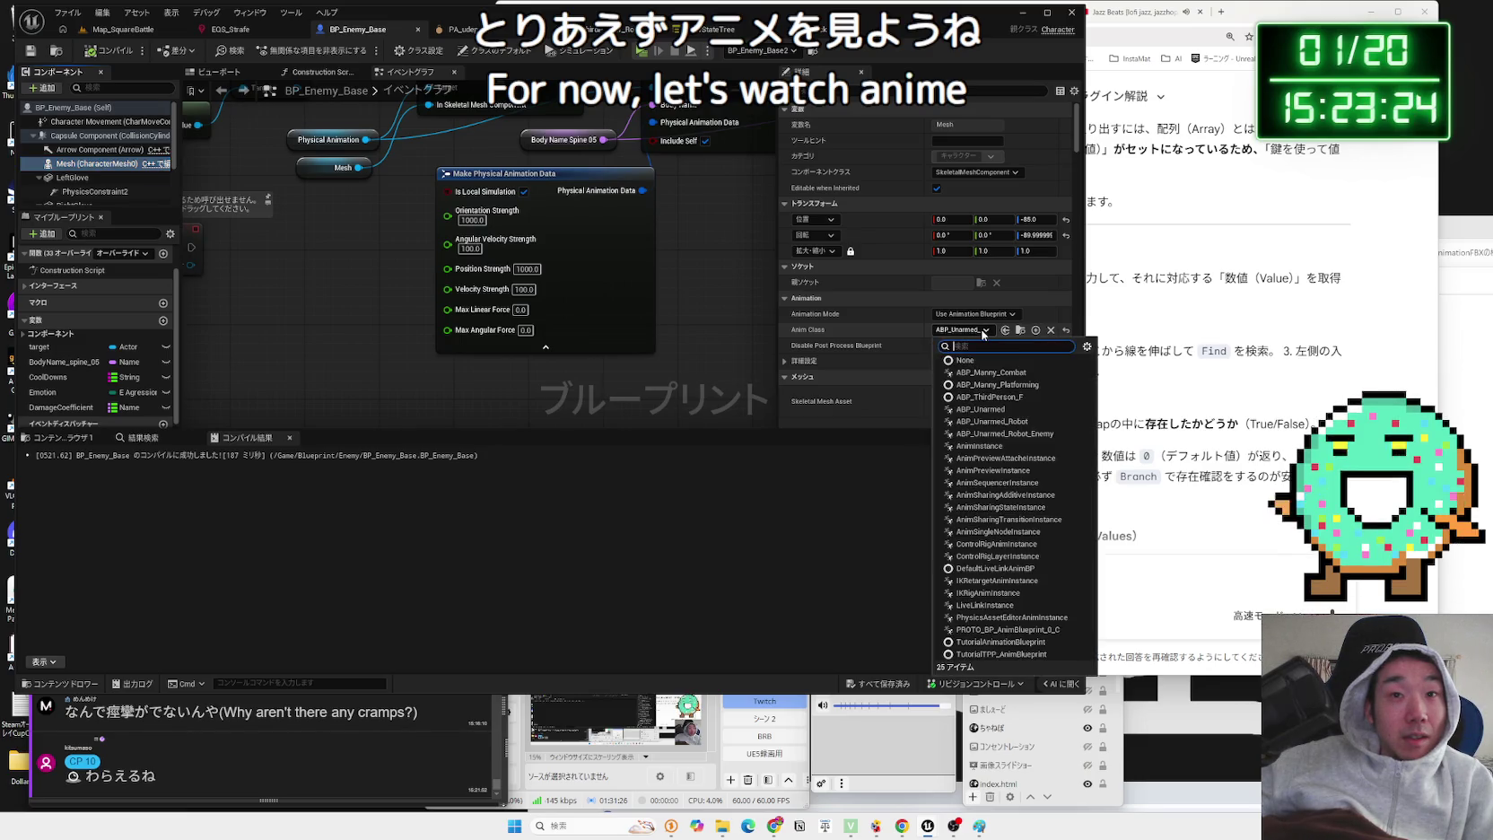
click(1024, 436)
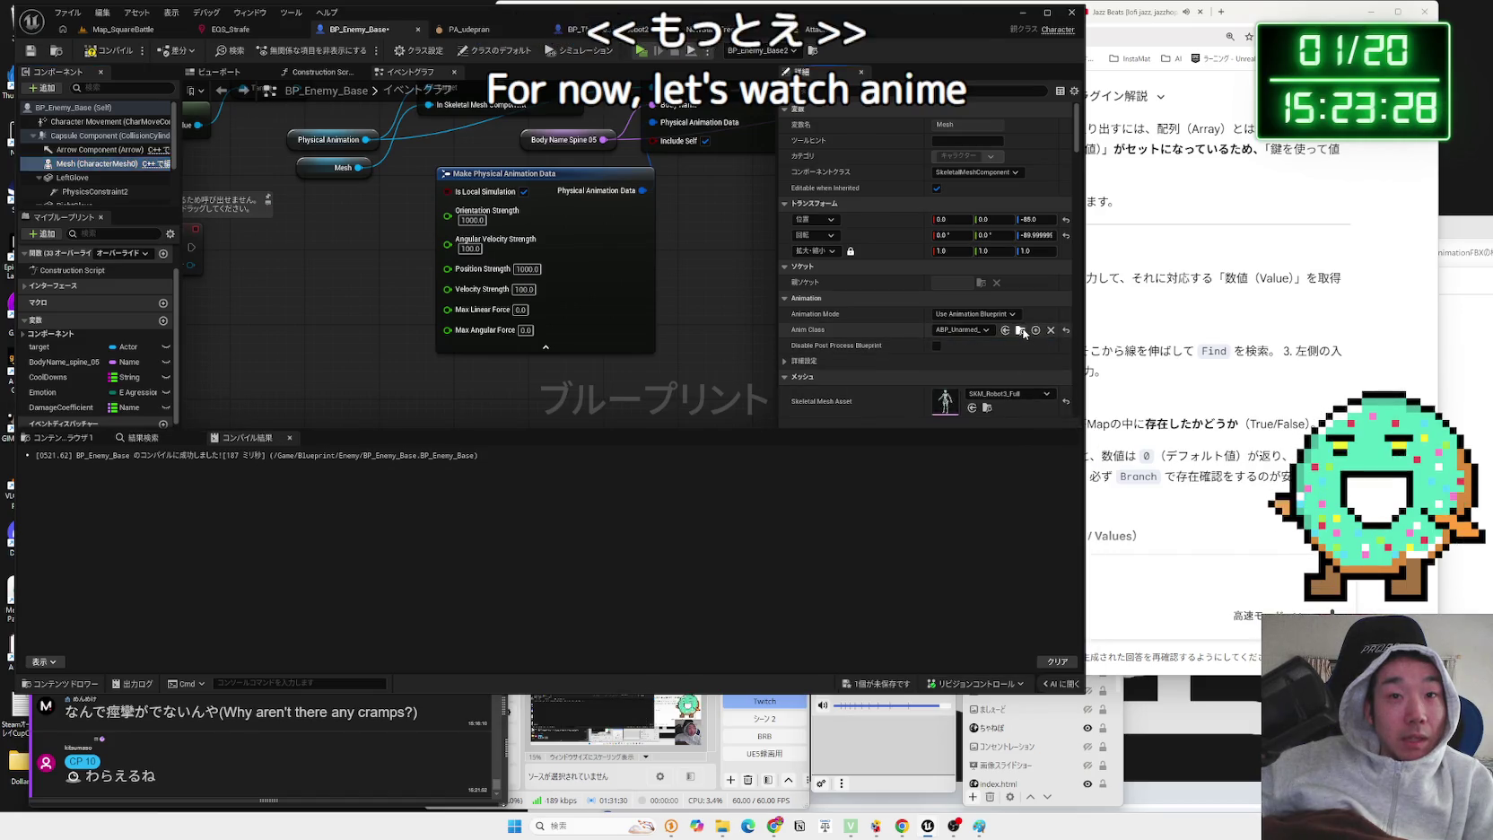
click(1021, 330)
double_click(362, 532)
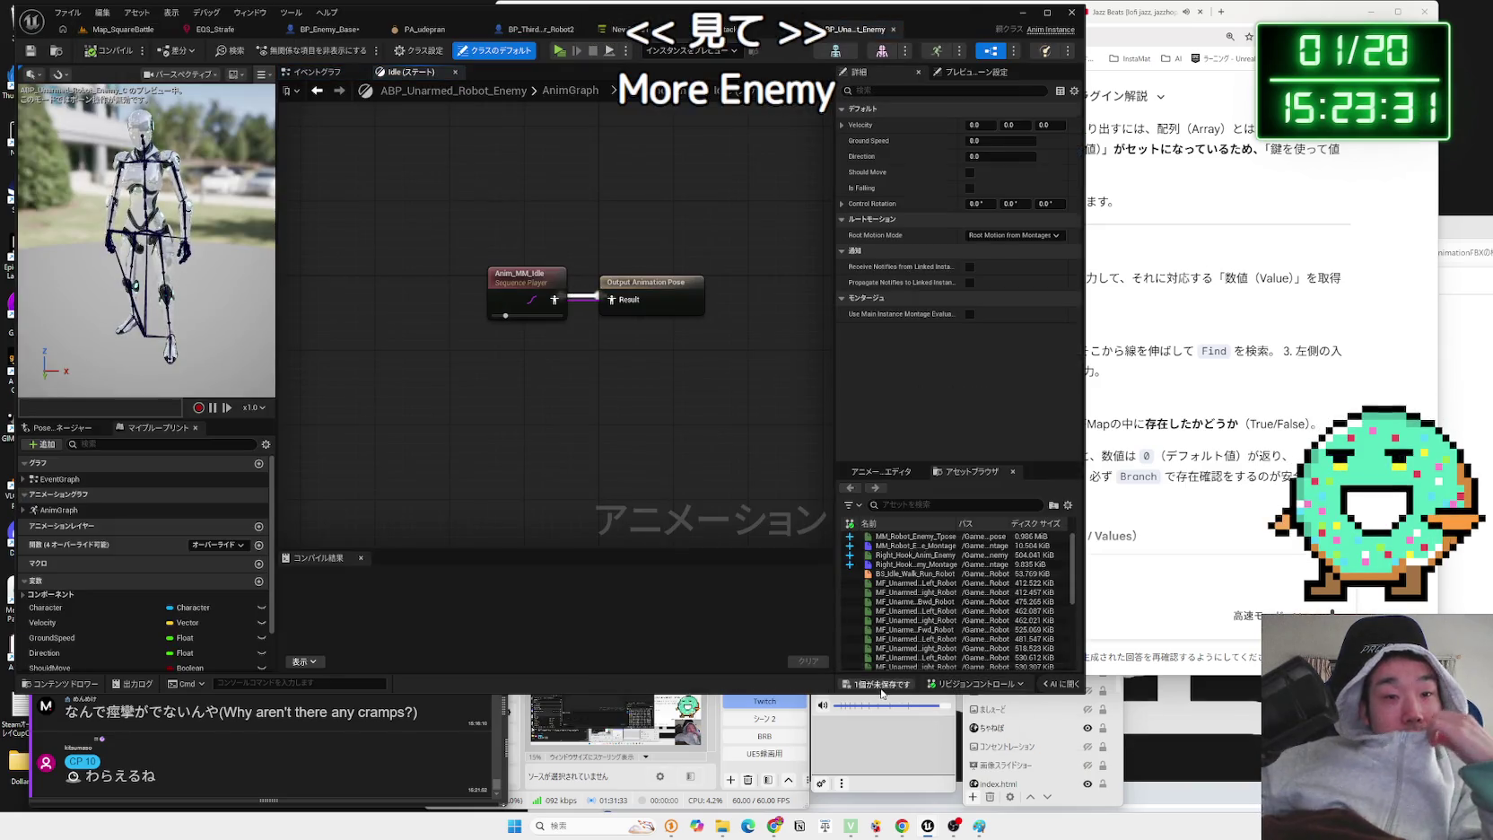
- Save BP_Enemy_Base and bring the AnimGraph's Control Rig and Output Pose into view
click(882, 686)
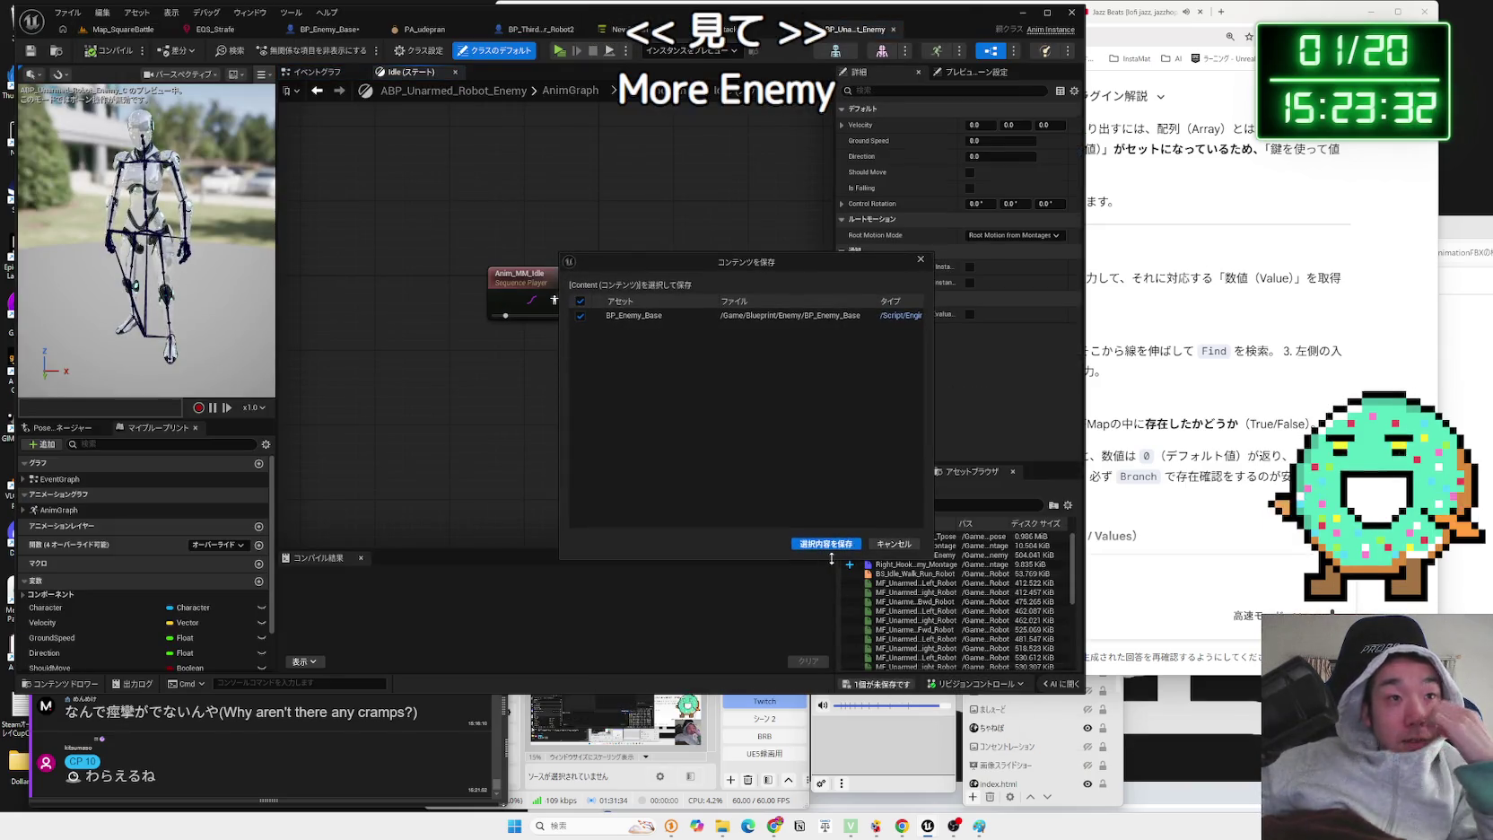
click(826, 544)
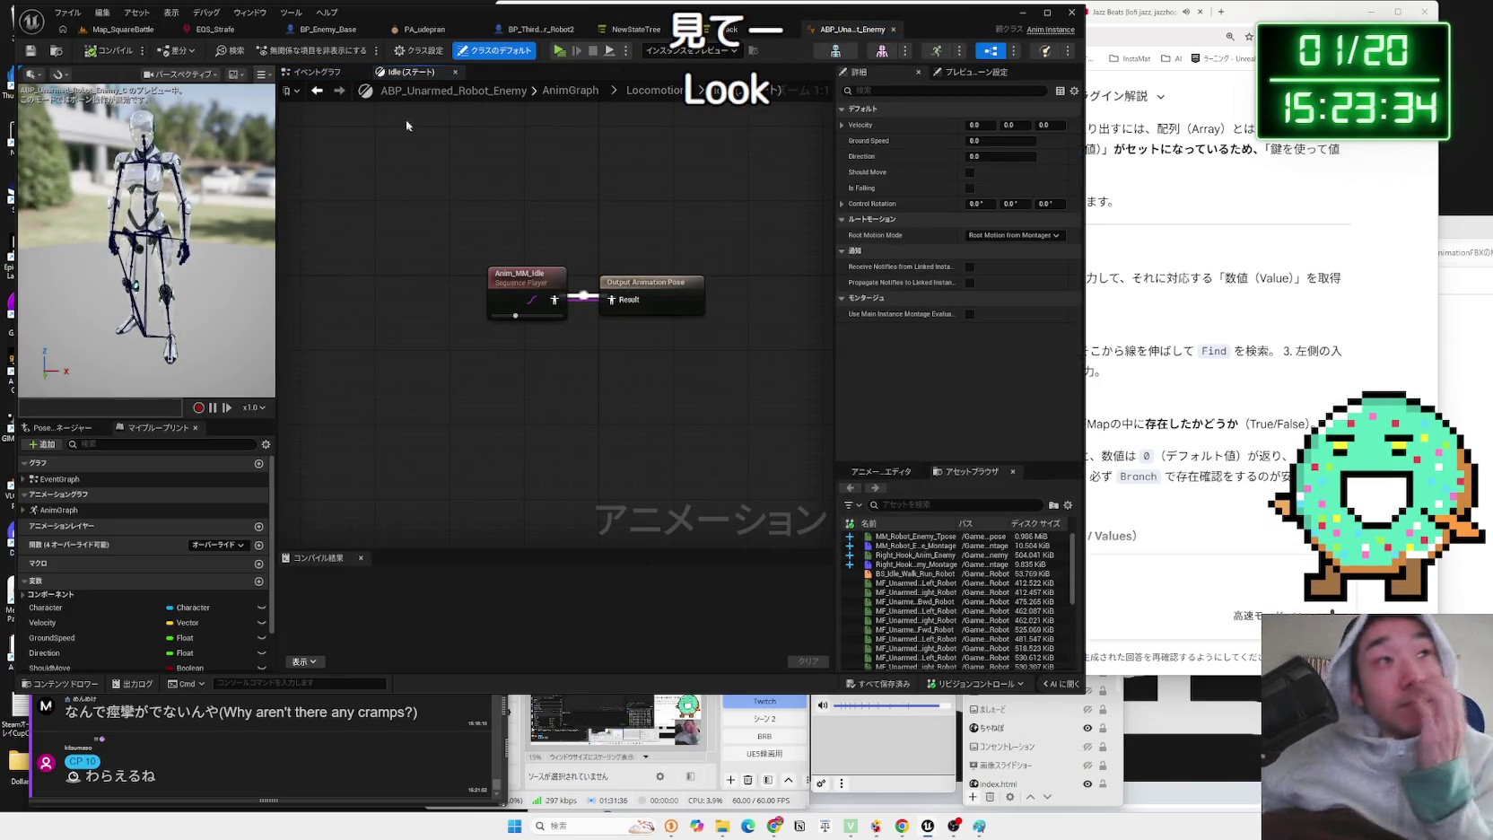
click(570, 91)
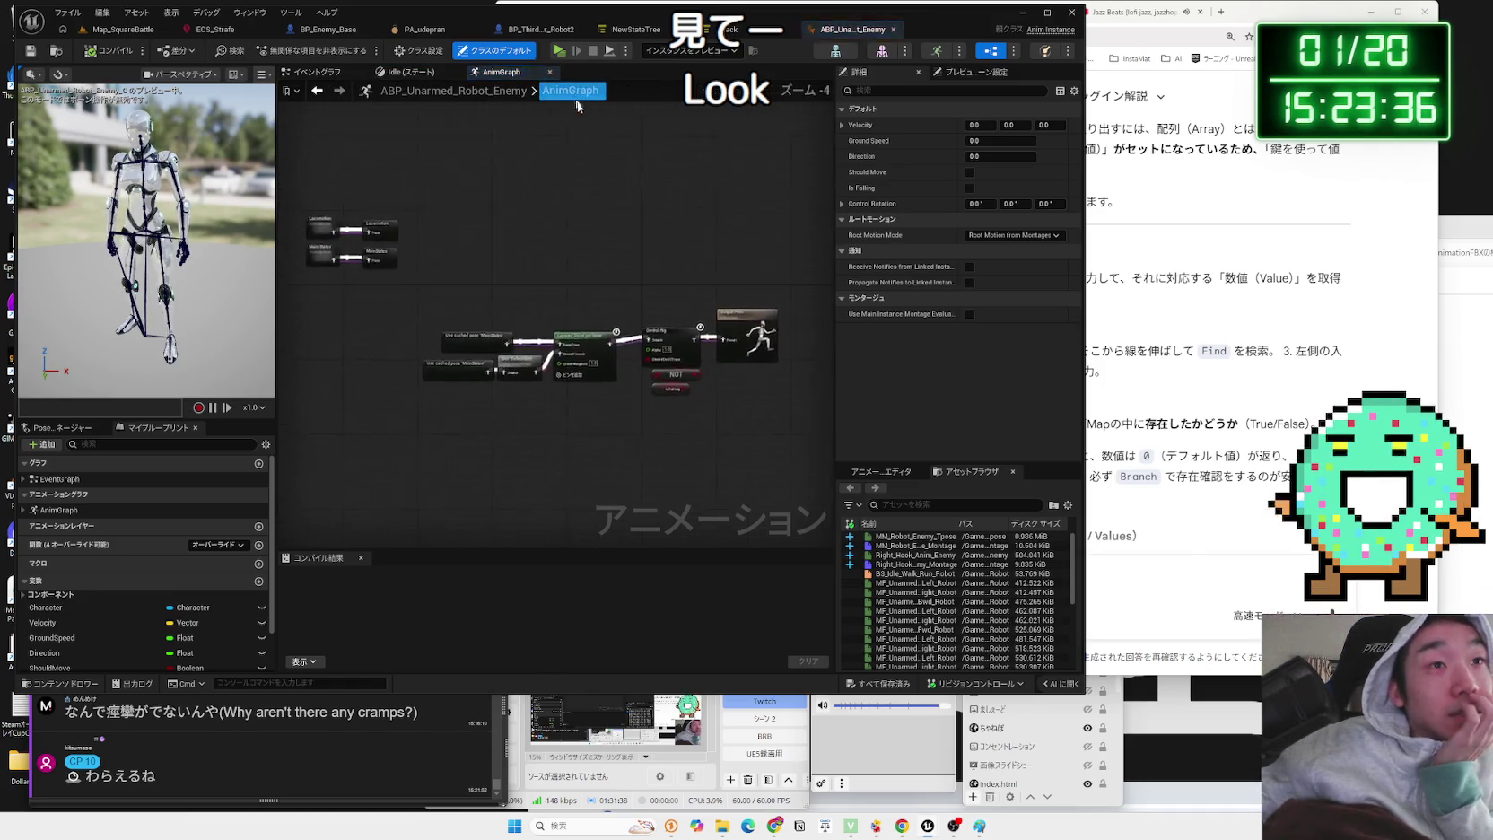
mouse_move(451, 284)
mouse_down()
mouse_move(314, 130)
mouse_move(673, 176)
mouse_up()
drag(698, 417, 498, 418)
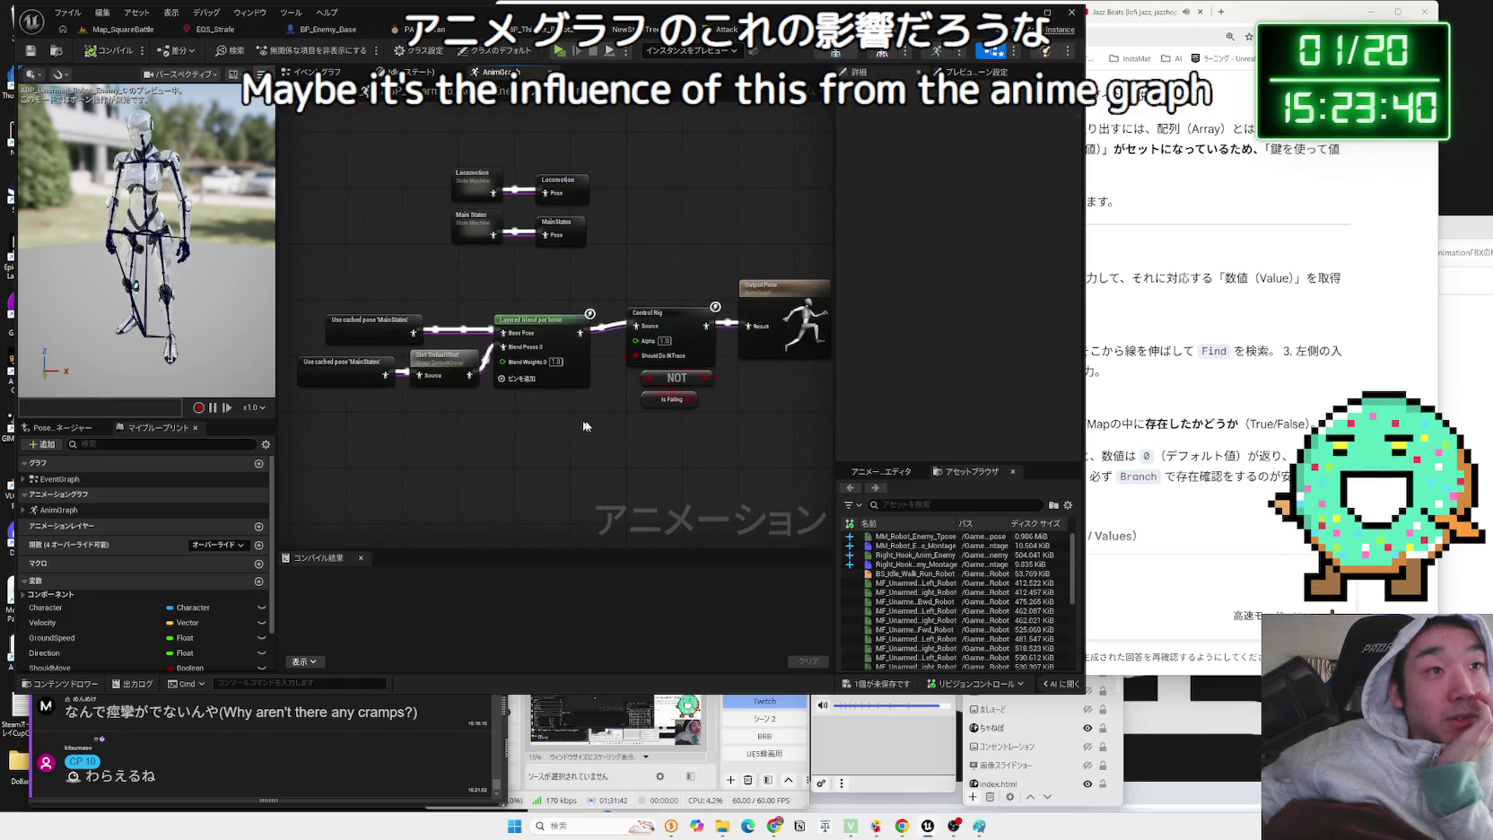
drag(654, 311, 642, 330)
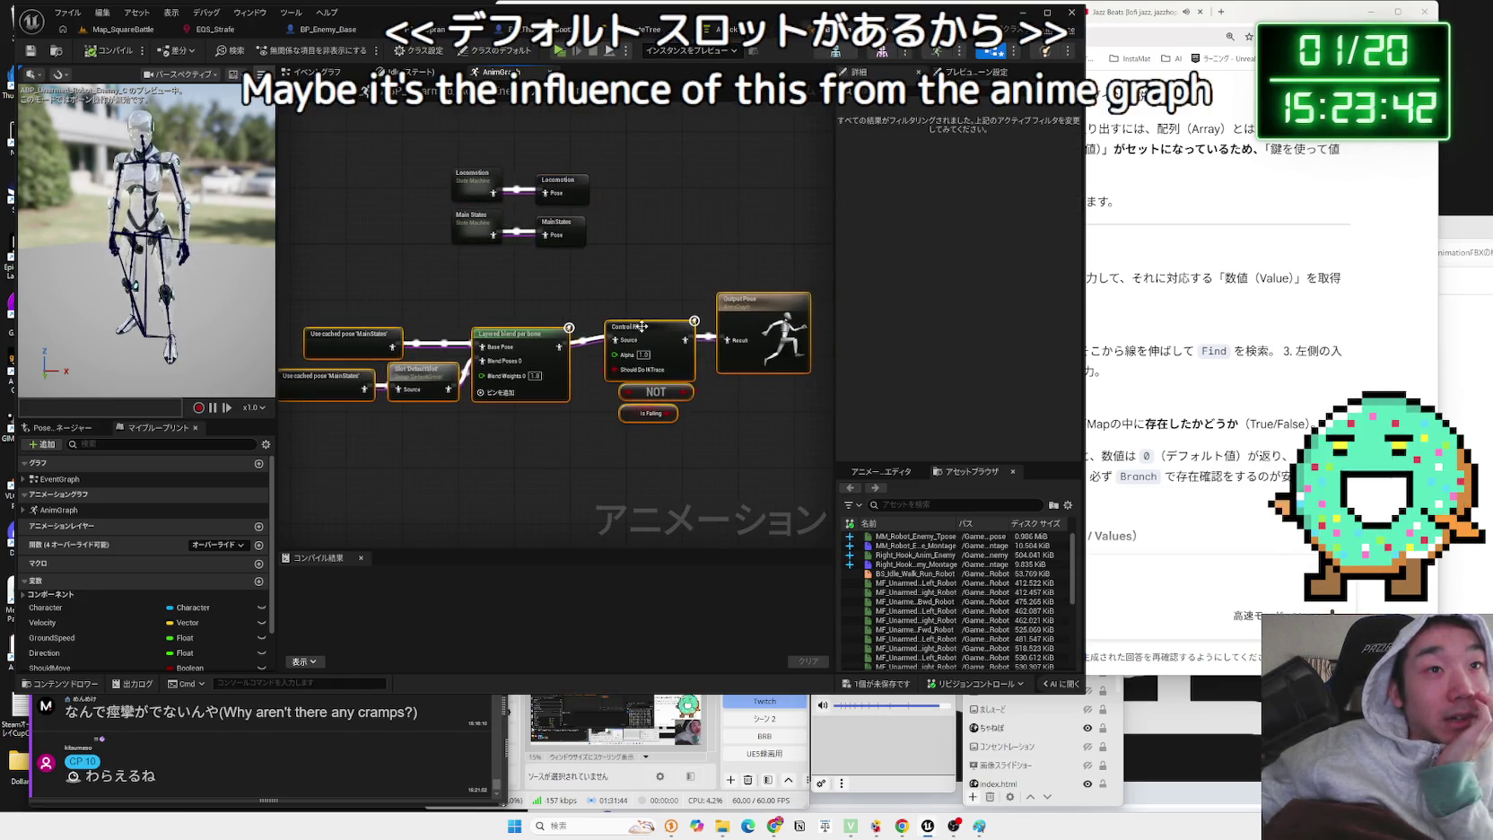
- Disconnect Layered blend per bone and wire the DefaultSlot straight into the Control Rig chain
drag(555, 456, 384, 339)
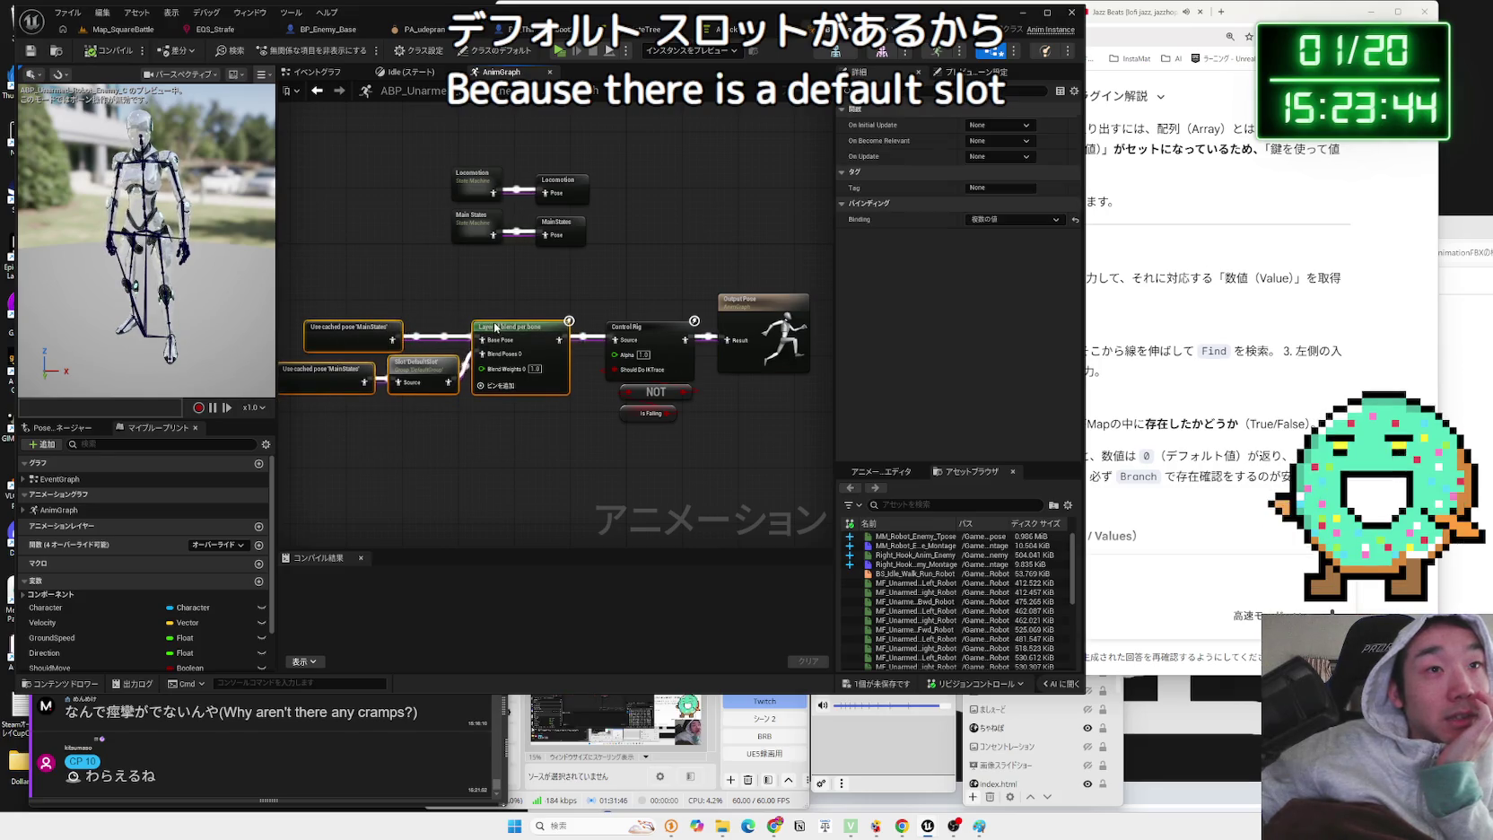
click(462, 412)
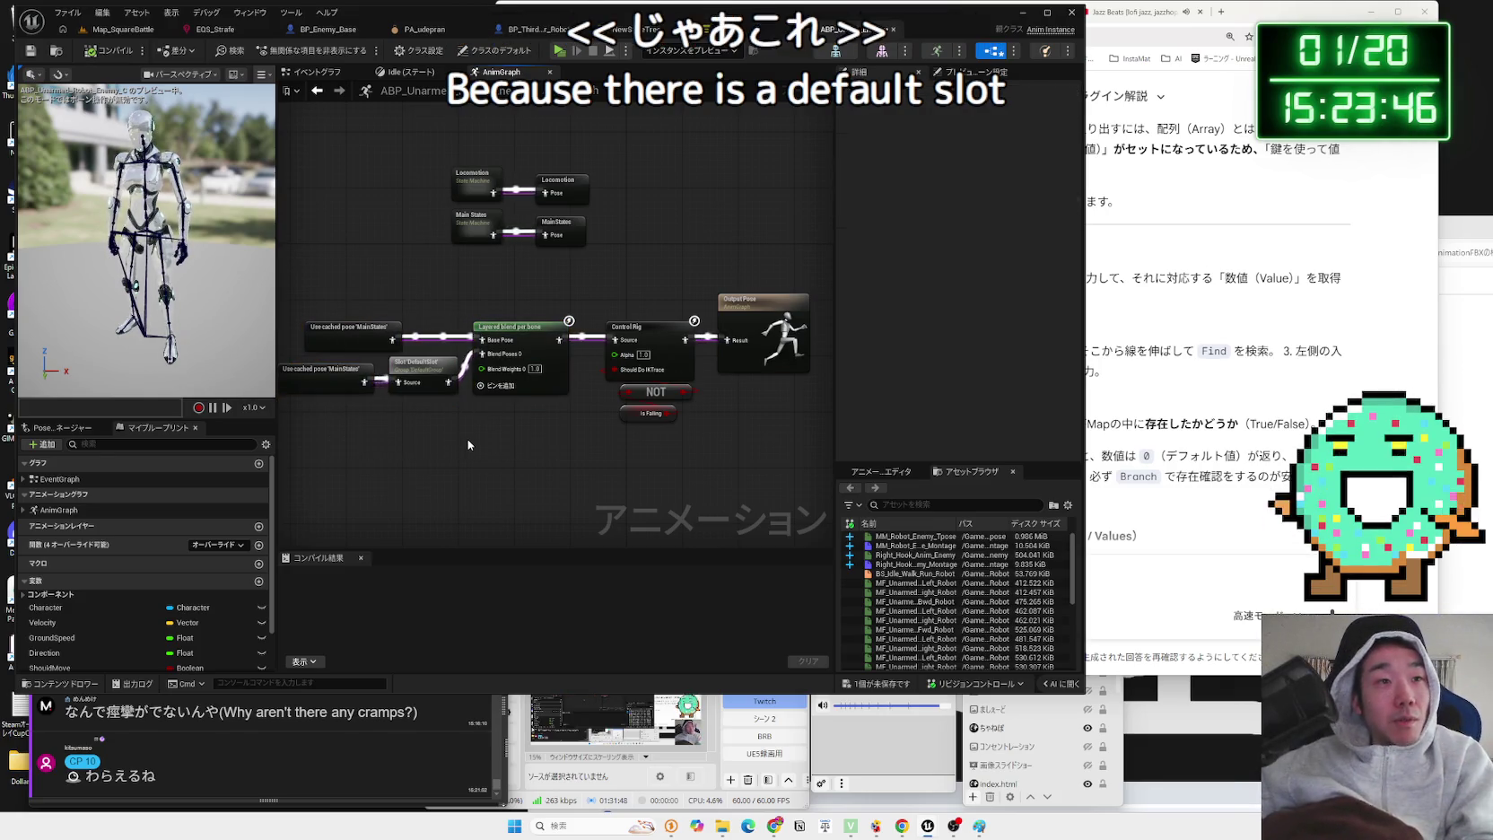
alt+click(476, 326)
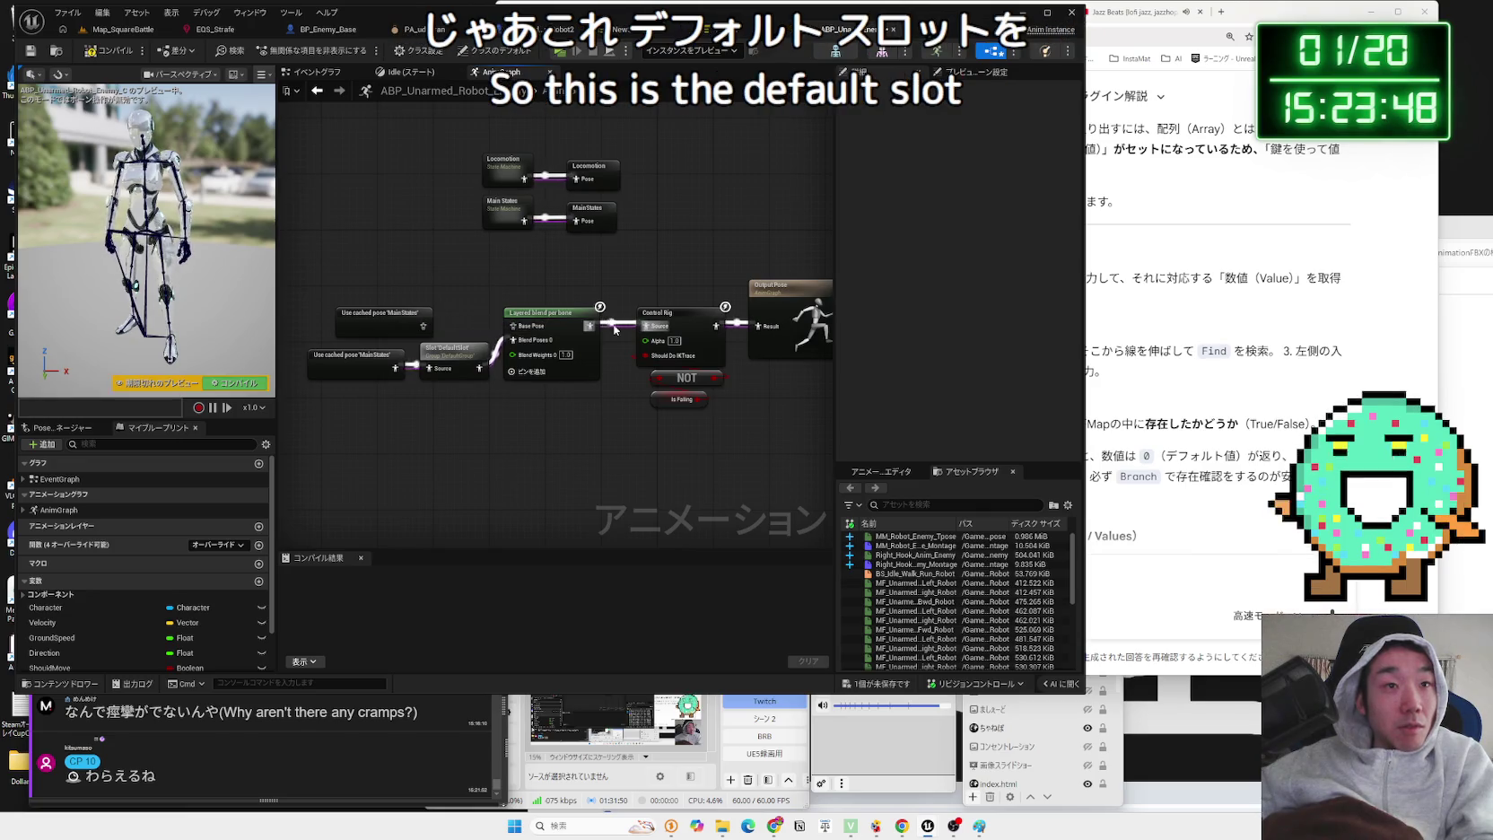
drag(591, 319, 591, 333)
click(413, 371)
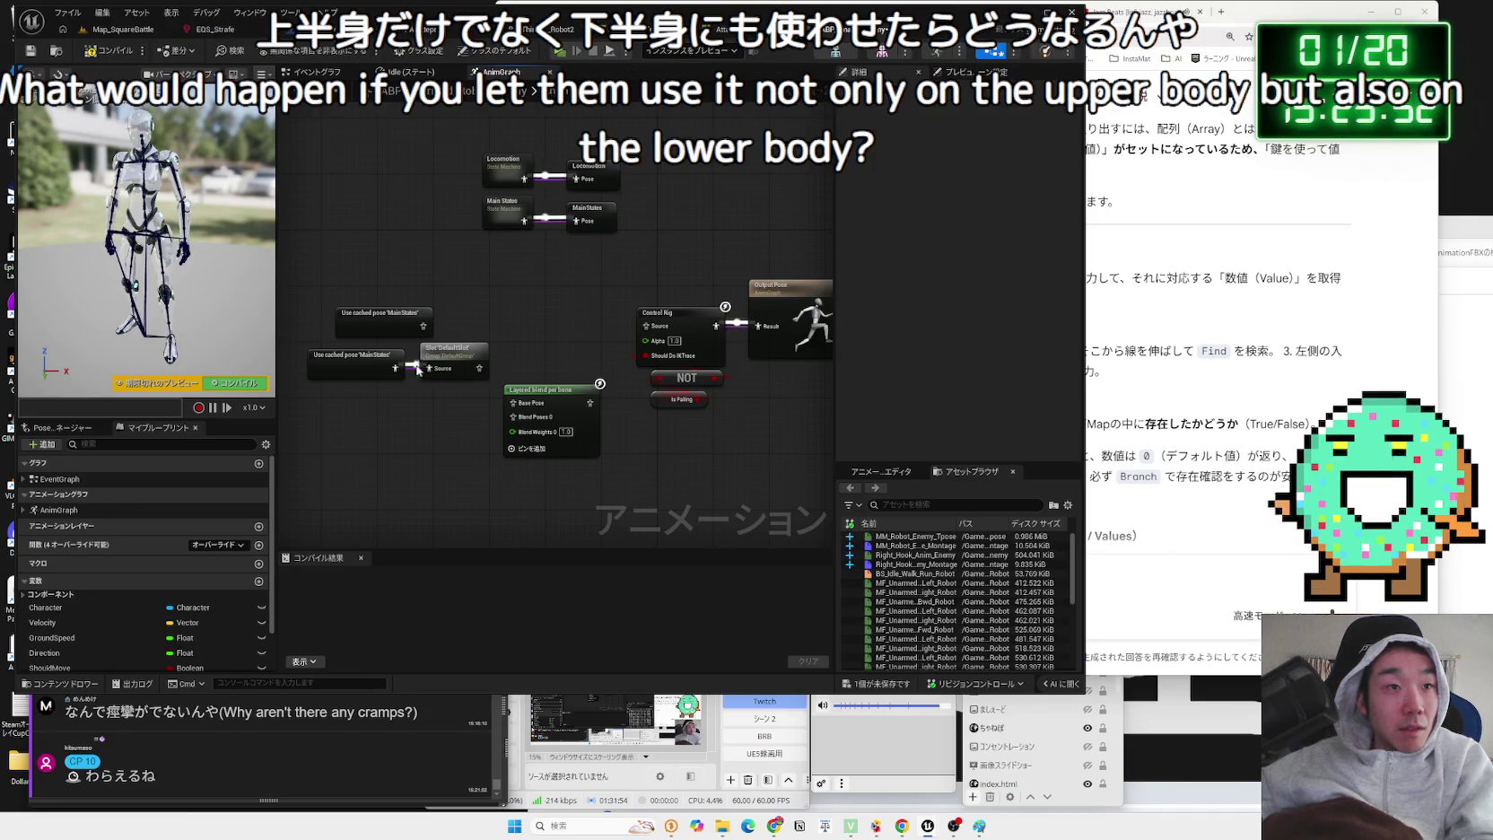
drag(459, 357, 543, 314)
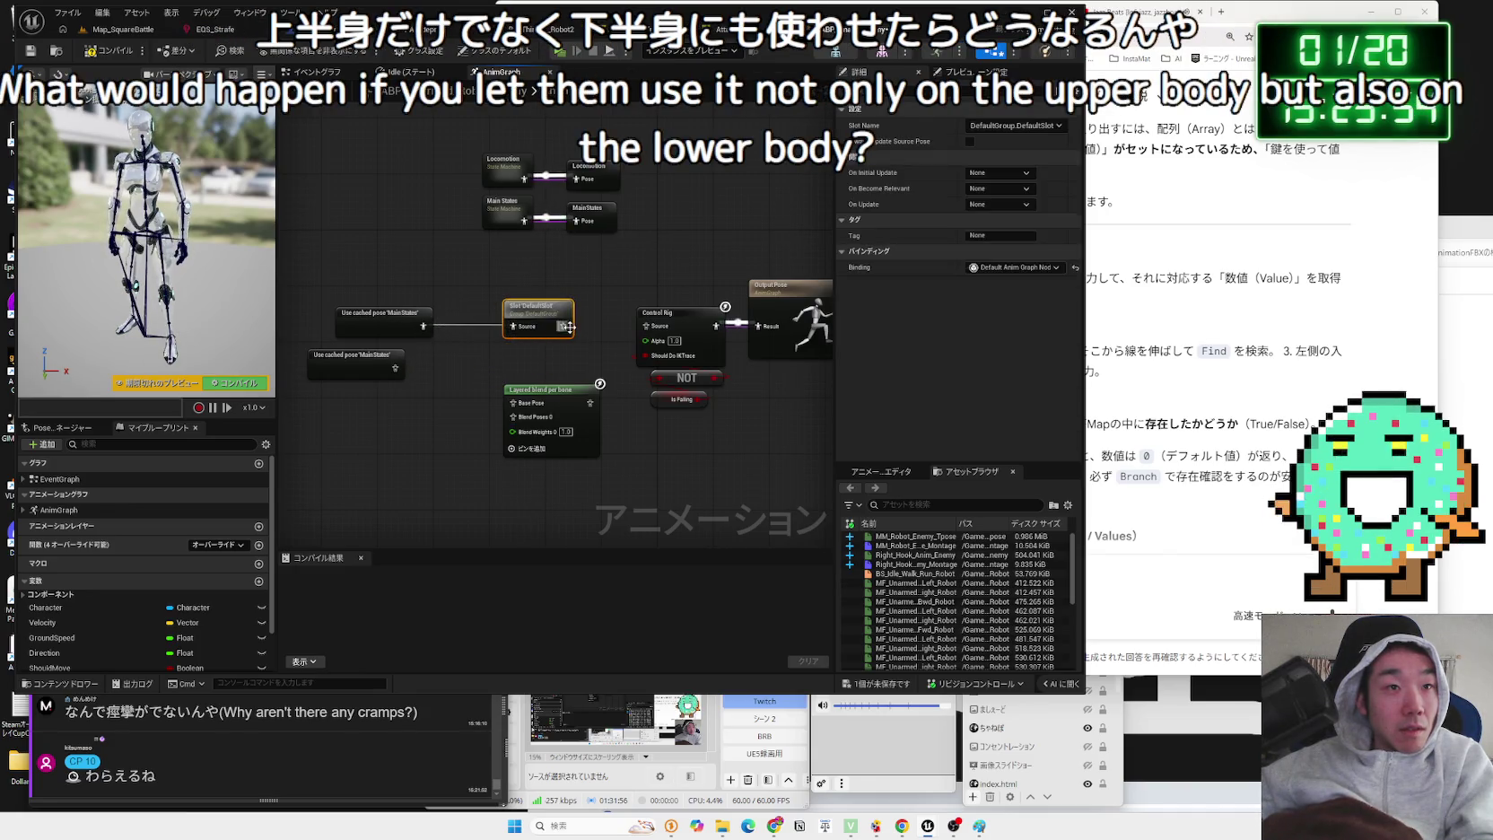
click(111, 32)
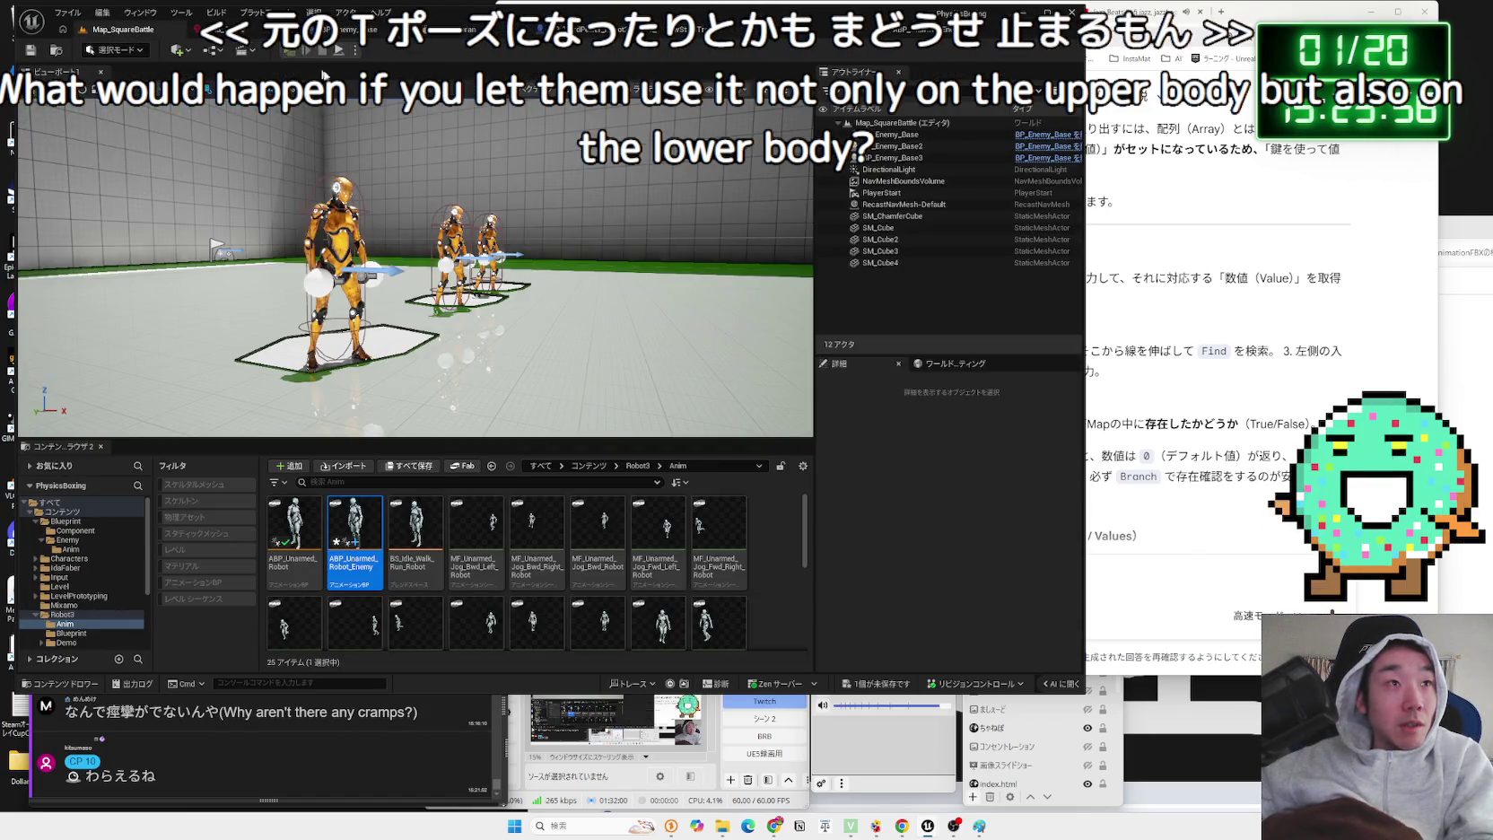
click(305, 56)
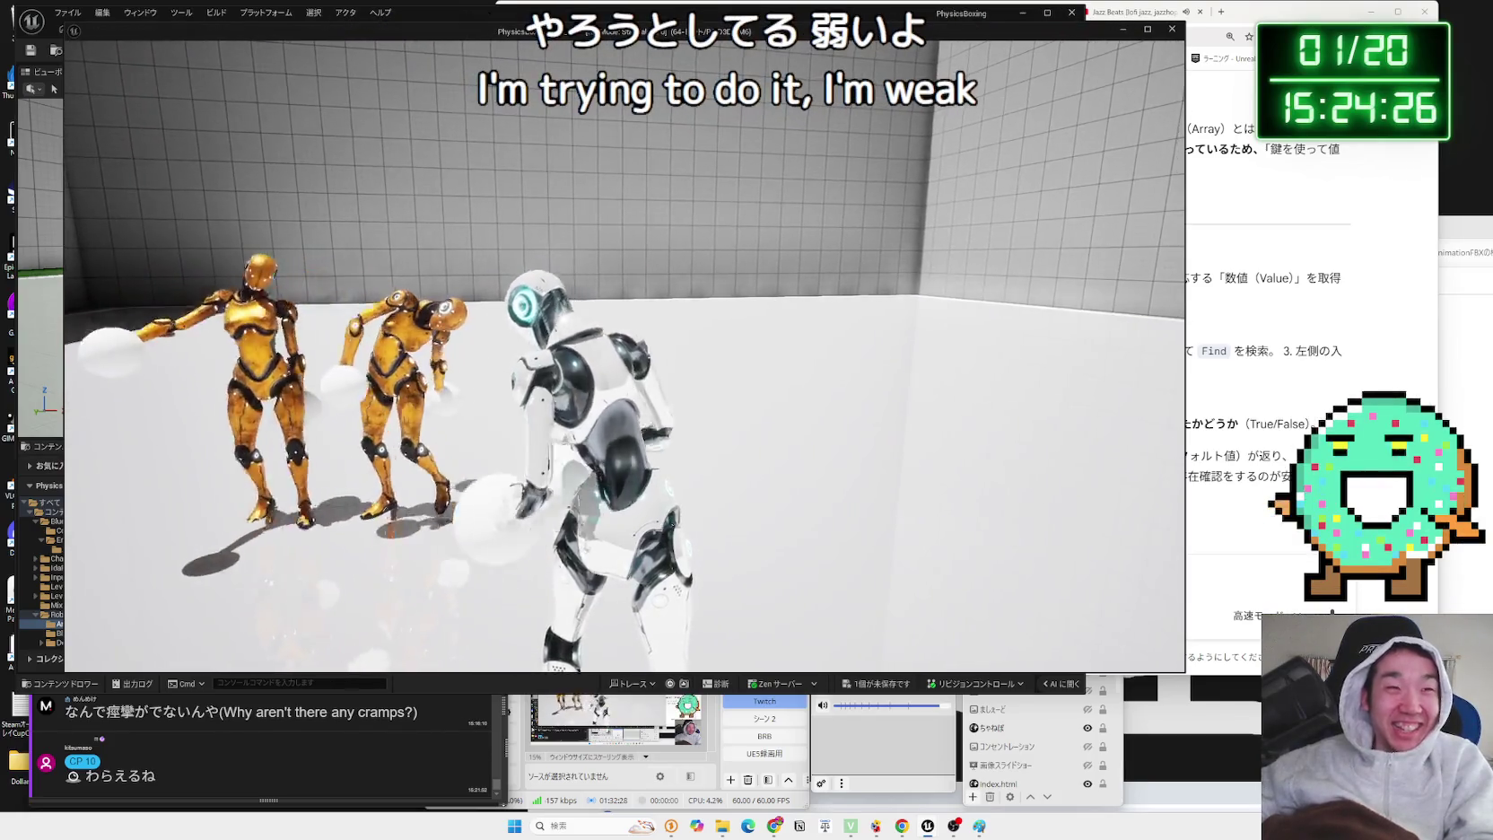
key(Escape)
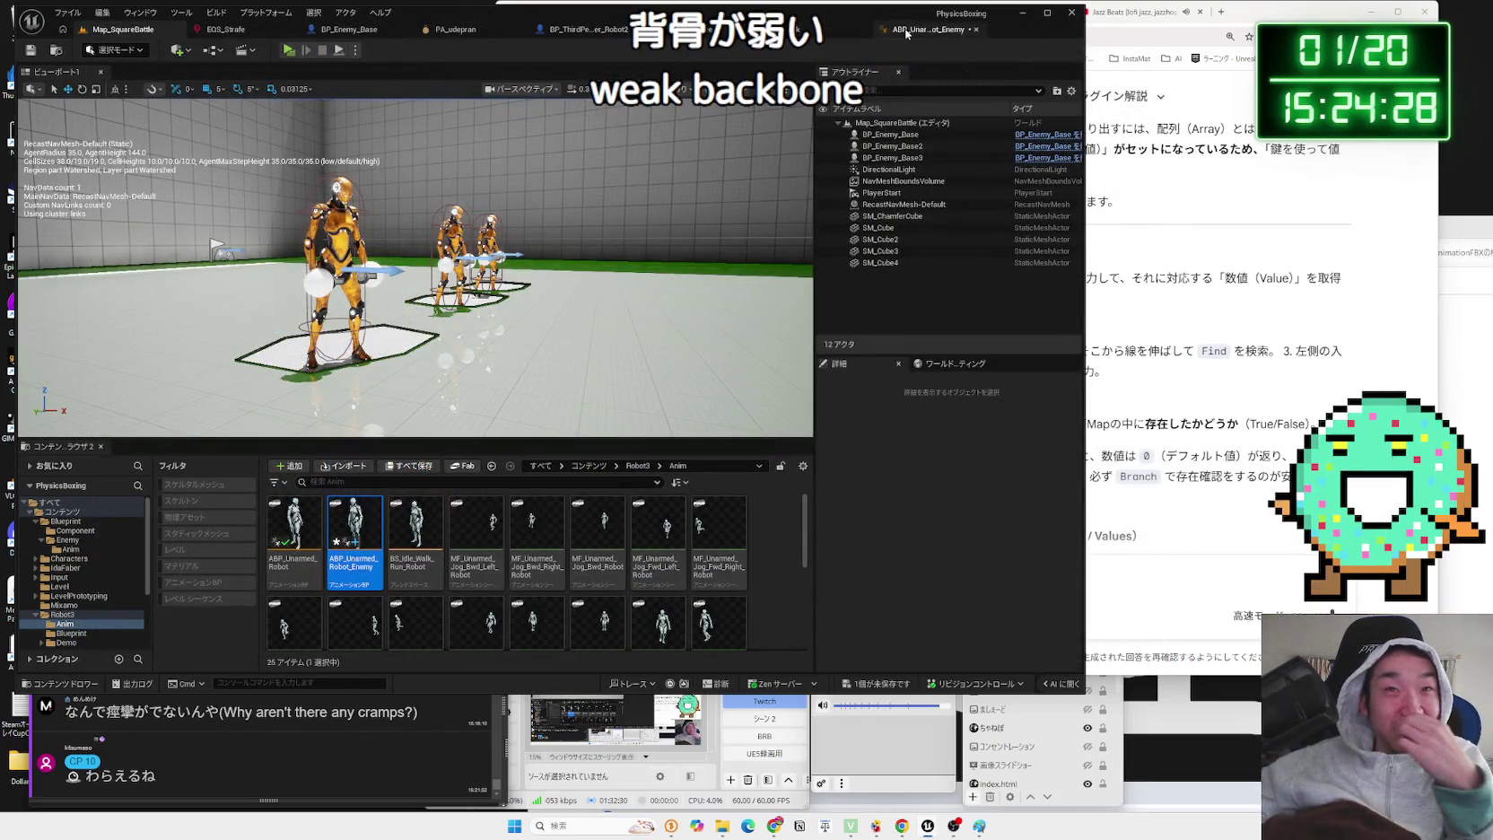
- Start another play-test of the Map_SquareBattle level
click(906, 34)
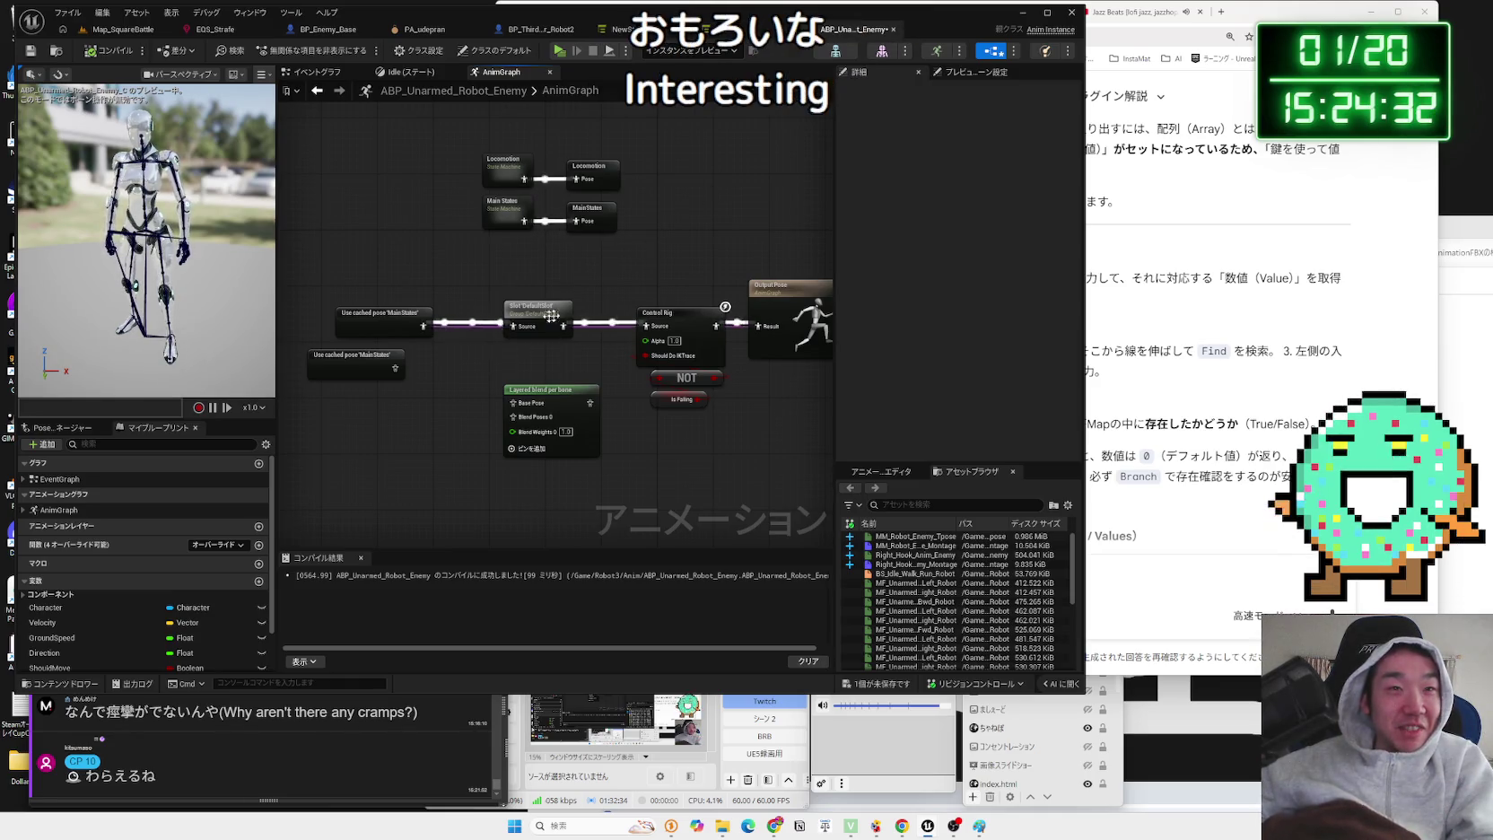
click(114, 30)
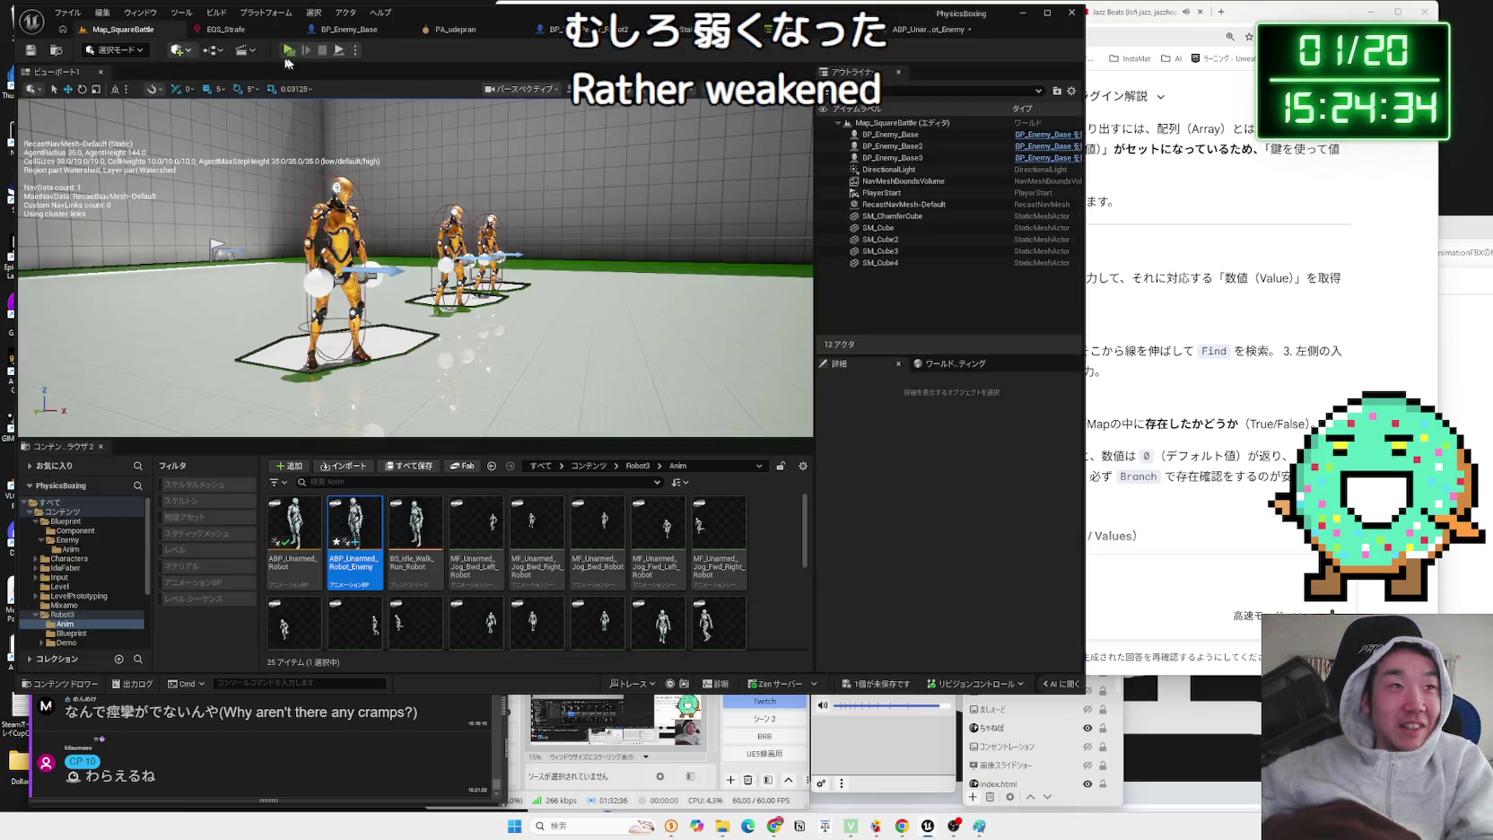
click(288, 50)
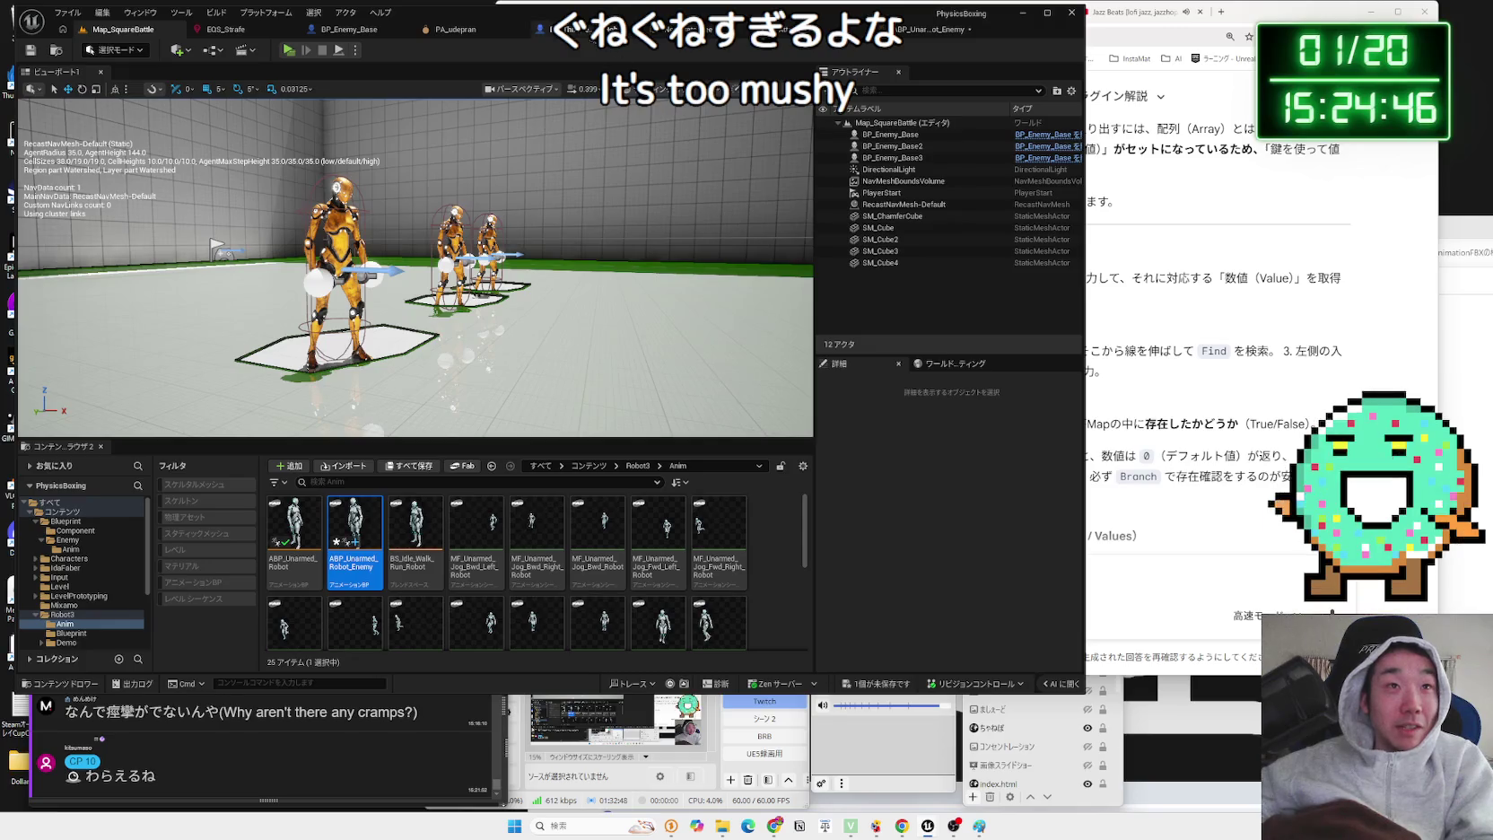
- Review the AnimGraph's Slot DefaultSlot and Layered blend per bone node settings
click(589, 33)
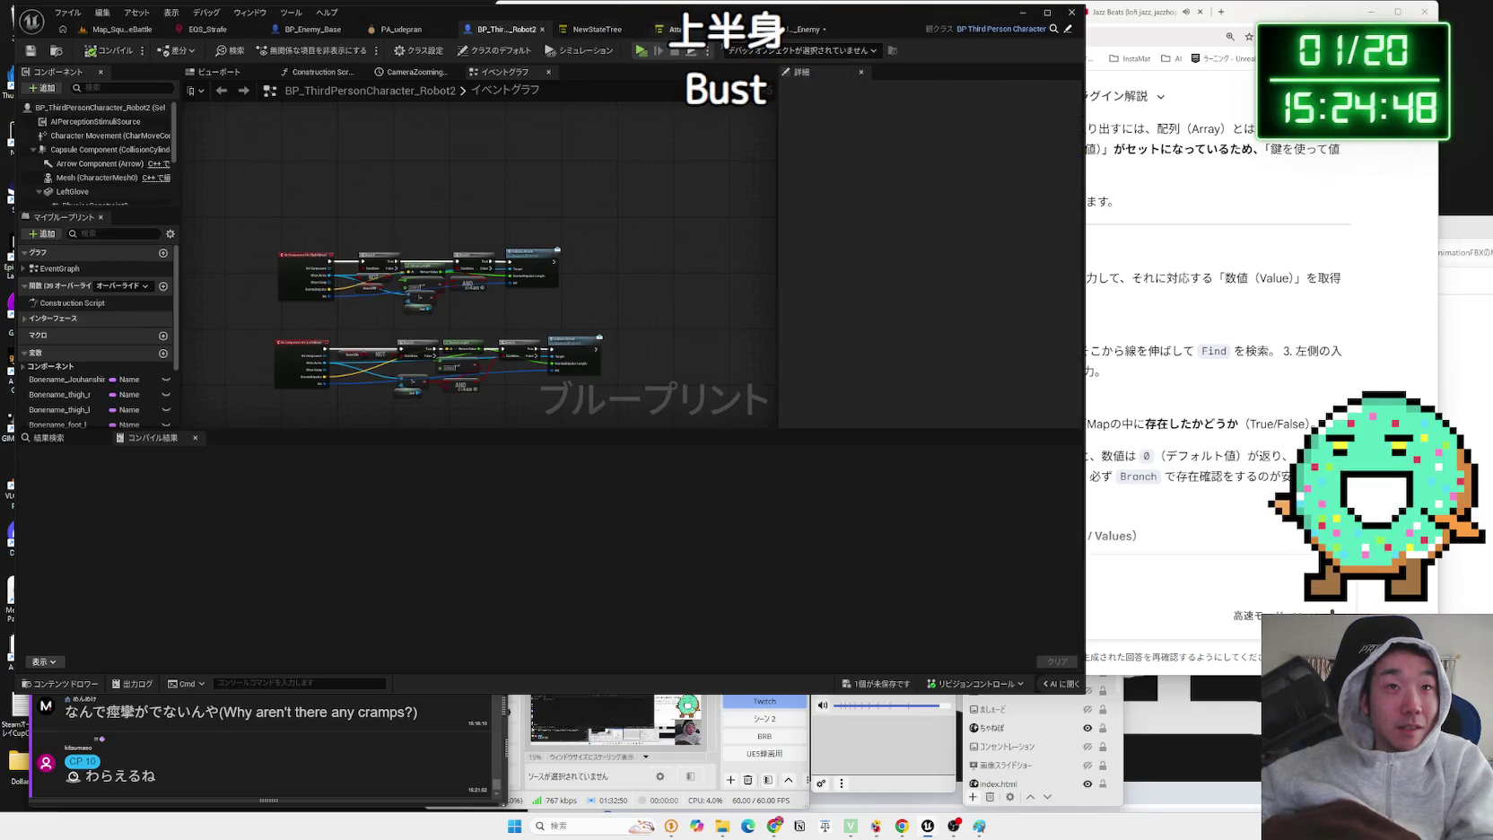
click(786, 32)
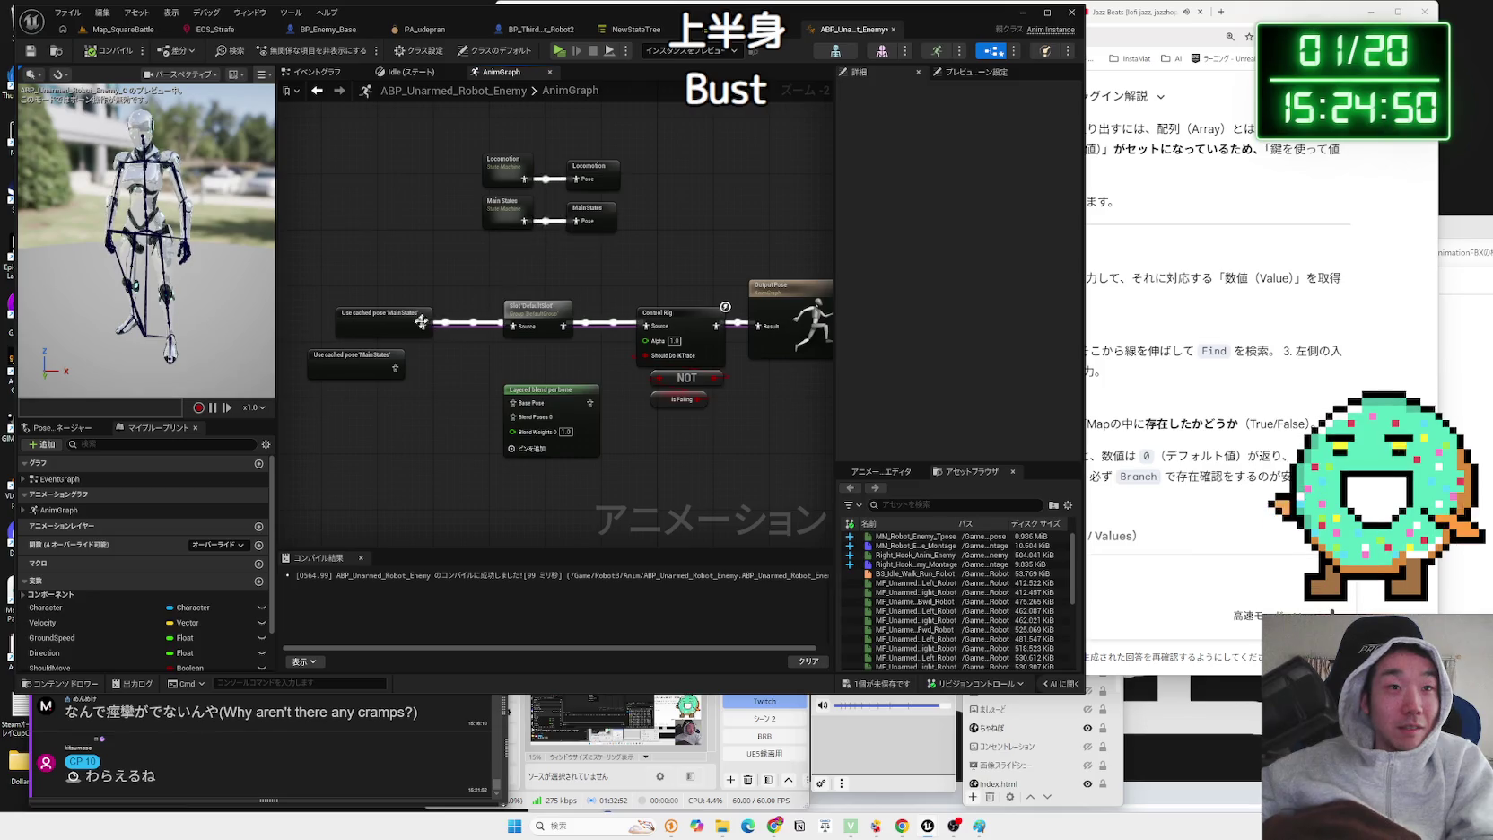
click(534, 317)
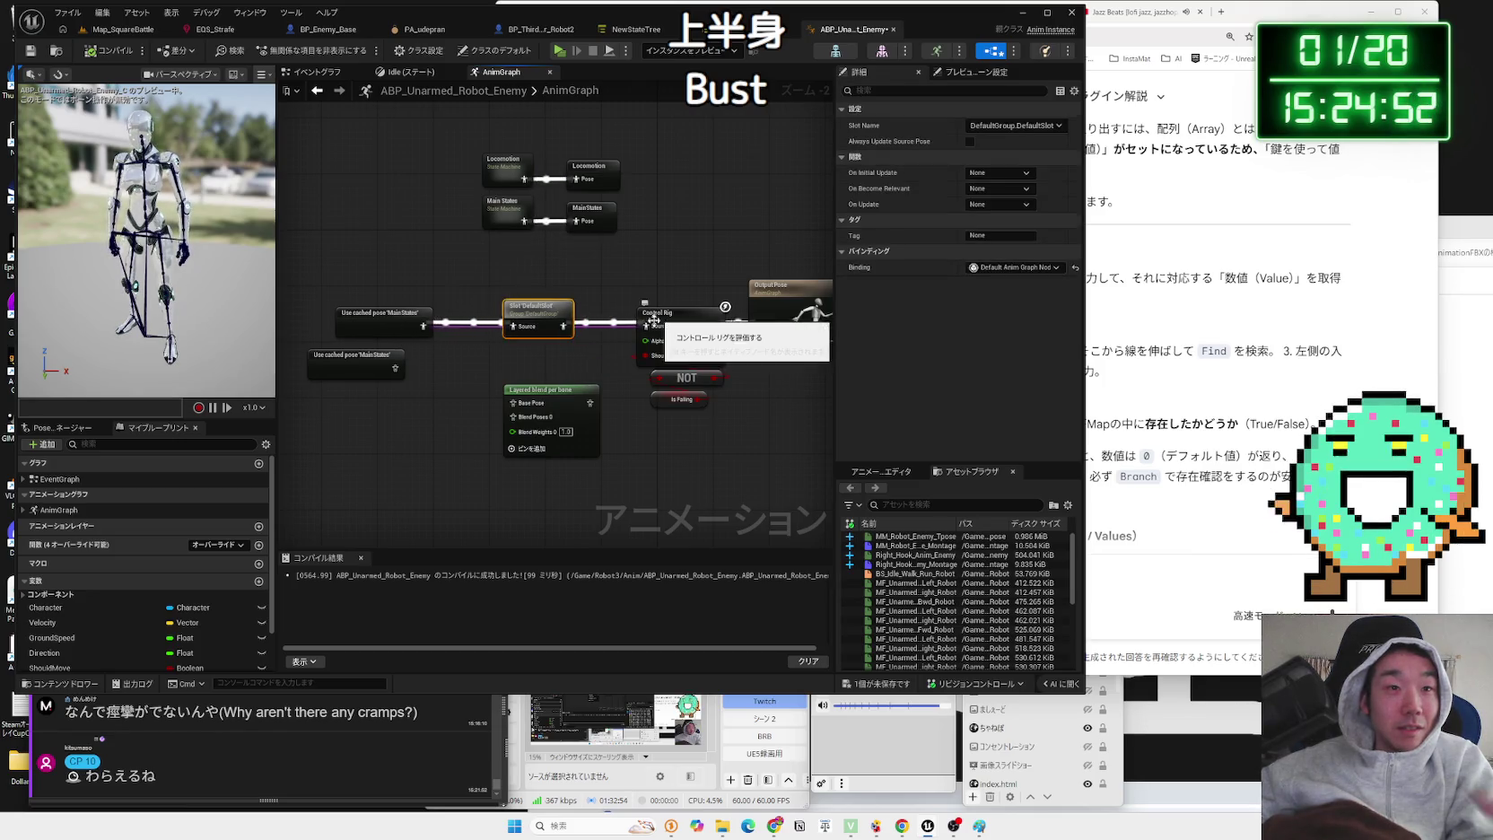
click(552, 399)
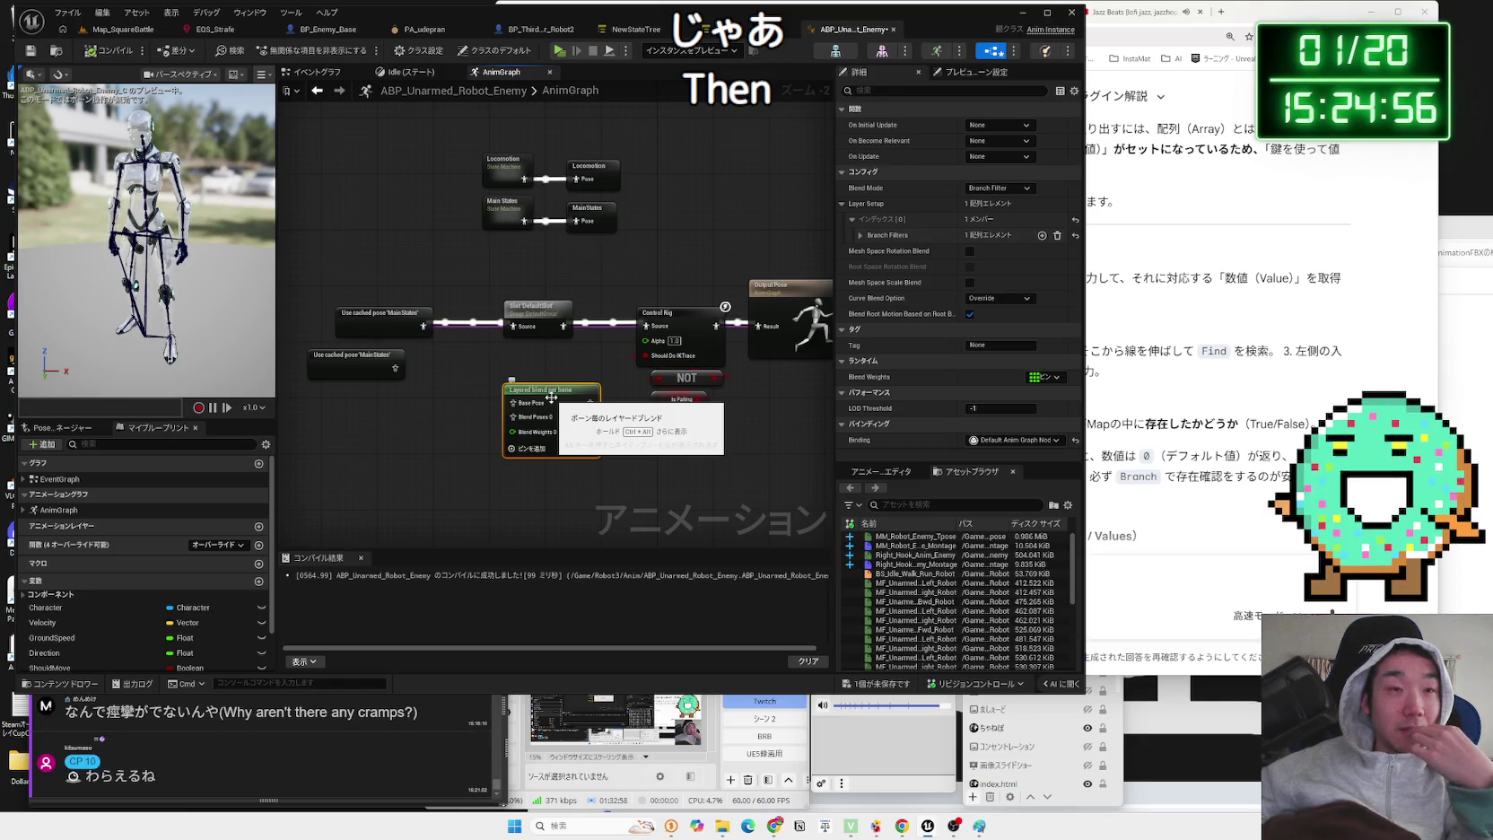
click(527, 330)
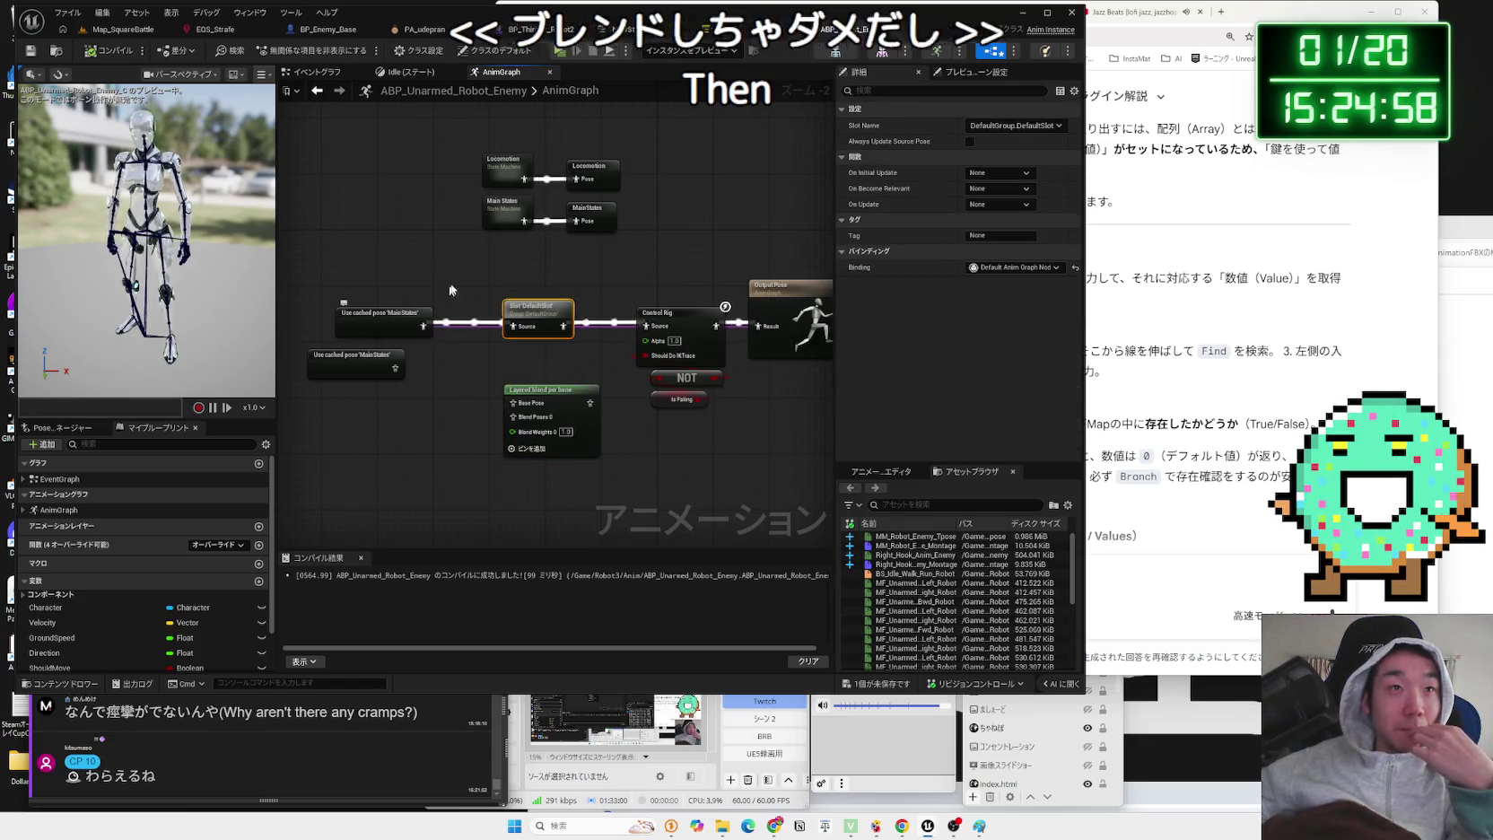
click(312, 34)
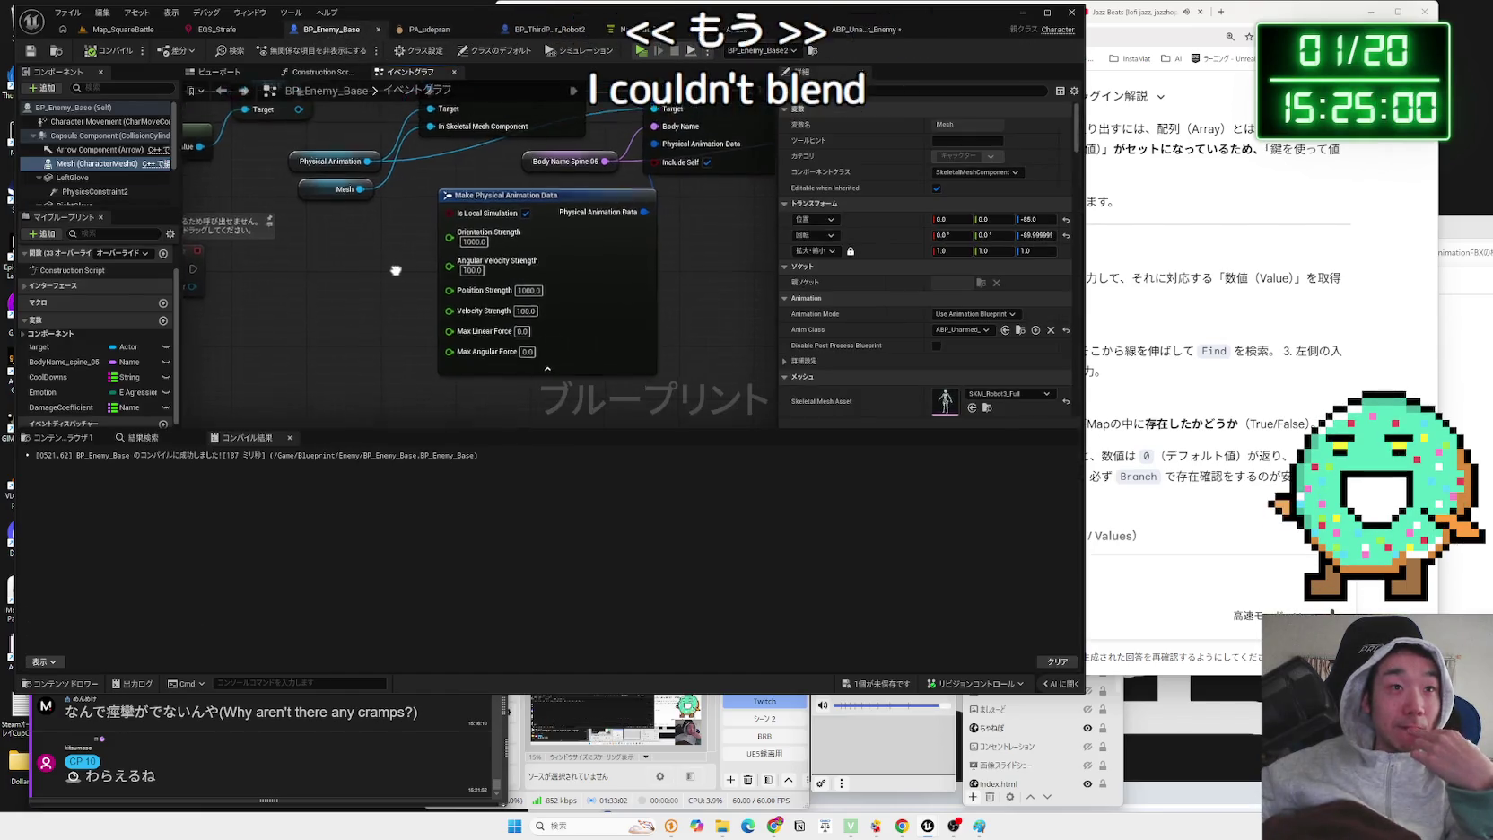
- Rename BodyName_spine_05 to BodyName_spine_04 with default value spine_04
click(594, 267)
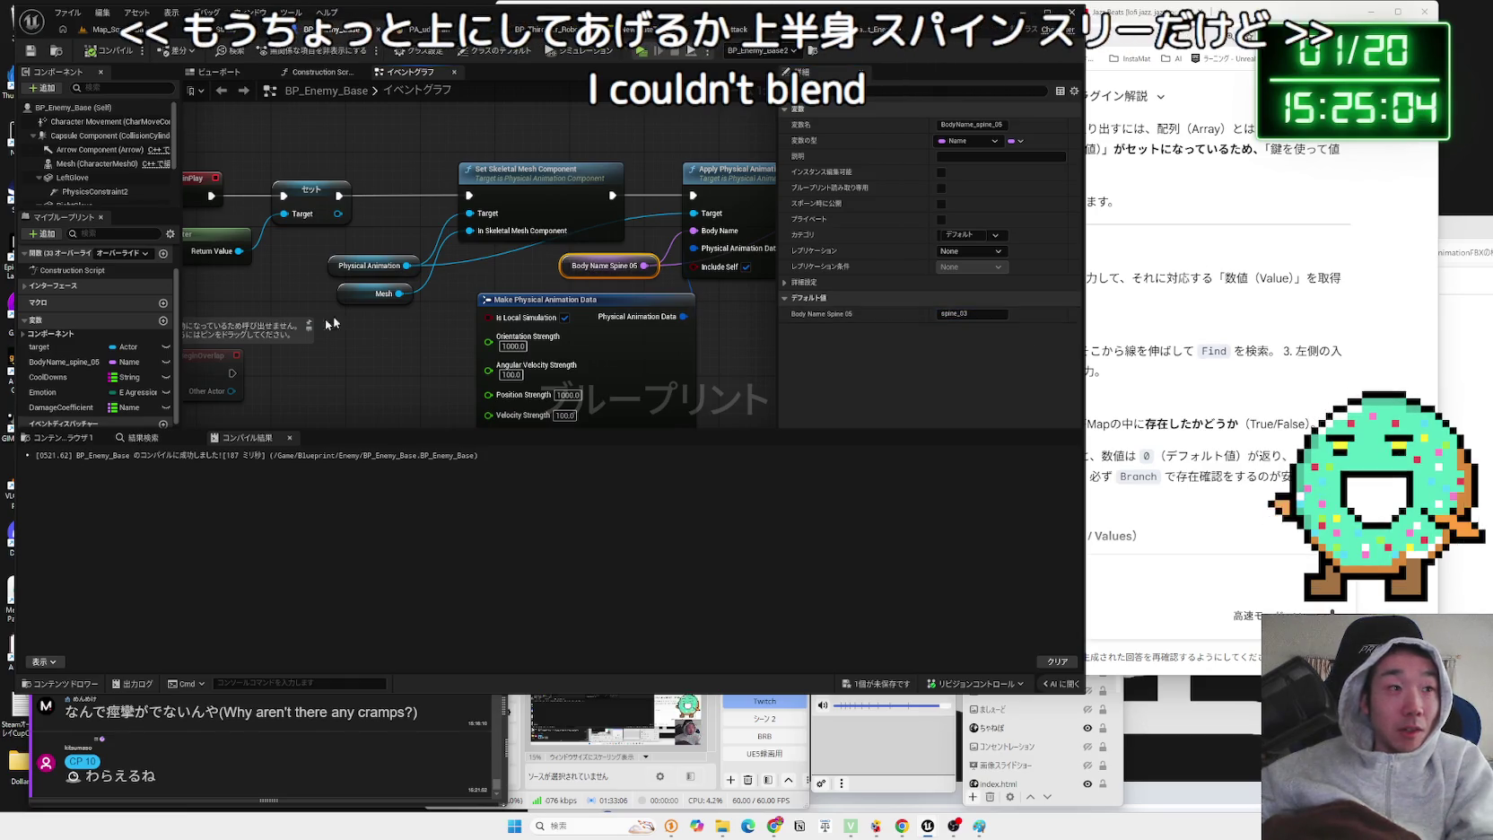
click(45, 368)
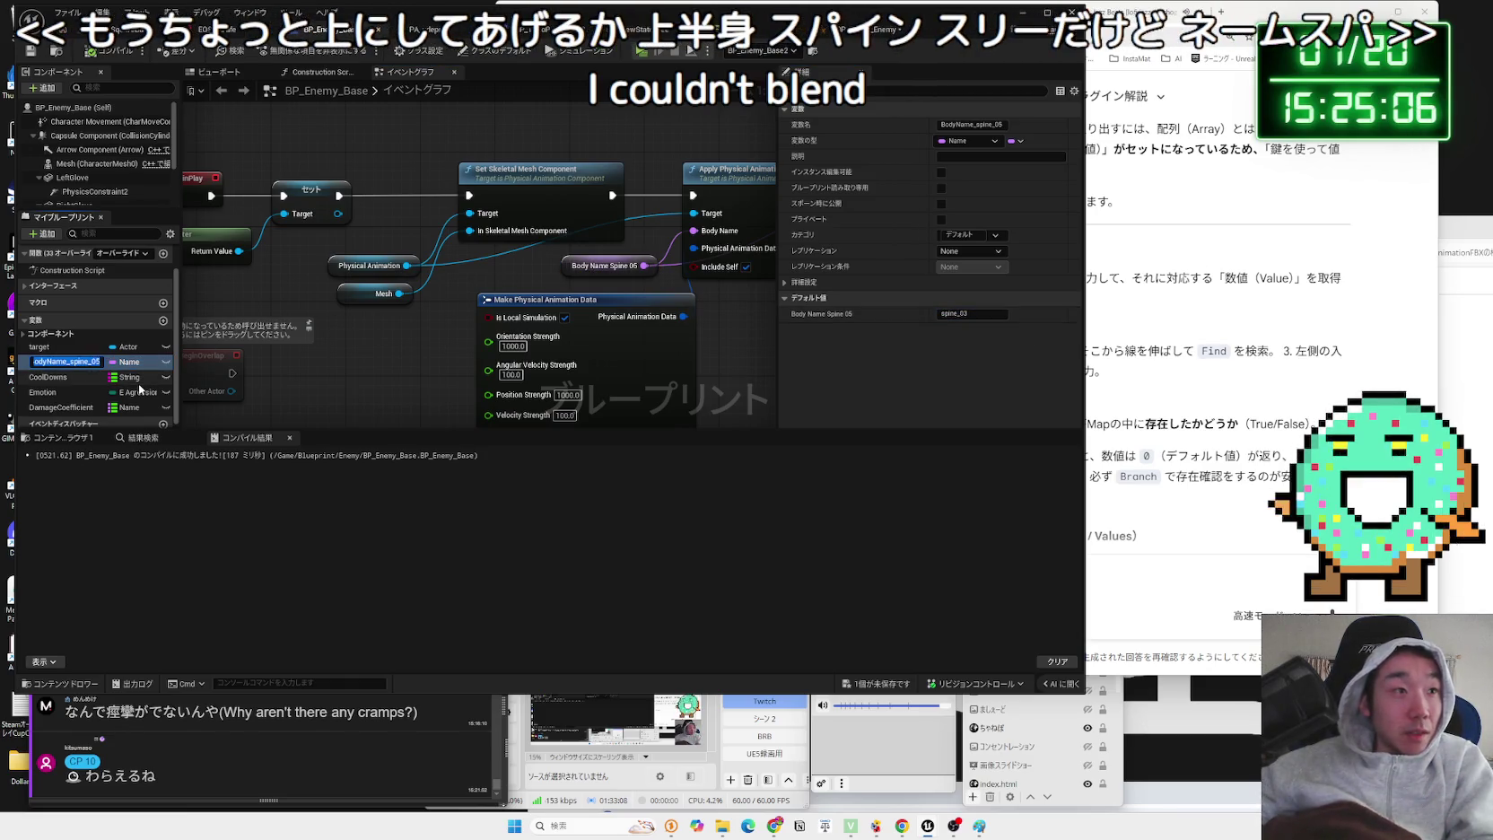
text(4)
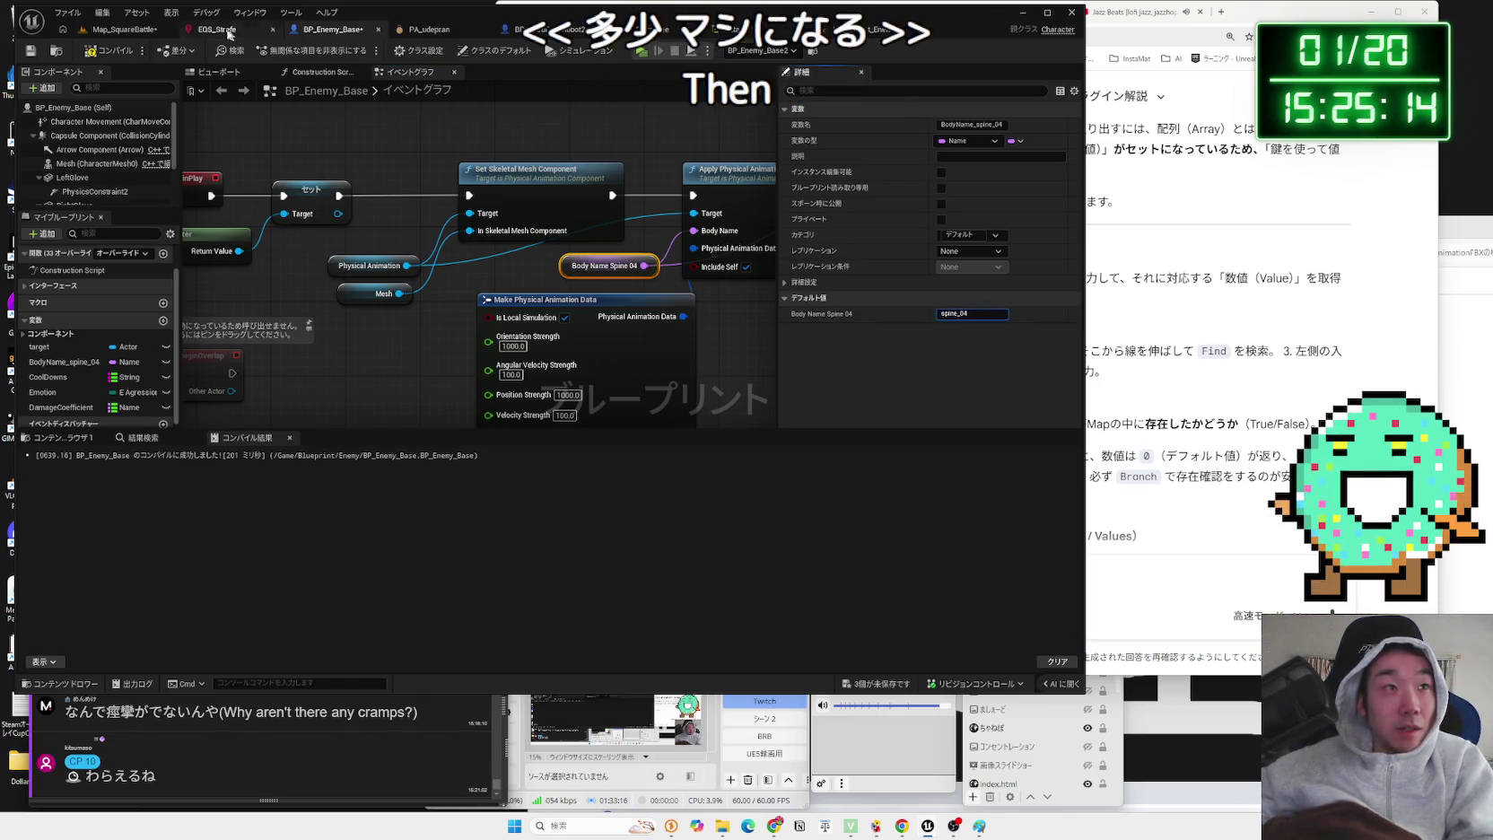
click(110, 30)
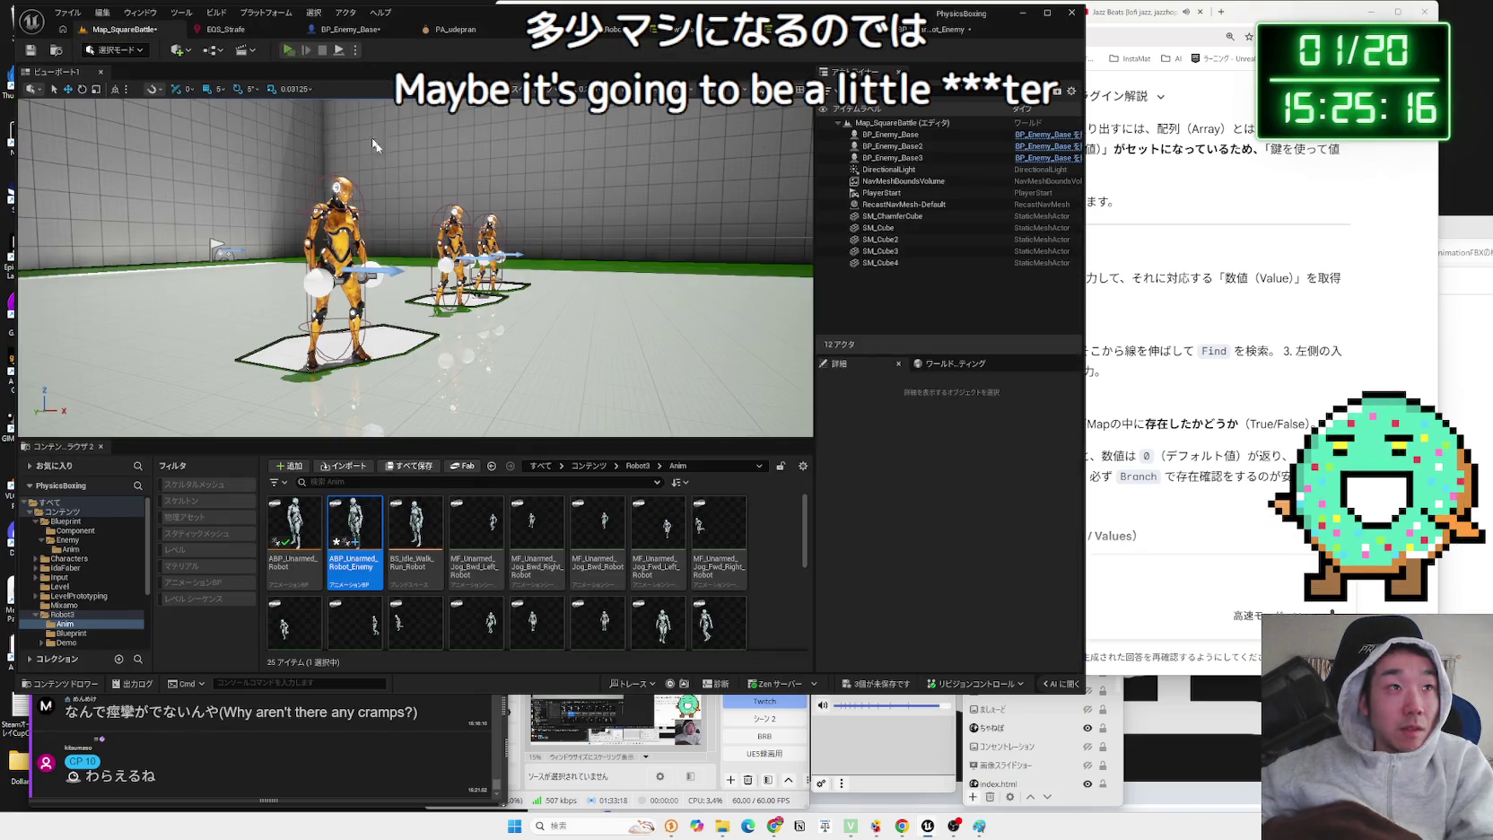
key(alt+p)
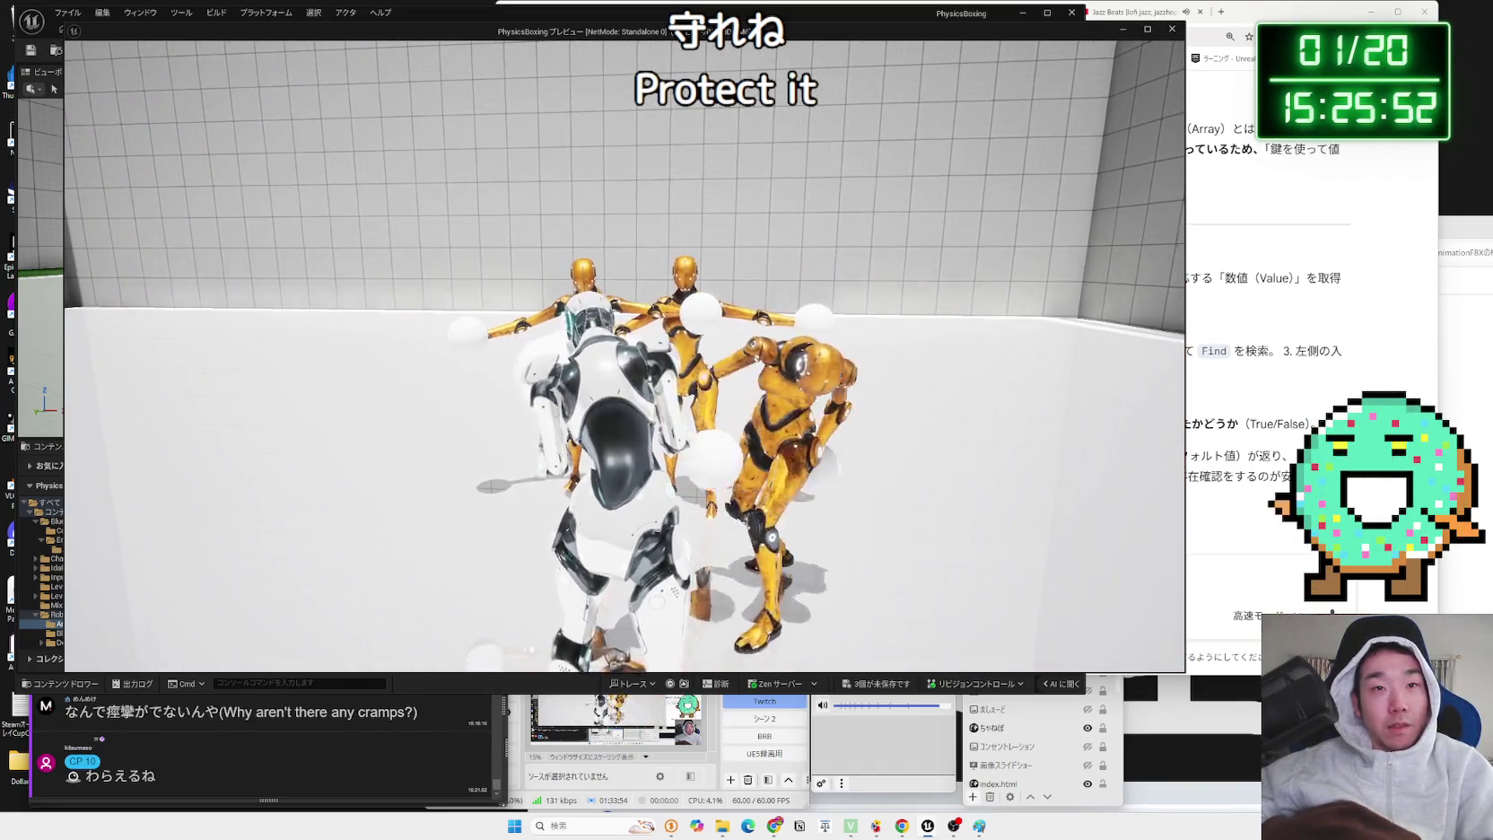
key(Escape)
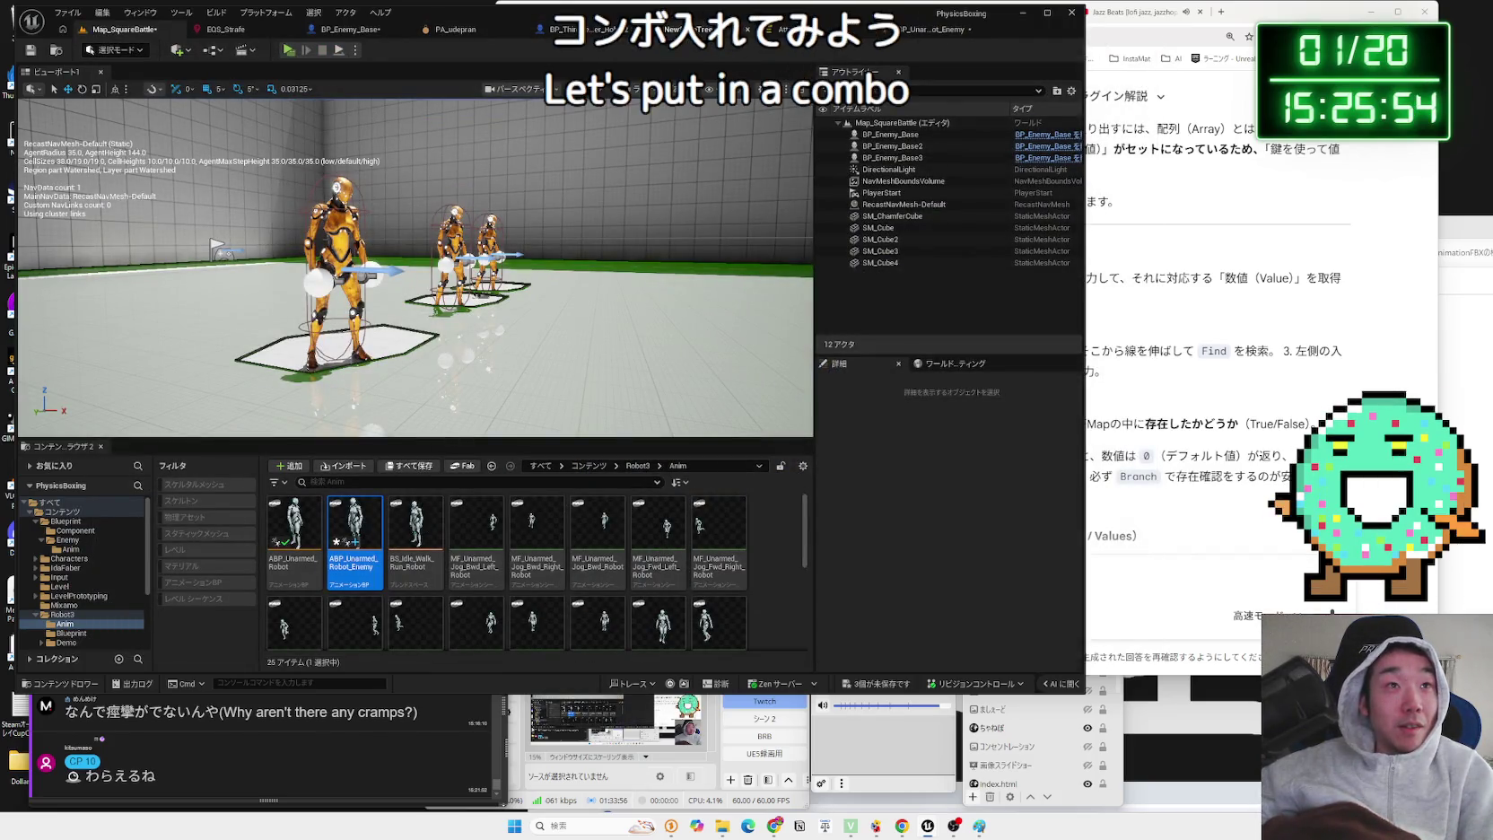
- Set the Attack state tree's TPose state to play the AM_ComboAttack montage
click(728, 36)
click(773, 30)
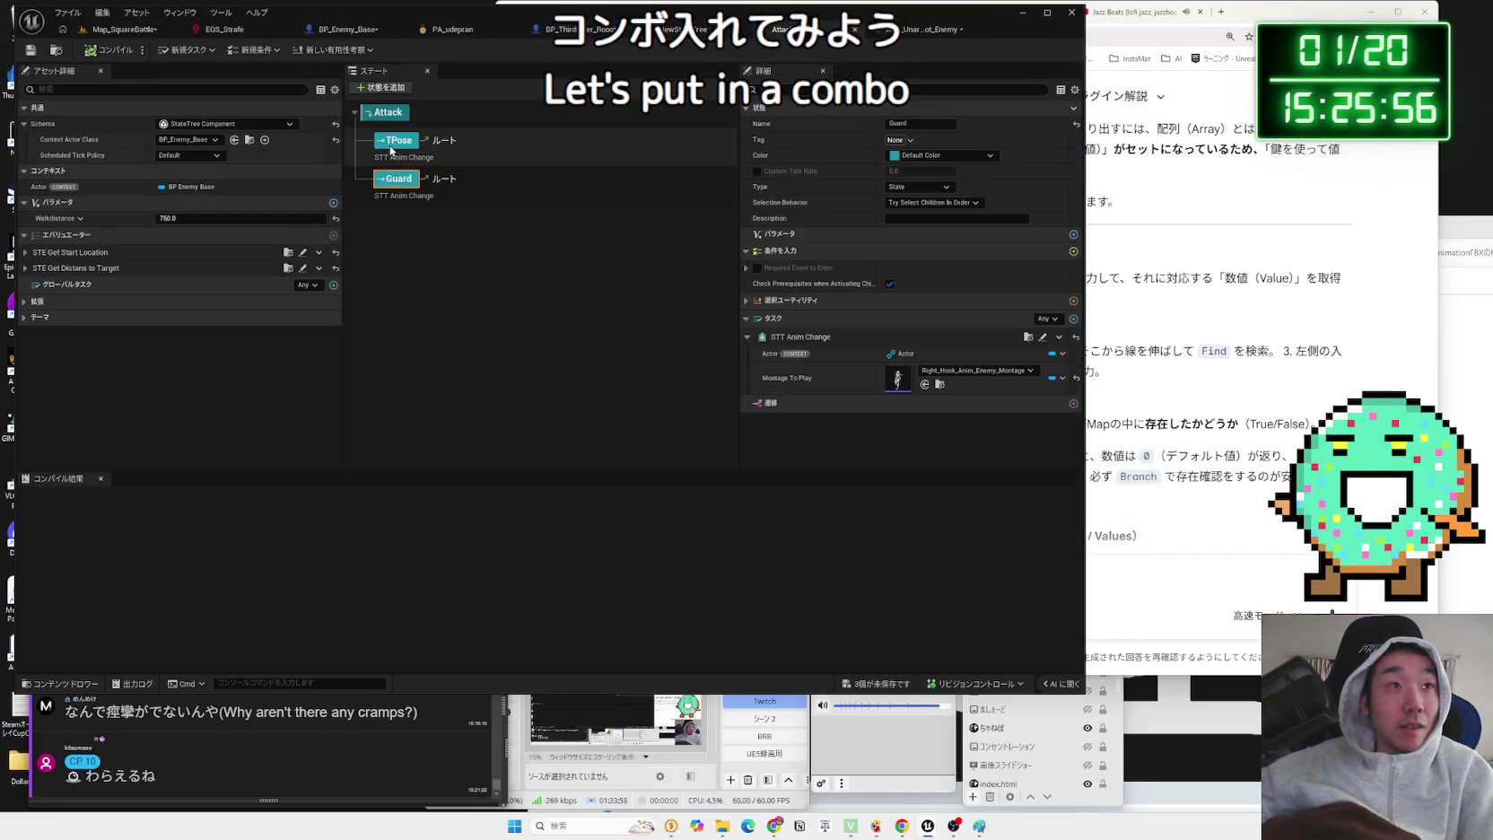
click(982, 373)
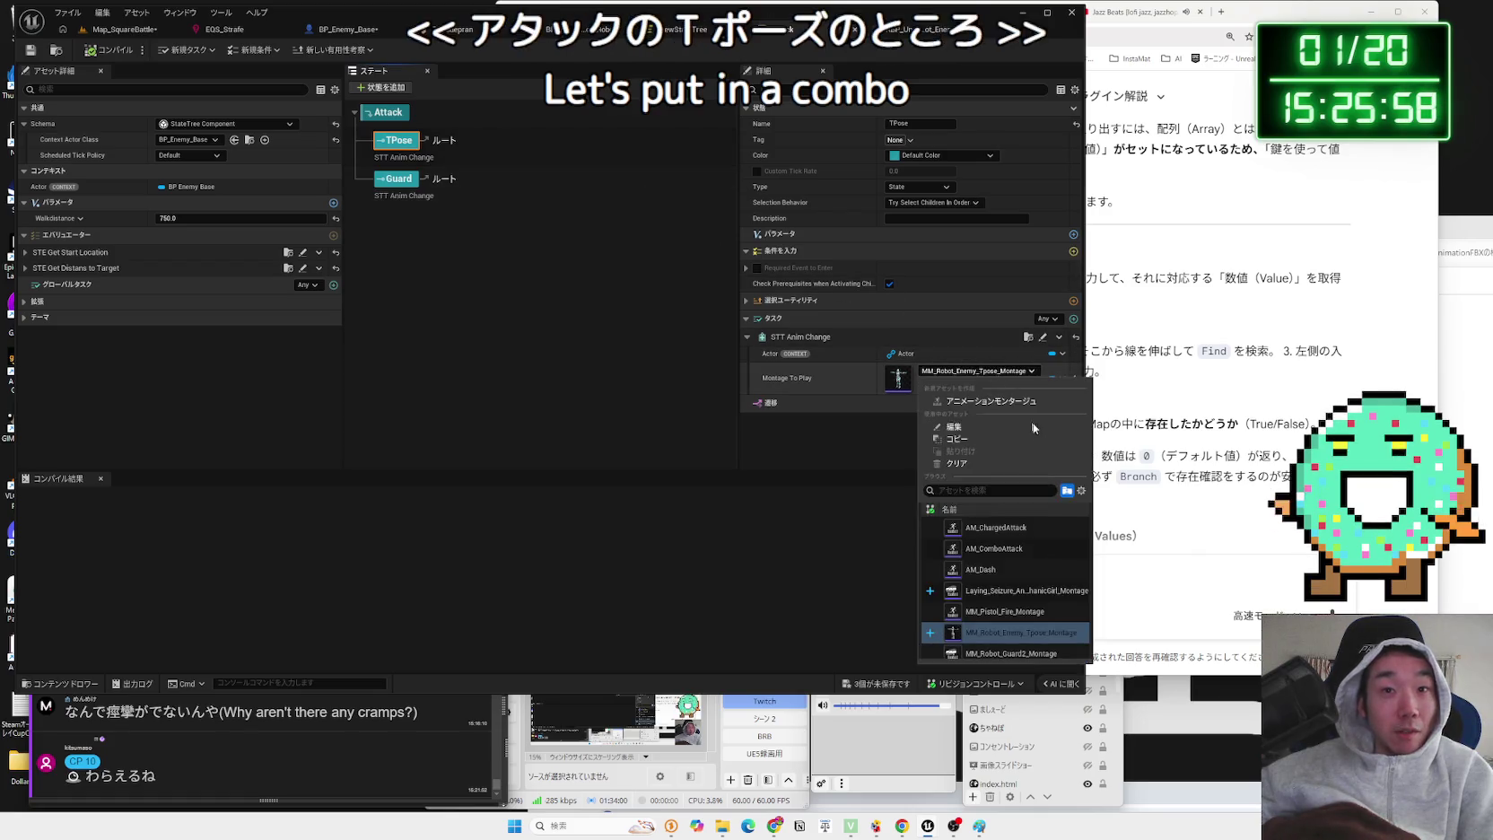
text(com)
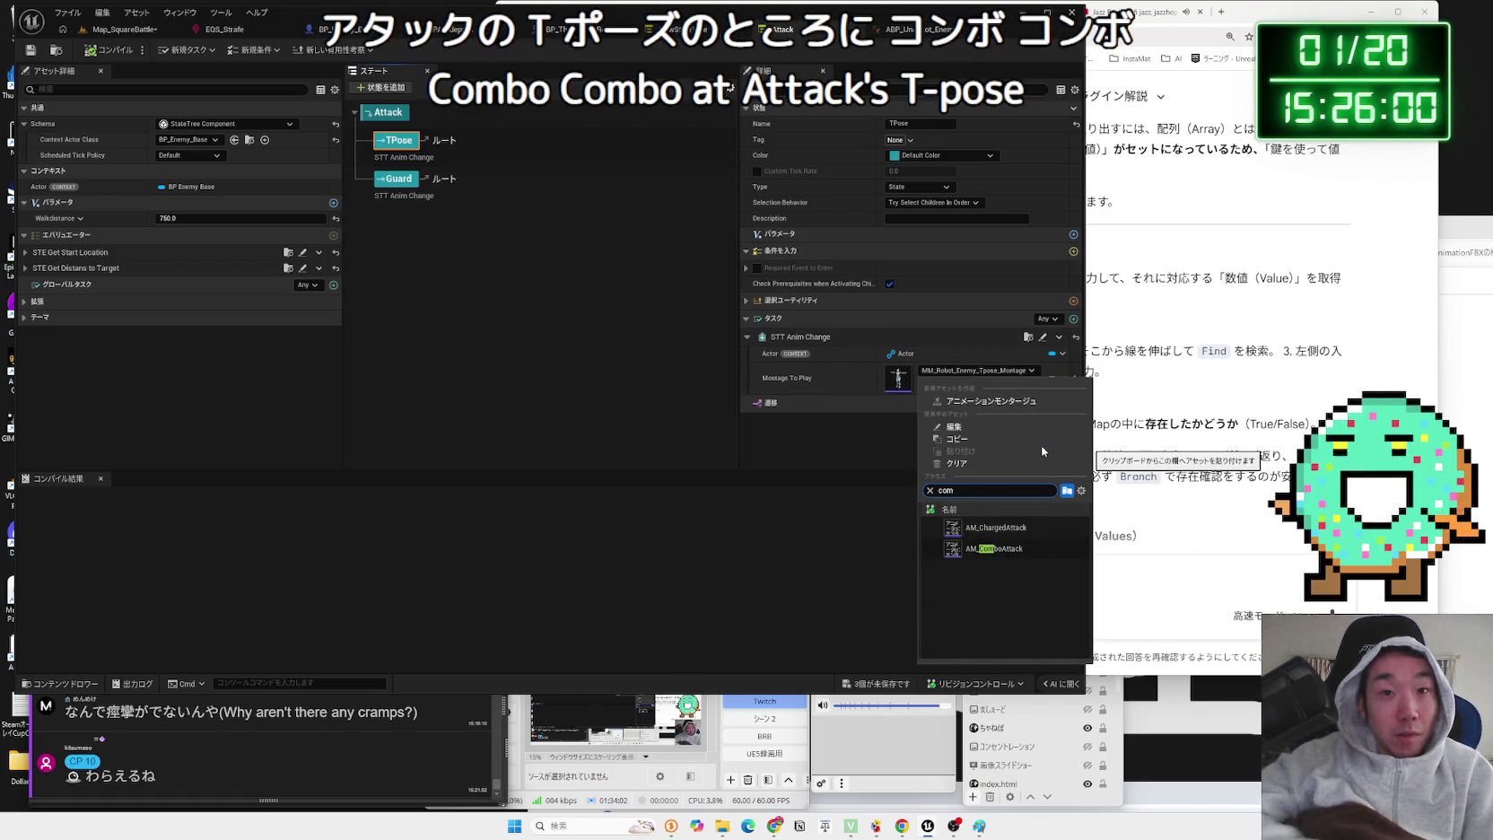
click(997, 549)
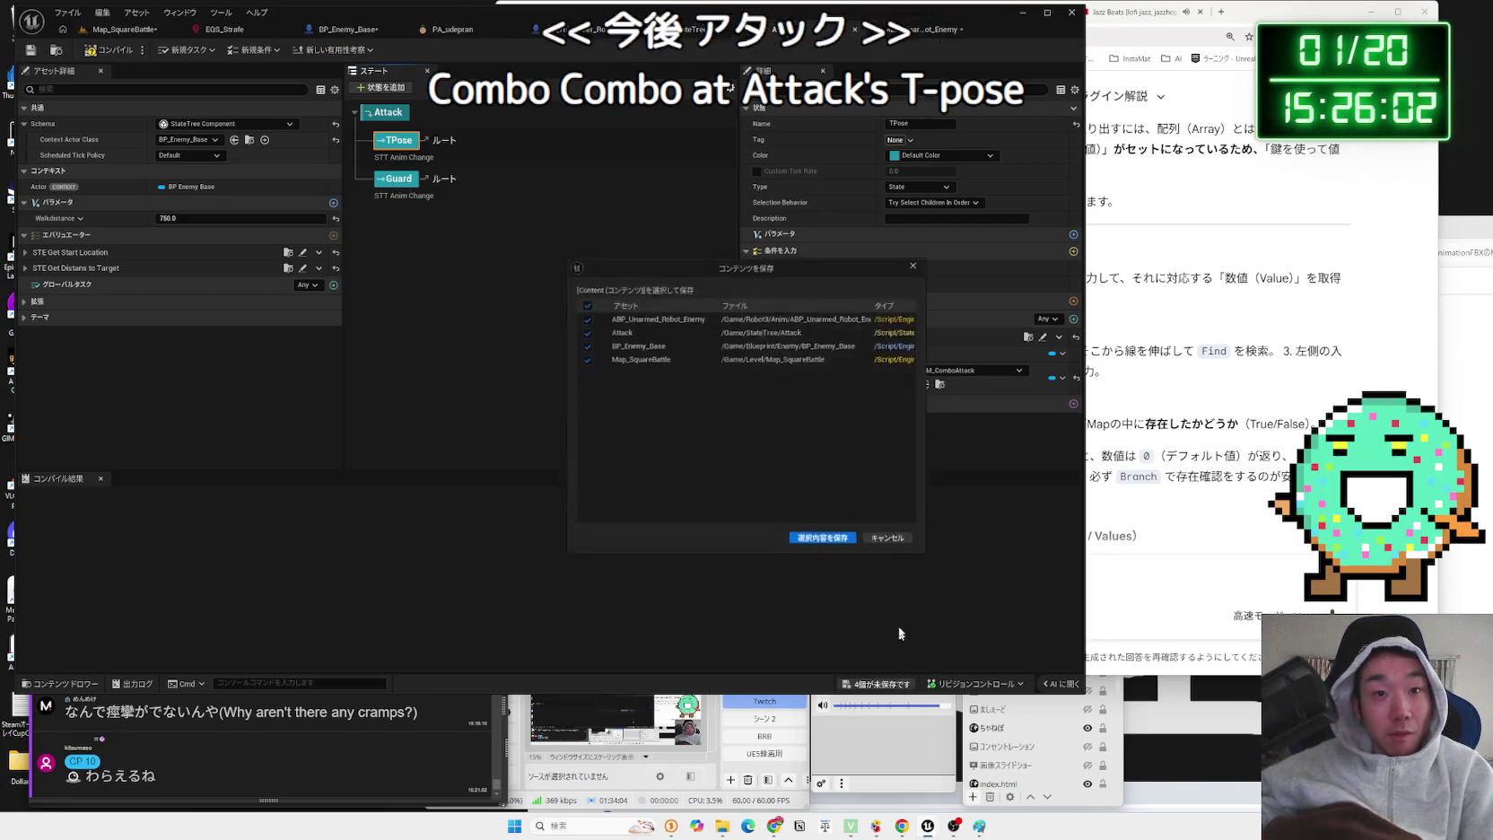
click(121, 29)
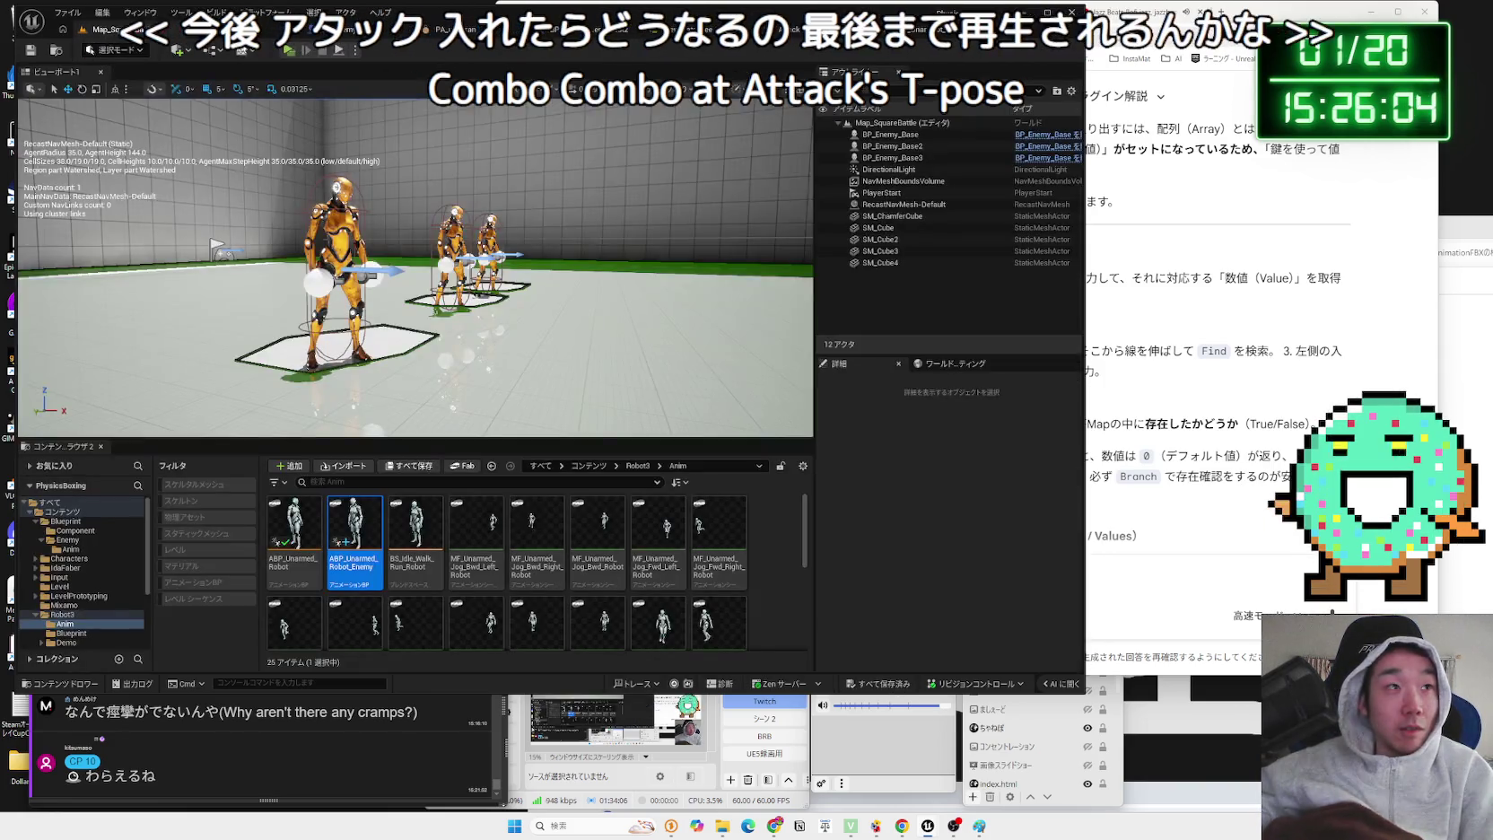
click(289, 51)
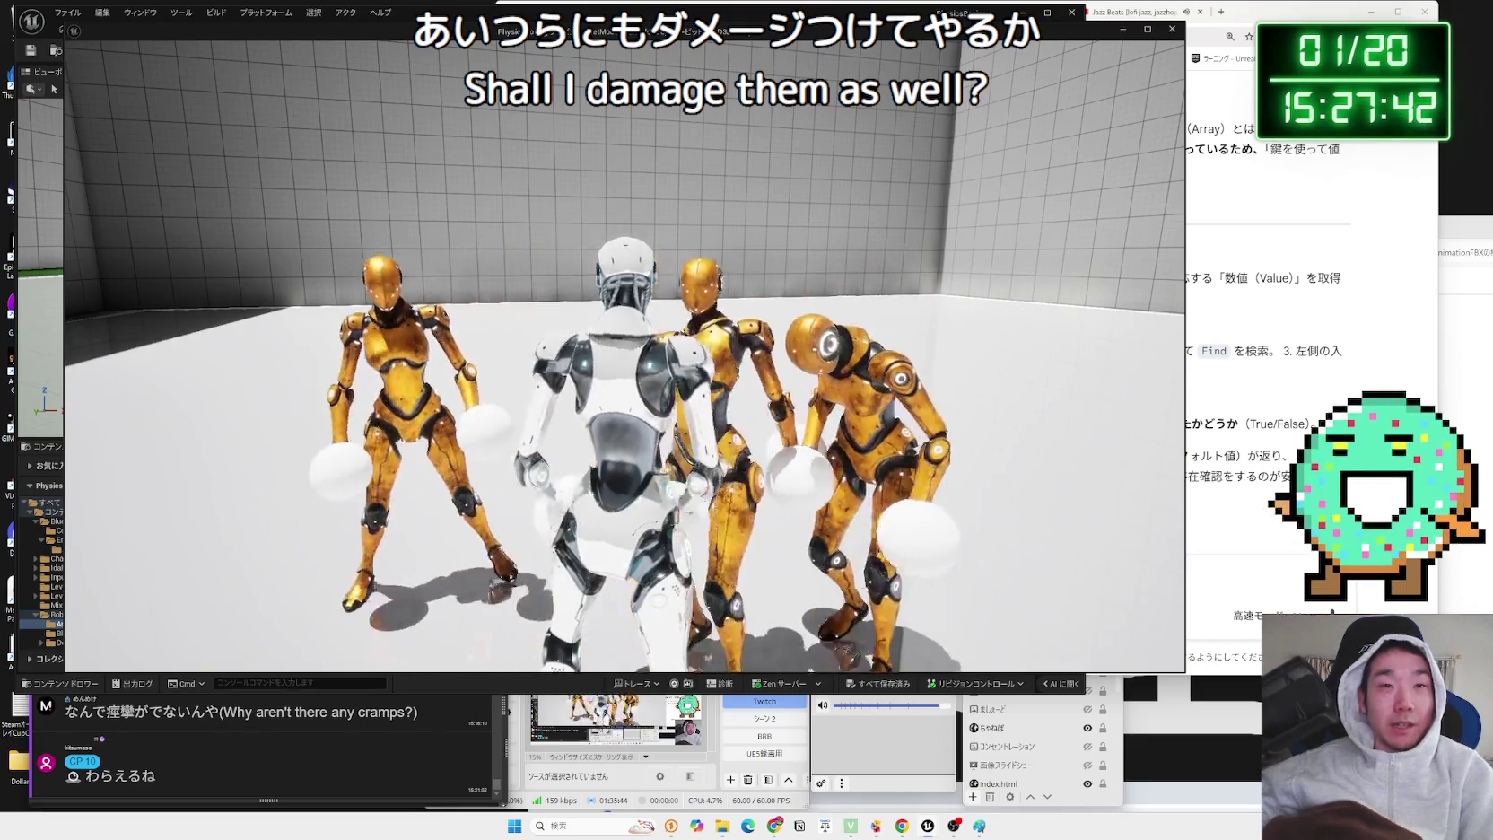
key(Escape)
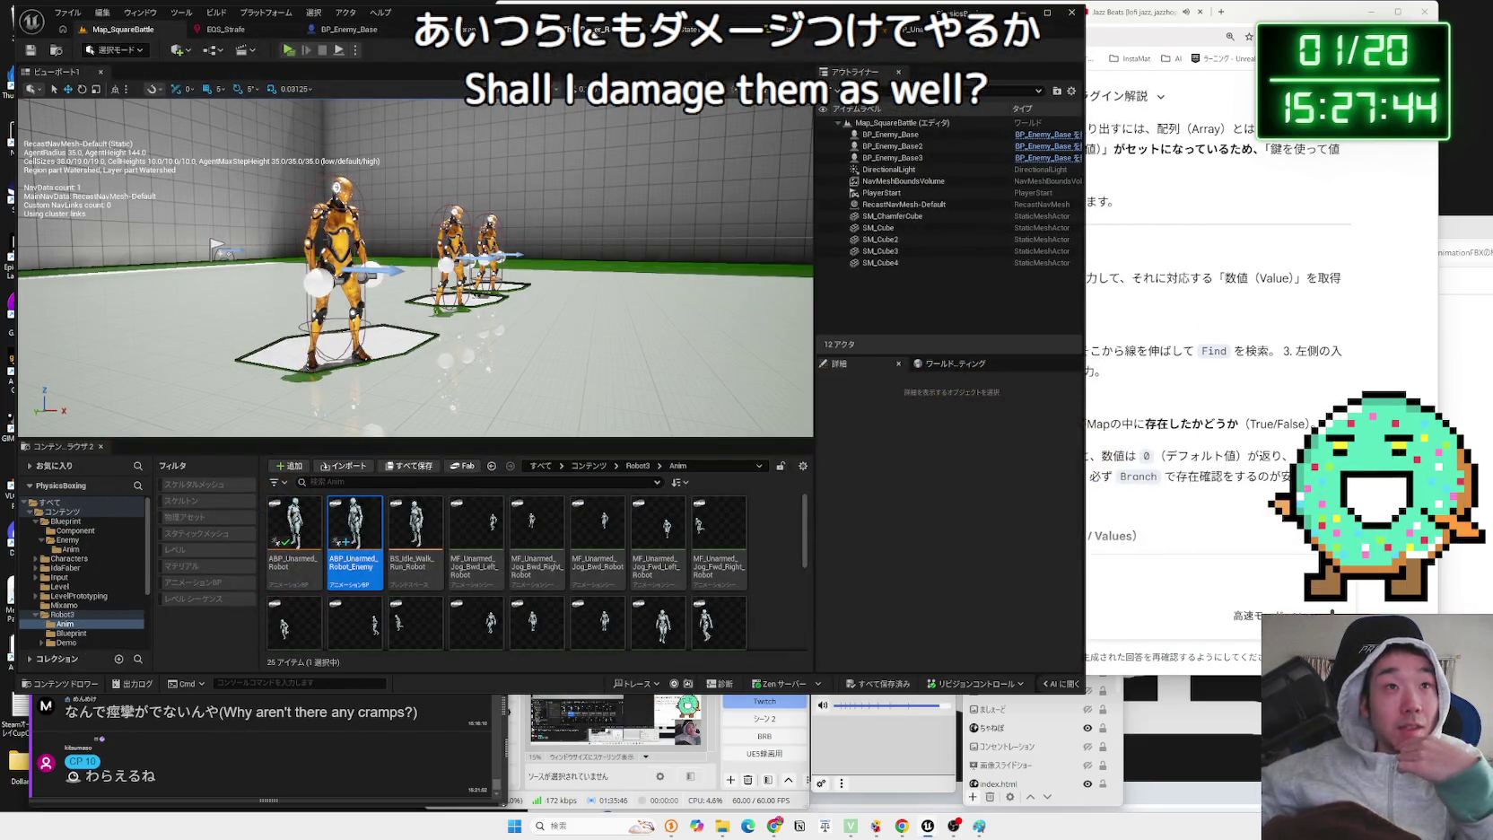
- Review the BP_ThirdPersonCharacter_Robot2 event graph and save the blueprint
click(579, 33)
mouse_move(353, 301)
mouse_down()
mouse_move(408, 175)
mouse_move(417, 228)
mouse_move(507, 298)
mouse_up()
scroll(508, 298, down, 3)
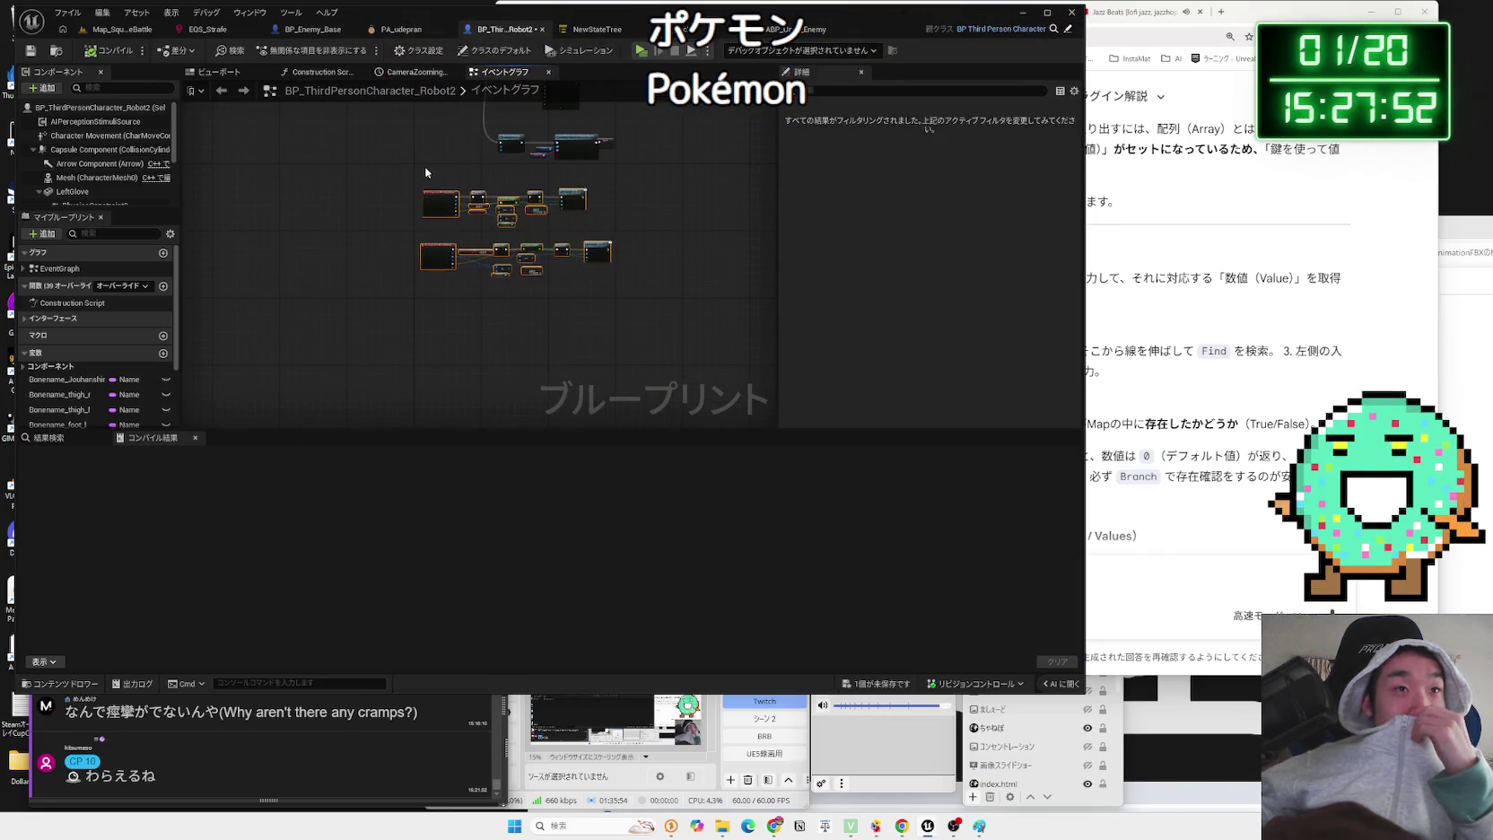
drag(426, 172, 415, 260)
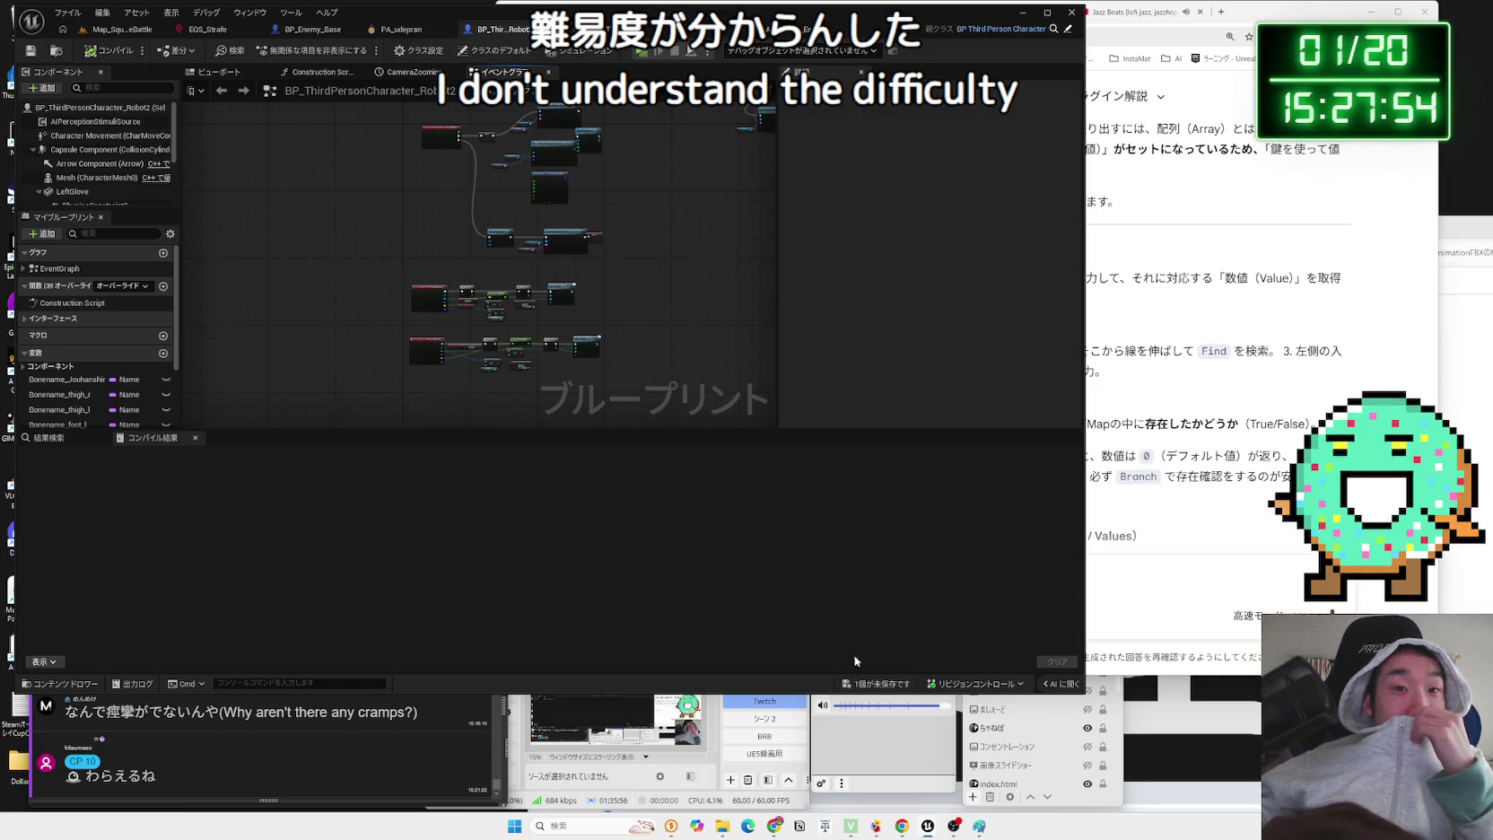
key(ctrl+shift+s)
click(806, 544)
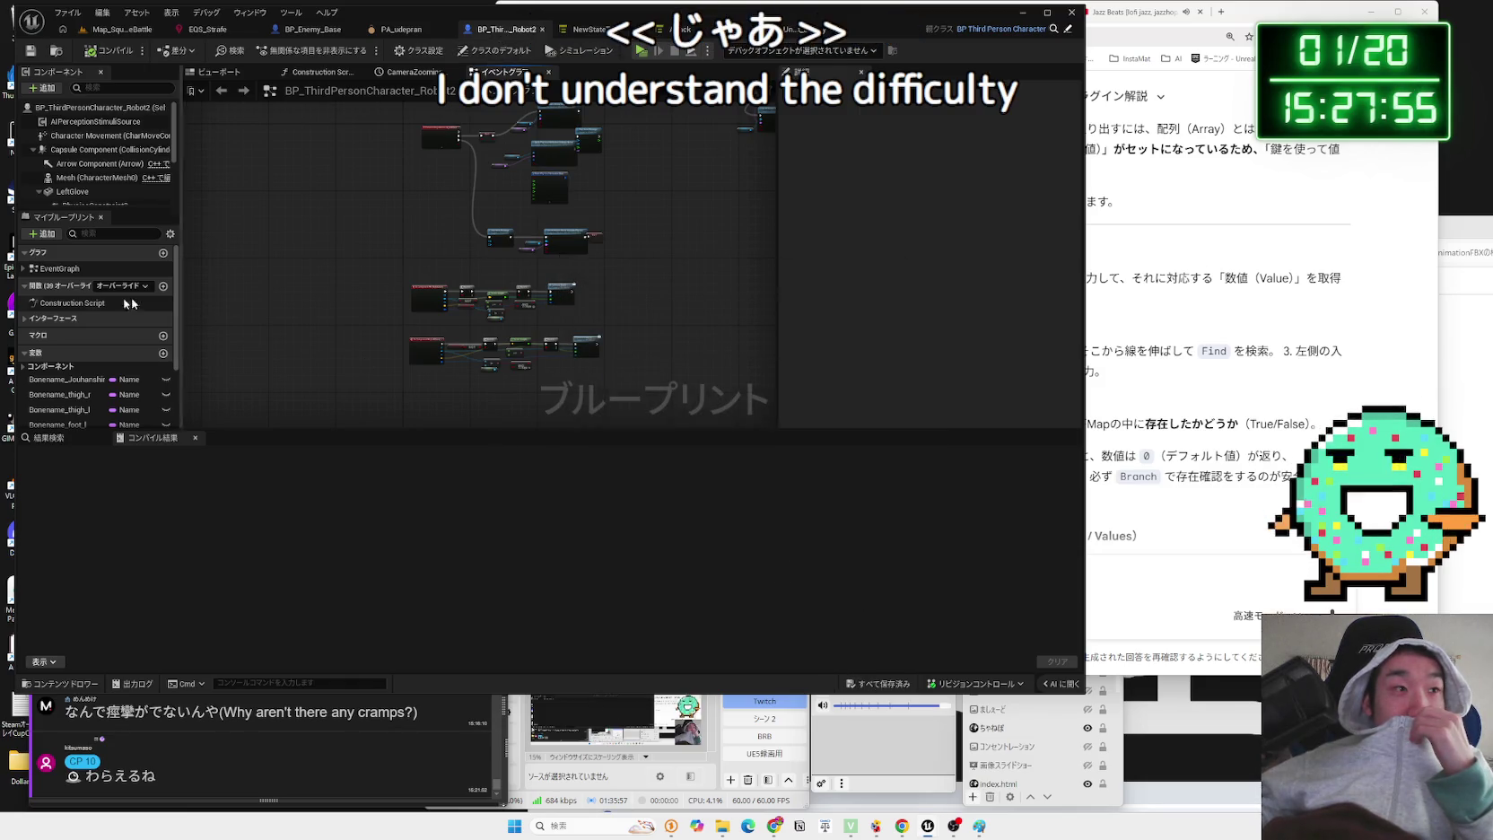
- Add BPI_Attack to Robot2's implemented interfaces in Class Settings
click(23, 331)
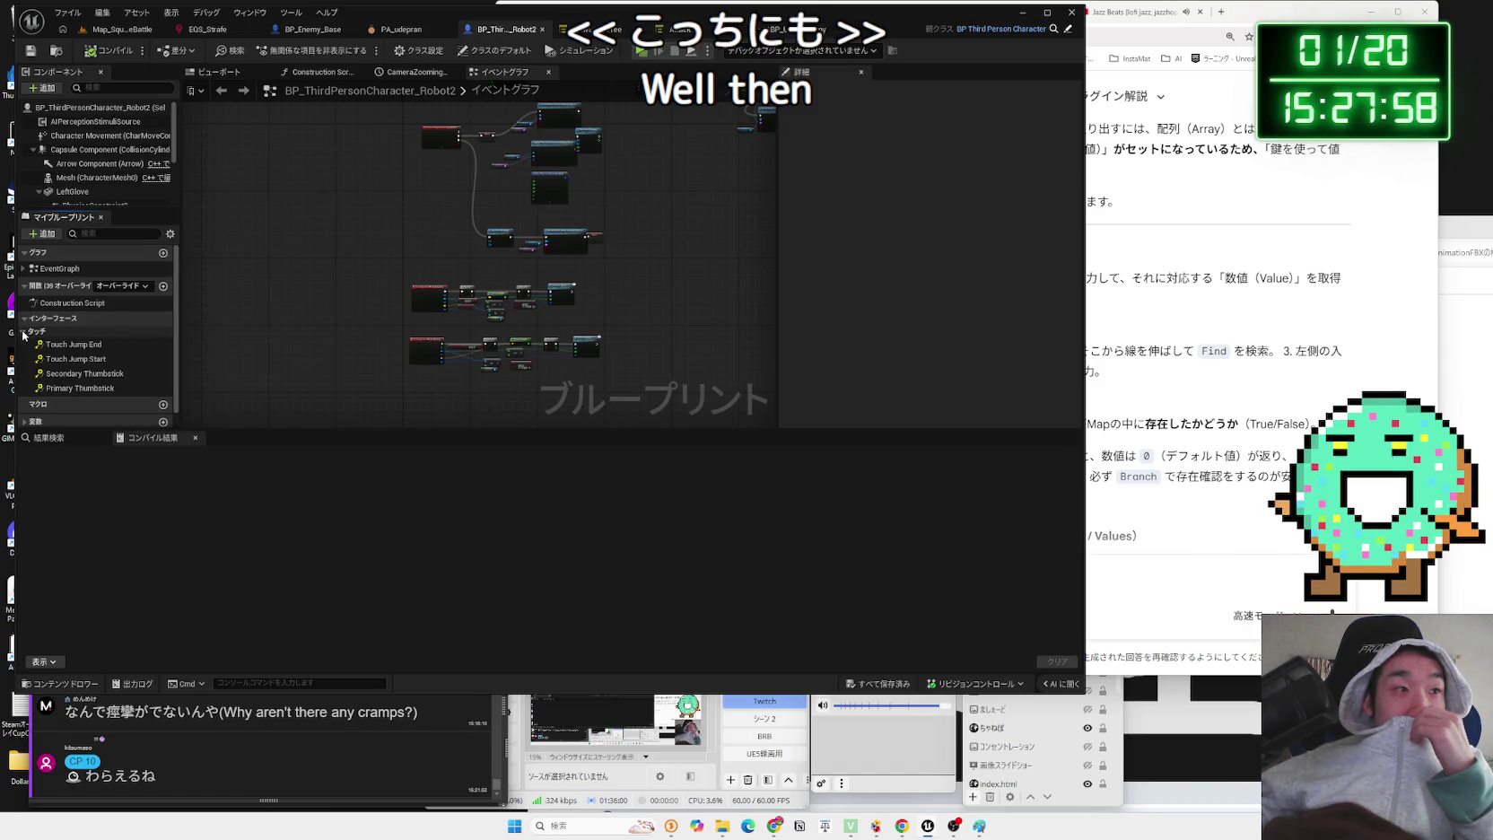
click(72, 316)
click(418, 50)
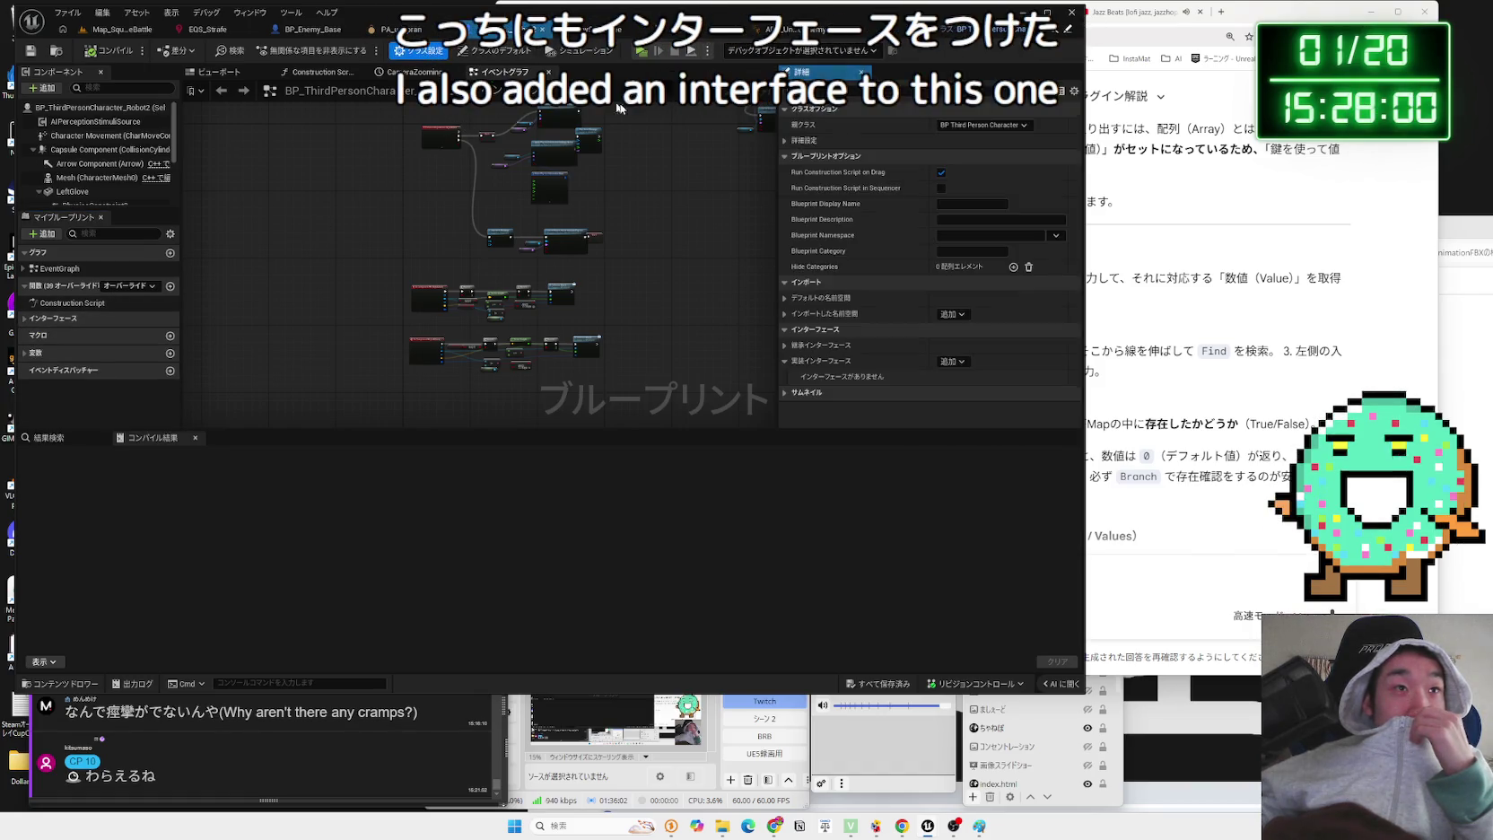
click(952, 361)
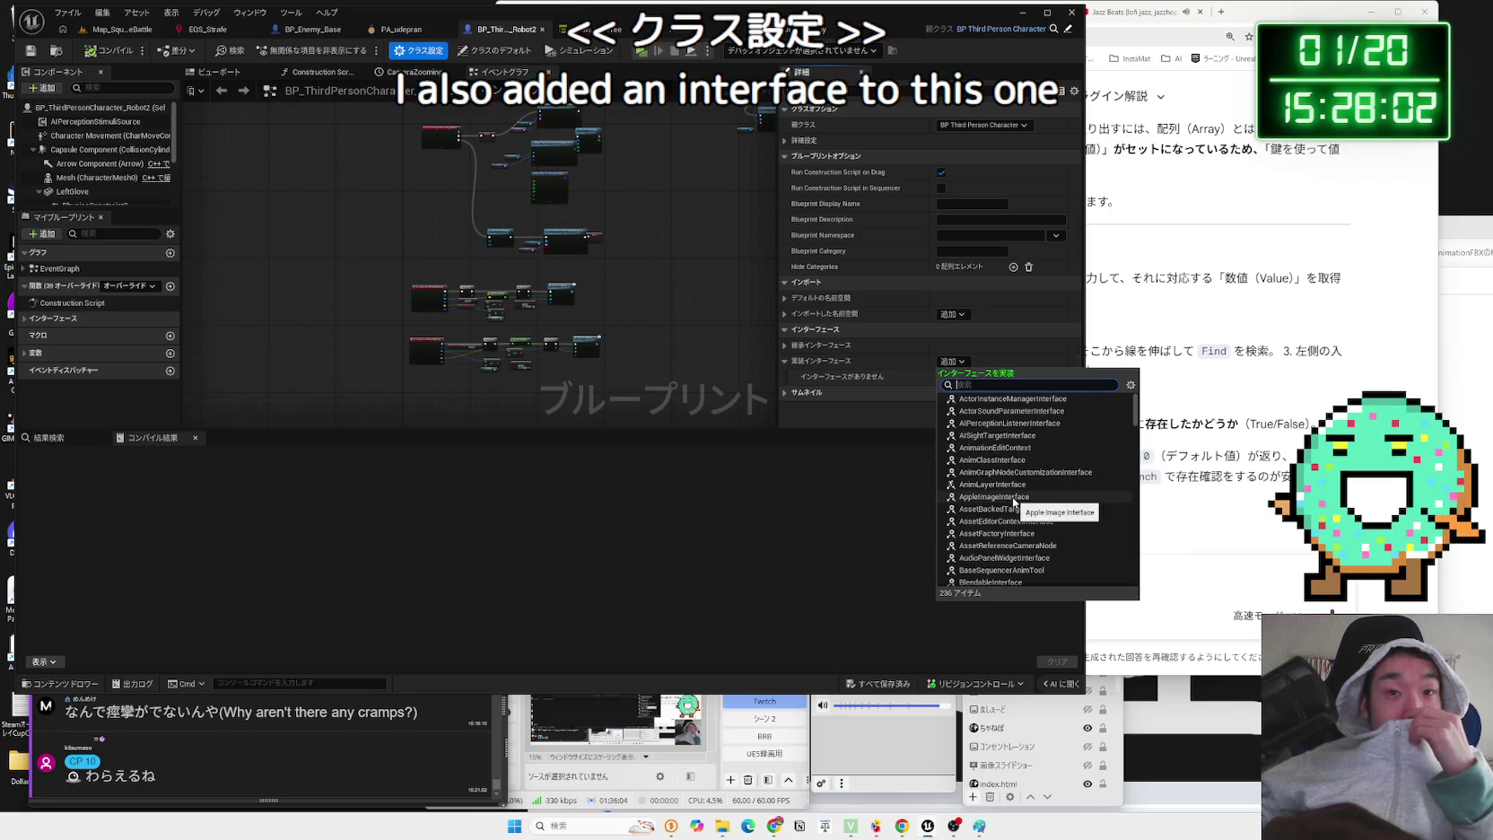
text(bpi)
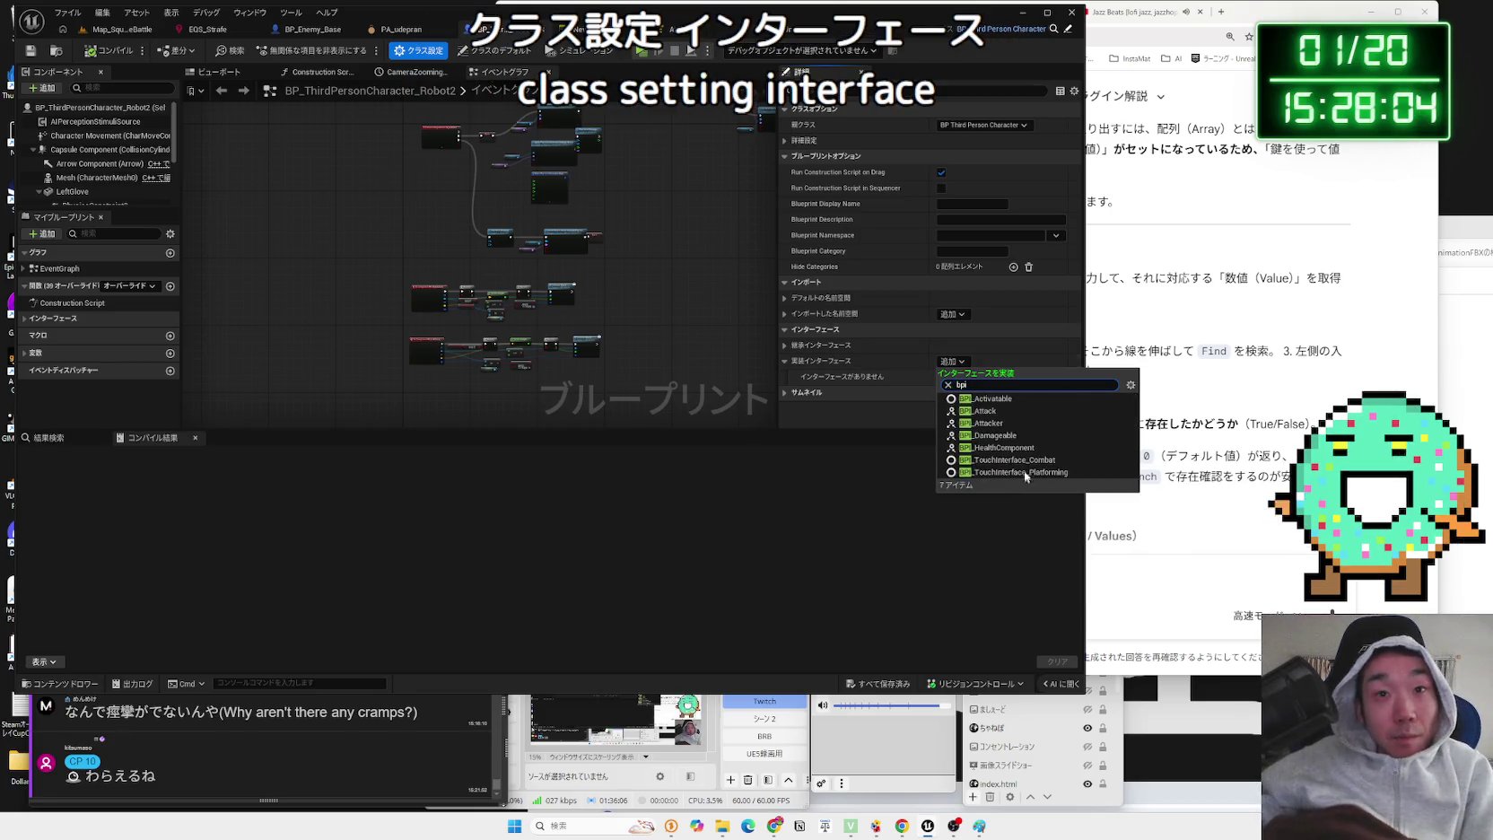
click(888, 695)
- Save all assets, compile Robot2, and bring up BP_Enemy_Base
click(821, 537)
scroll(372, 327, up, 3)
scroll(355, 276, up, 2)
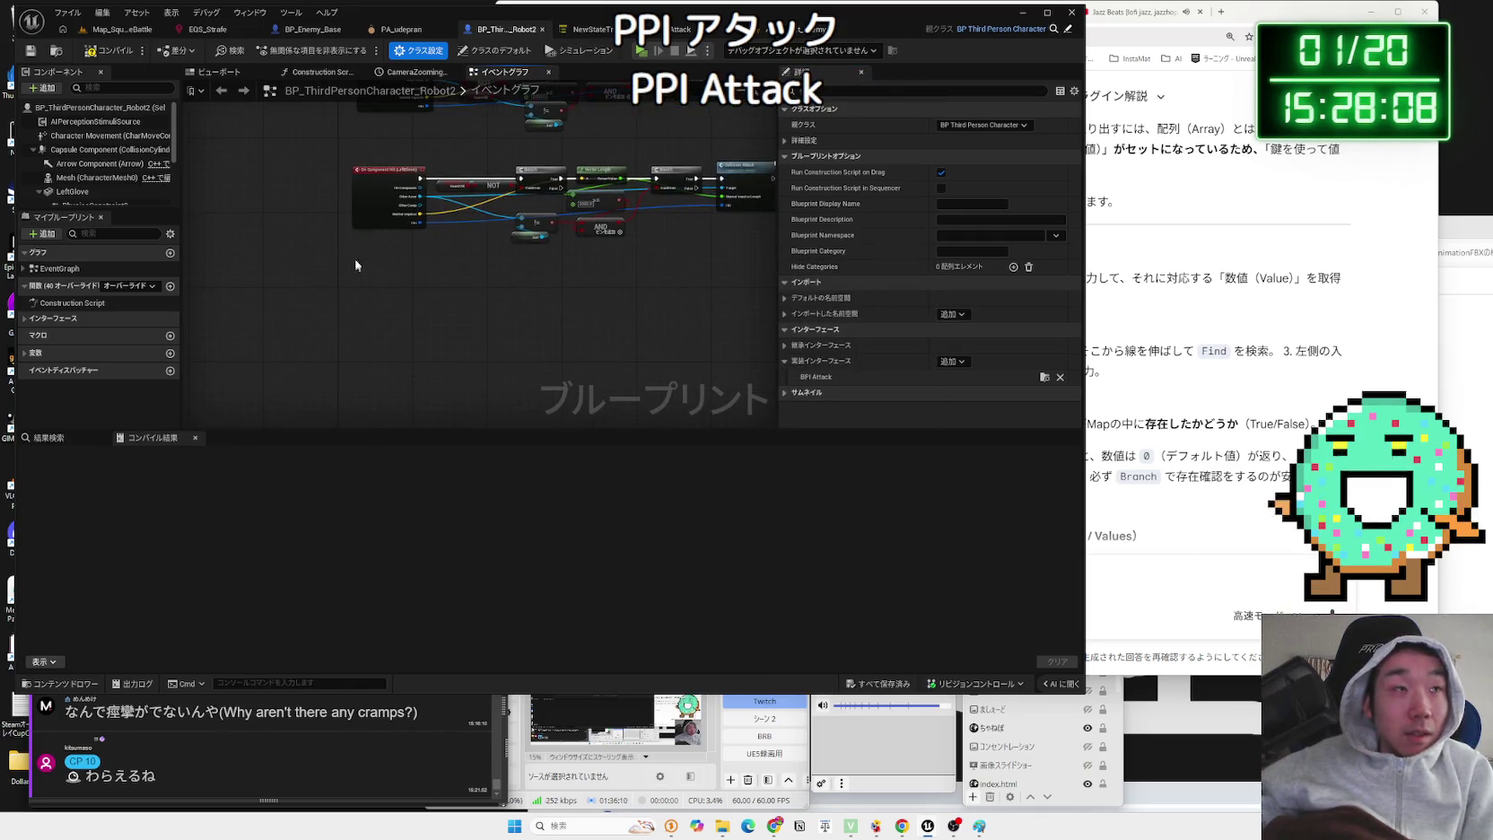
click(112, 53)
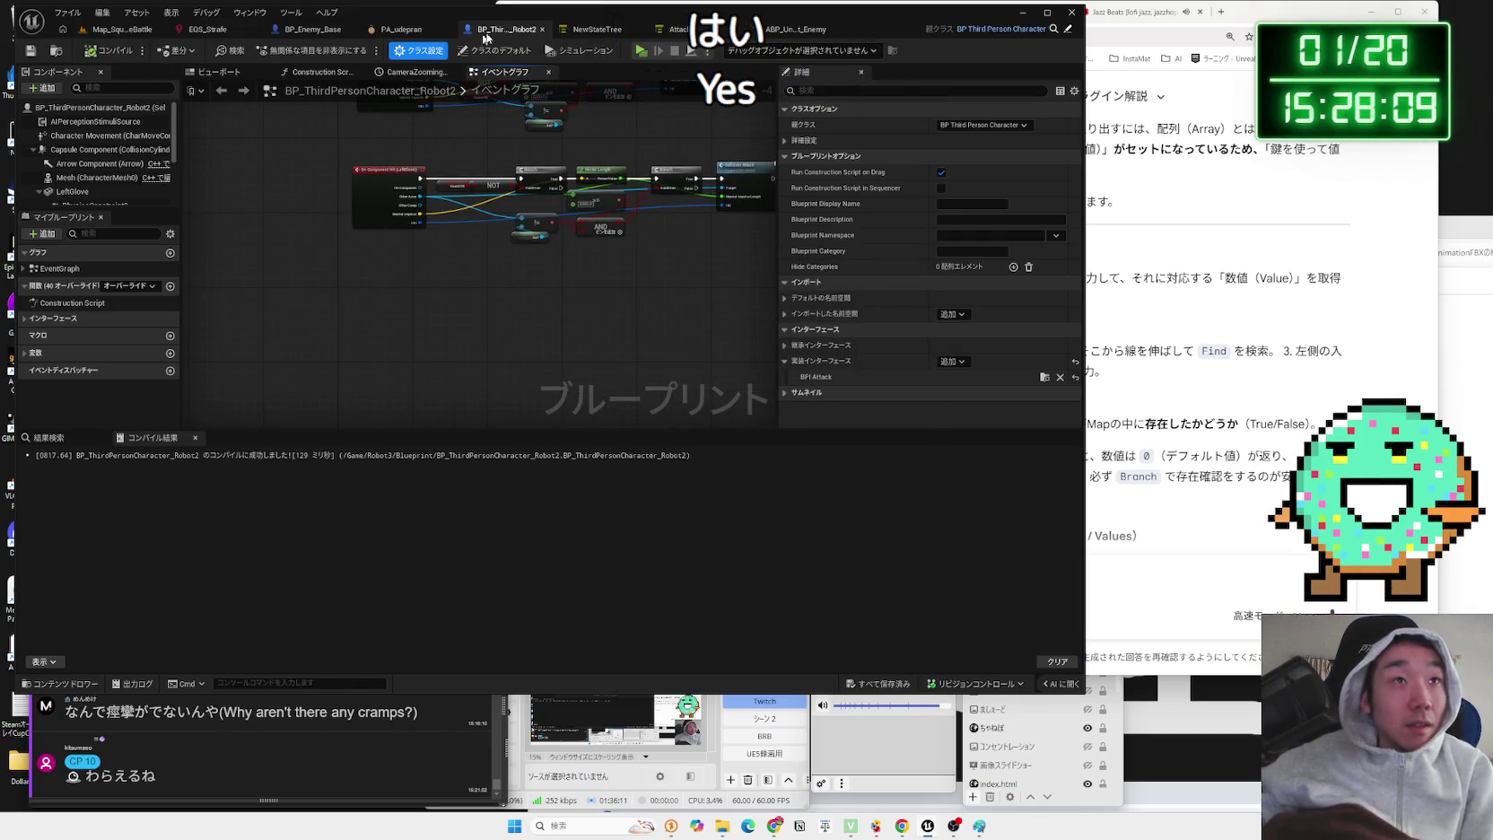
click(318, 29)
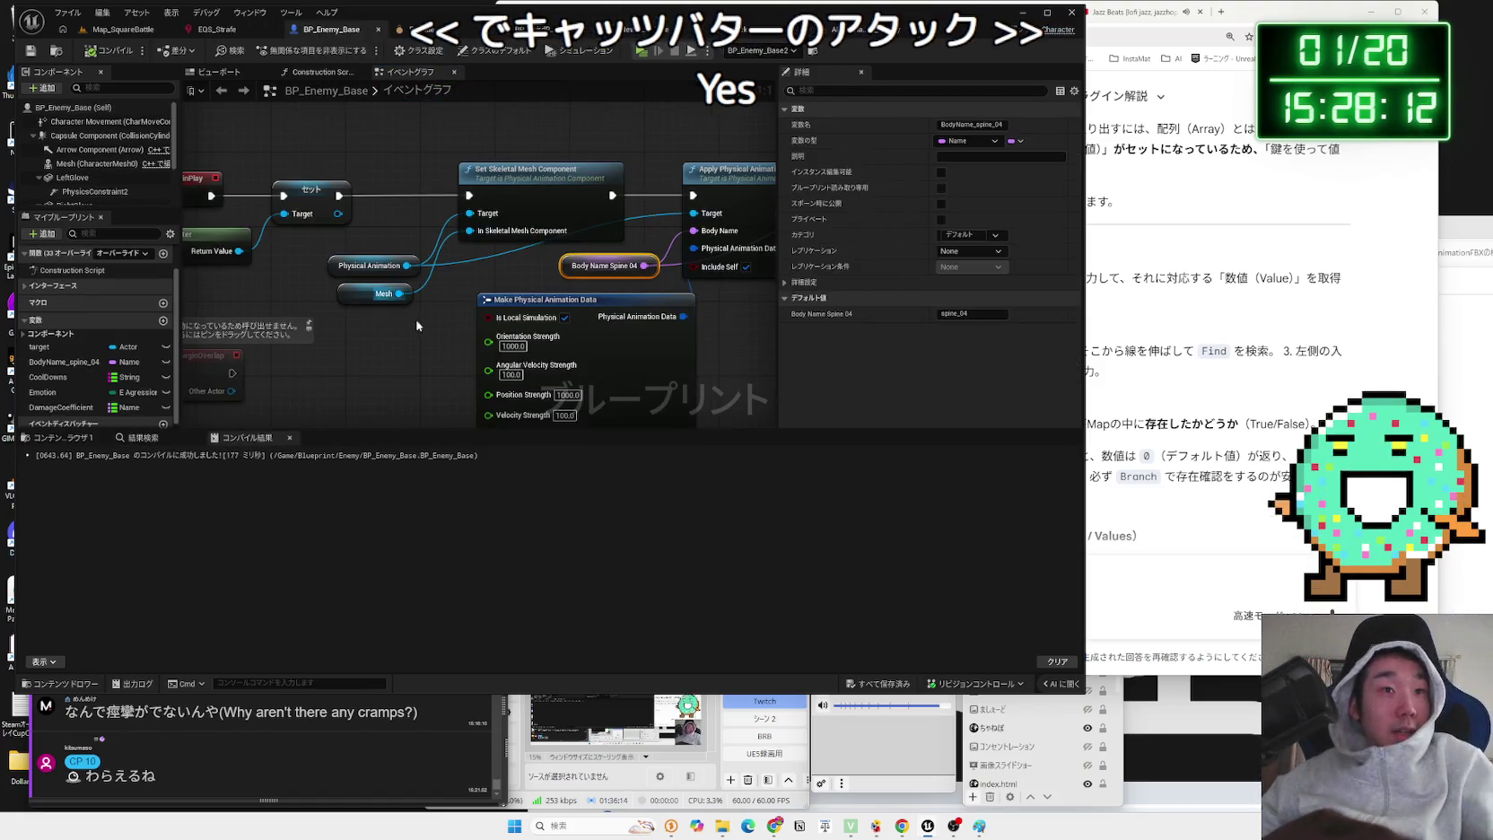
drag(510, 340, 368, 273)
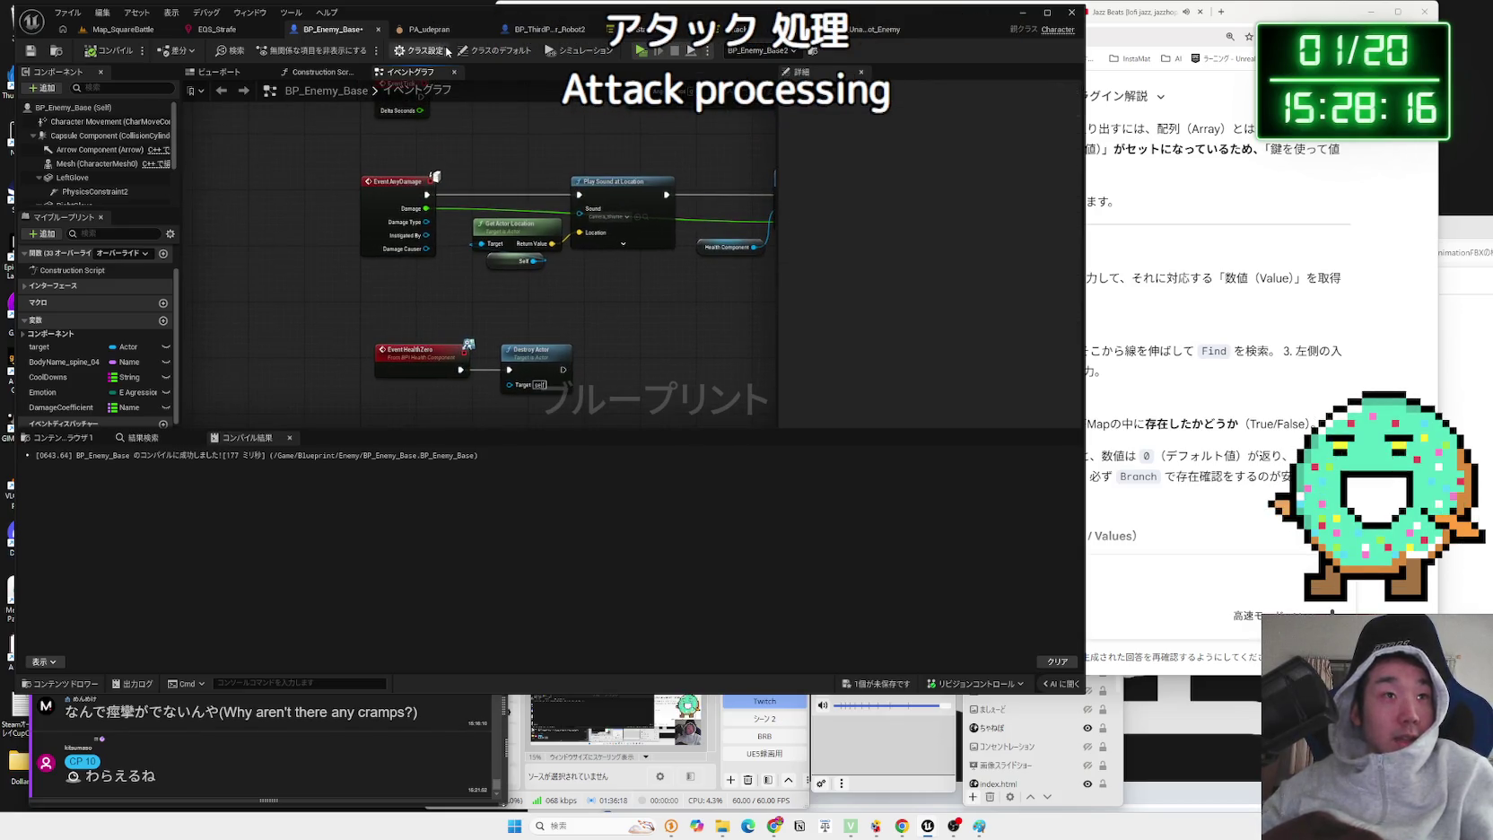
click(538, 32)
scroll(532, 293, up, 2)
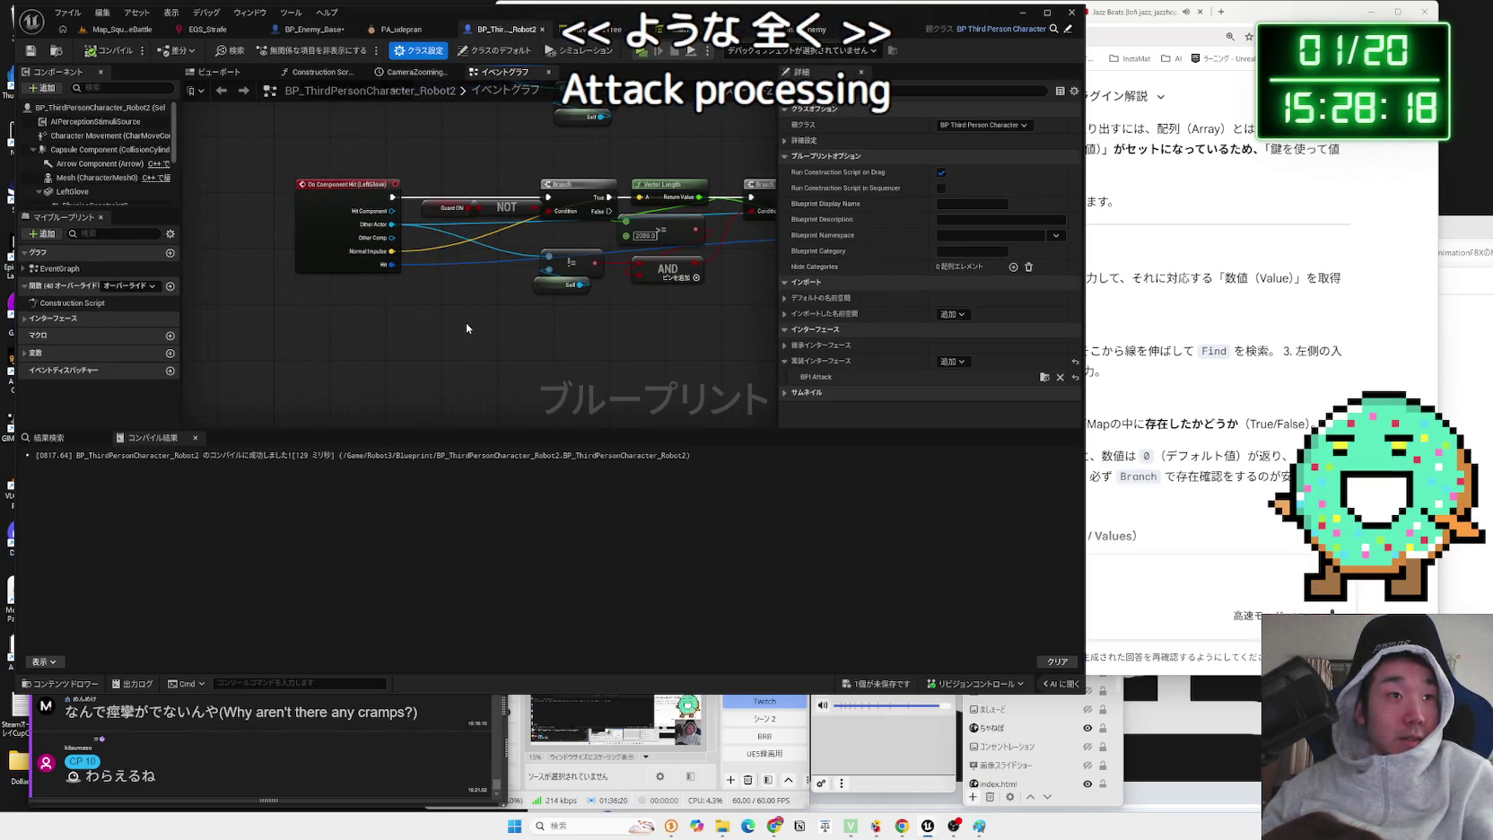
scroll(468, 324, down, 3)
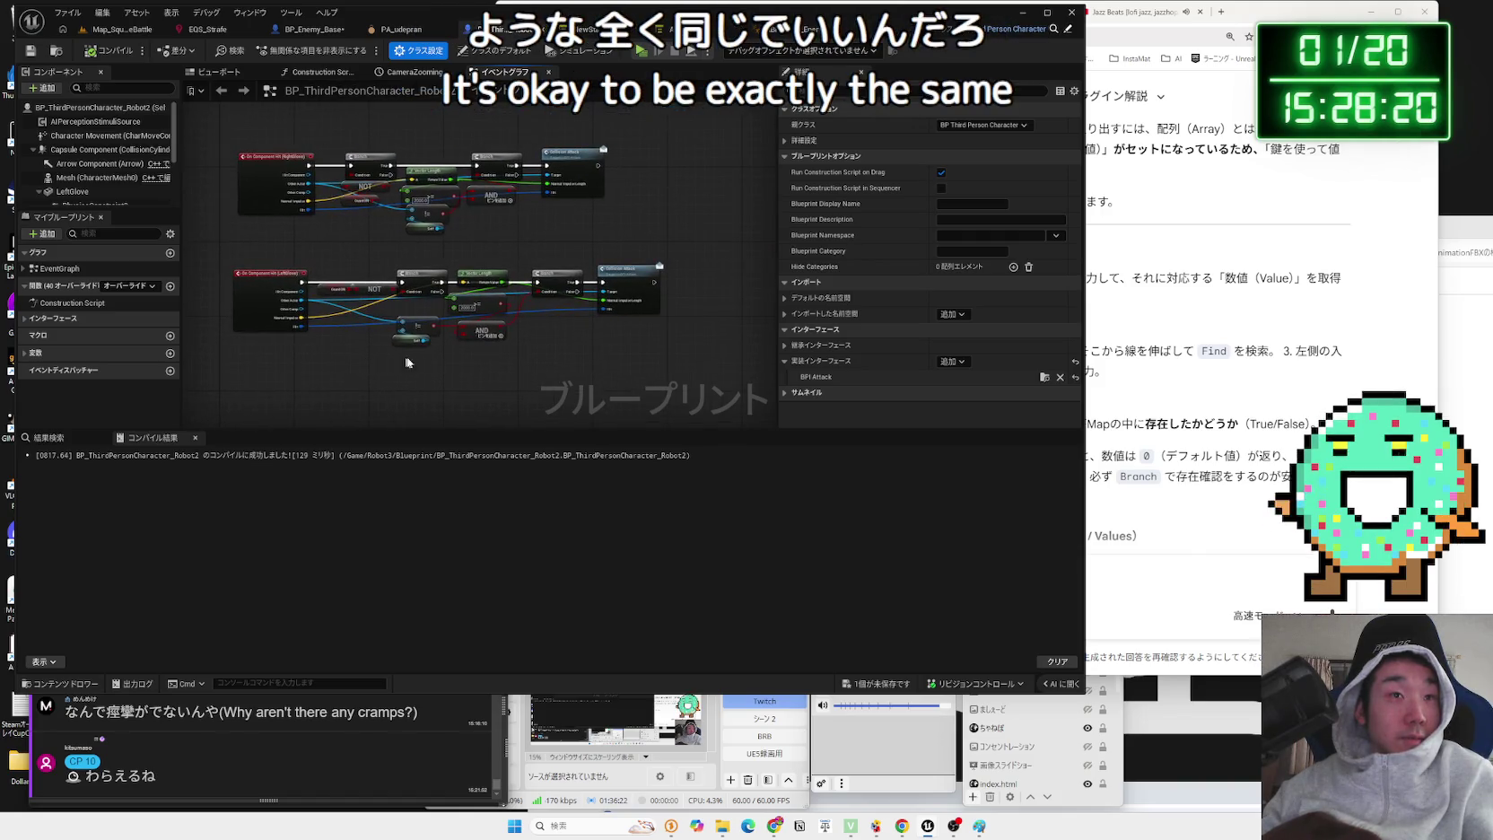
drag(475, 263, 296, 219)
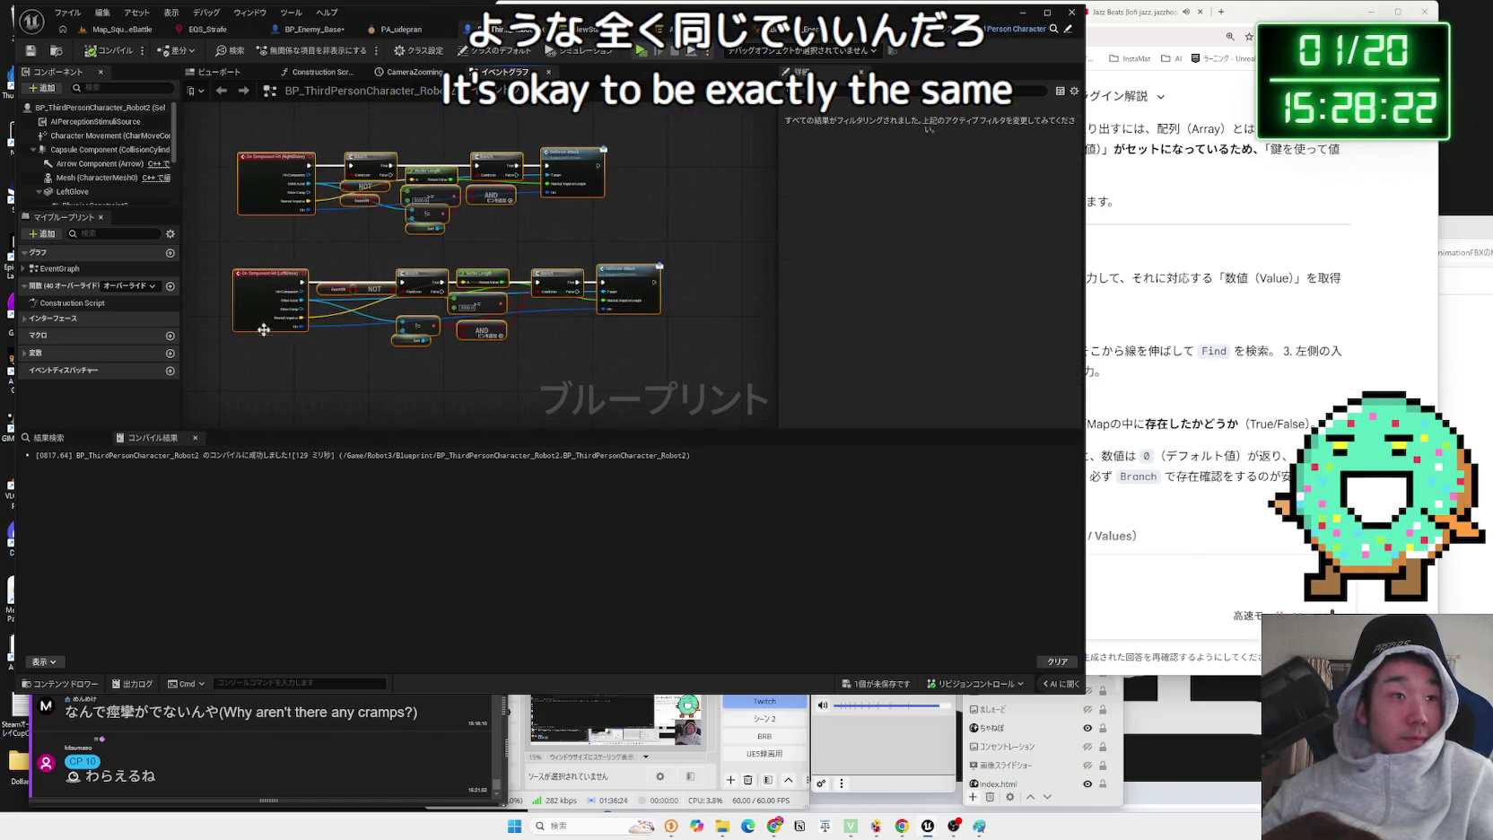
click(328, 215)
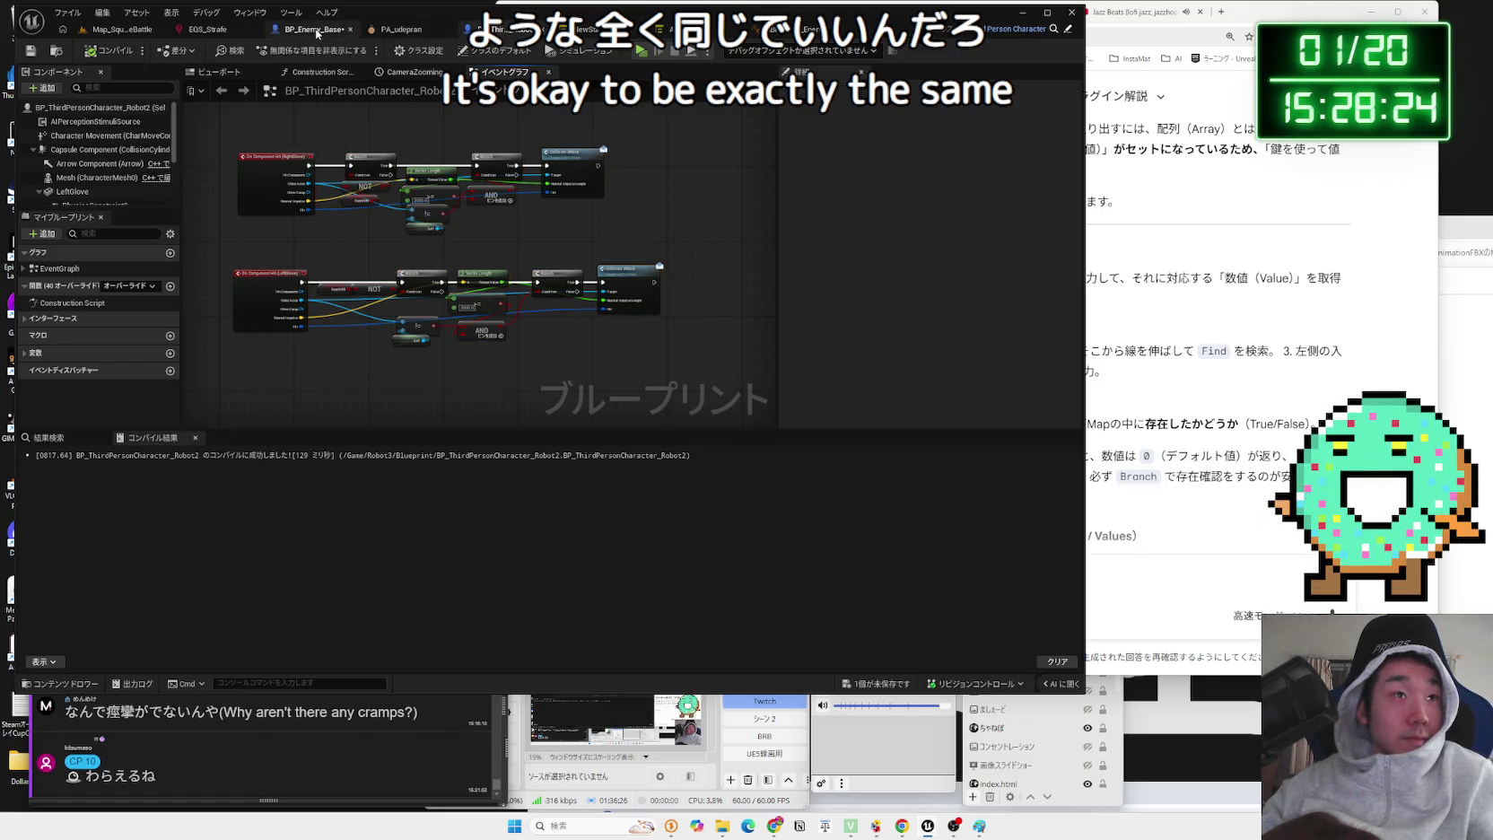
click(314, 30)
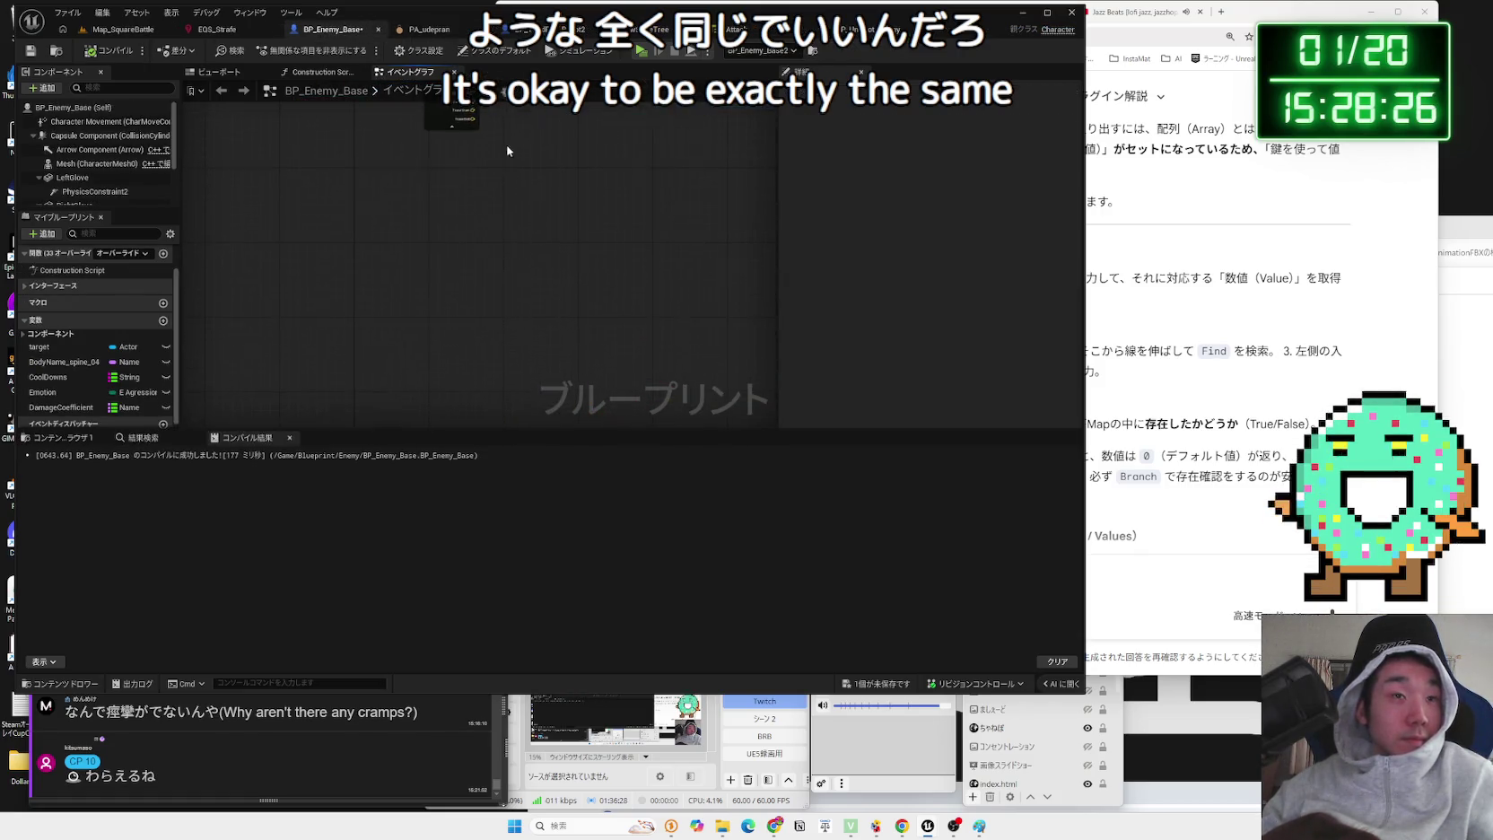
key(ctrl+v)
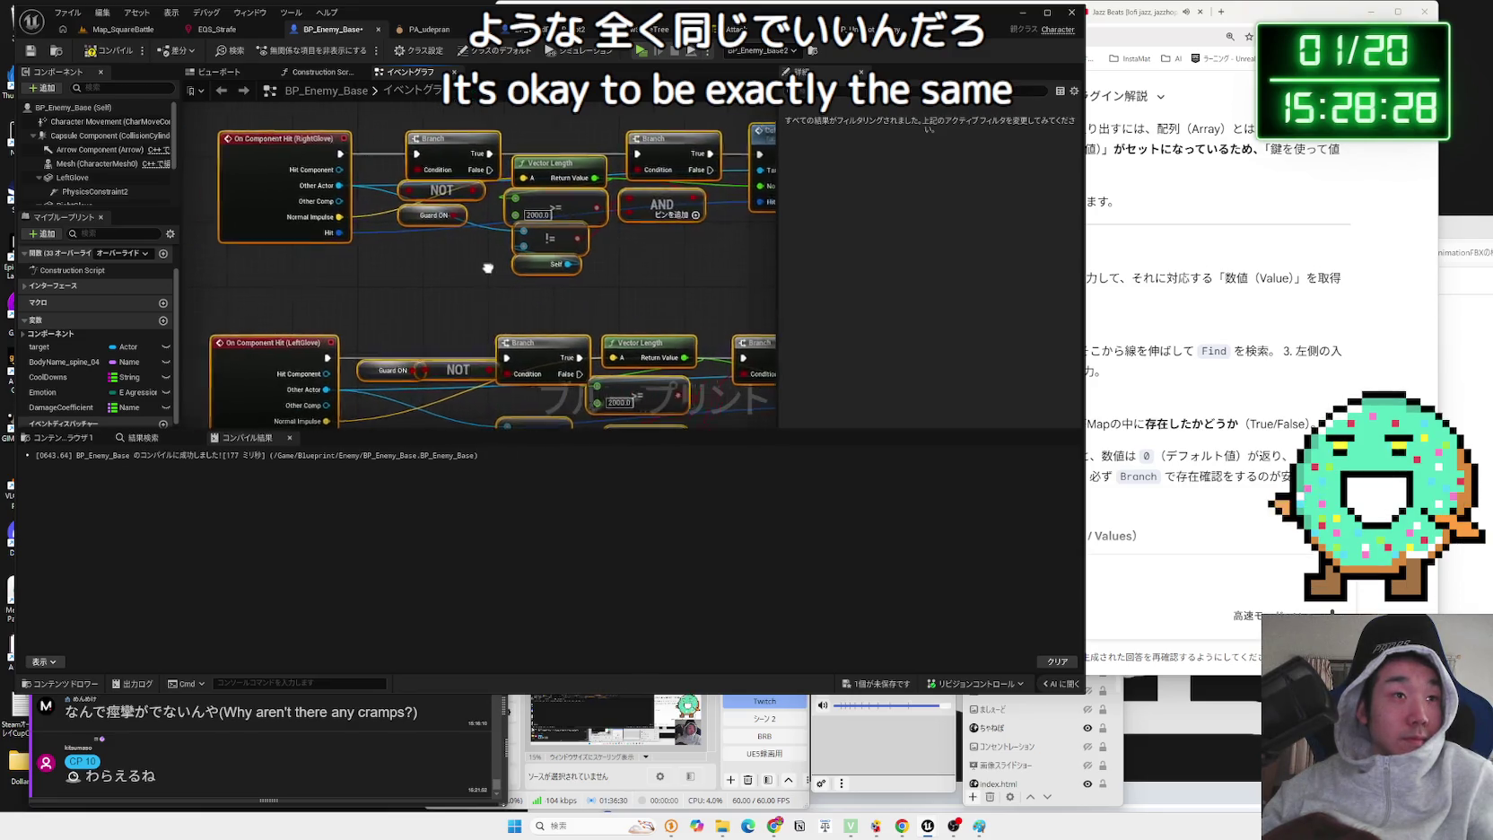
drag(497, 272, 433, 110)
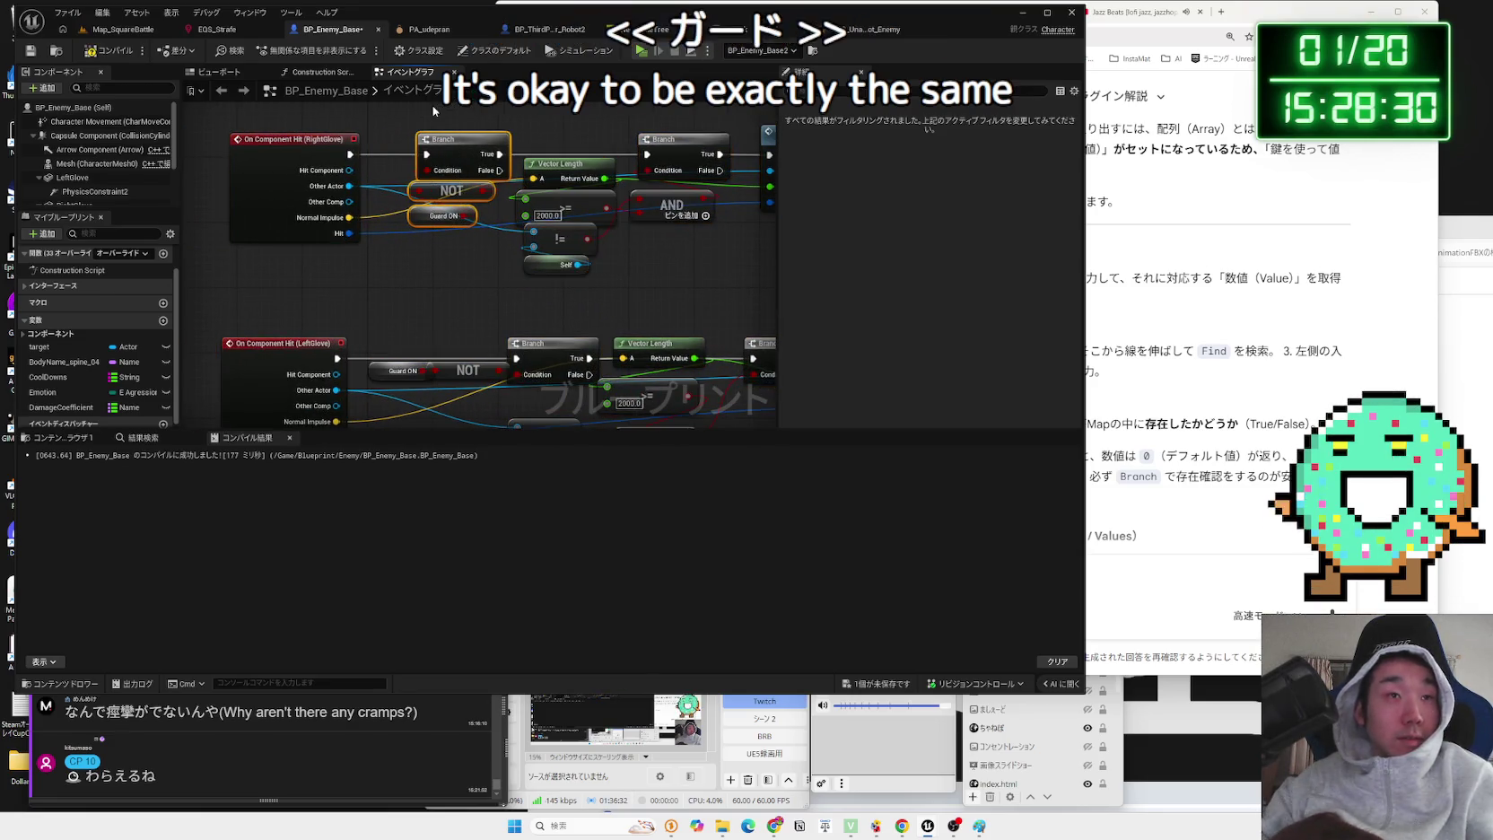
key(Delete)
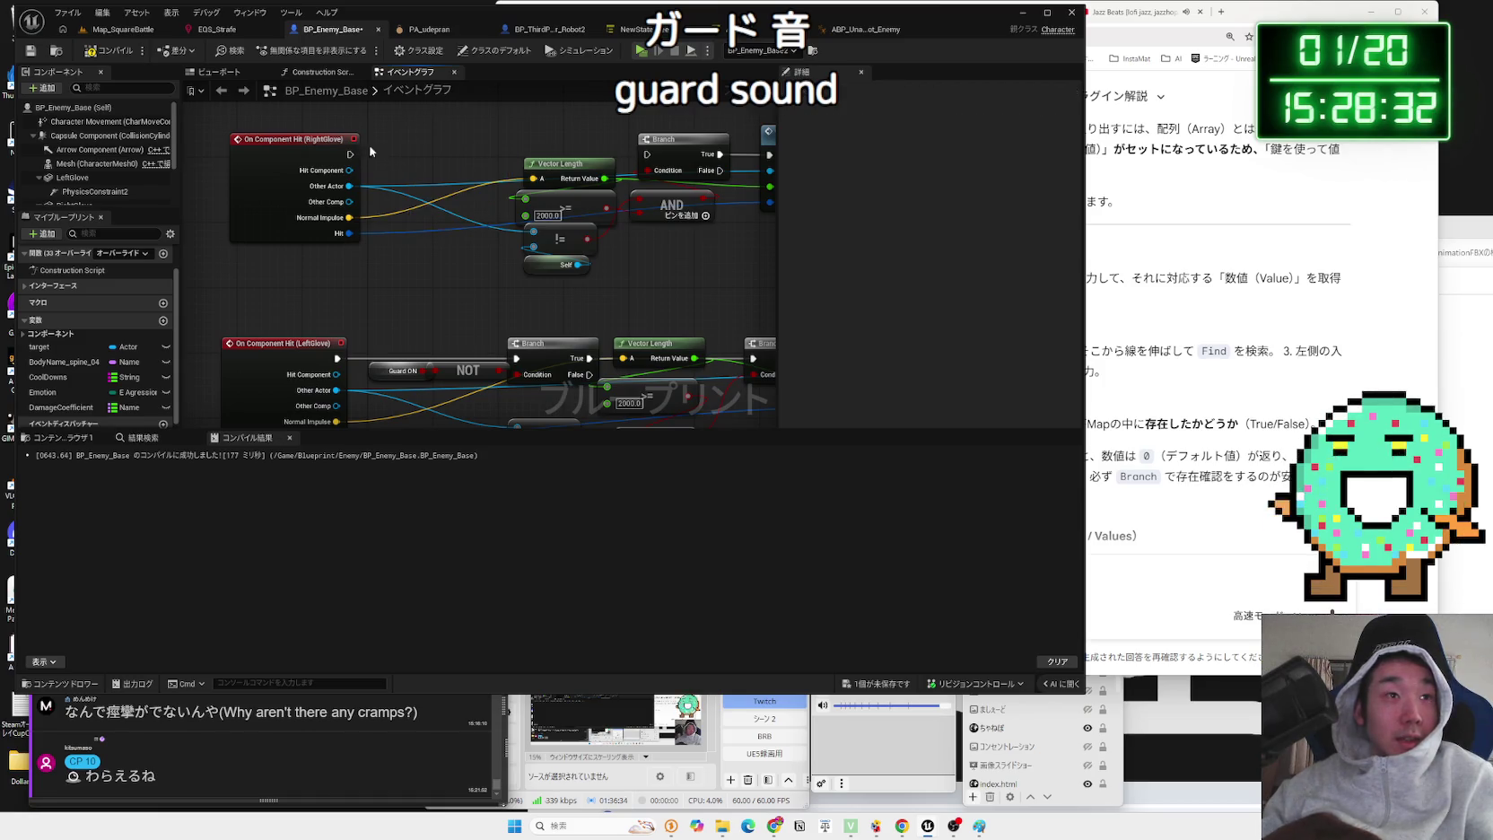
drag(319, 148, 435, 148)
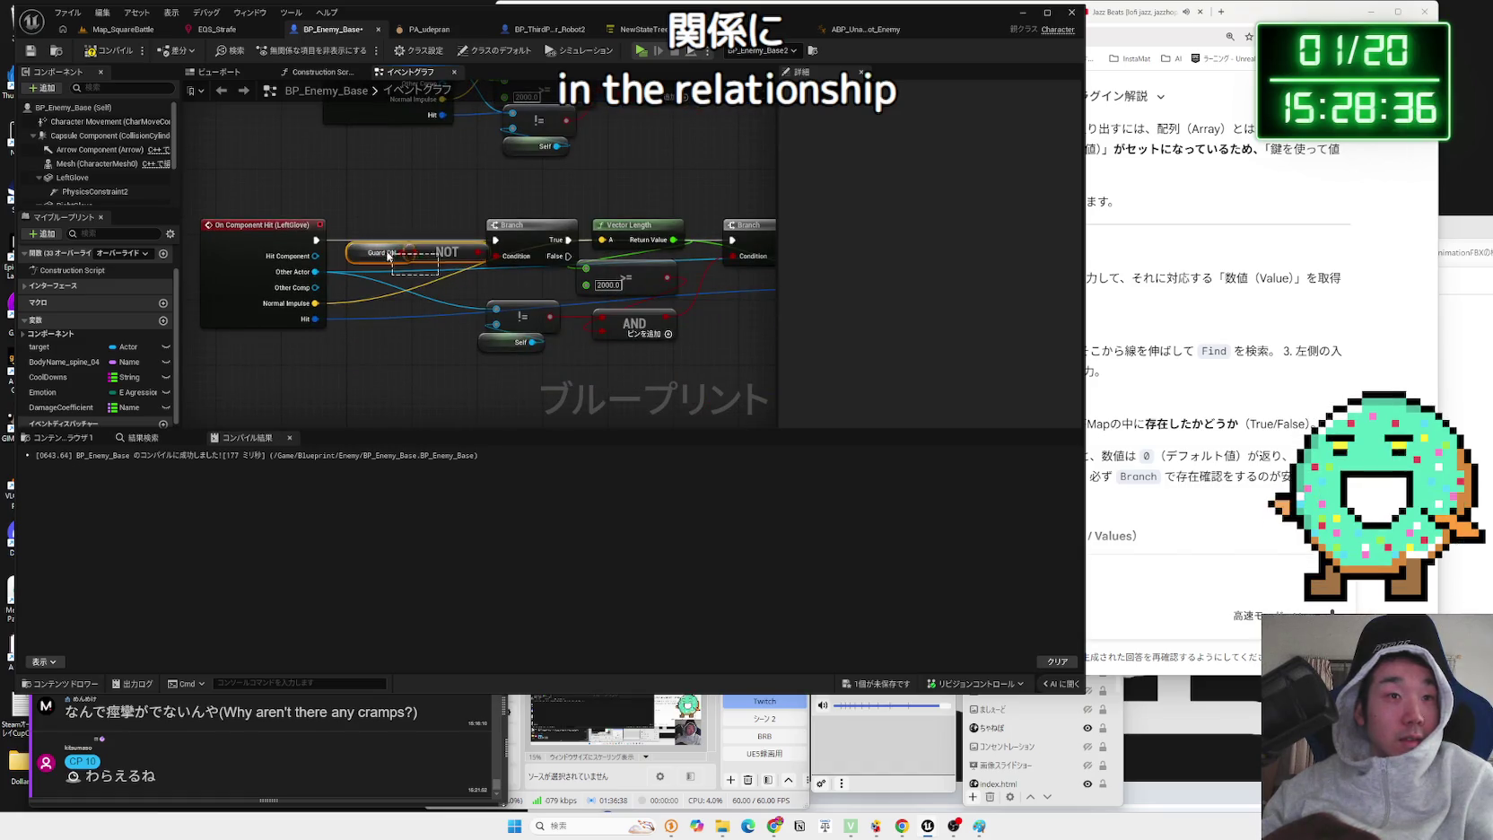
drag(308, 231, 396, 237)
click(104, 53)
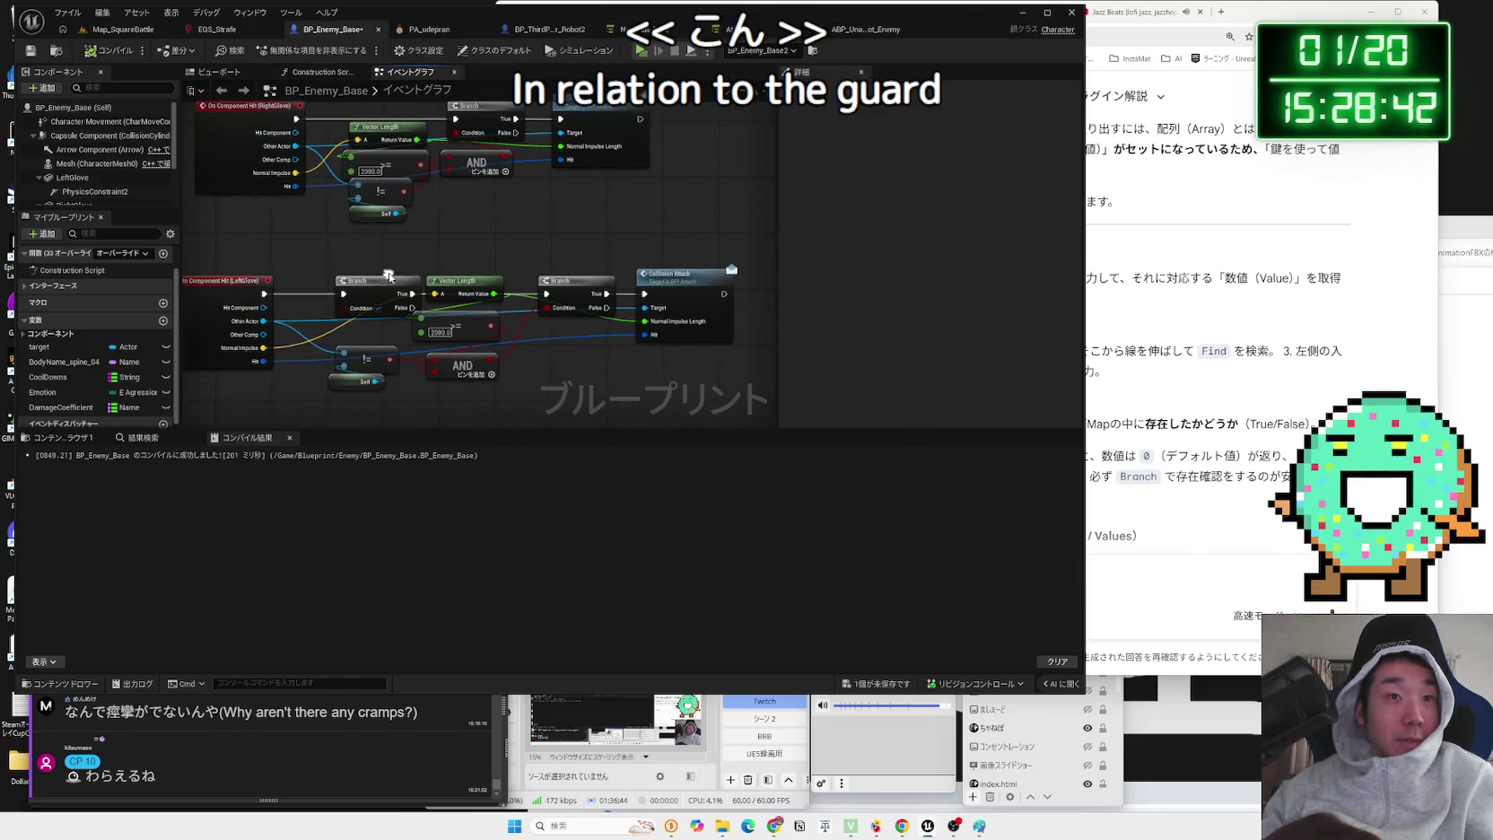
mouse_move(388, 275)
mouse_down()
mouse_move(418, 298)
mouse_move(367, 329)
mouse_up()
mouse_move(276, 333)
mouse_down()
mouse_move(309, 333)
mouse_move(356, 292)
mouse_up()
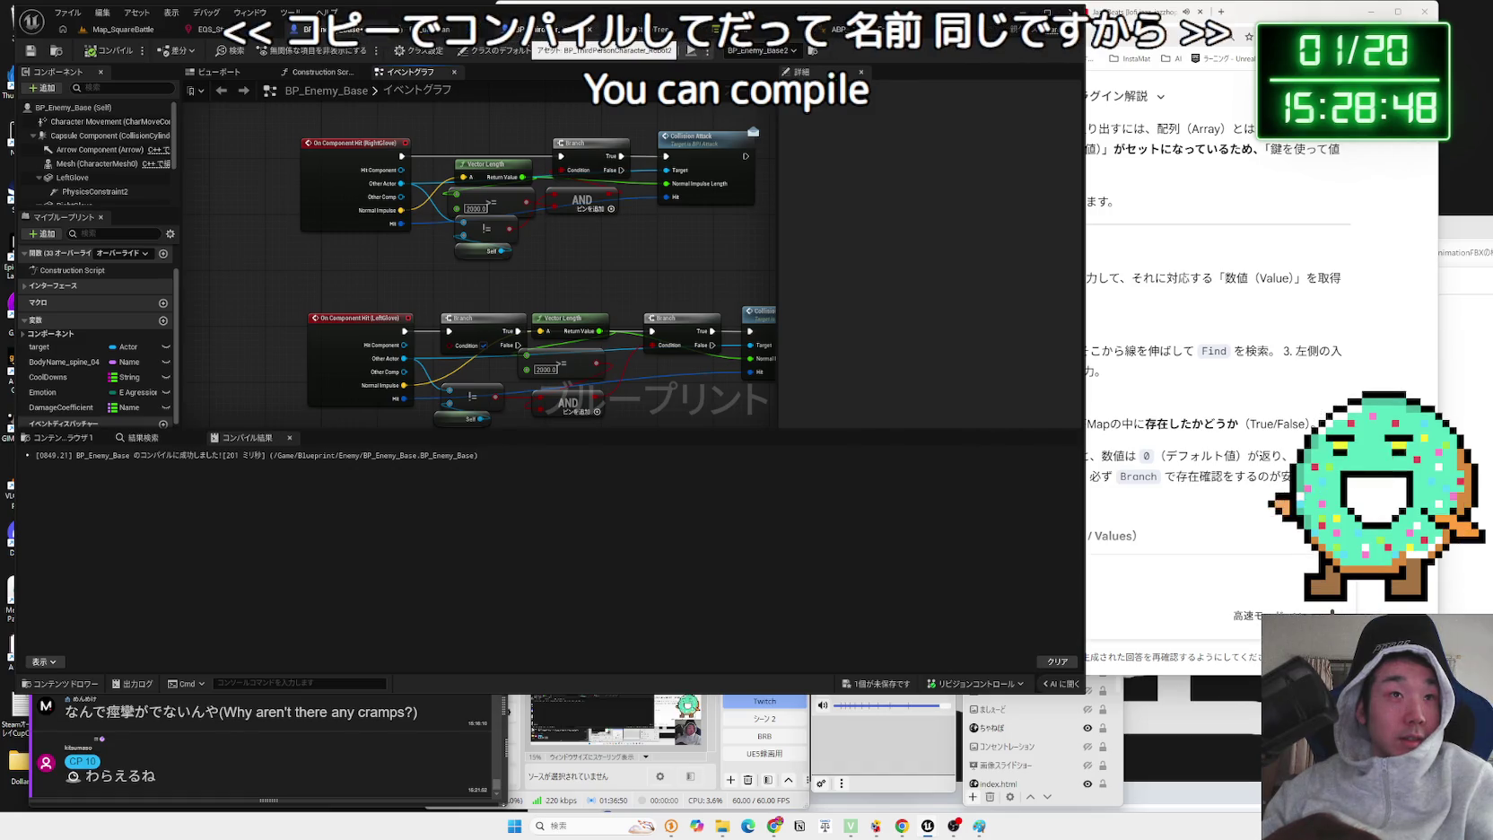
scroll(428, 252, up, 2)
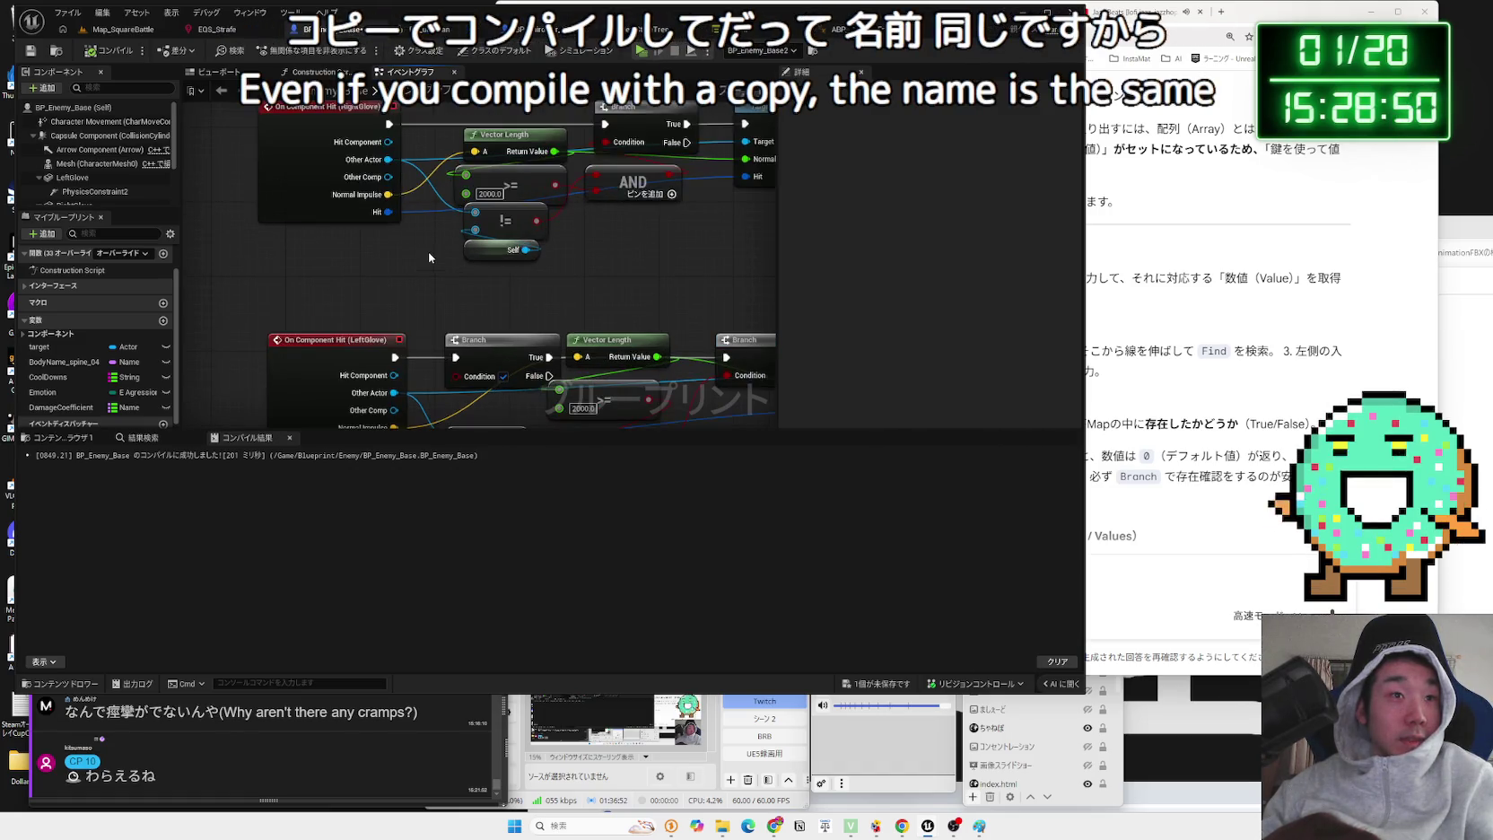
mouse_move(395, 164)
mouse_down()
mouse_move(399, 207)
mouse_move(400, 127)
mouse_move(396, 193)
mouse_up()
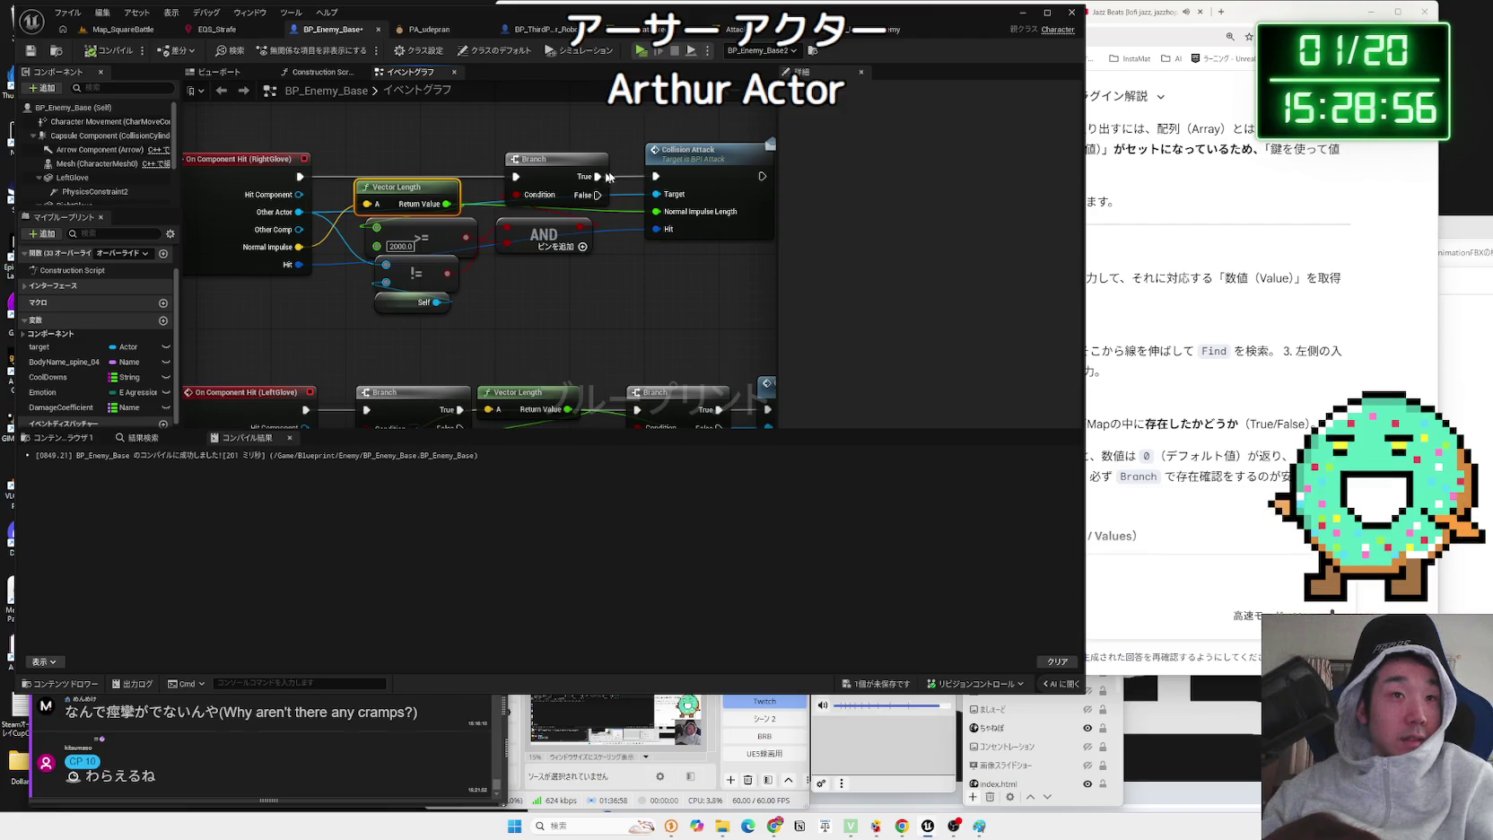
click(711, 158)
mouse_move(418, 192)
mouse_down()
mouse_move(415, 148)
mouse_move(418, 303)
mouse_move(418, 225)
mouse_up()
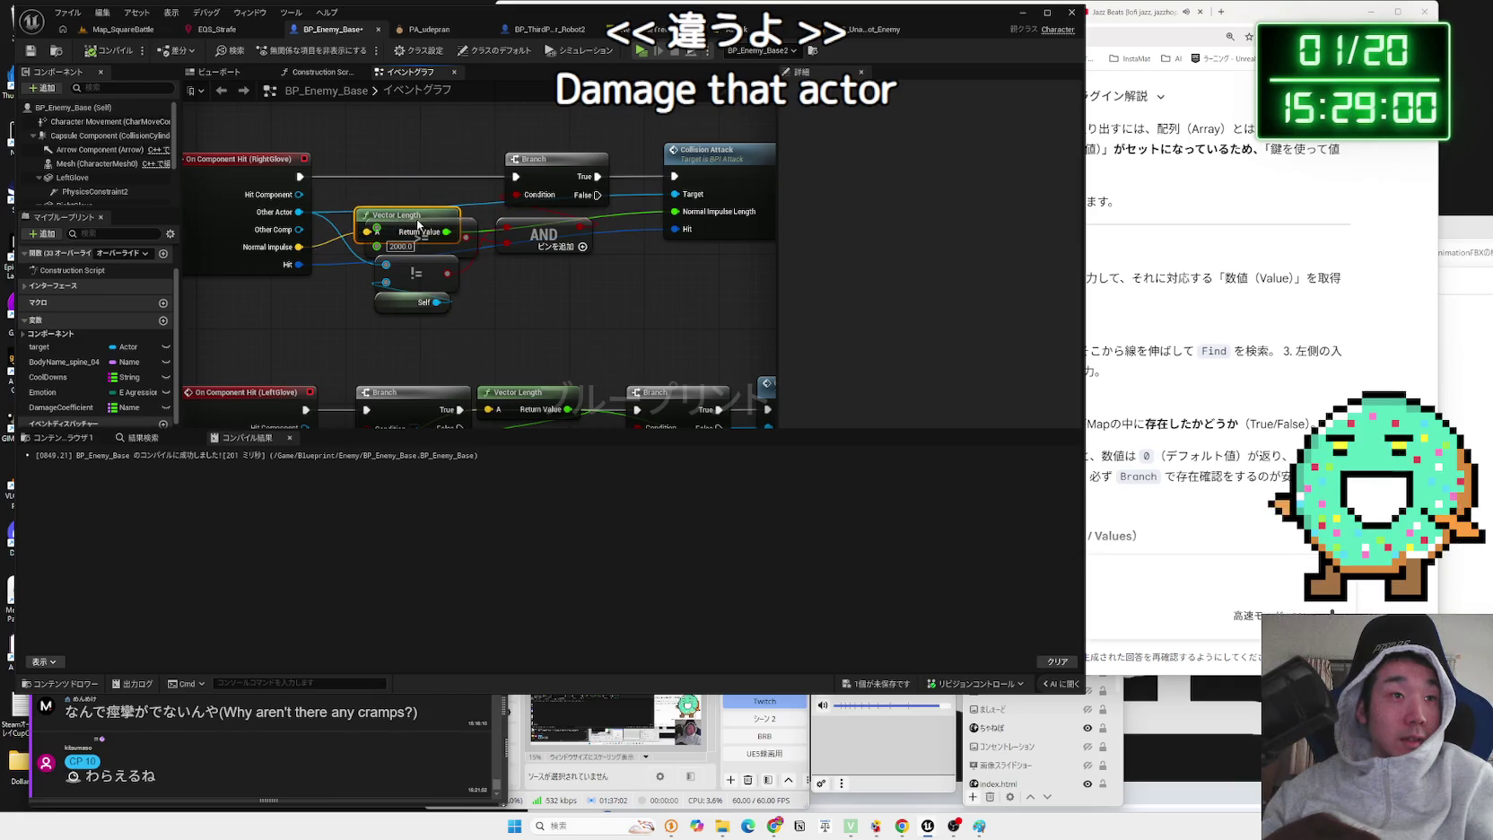
scroll(418, 226, down, 7)
scroll(420, 378, up, 5)
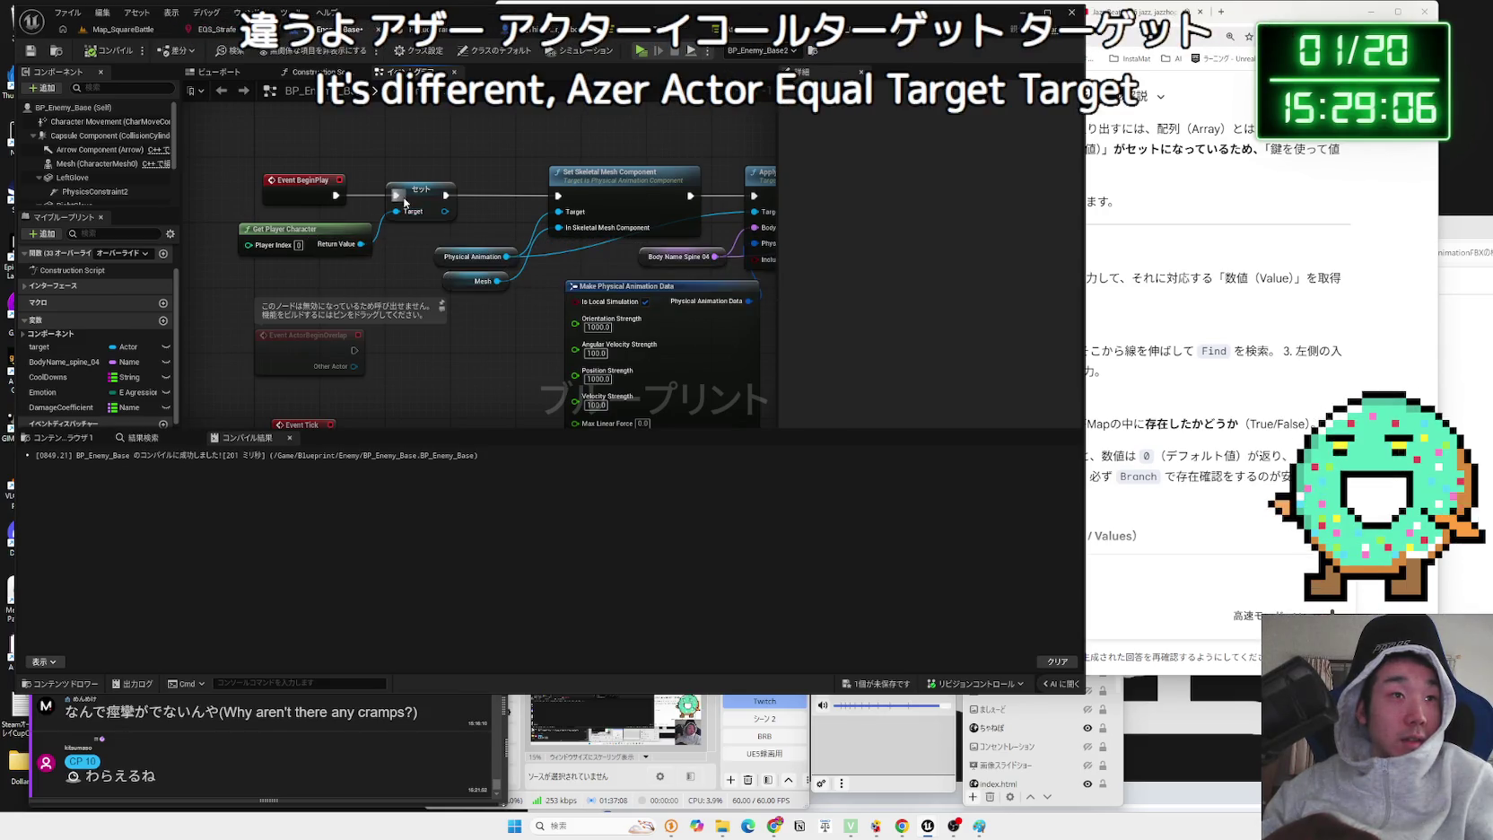
- Rearrange the AND node beside Vector Length, shifting Branch and Collision Attack right
scroll(478, 258, down, 5)
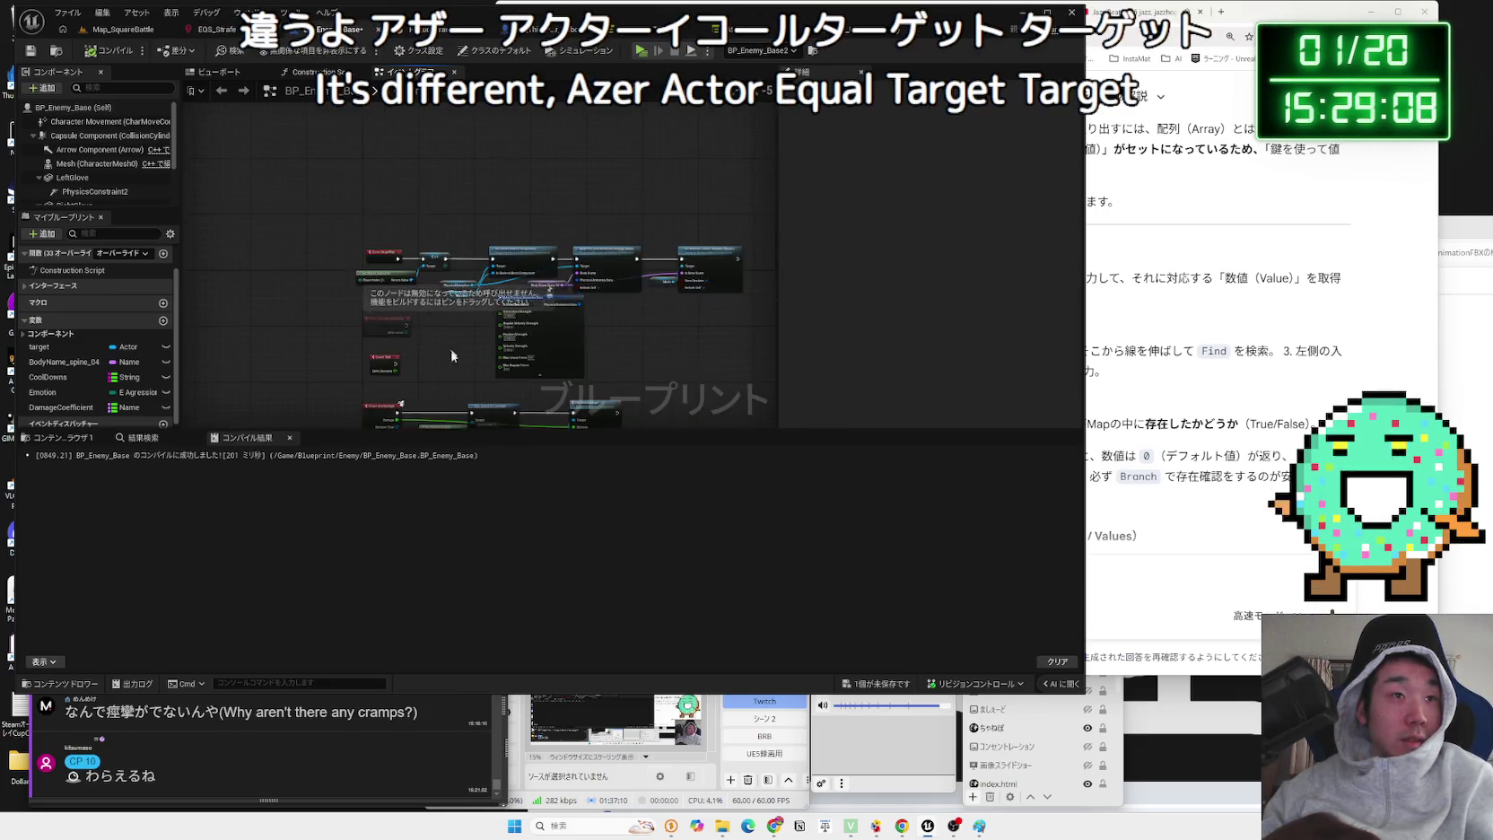
scroll(478, 258, up, 5)
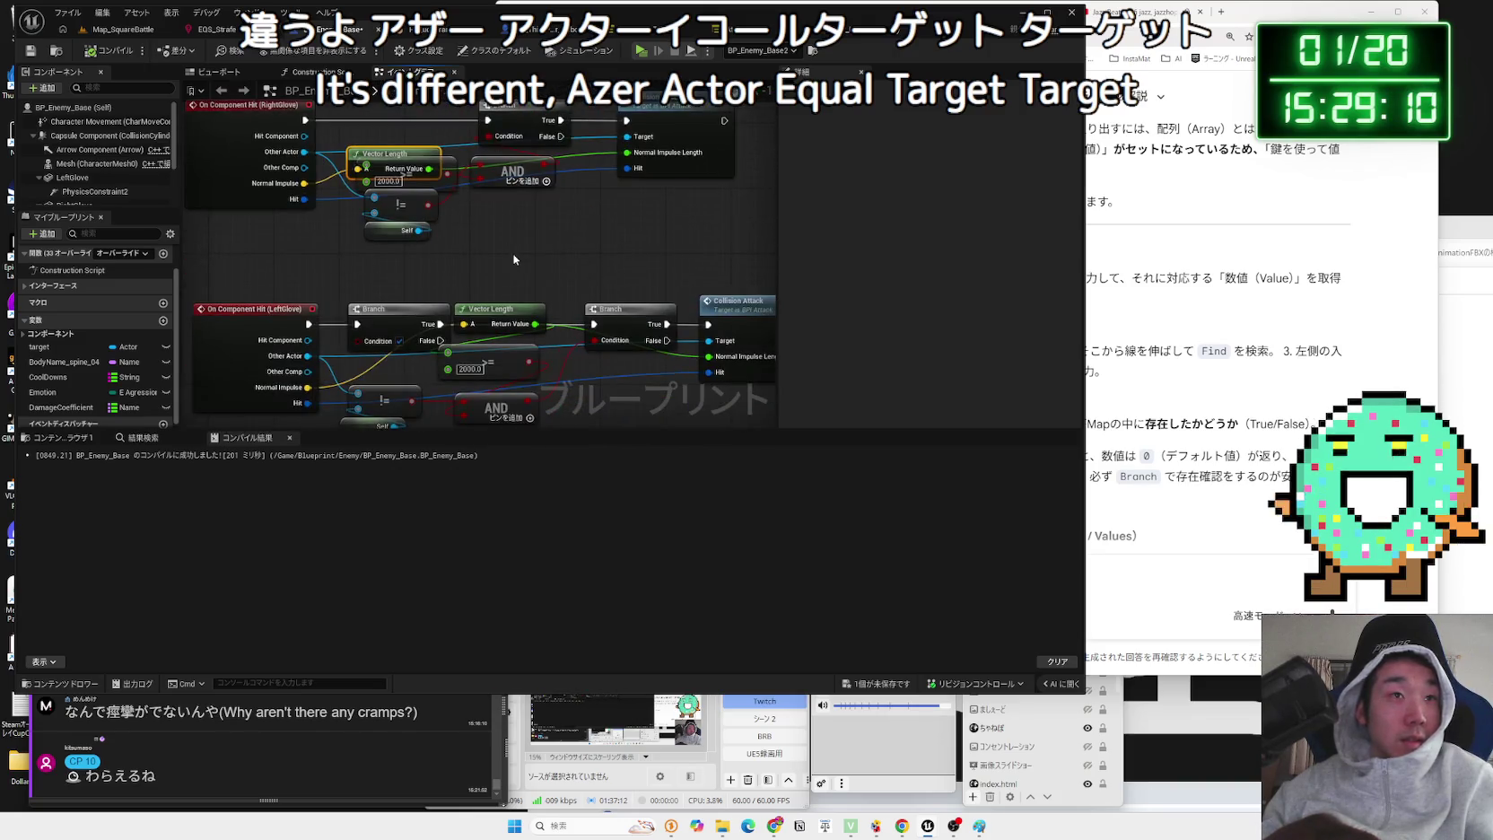
mouse_move(504, 211)
mouse_down()
mouse_move(521, 244)
mouse_move(482, 197)
mouse_up()
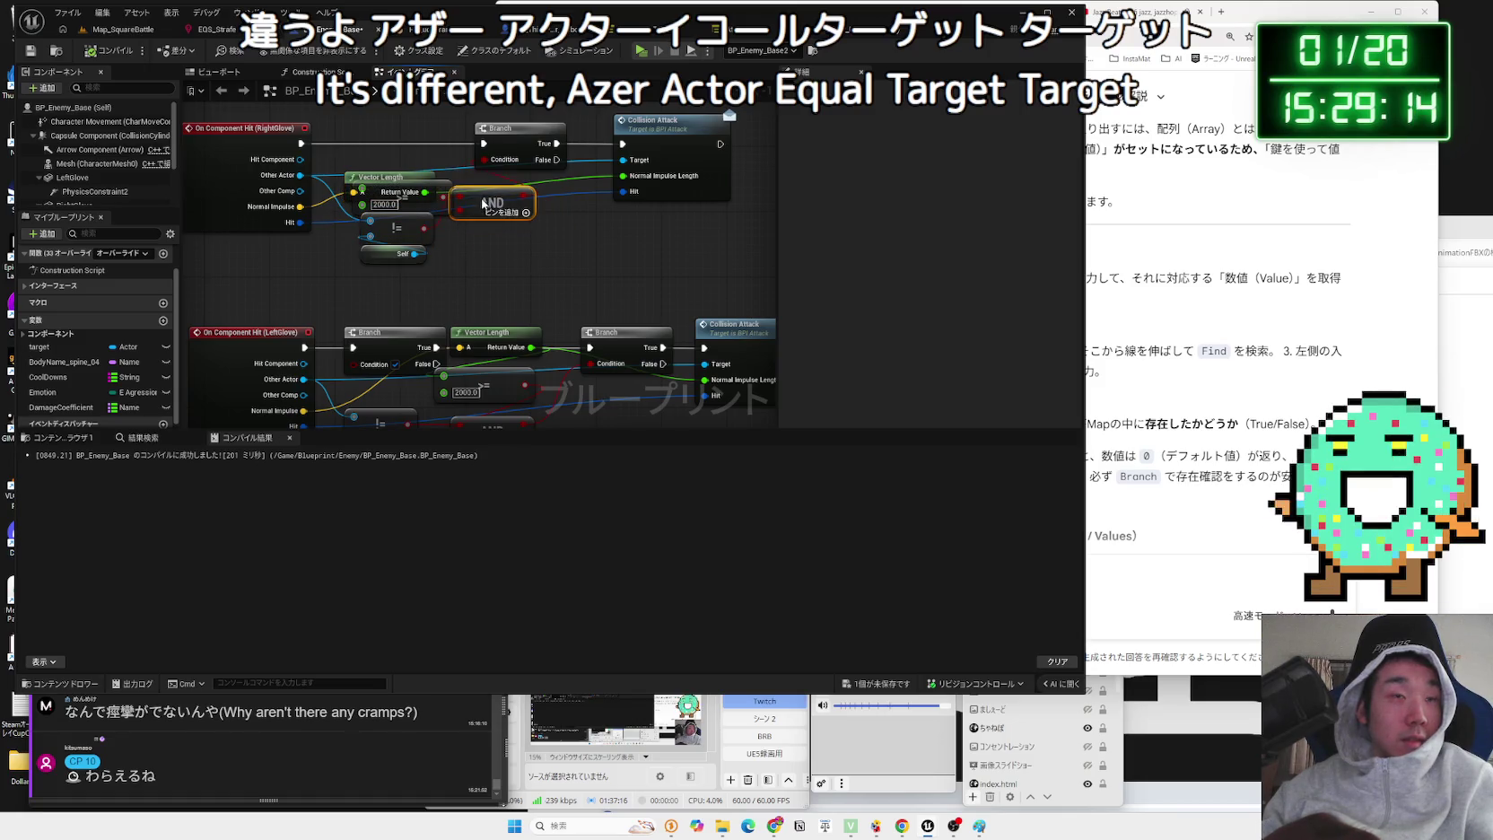
click(552, 142)
drag(552, 142, 561, 142)
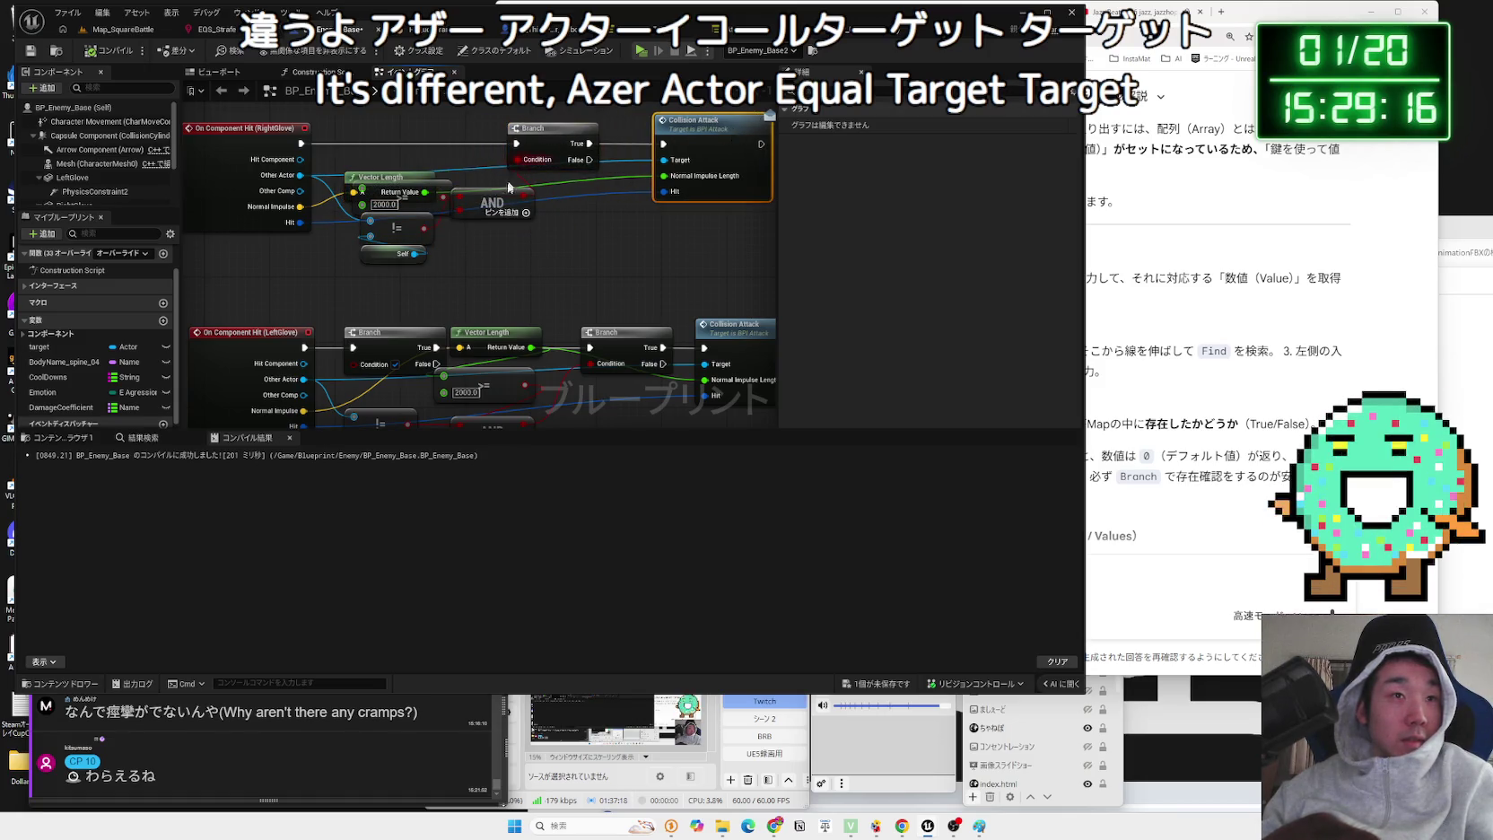
drag(500, 202, 544, 199)
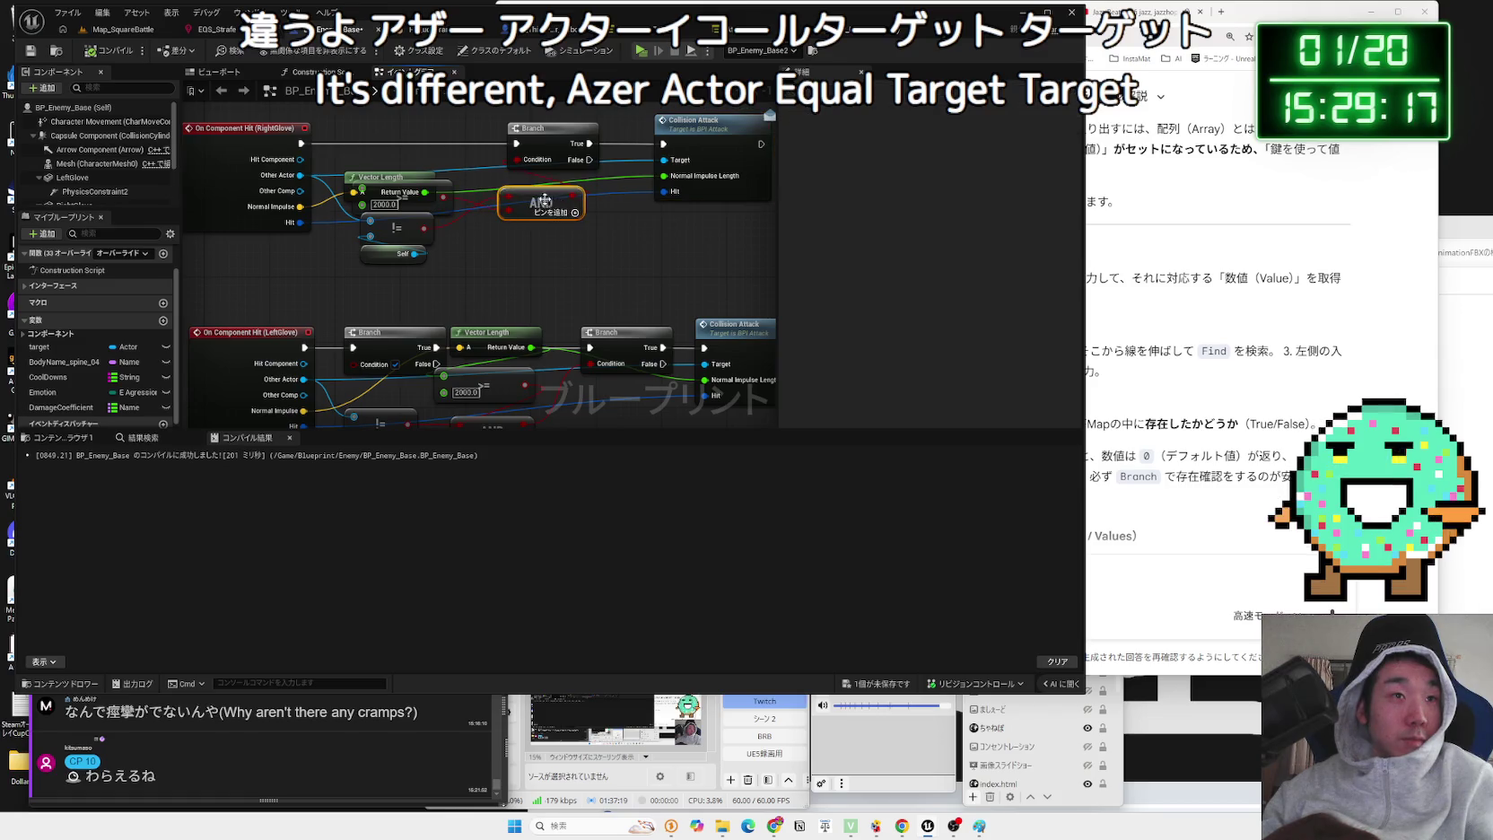
- Add an Equal (==) node comparing Self with the target variable, feeding the AND node
right_click(538, 250)
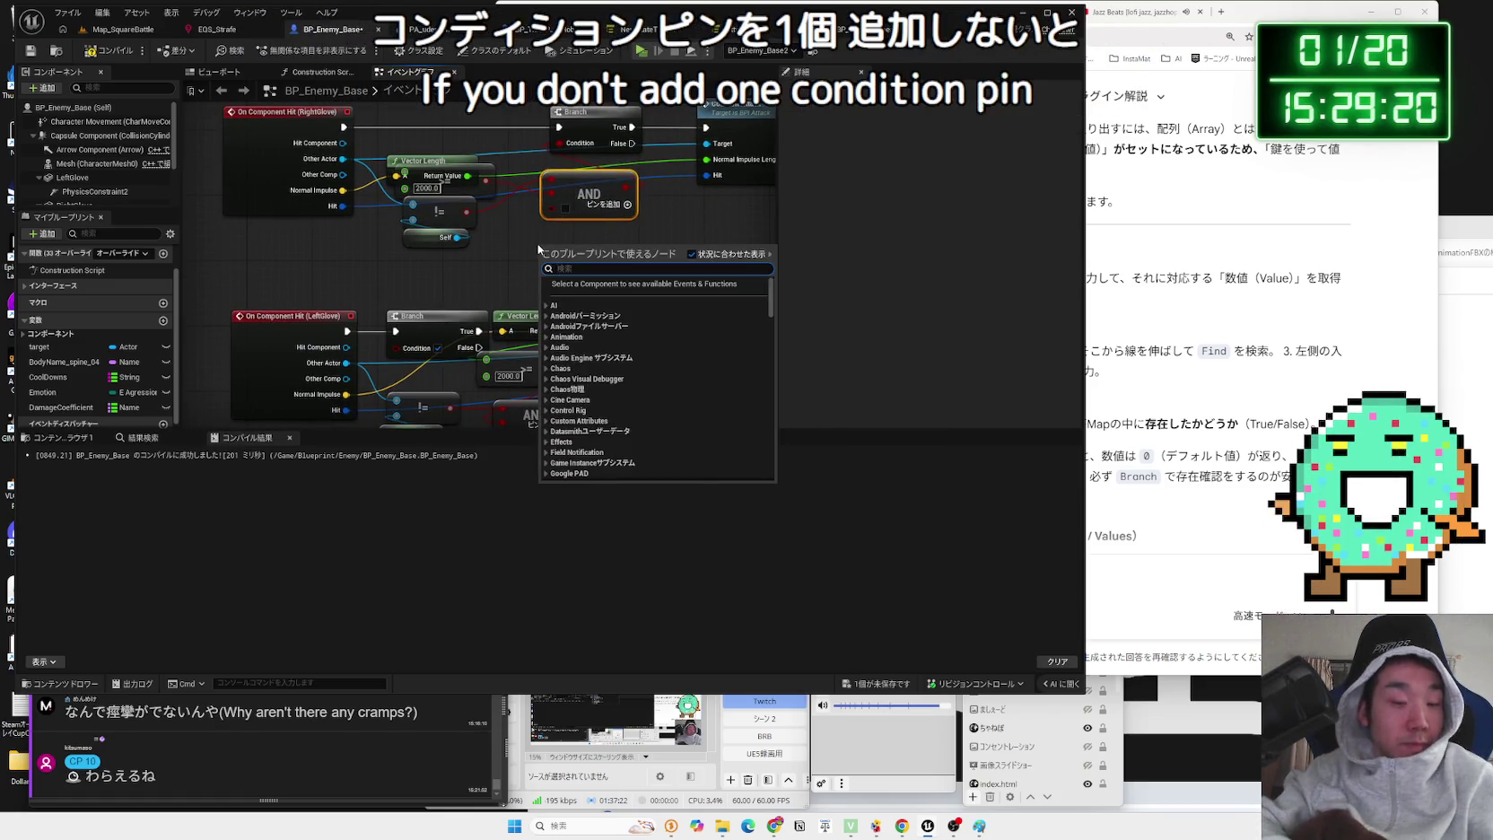
text(==)
click(579, 293)
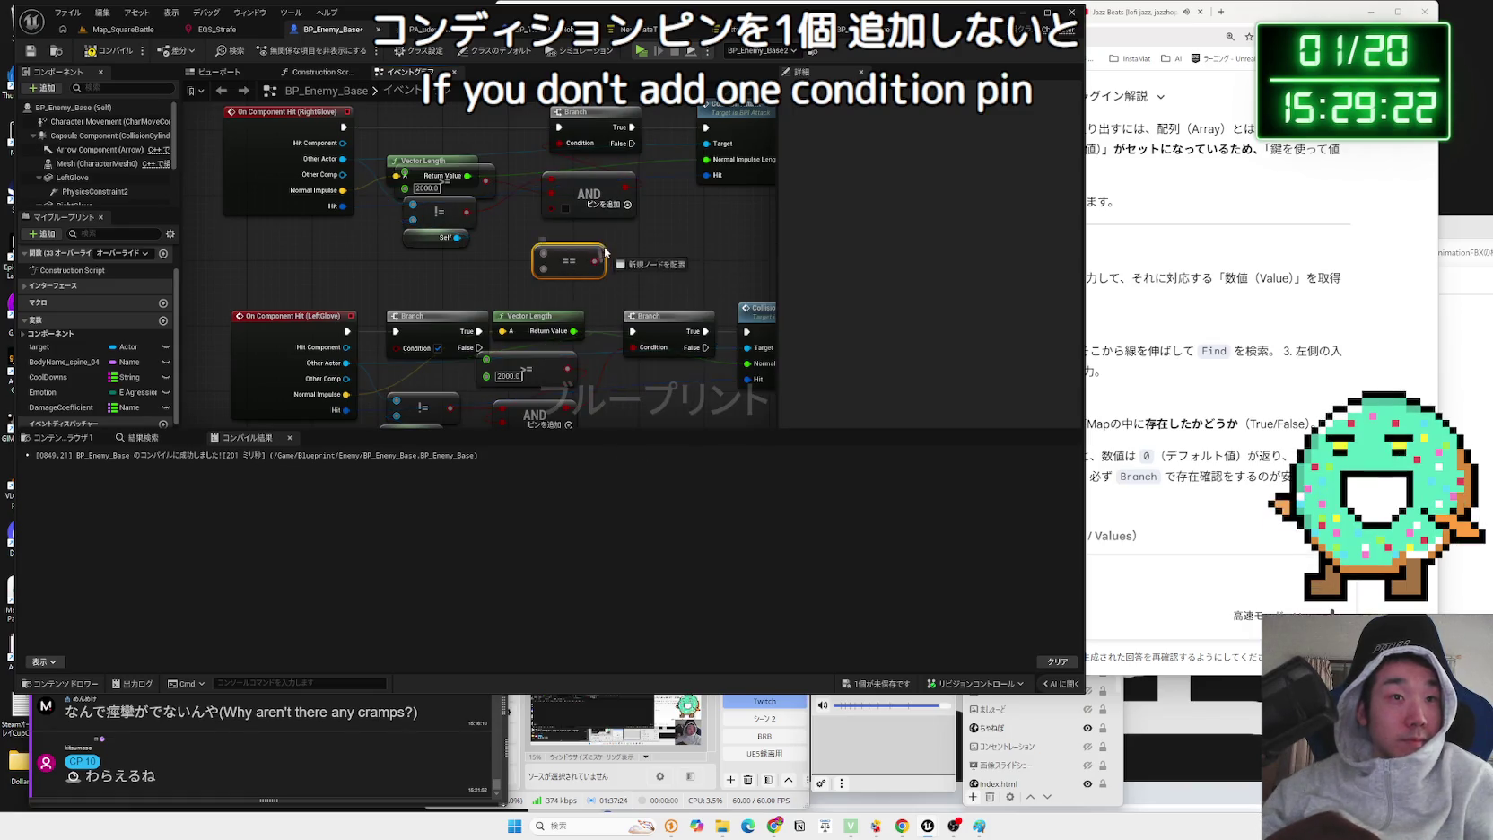
drag(556, 215, 544, 255)
click(556, 245)
click(563, 255)
click(700, 251)
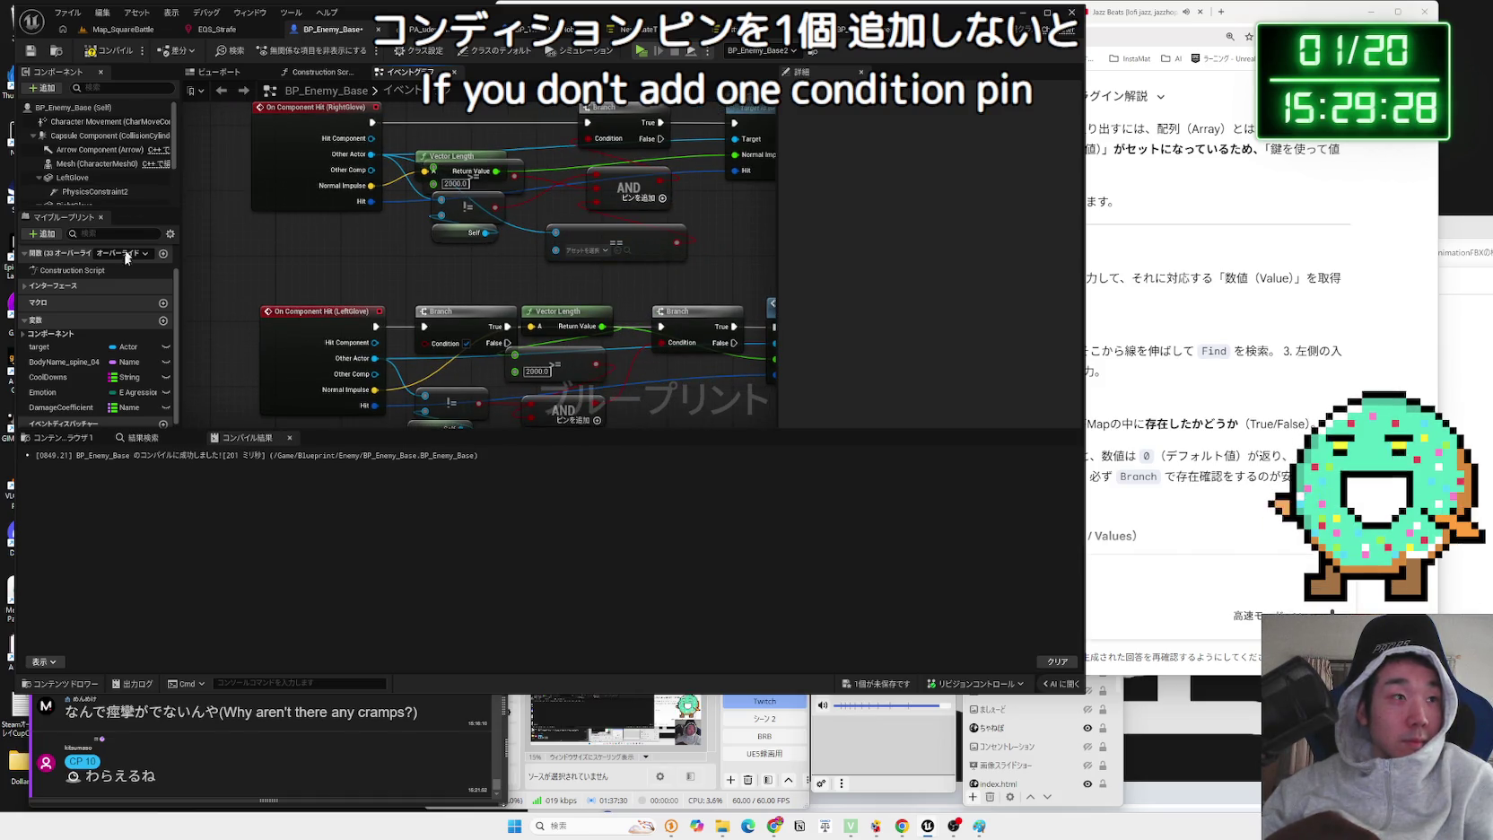
scroll(103, 377, down, 1)
drag(51, 346, 476, 291)
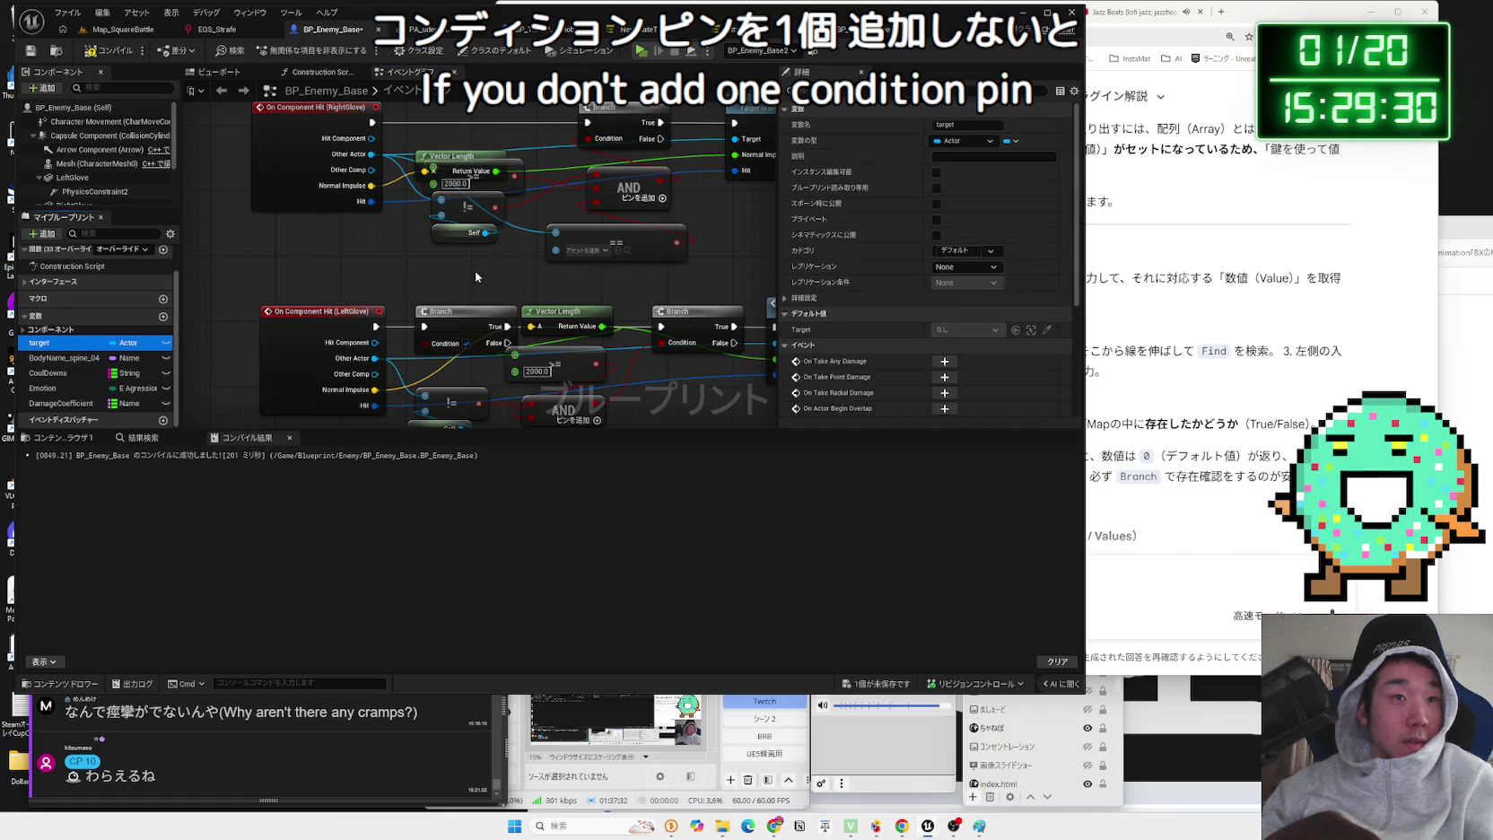
drag(553, 265, 556, 250)
drag(489, 281, 489, 265)
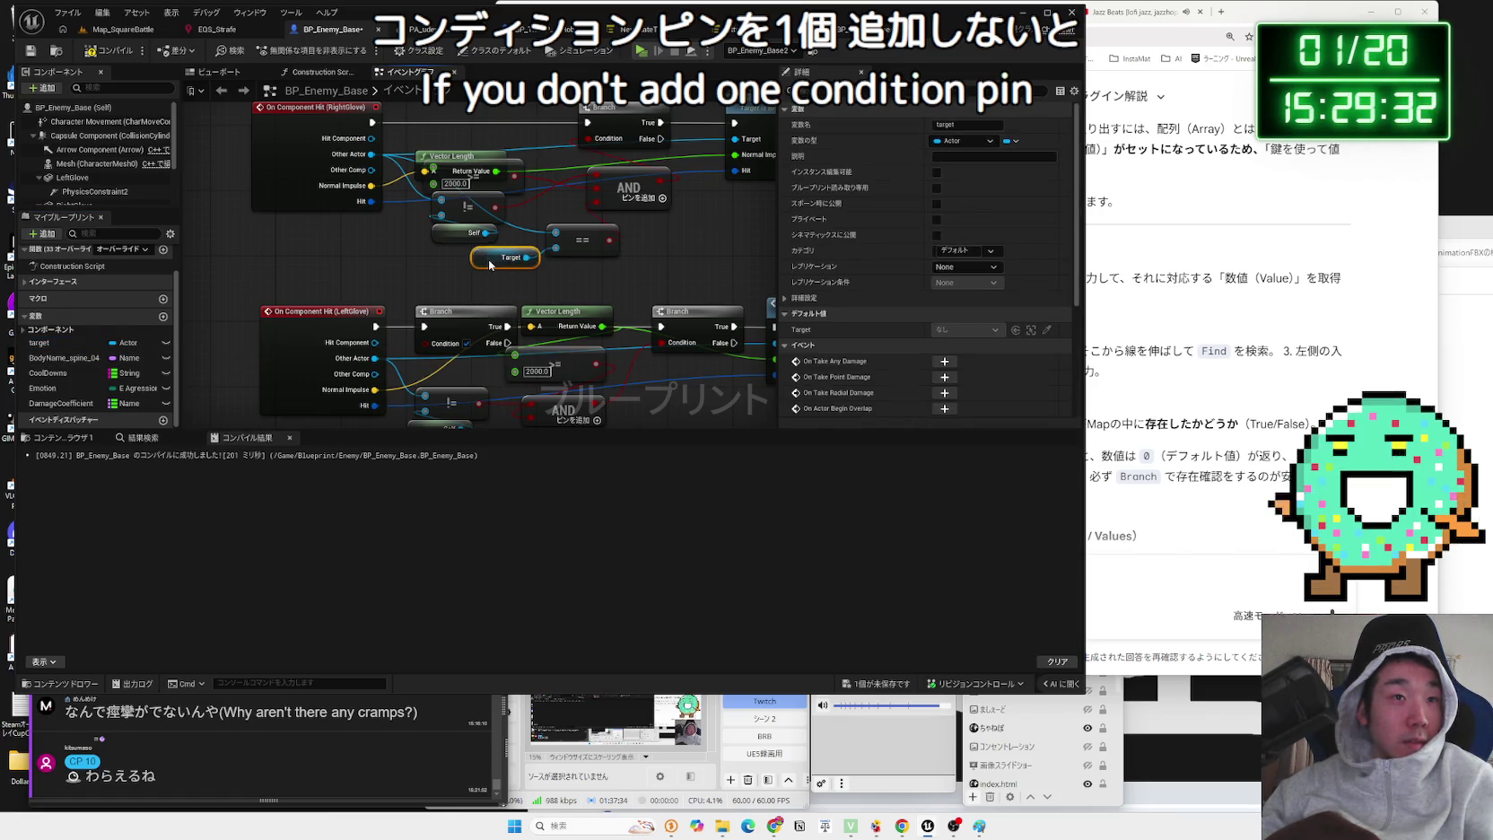
click(574, 281)
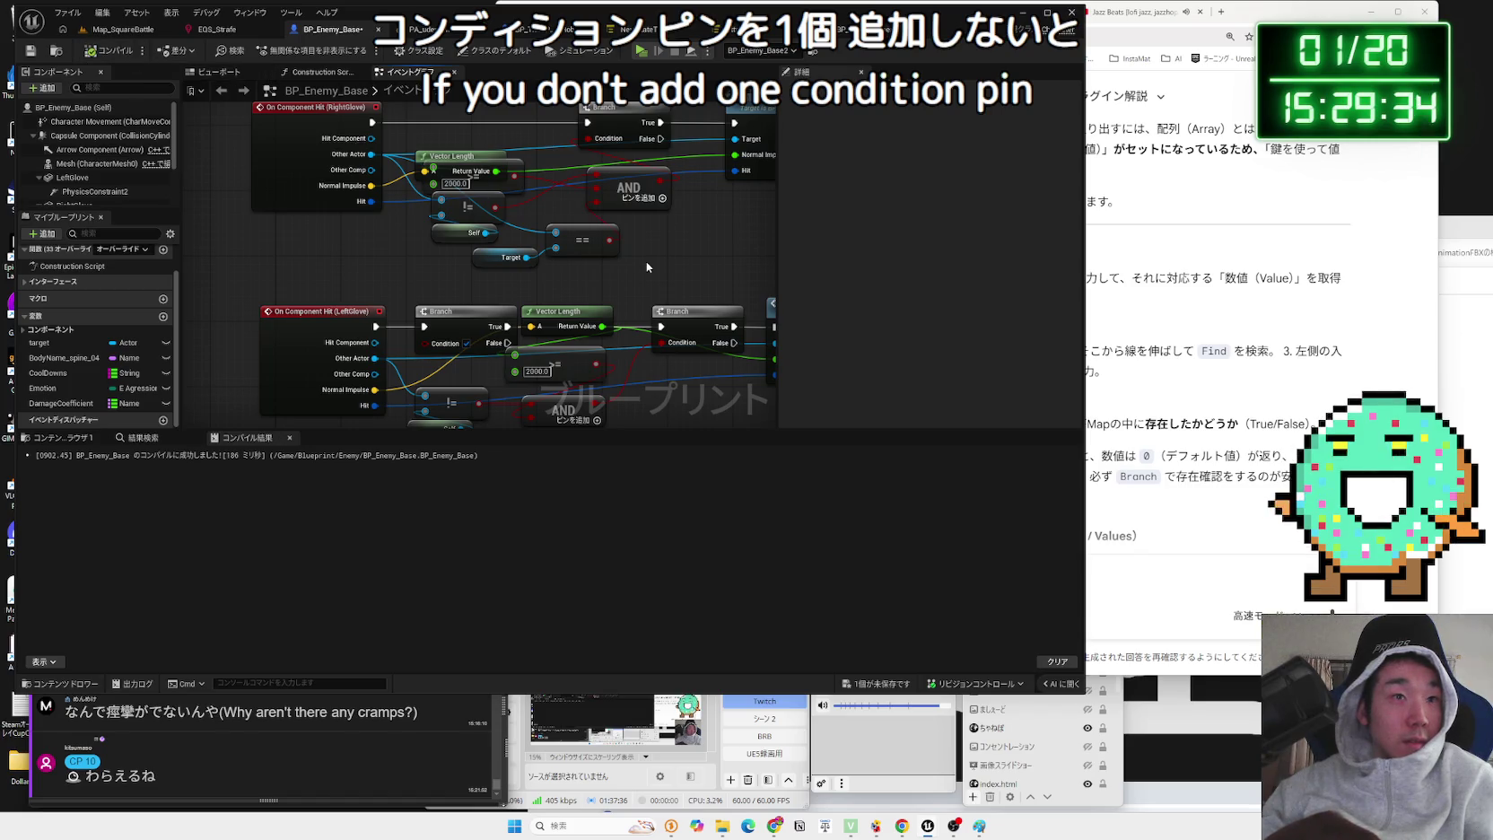
- On the LeftGlove event, add an AND input fed by an Equal node with the target getter
scroll(646, 266, down, 1)
drag(646, 266, 548, 178)
click(505, 304)
mouse_move(518, 309)
mouse_down()
mouse_move(591, 285)
mouse_move(502, 332)
mouse_up()
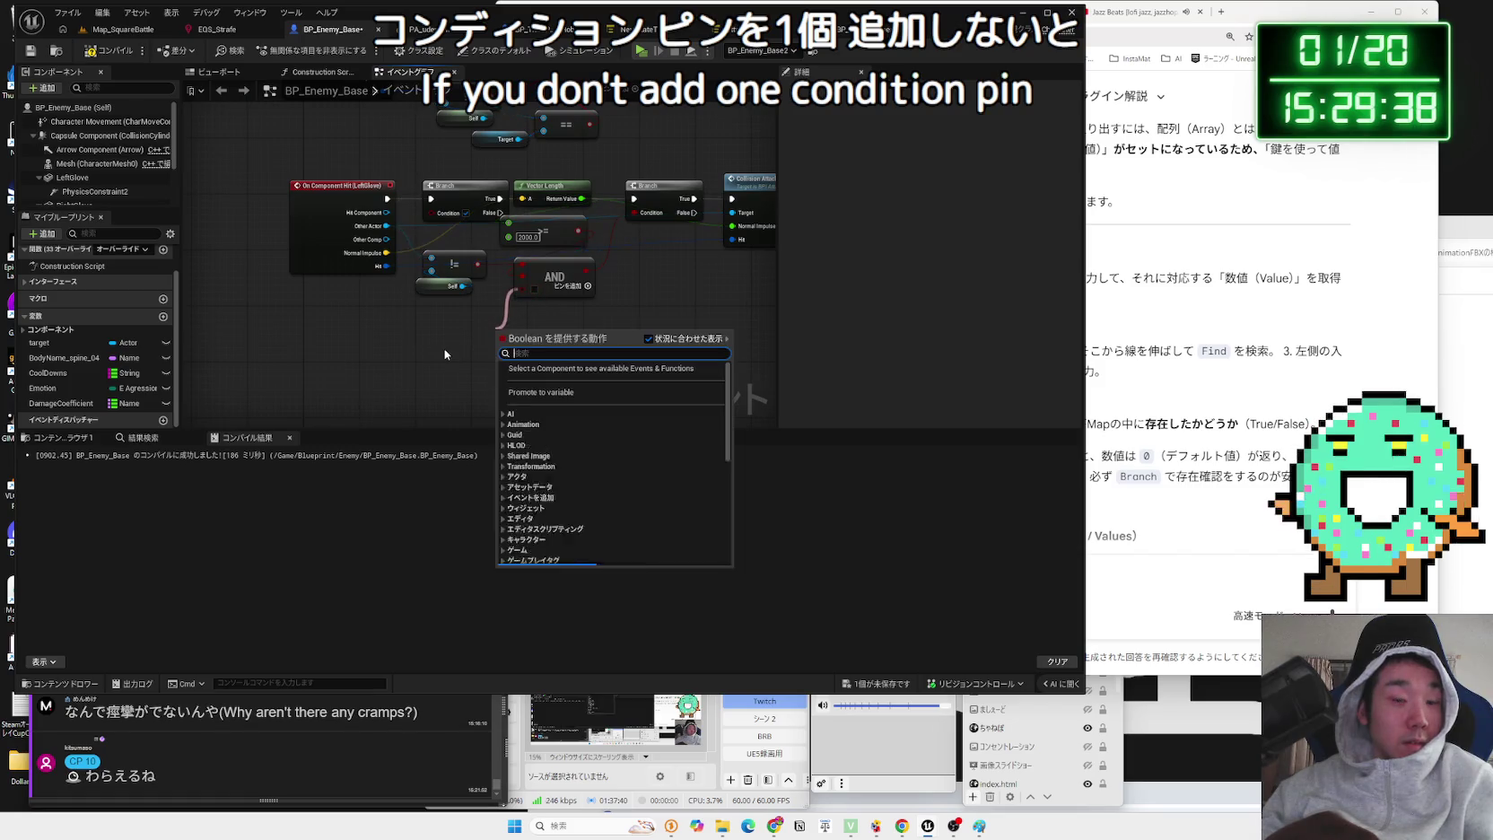
text(==)
click(529, 379)
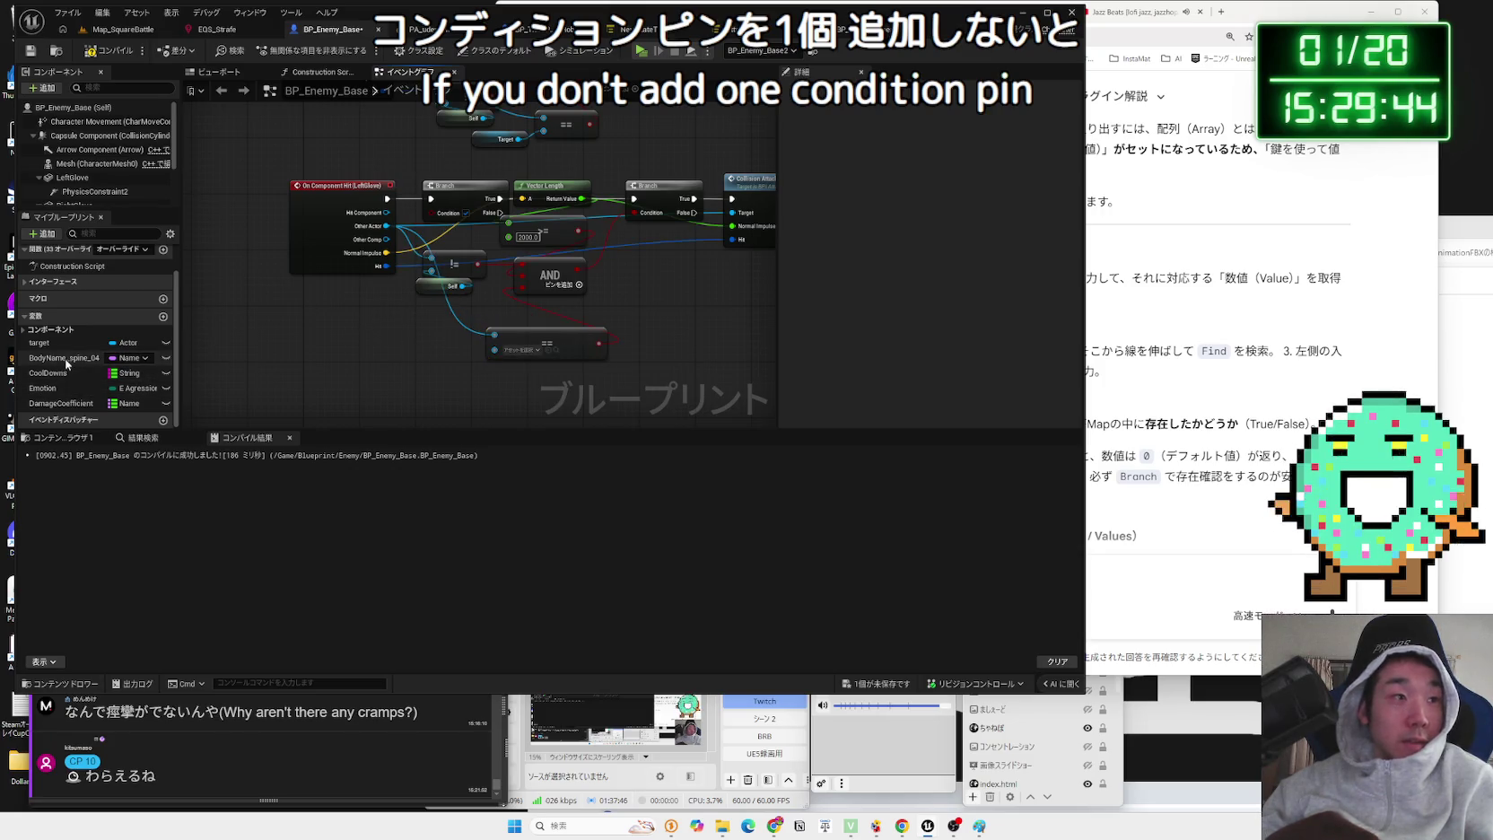
drag(58, 342, 431, 348)
click(450, 385)
click(412, 307)
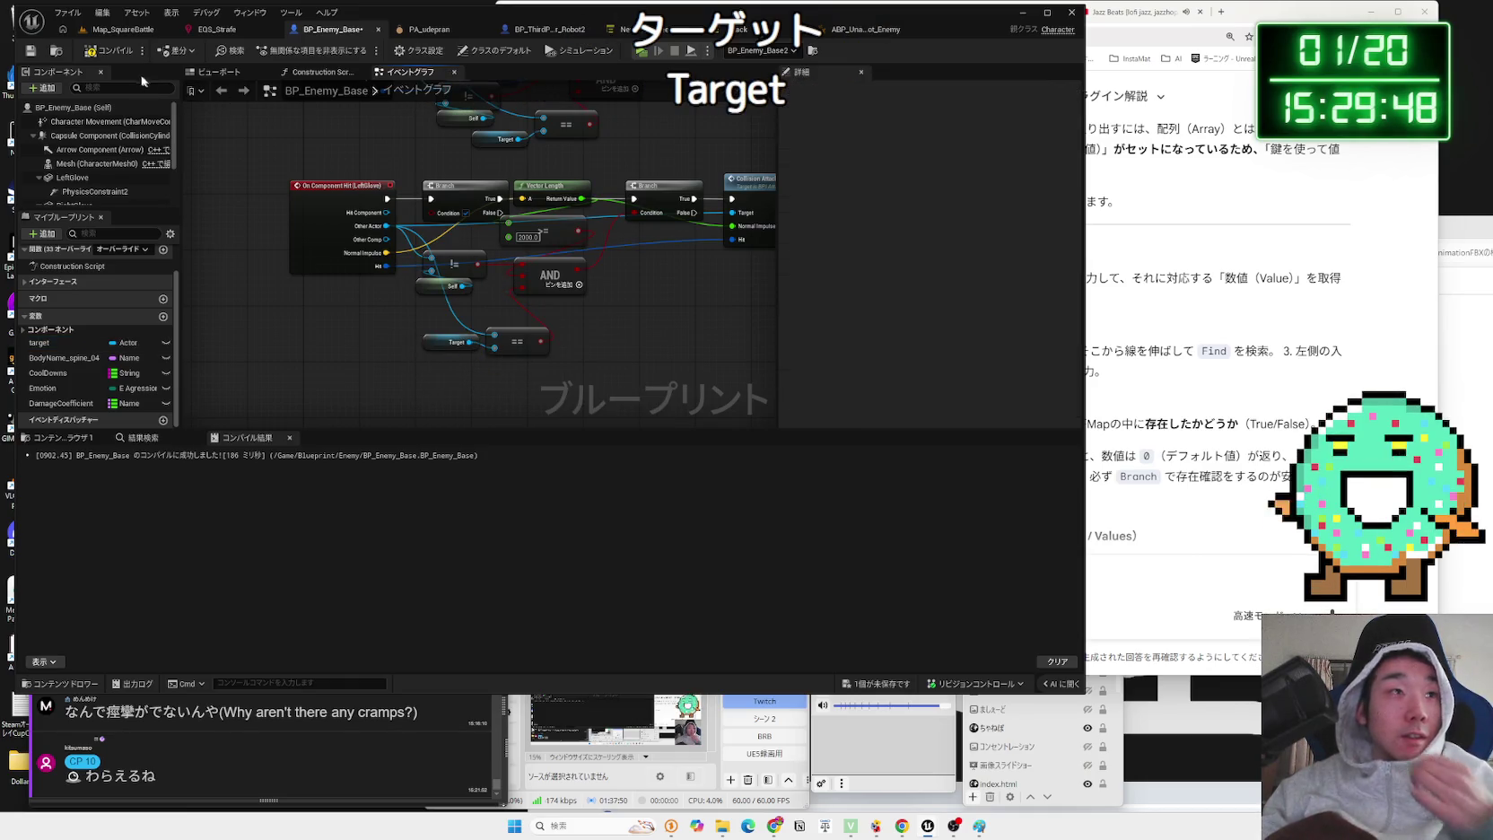
- Compile BP_Enemy_Base, tidy the LeftGlove nodes, and save
click(114, 52)
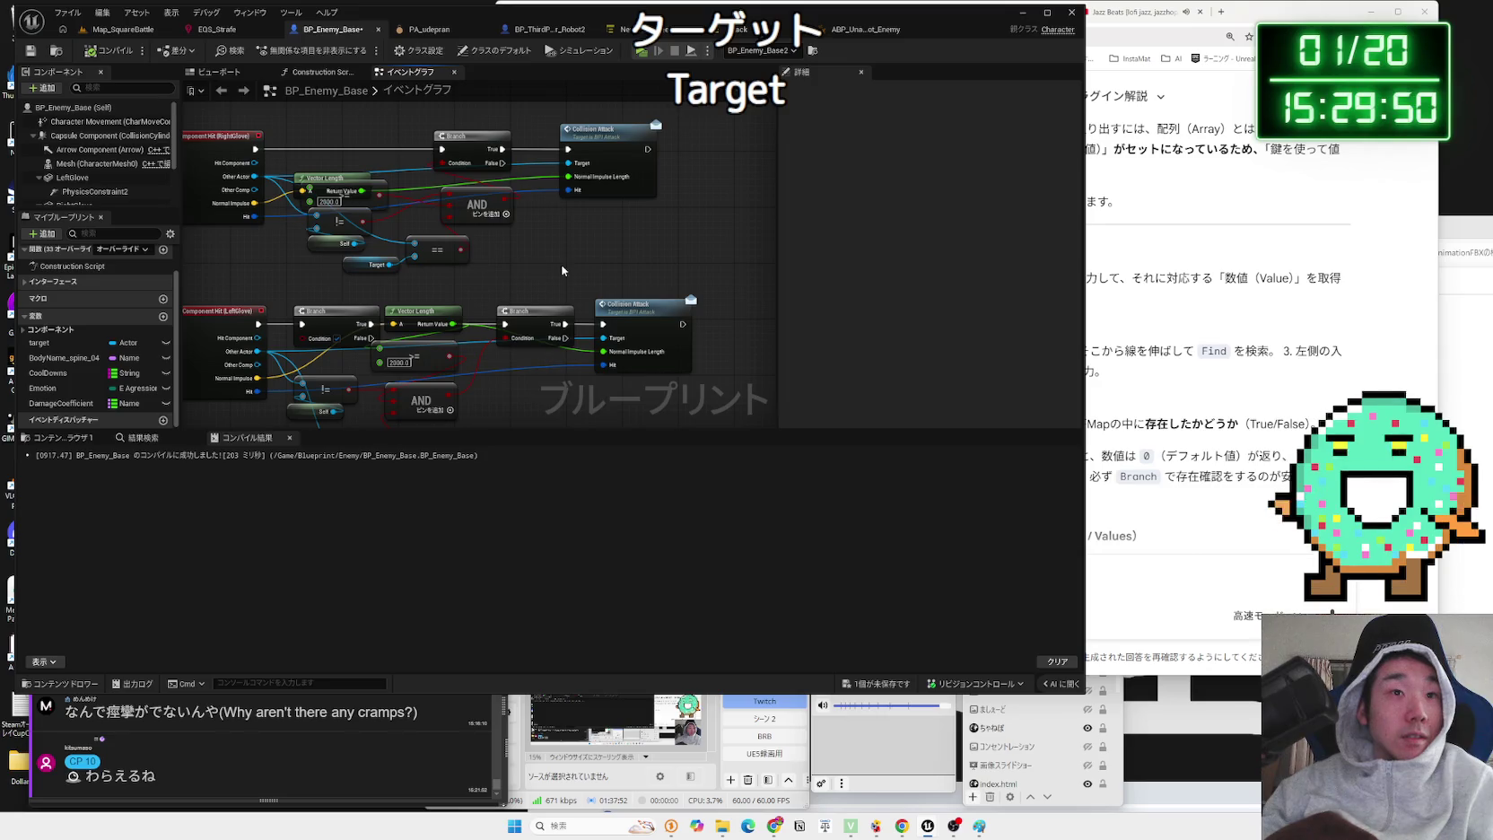
drag(388, 392, 437, 291)
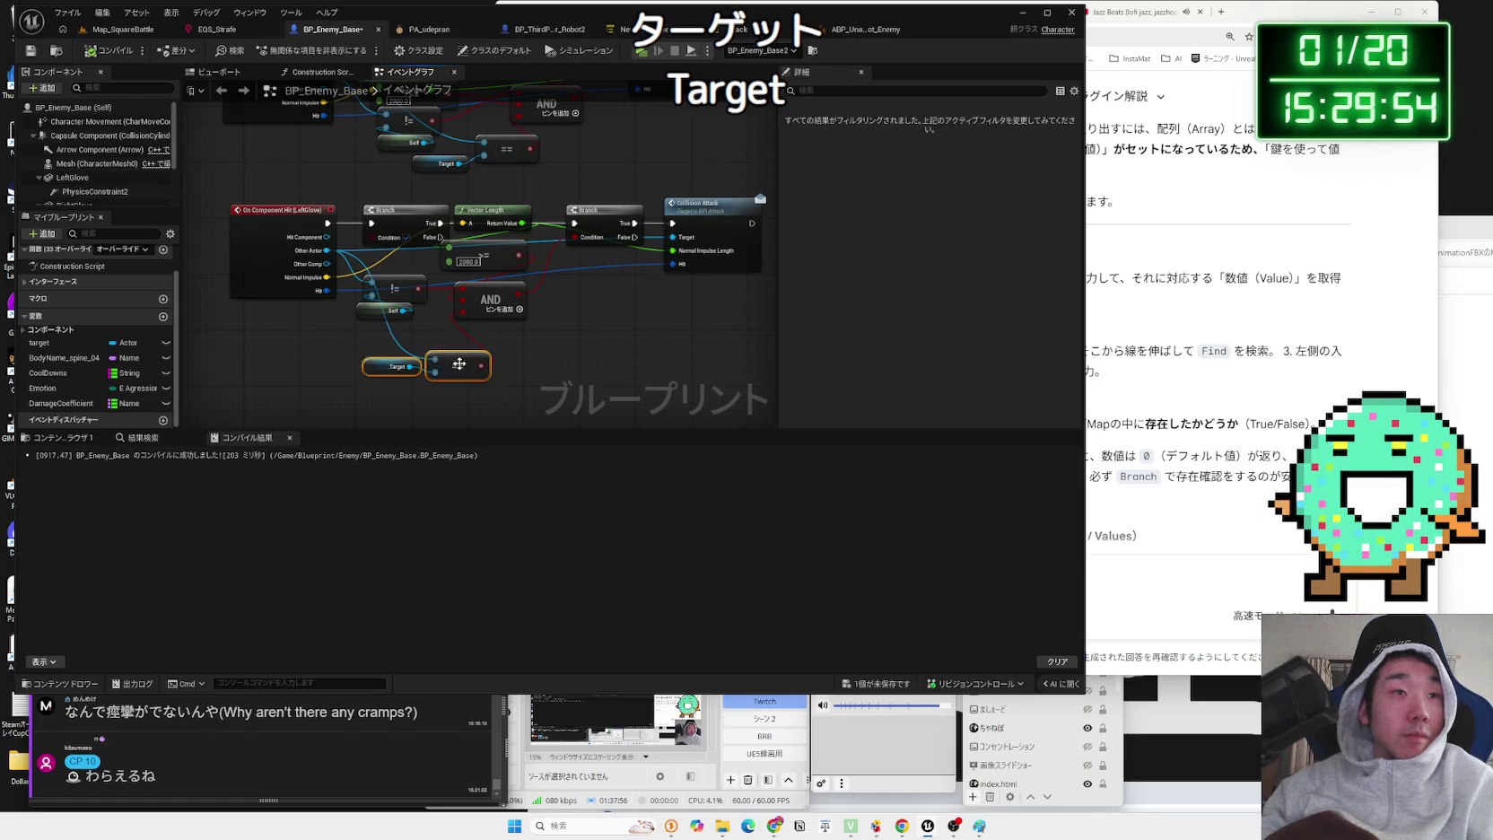
drag(492, 376, 460, 405)
mouse_move(772, 395)
mouse_down()
mouse_move(324, 225)
mouse_move(427, 242)
mouse_move(345, 242)
mouse_up()
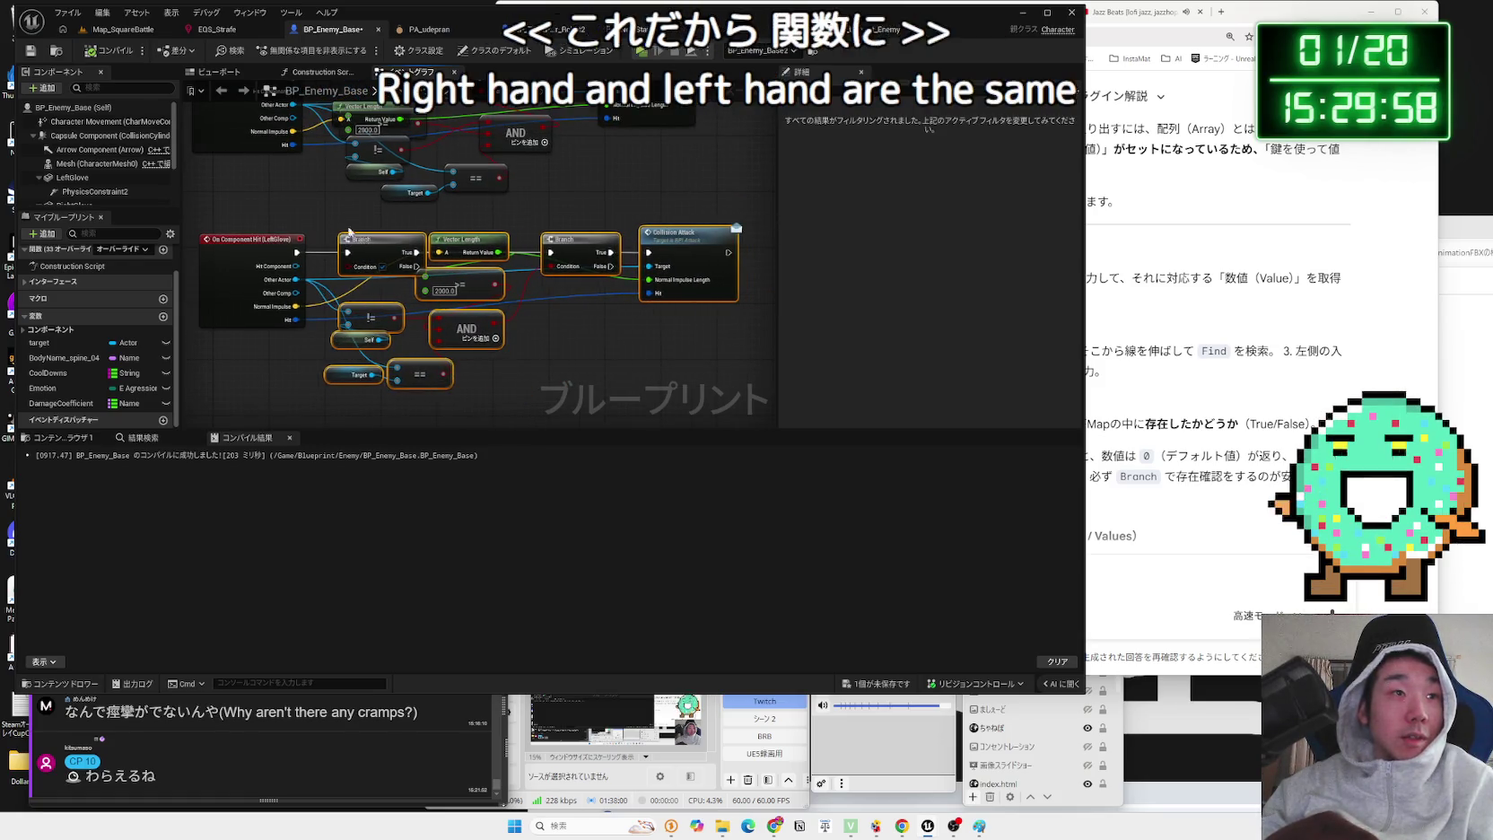
click(341, 213)
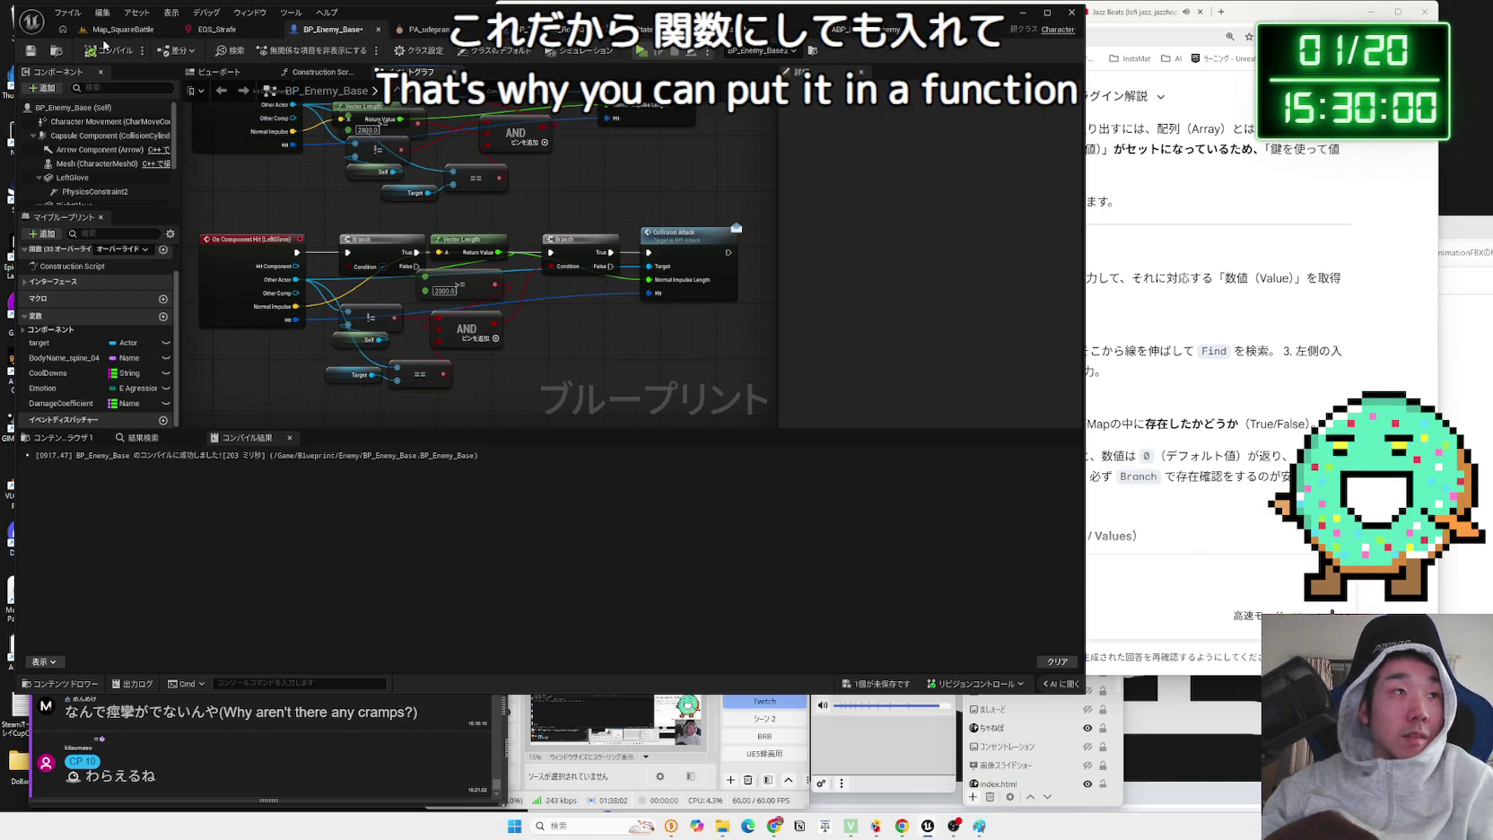
key(ctrl+s)
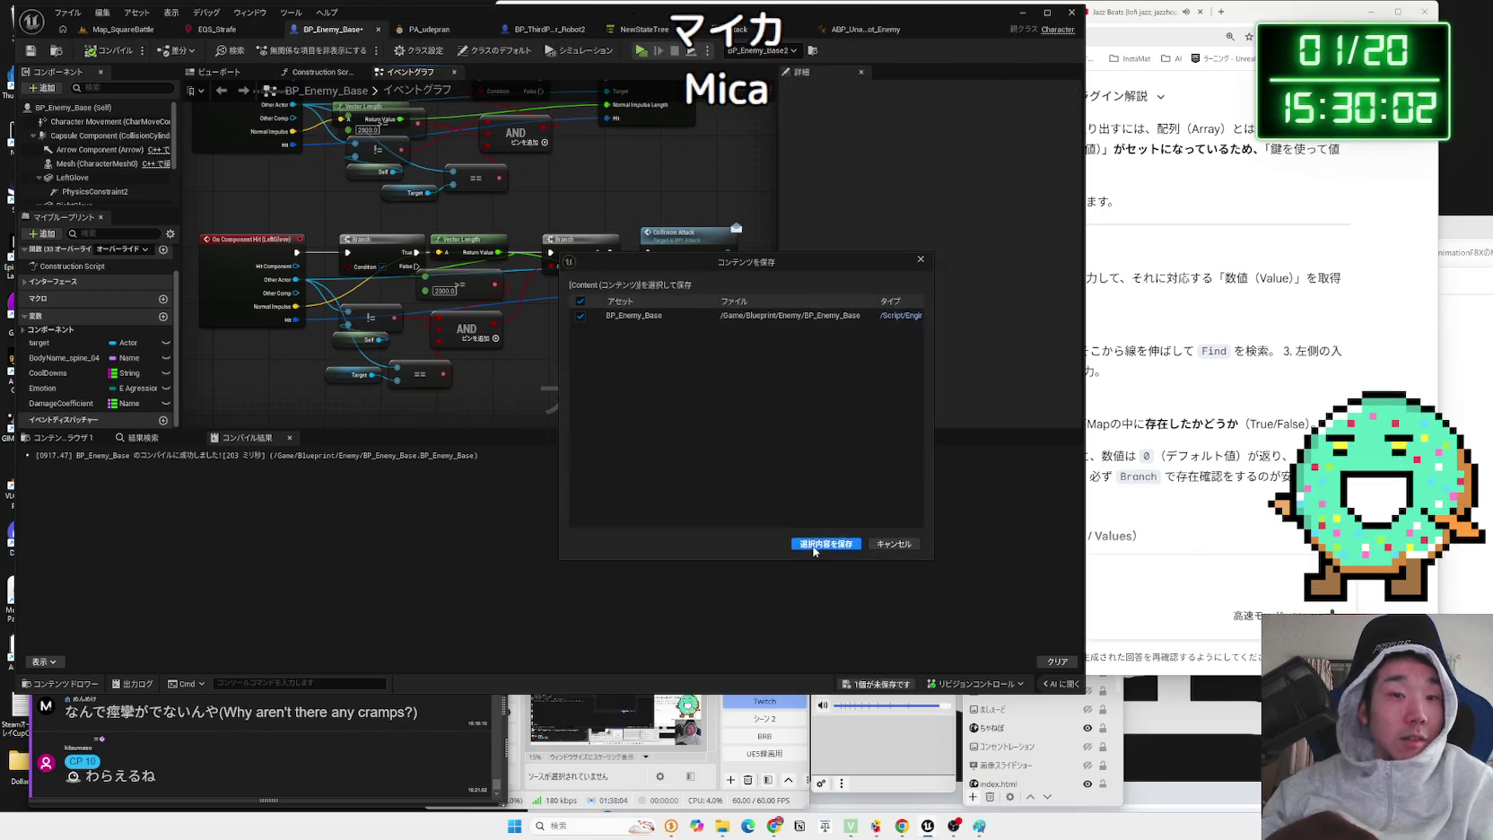
- Rearrange the Robot2 graph's 足ぶるぶる comment group and Play Anim Montage node
click(549, 29)
scroll(505, 293, down, 2)
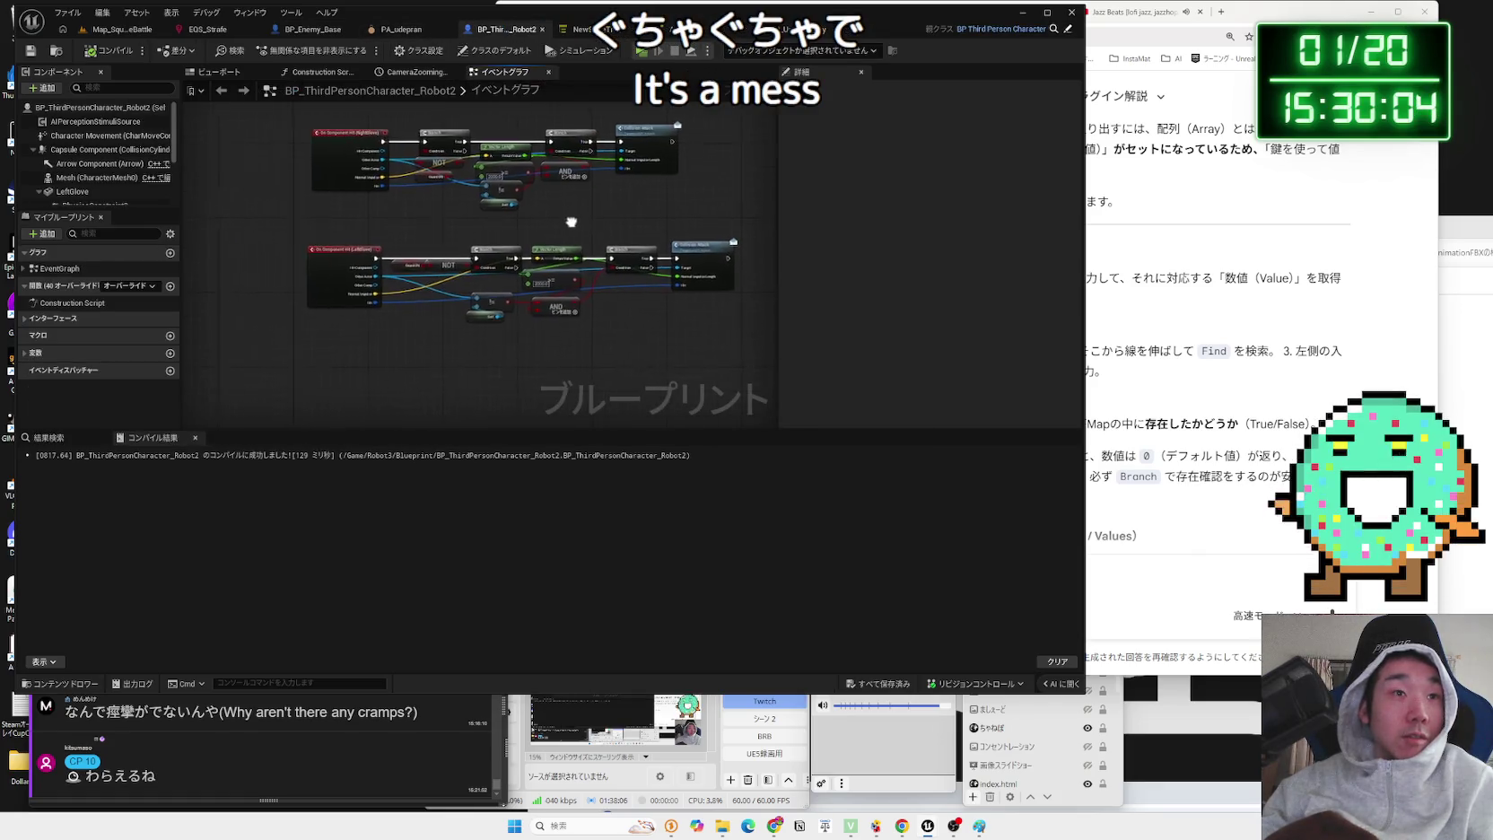
scroll(505, 288, down, 3)
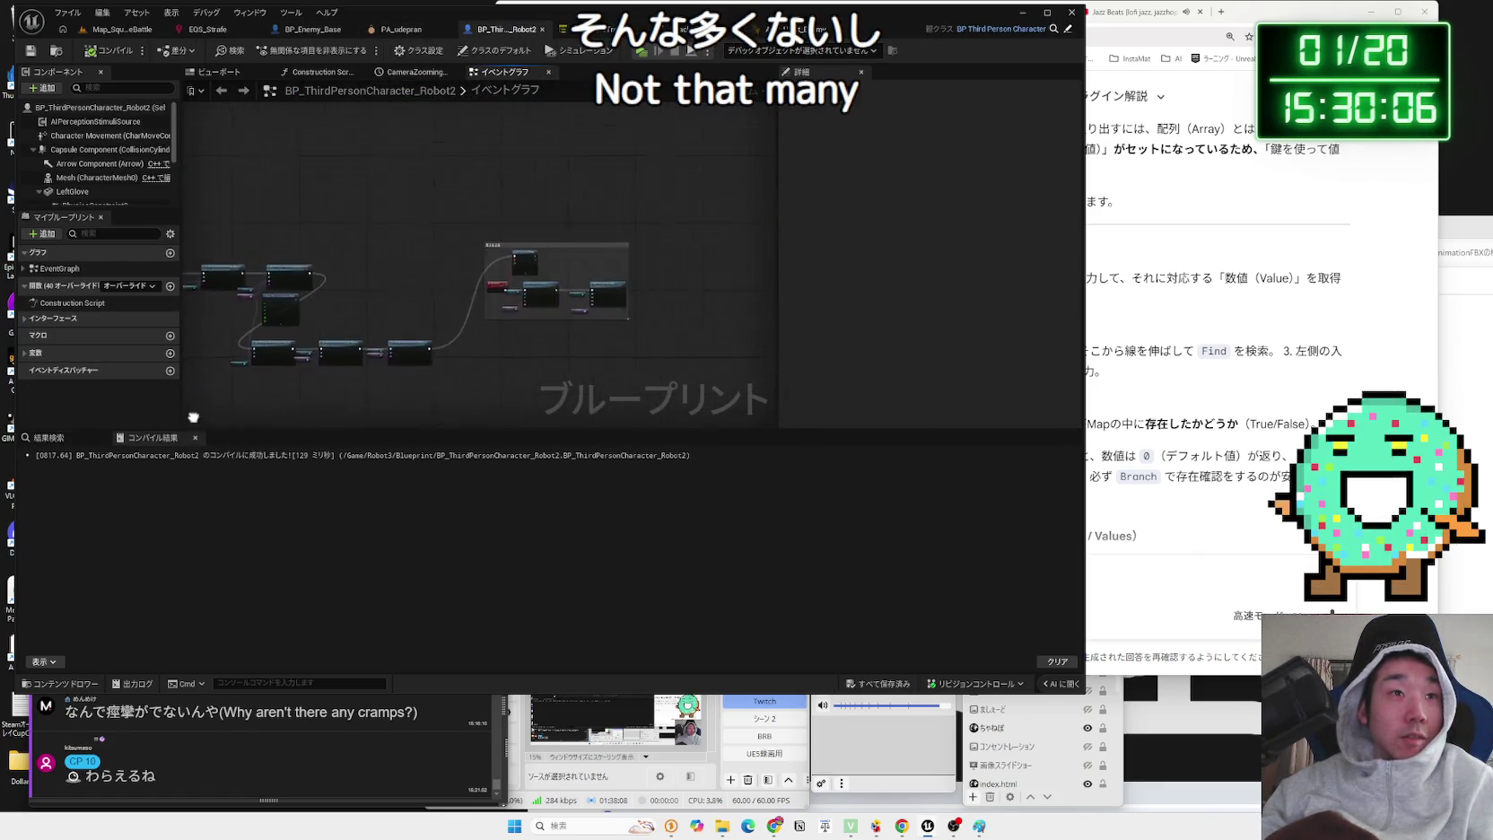
scroll(406, 386, up, 5)
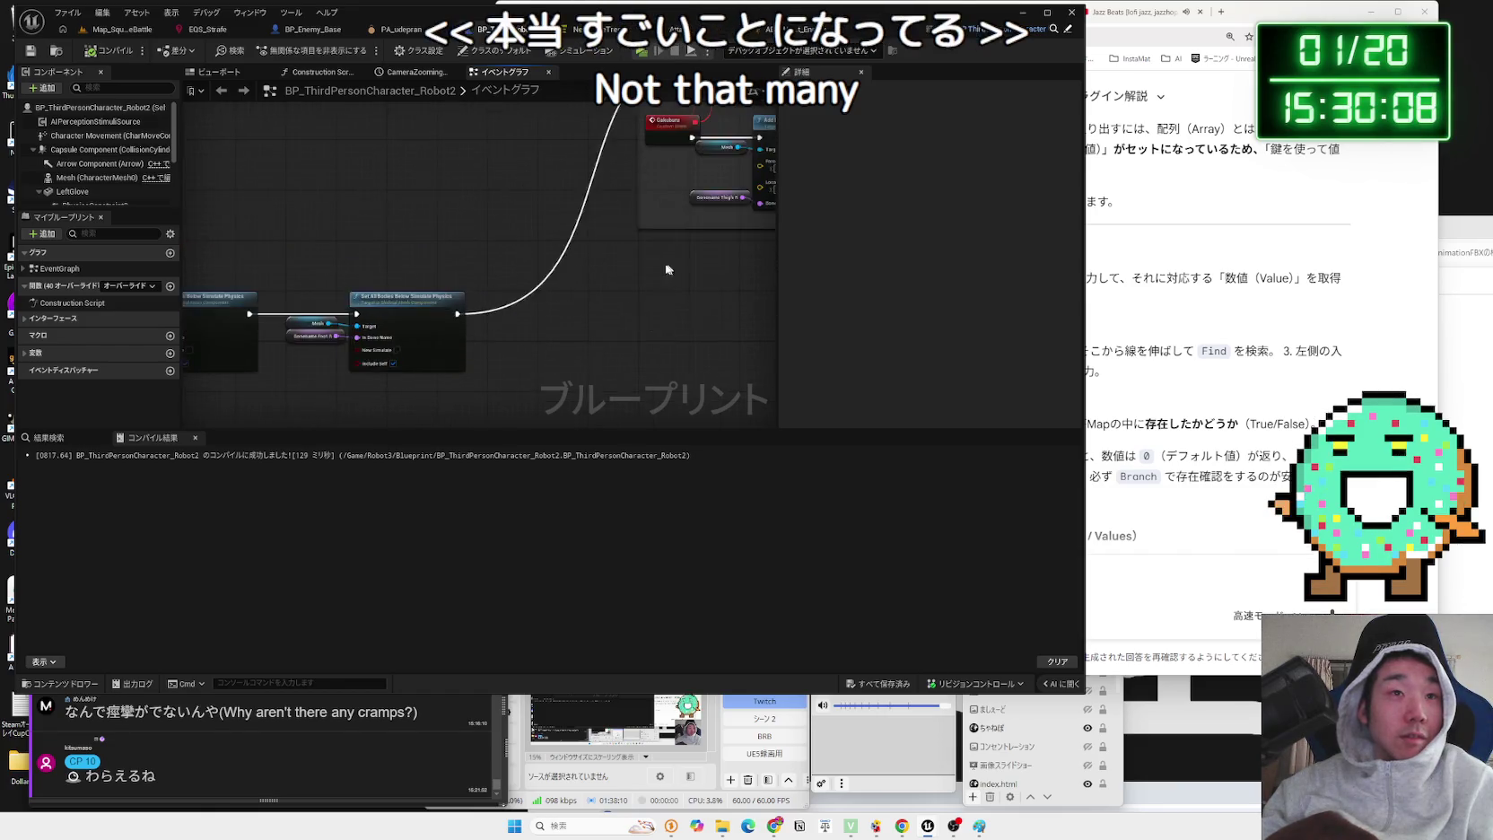
scroll(414, 401, down, 4)
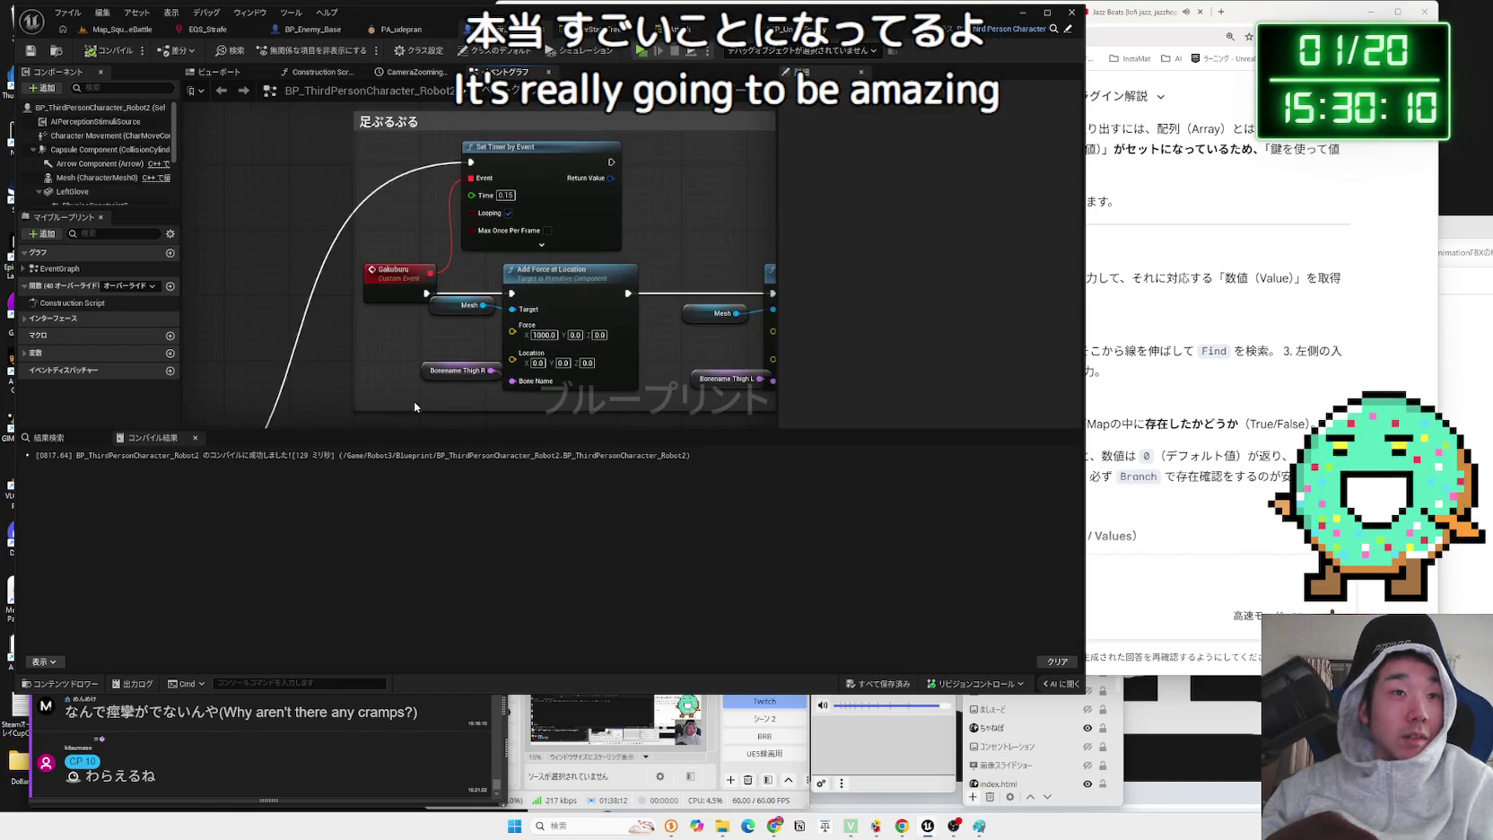
click(503, 221)
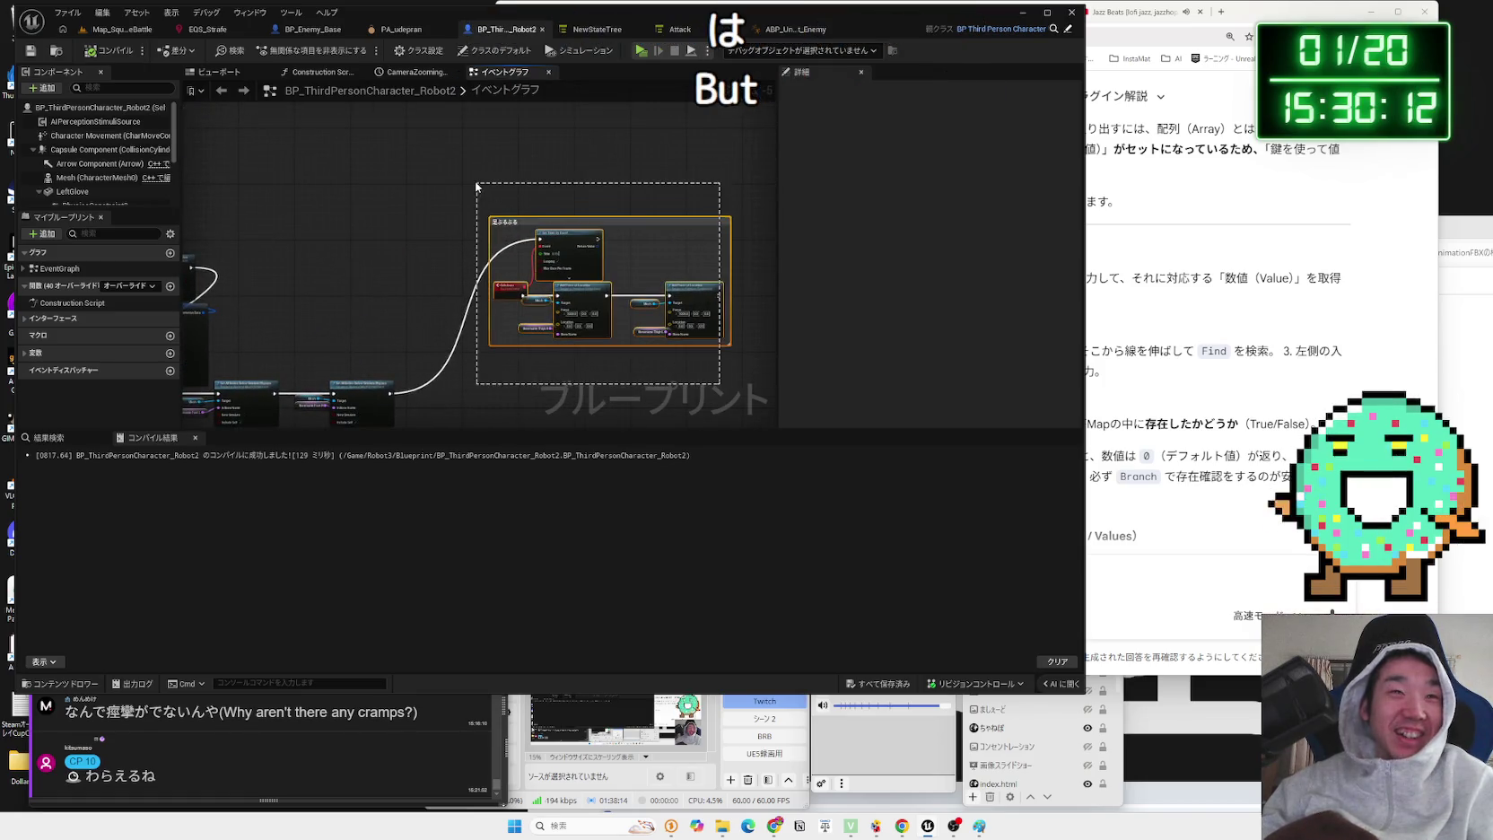
mouse_move(564, 243)
mouse_down()
mouse_move(525, 277)
mouse_move(509, 378)
mouse_move(393, 185)
mouse_move(358, 258)
mouse_up()
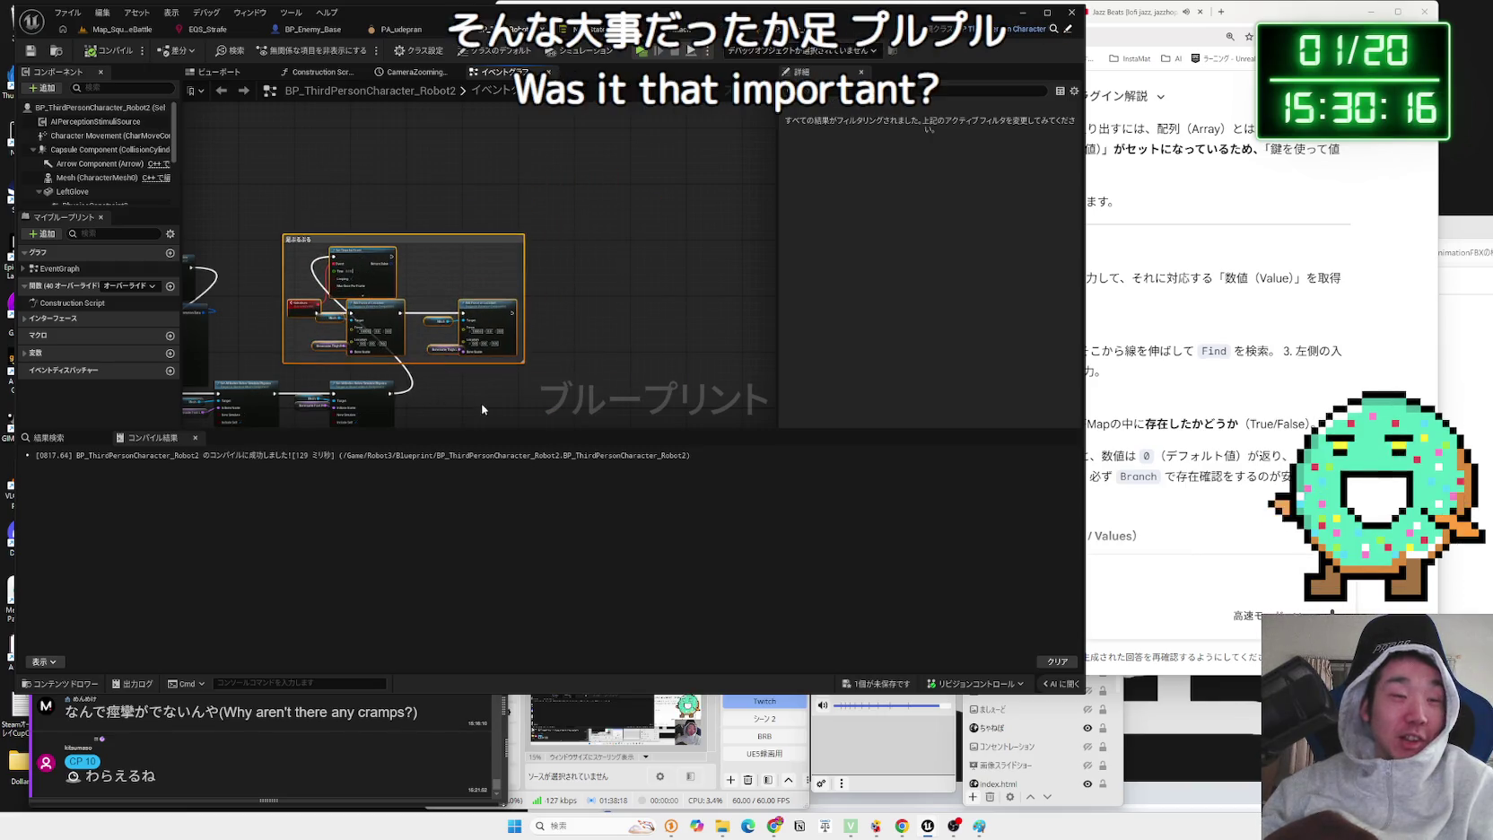
scroll(655, 344, down, 3)
scroll(656, 343, up, 2)
scroll(538, 335, down, 2)
mouse_move(538, 335)
mouse_down()
mouse_move(641, 135)
mouse_move(600, 216)
mouse_move(532, 266)
mouse_up()
scroll(532, 265, down, 1)
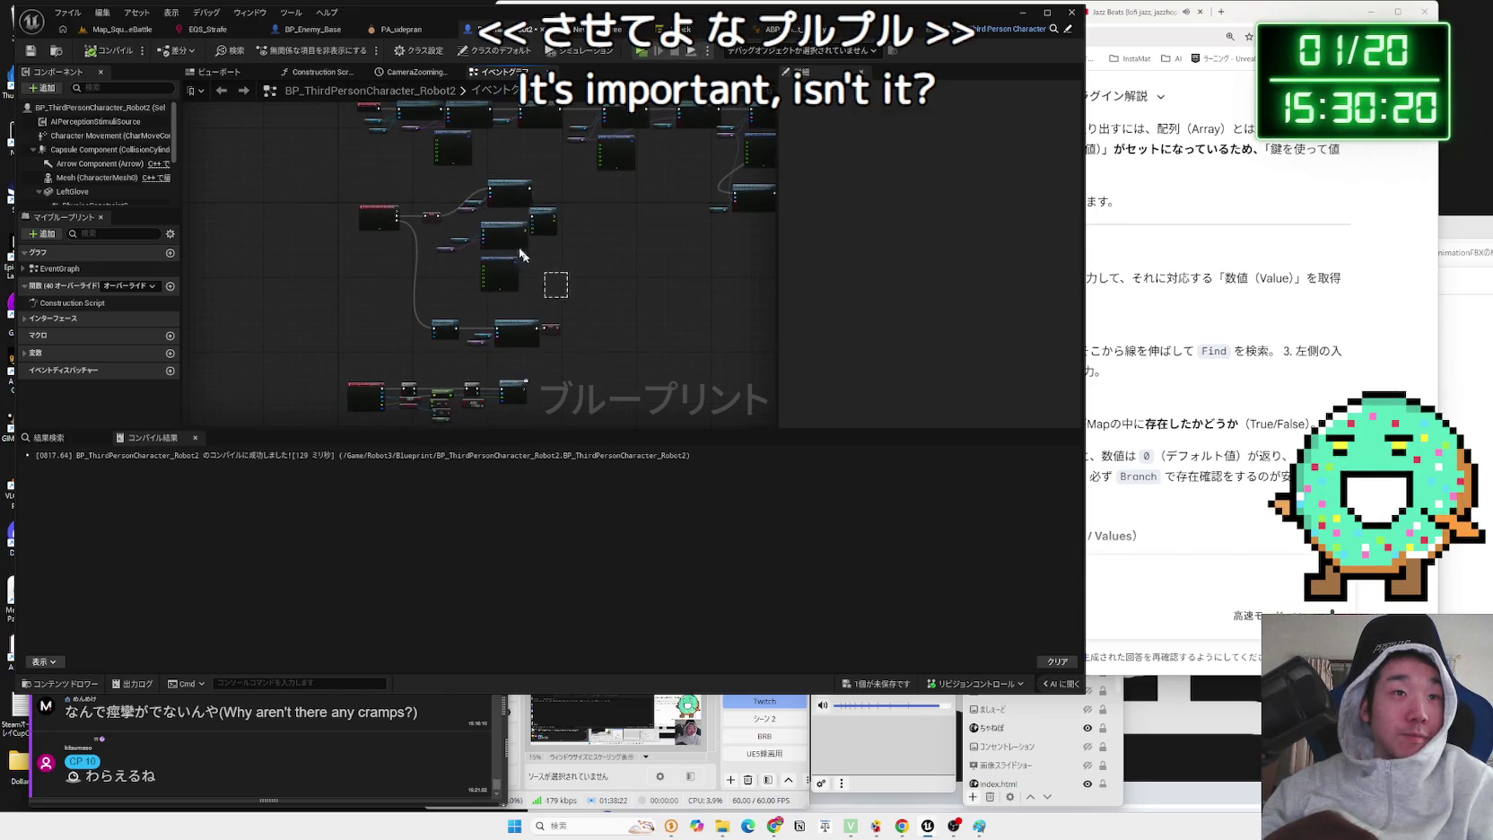
mouse_move(498, 191)
mouse_down()
mouse_move(496, 209)
mouse_move(518, 192)
mouse_up()
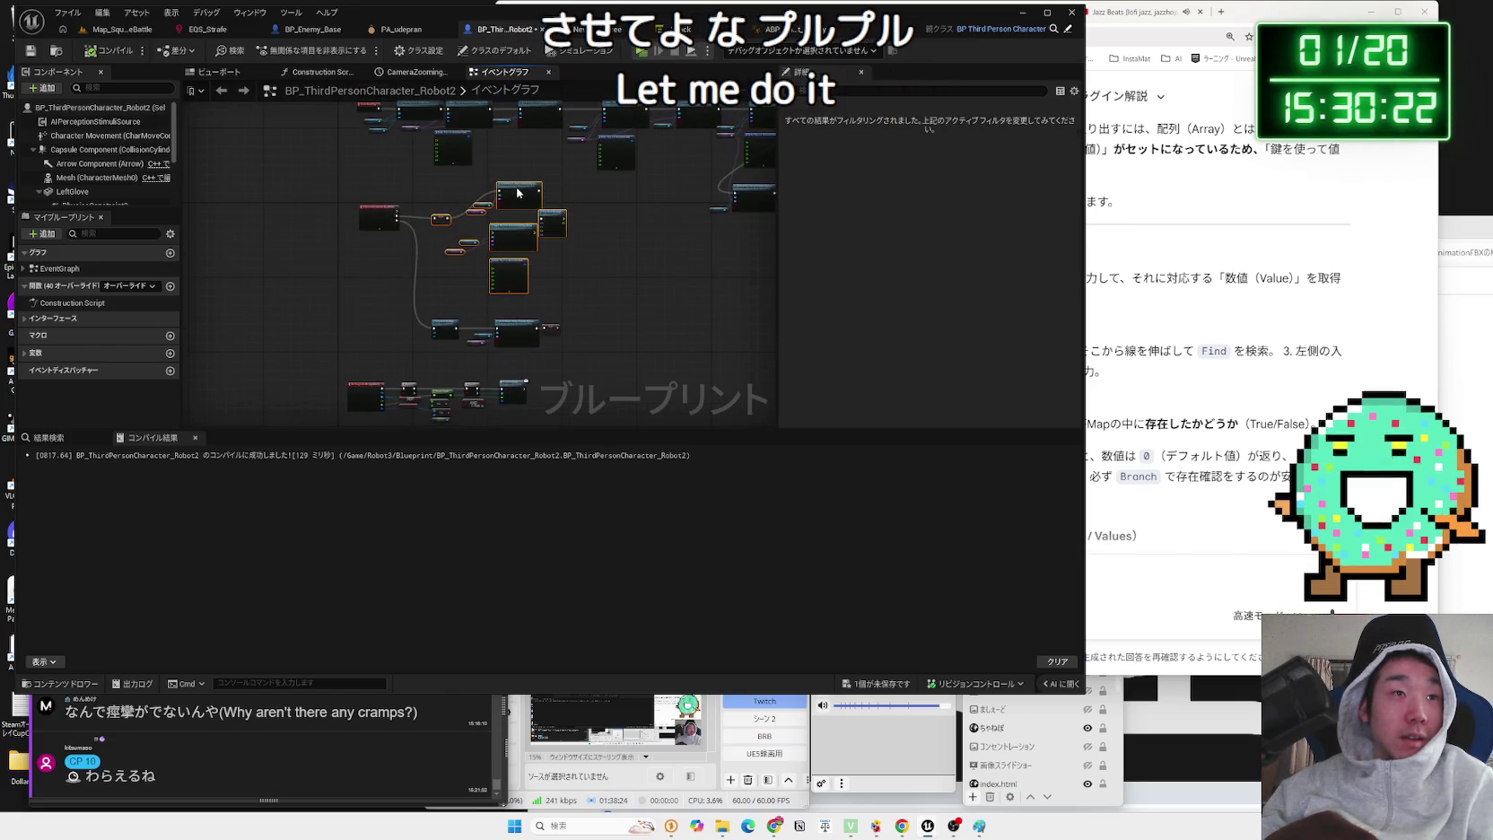
scroll(551, 252, up, 5)
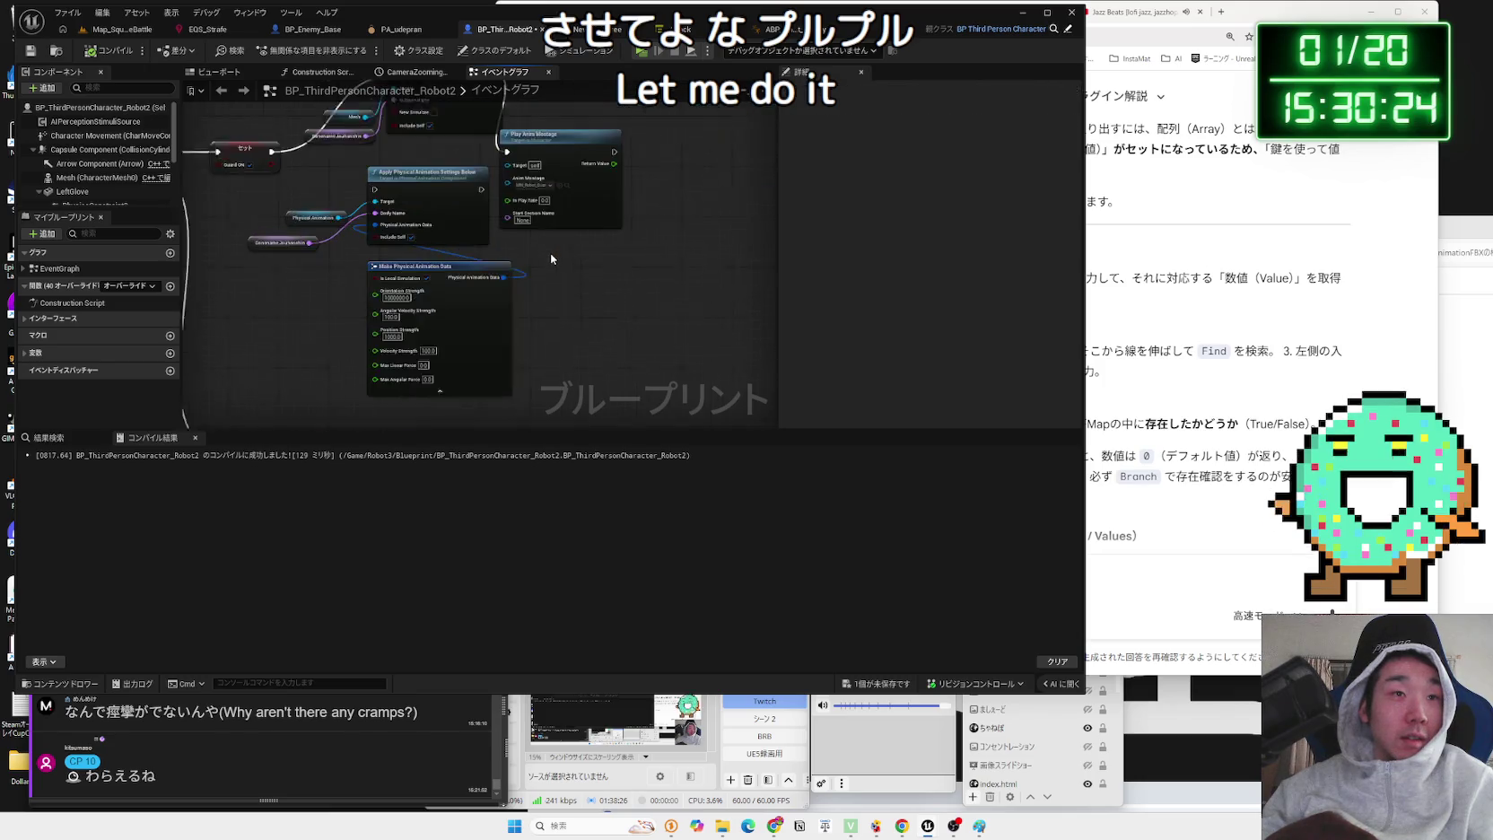
mouse_move(578, 200)
mouse_down()
mouse_move(581, 133)
mouse_move(602, 123)
mouse_up()
drag(574, 262, 612, 344)
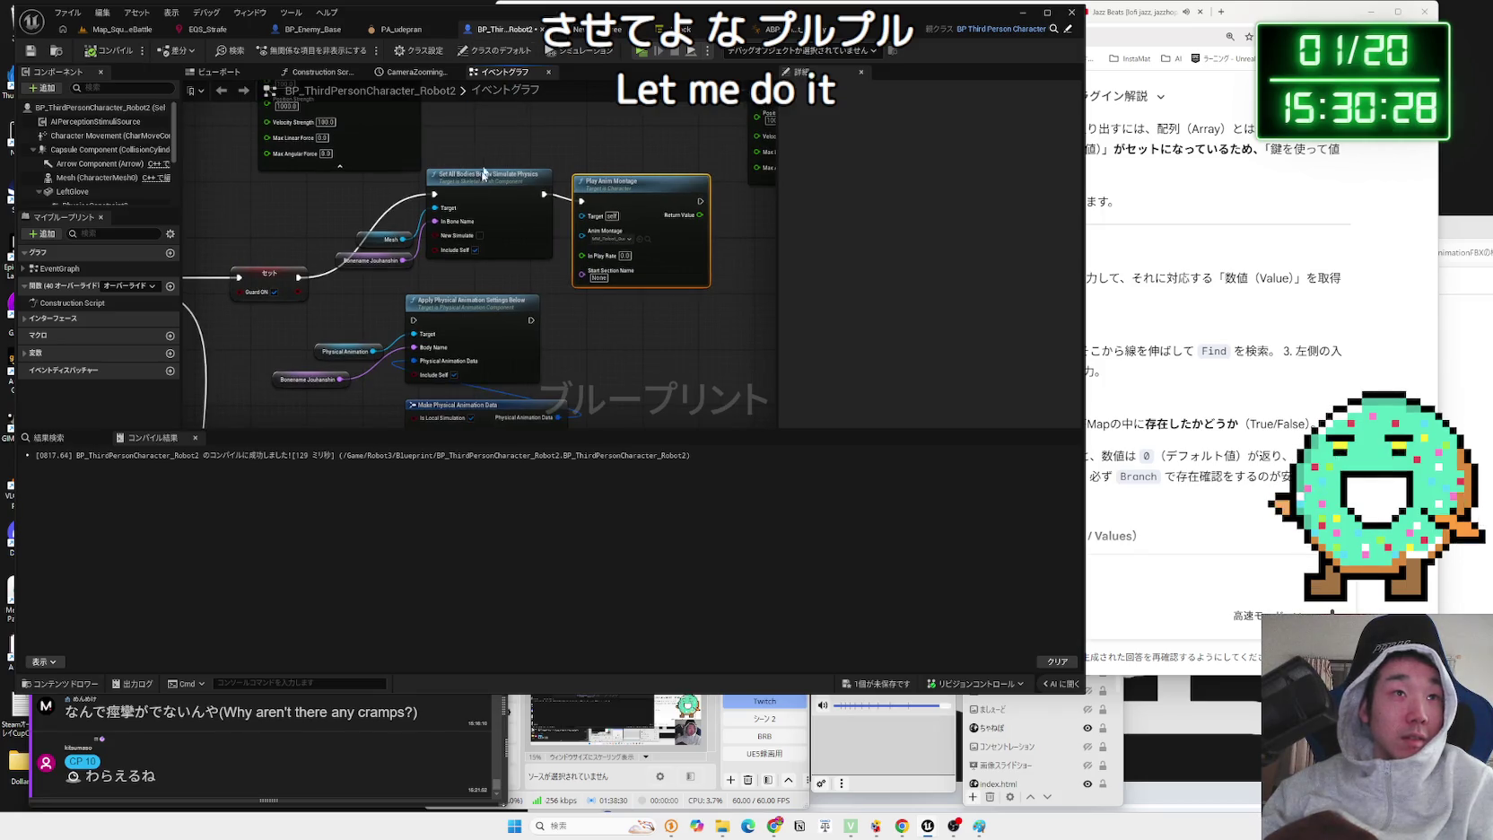
- Delete the four physical animation nodes and save the character blueprint
drag(467, 359, 484, 242)
drag(349, 206, 499, 334)
key(Delete)
scroll(500, 334, down, 2)
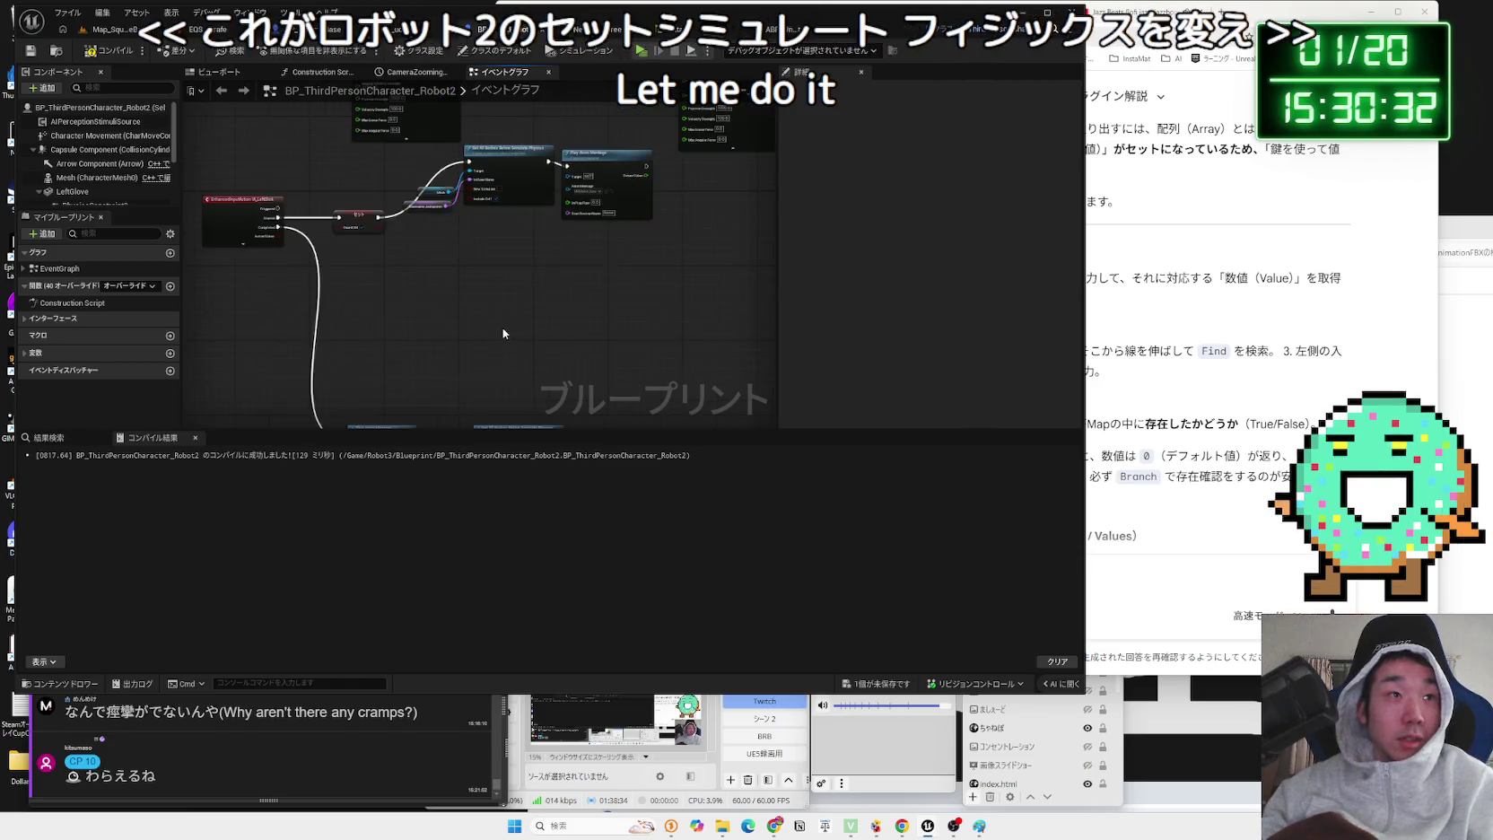
mouse_move(604, 299)
mouse_down()
mouse_move(446, 188)
mouse_move(508, 191)
mouse_move(495, 229)
mouse_move(496, 182)
mouse_up()
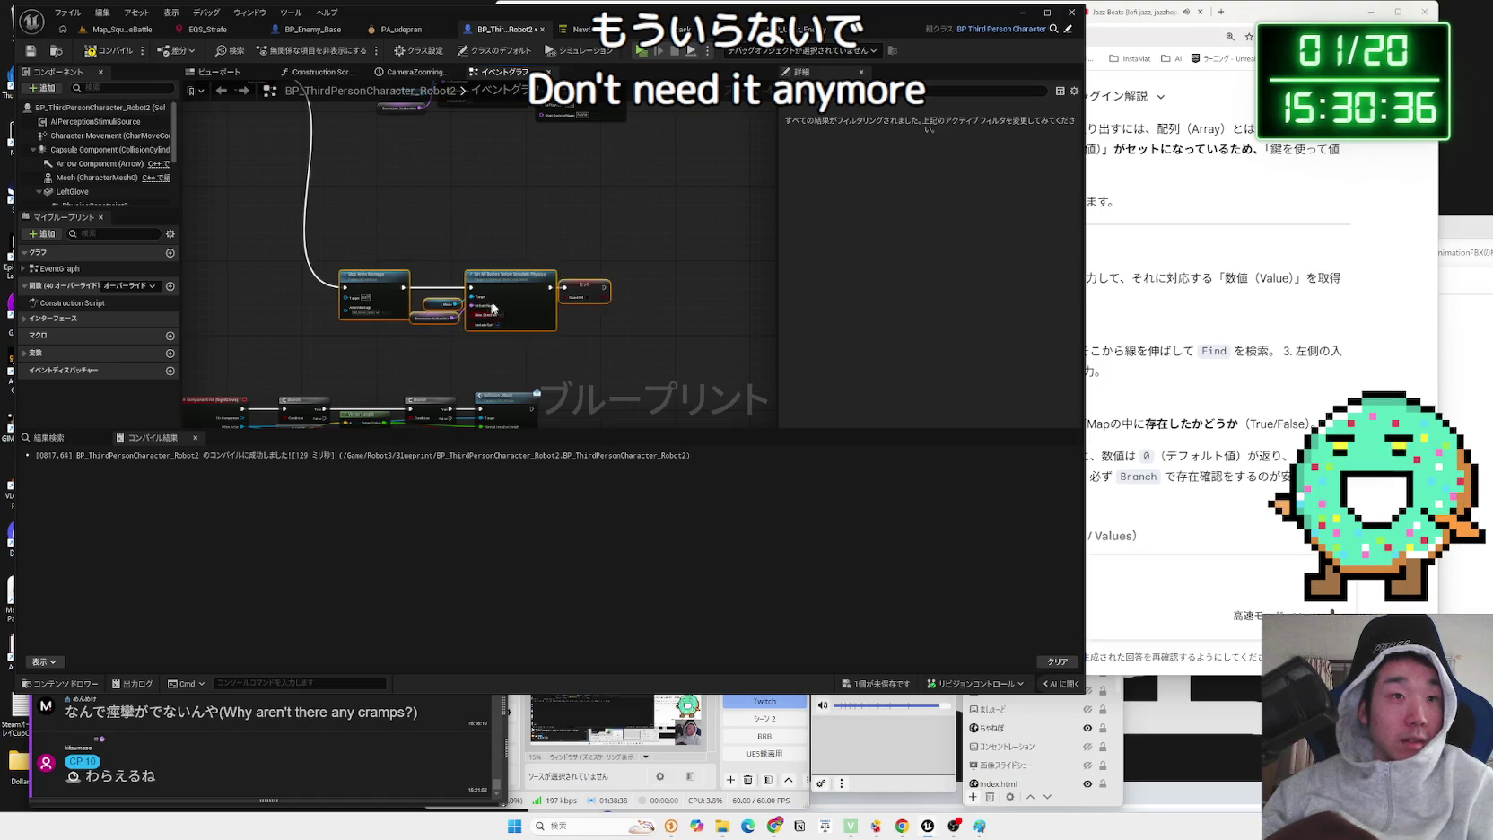
drag(489, 312, 517, 166)
scroll(355, 262, down, 1)
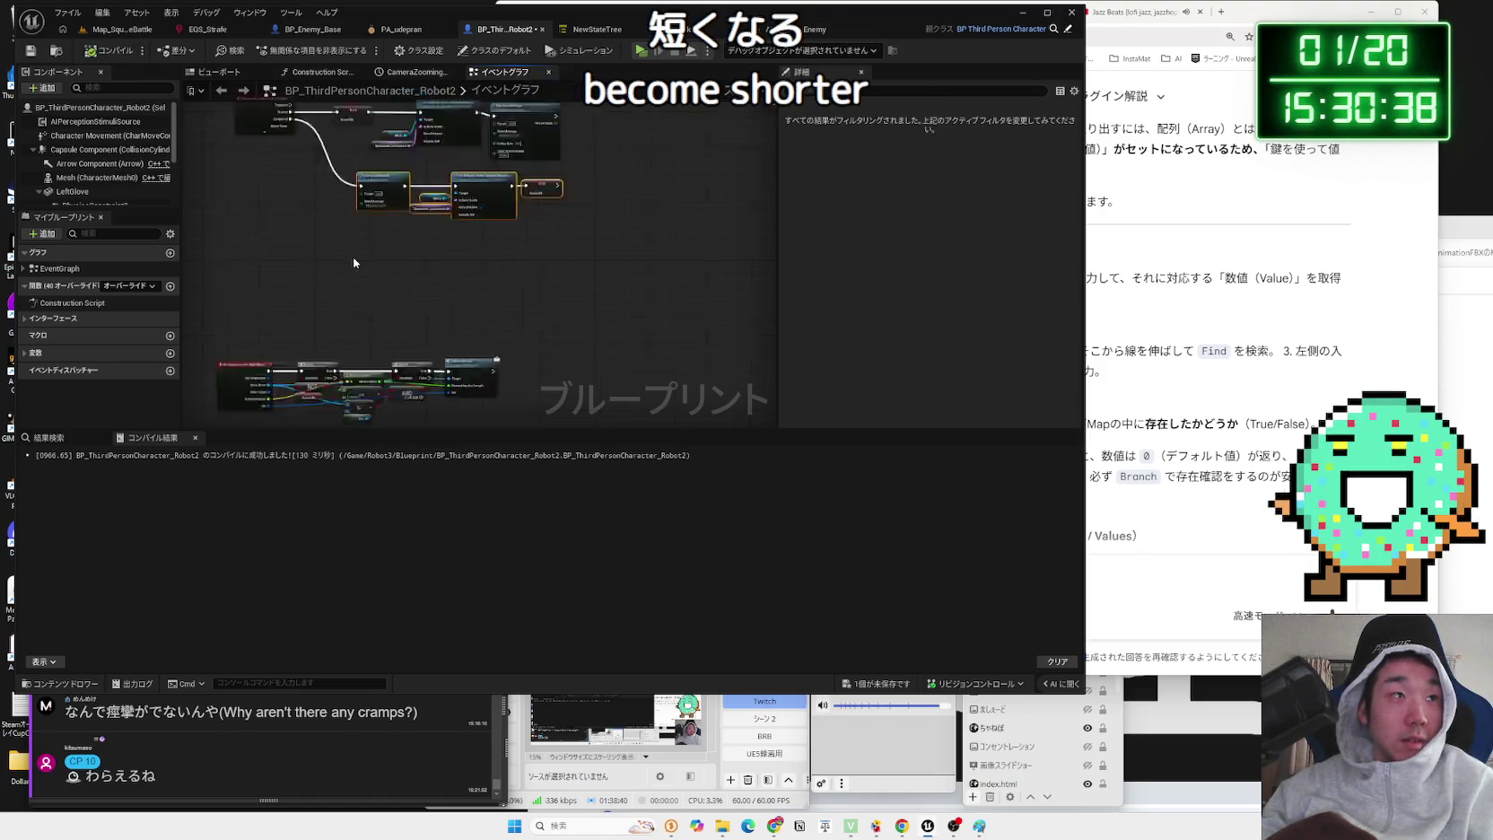
scroll(354, 262, down, 2)
scroll(404, 301, down, 1)
scroll(284, 137, up, 1)
scroll(395, 258, up, 2)
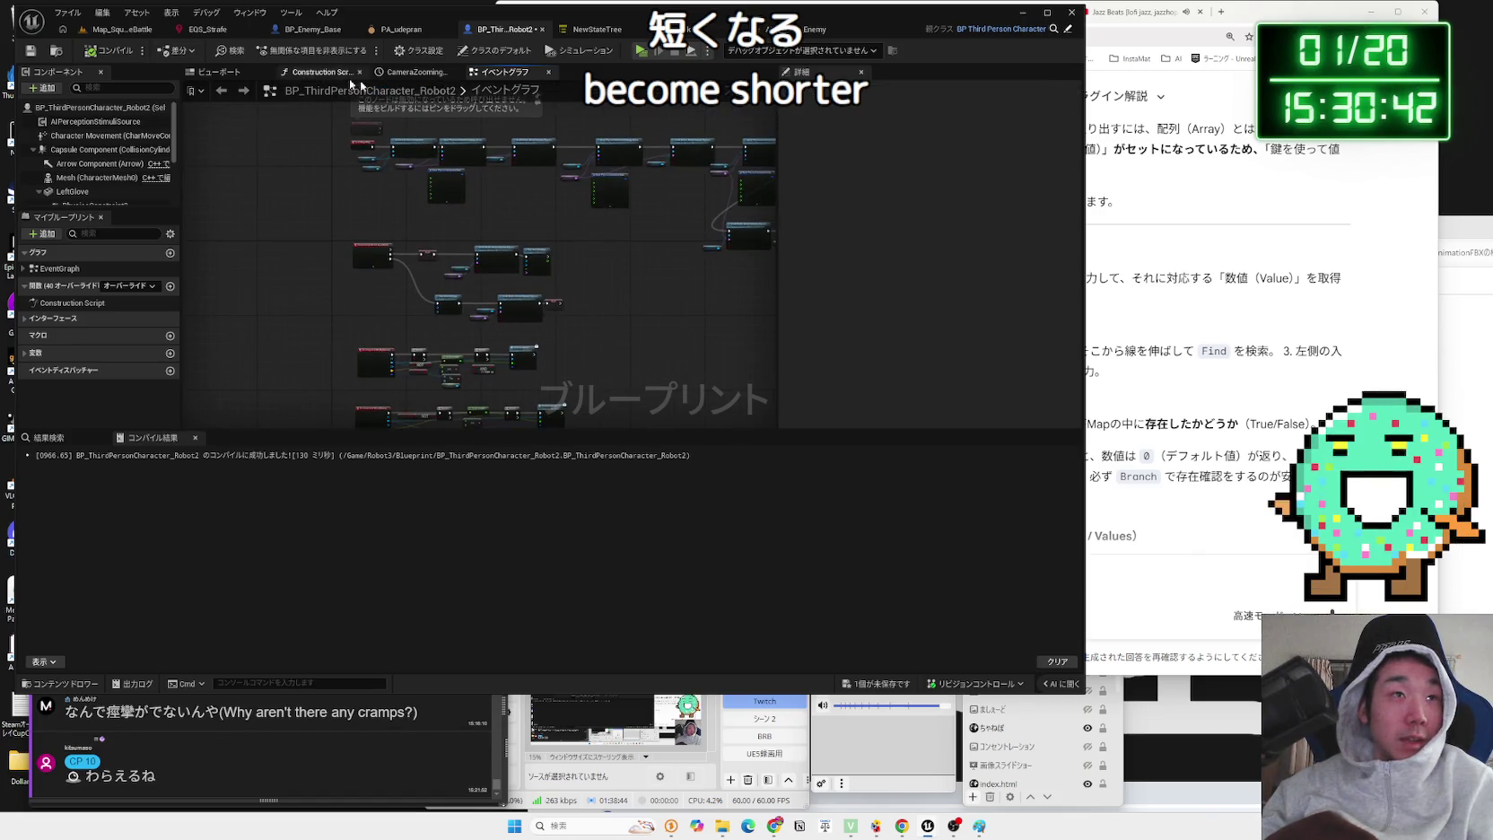
key(ctrl+s)
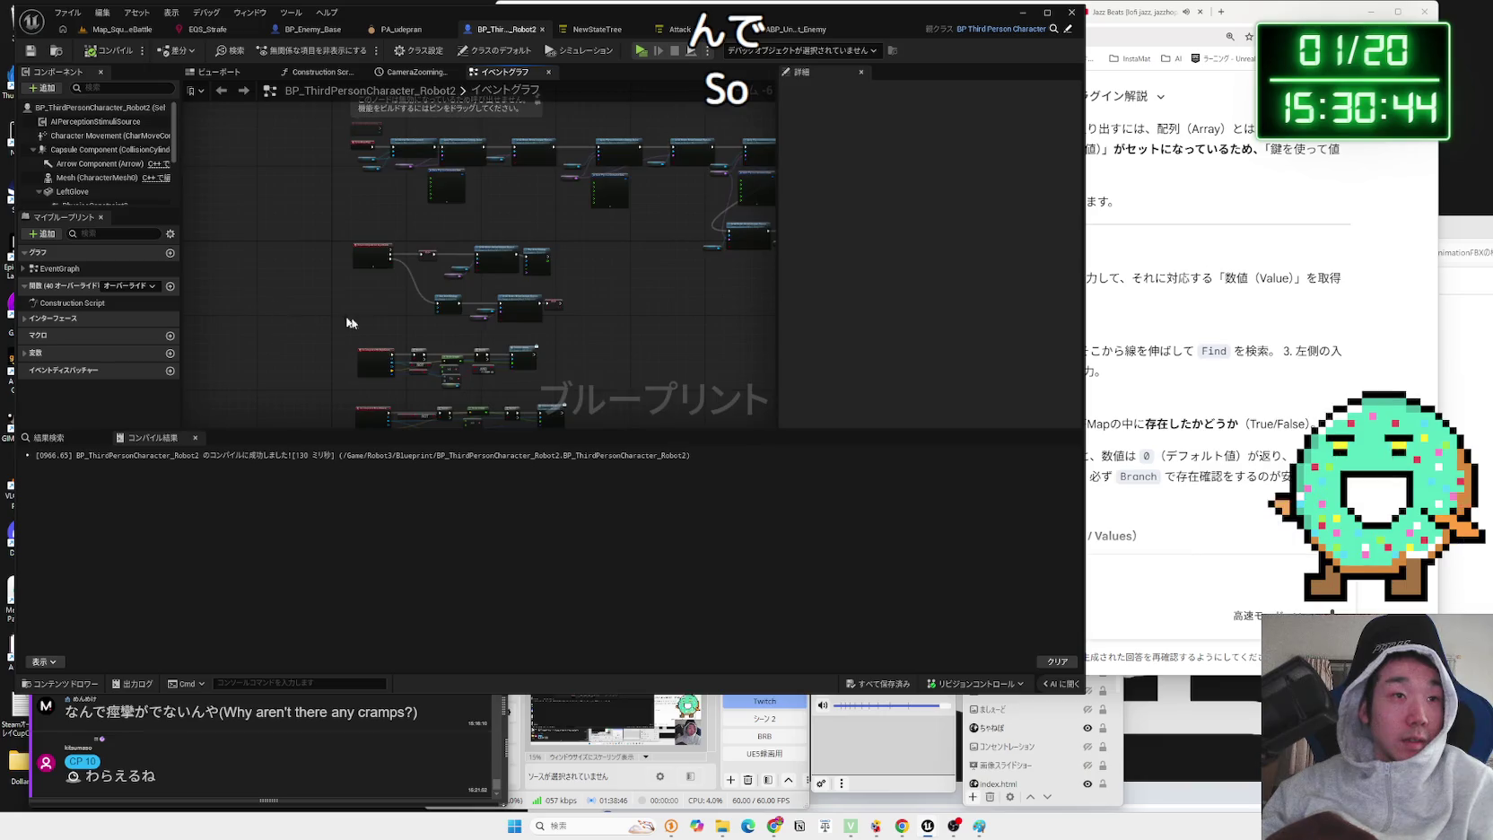
scroll(334, 322, up, 2)
- Add the Event CollisionAttack interface node to Robot2's graph from Class Settings
scroll(295, 294, up, 1)
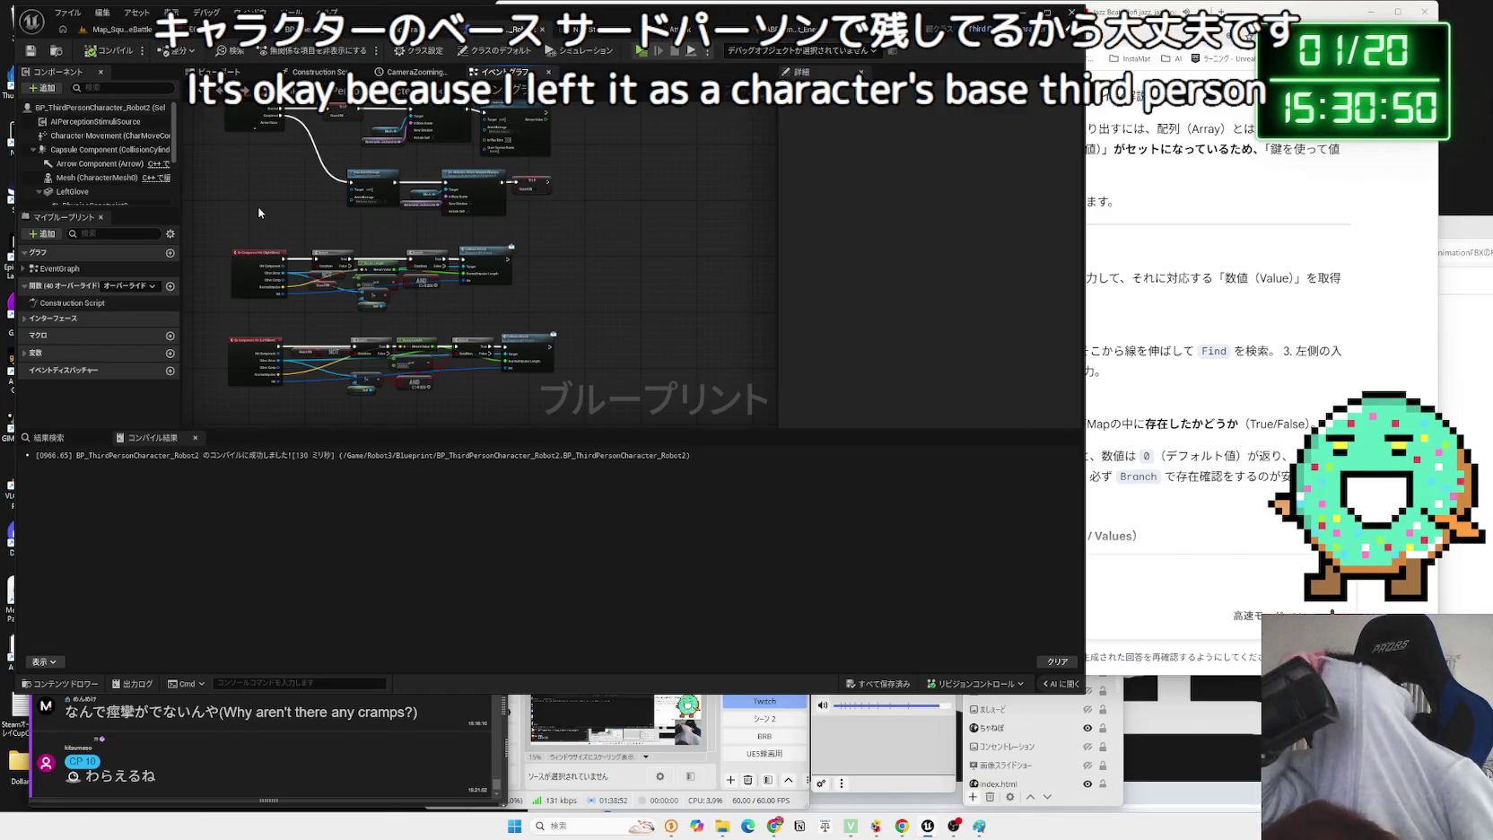
mouse_move(260, 184)
mouse_down()
mouse_move(318, 232)
mouse_move(301, 300)
mouse_up()
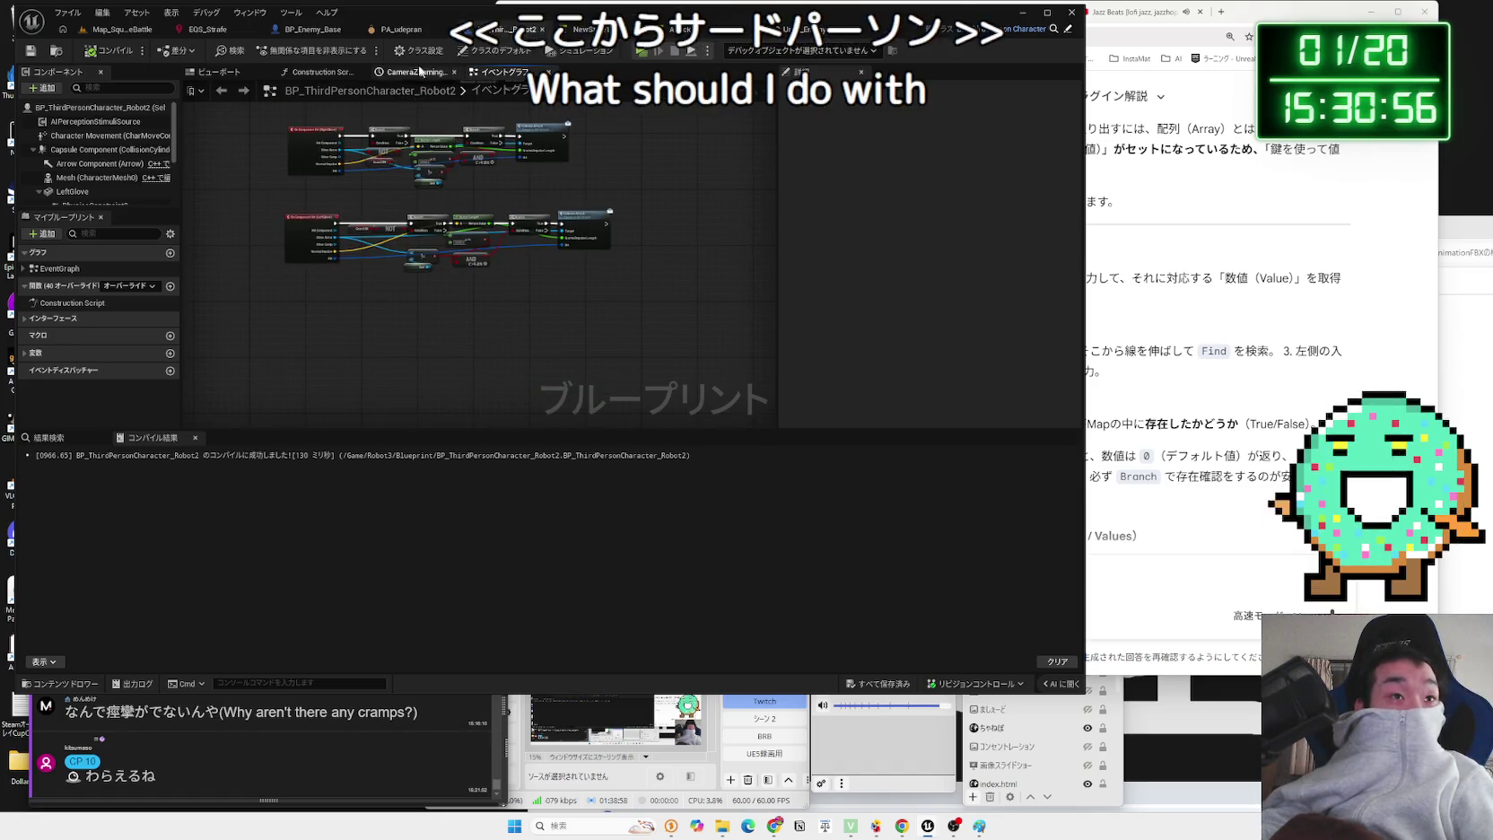
click(419, 51)
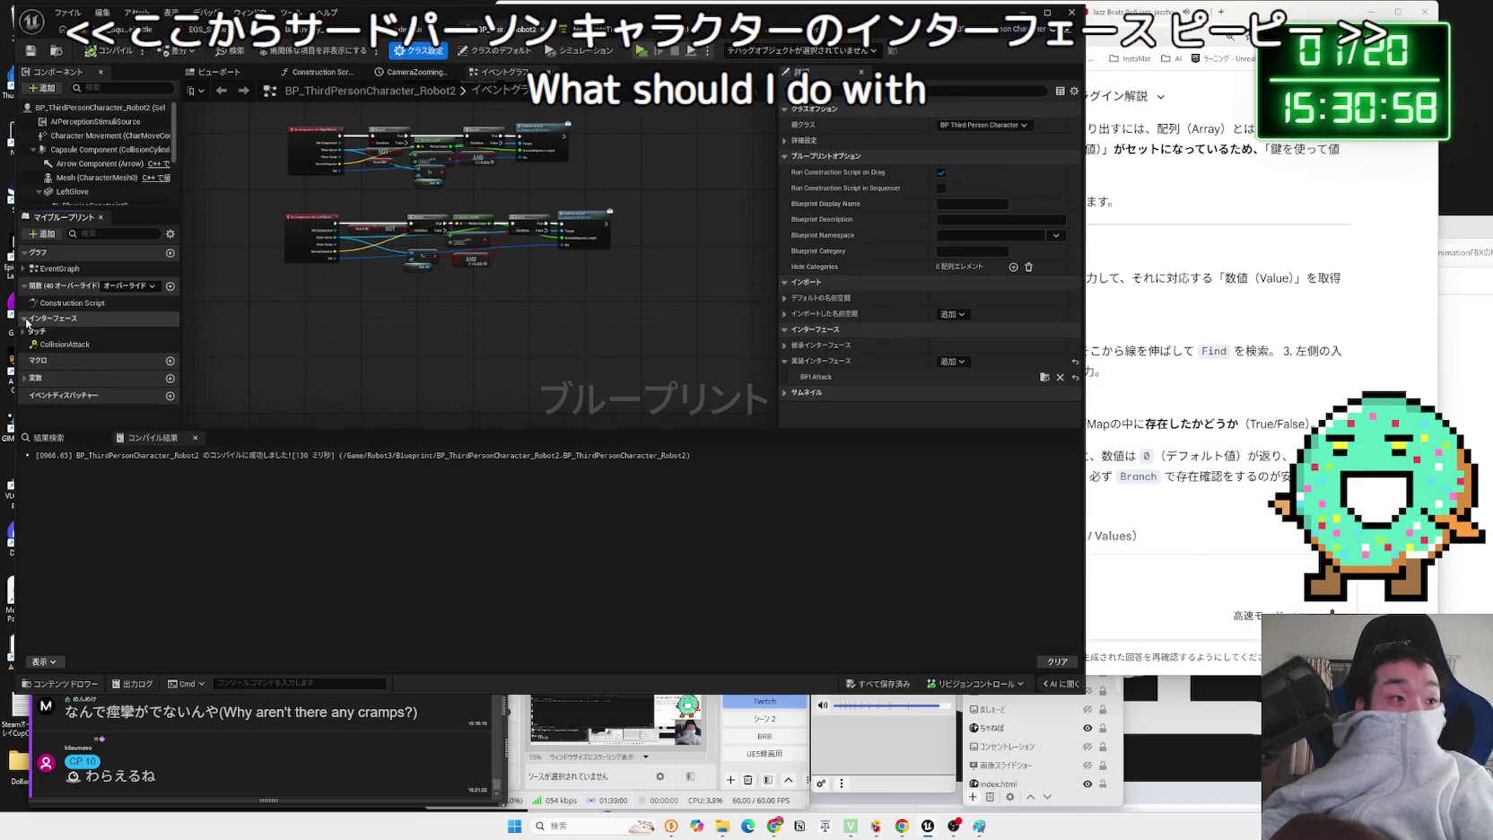
double_click(75, 344)
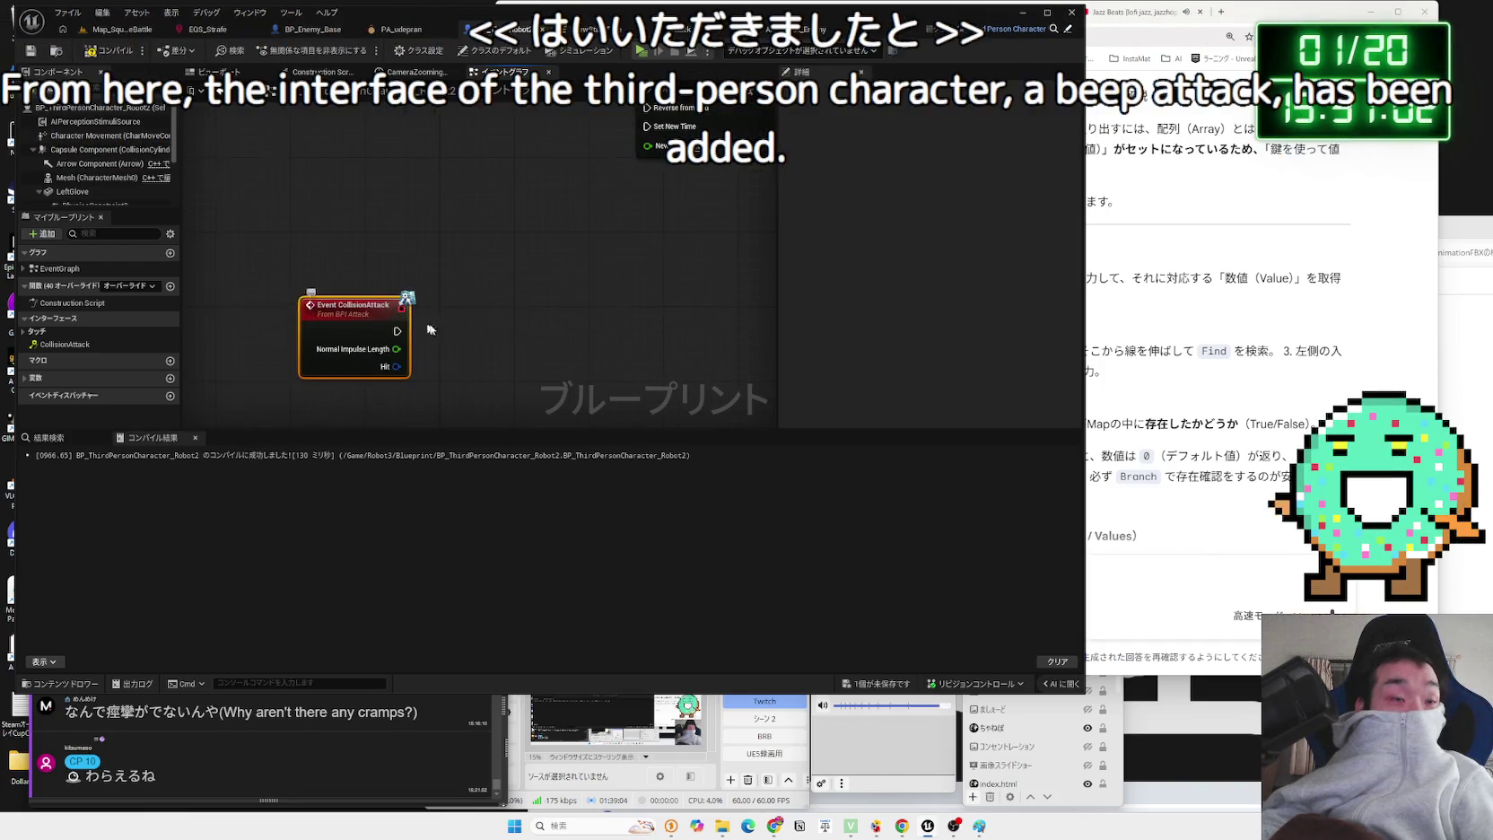
- Copy the collision attack node chain from BP_Enemy_Base back into Robot2
click(292, 31)
scroll(544, 329, down, 3)
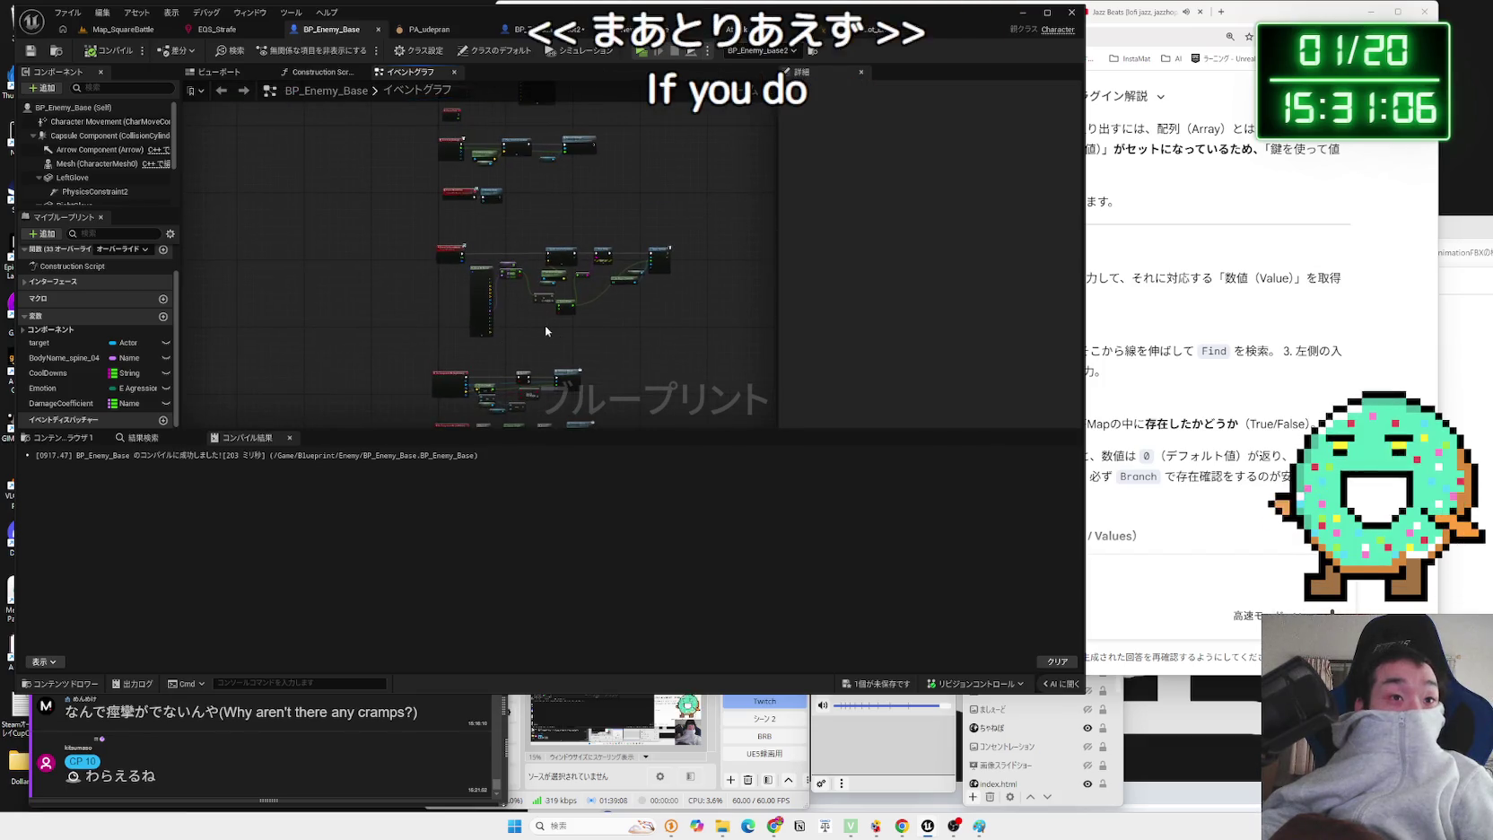
drag(472, 240, 473, 241)
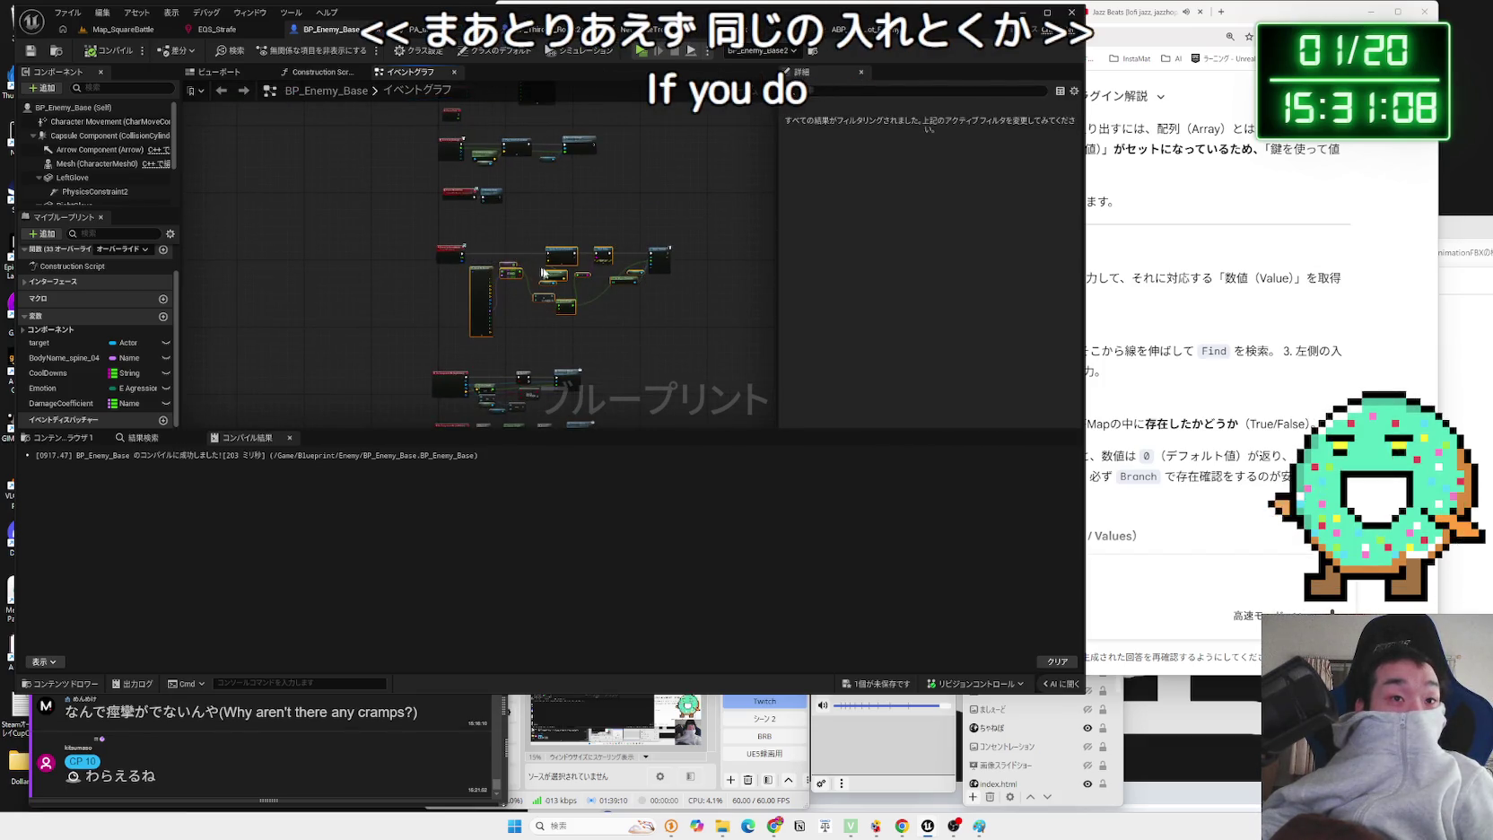
click(489, 232)
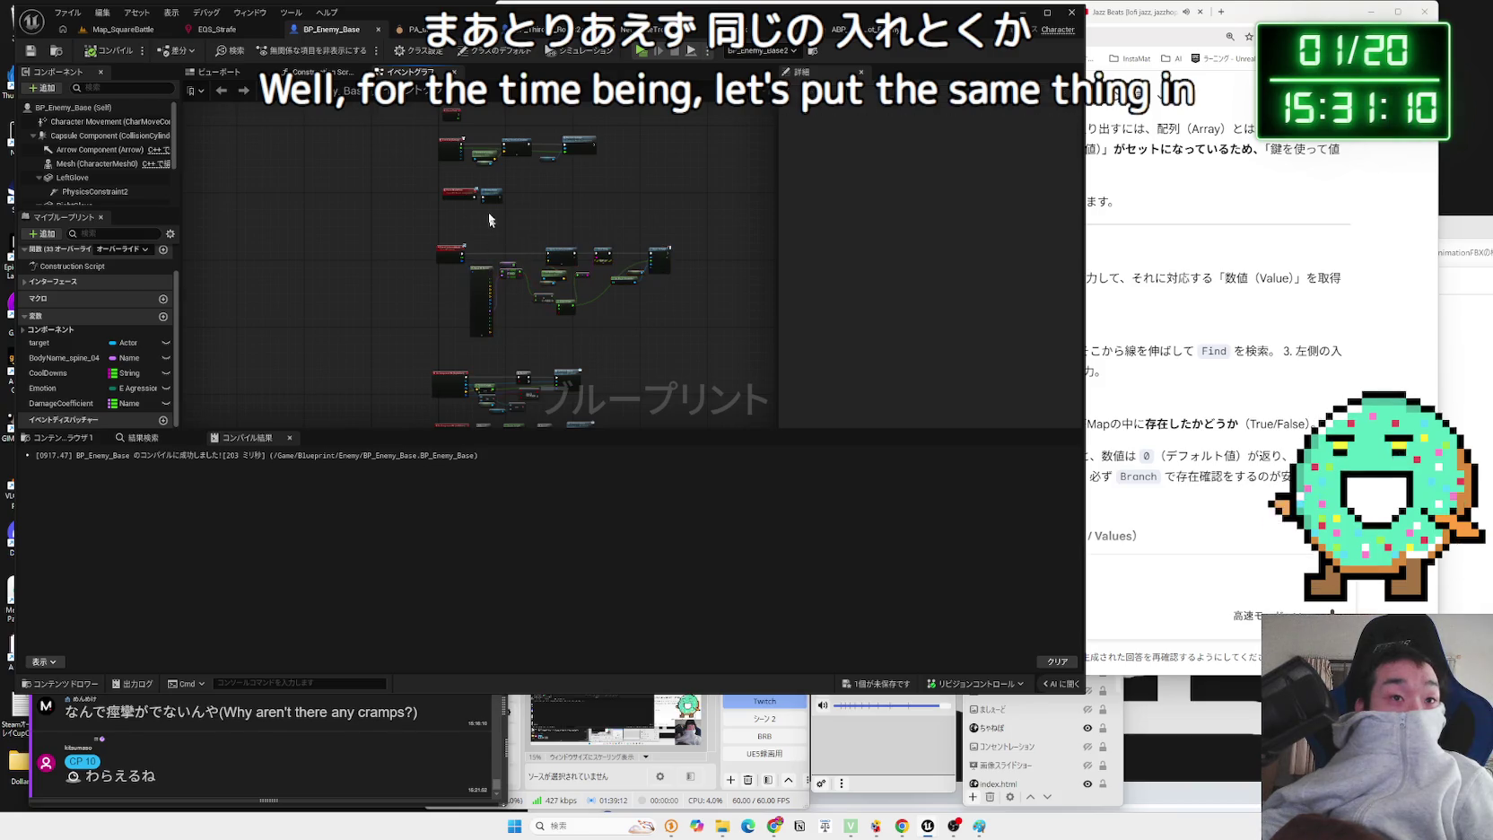
click(539, 31)
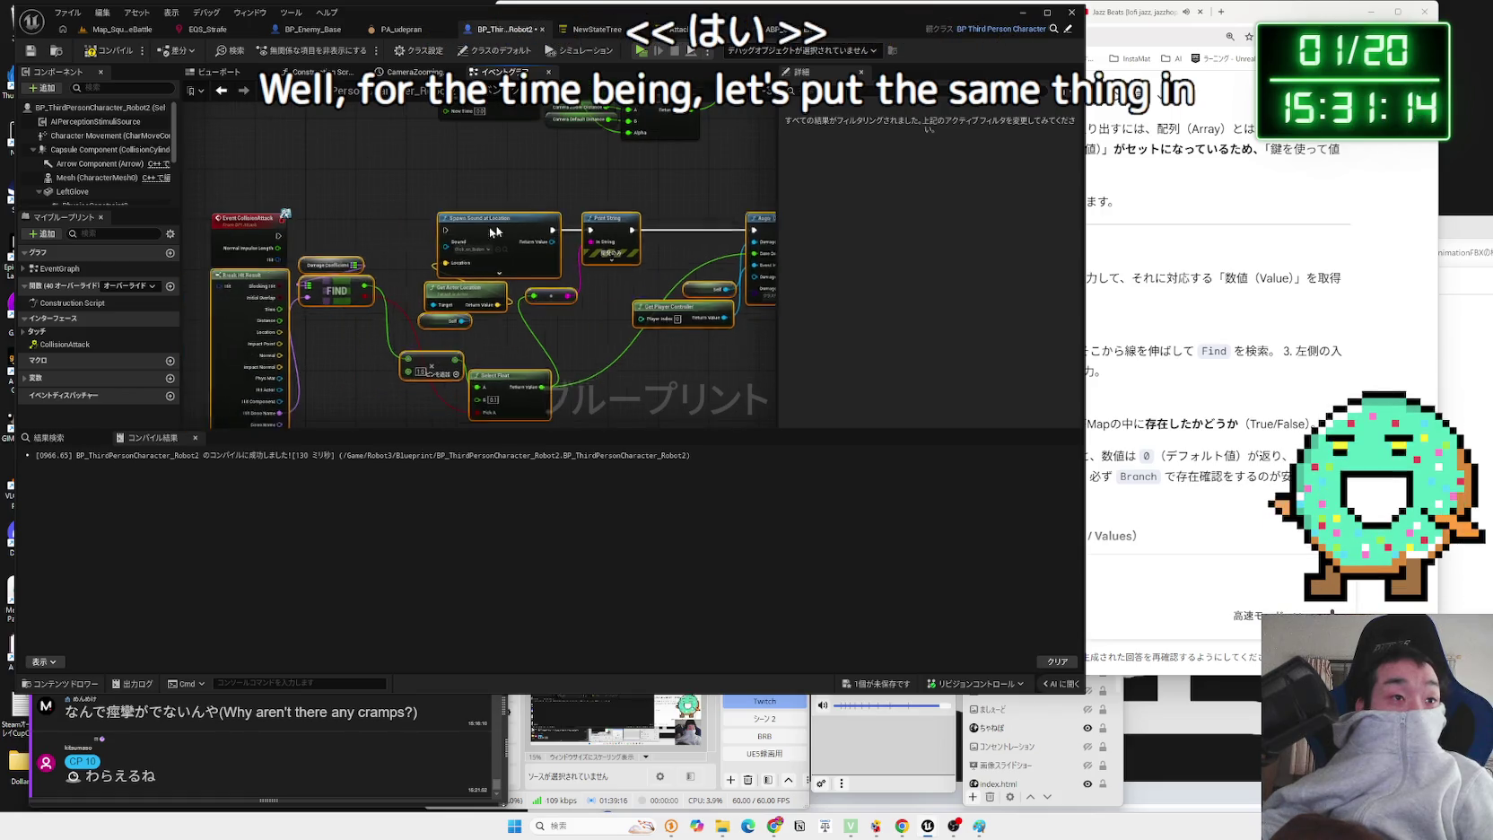
- Place Event CollisionAttack beside the pasted nodes, undoing a stray wire change
mouse_move(191, 215)
mouse_down()
mouse_move(250, 170)
mouse_move(274, 180)
mouse_move(272, 215)
mouse_up()
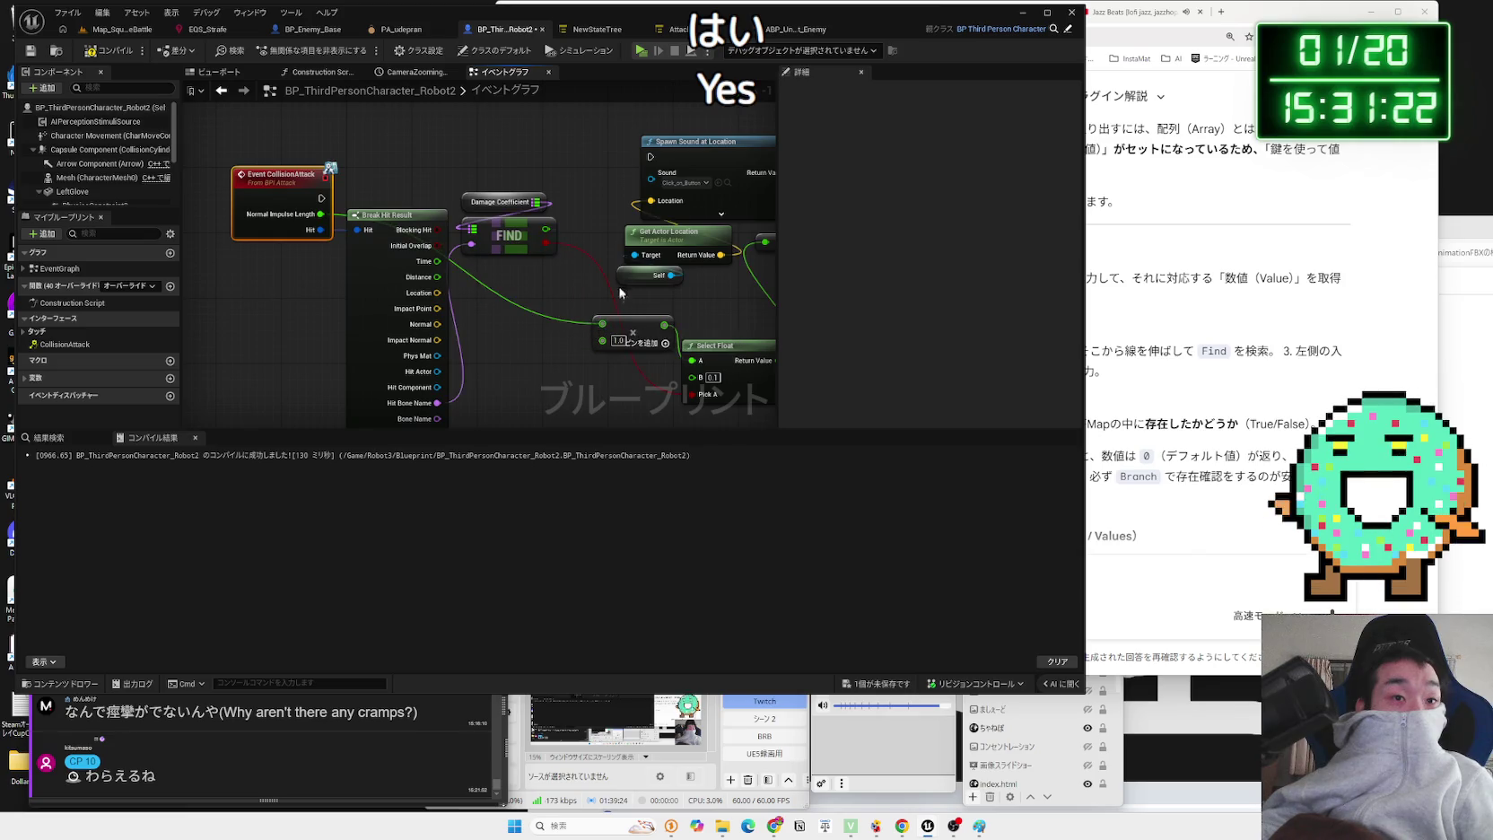
drag(619, 296, 592, 310)
key(ctrl+z)
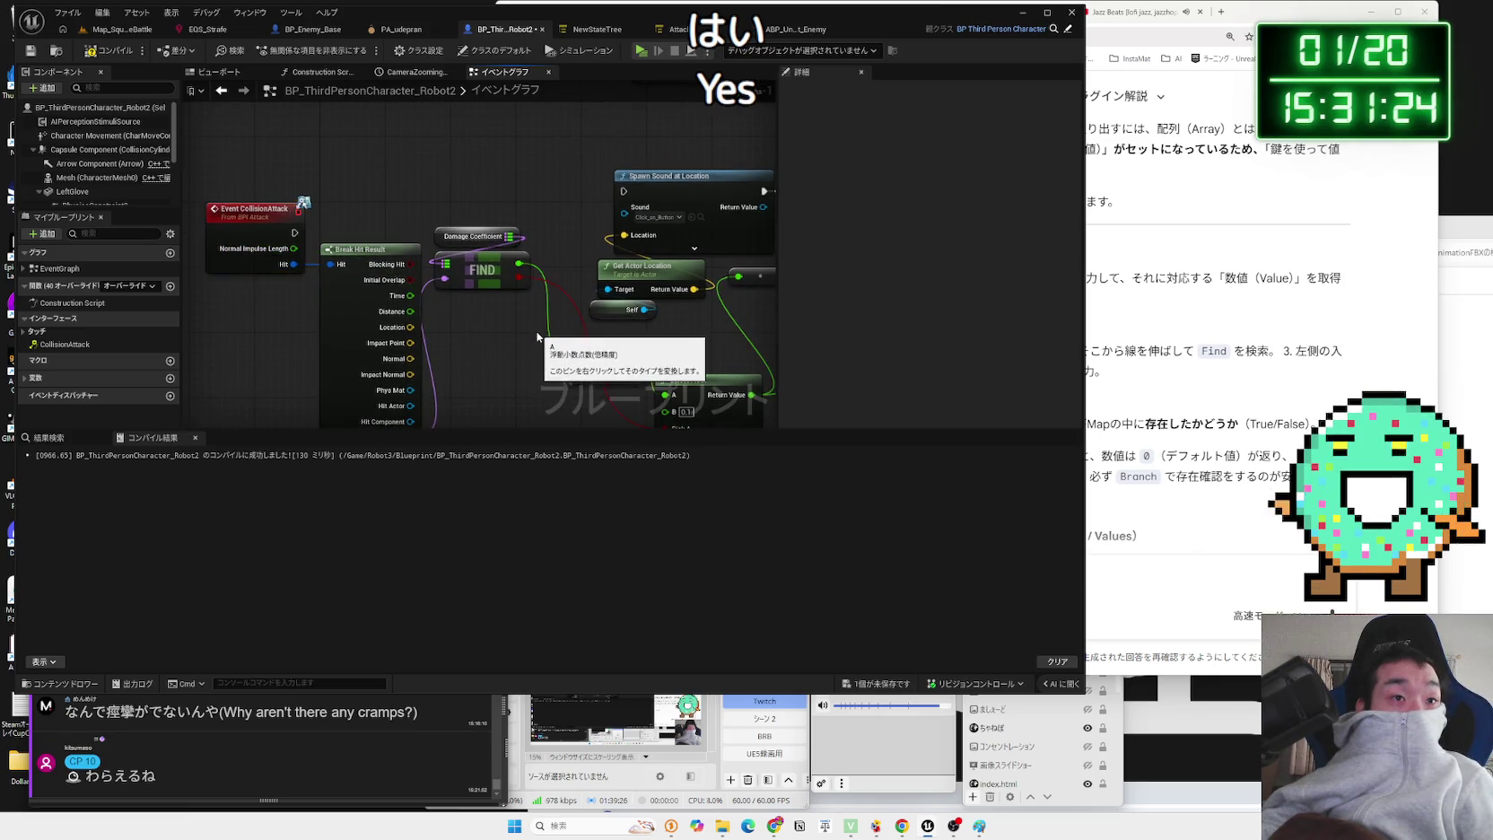
drag(289, 230, 288, 197)
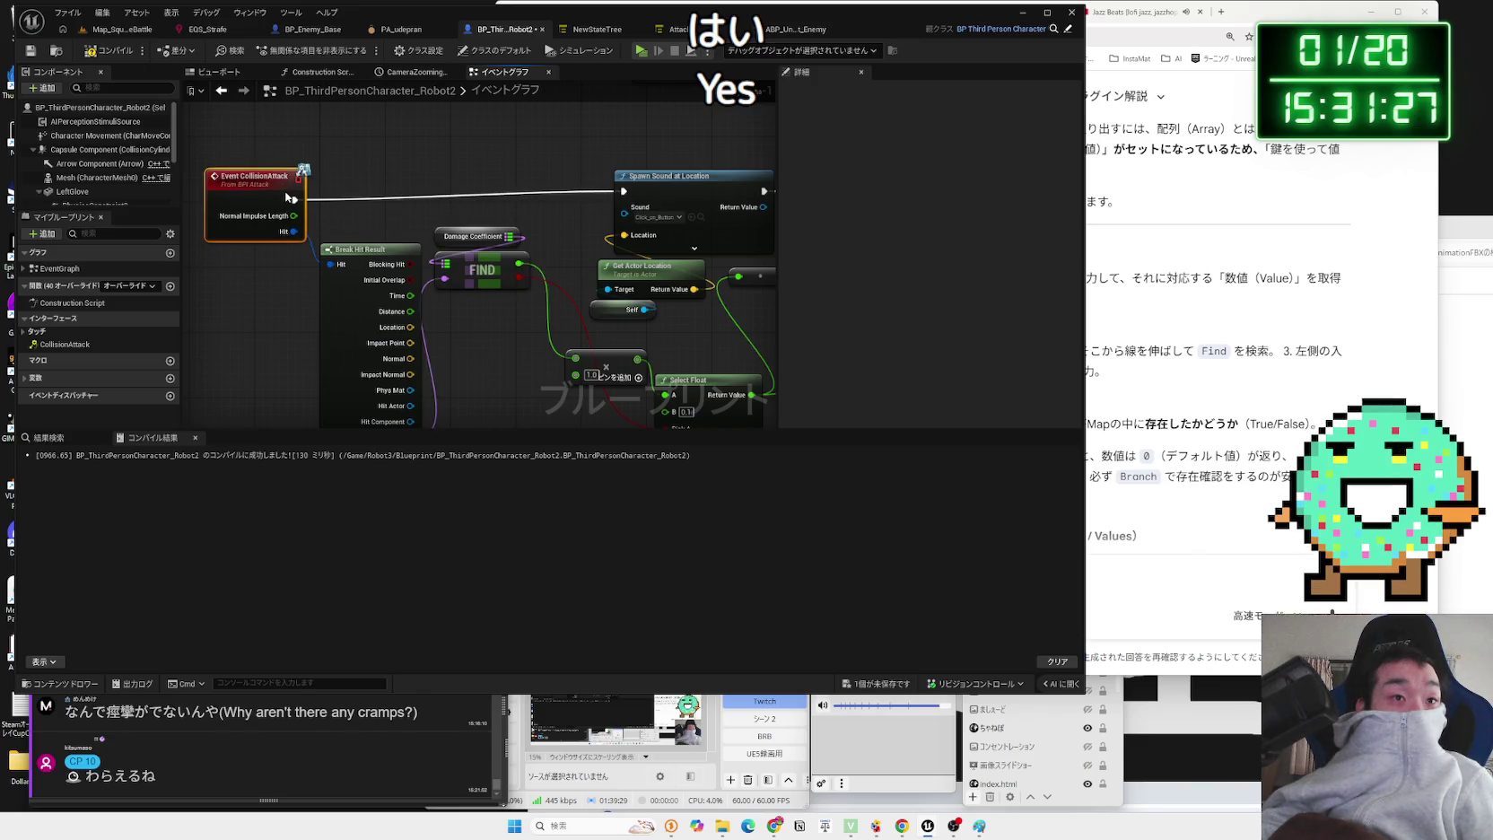
click(653, 217)
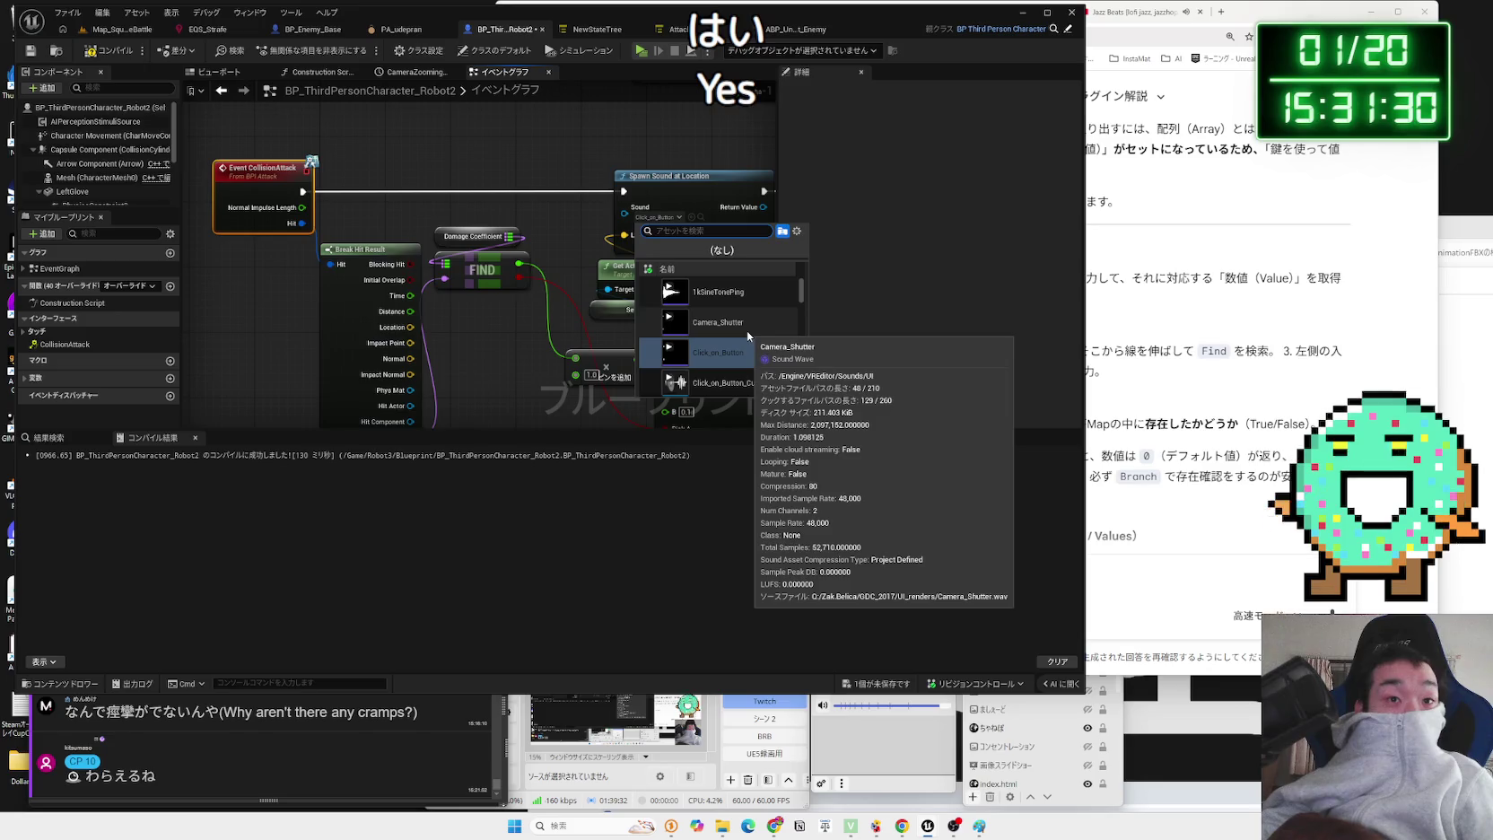
- Browse candidate hit sounds, previewing EndSimulate and EndPlayInEditor_Cue
scroll(747, 330, down, 2)
scroll(753, 330, down, 2)
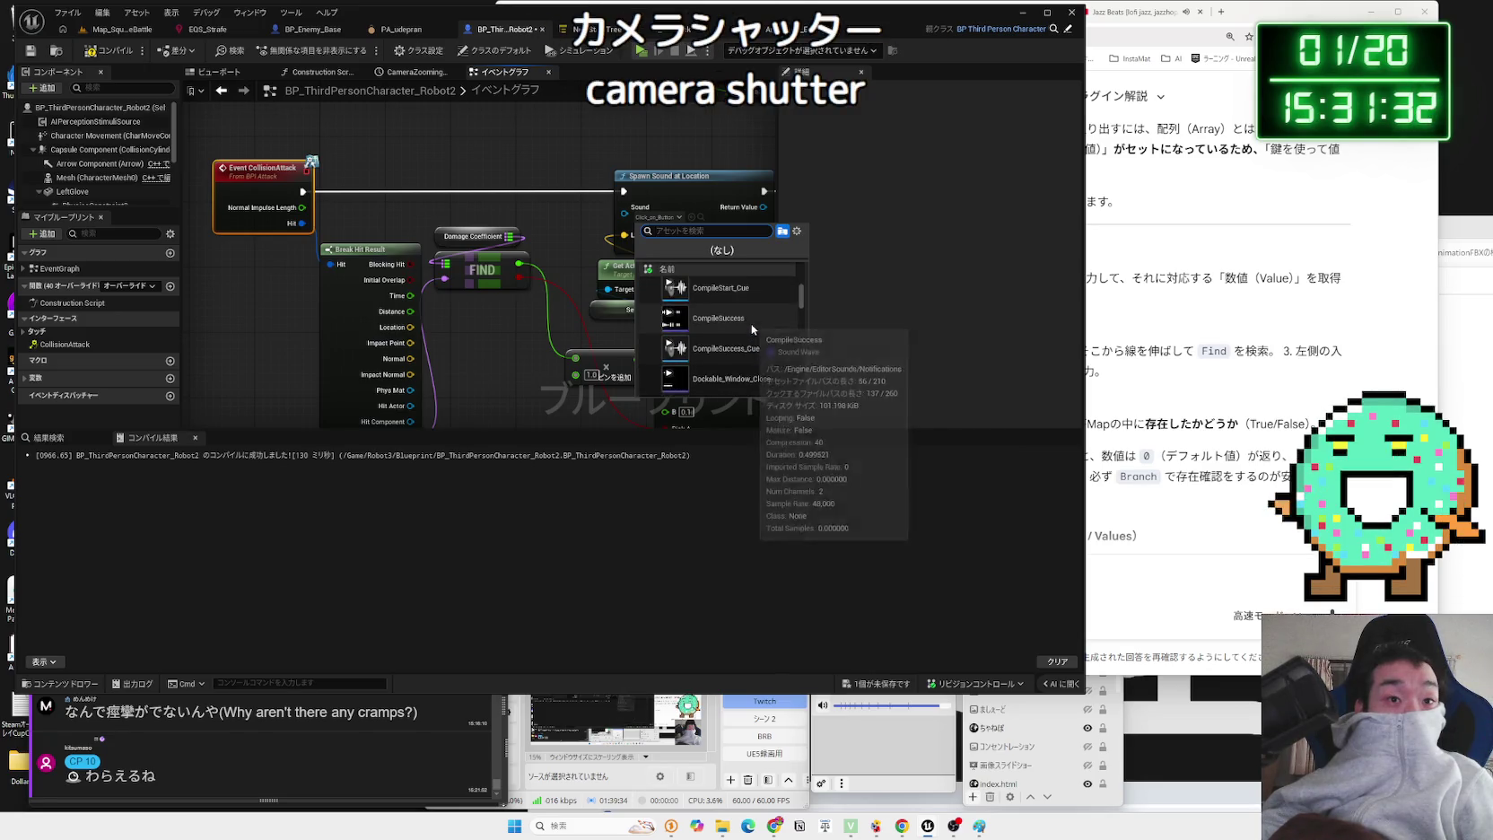
scroll(752, 330, down, 2)
scroll(768, 332, down, 2)
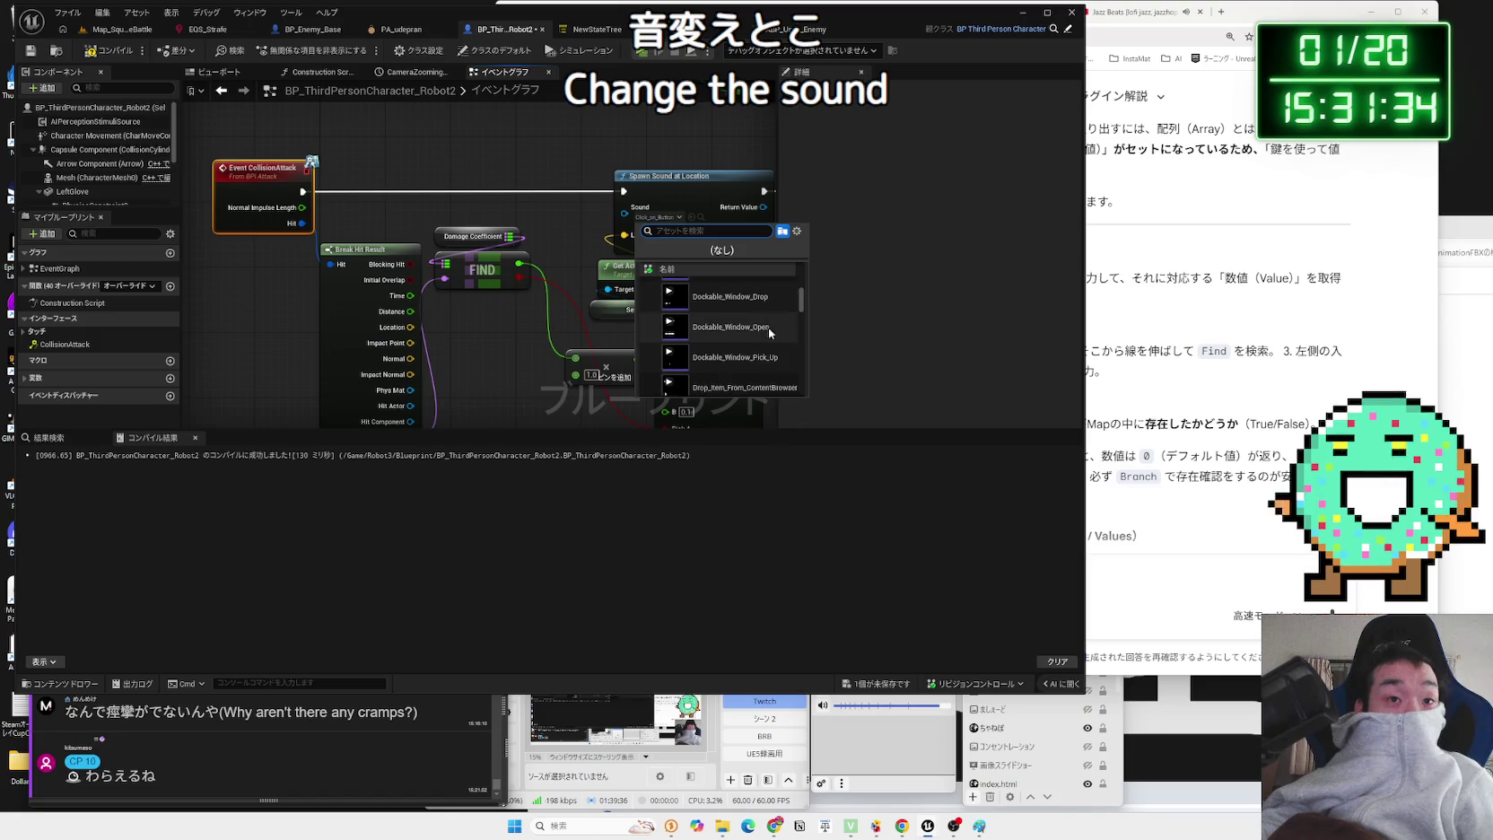
scroll(765, 341, down, 2)
scroll(761, 360, down, 1)
scroll(760, 361, down, 2)
scroll(744, 331, down, 2)
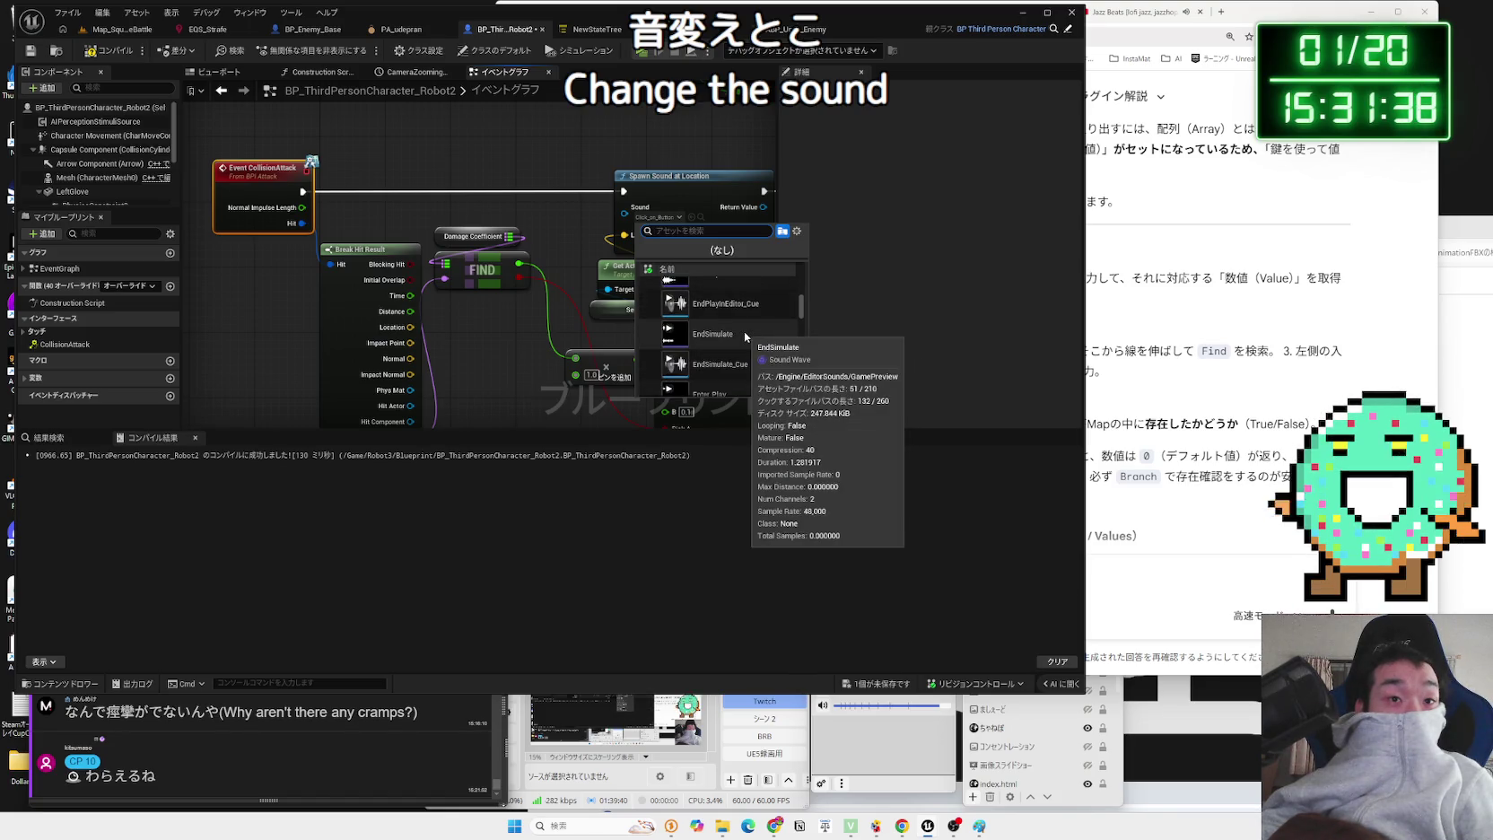
click(747, 338)
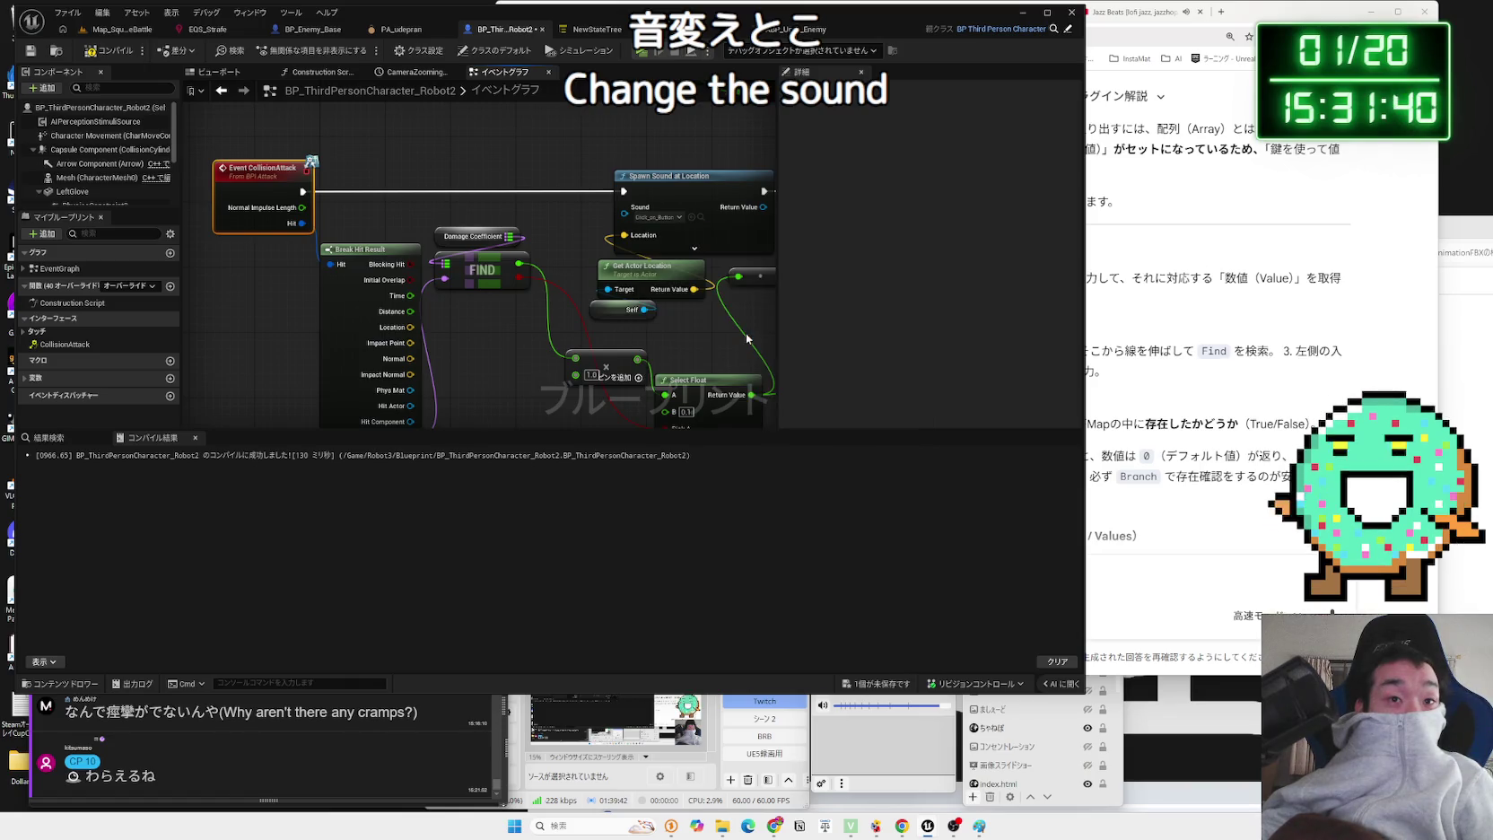
click(692, 216)
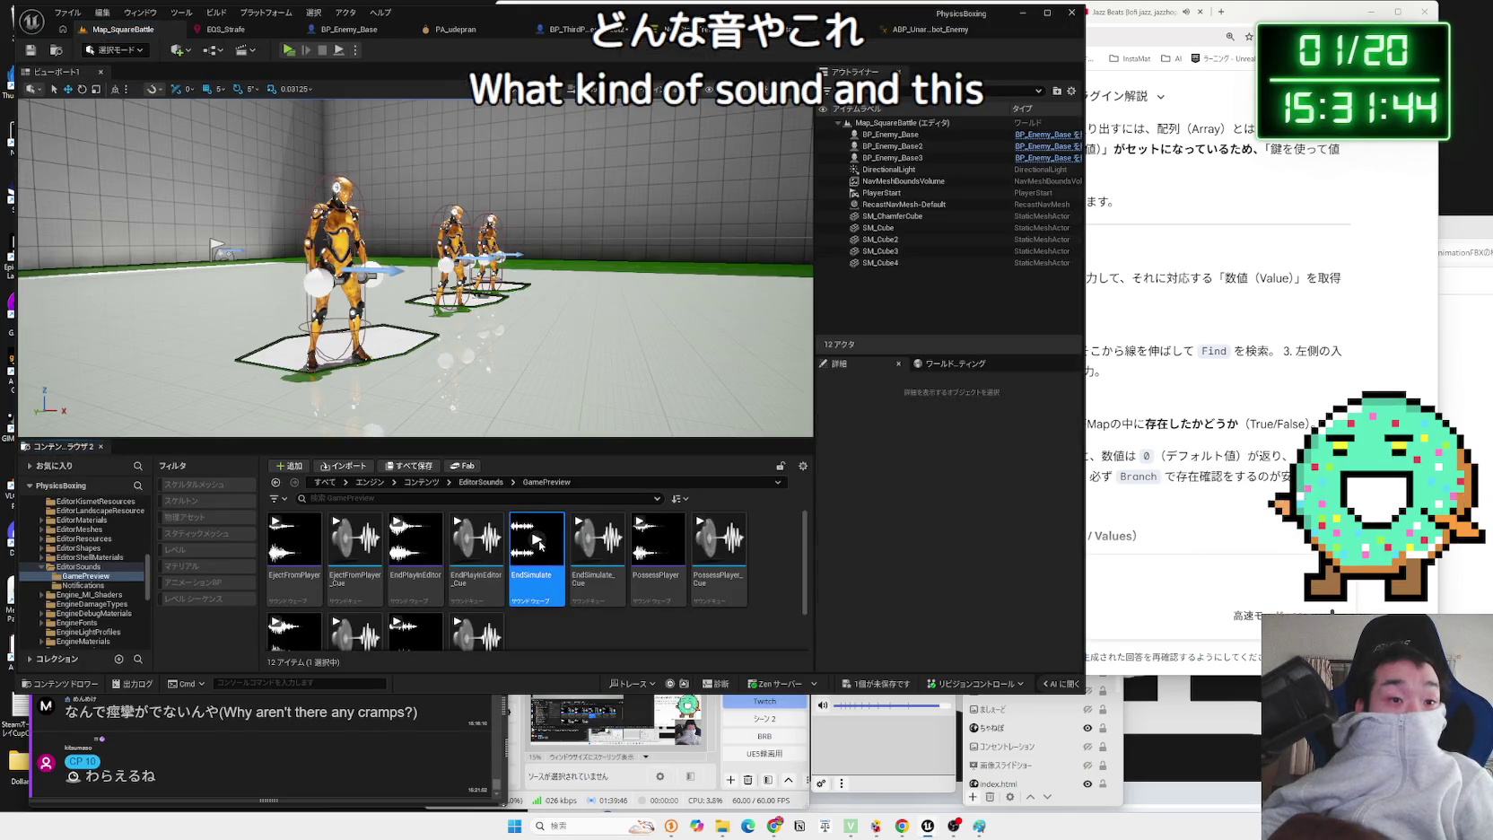
click(537, 539)
click(476, 539)
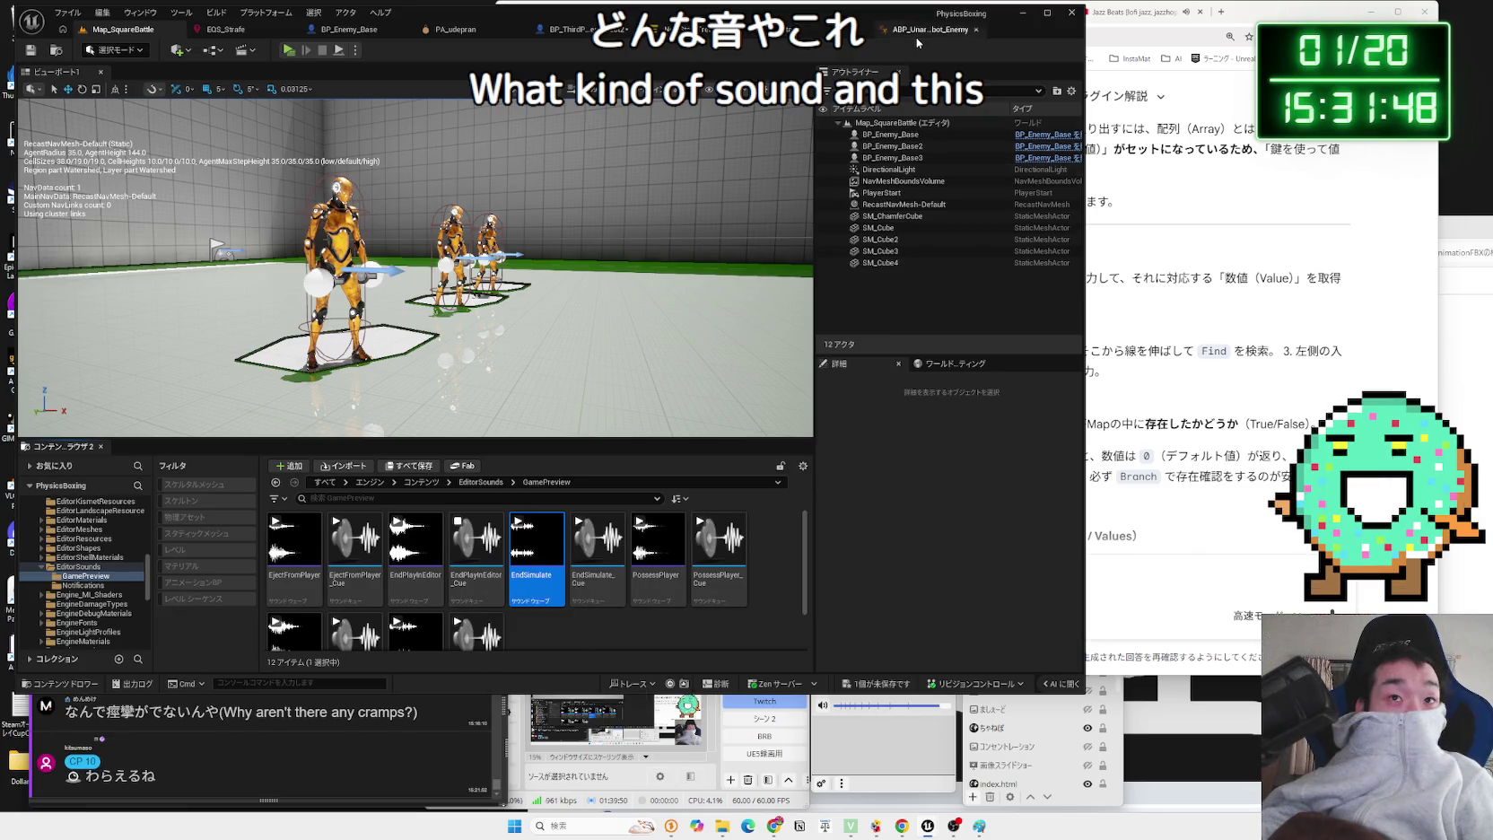
click(327, 29)
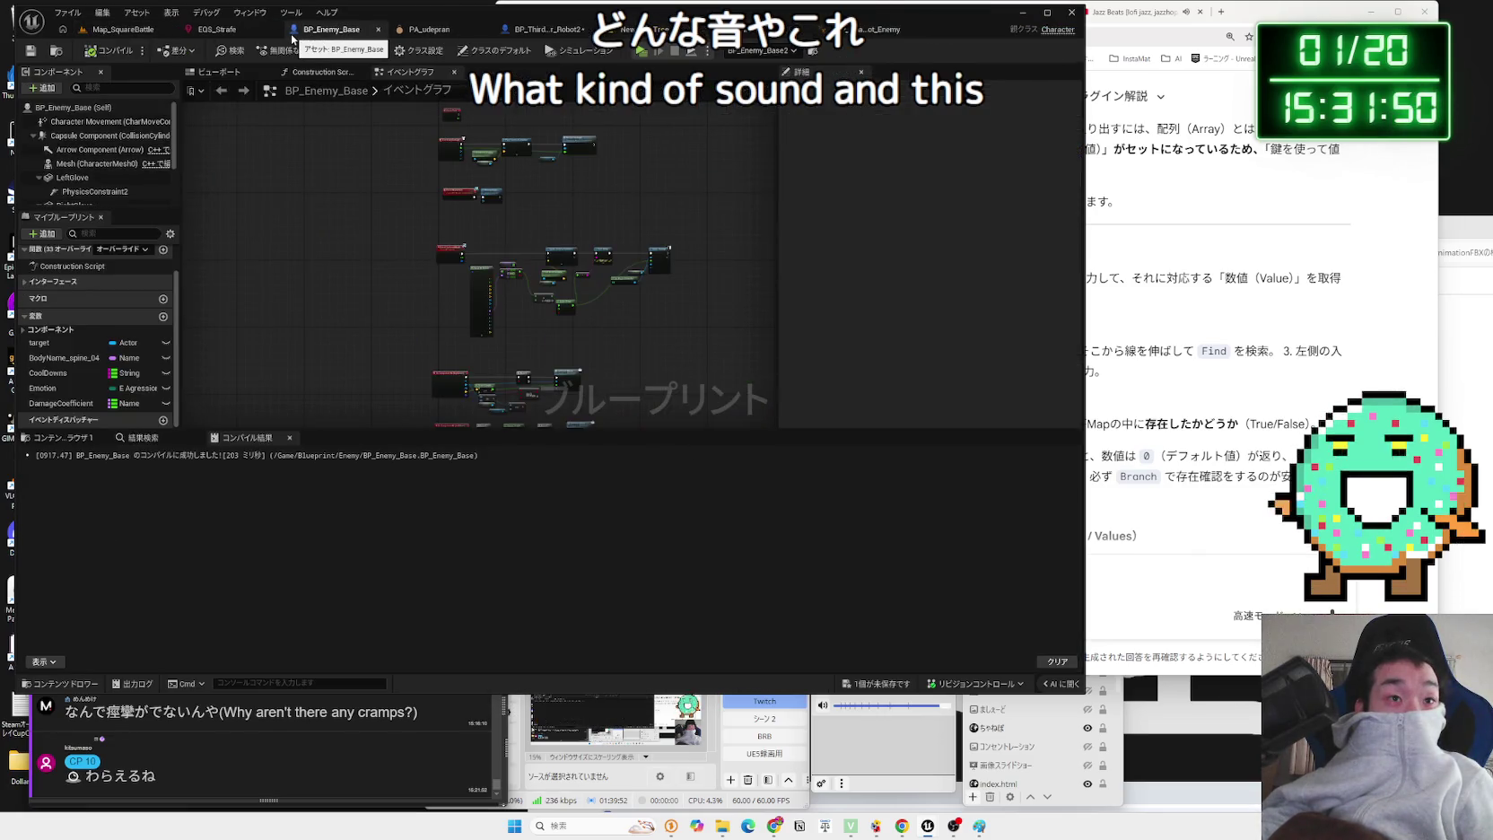
click(547, 30)
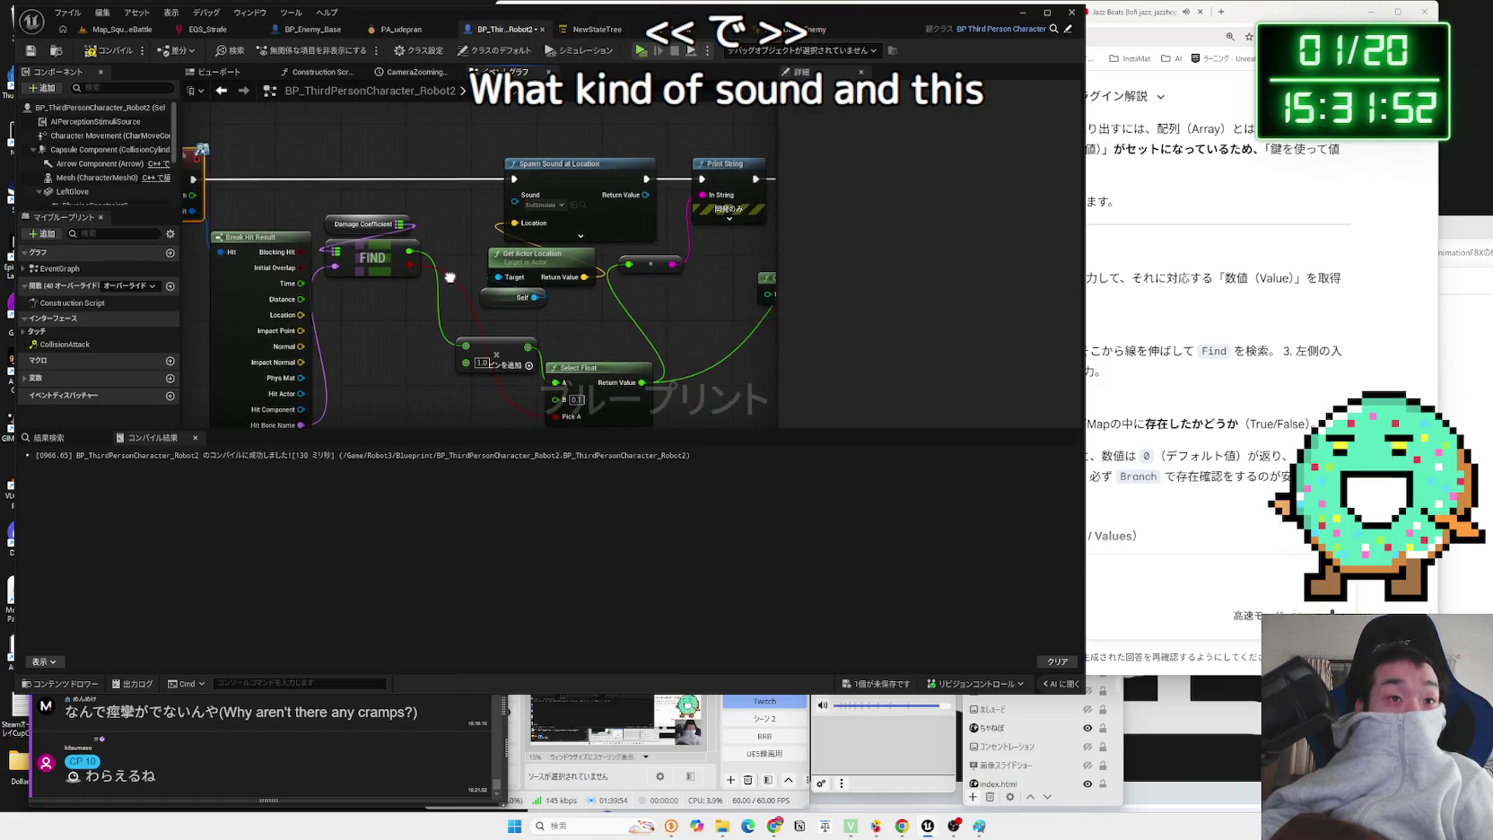
- Set Spawn Sound at Location's Sound pin to VR_click1
click(545, 205)
scroll(603, 331, down, 8)
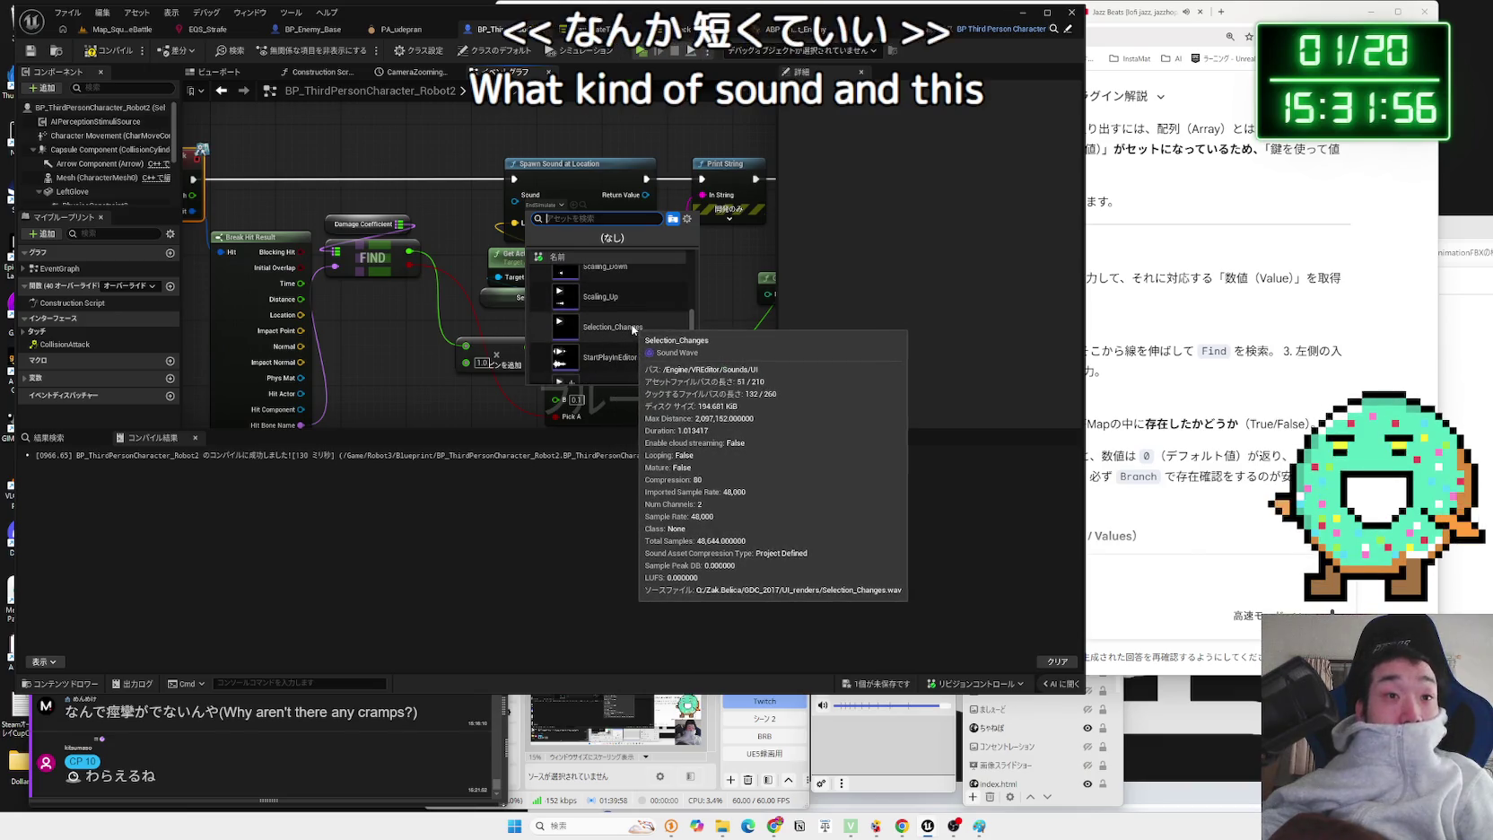
scroll(619, 331, down, 5)
mouse_move(632, 330)
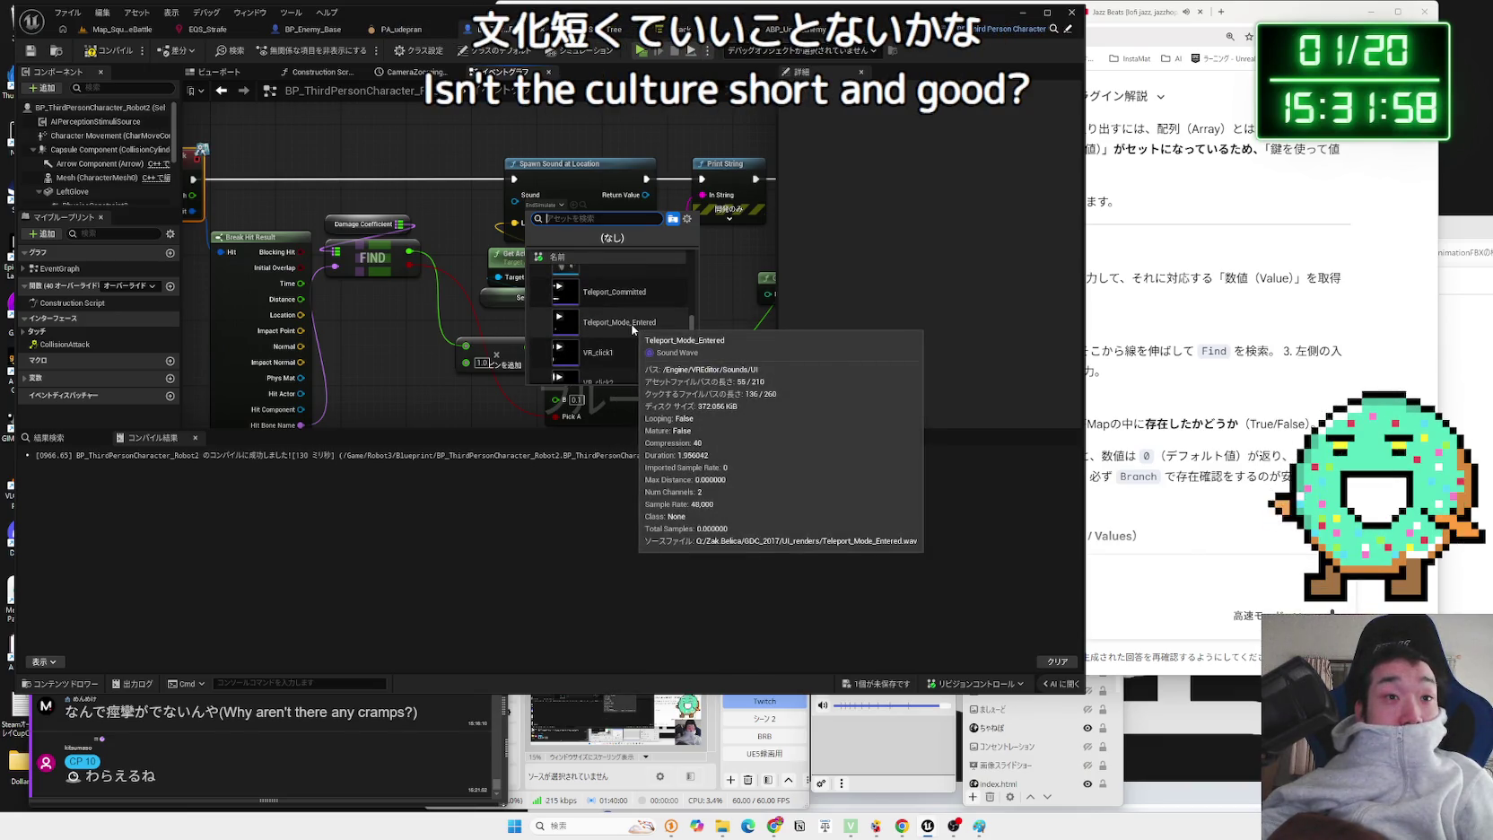
scroll(633, 324, down, 3)
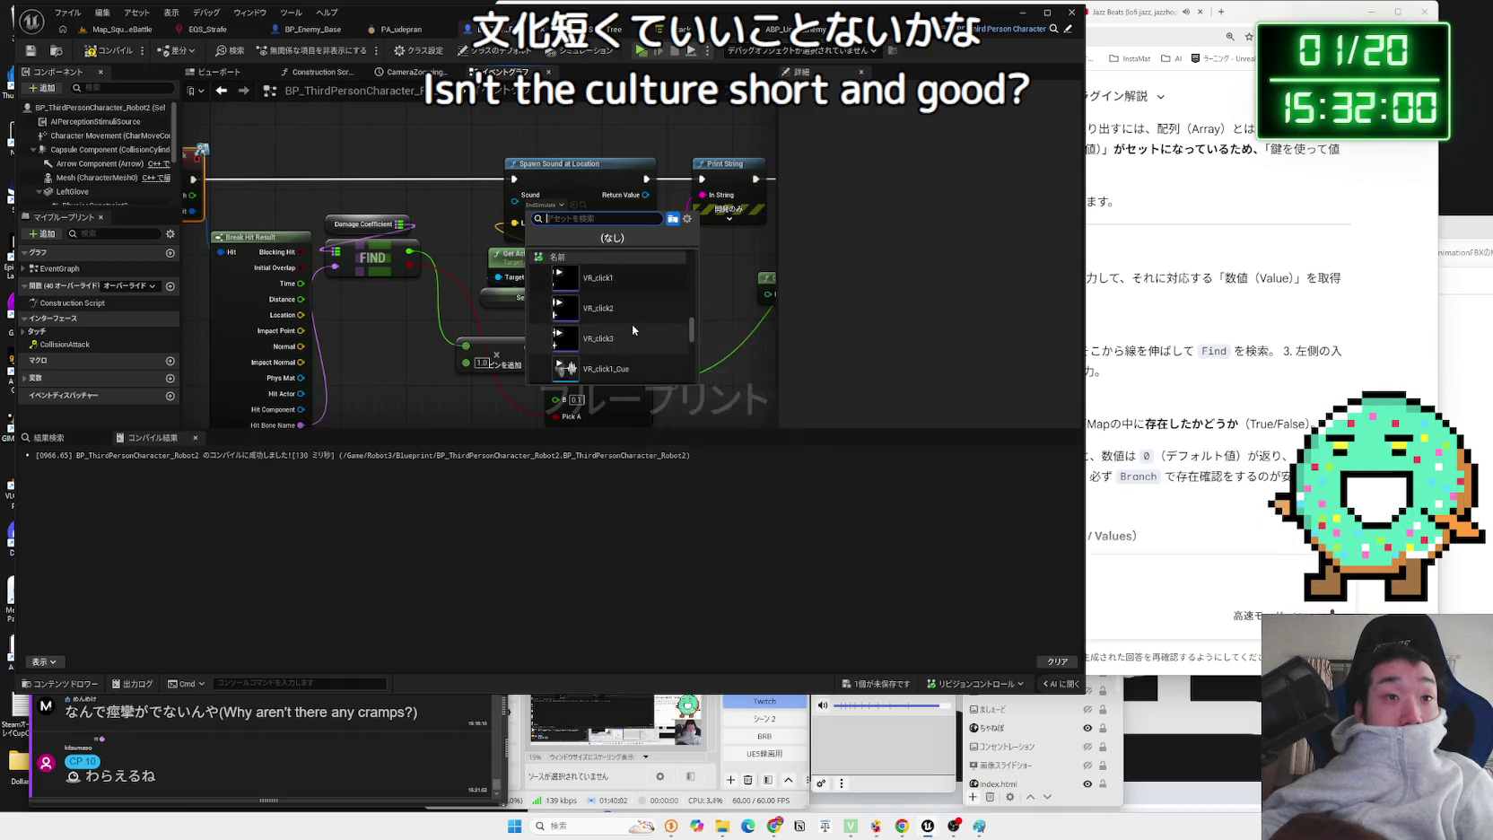
click(618, 282)
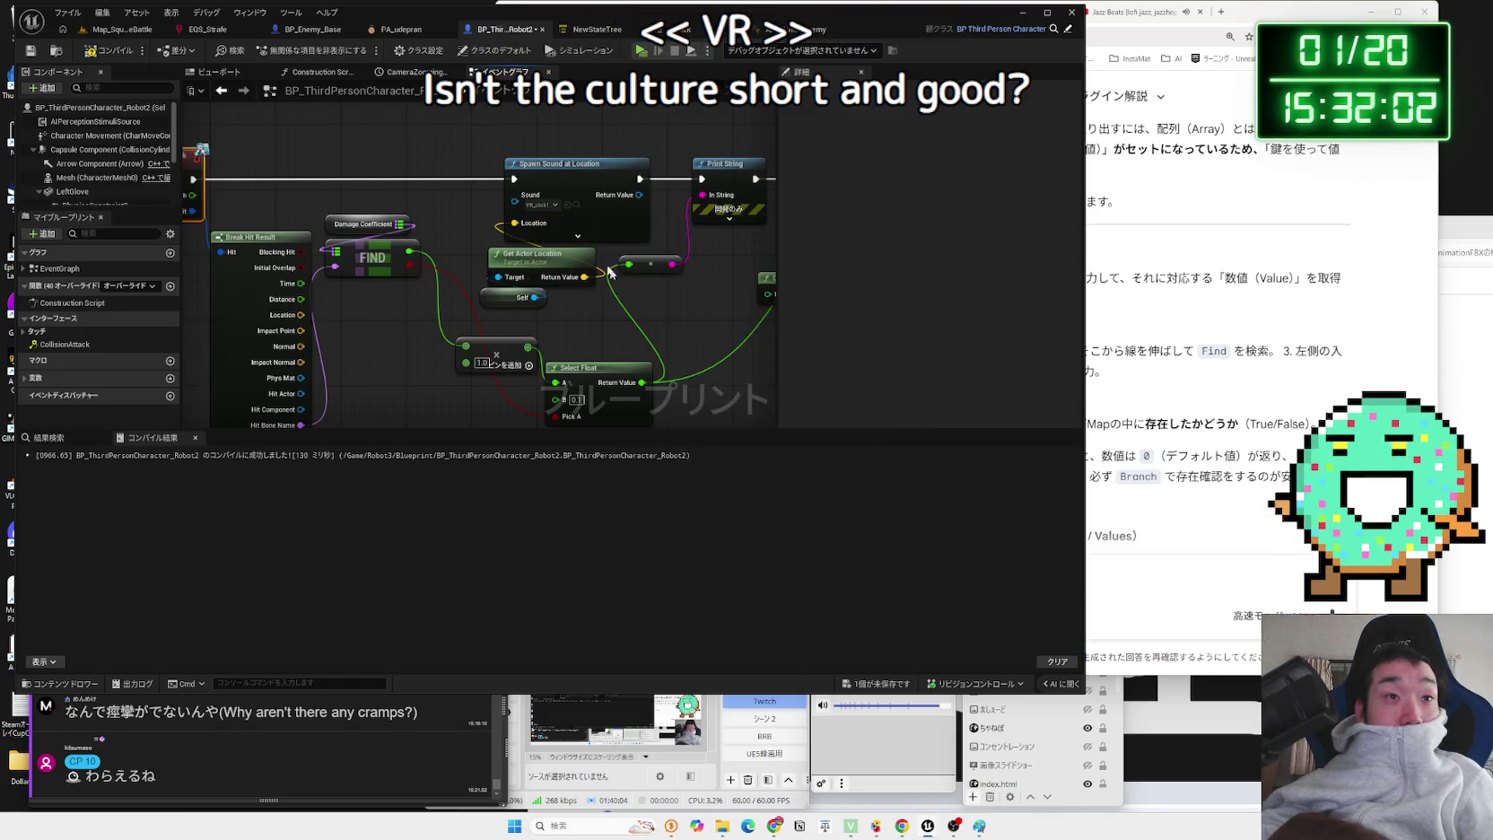
click(576, 204)
click(355, 540)
mouse_move(356, 547)
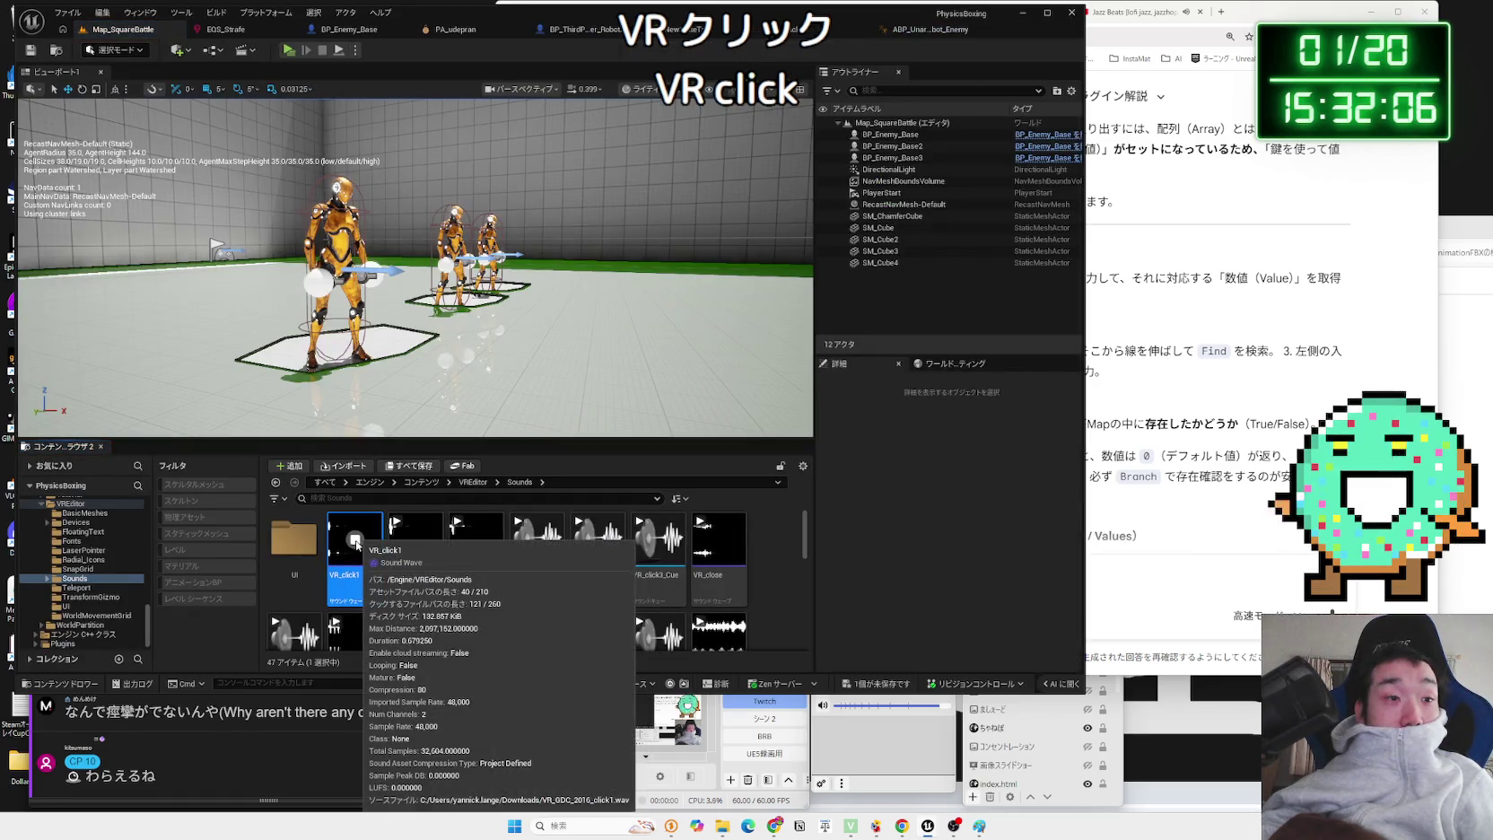
click(356, 543)
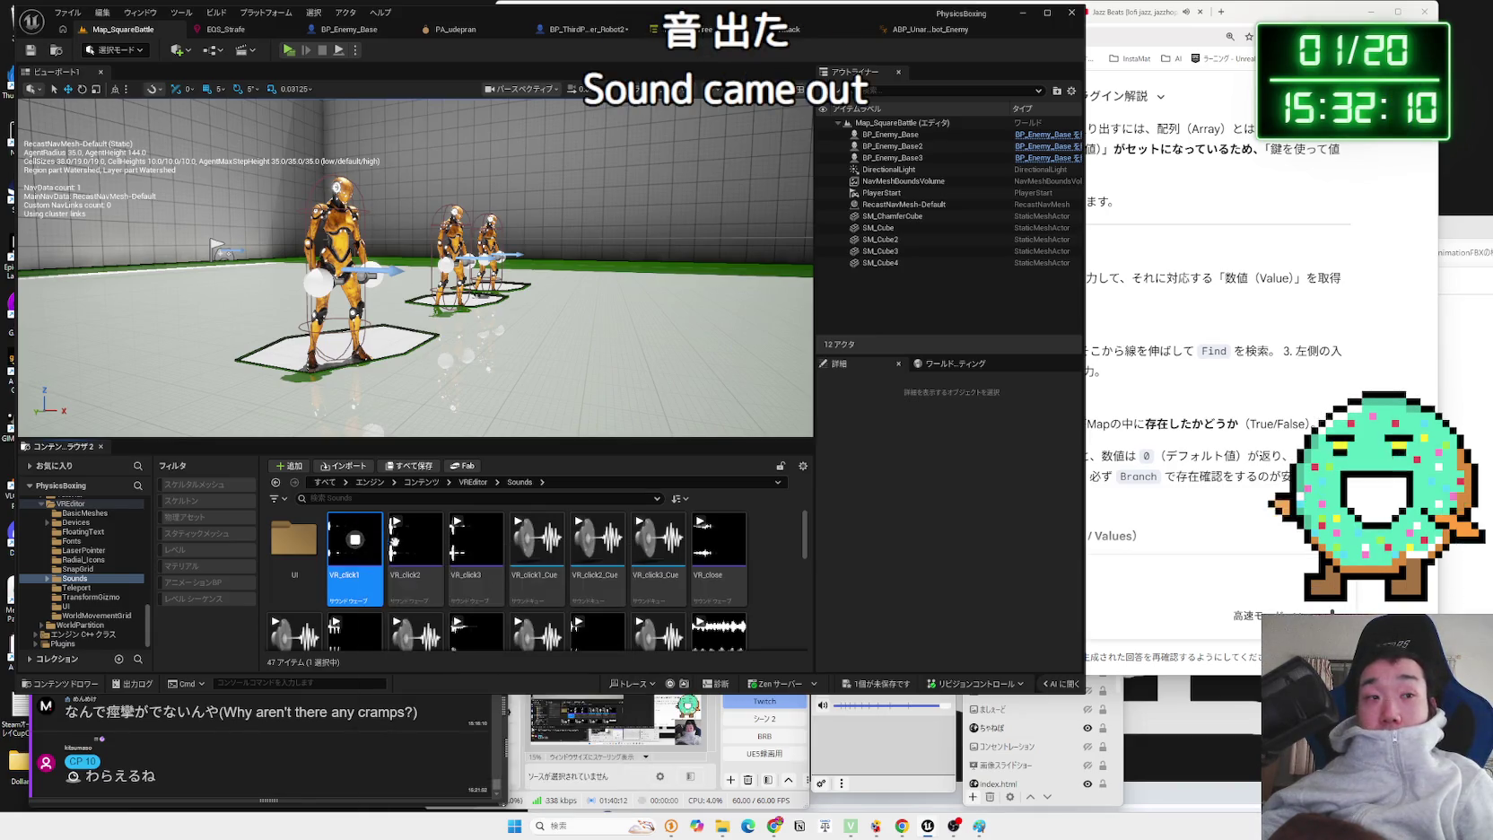
click(415, 540)
click(475, 541)
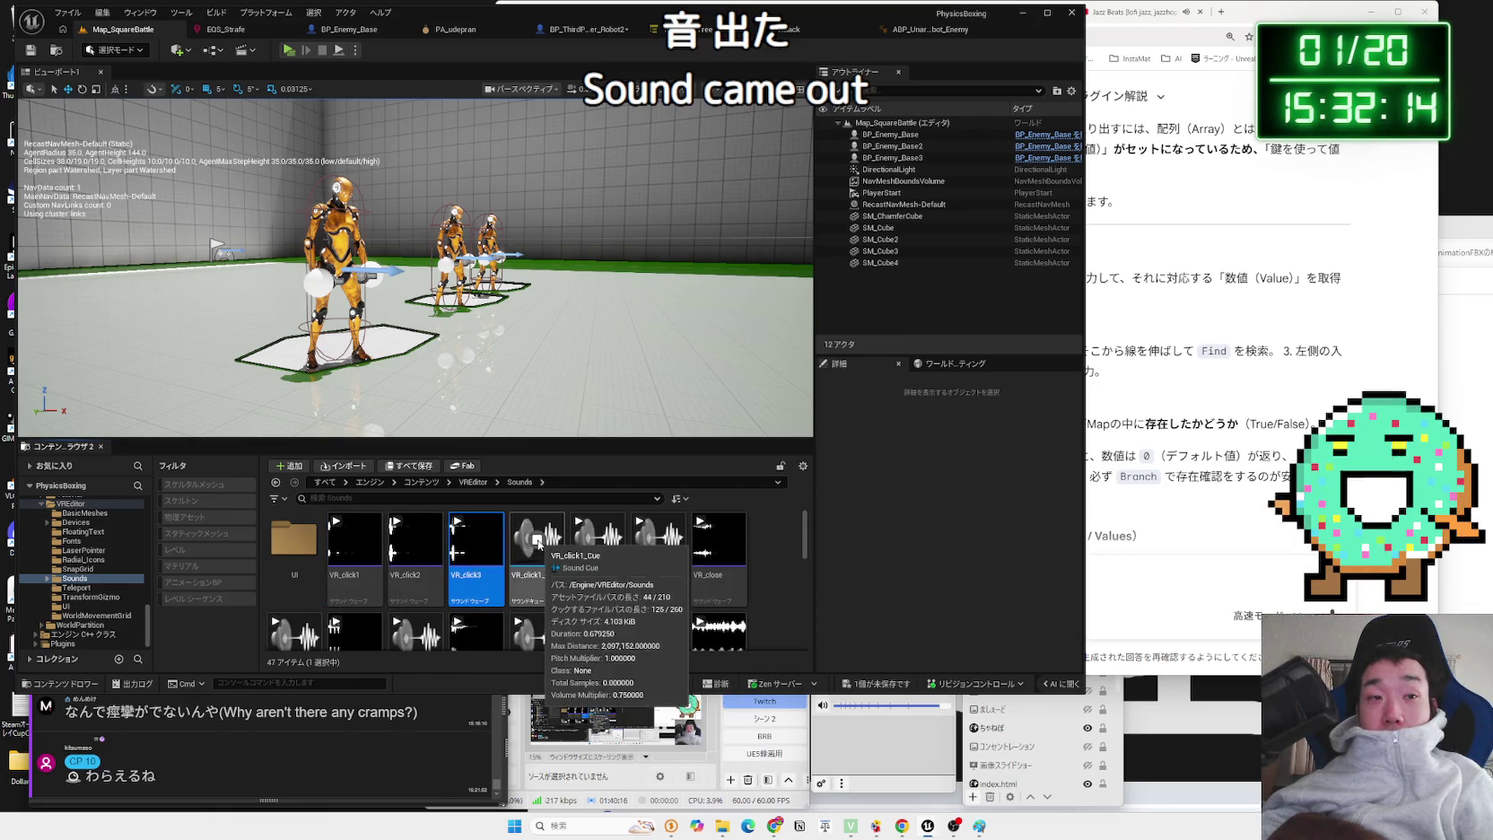
click(659, 539)
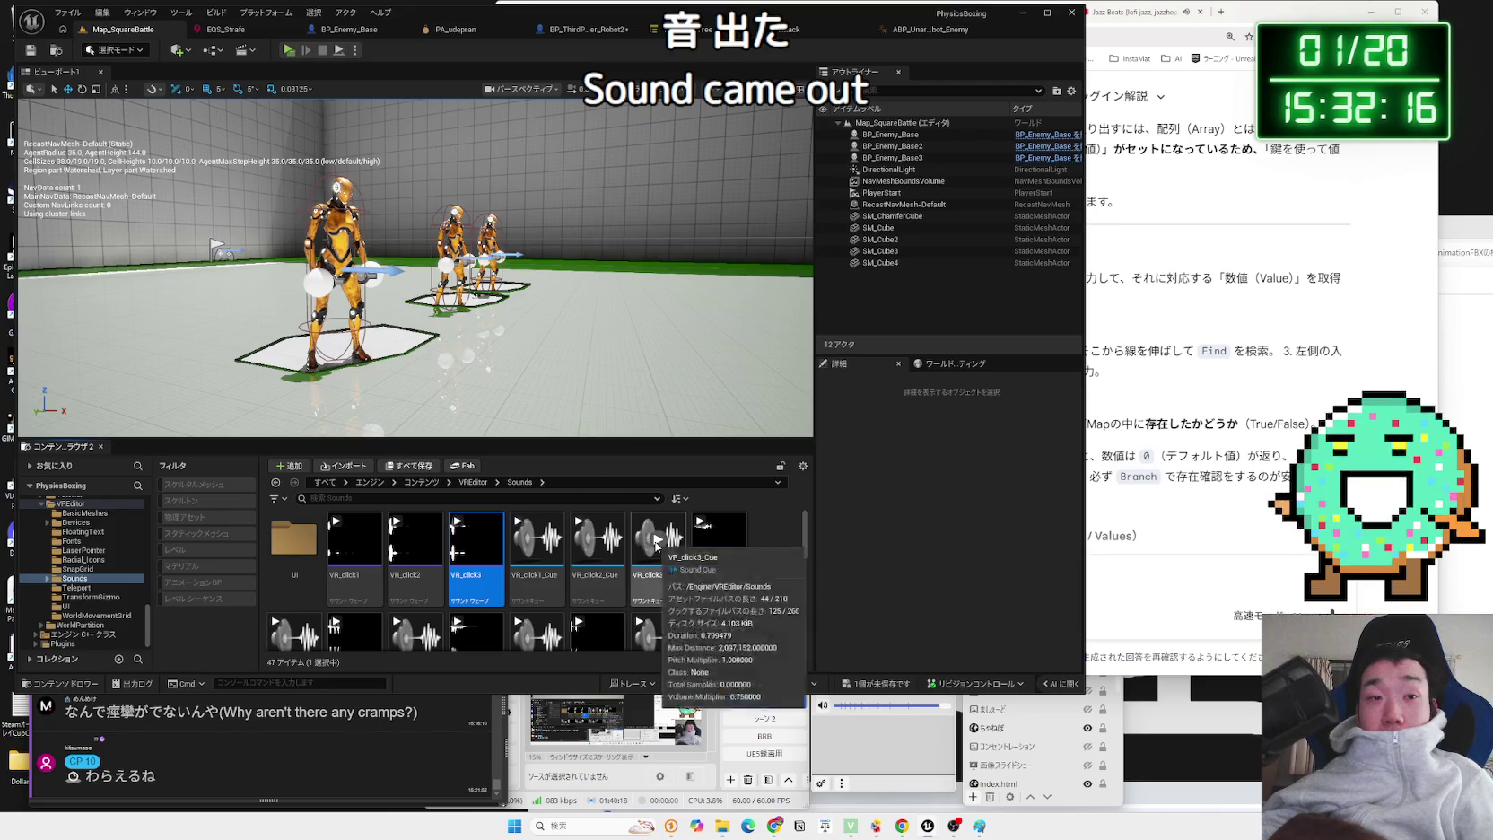
scroll(608, 571, down, 1)
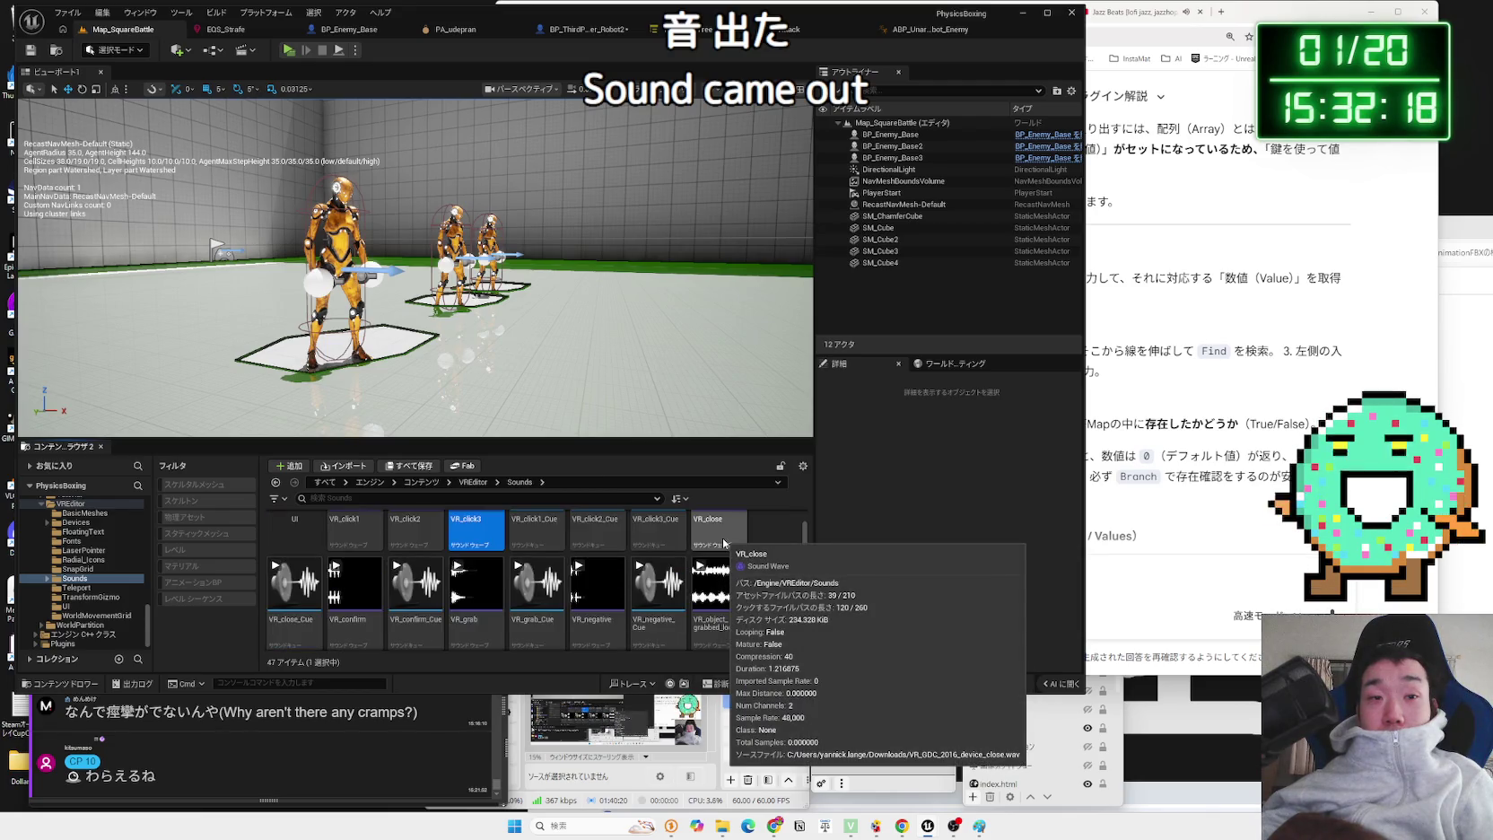
double_click(596, 587)
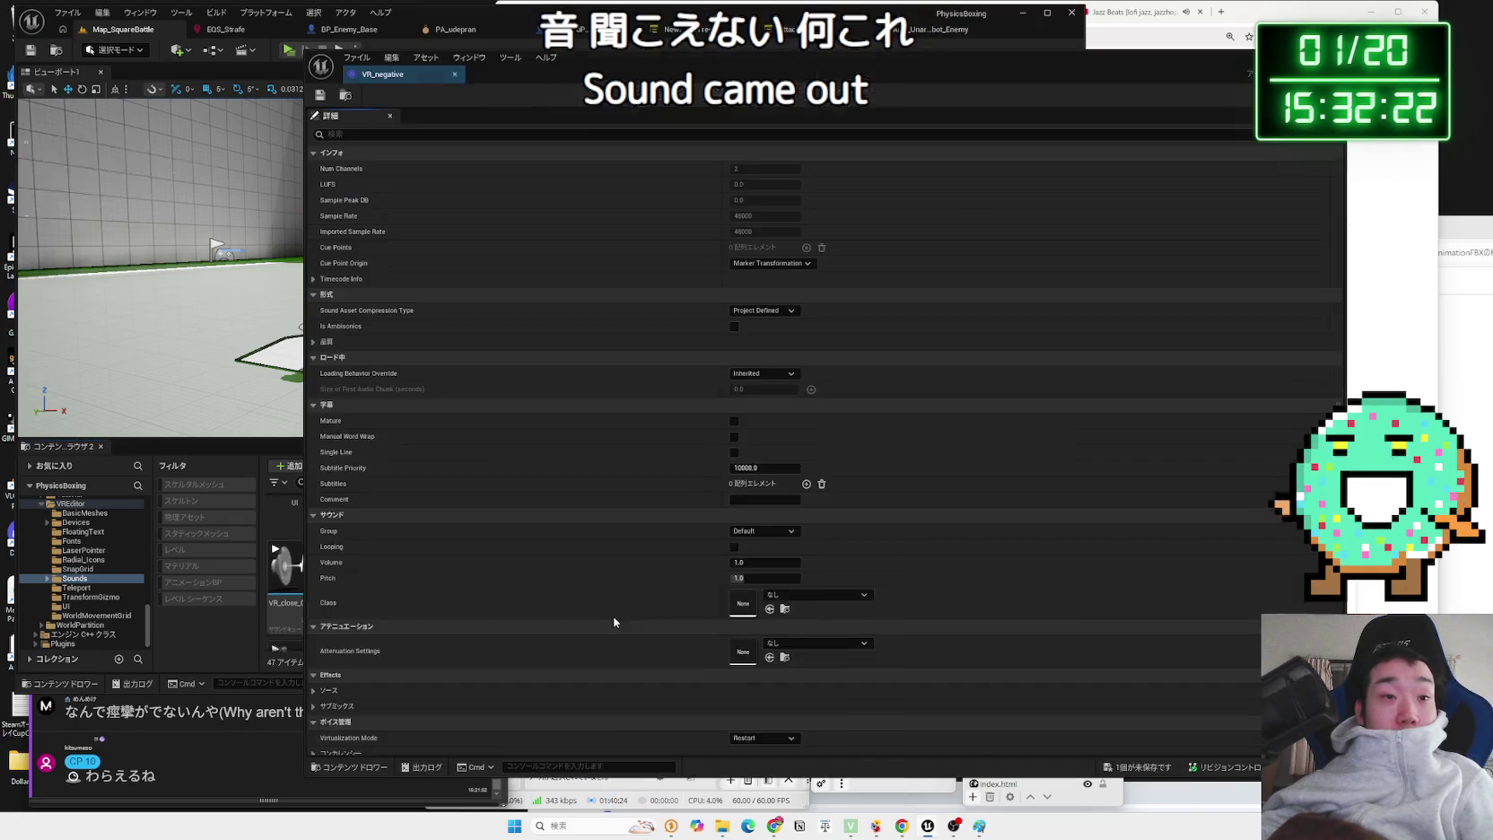
click(455, 75)
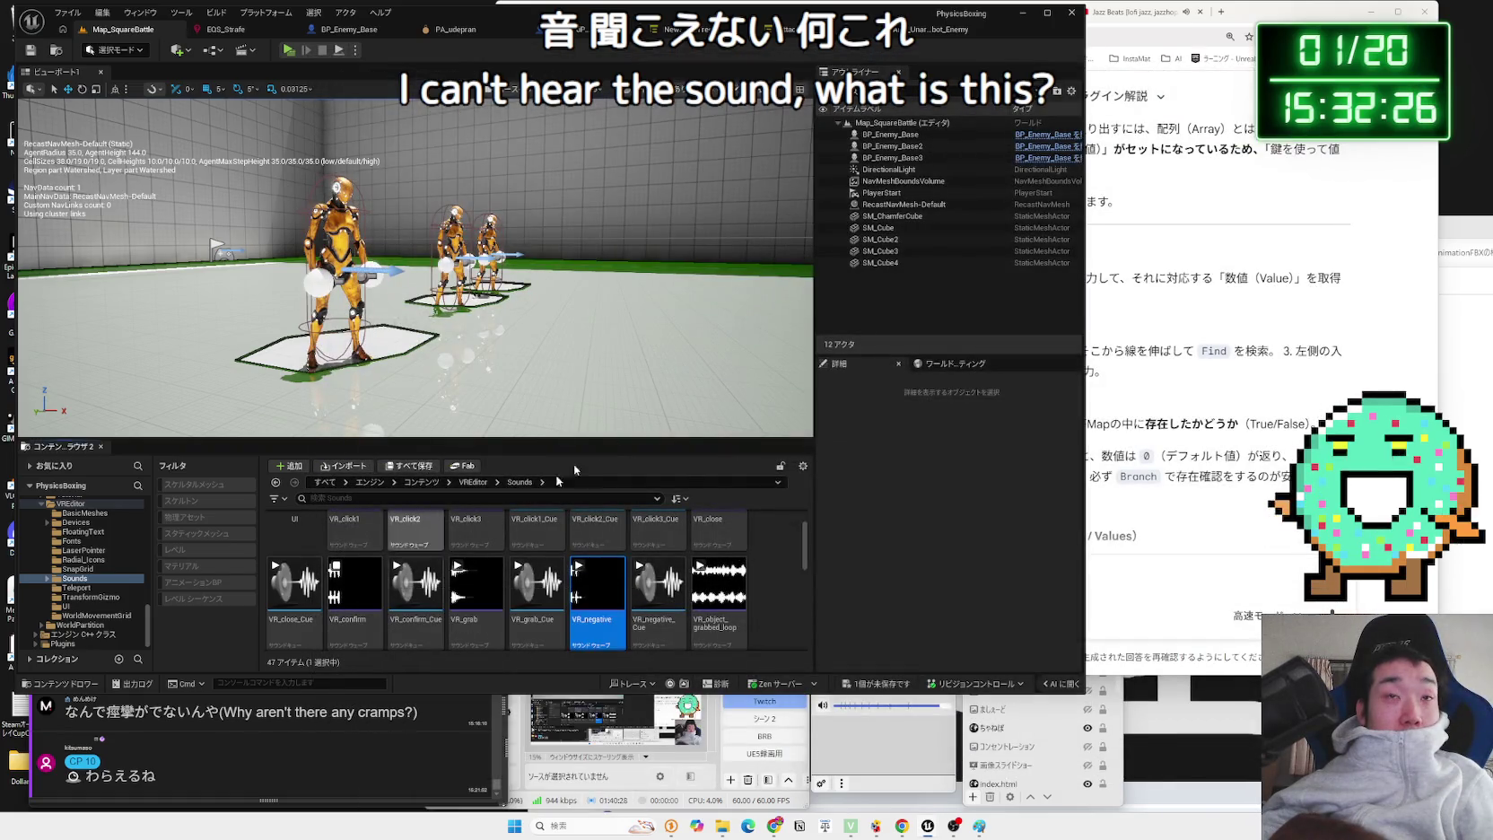
click(1132, 12)
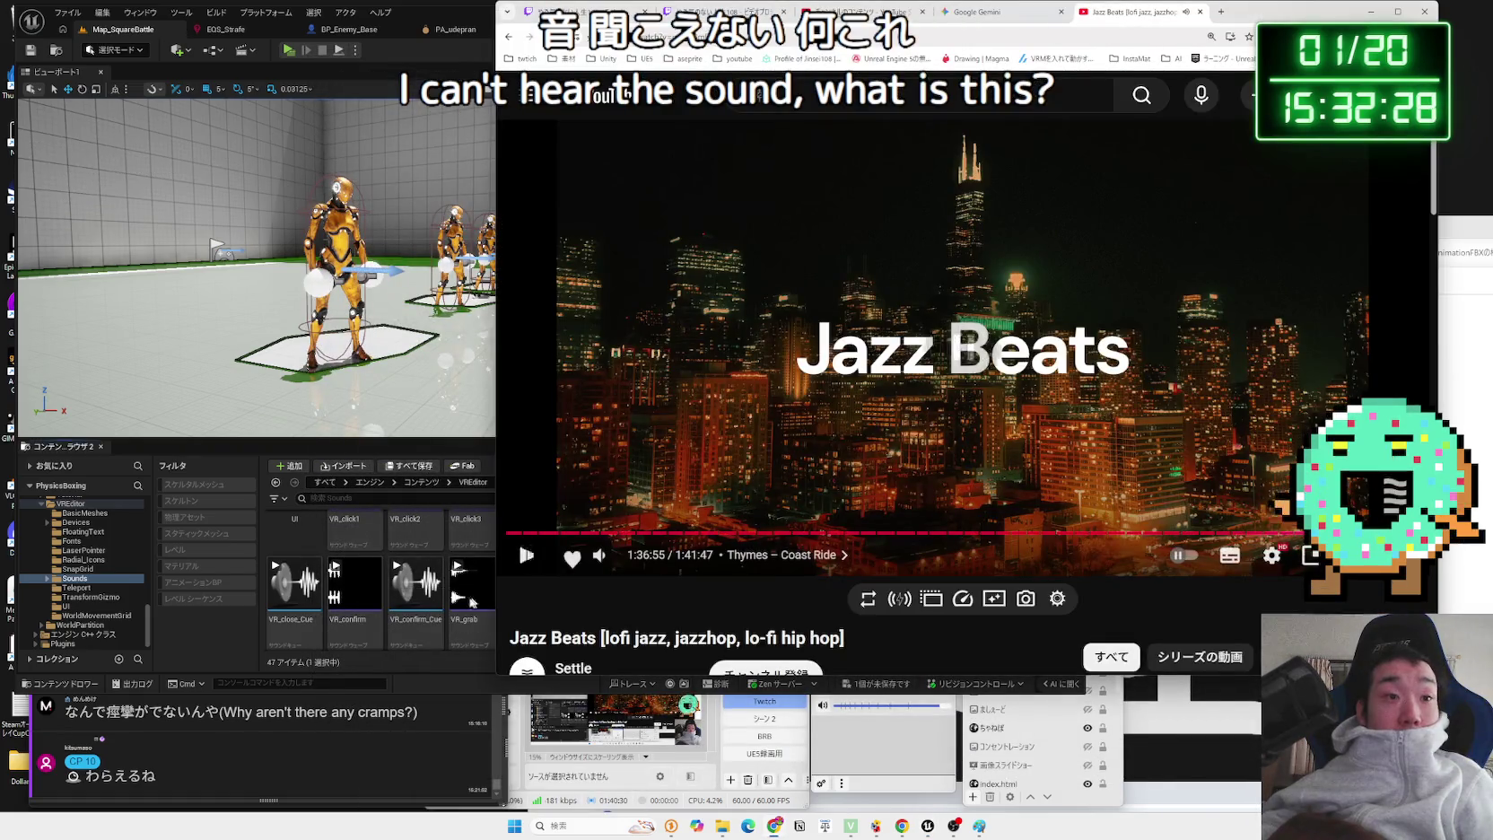
click(416, 583)
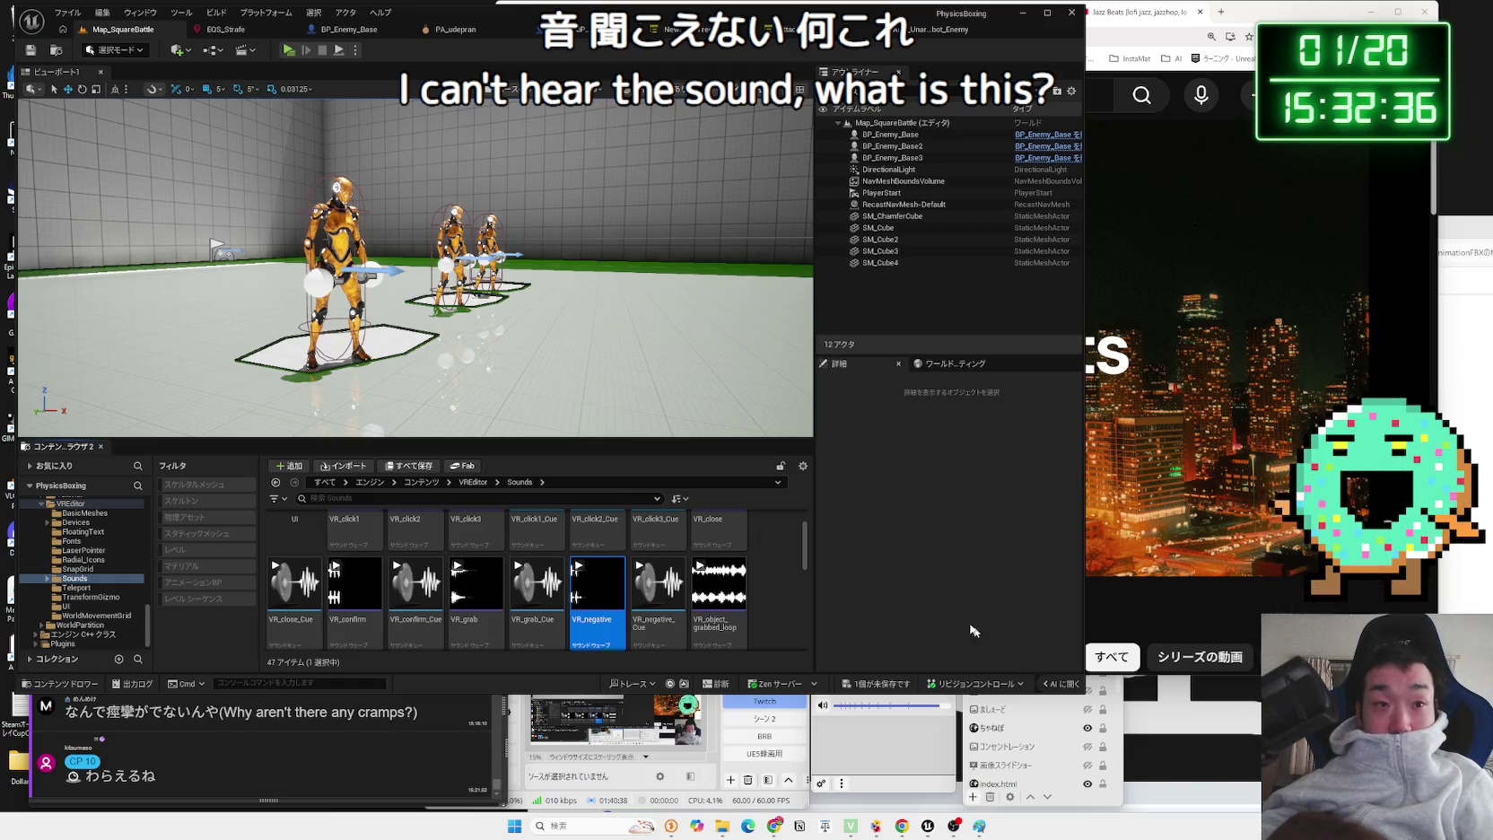
click(575, 36)
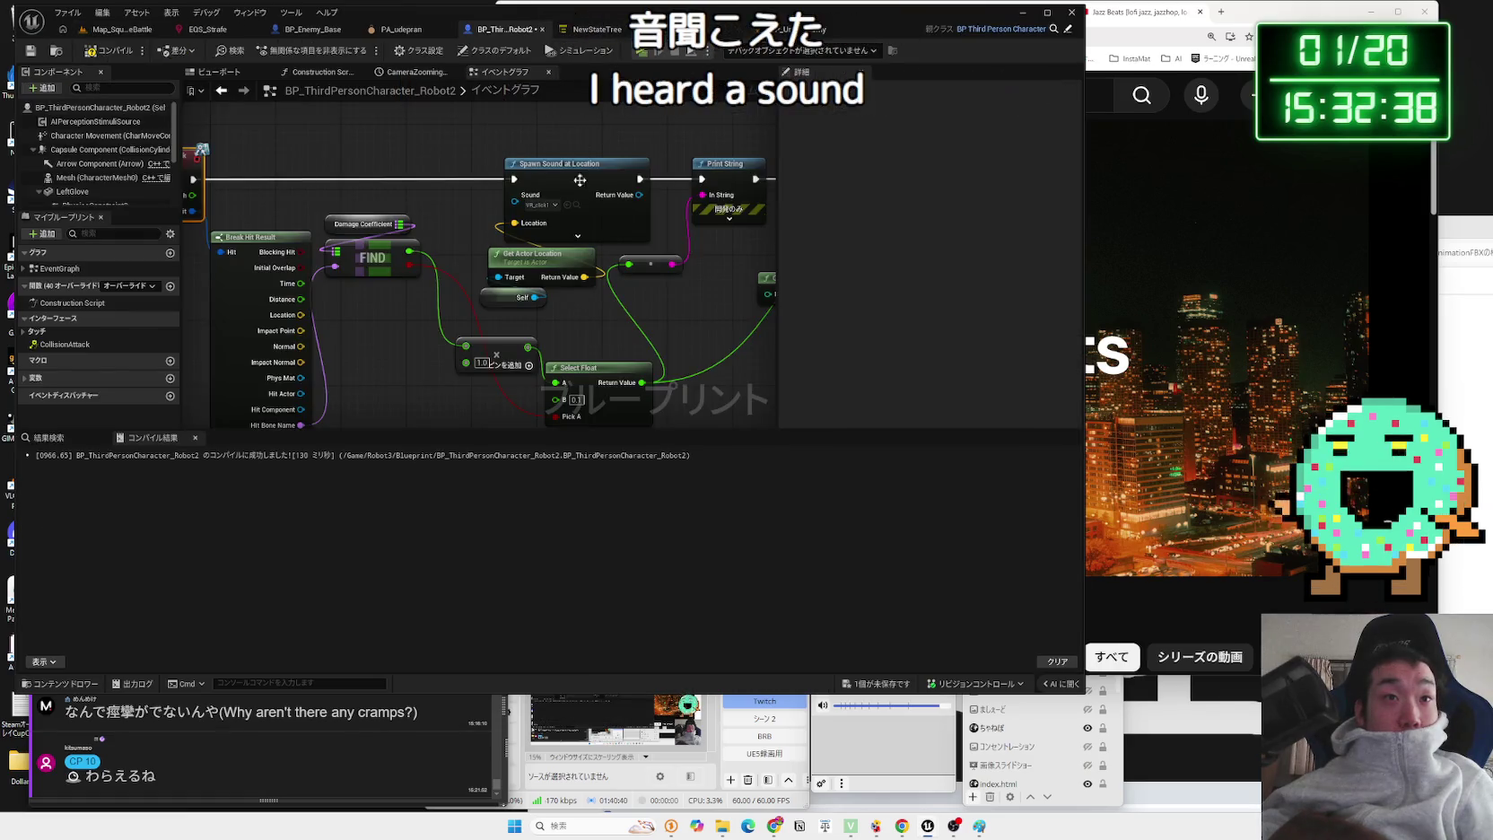
- Set Spawn Sound at Location's Sound pin to Click_on_Button
click(542, 204)
scroll(684, 330, up, 5)
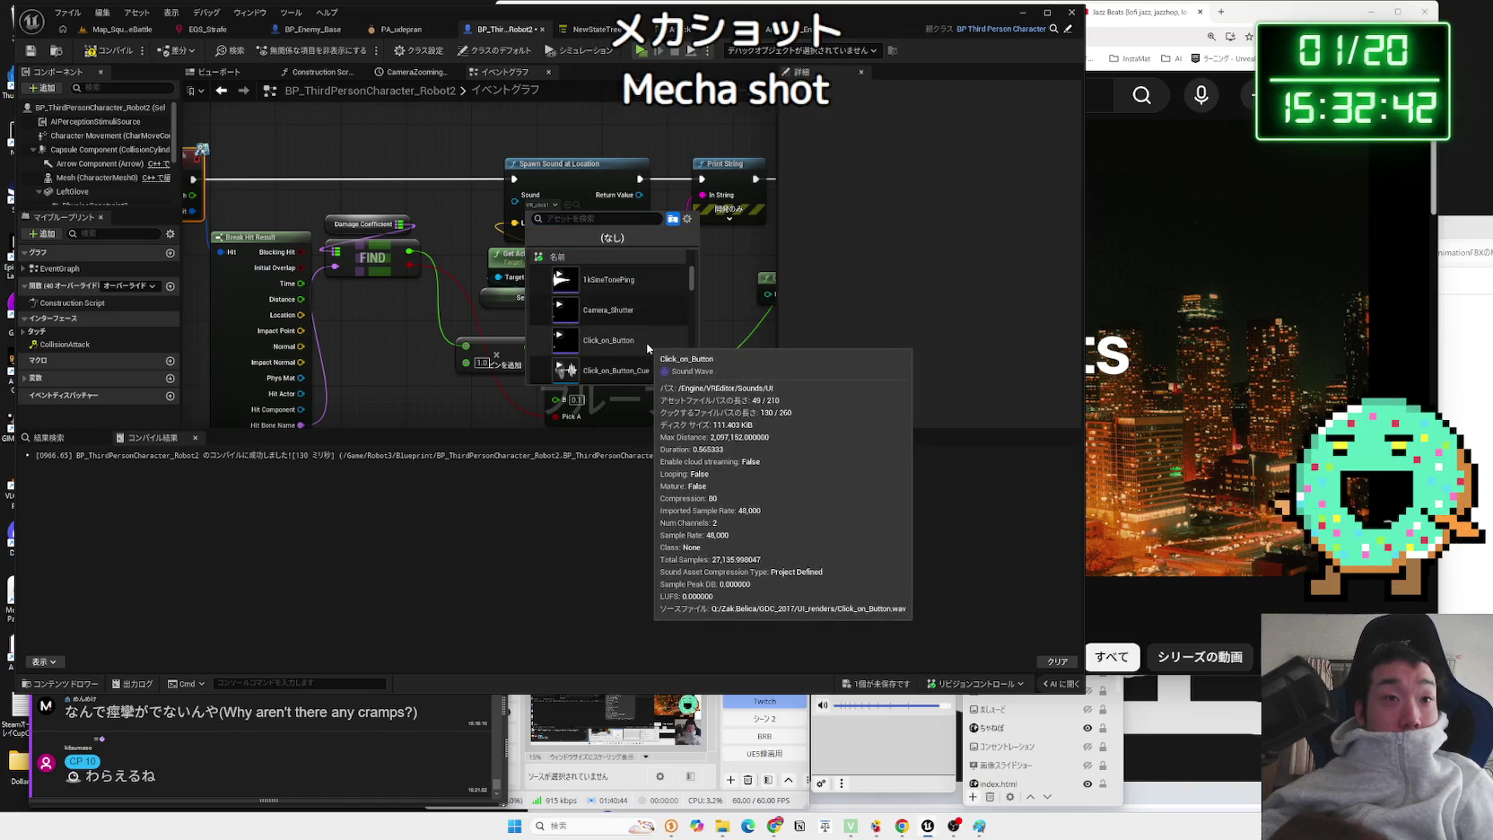
click(638, 345)
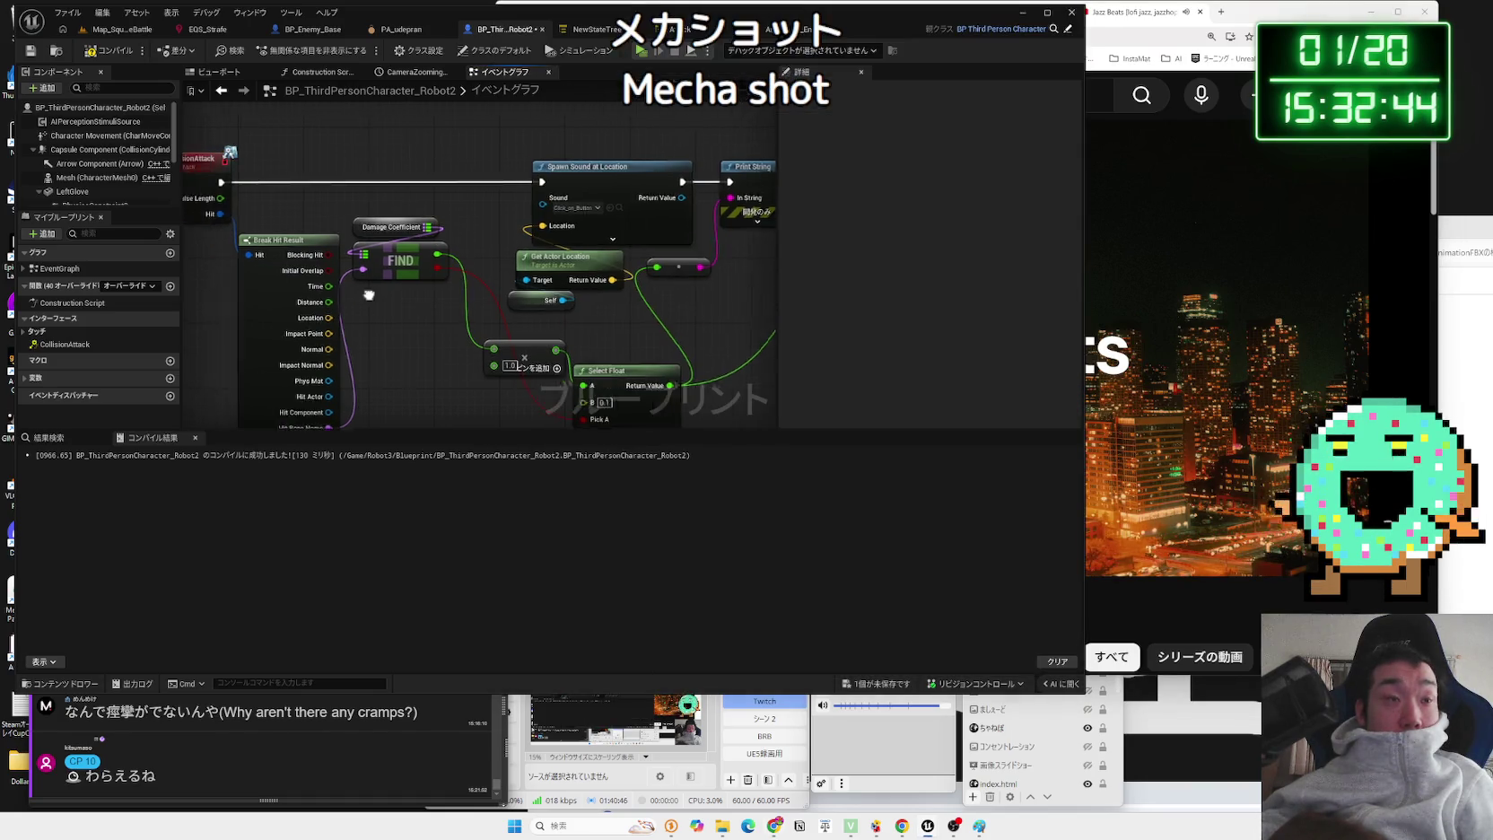
- Promote the Damage Coefficient node to a variable named DamageCoefficient
drag(387, 147, 482, 148)
right_click(446, 230)
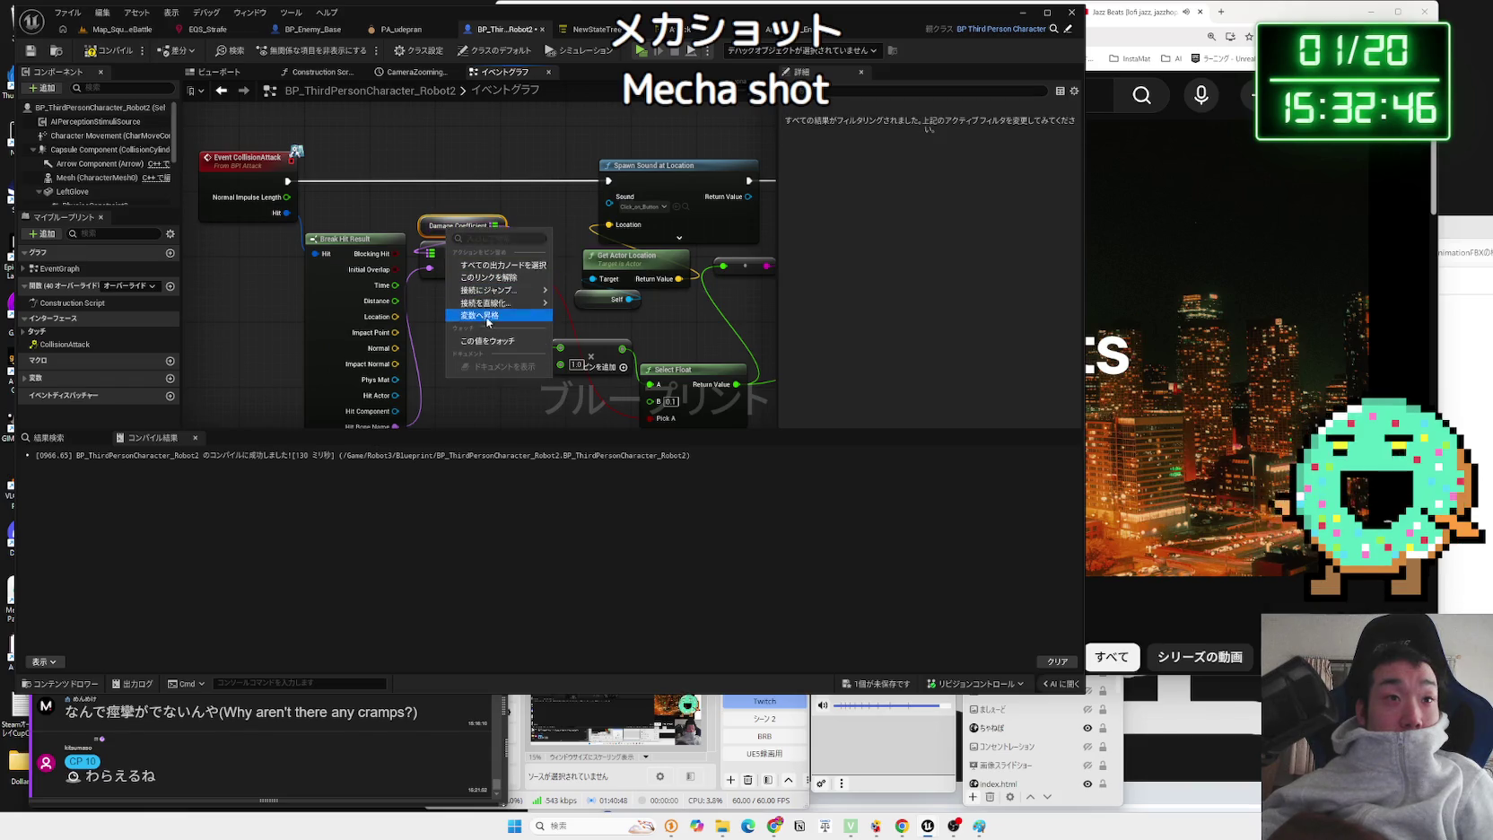
right_click(426, 225)
right_click(428, 226)
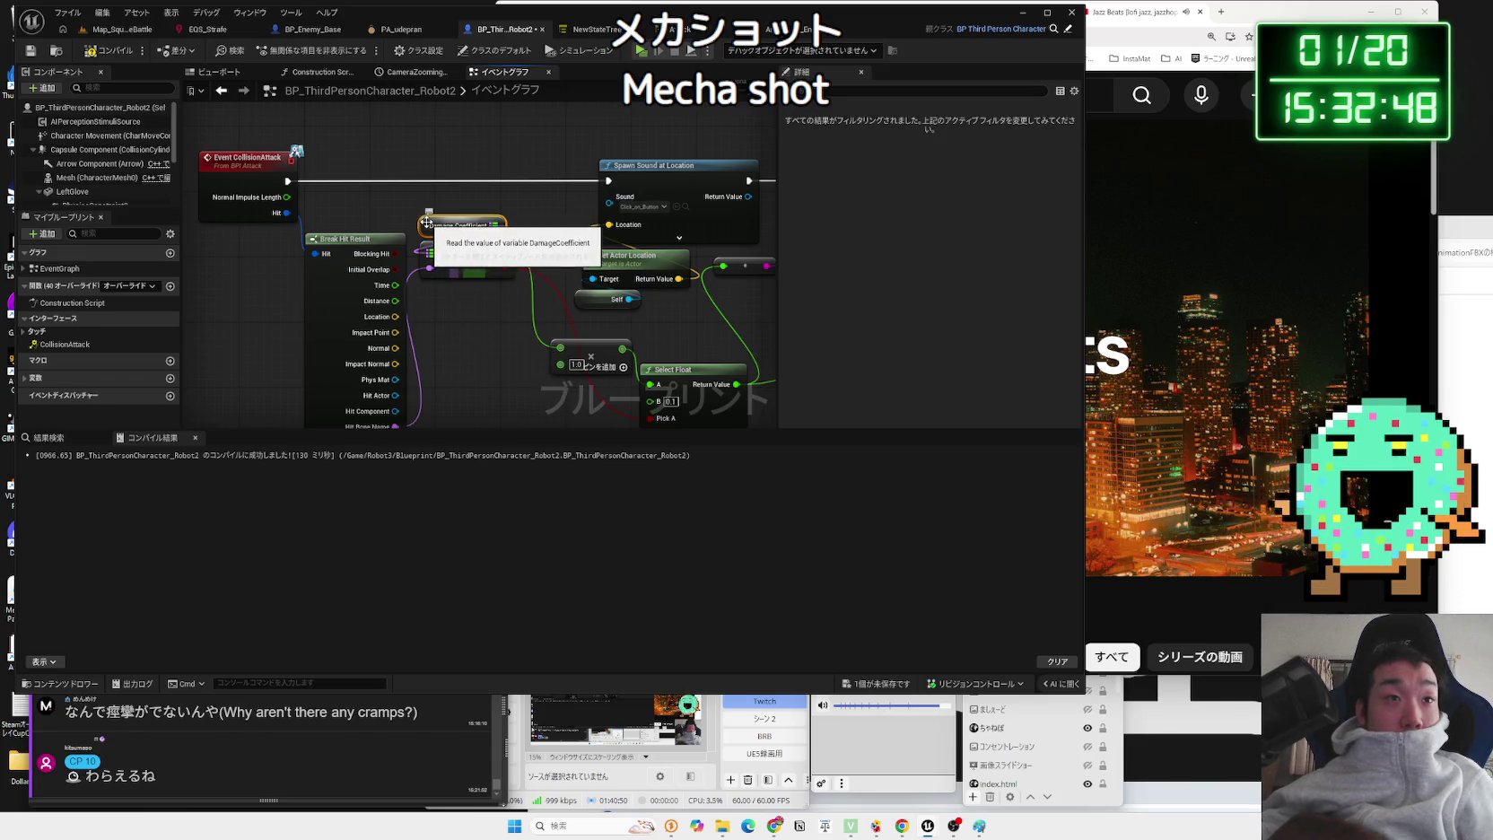
click(494, 246)
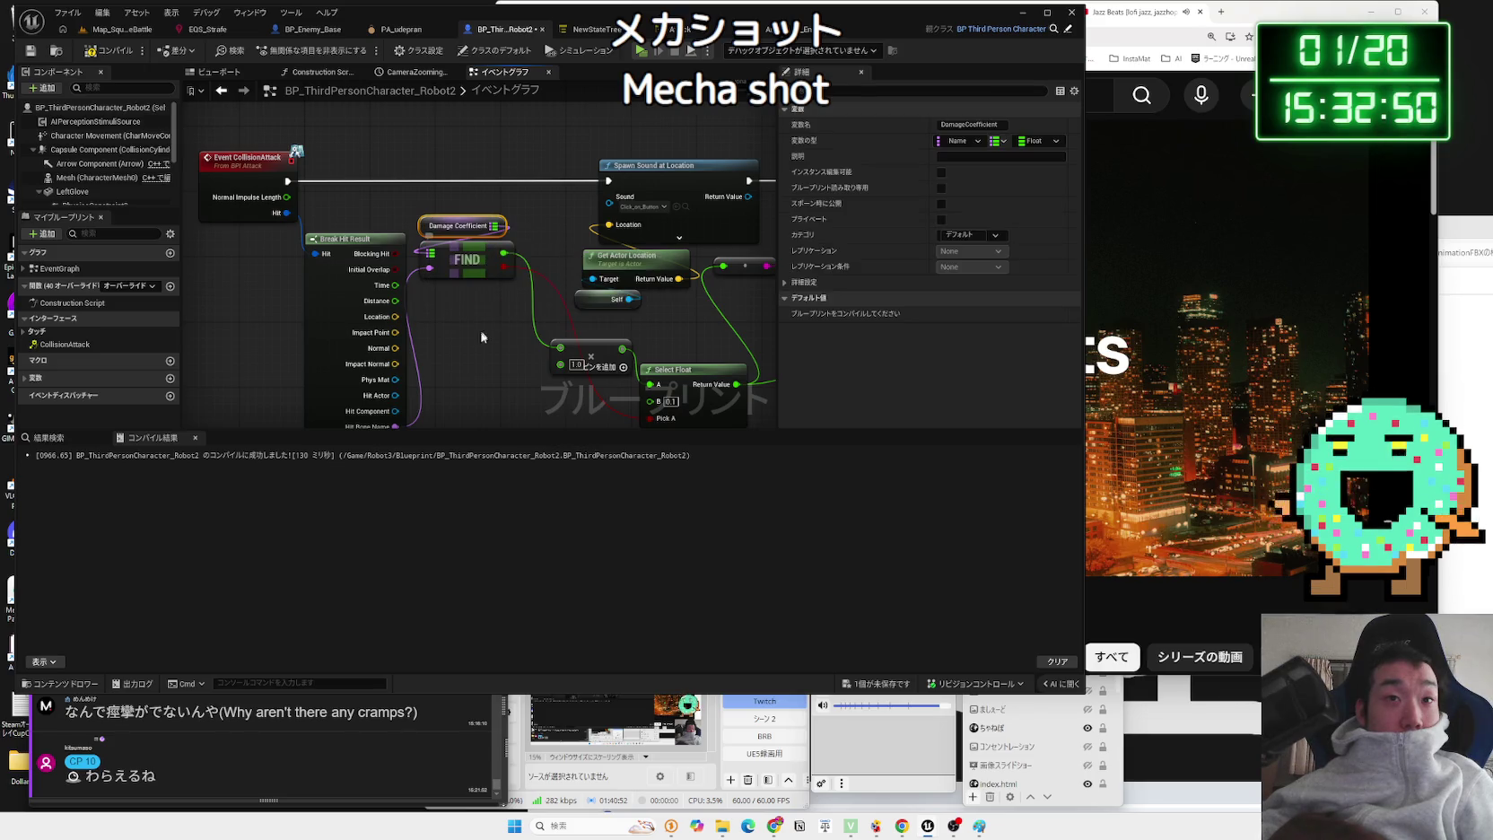
- Compile Robot2 and add a head entry with multiplier 2.0 to the DamageCoefficient map
click(114, 55)
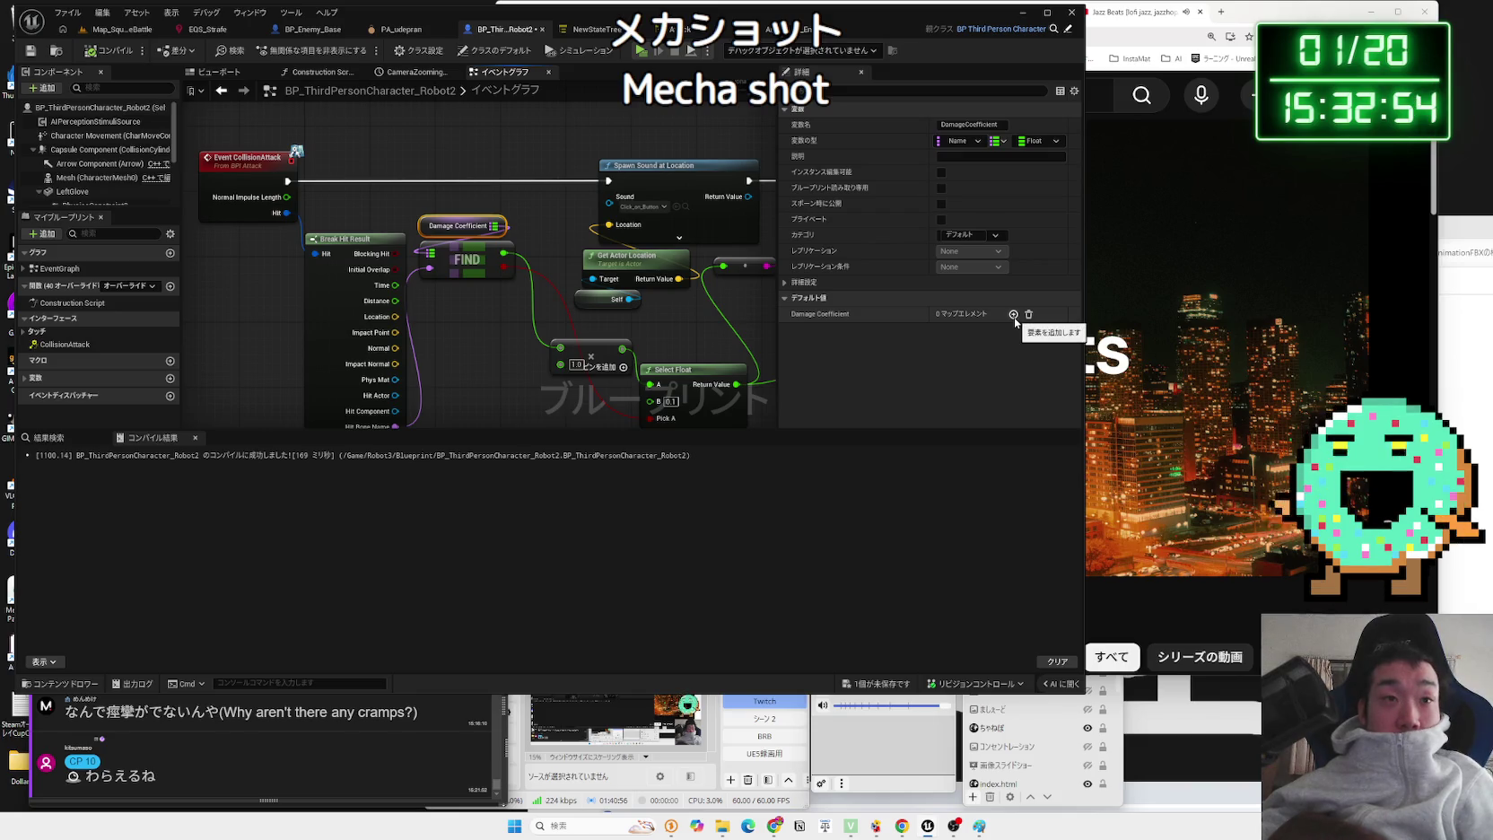
mouse_move(494, 349)
mouse_down()
mouse_move(462, 273)
mouse_move(470, 318)
mouse_up()
scroll(460, 268, down, 1)
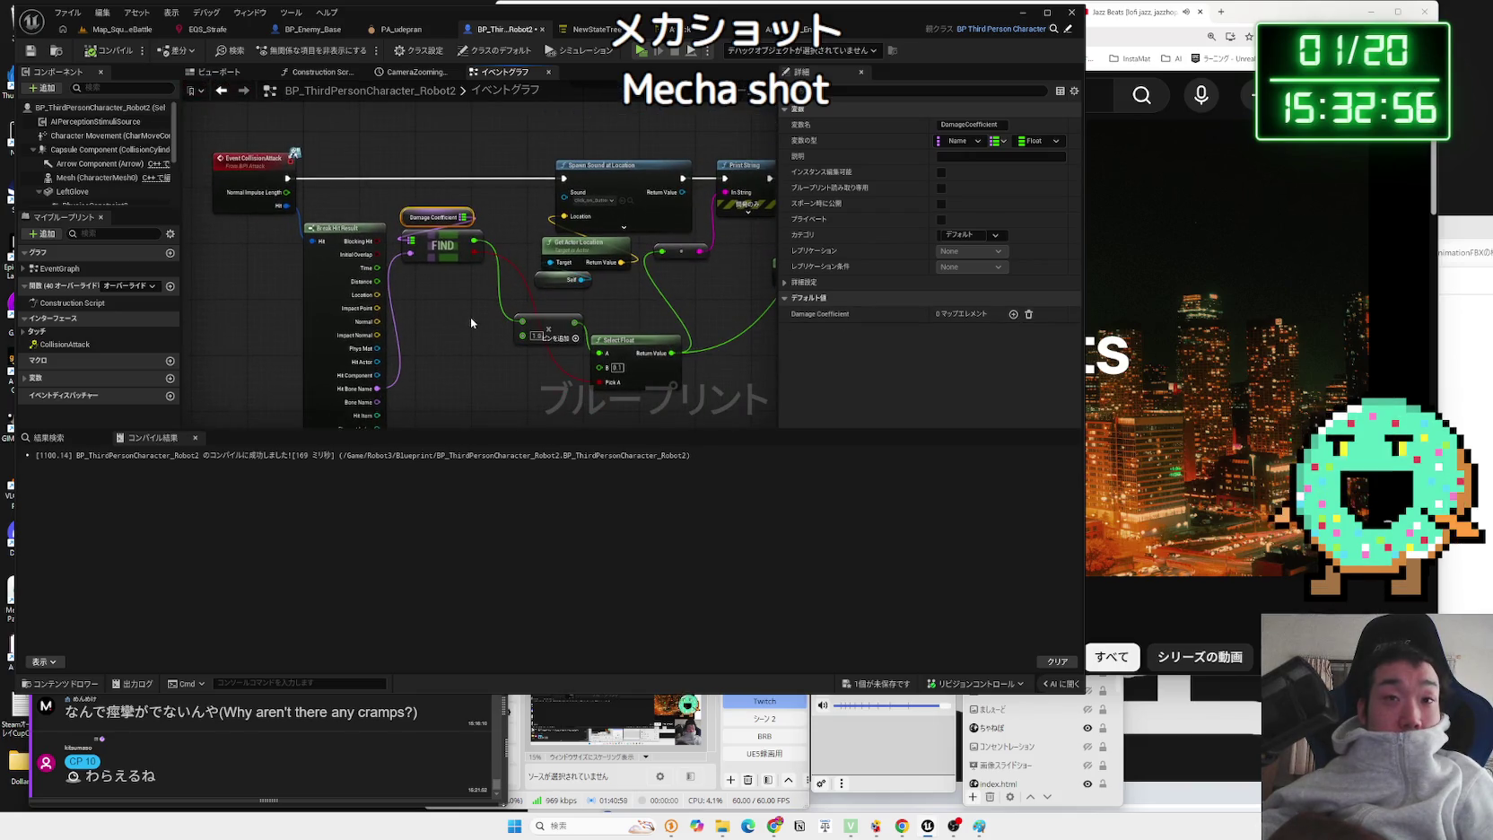
click(1014, 314)
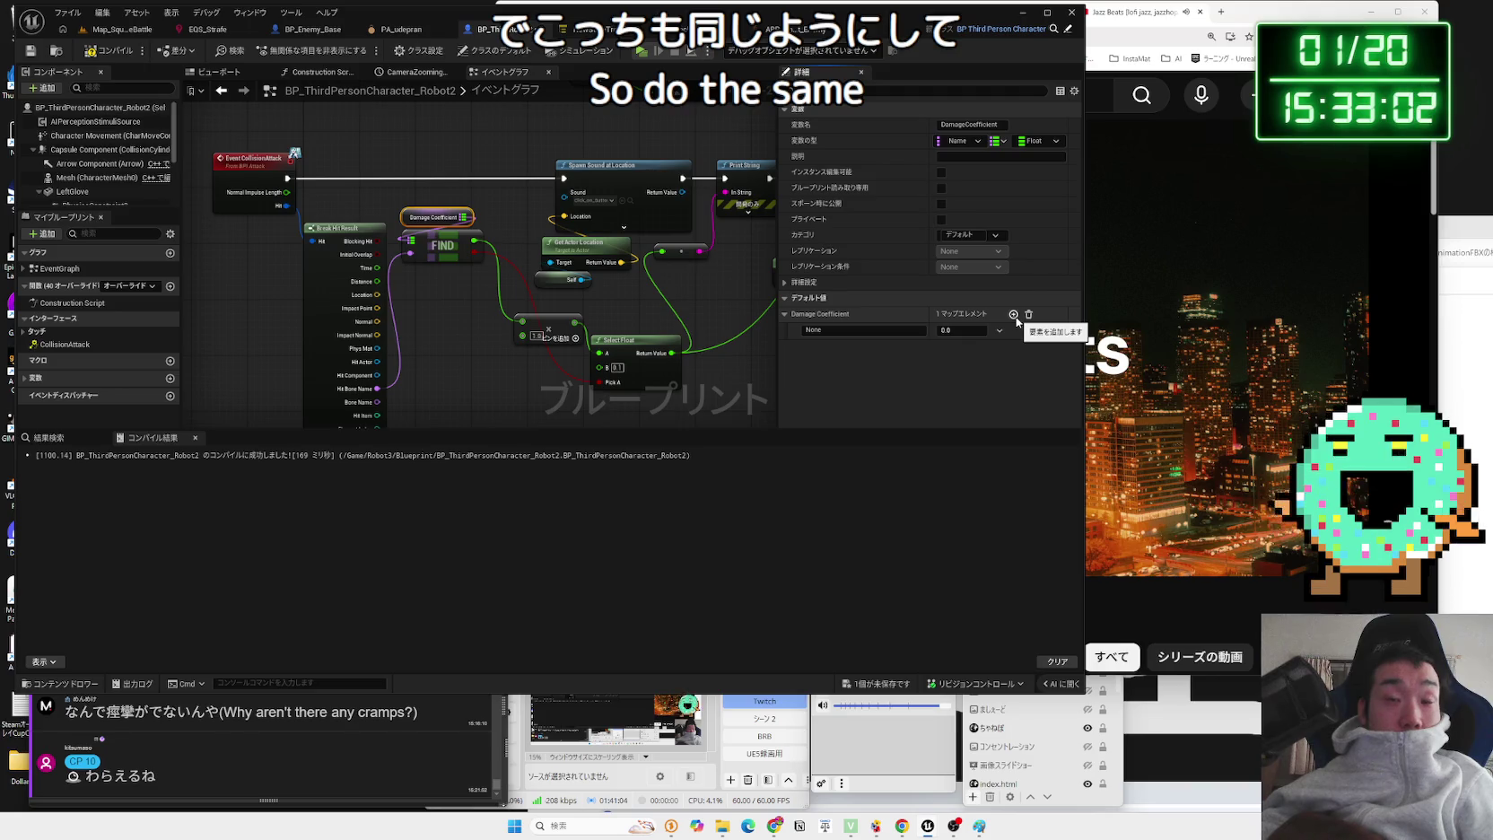
click(857, 331)
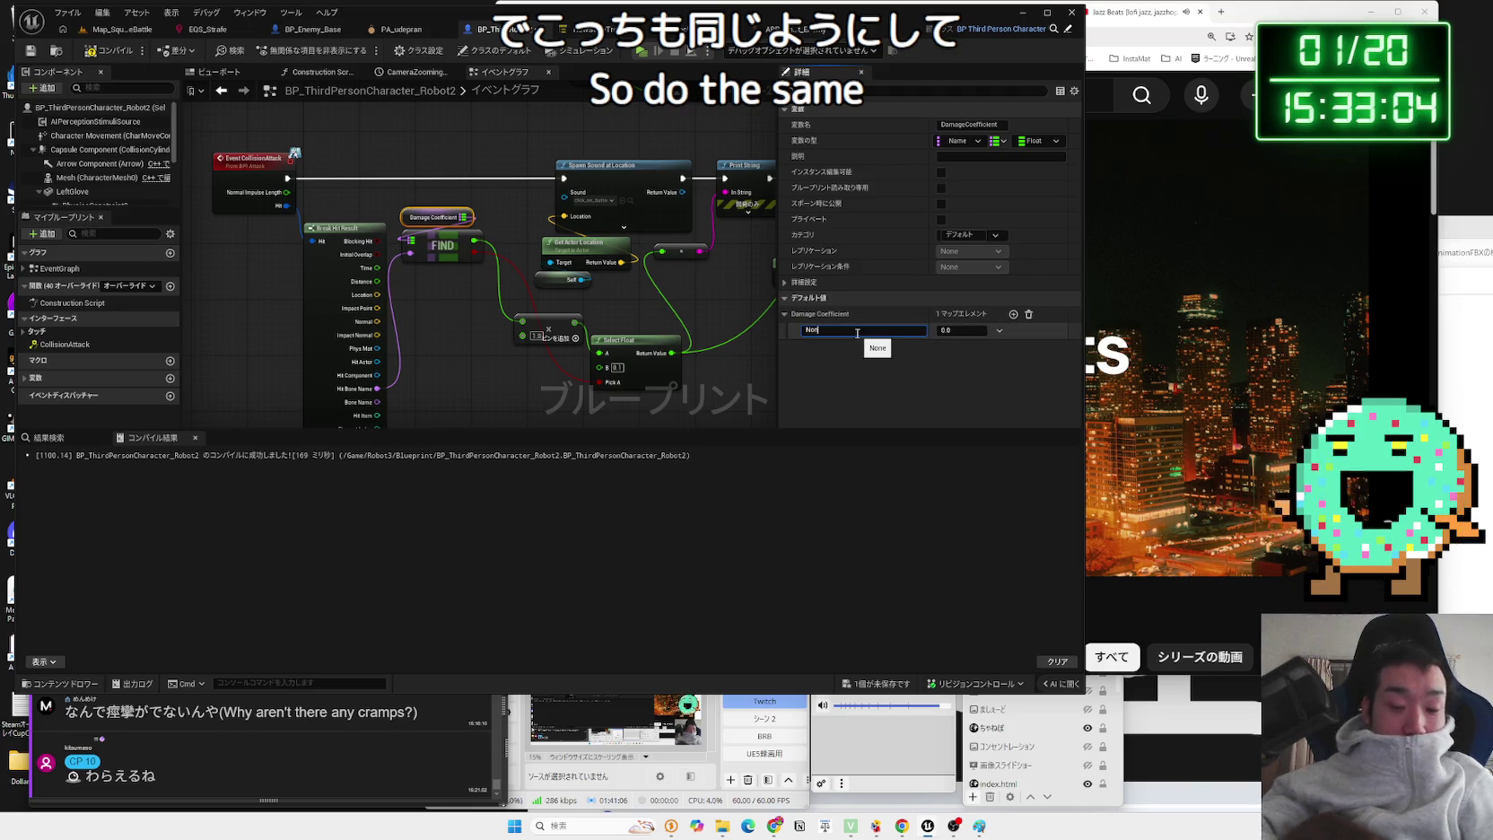
key(BackSpace)
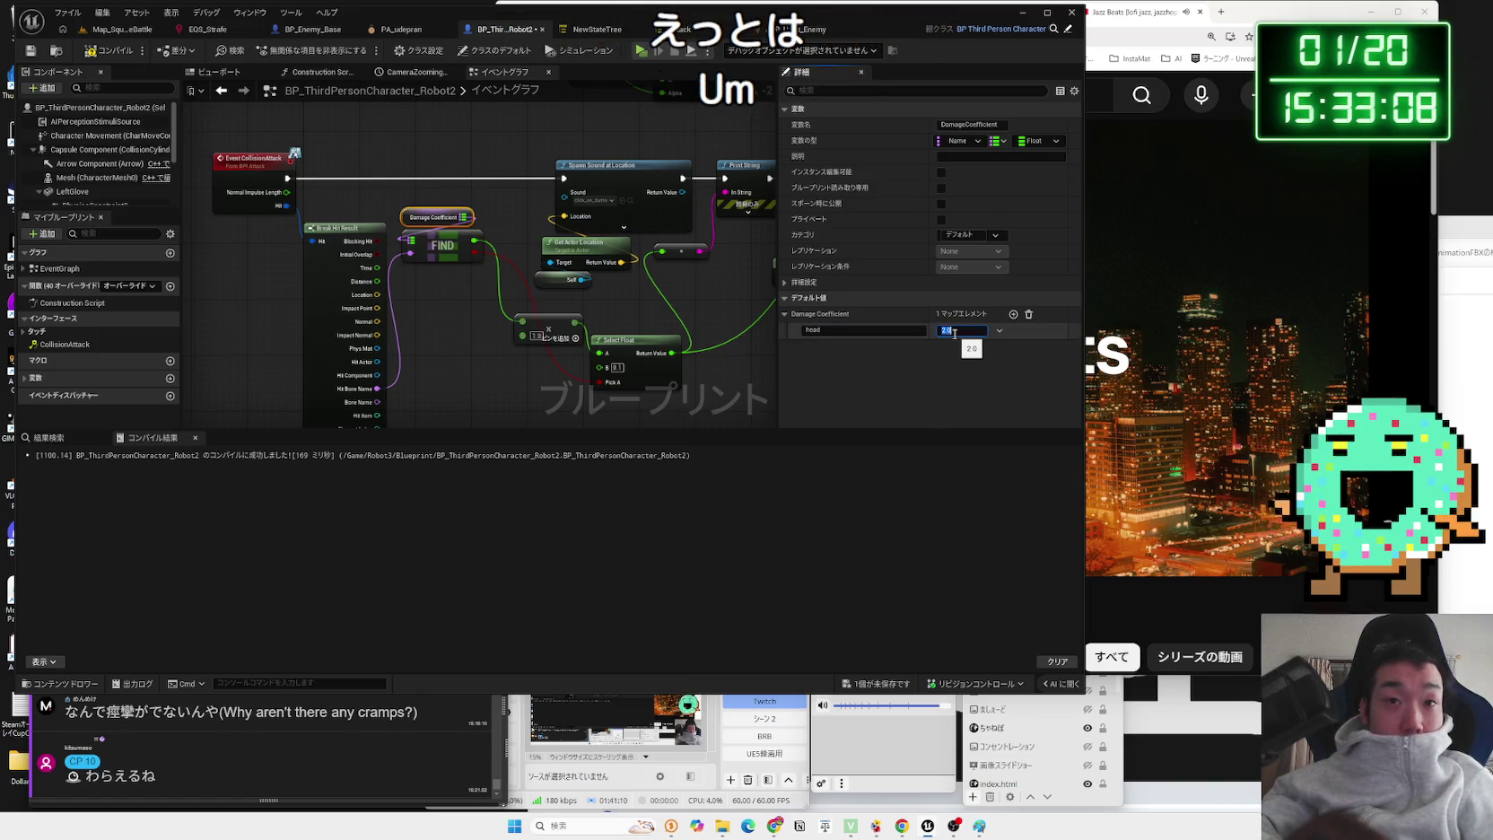
text(2)
- Add spine_03 (1.5), spine_04 and spine_05 entries, matching BP_Enemy_Base's DamageCoefficient values
click(1012, 314)
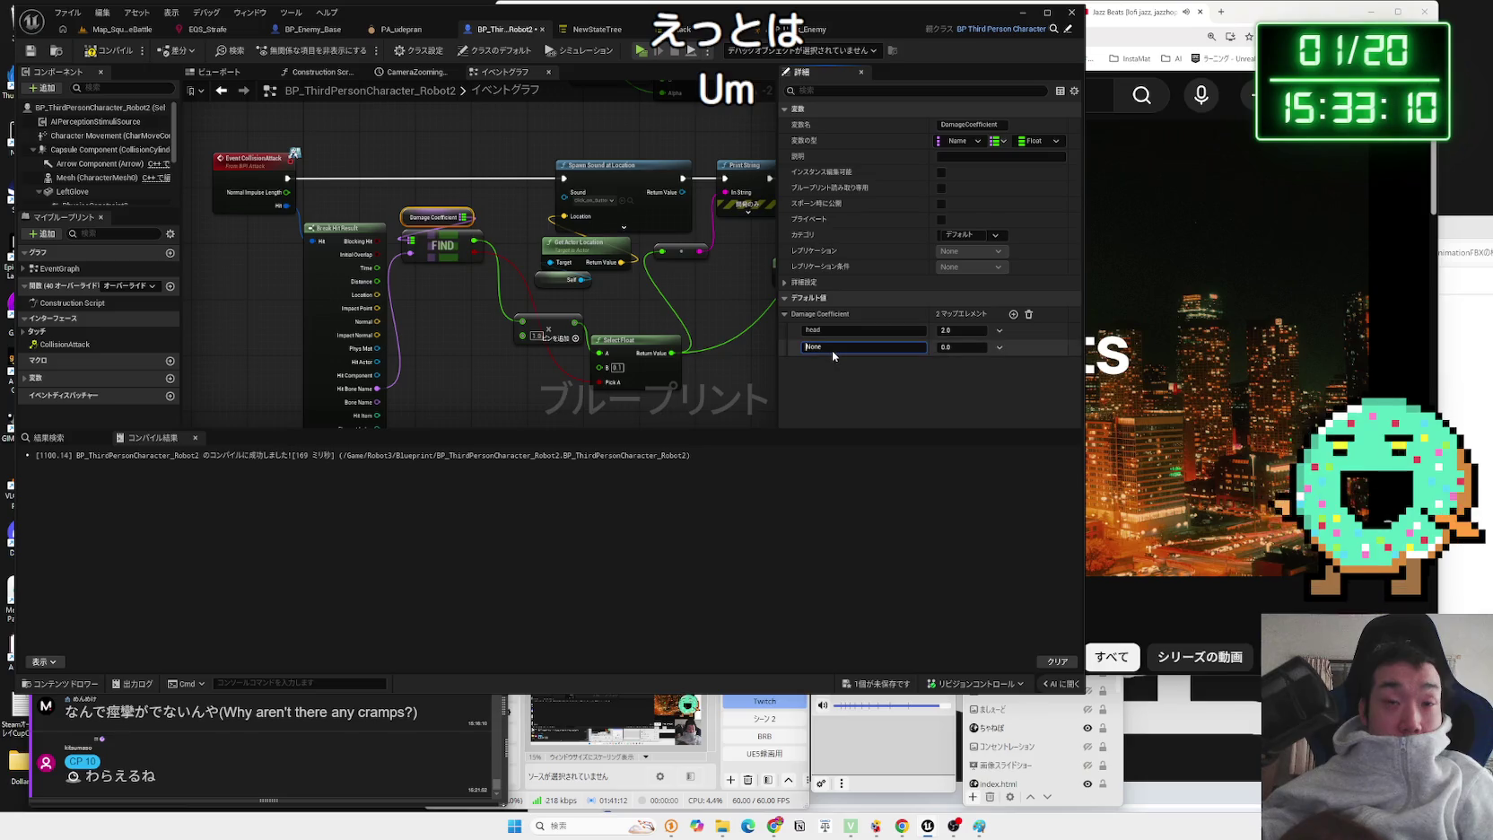
text(spine_03)
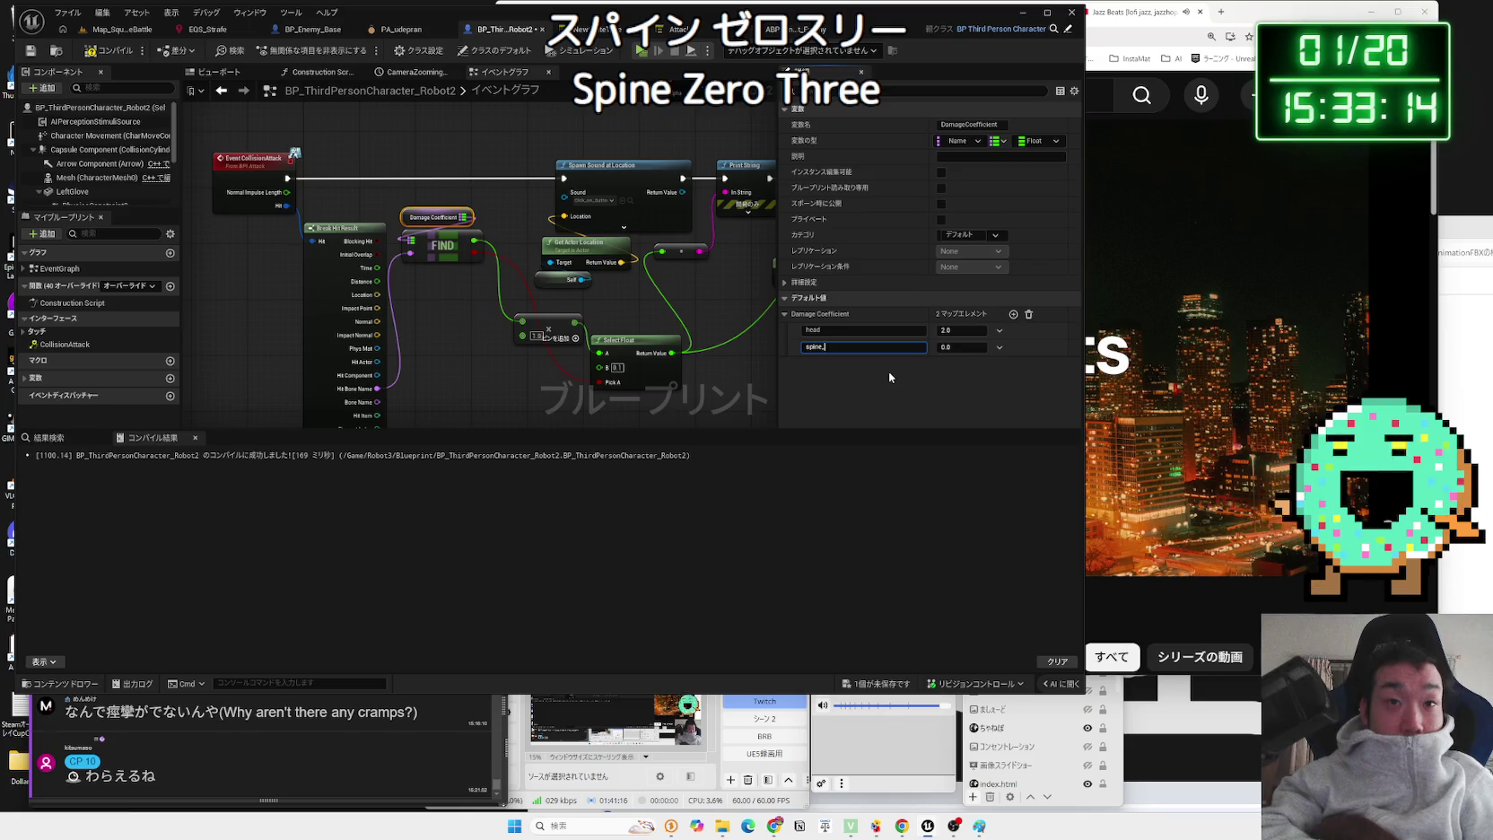
key(Return)
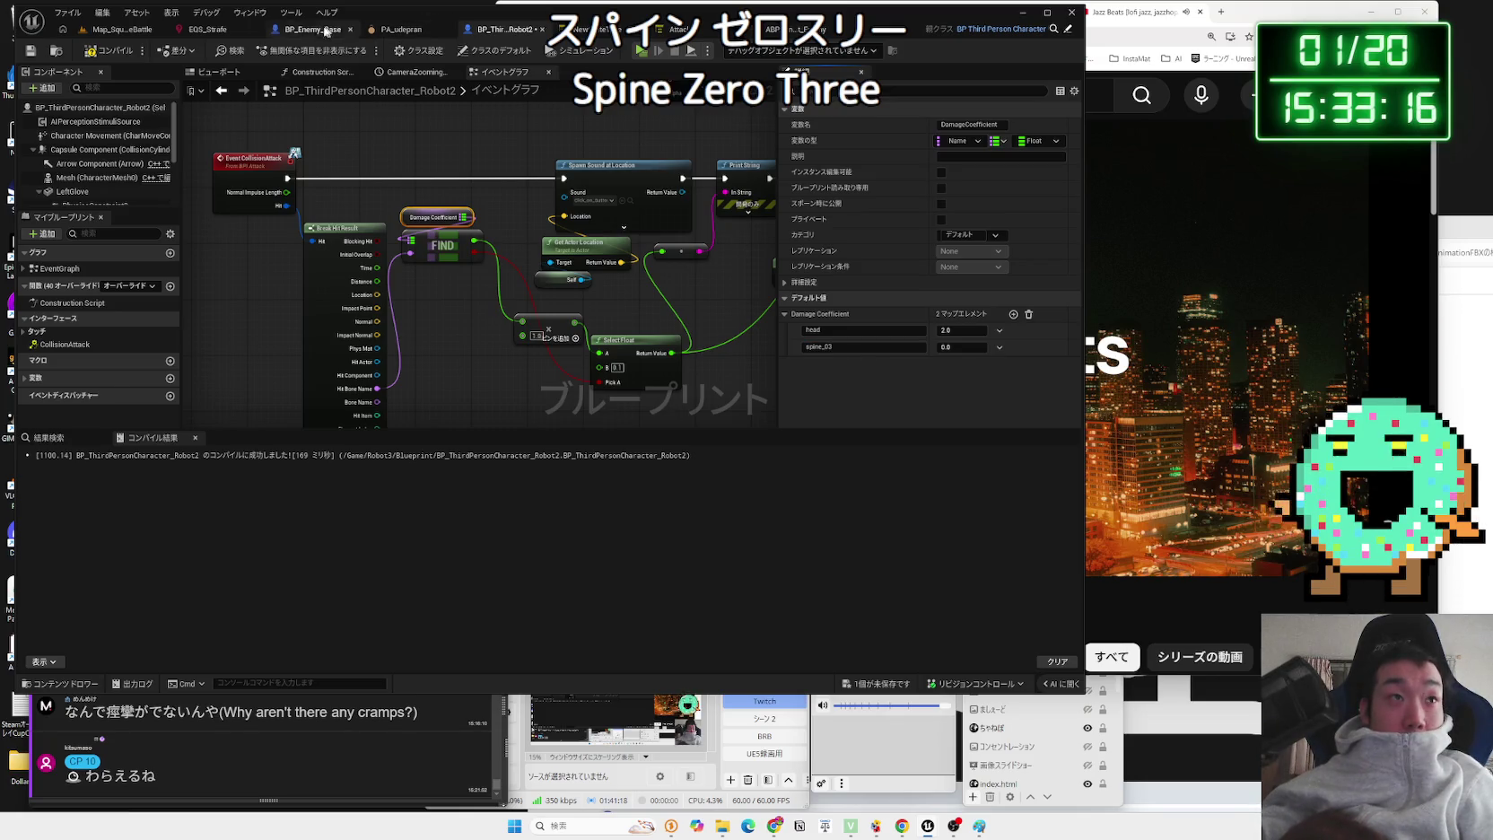
click(334, 31)
click(106, 401)
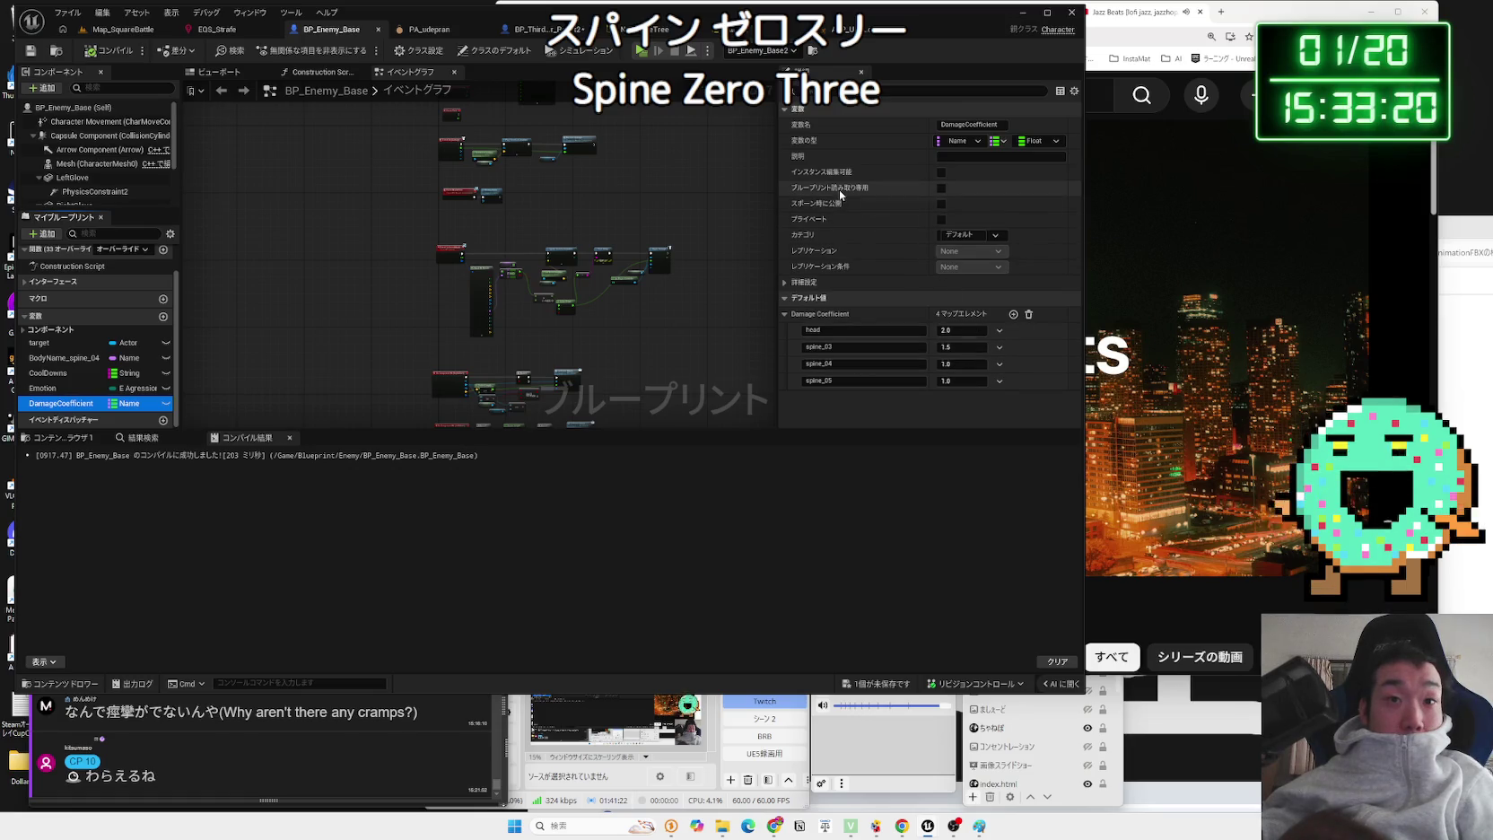
click(543, 29)
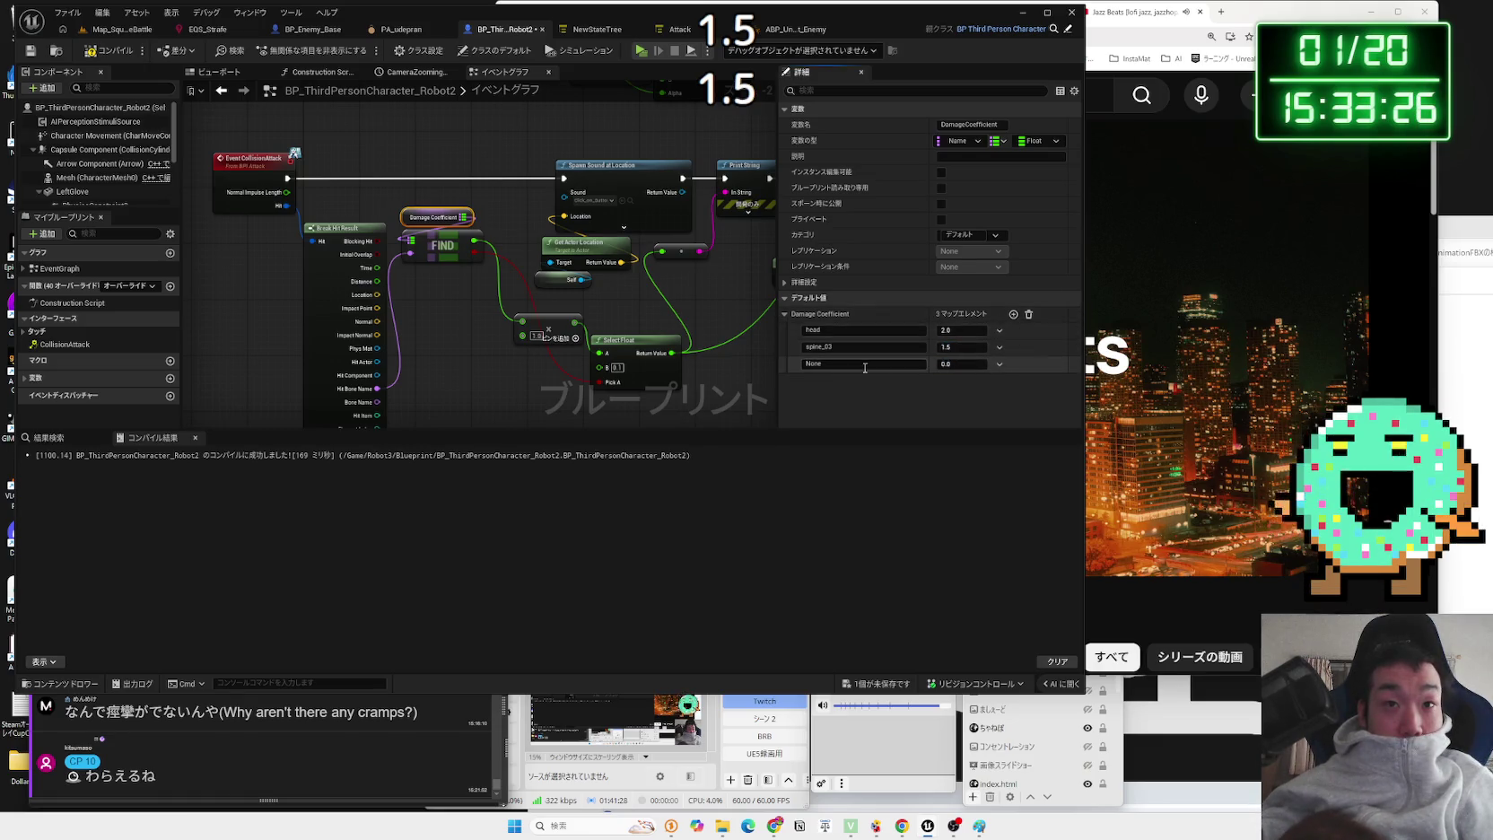
text(spine)
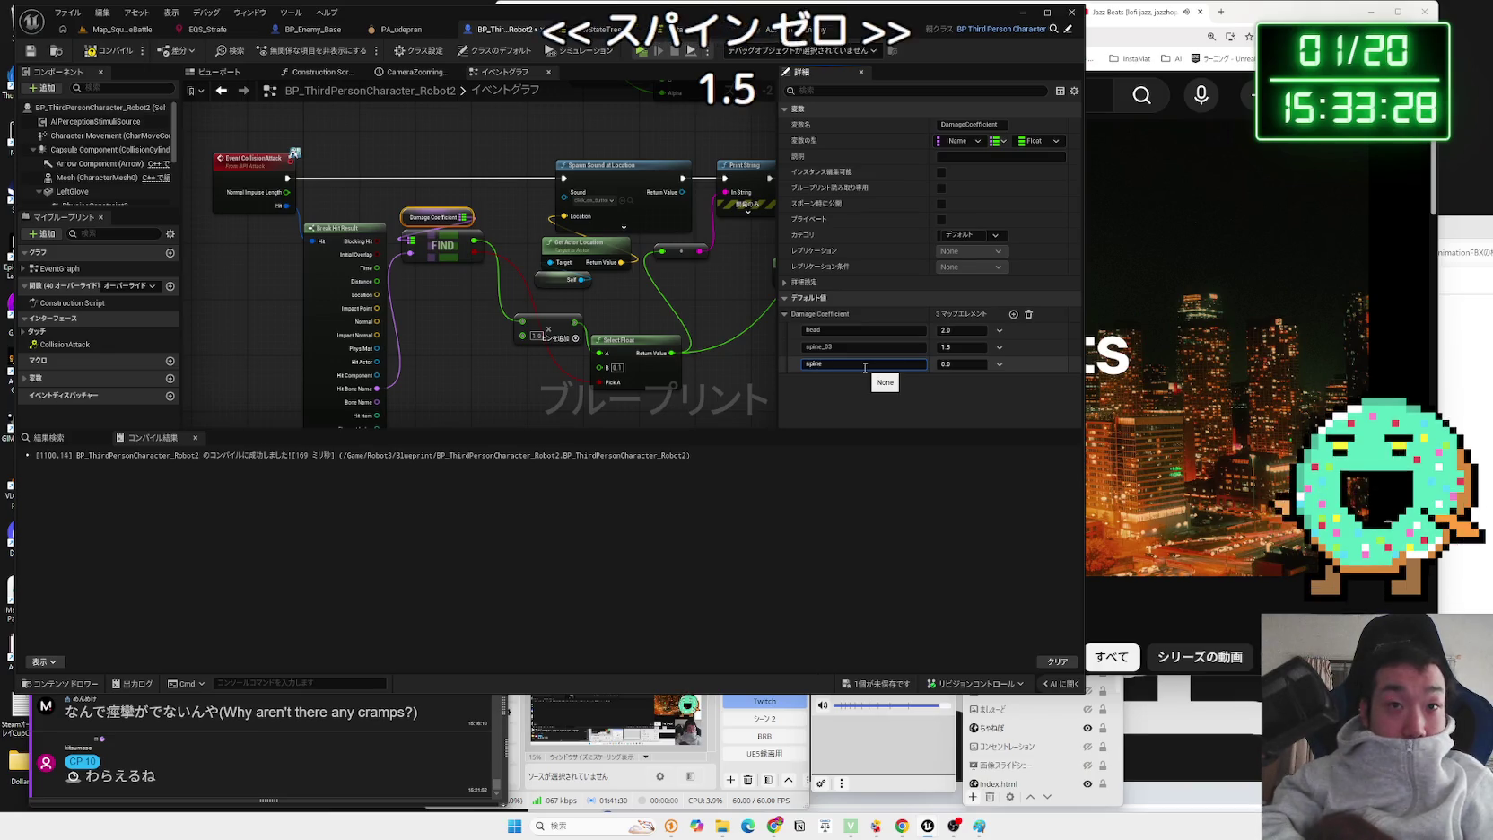
text(_04)
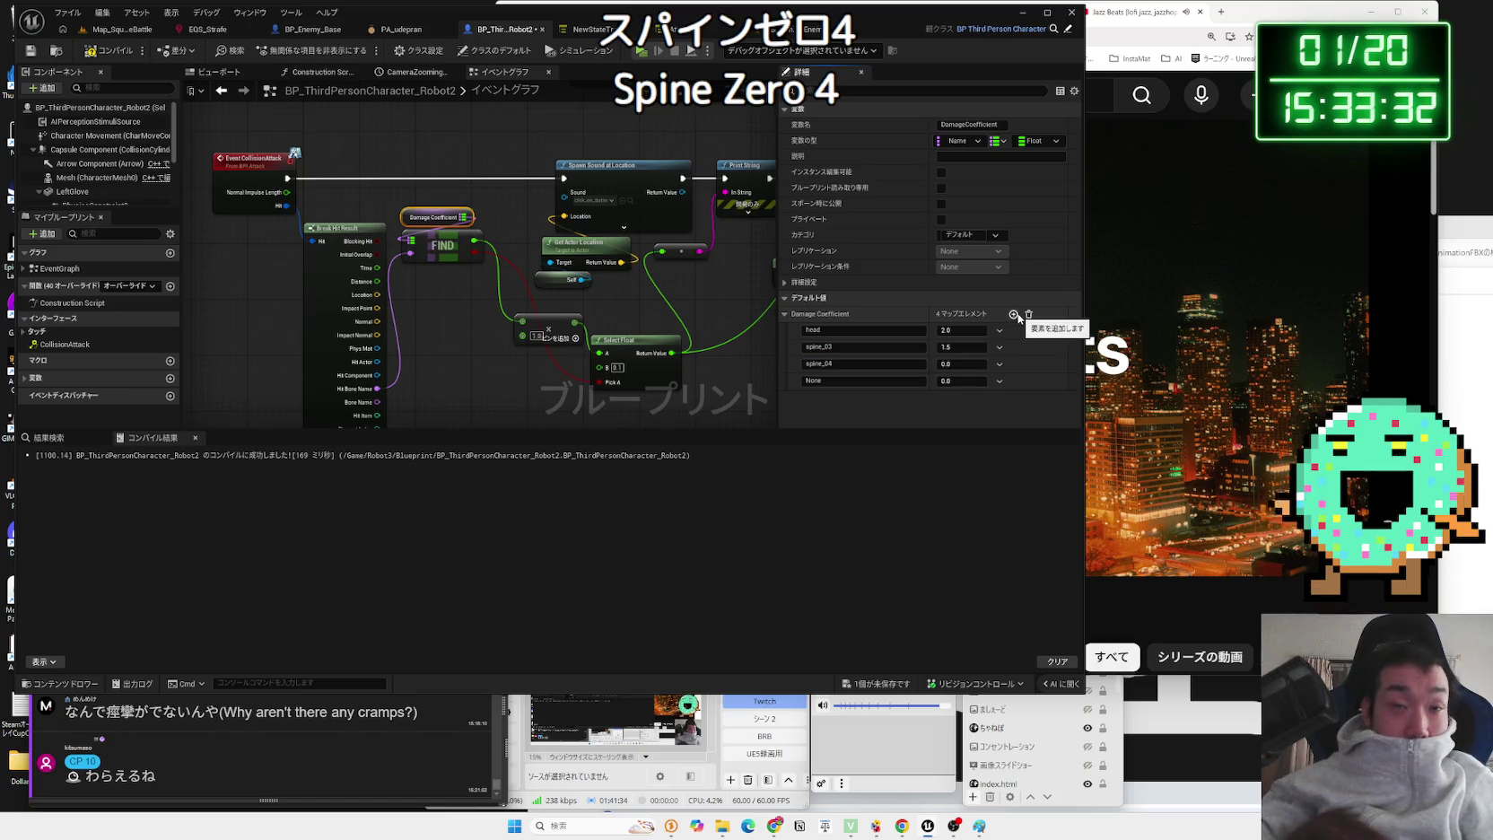
click(866, 380)
text(spine)
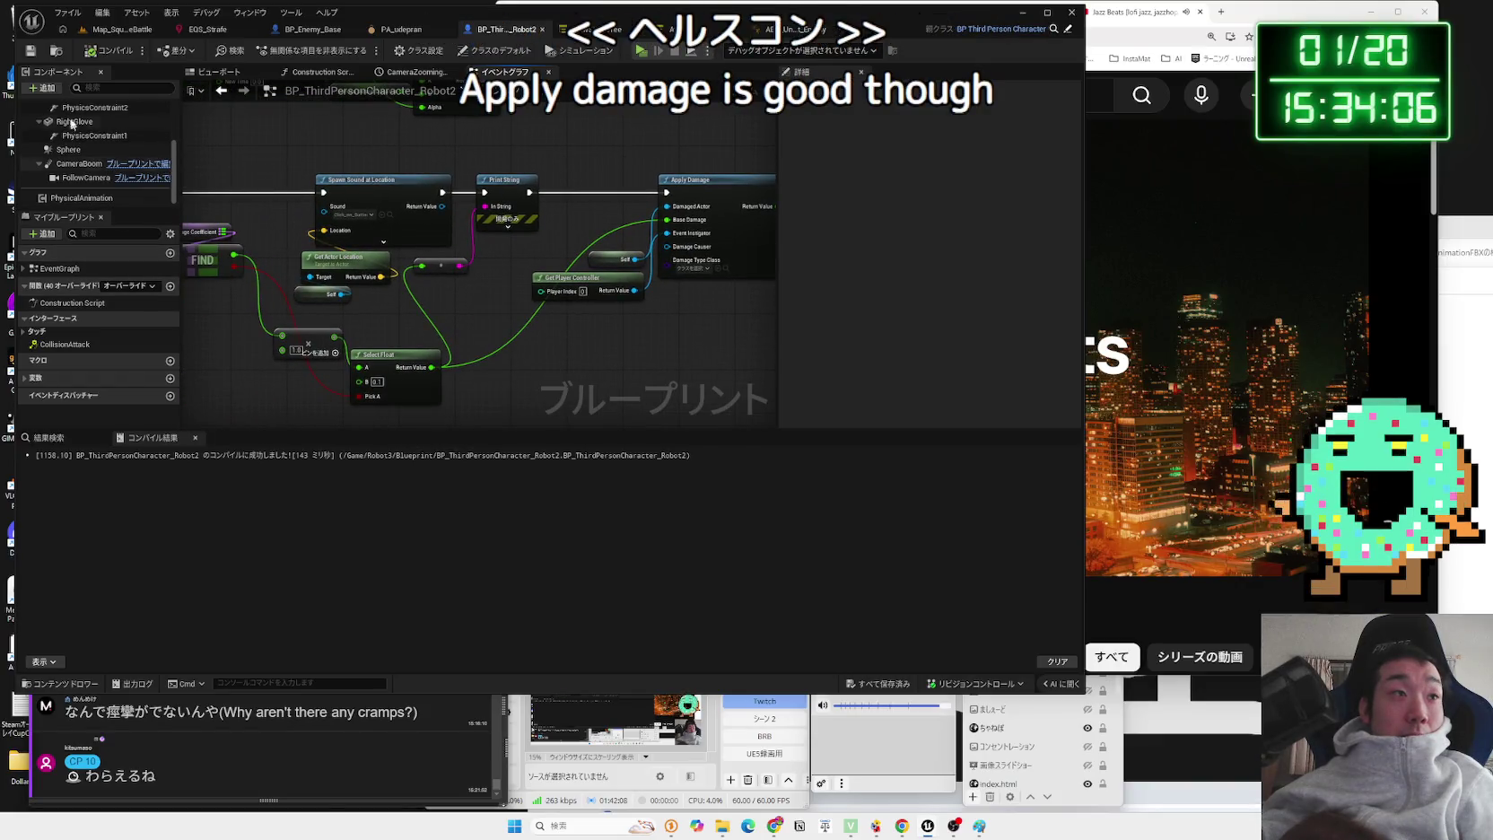
- Add a HealthComponent (Max Health 10.0) to Robot2 and open its options in the Components panel
click(42, 87)
text(health)
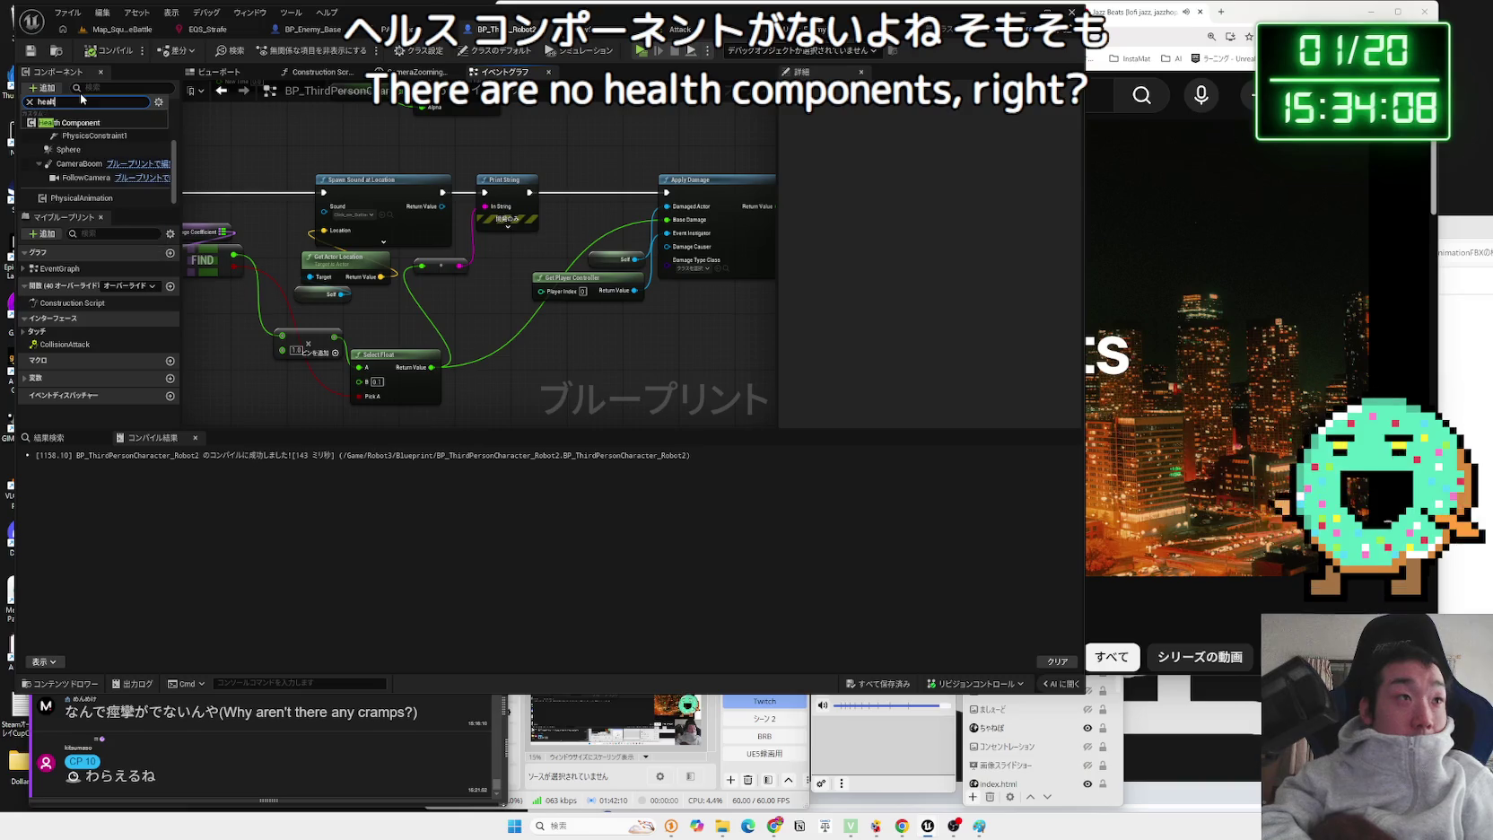
click(99, 125)
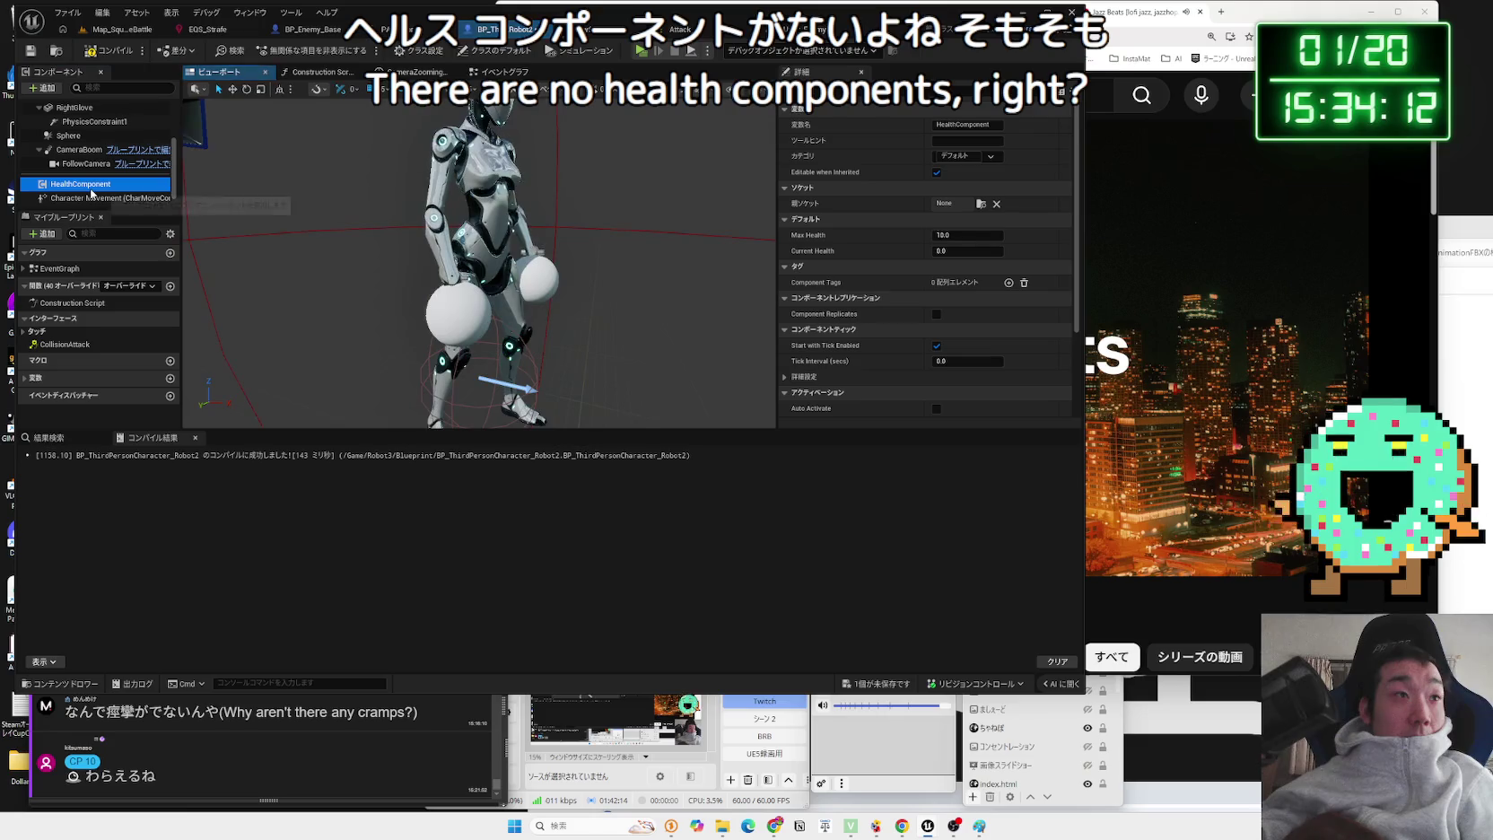
click(504, 71)
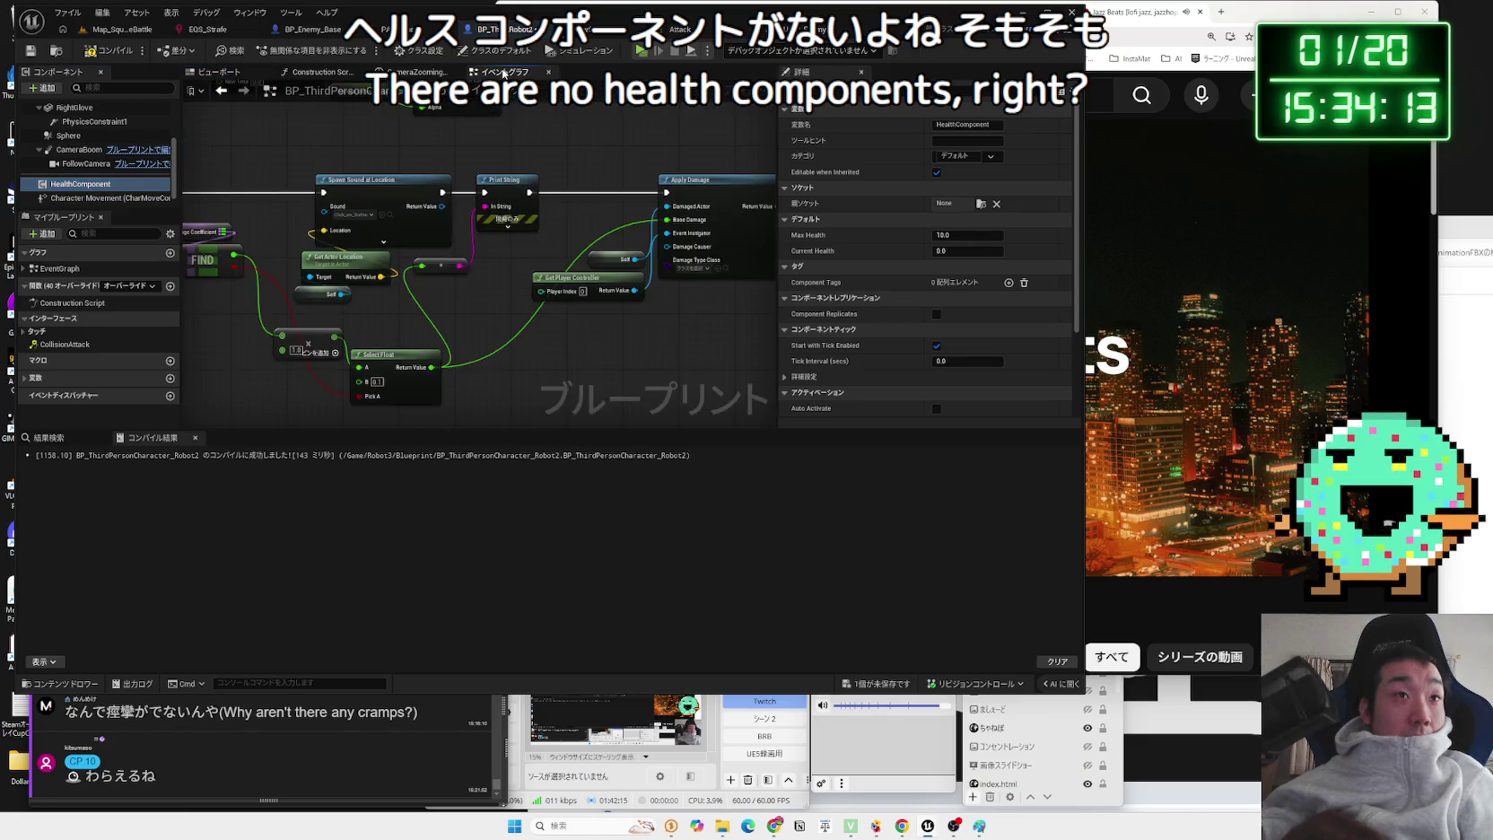
right_click(66, 187)
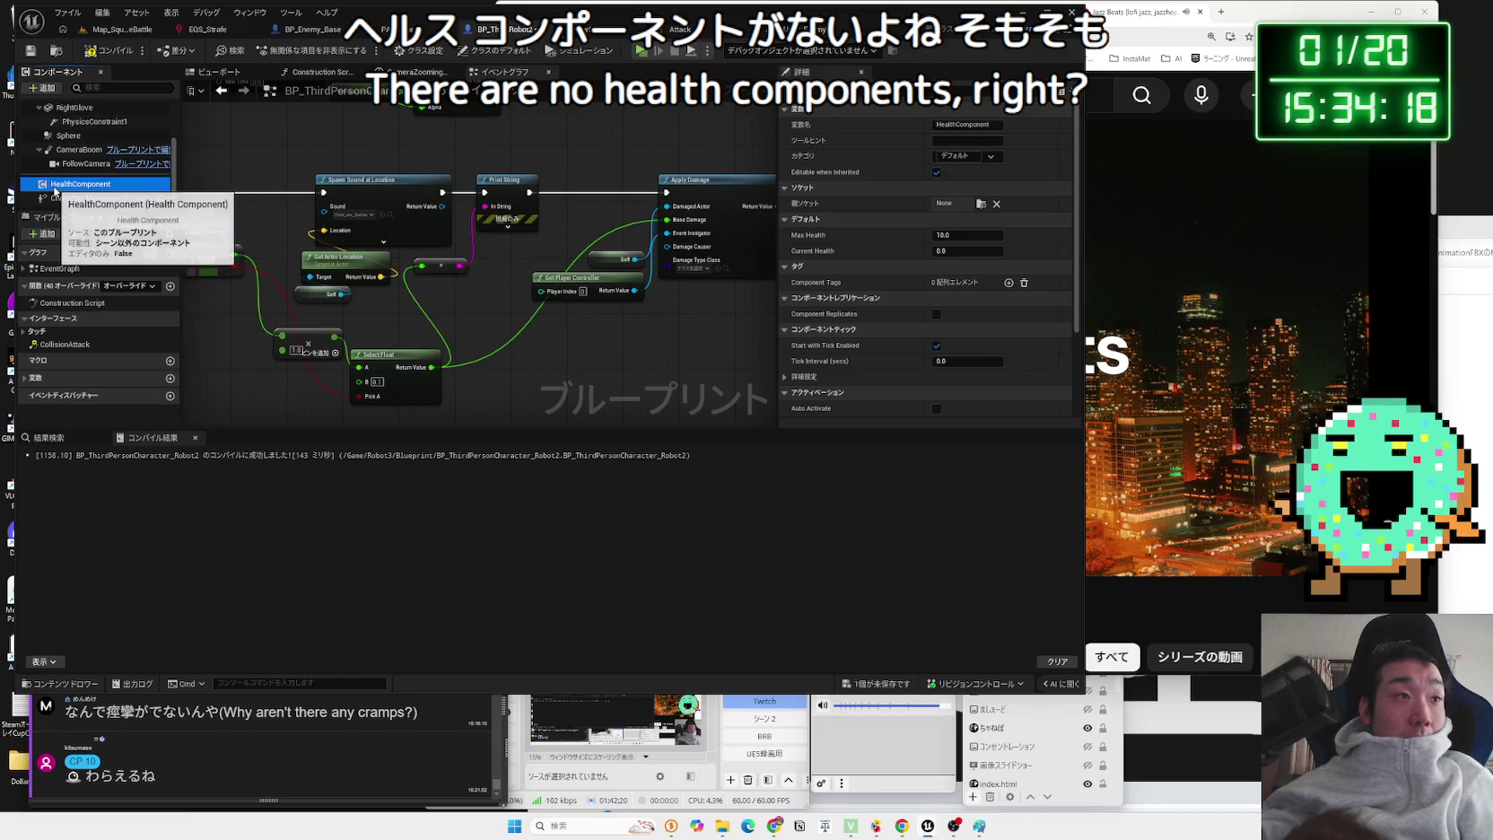
key(Escape)
- Return to Map_SquareBattle and browse the Content Browser to the Blueprint/Enemy/Anim folder's four assets
click(122, 29)
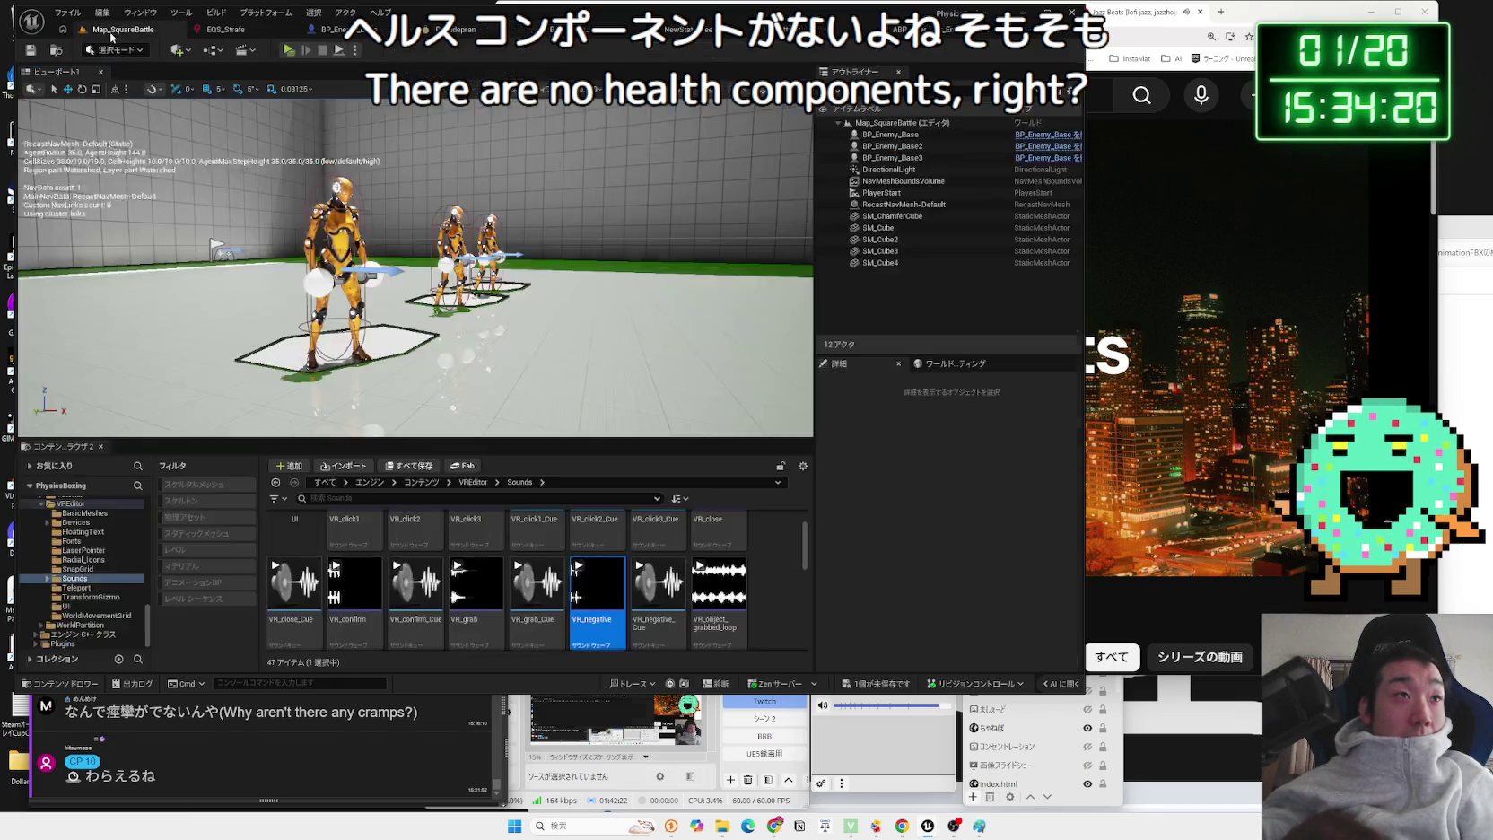
click(85, 512)
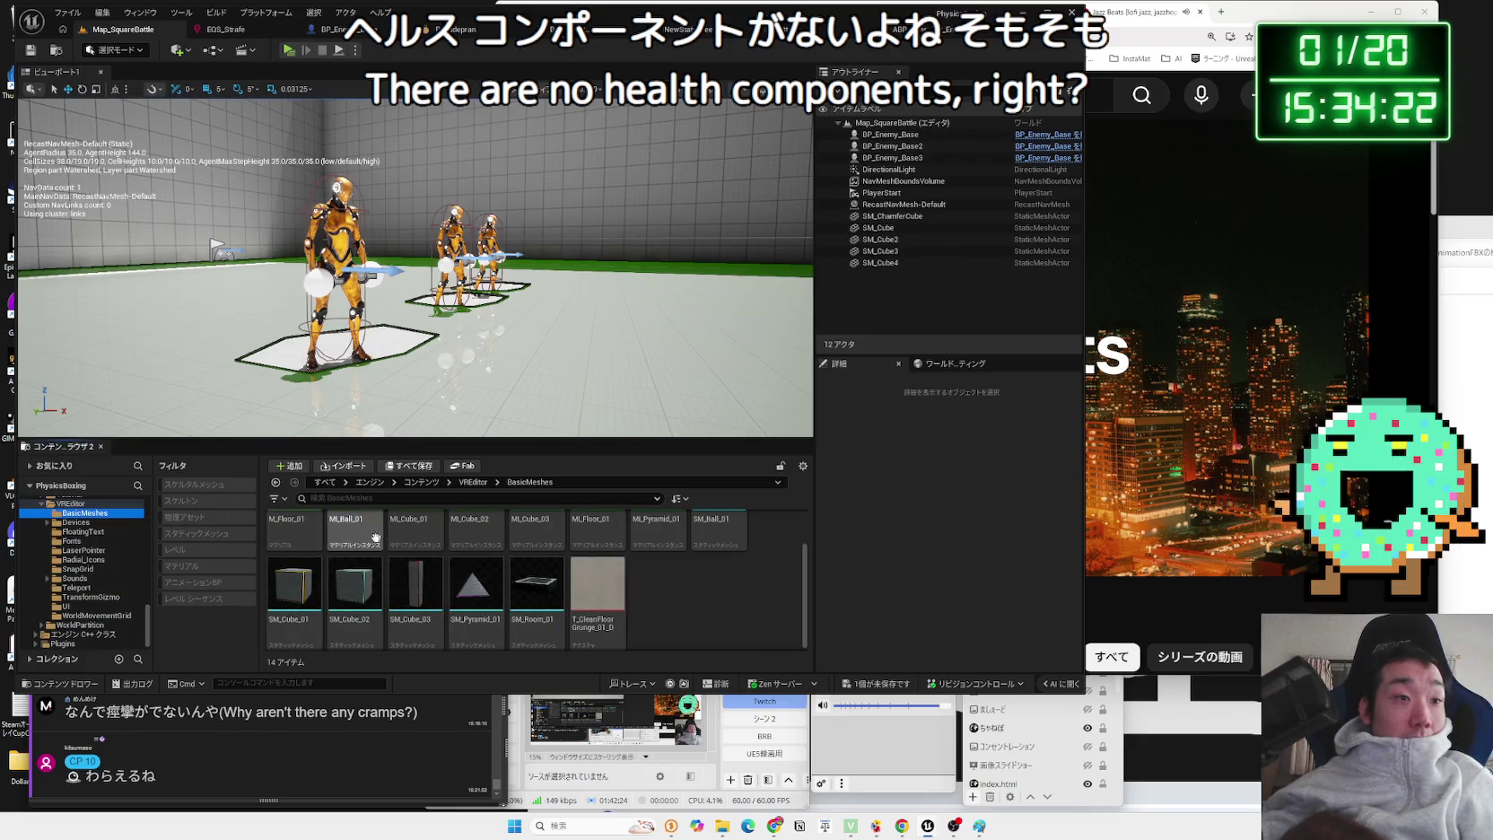
ctrl+click(70, 504)
scroll(54, 574, up, 5)
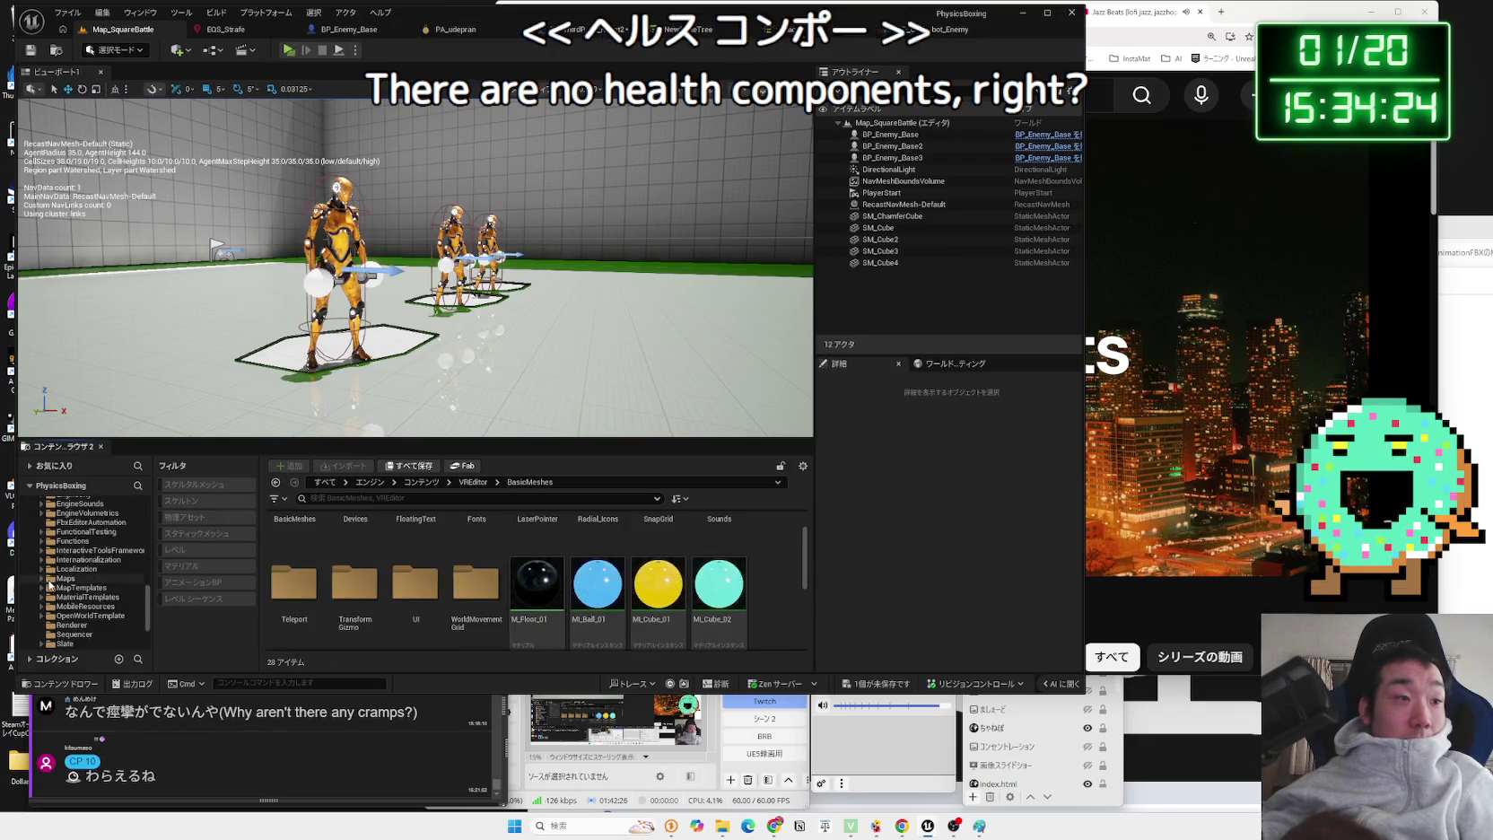
scroll(52, 583, up, 5)
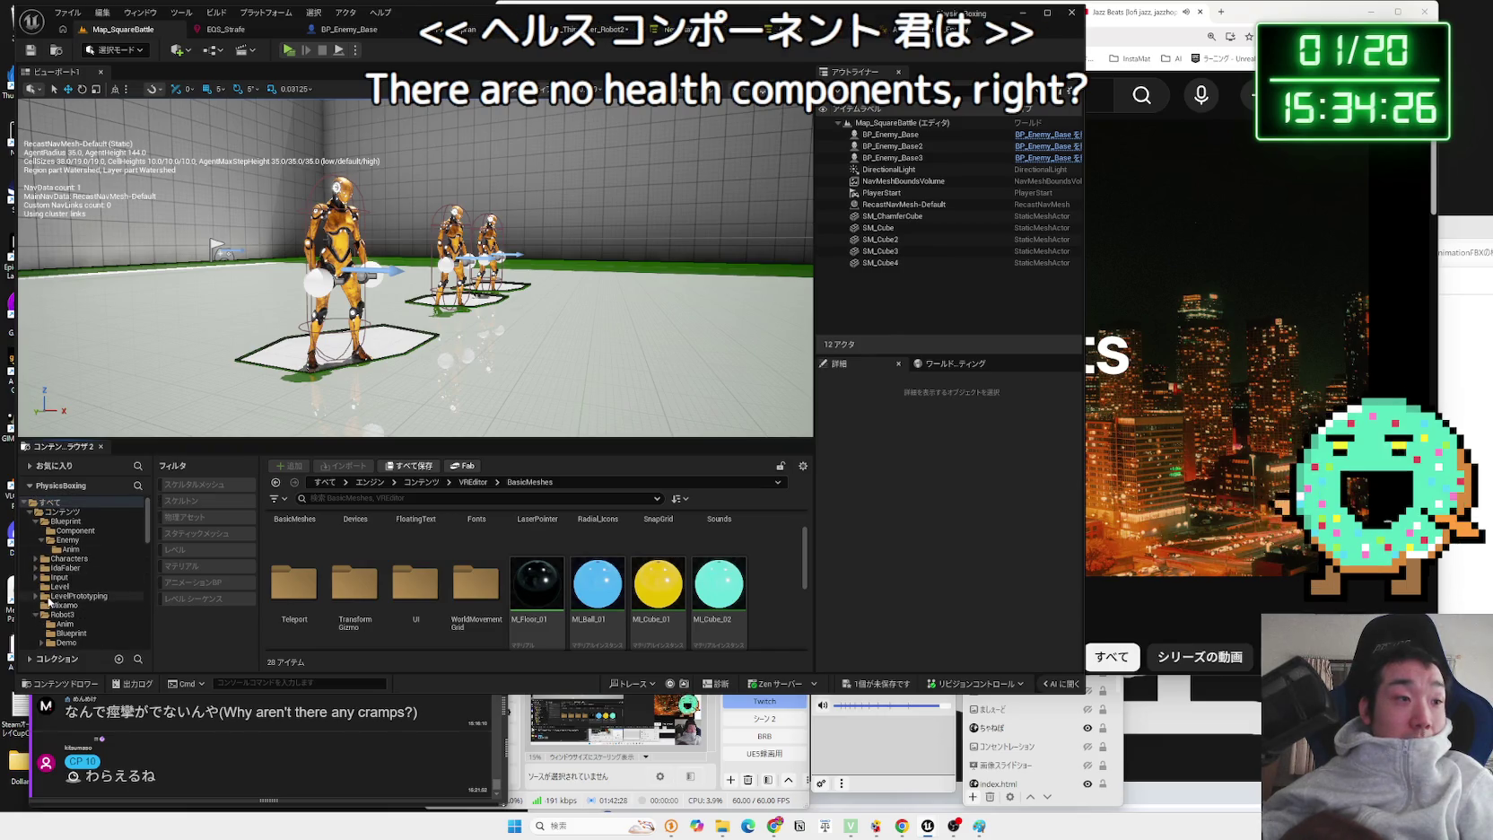
scroll(51, 593, up, 3)
click(66, 530)
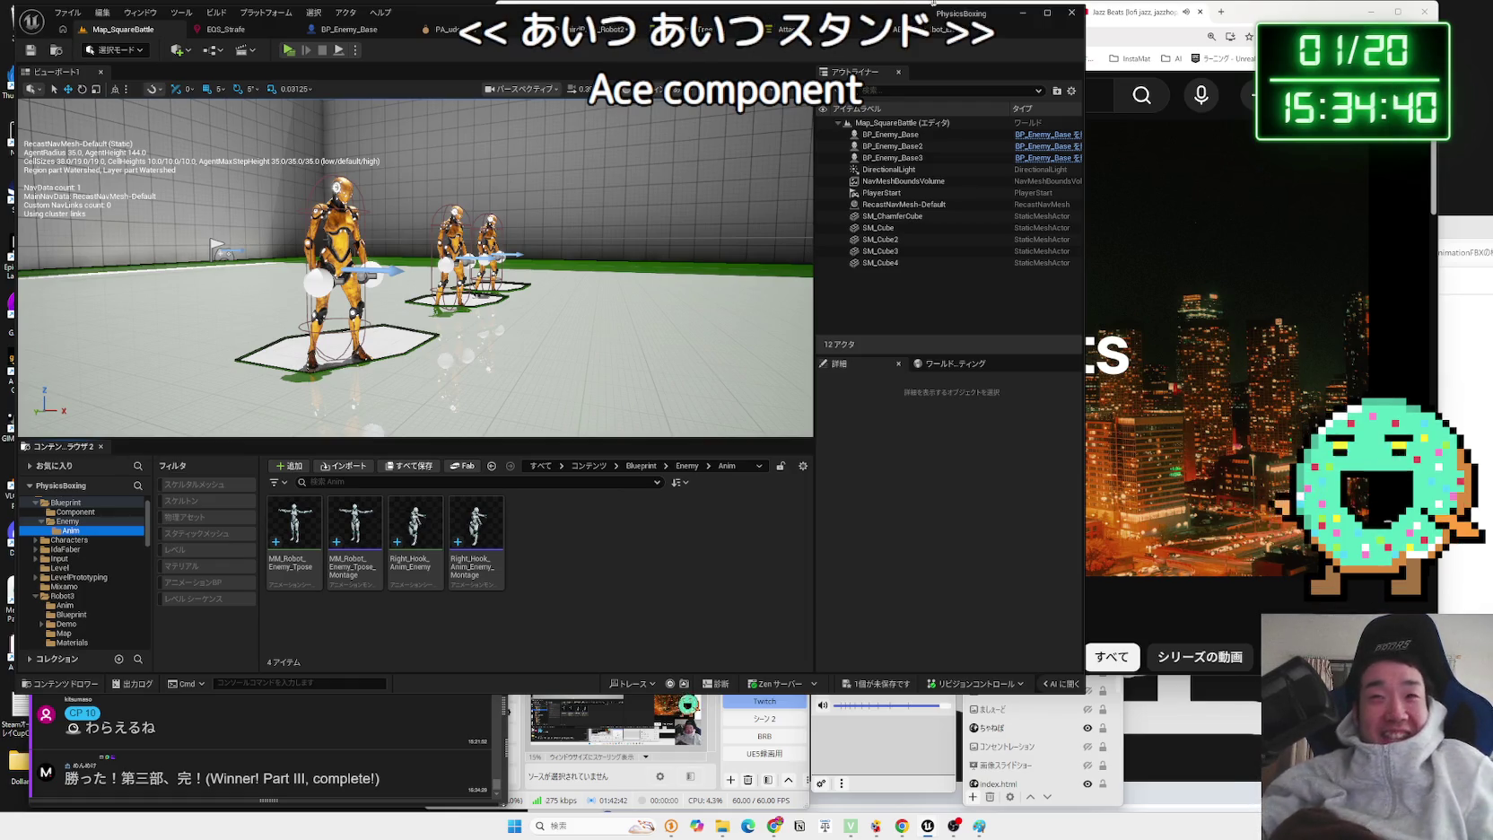
click(1221, 12)
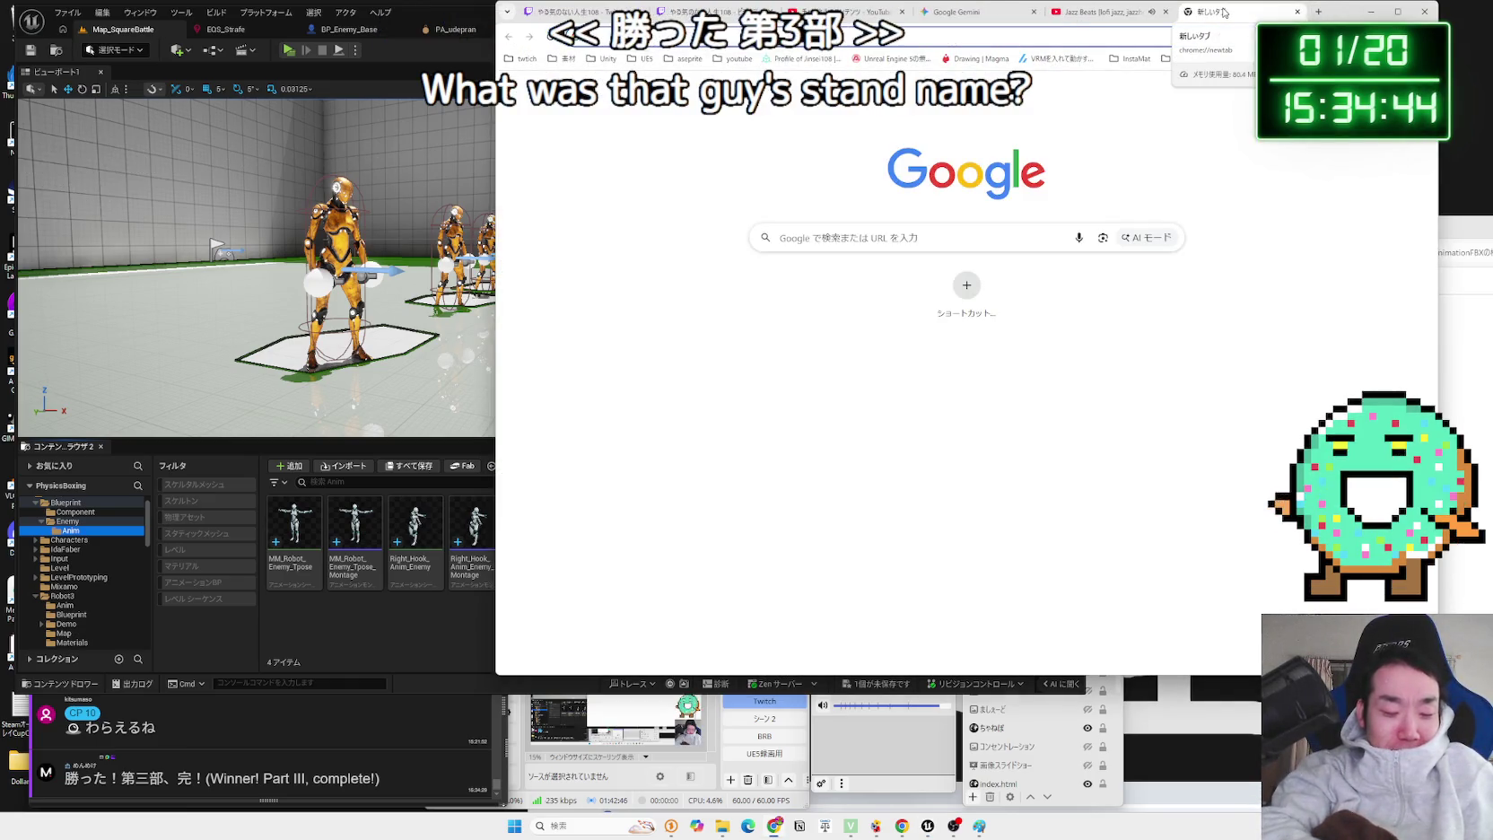
- Search Google for 勝った 第三部完 in Japanese, preview the first manga image, then close the tab
text(katta)
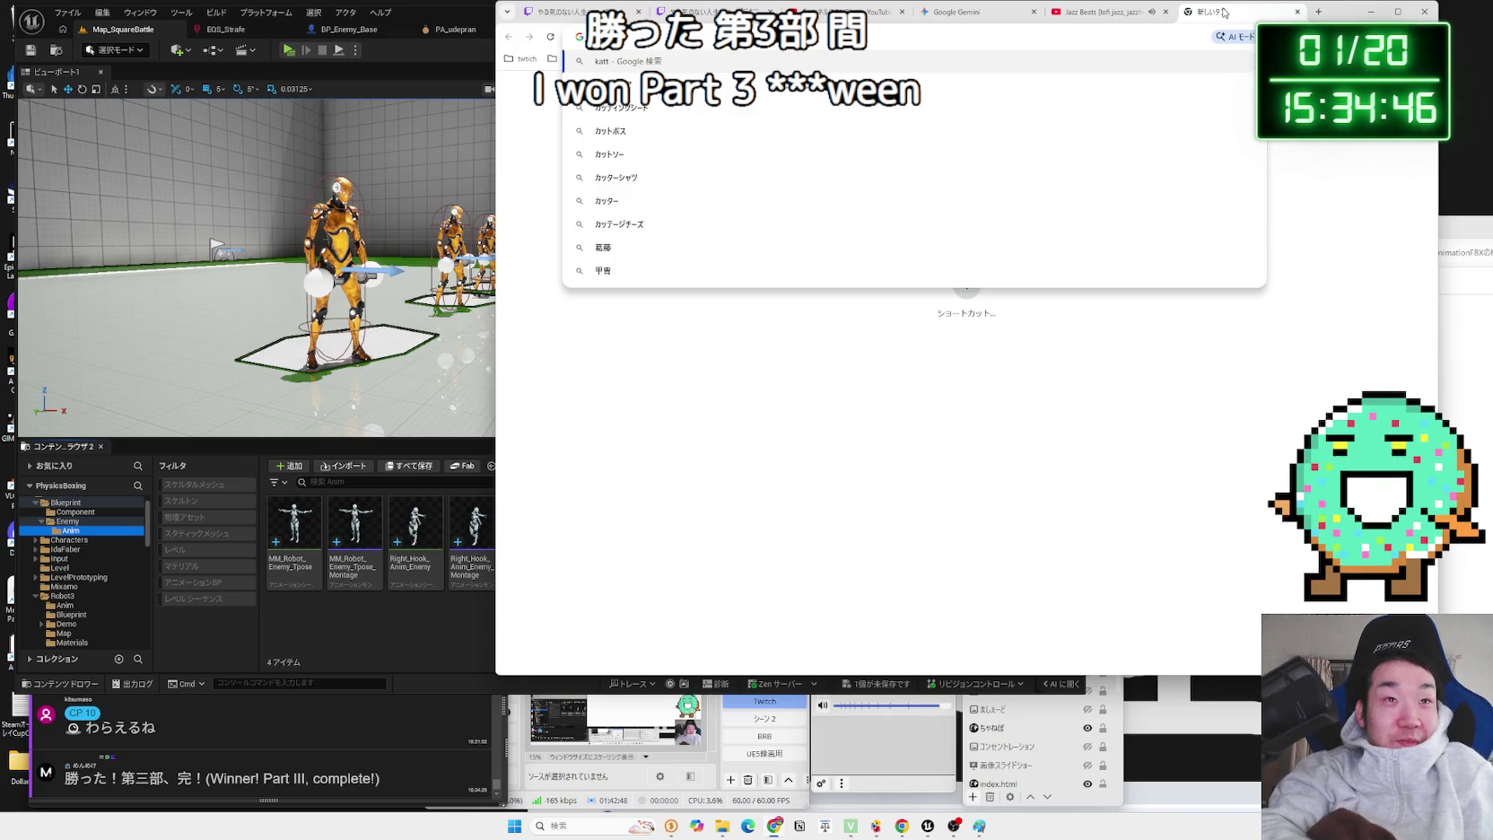
key(BackSpace)
key(BackSpace)
key(BackSpace)
key(Zenkaku_Hankaku)
text(勝った)
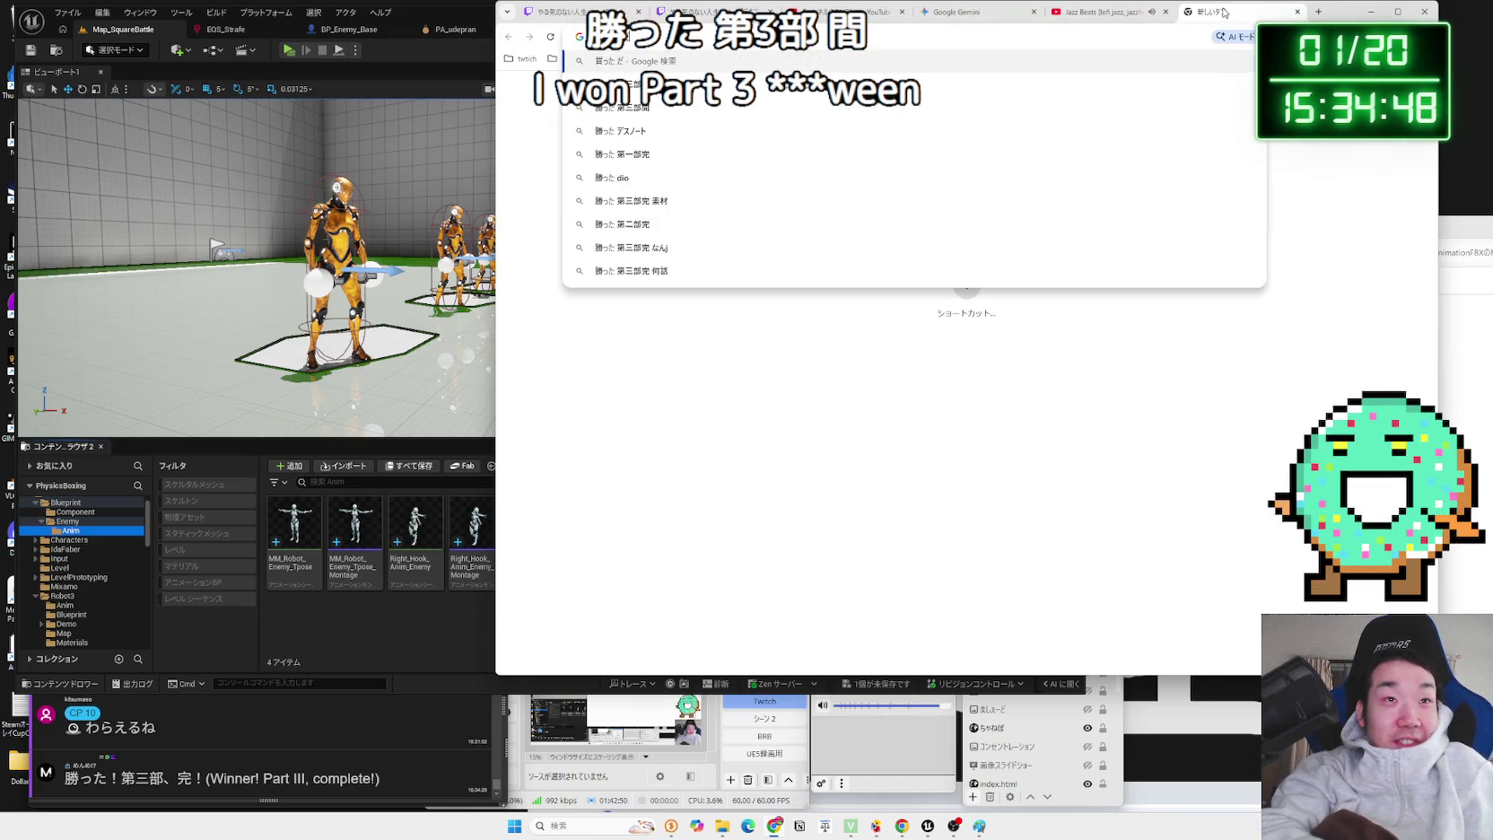
text(isanbukan)
key(space)
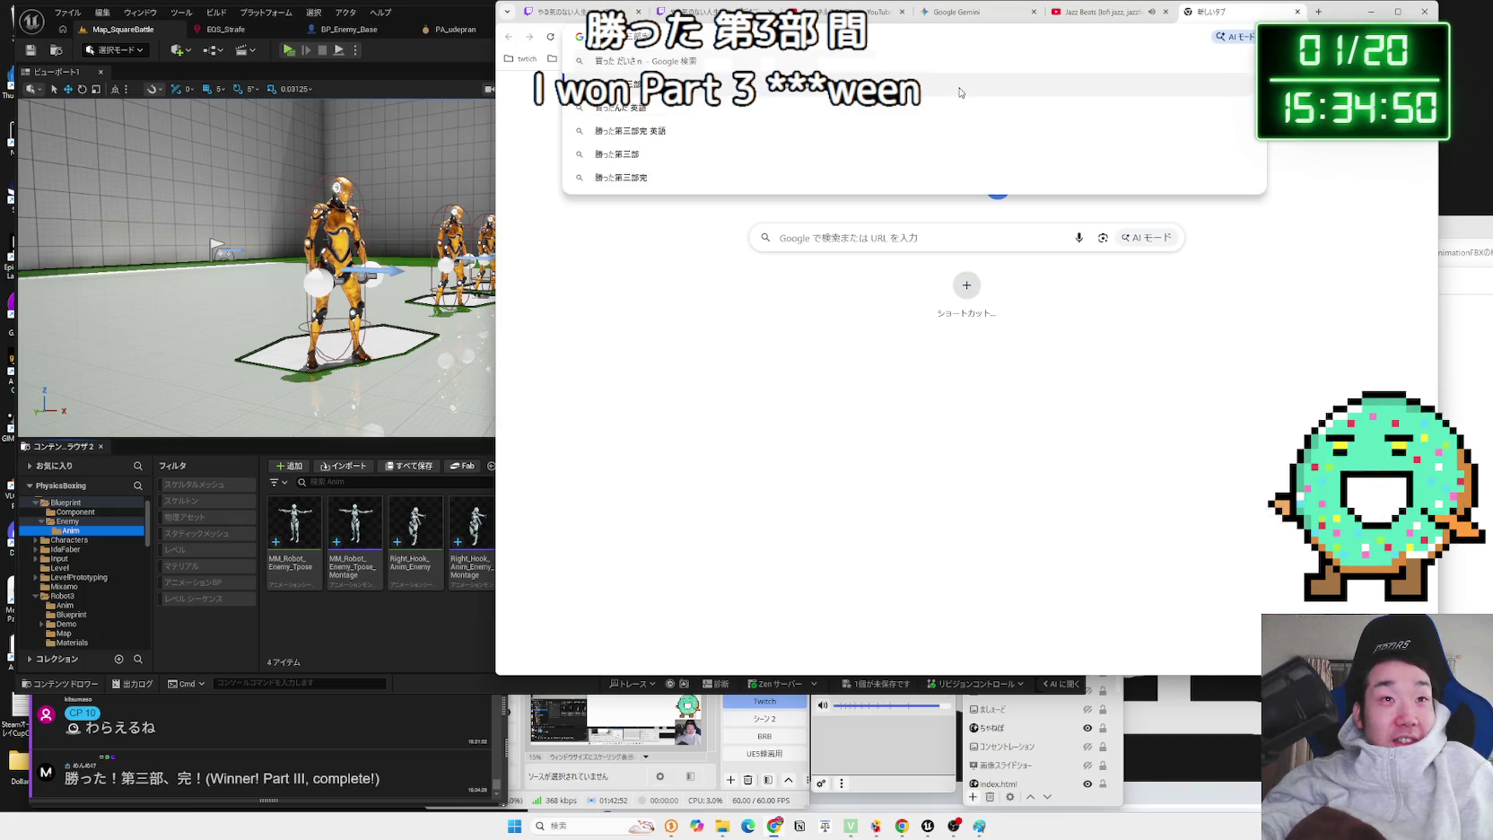
key(Return)
key(Return)
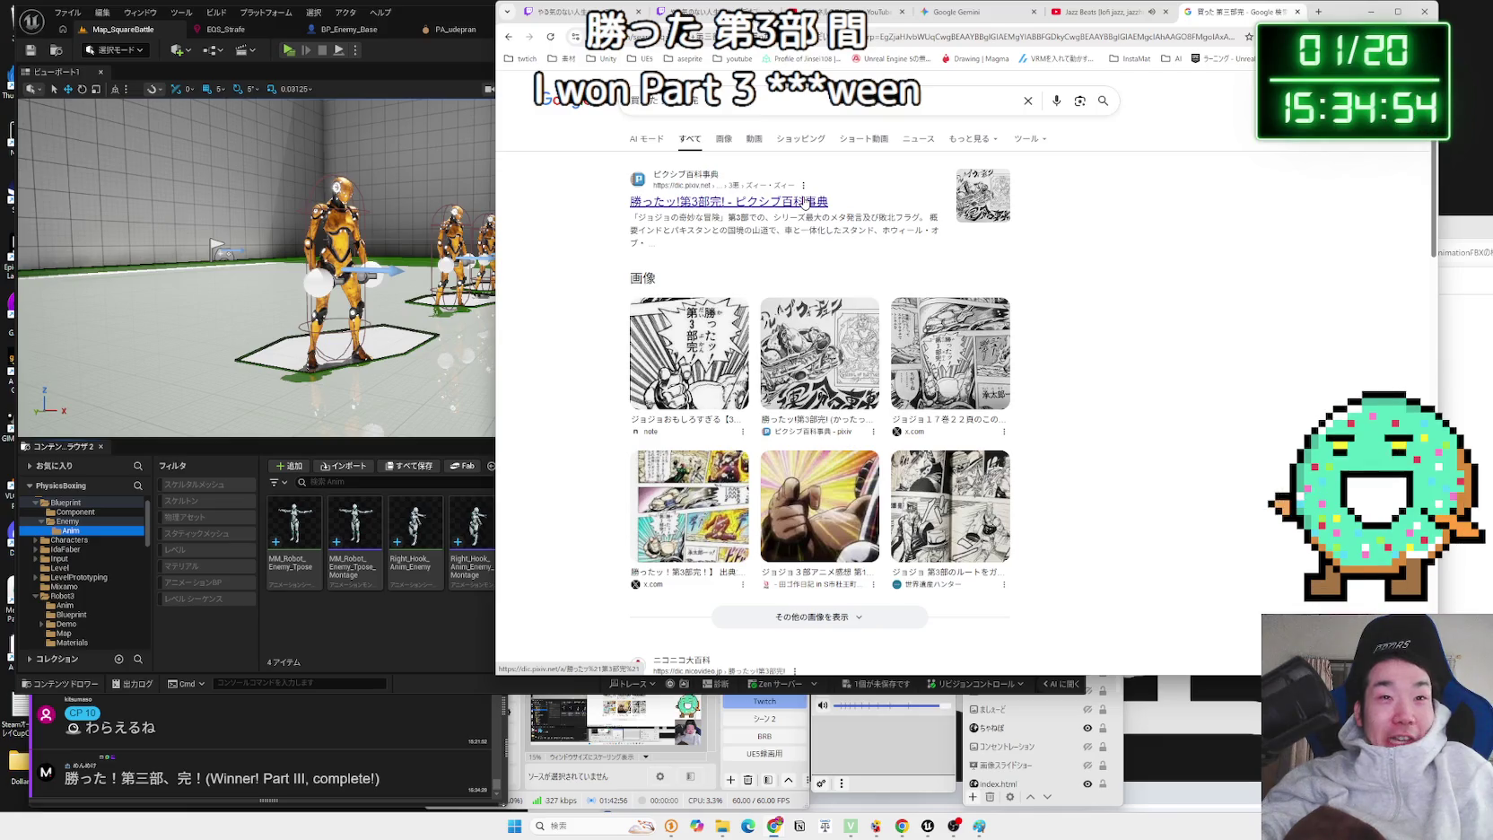
click(746, 335)
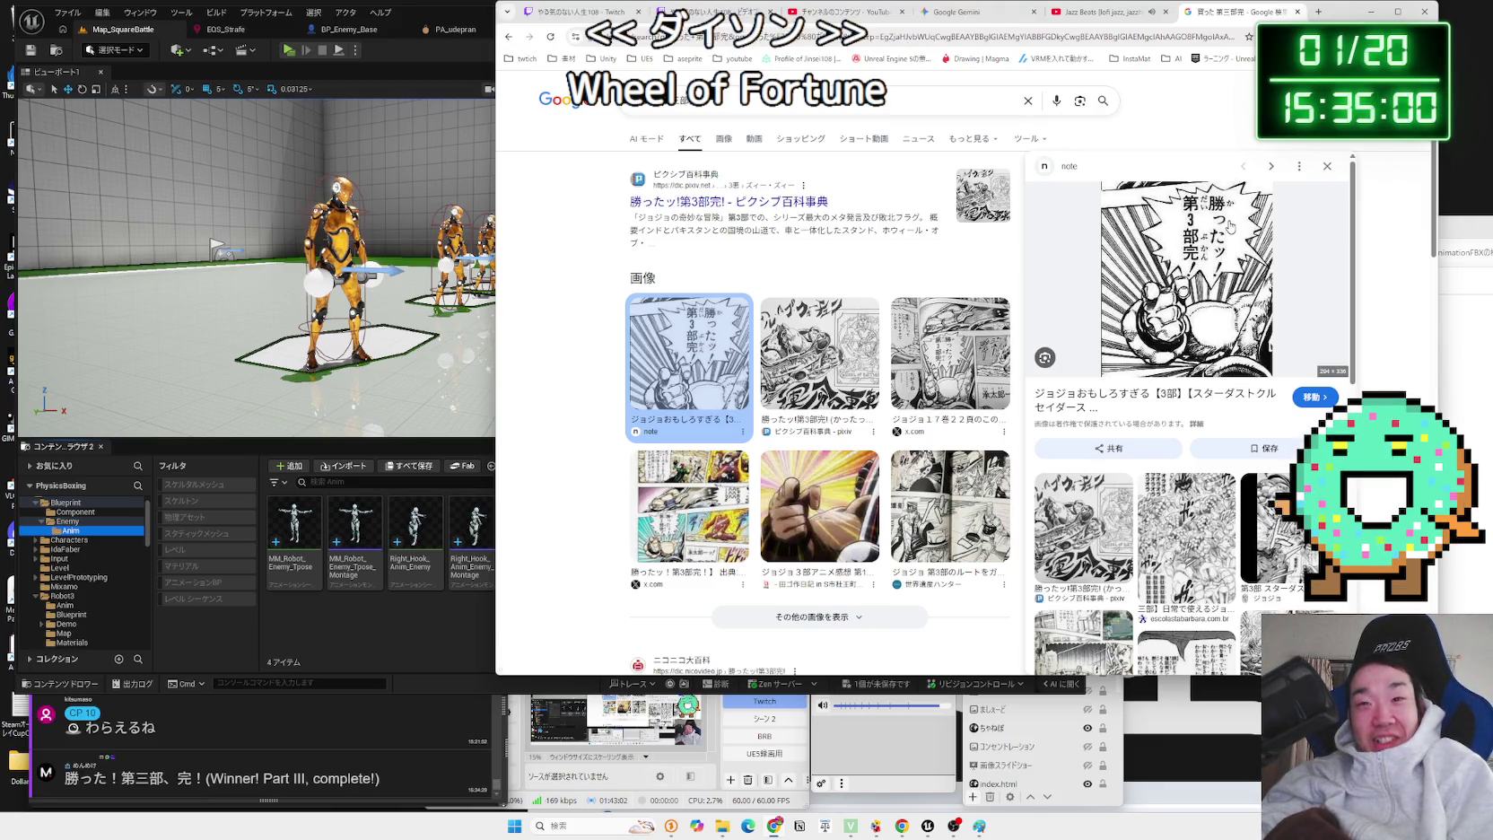
scroll(1231, 228, down, 5)
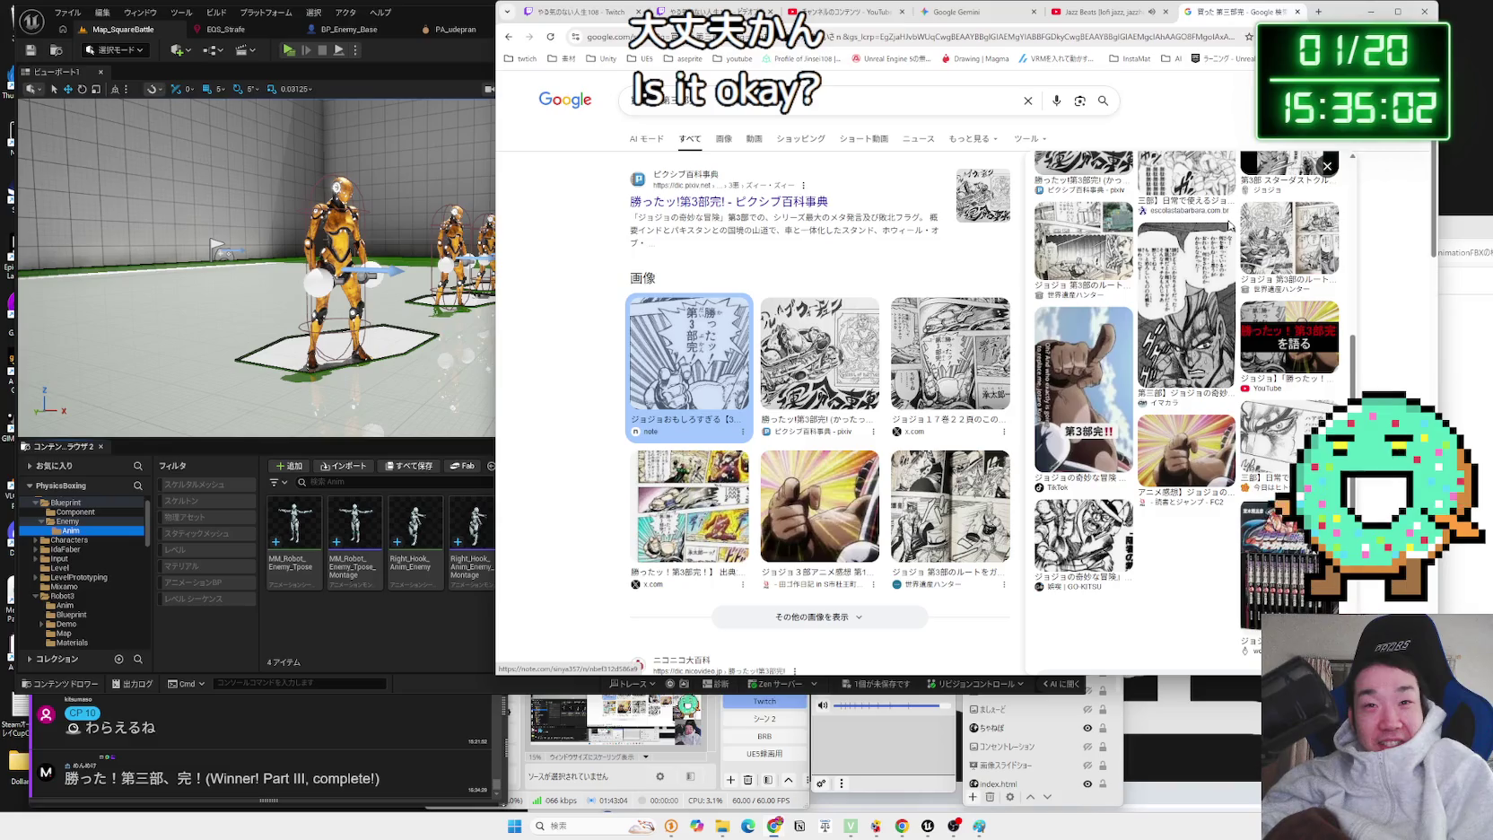
click(1301, 11)
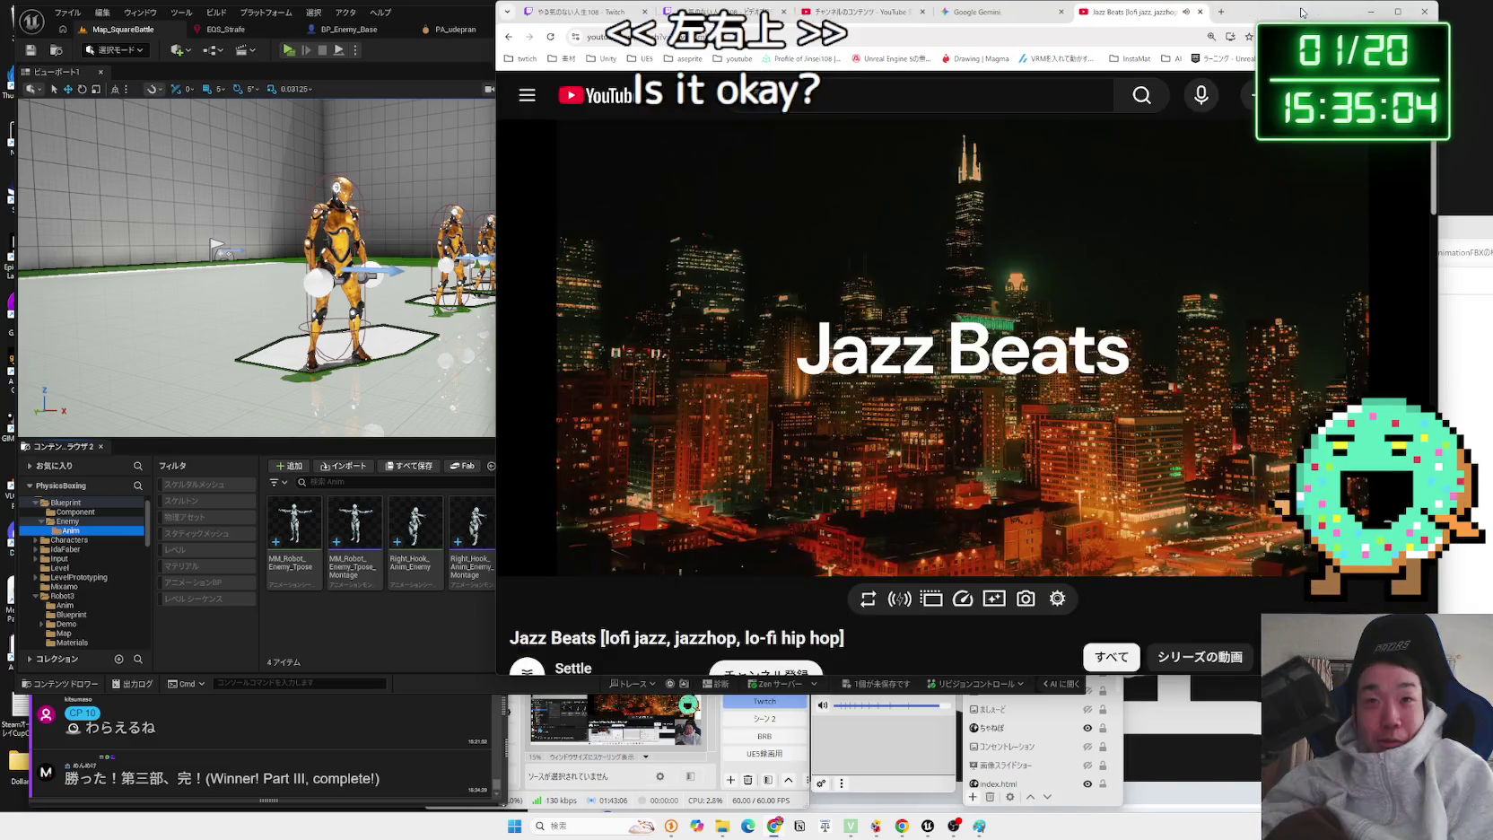
- Back in Unreal, move the Layered blend per bone node in the ABP_Unarmed_Robot_Enemy anim graph
click(978, 12)
click(441, 16)
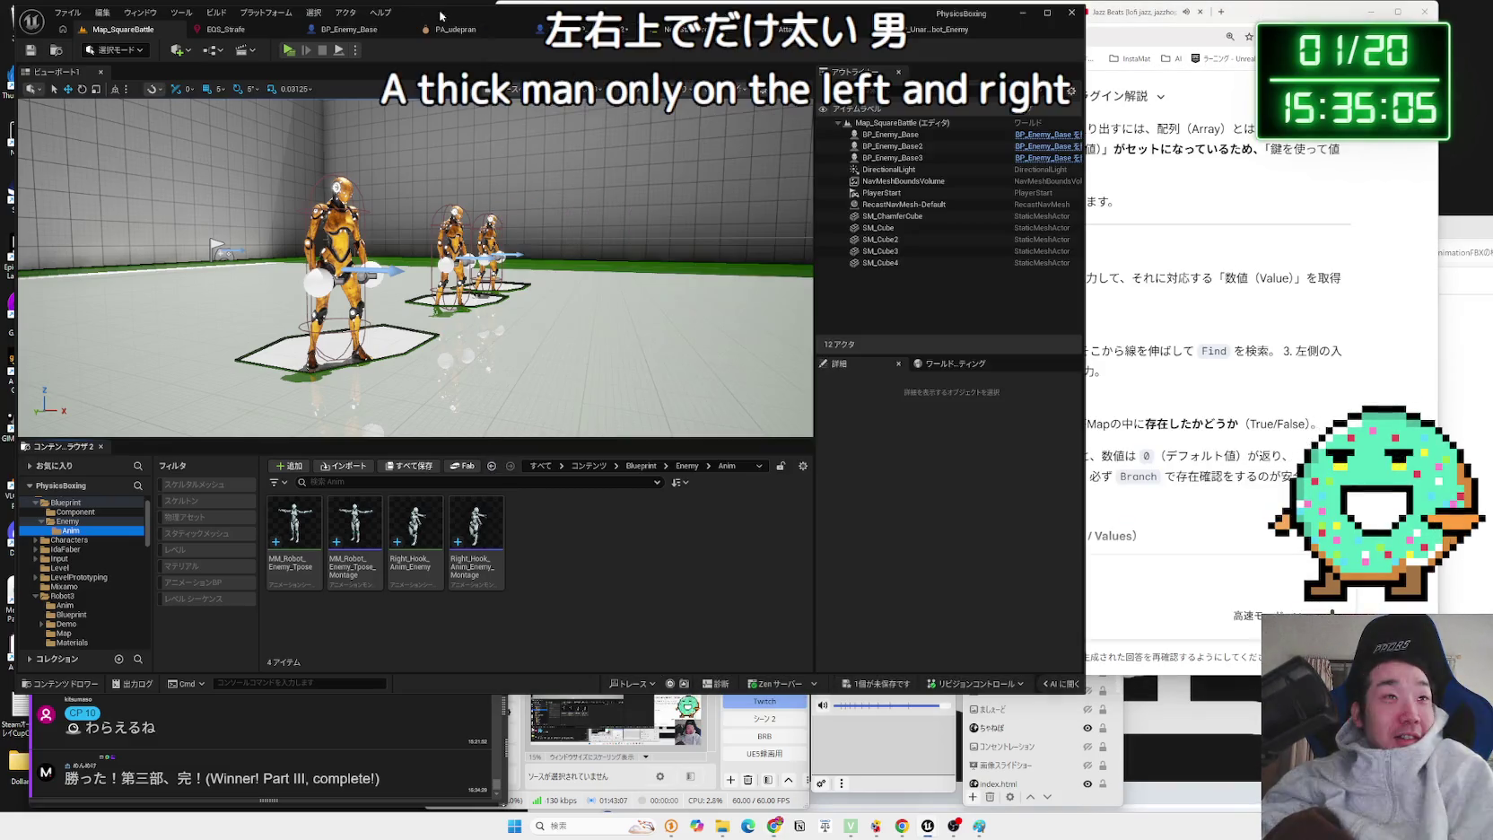
click(480, 40)
click(505, 29)
click(689, 30)
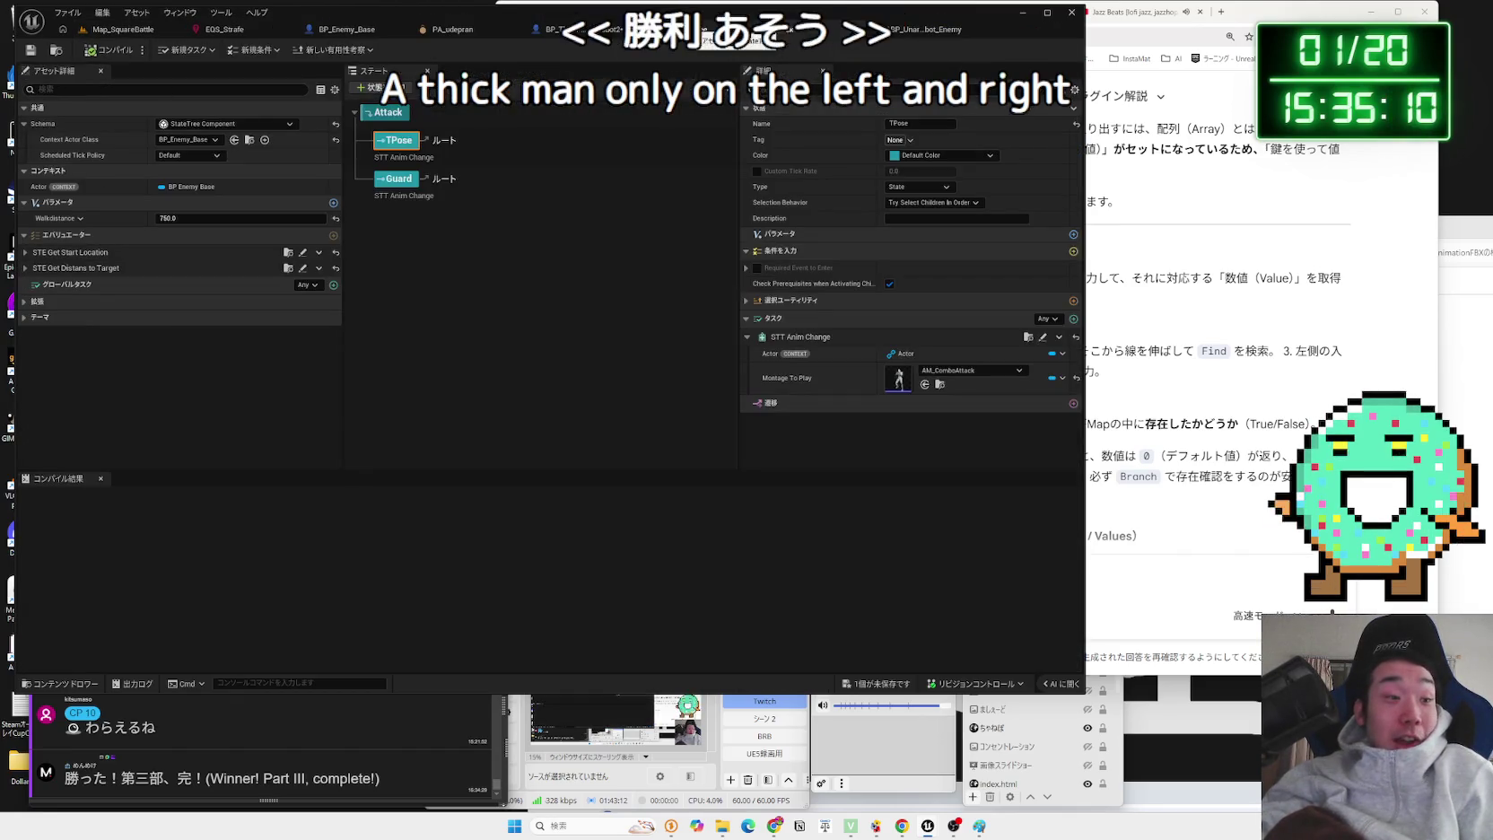
click(933, 29)
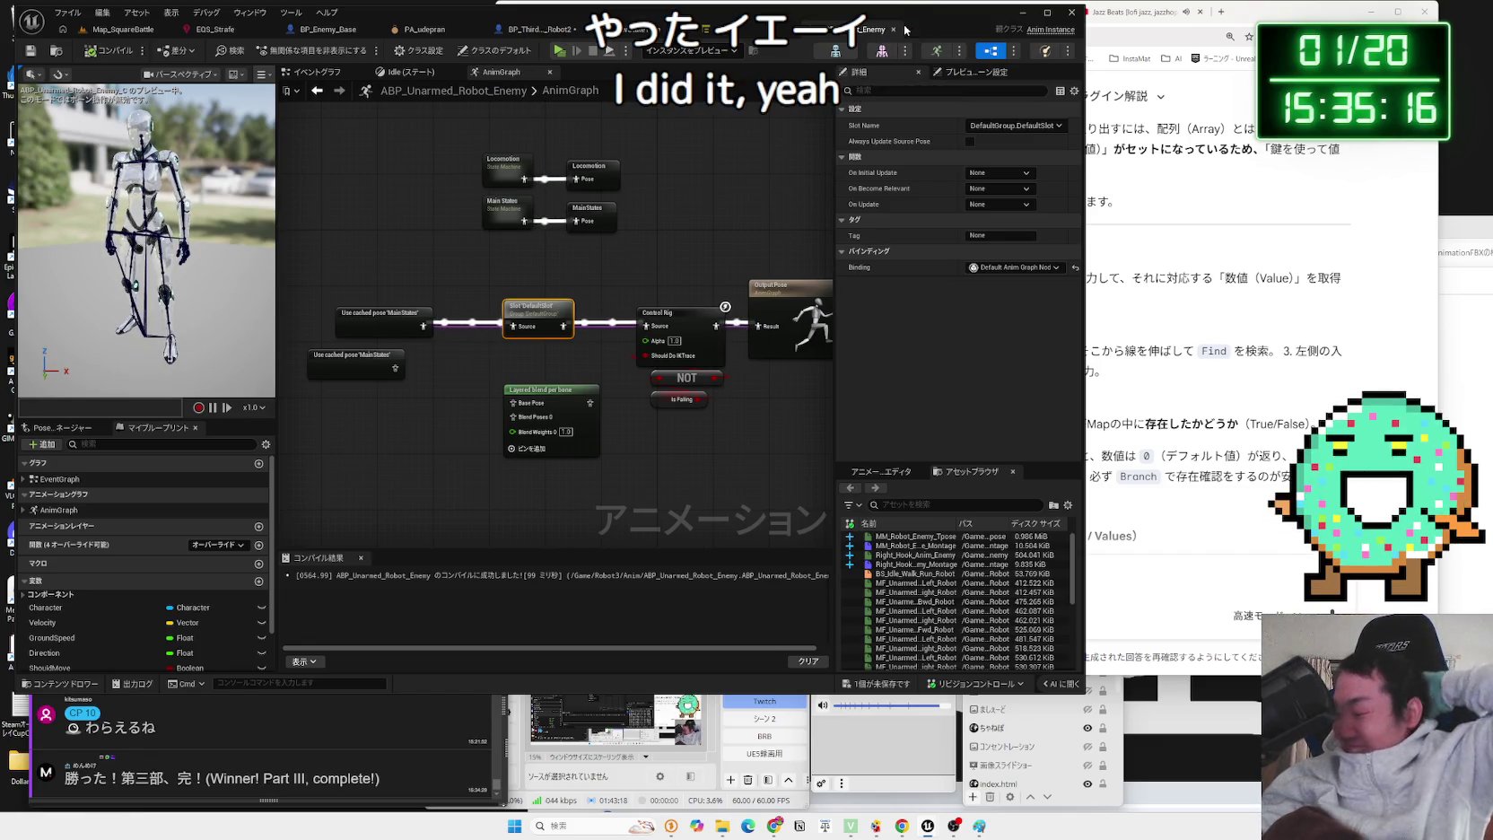
drag(532, 406, 392, 388)
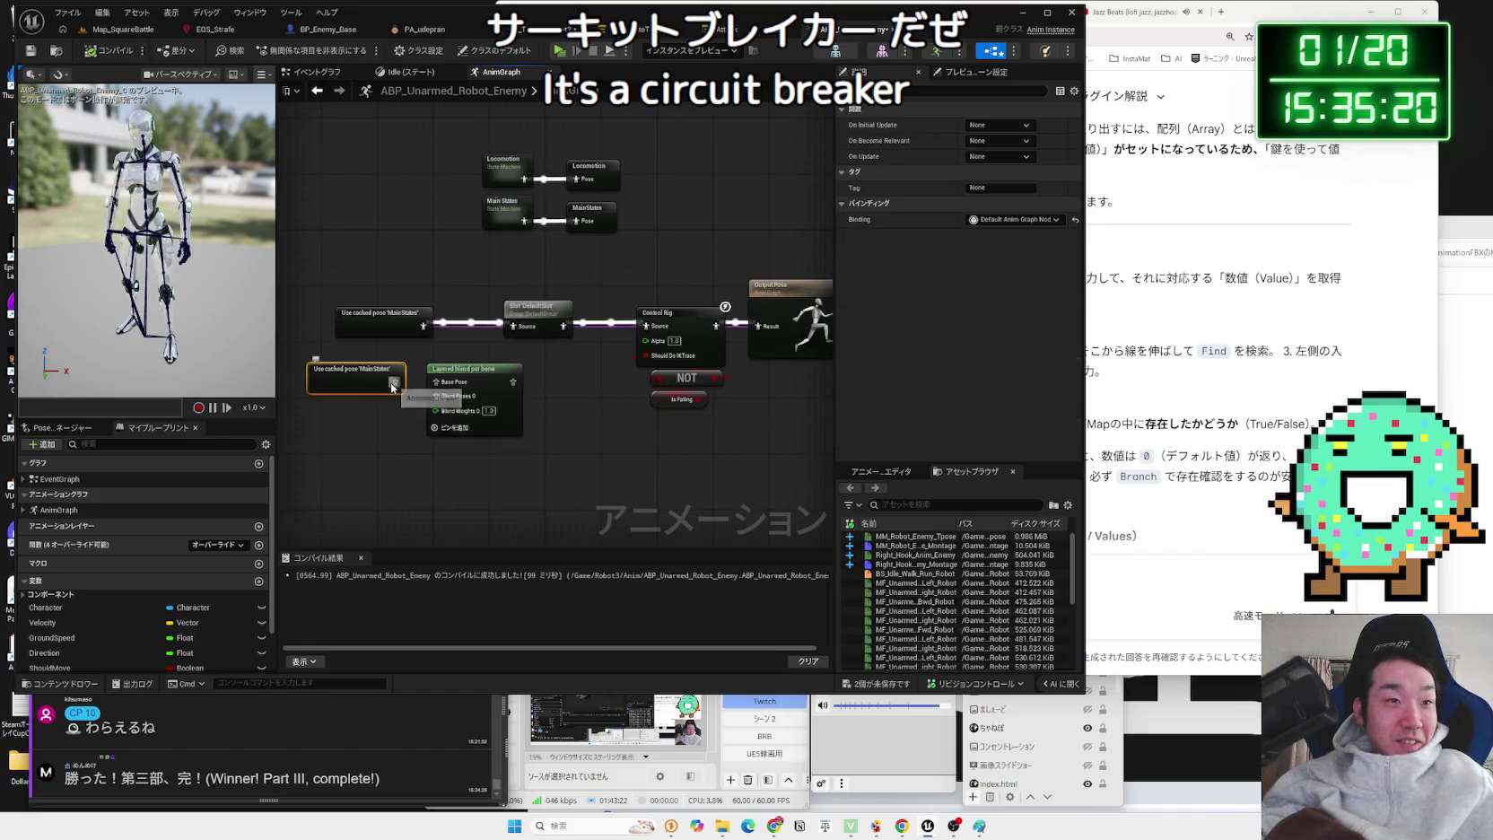
click(359, 278)
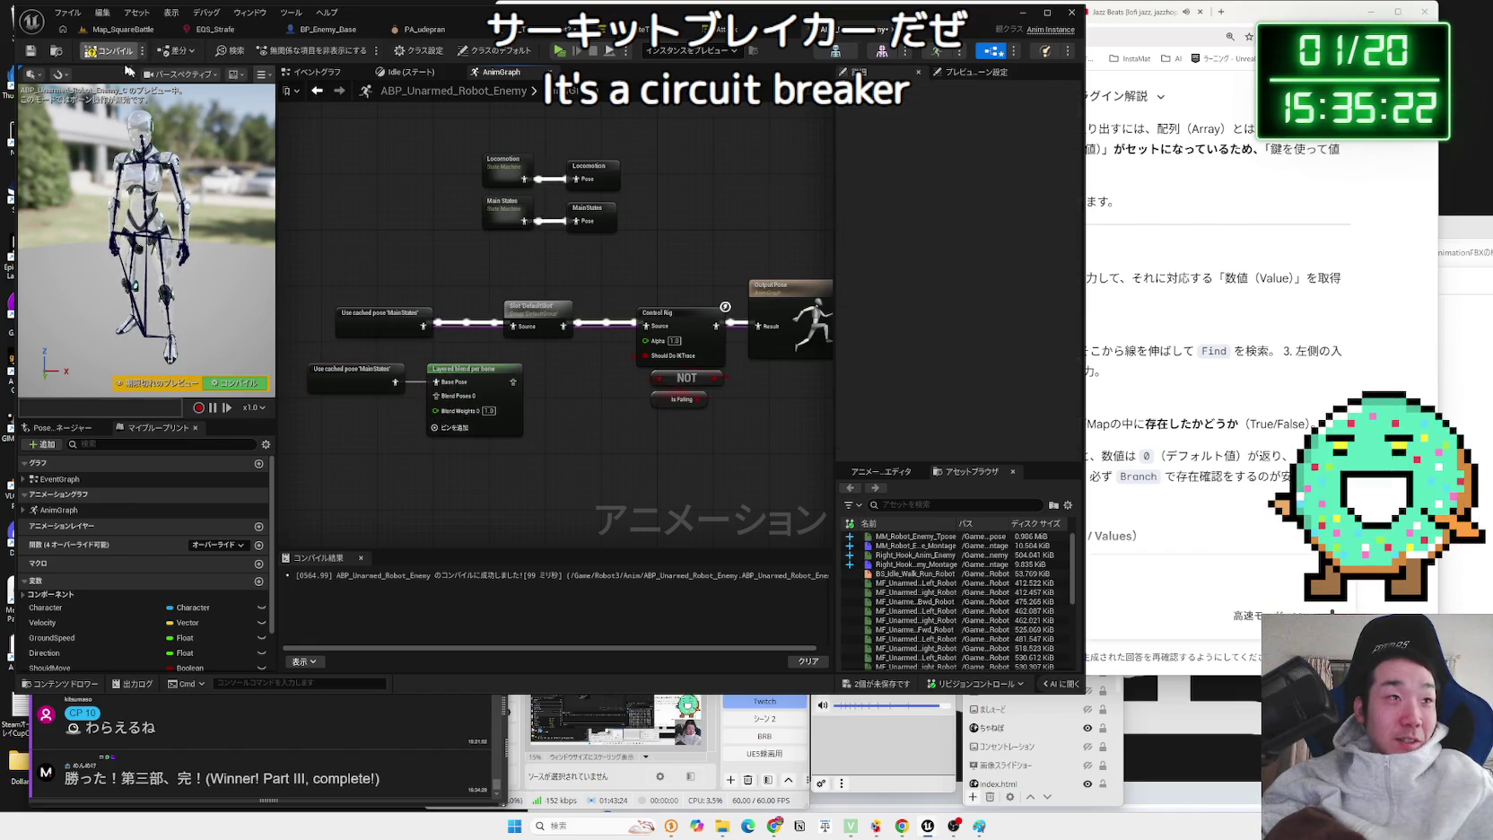
- Save all unsaved assets and review the tabs, ending on BP_Enemy_Base's DamageCoefficient defaults
click(886, 691)
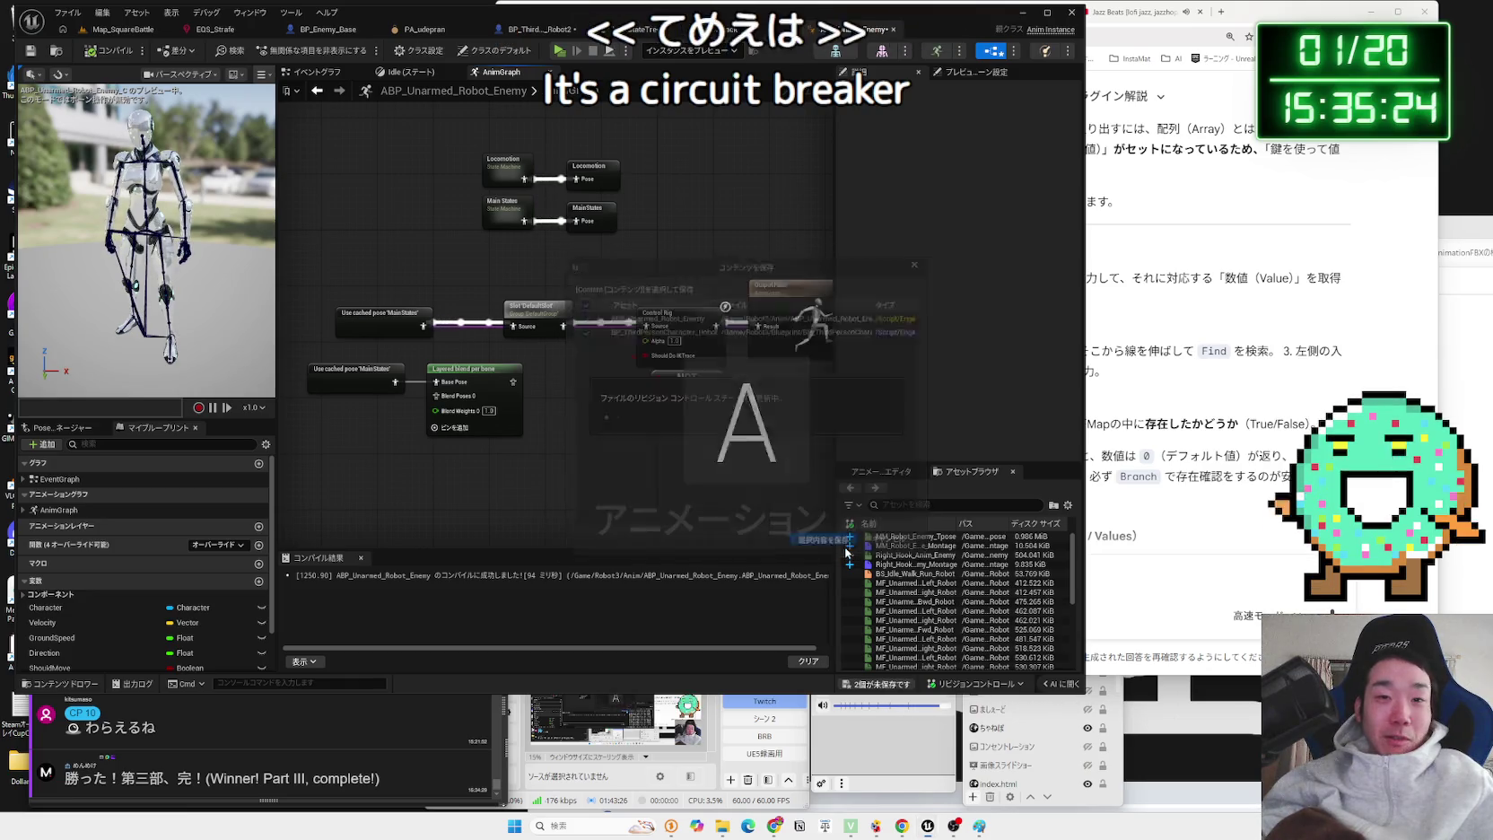
click(709, 28)
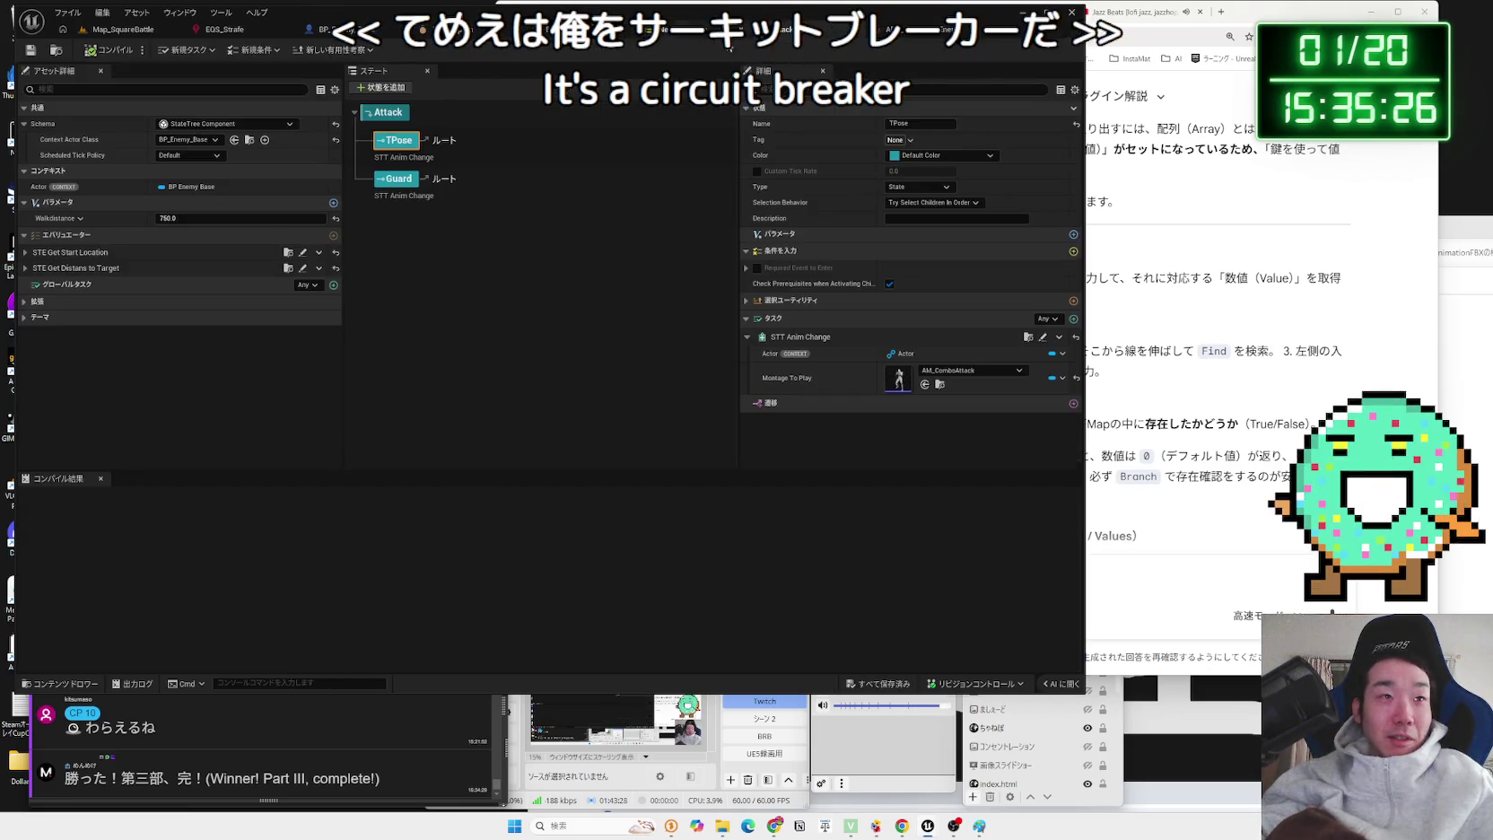
click(606, 32)
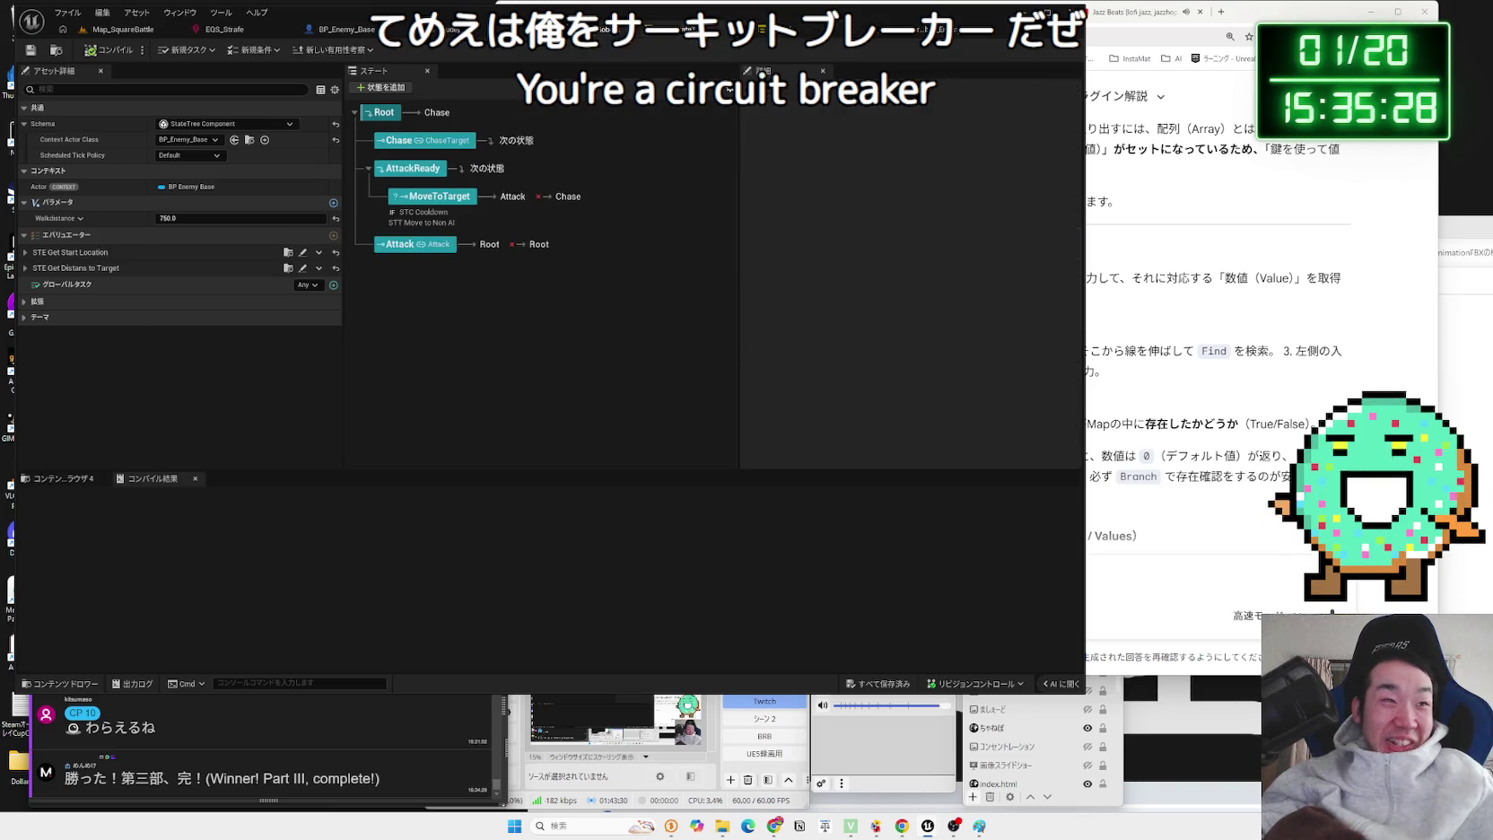
click(619, 30)
scroll(549, 313, down, 3)
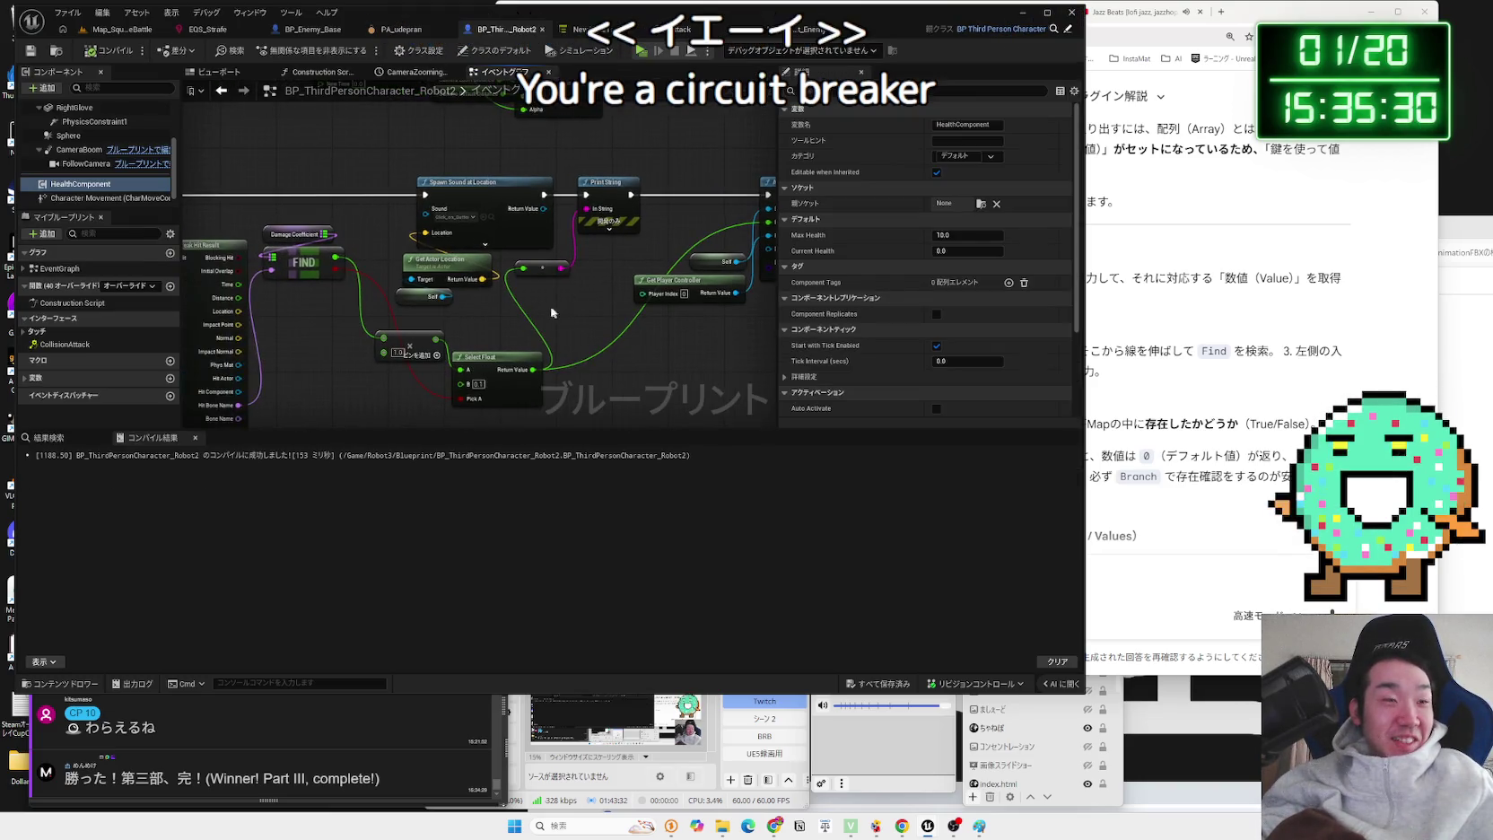
click(387, 278)
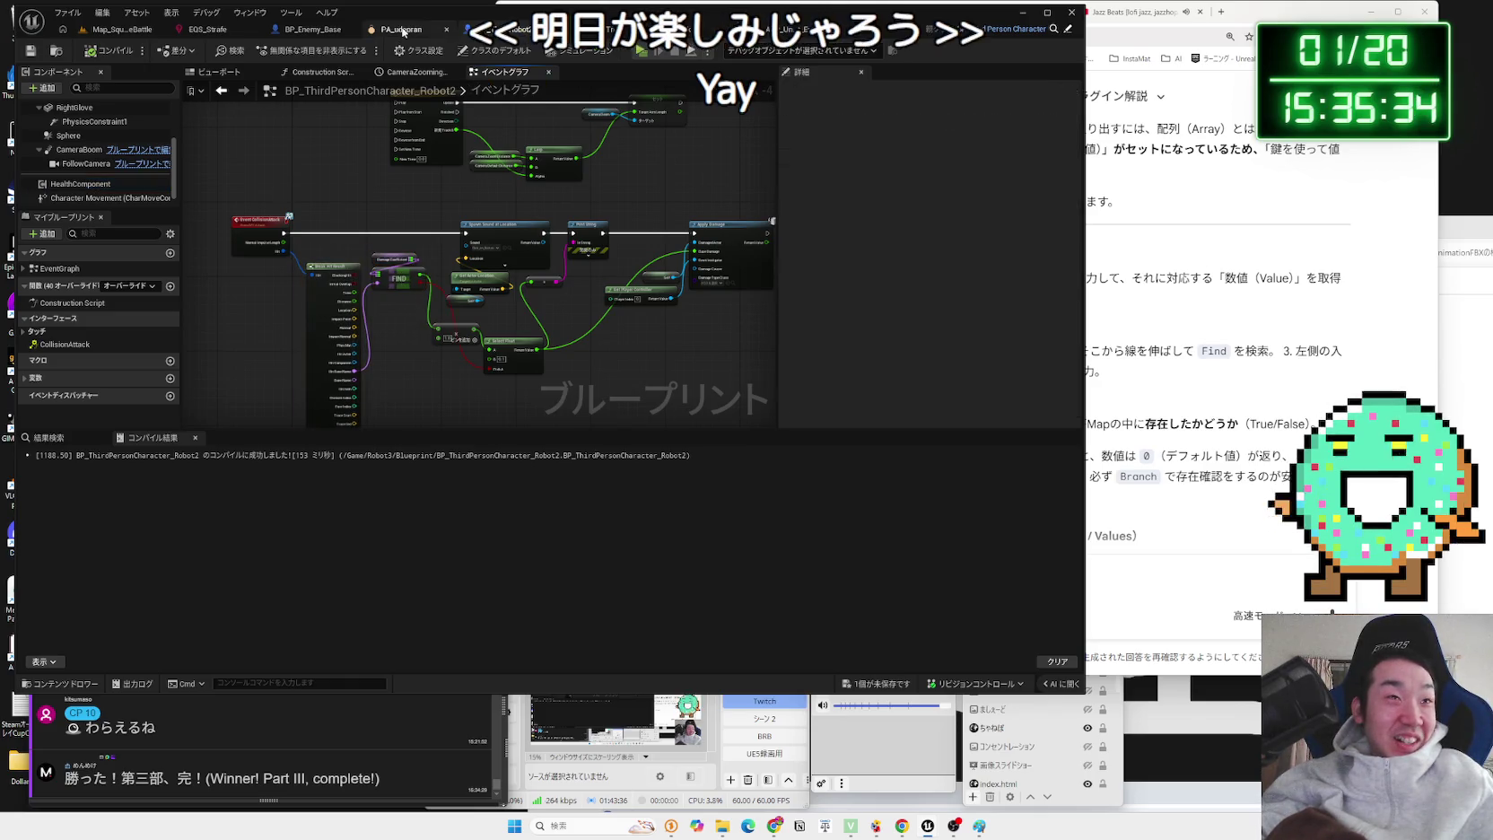
click(422, 30)
click(342, 33)
scroll(586, 318, up, 3)
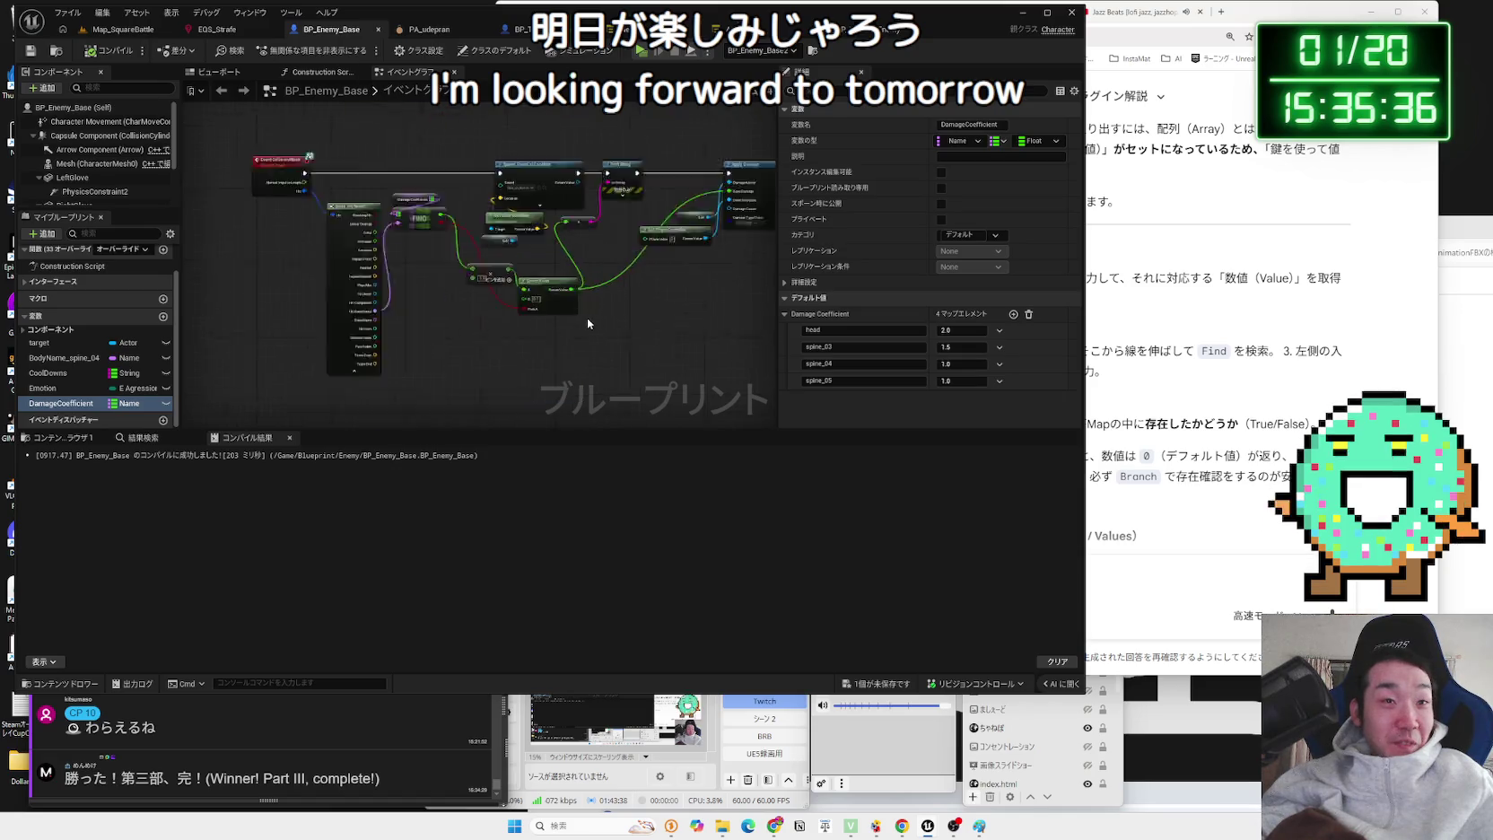
scroll(586, 318, down, 2)
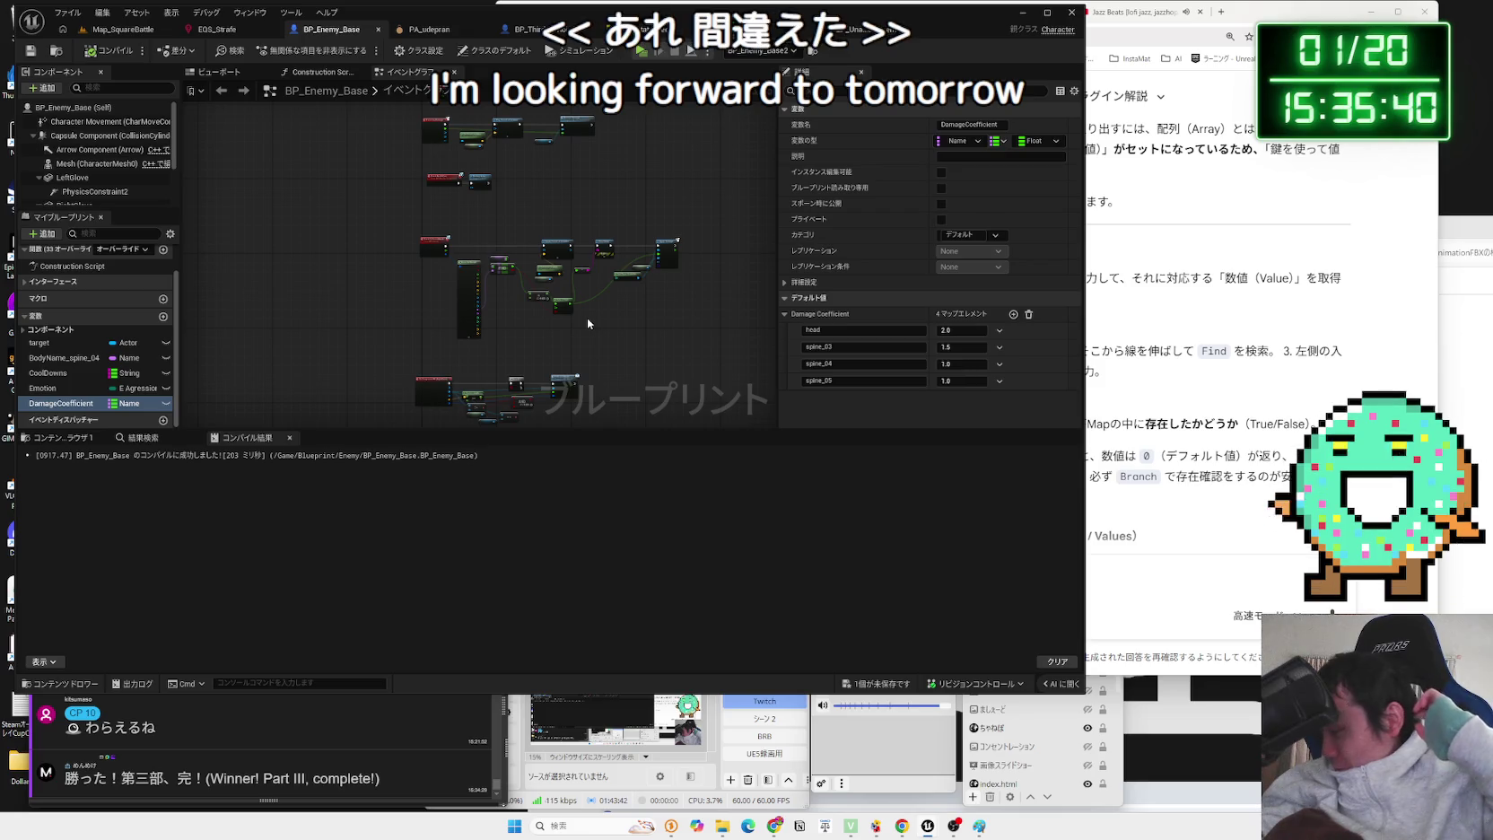
- Inspect the BPI_Health Component interface and the Health Component's ReceiveDamage function and Event Graph
click(110, 33)
click(75, 511)
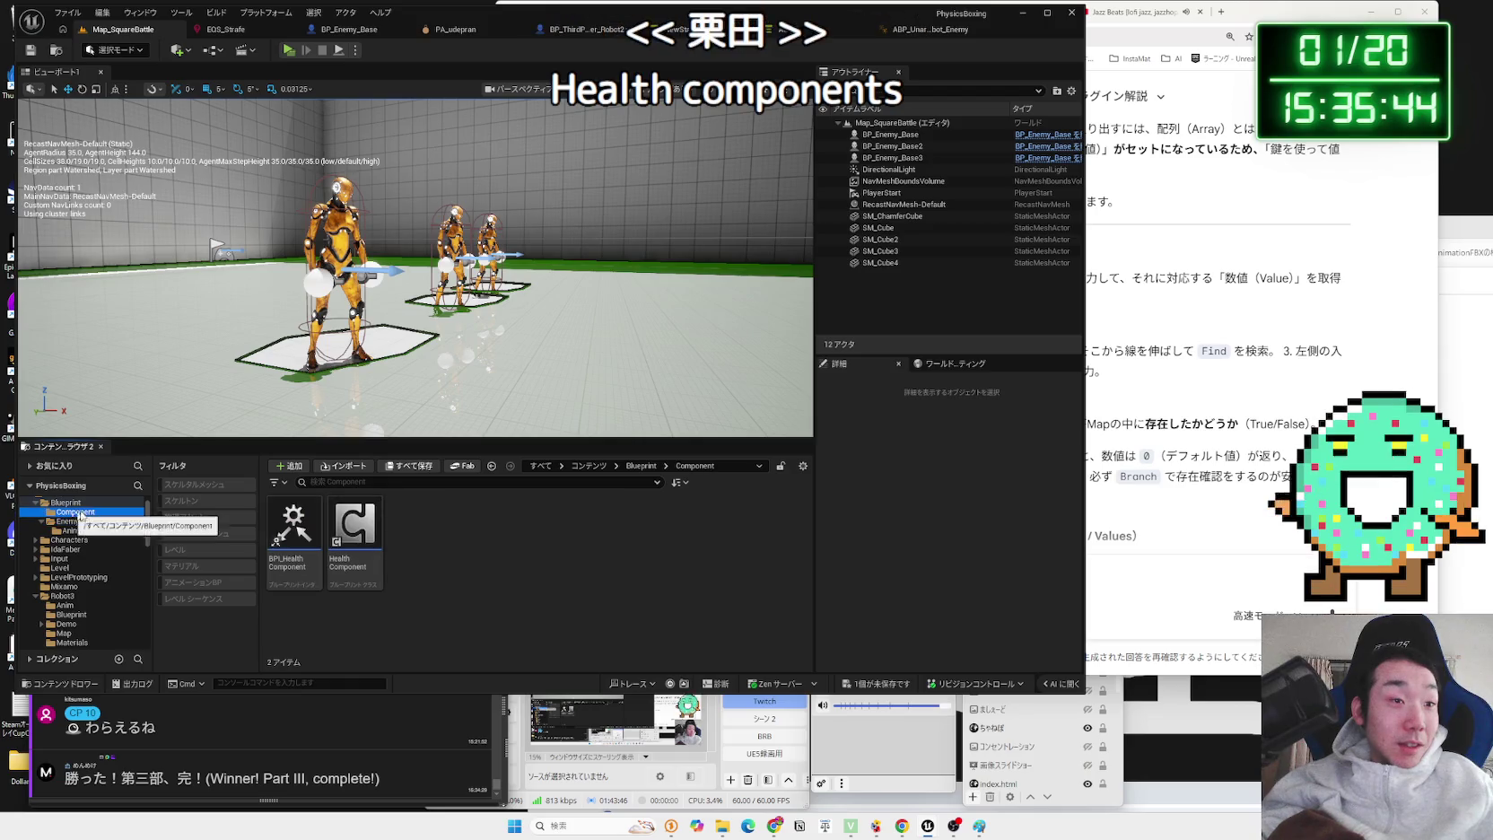
double_click(303, 535)
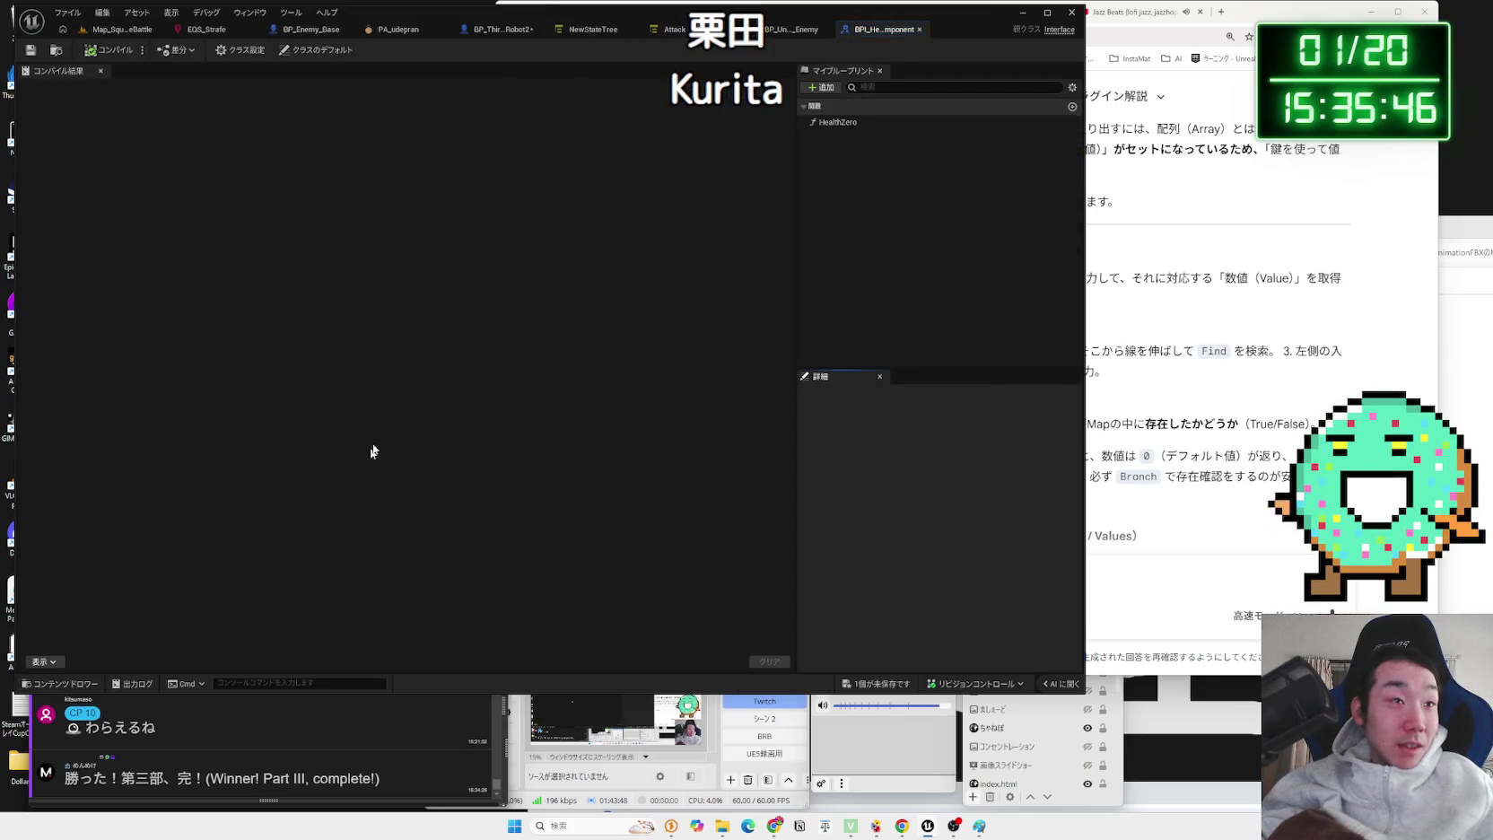
click(919, 33)
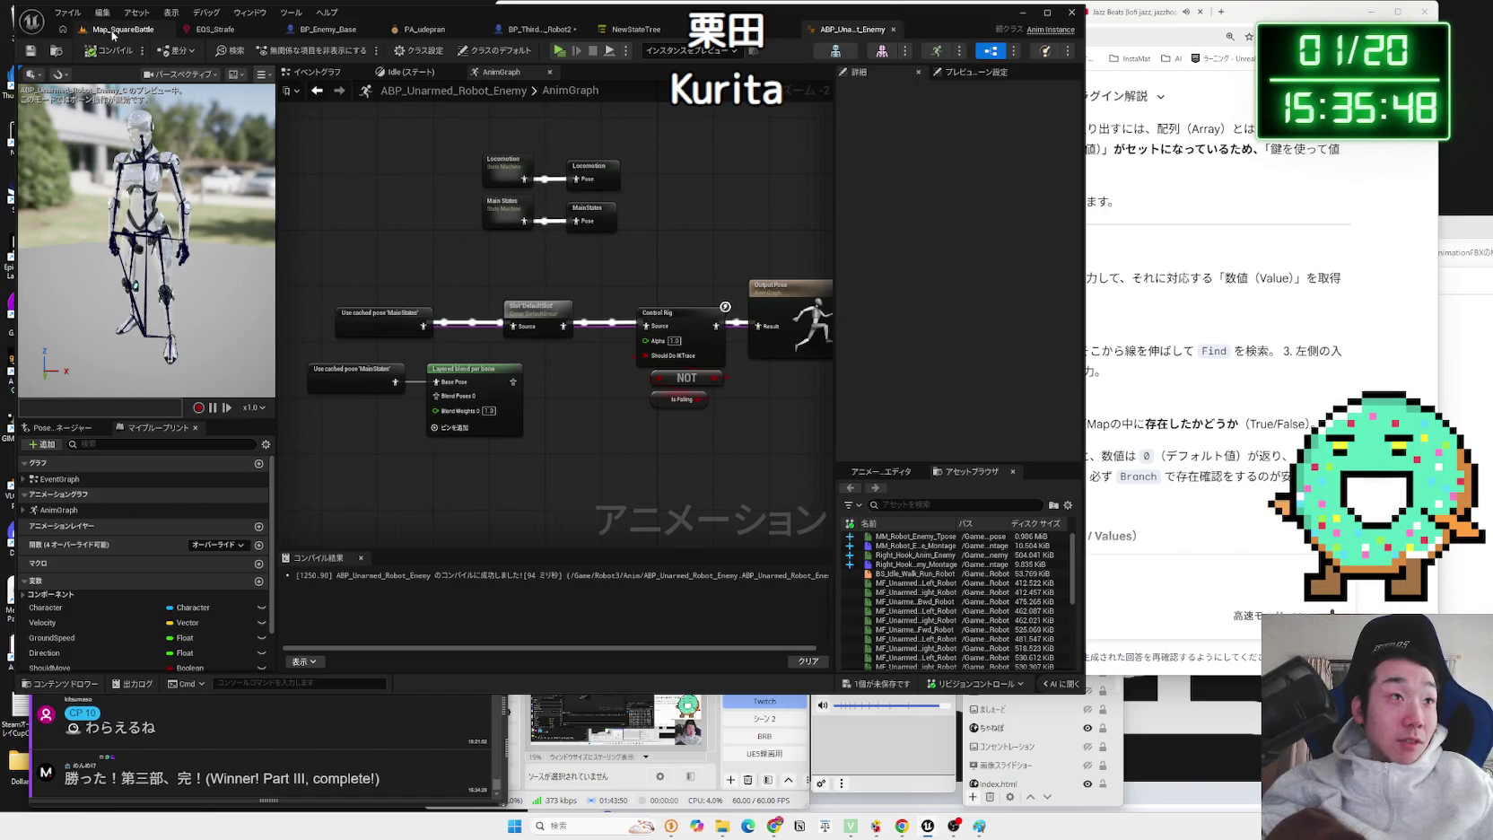
click(113, 33)
double_click(375, 521)
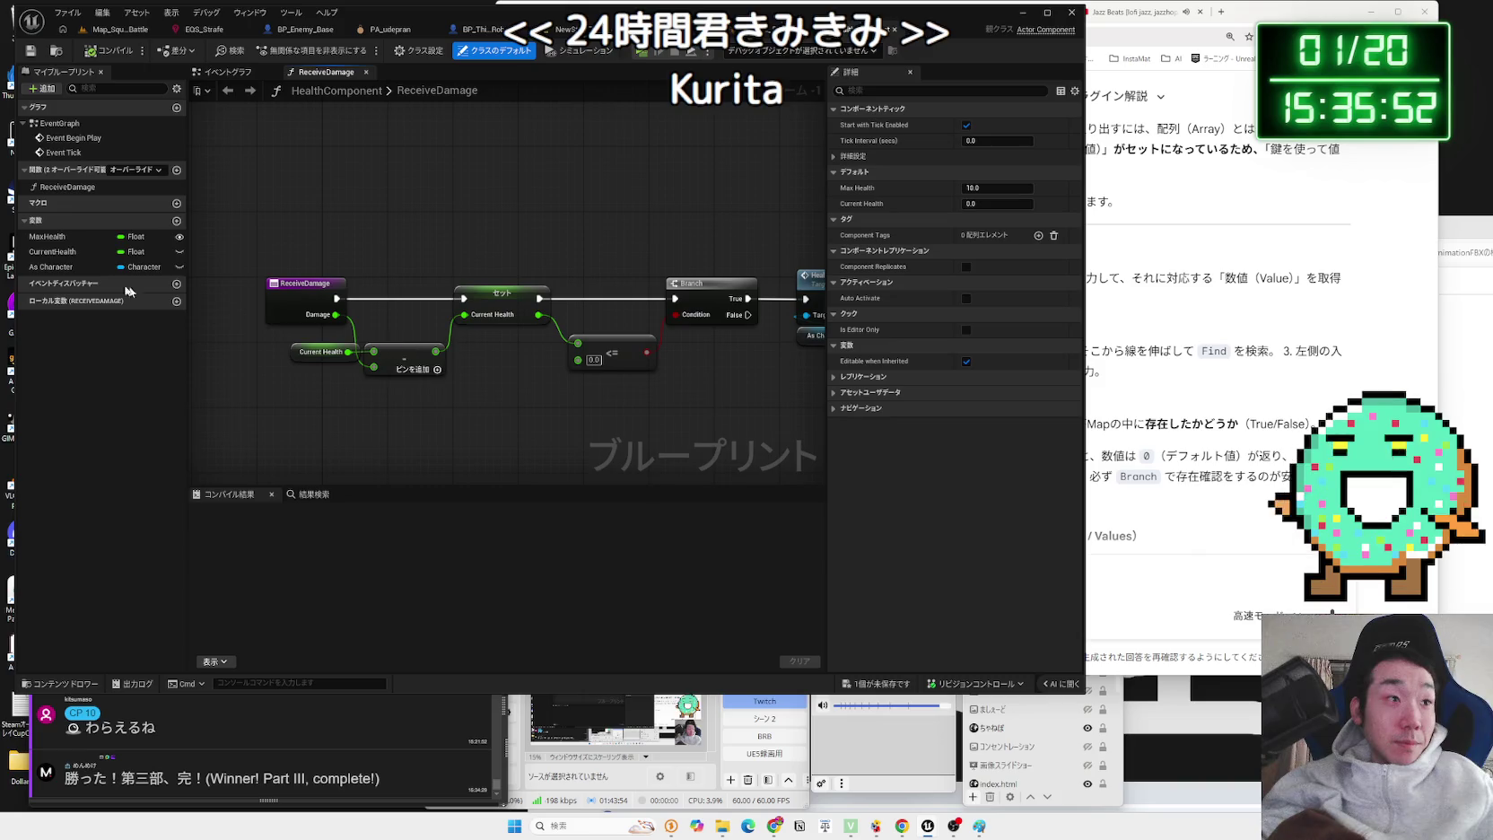
click(70, 187)
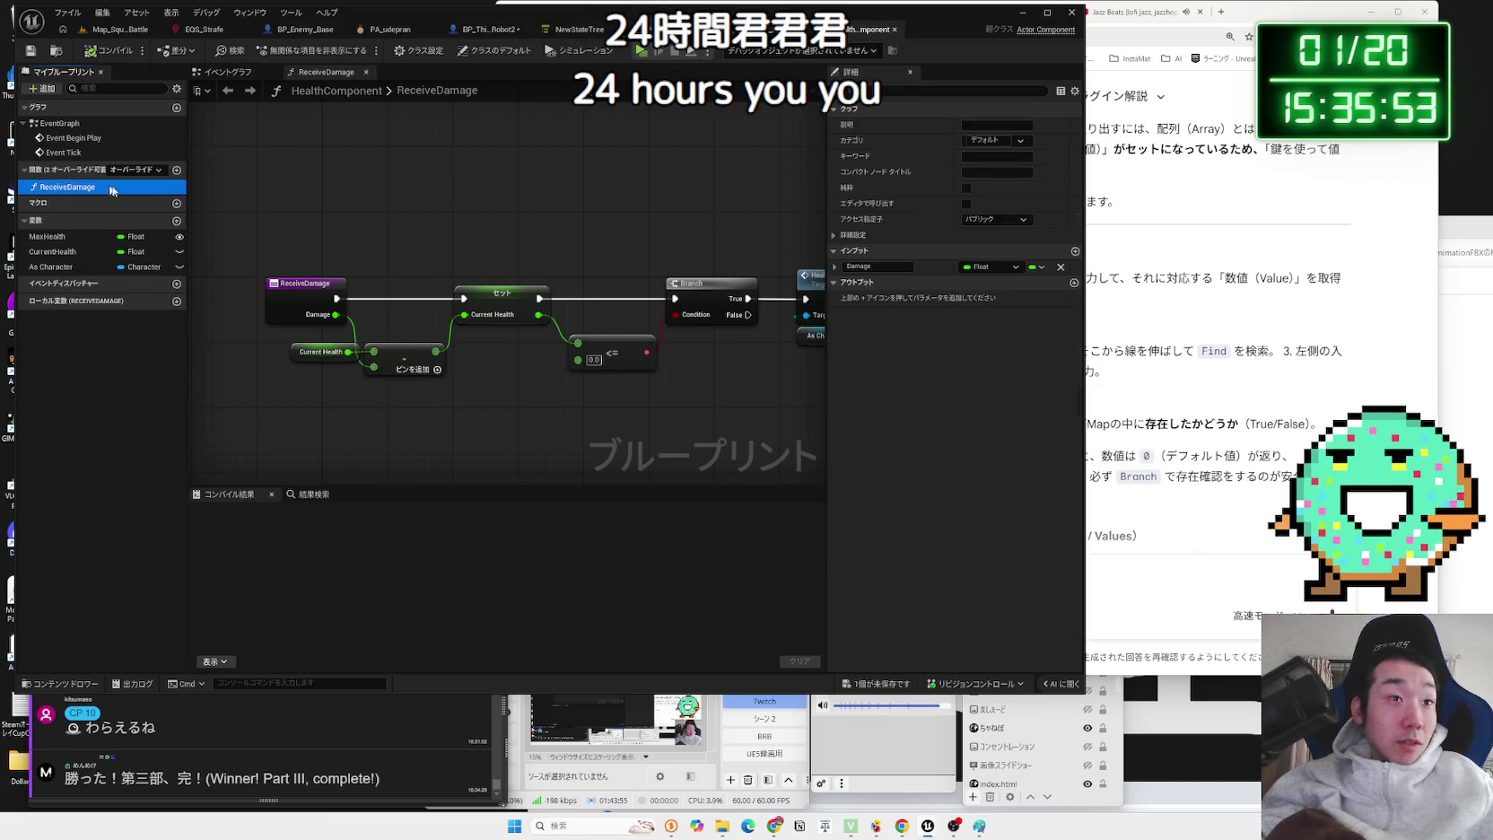
click(250, 91)
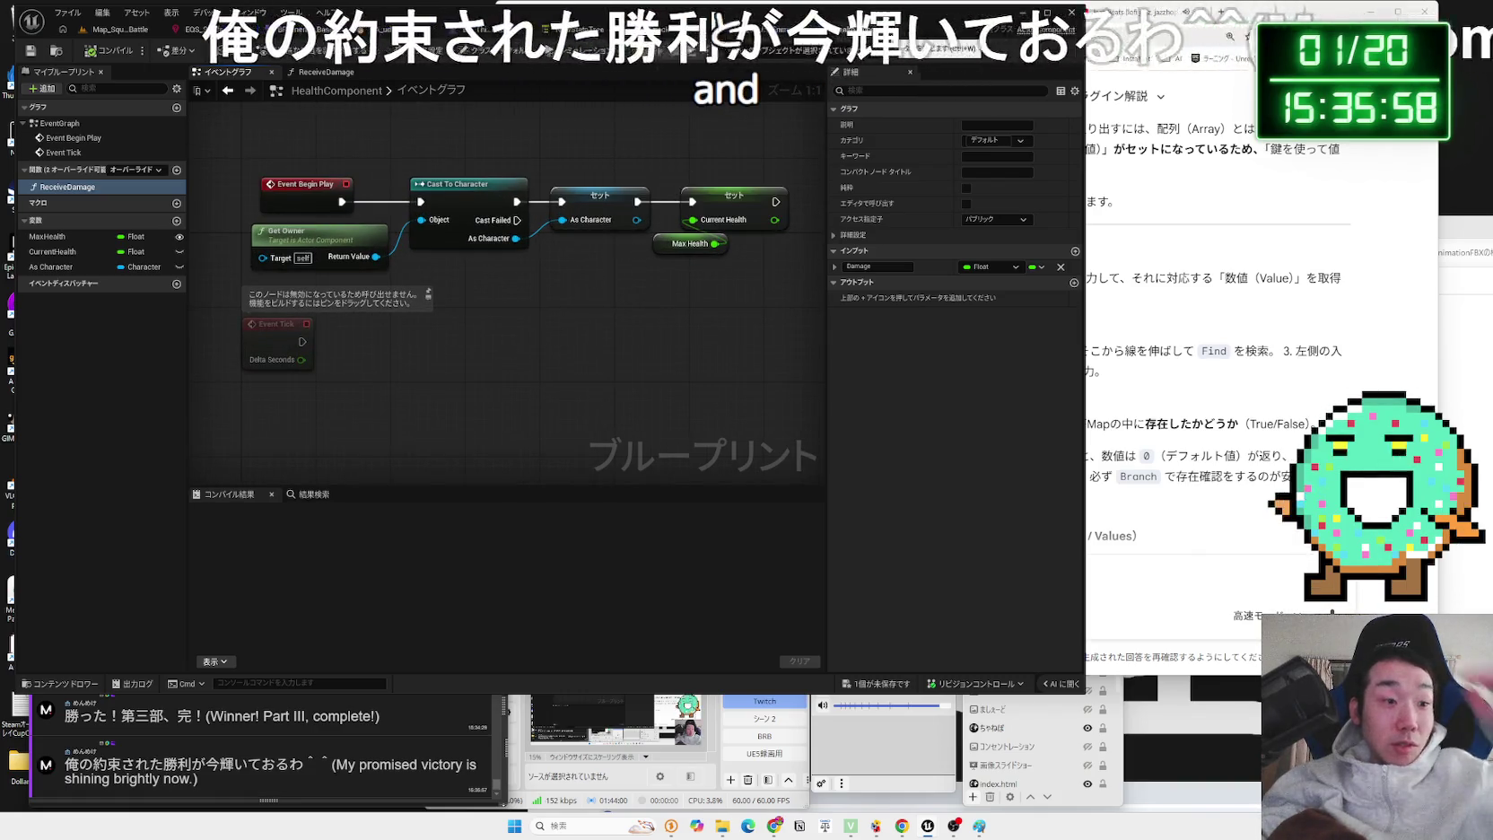
click(123, 29)
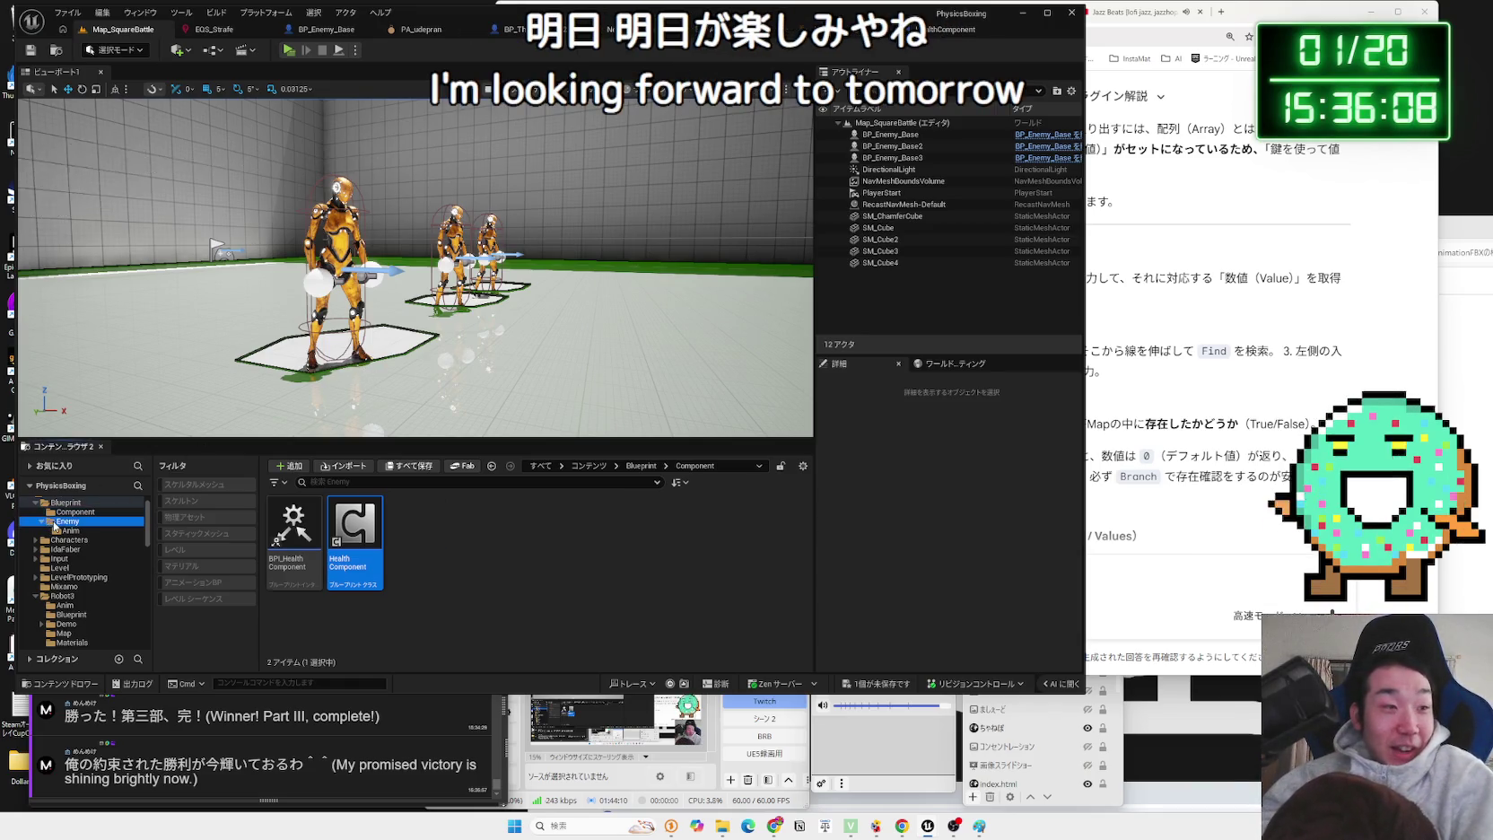
- Navigate the Content Browser to Blueprint > Enemy and open BP_Enemy_Base
click(41, 521)
click(75, 511)
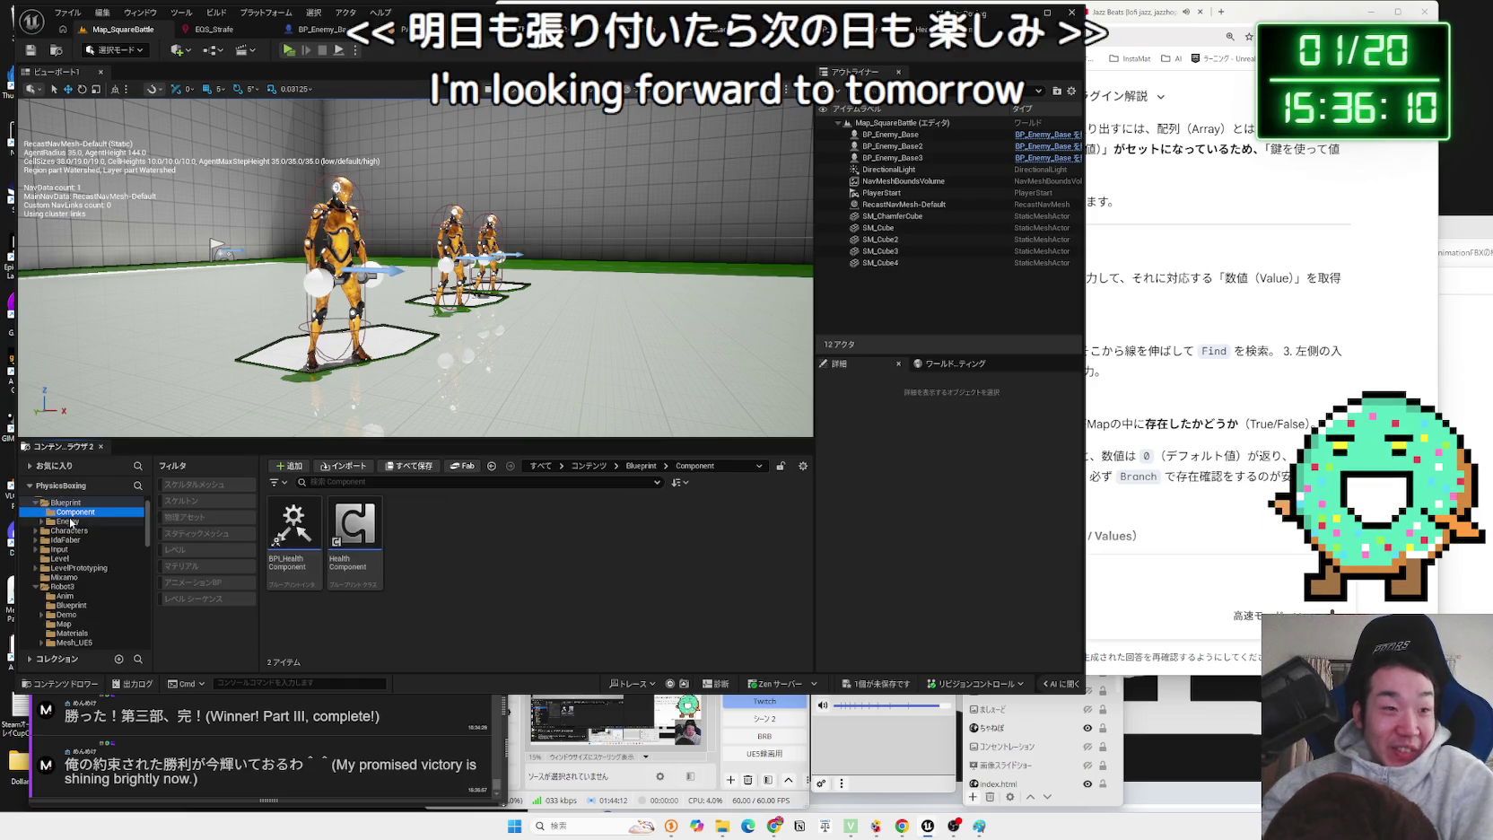
click(70, 503)
click(68, 522)
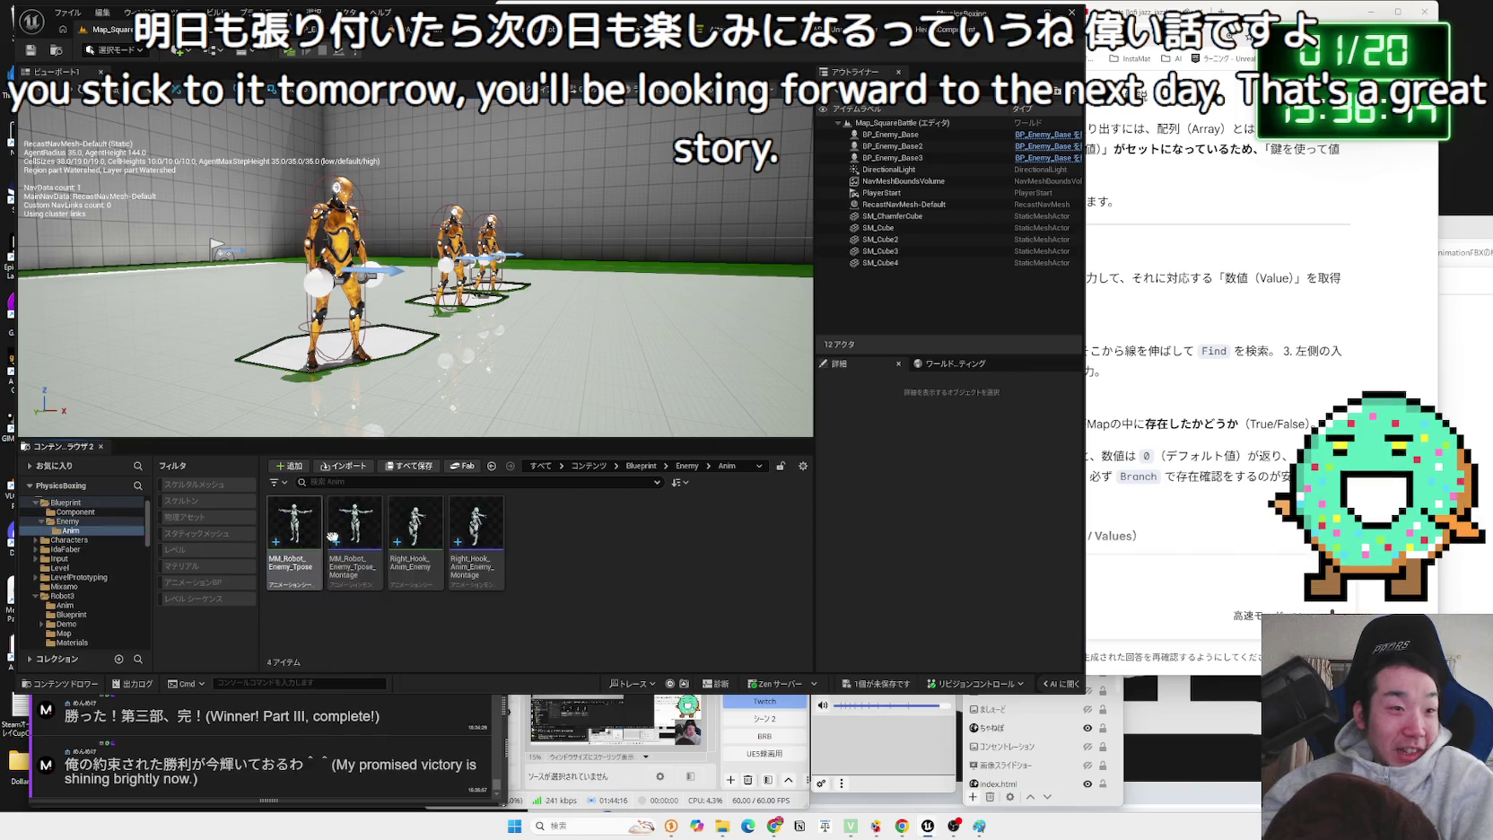
key(Up)
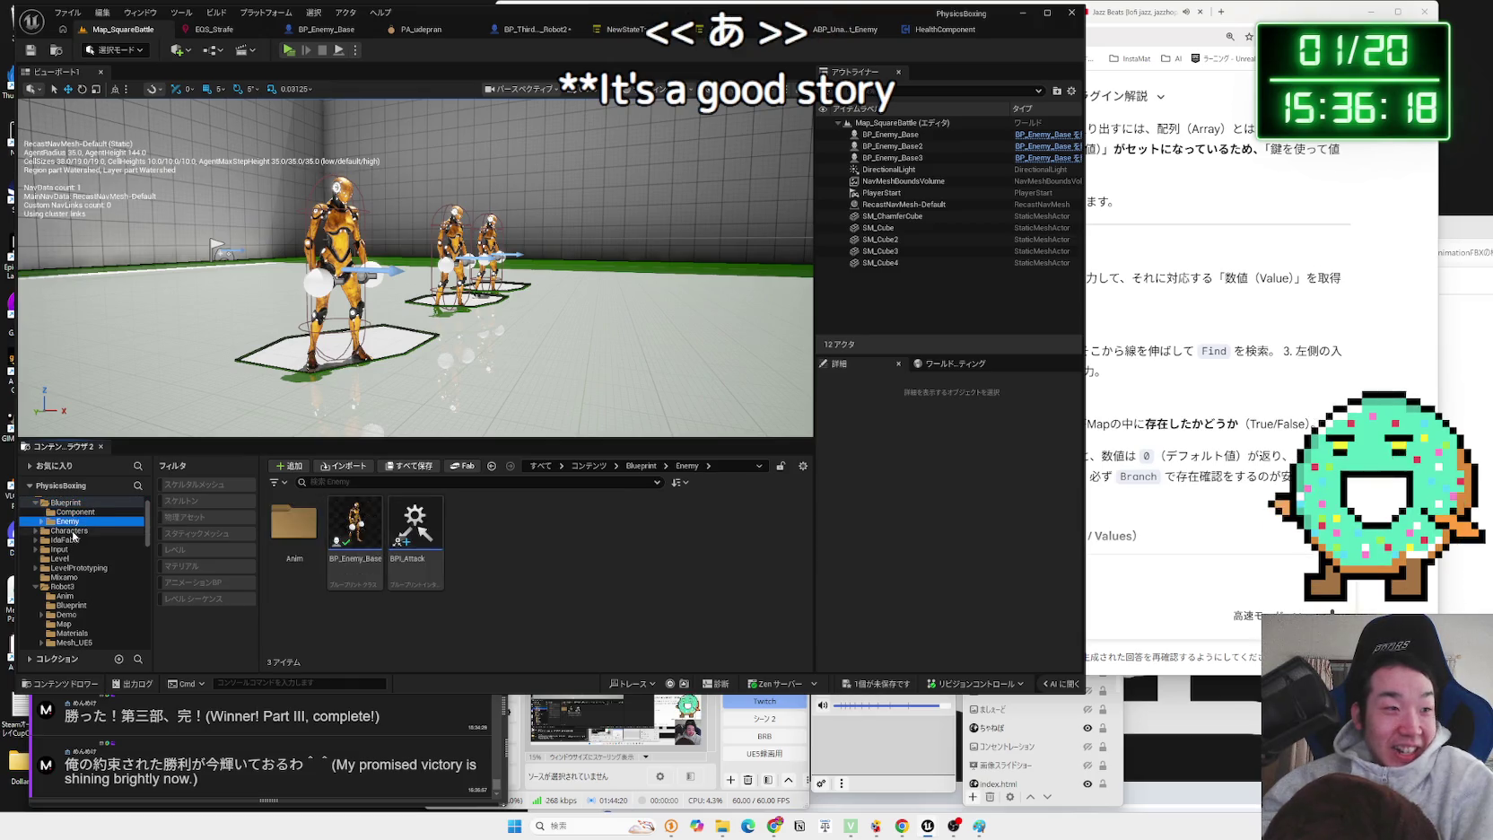
click(81, 532)
click(300, 530)
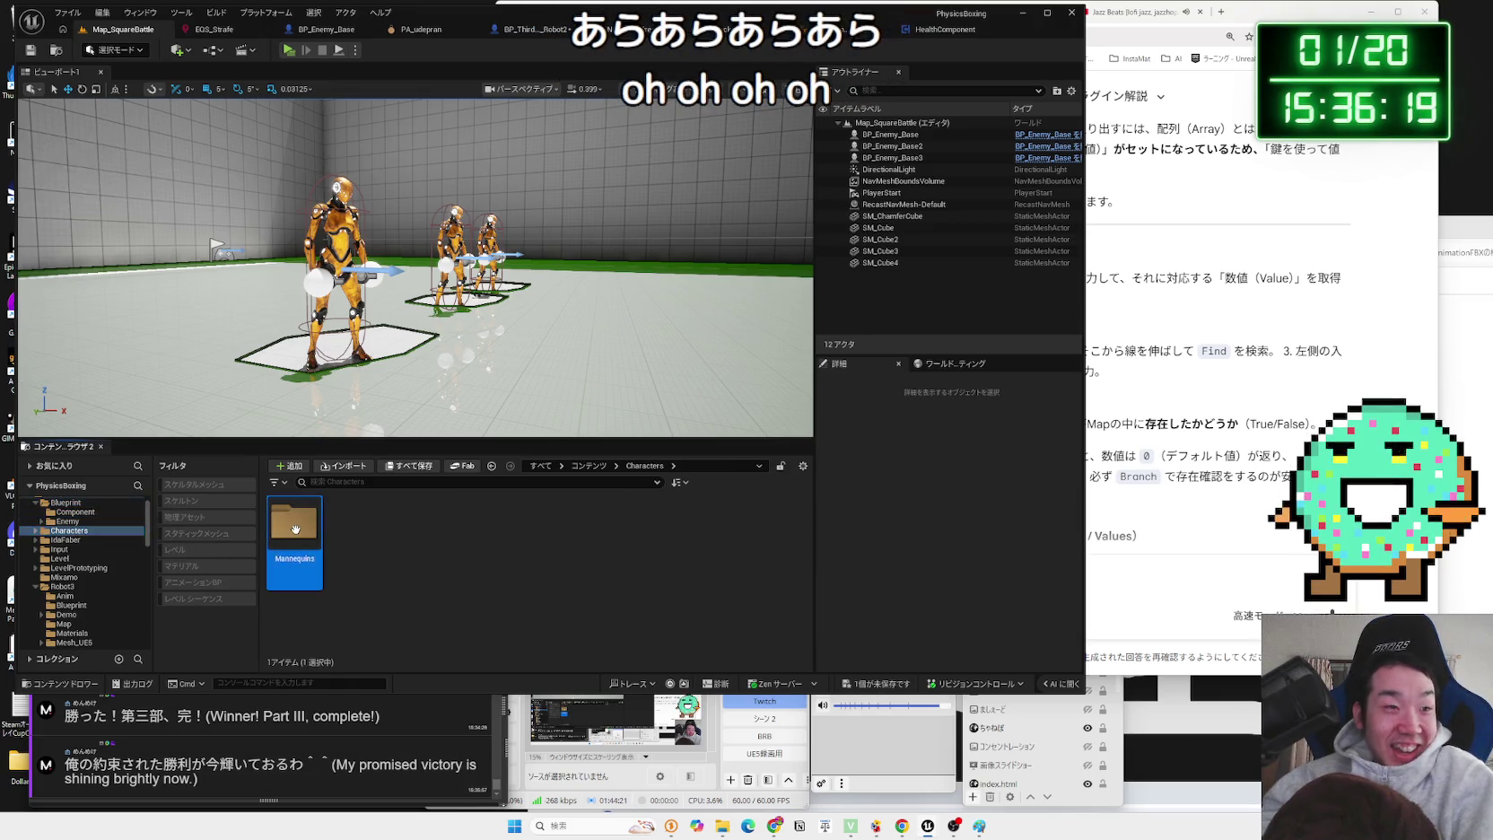
click(68, 523)
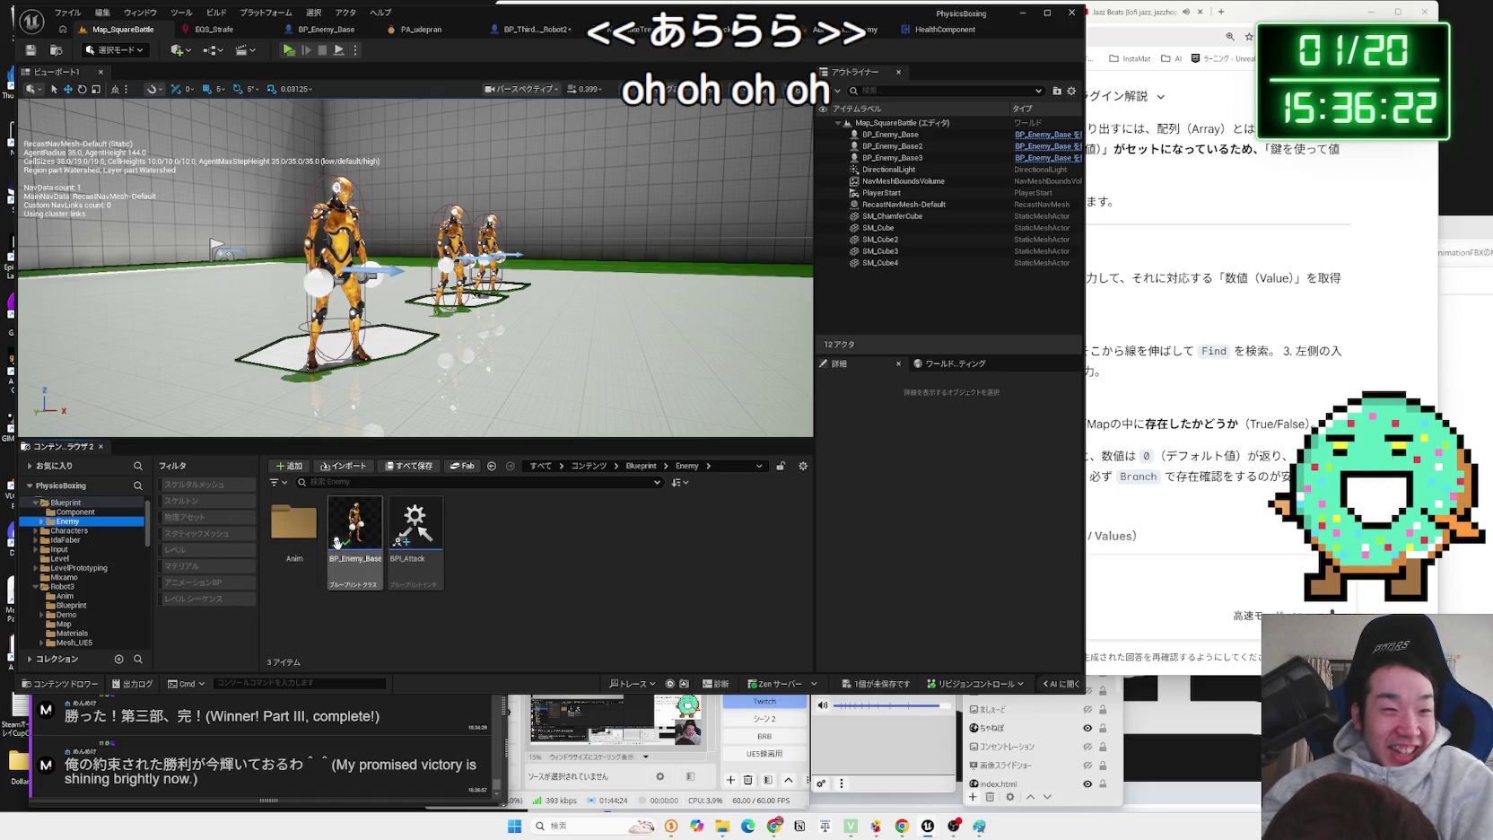
double_click(353, 560)
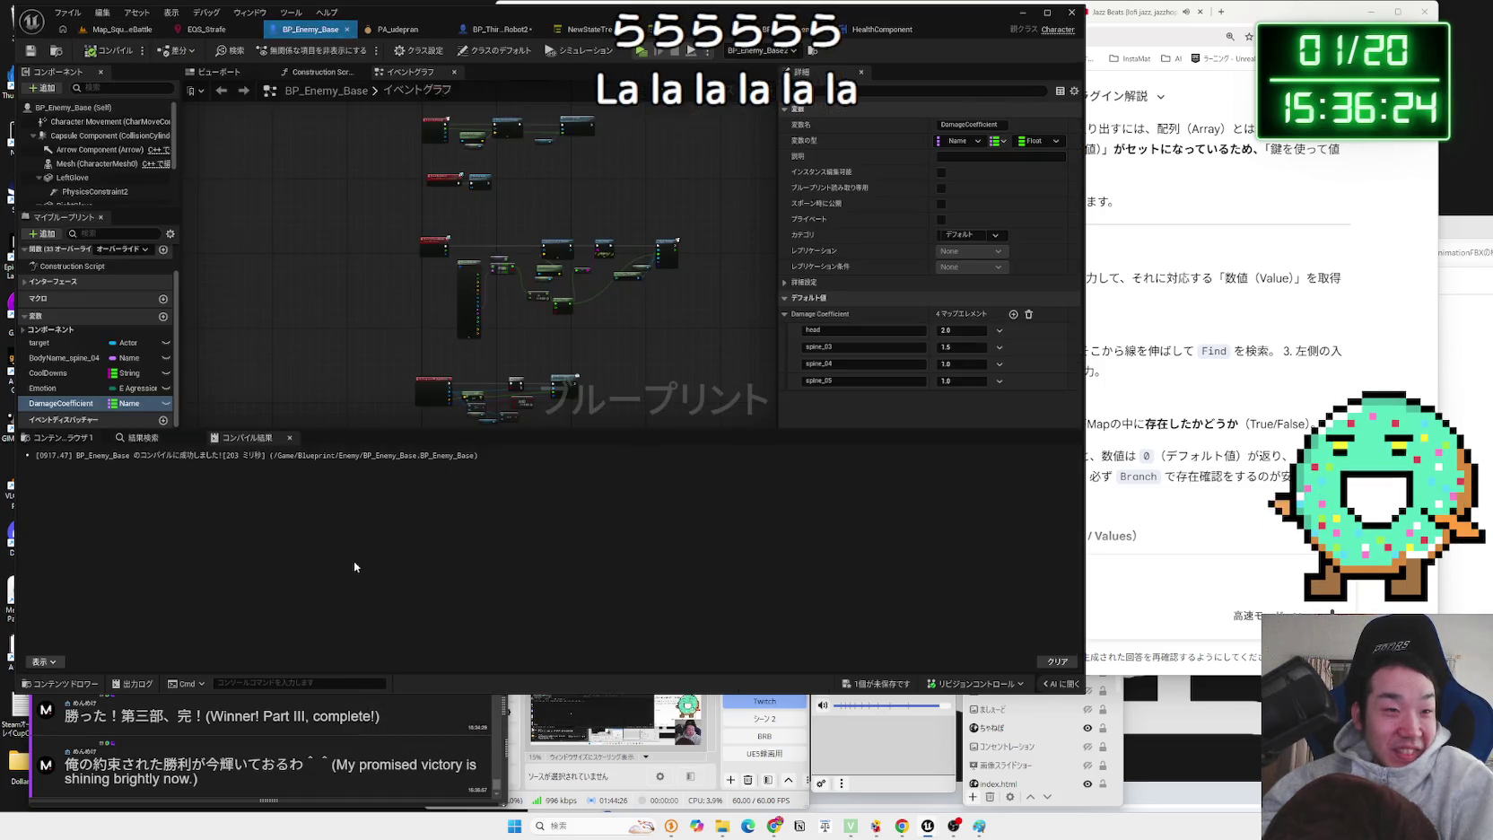
- Survey BP_Enemy_Base's damage chain and select the duplicate Spawn Sound at Location nodes
scroll(404, 269, up, 5)
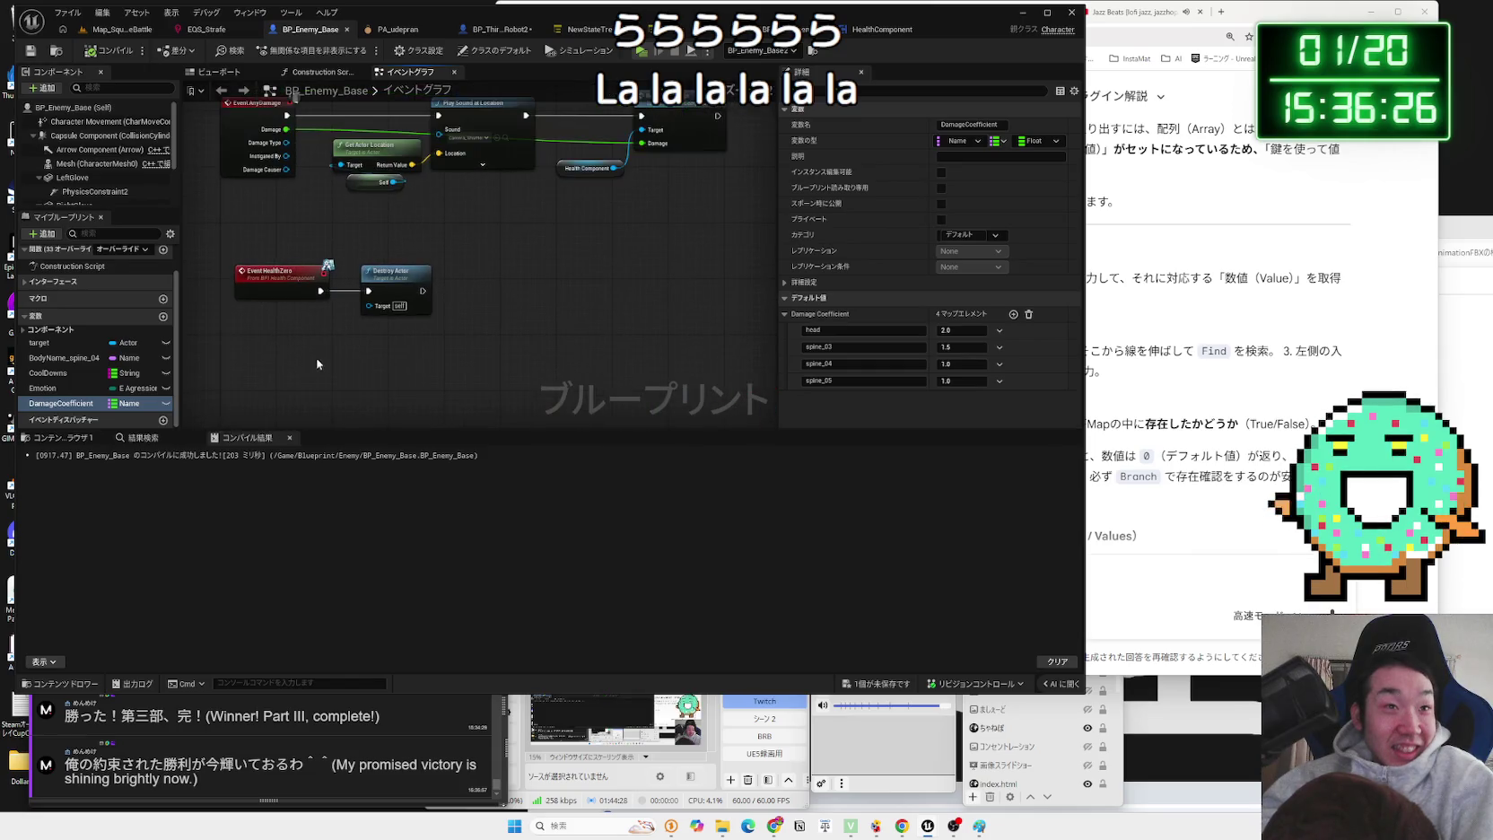
drag(339, 348, 326, 545)
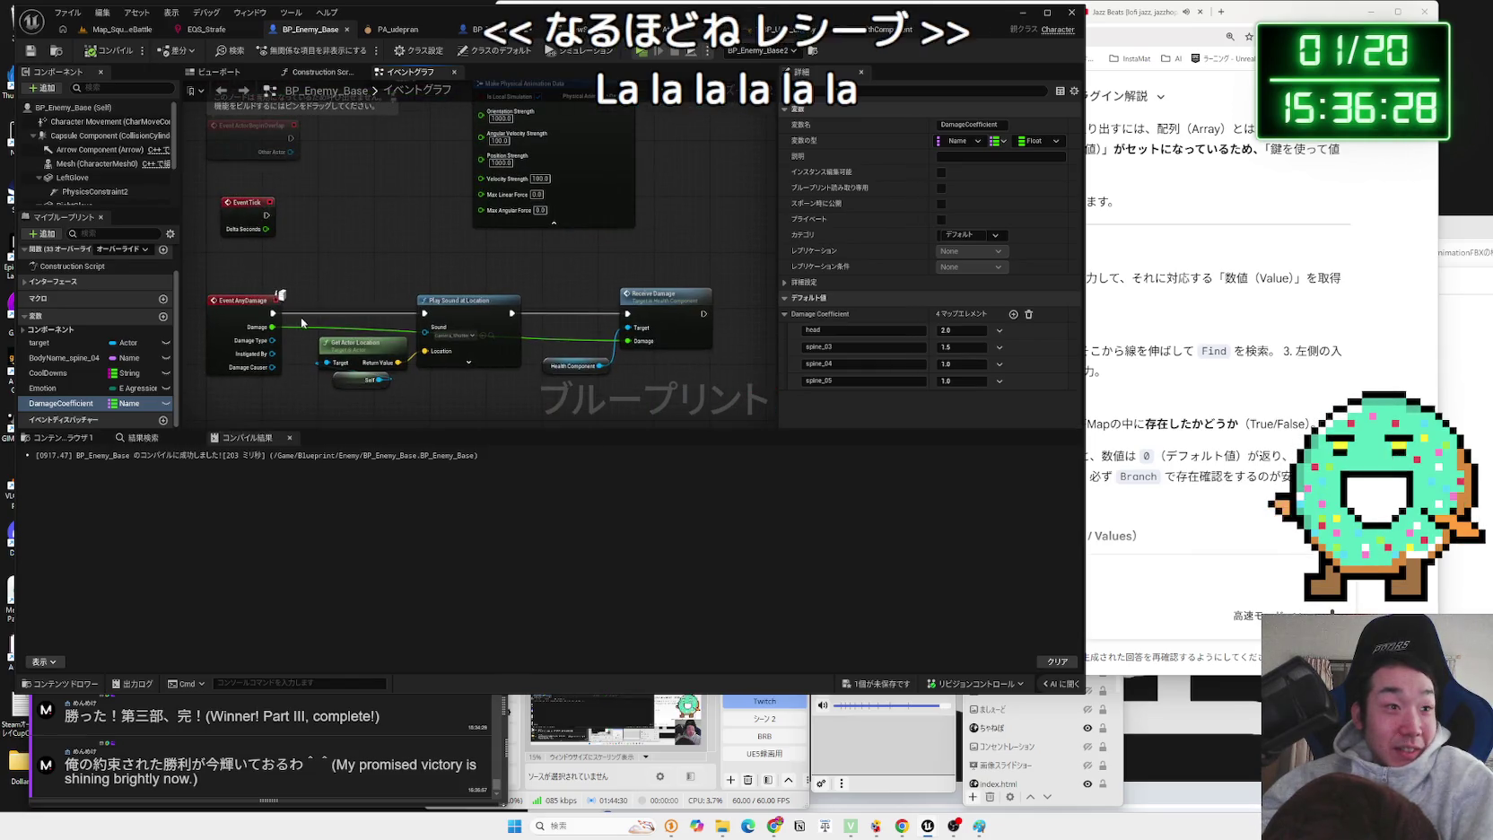
scroll(300, 318, up, 2)
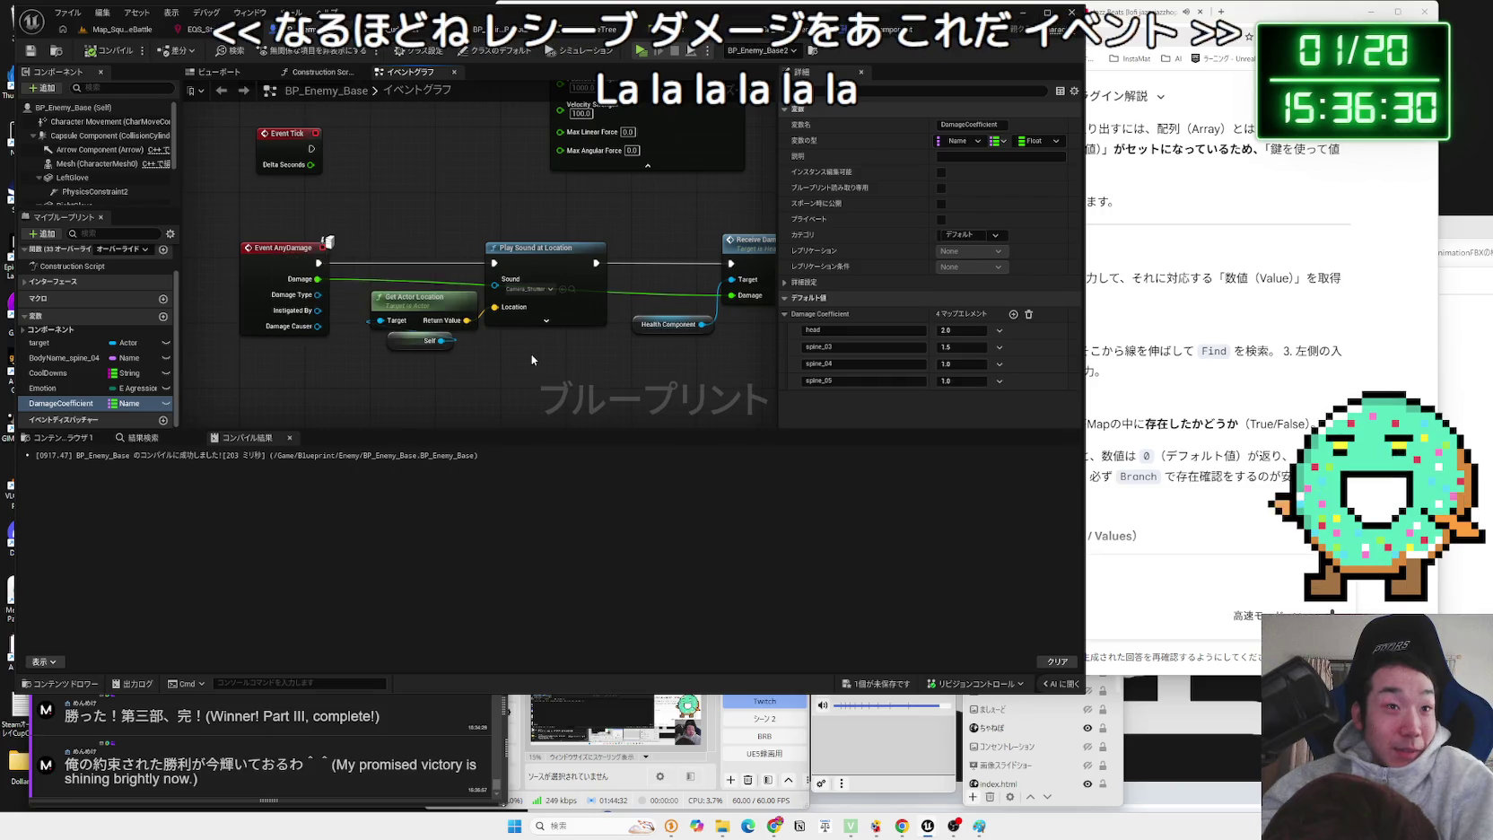
drag(531, 355, 426, 348)
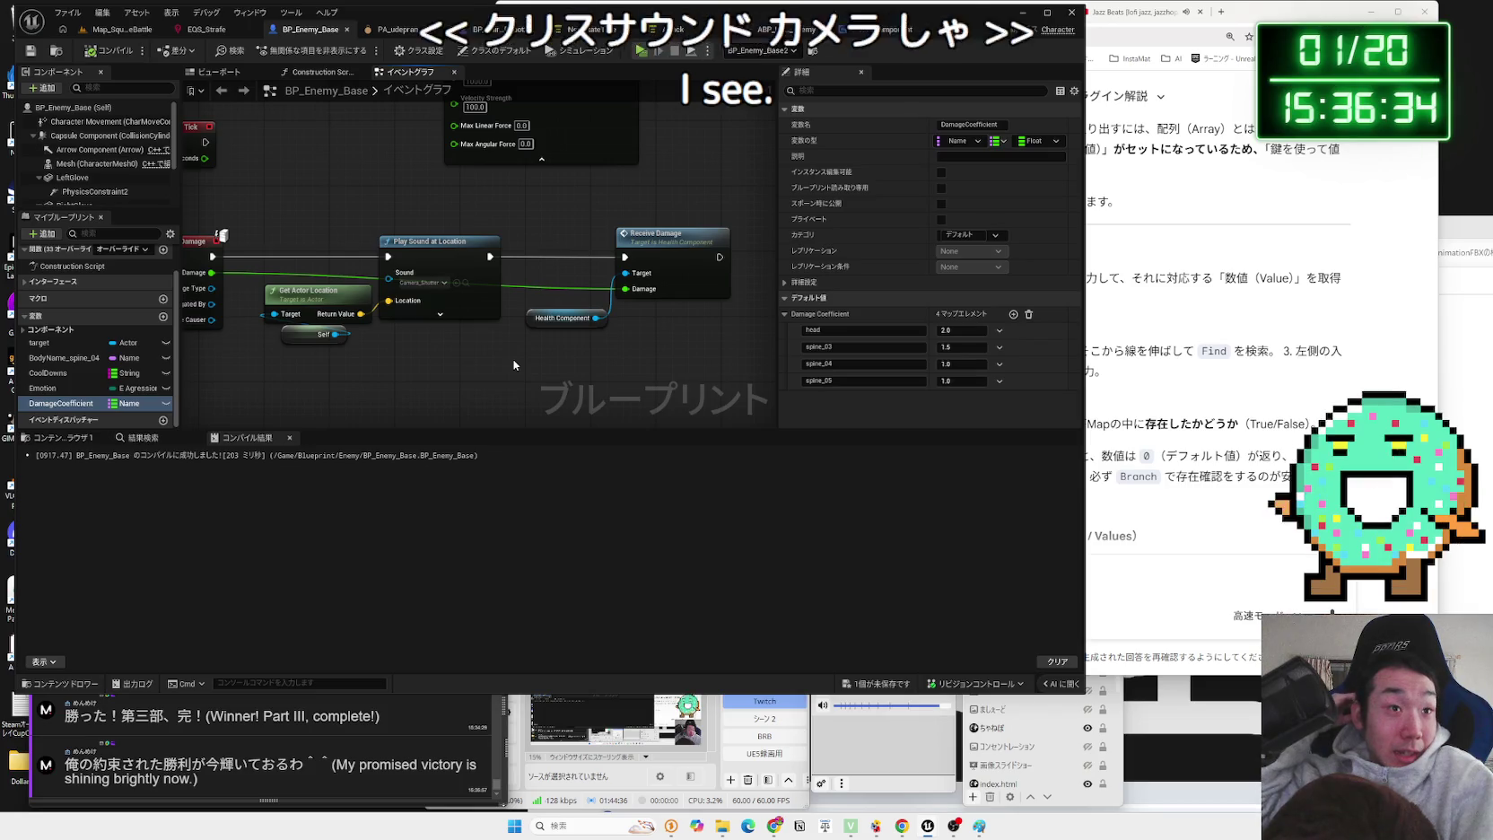
click(422, 292)
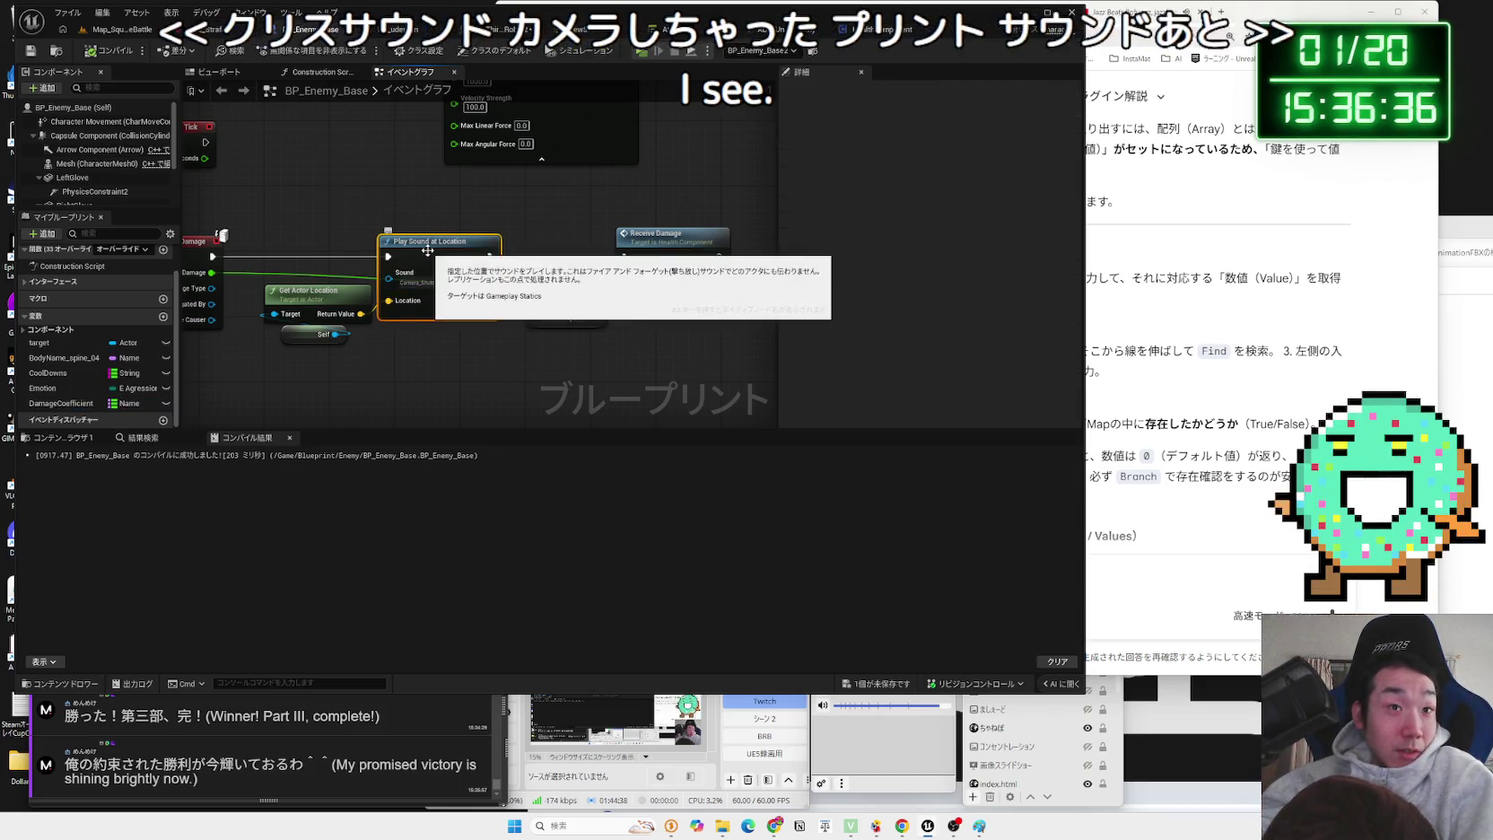
scroll(466, 365, down, 6)
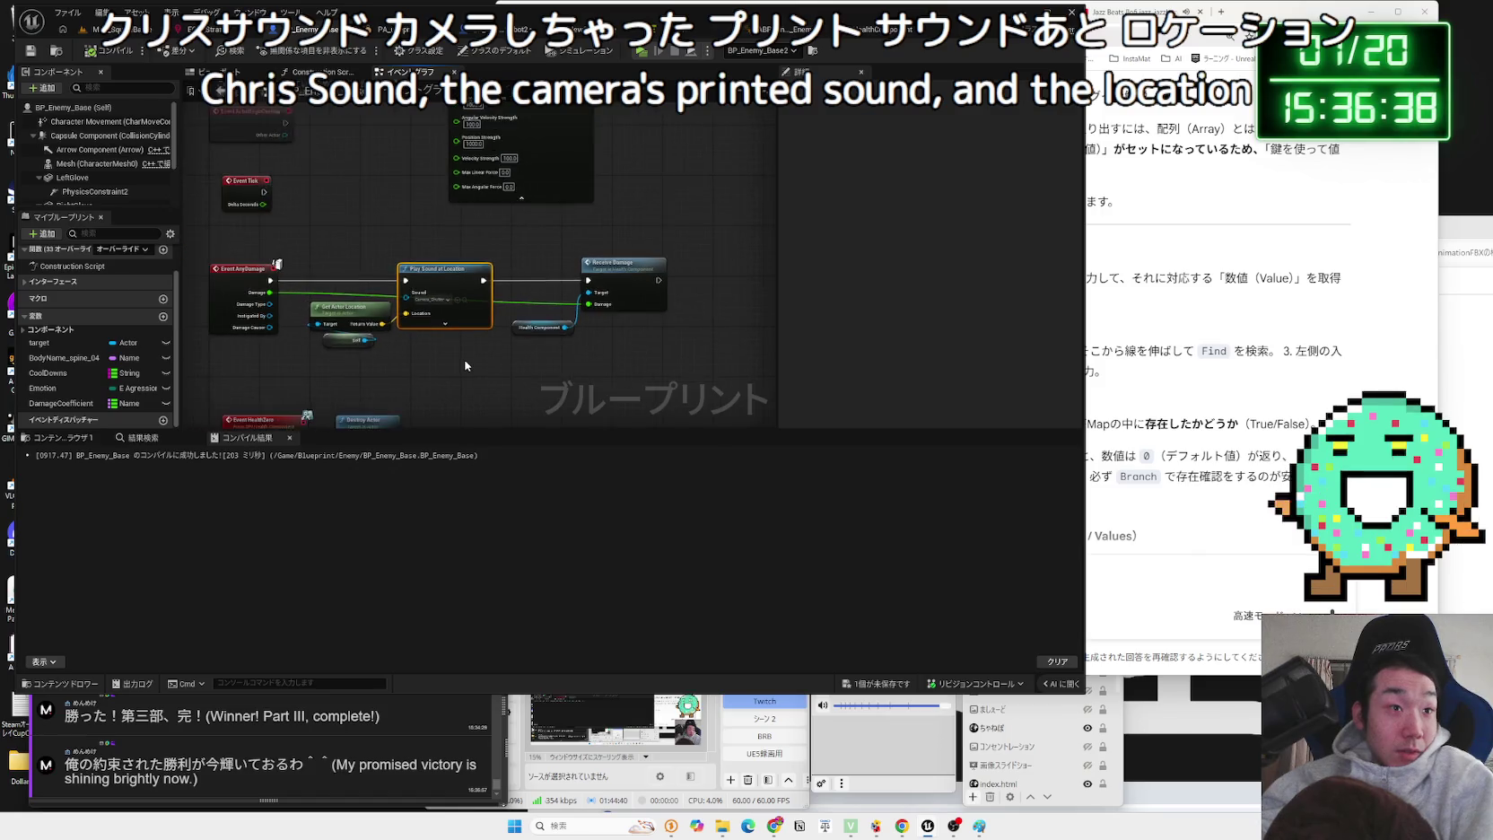
scroll(511, 348, up, 4)
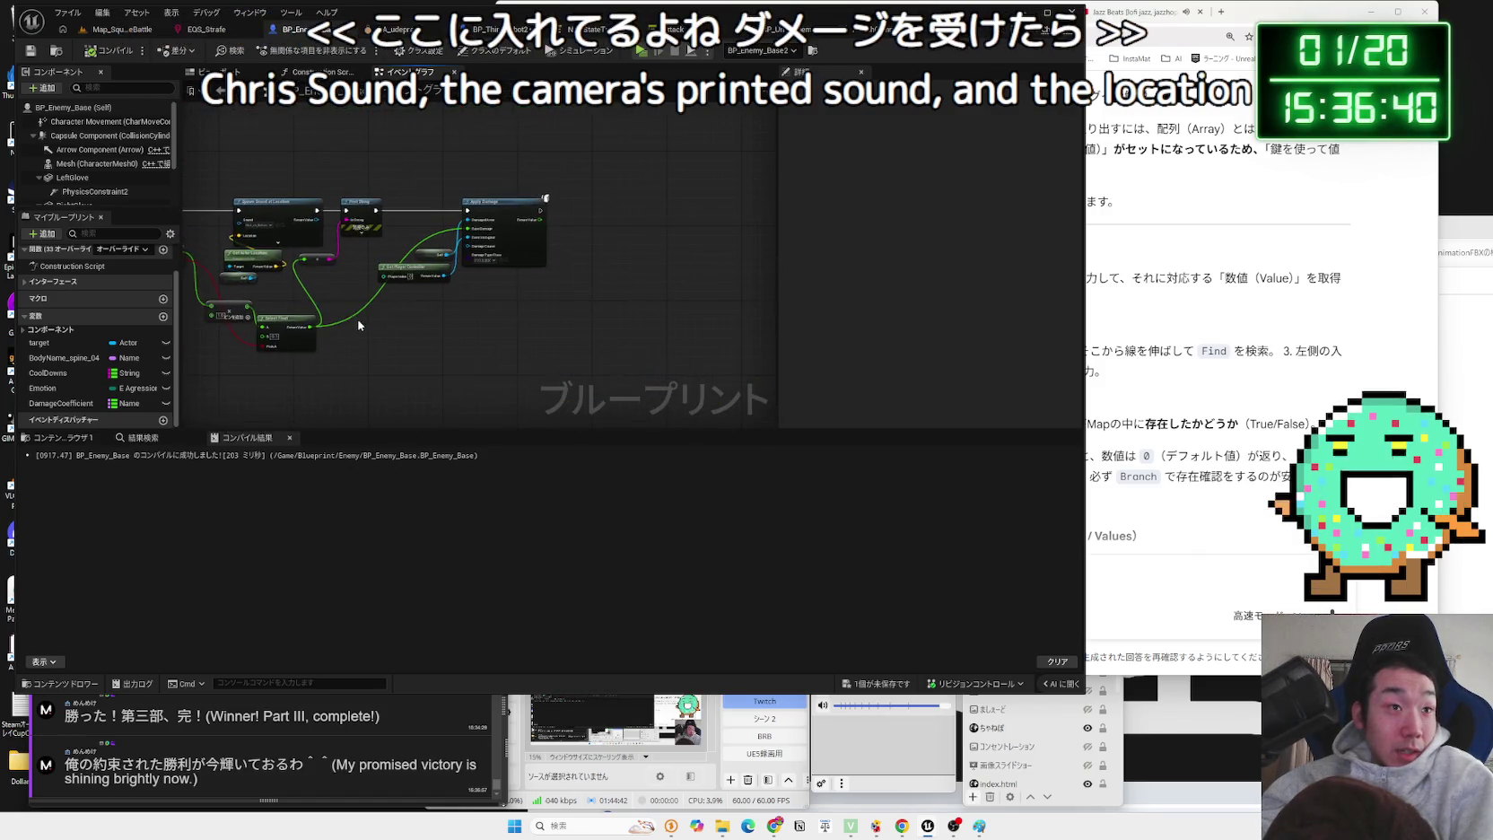
click(510, 201)
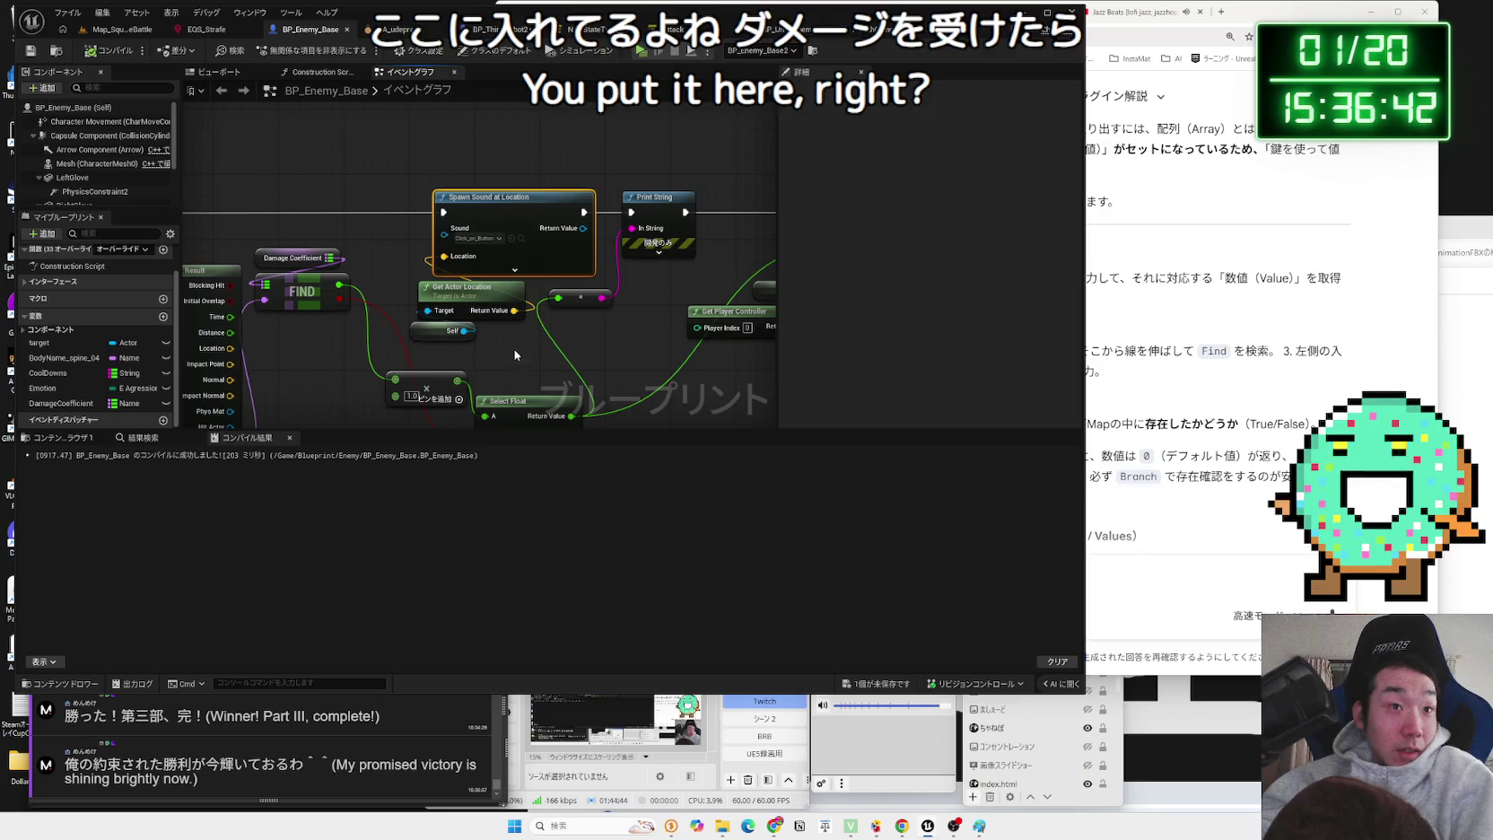
scroll(474, 321, down, 2)
scroll(453, 269, up, 3)
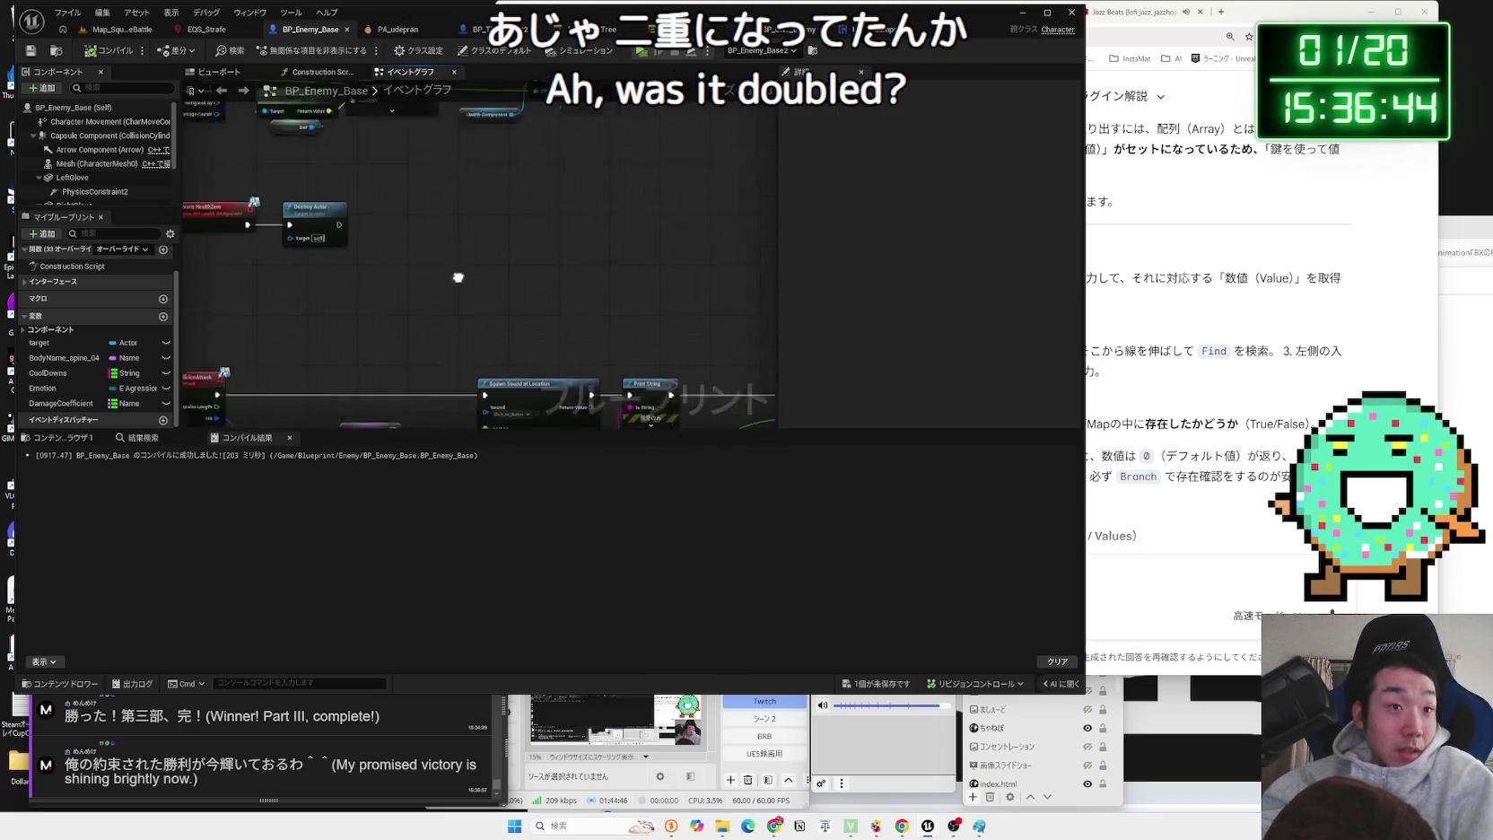
mouse_move(524, 408)
mouse_down()
mouse_move(470, 399)
mouse_move(562, 392)
mouse_up()
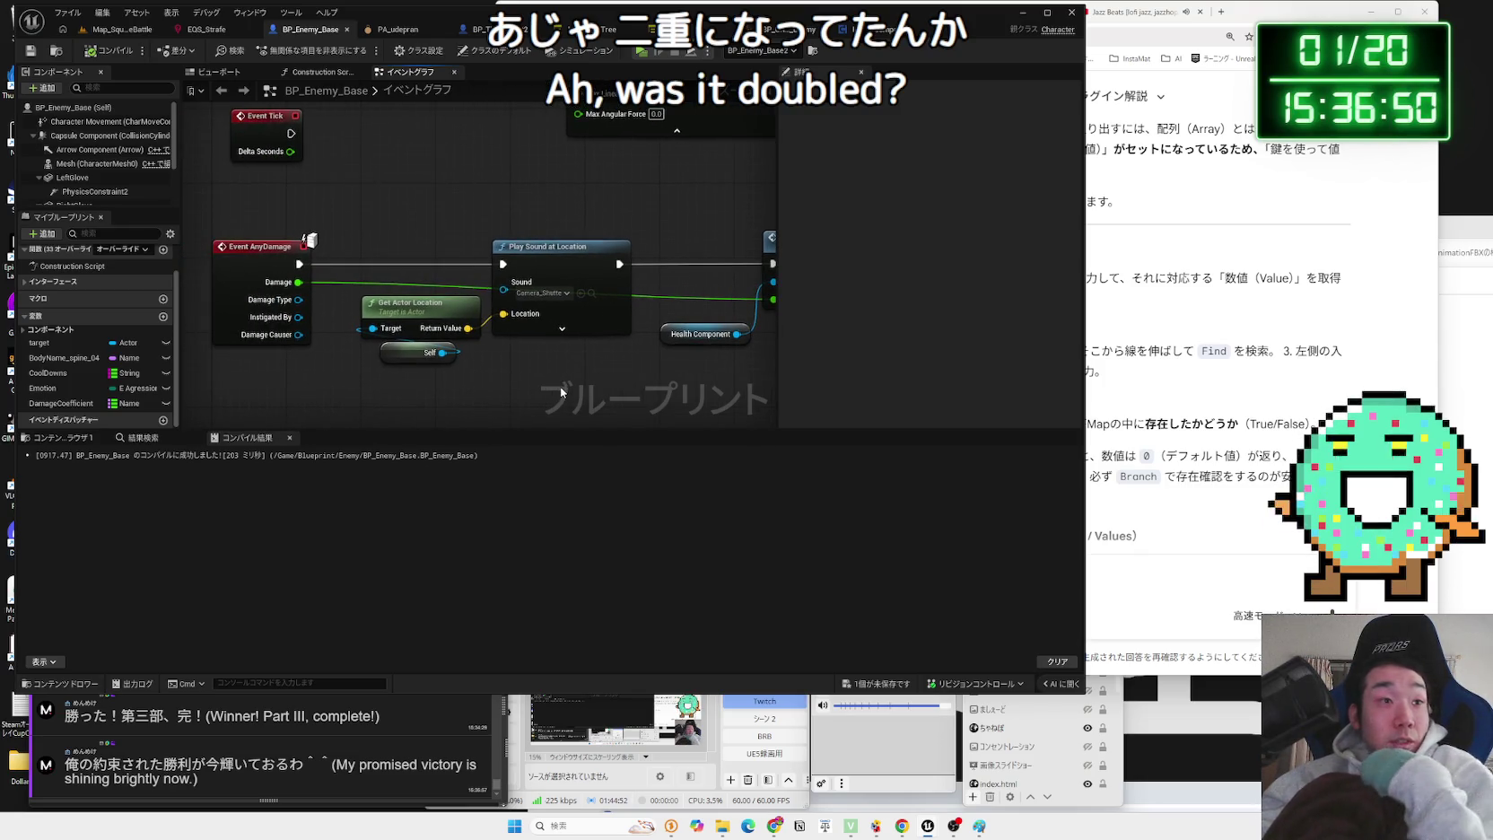
mouse_move(562, 391)
mouse_down()
mouse_move(499, 362)
mouse_move(453, 366)
mouse_up()
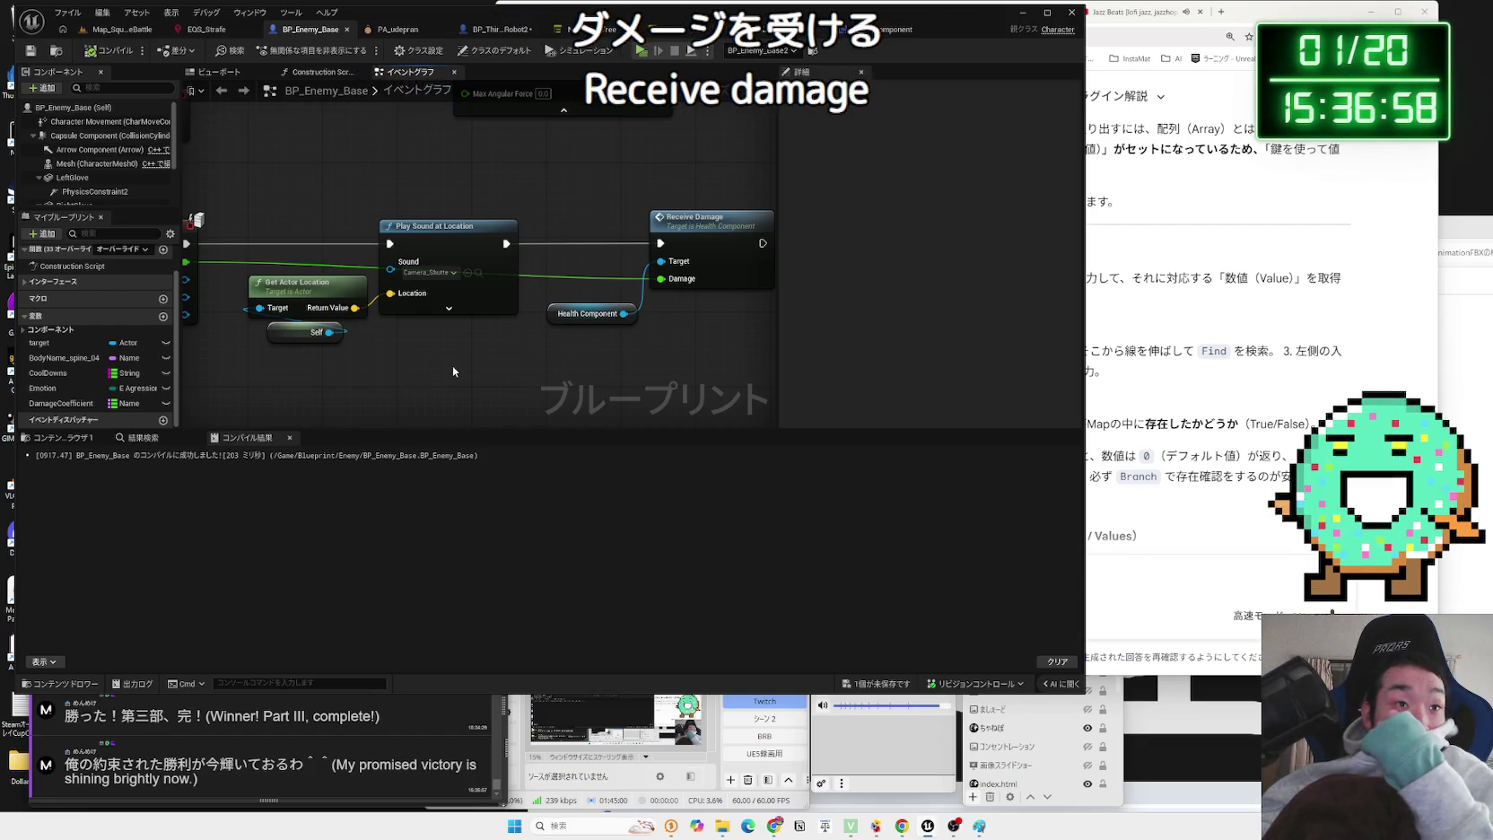
scroll(452, 365, down, 4)
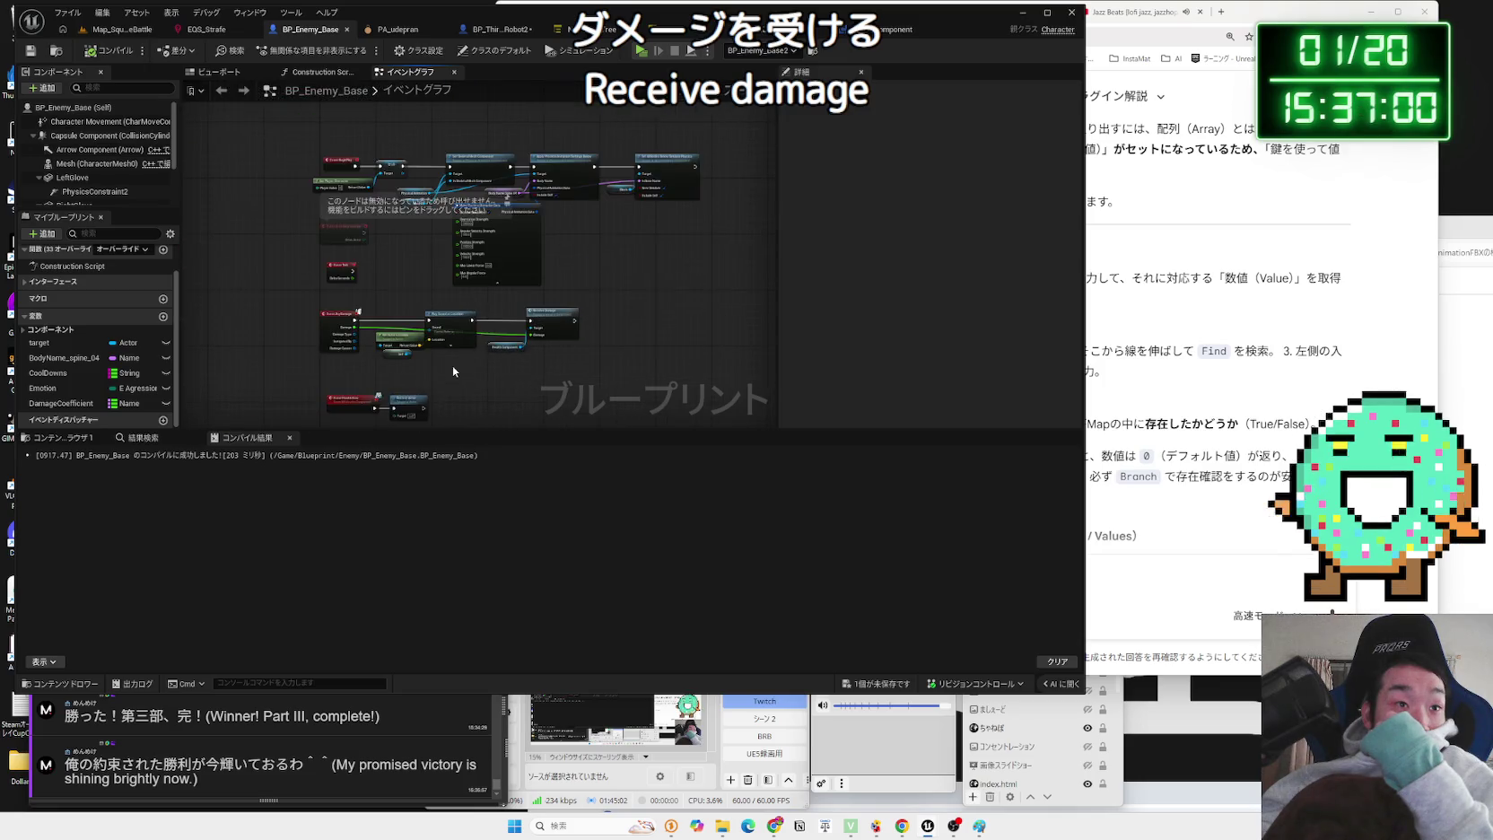
scroll(512, 350, up, 4)
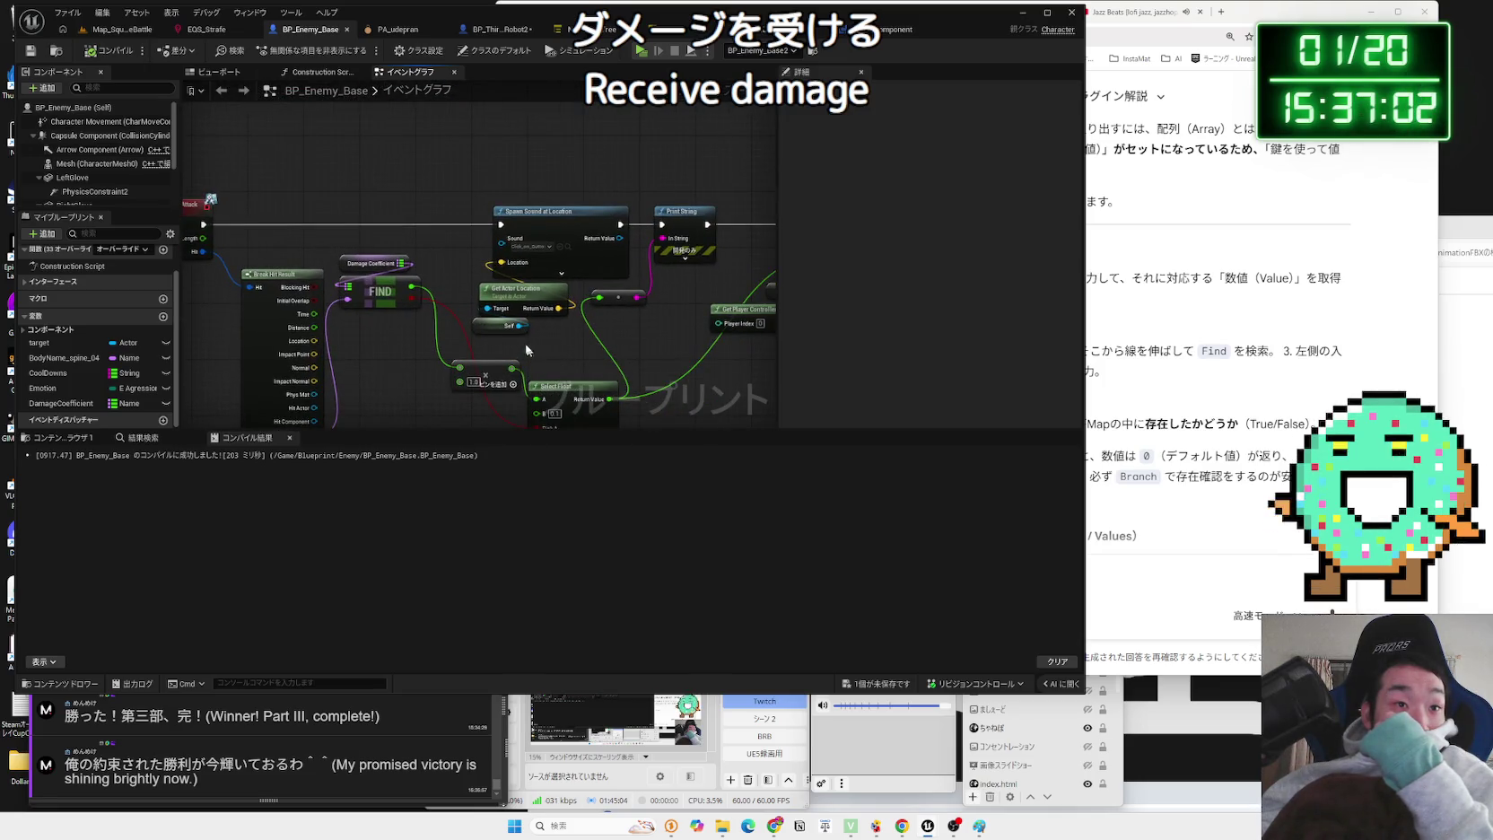
- Delete the duplicate sound-spawning nodes and wire the collision event directly to Print String
key(Delete)
drag(205, 224, 664, 224)
scroll(513, 329, down, 3)
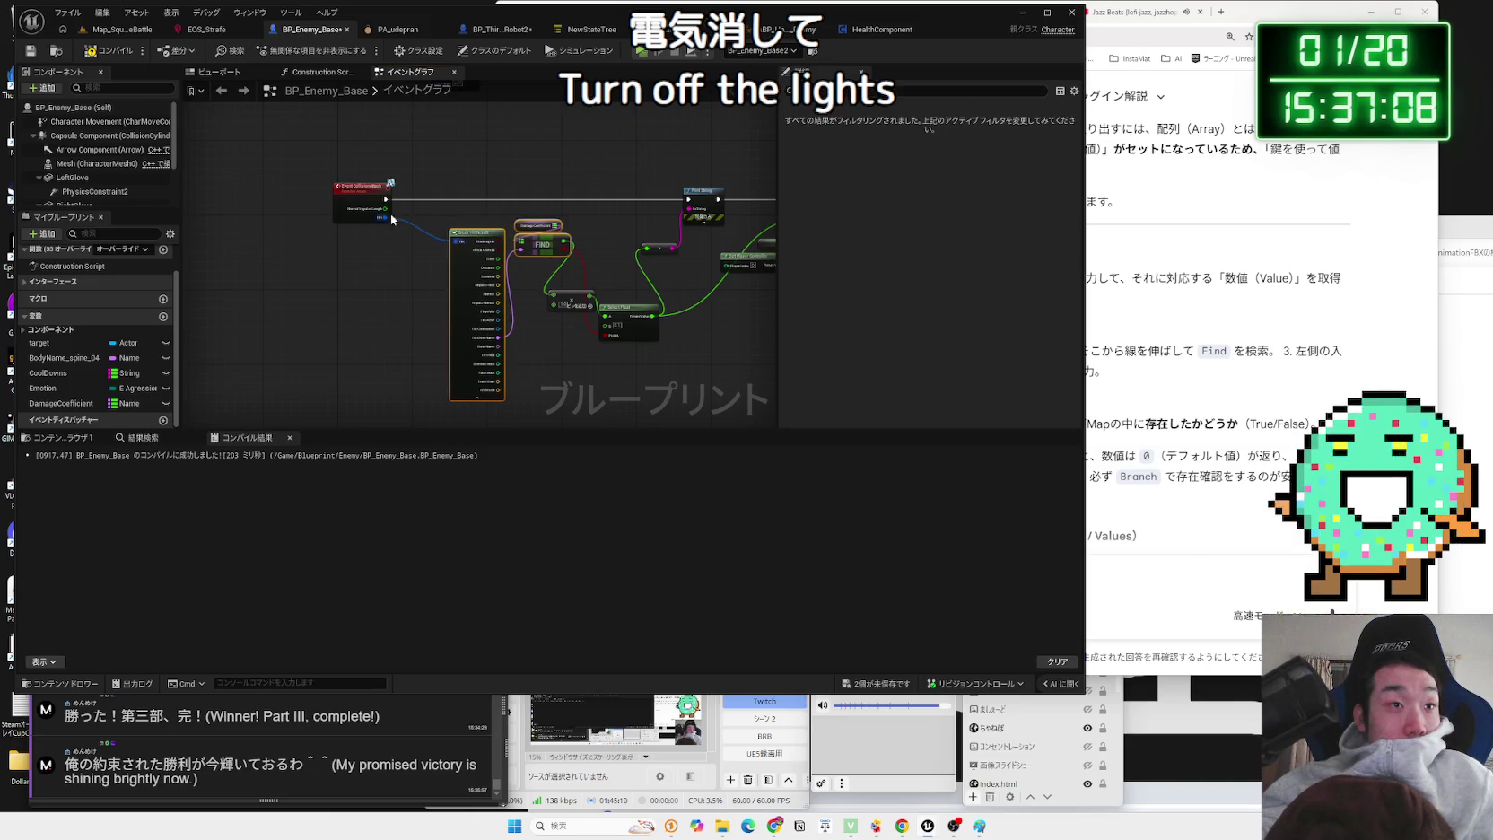
mouse_move(402, 182)
mouse_down()
mouse_move(433, 410)
mouse_move(661, 282)
mouse_up()
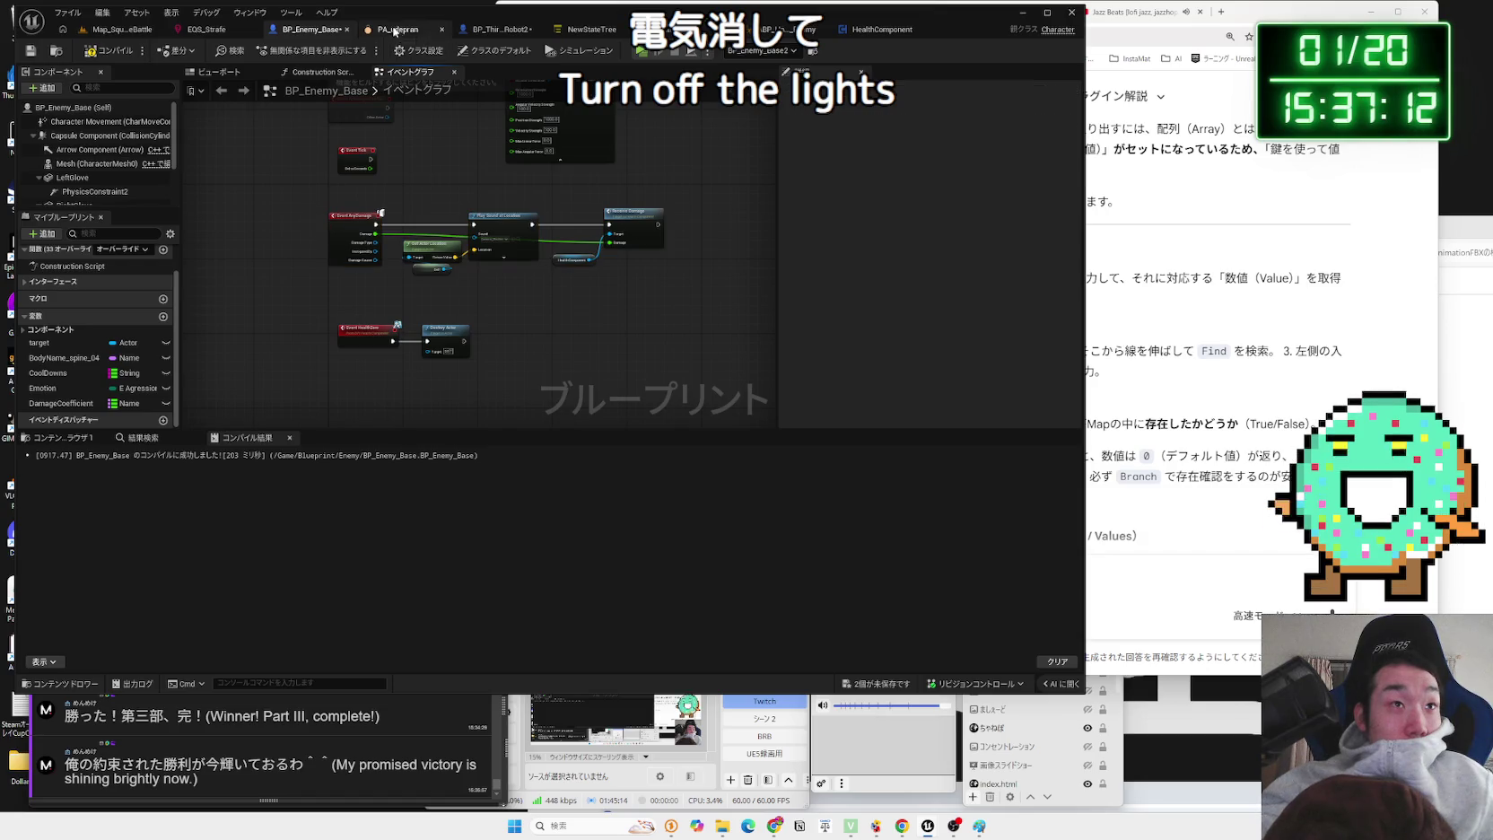
click(489, 29)
- Review Robot2's Event AnyDamage chain into Receive Damage, then start a play-test of Map_SquareBattle
drag(512, 373, 502, 191)
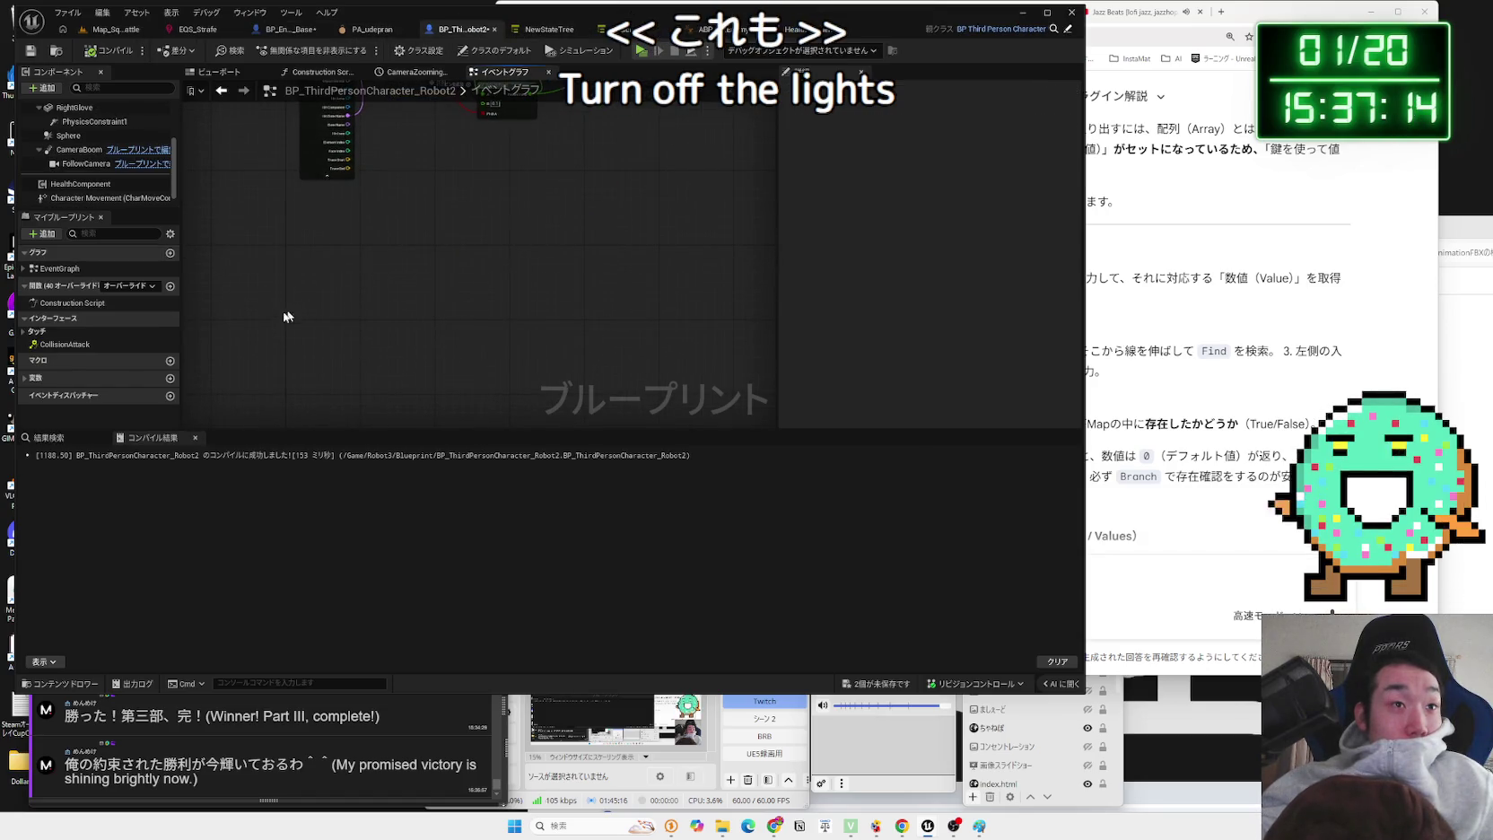
scroll(277, 318, up, 3)
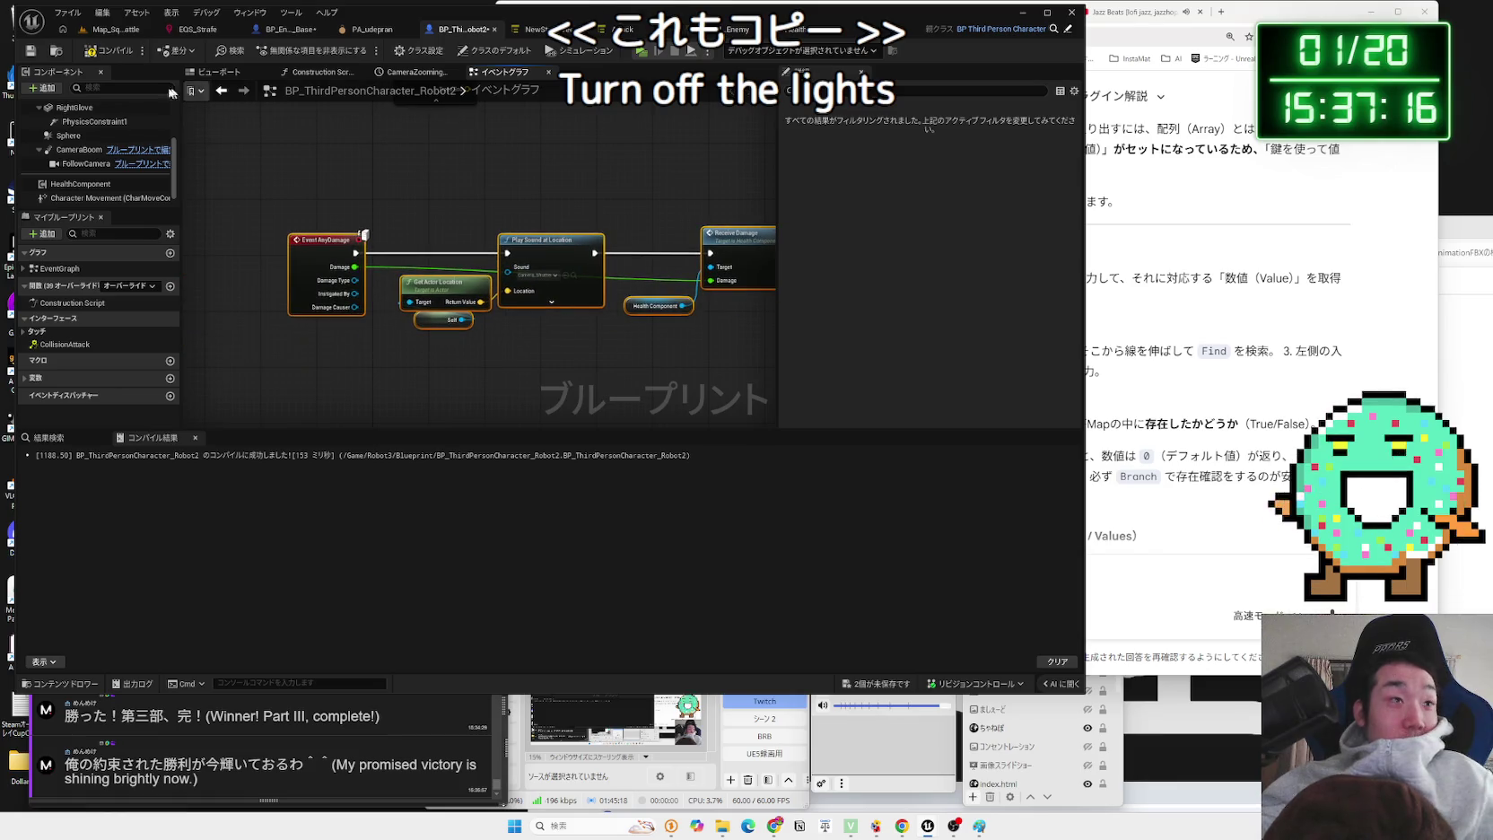
click(116, 29)
click(289, 50)
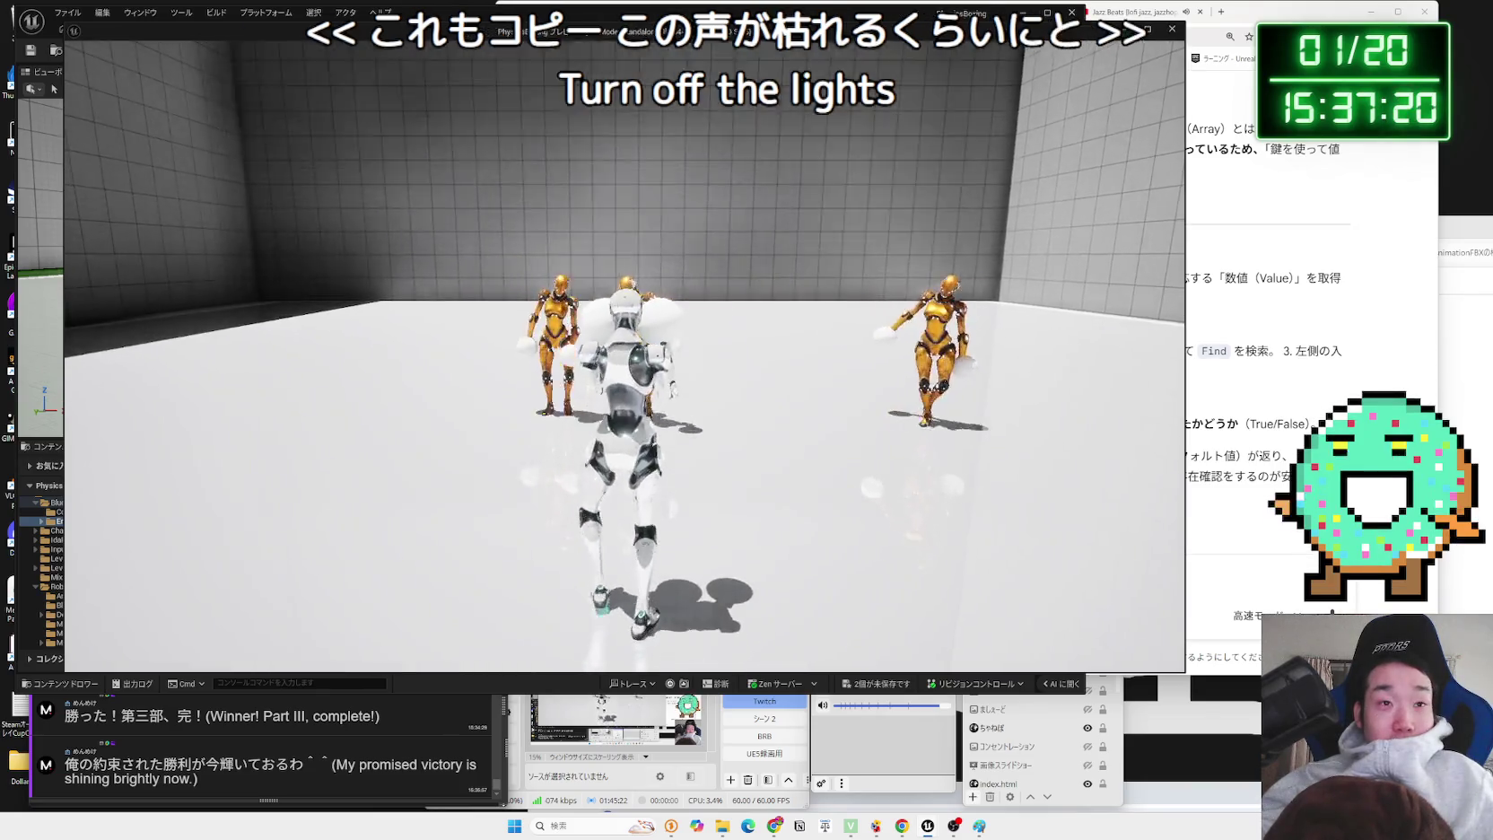
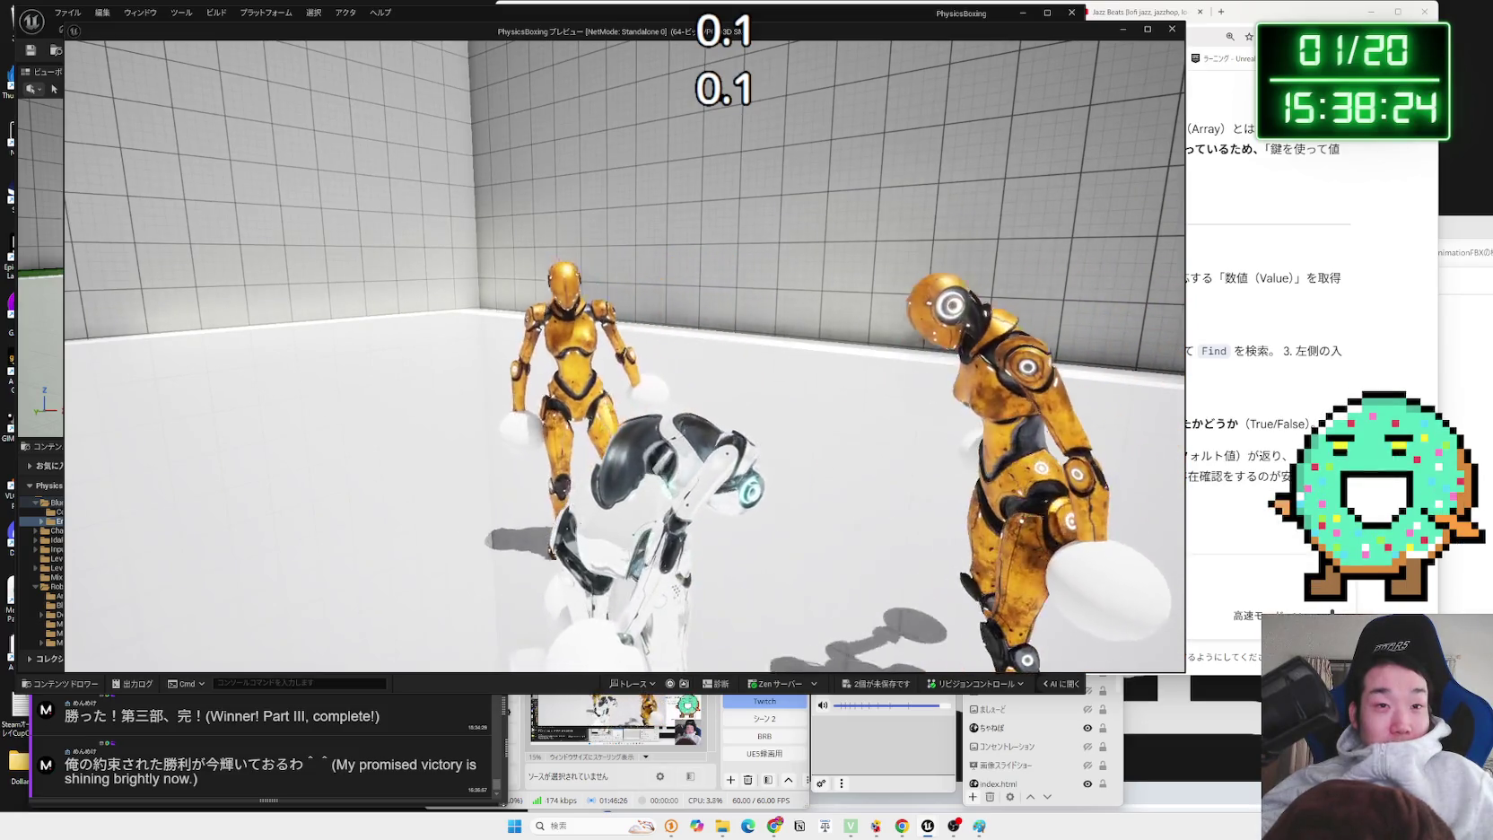
- Stop the game preview and review BP_Enemy_Base's damage nodes before returning to Robot2
key(Escape)
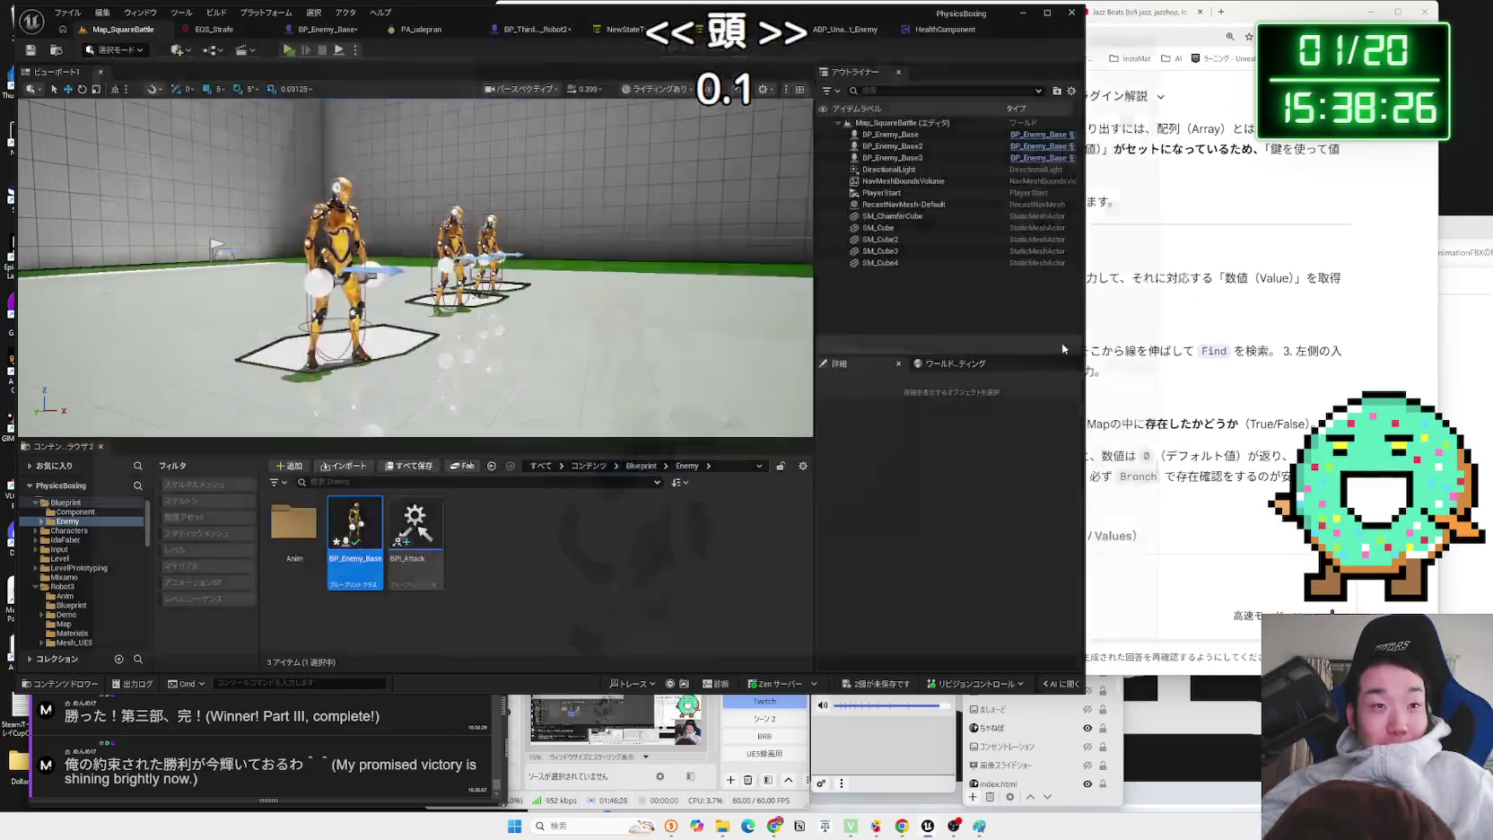
click(529, 29)
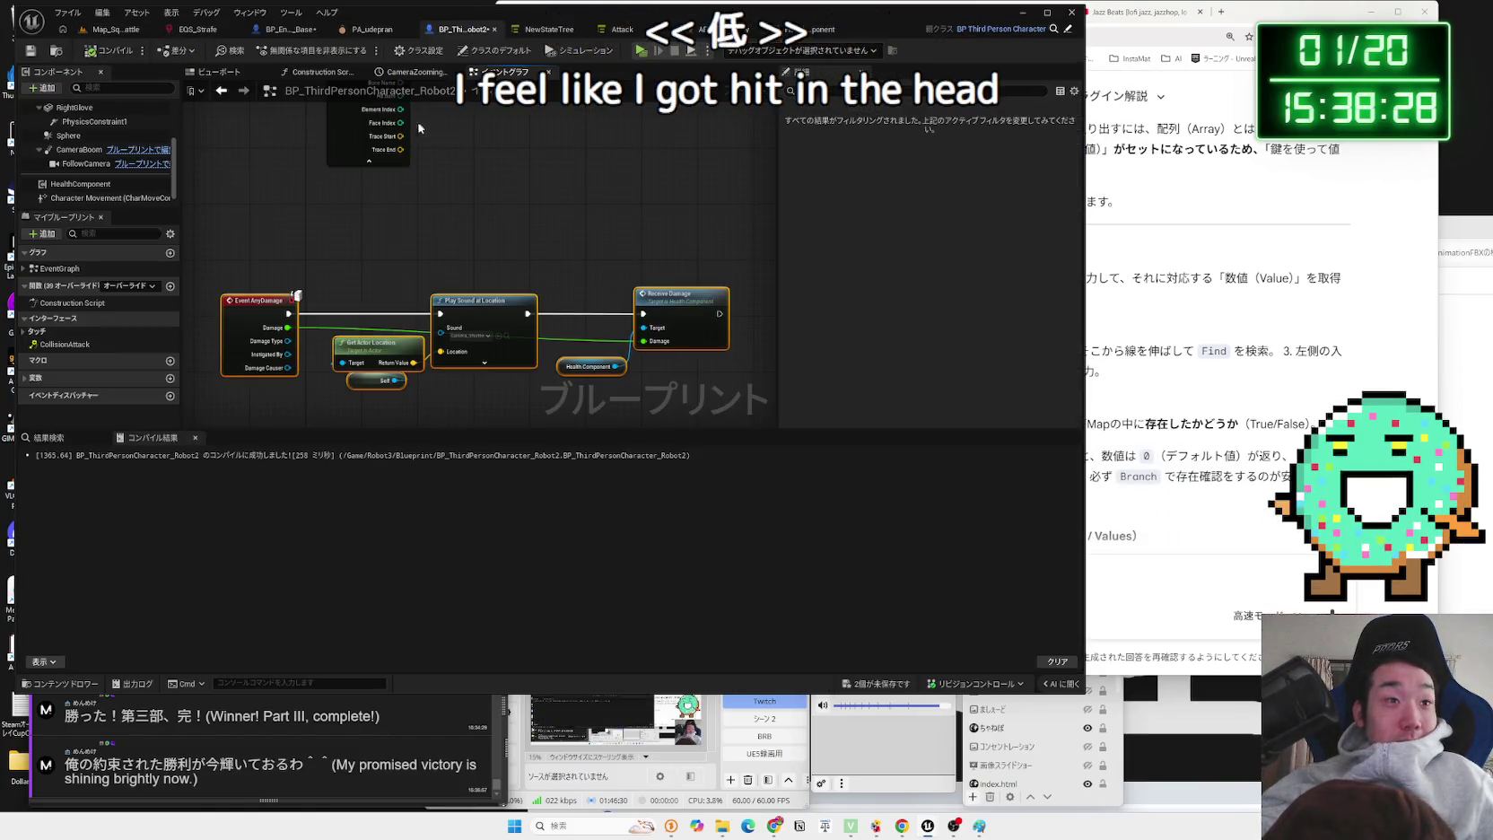
click(276, 33)
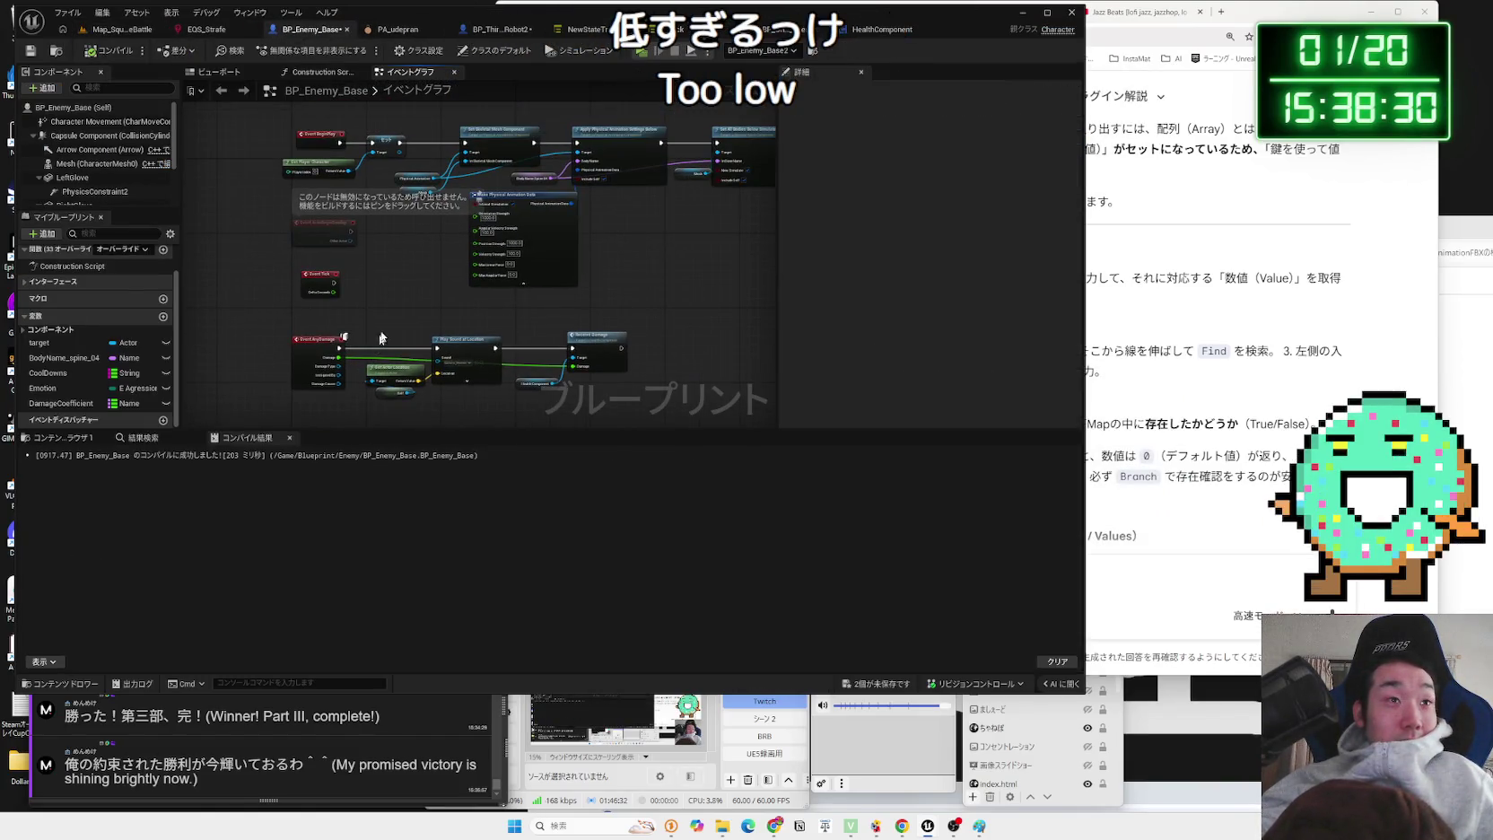
drag(379, 338, 429, 202)
click(485, 38)
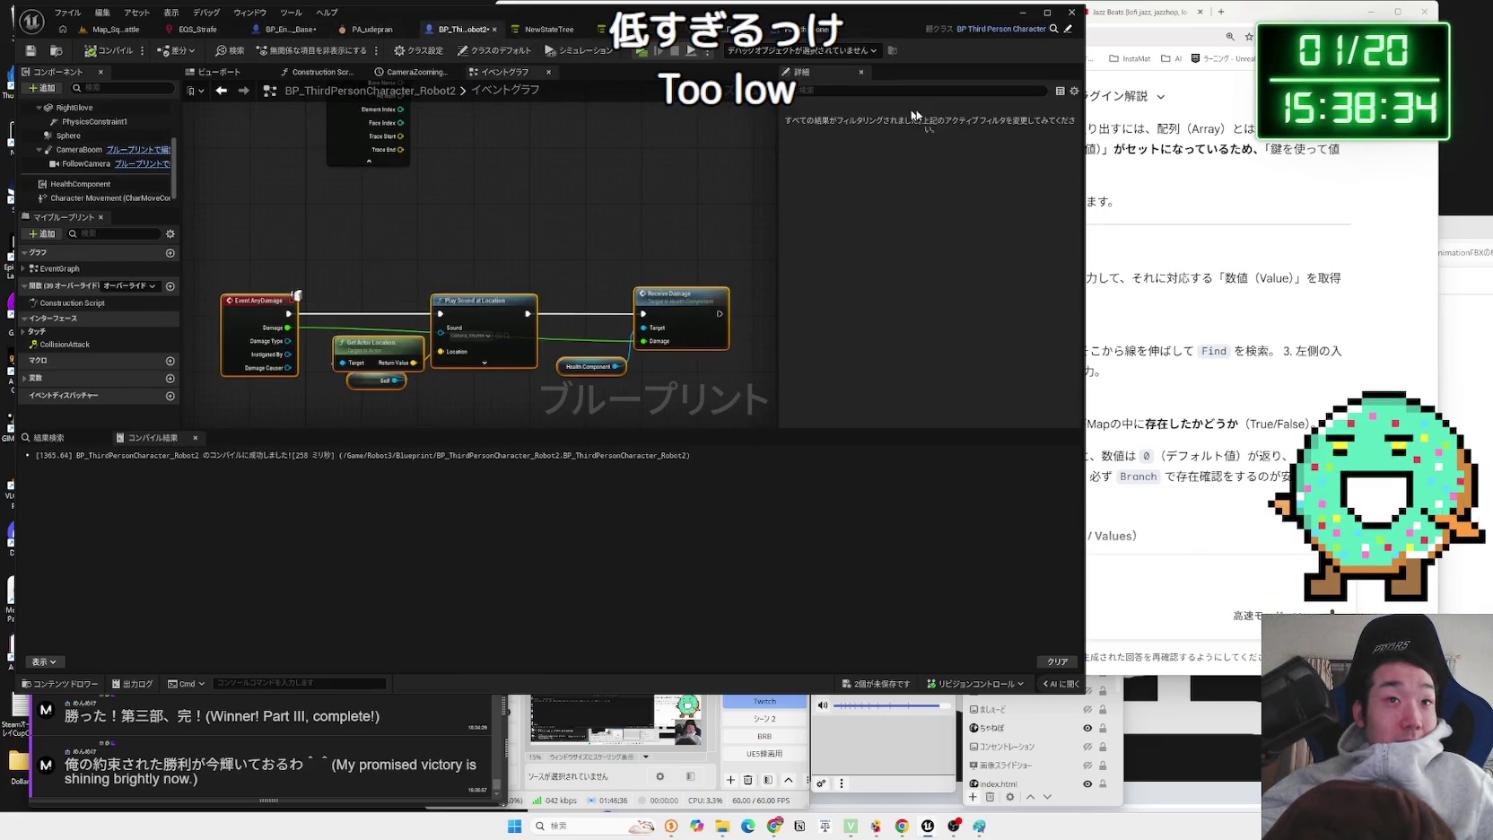
- Restart the background music, zoom Robot2's graph to CollisionAttack and wire out Normal Impulse Length
click(1193, 12)
click(1017, 200)
click(404, 207)
scroll(503, 386, up, 3)
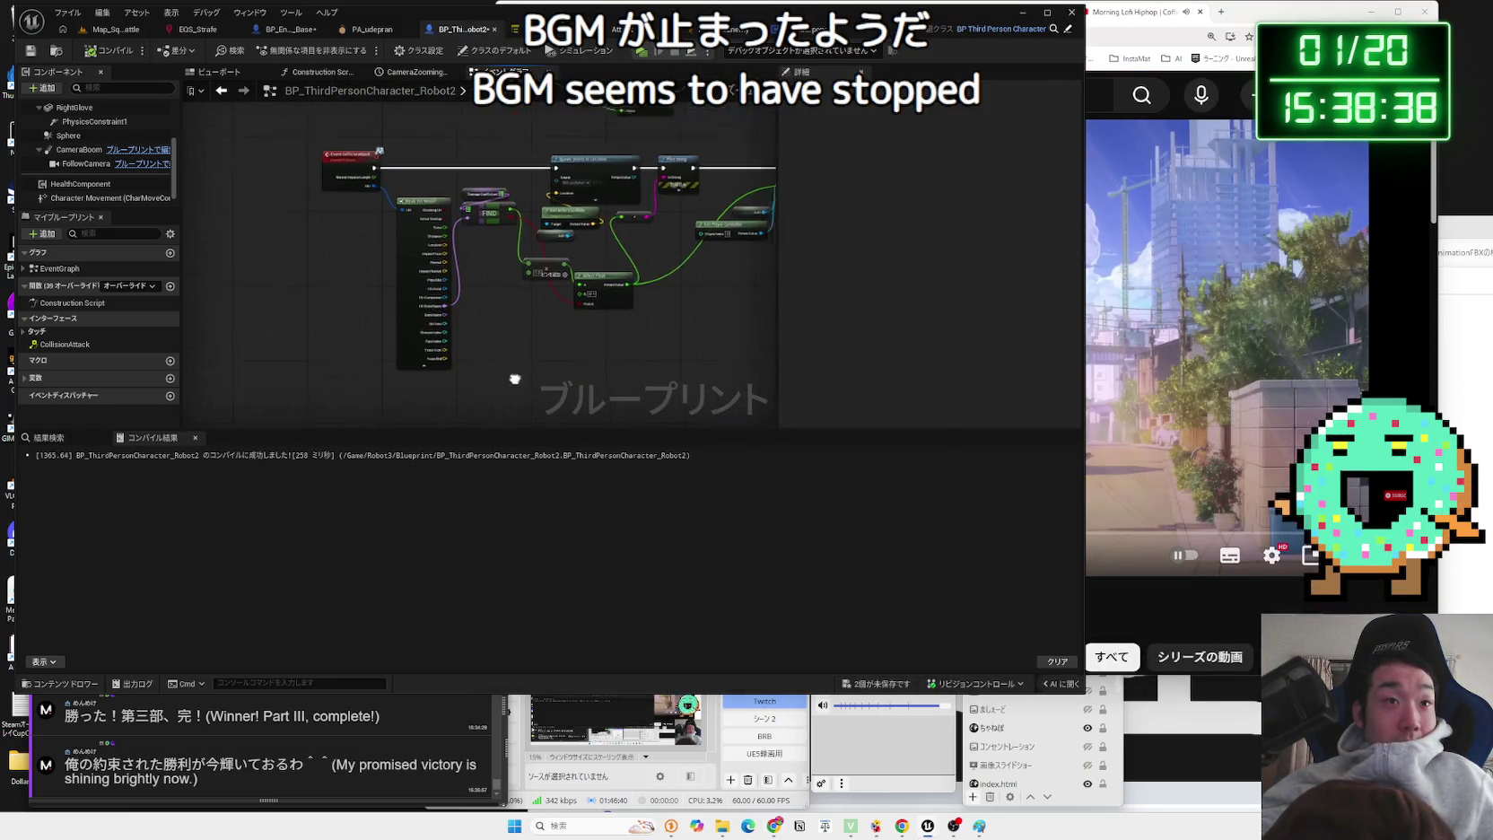
scroll(378, 391, up, 2)
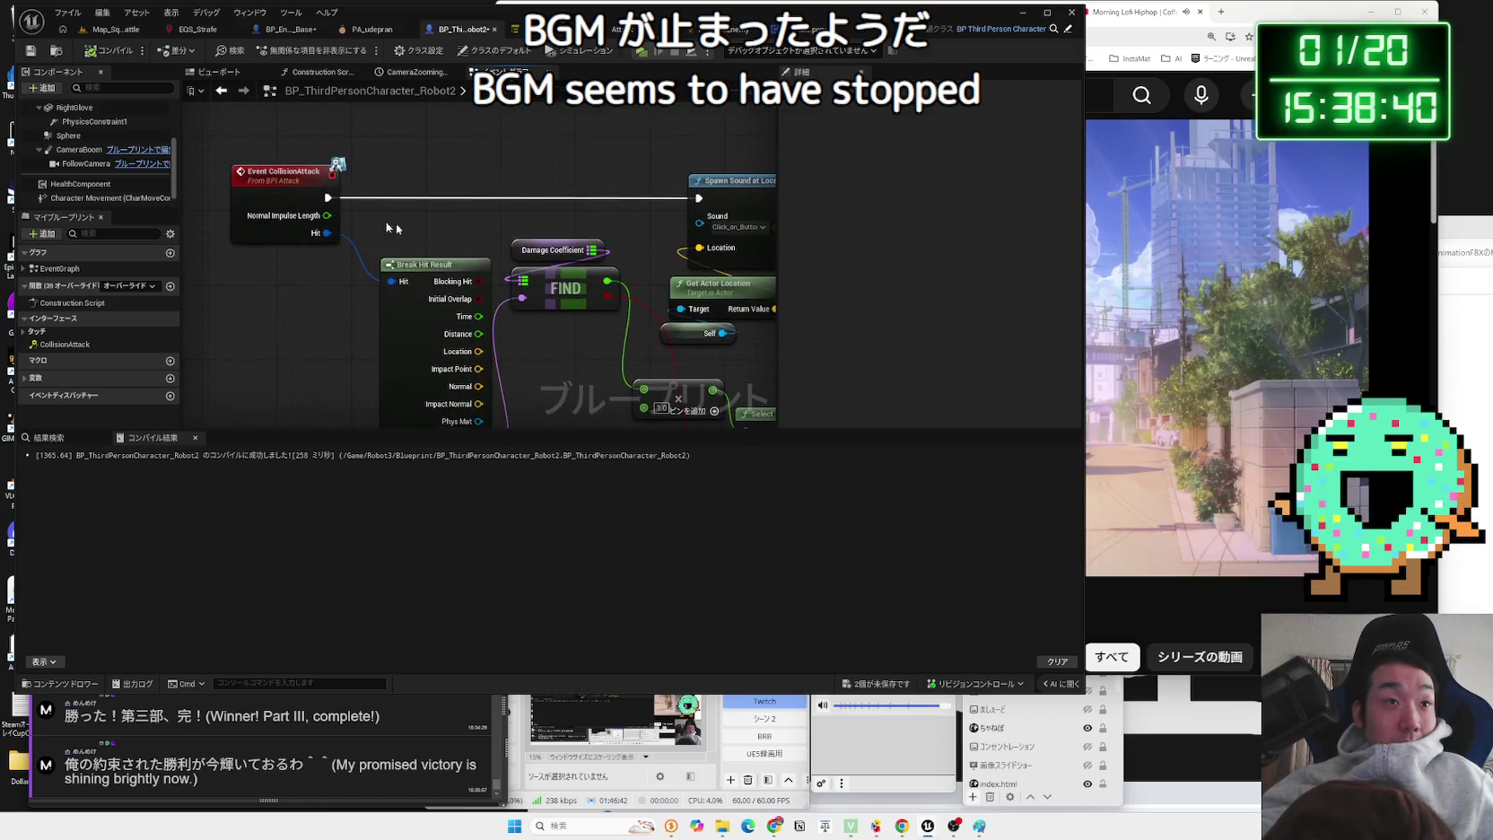
drag(328, 217, 423, 219)
- Add a Print String of Normal Impulse Length, chained before Spawn Sound at Location
text(print)
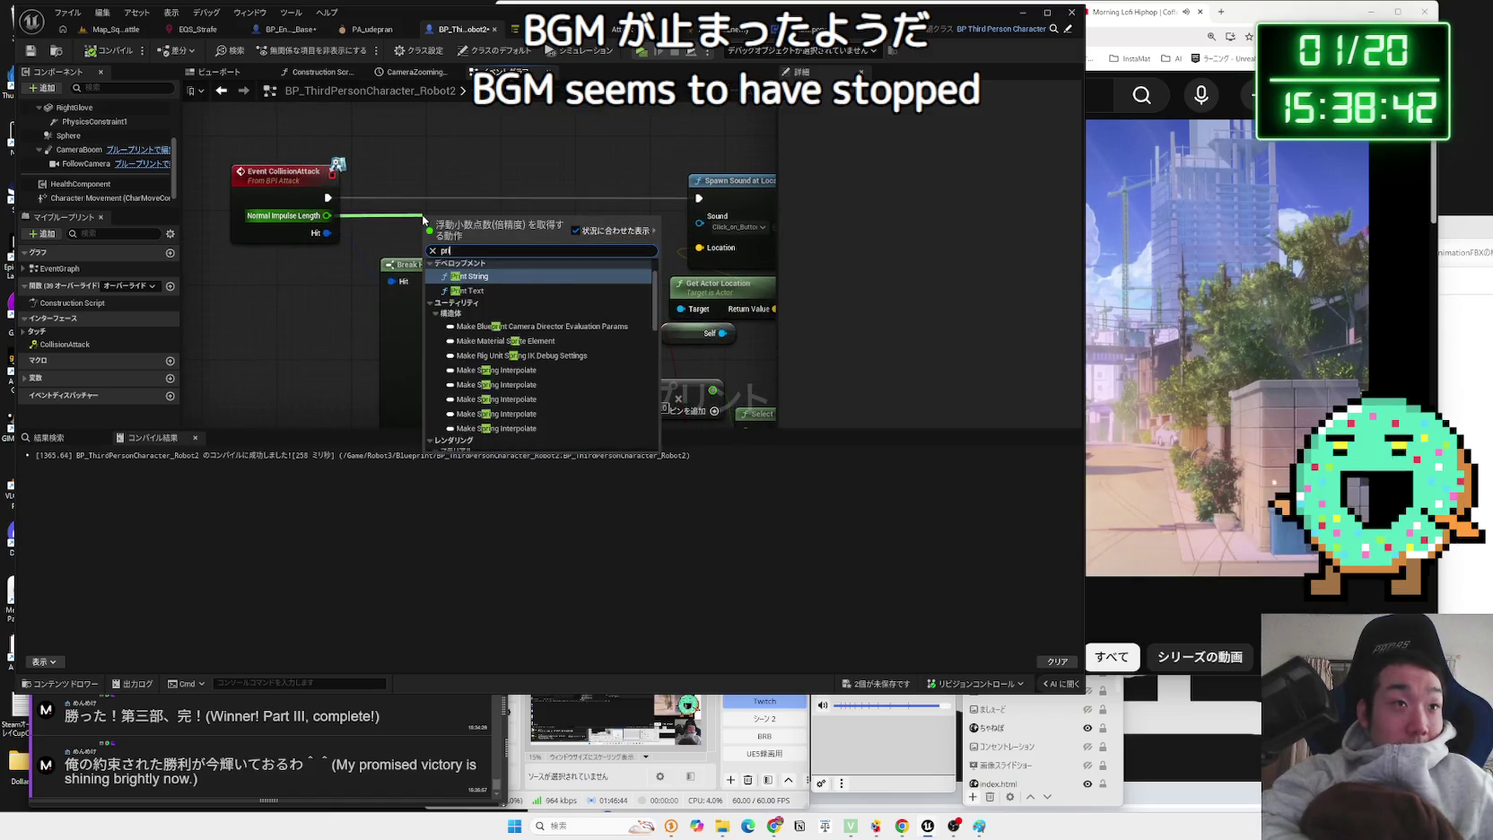
click(470, 333)
drag(442, 219, 440, 170)
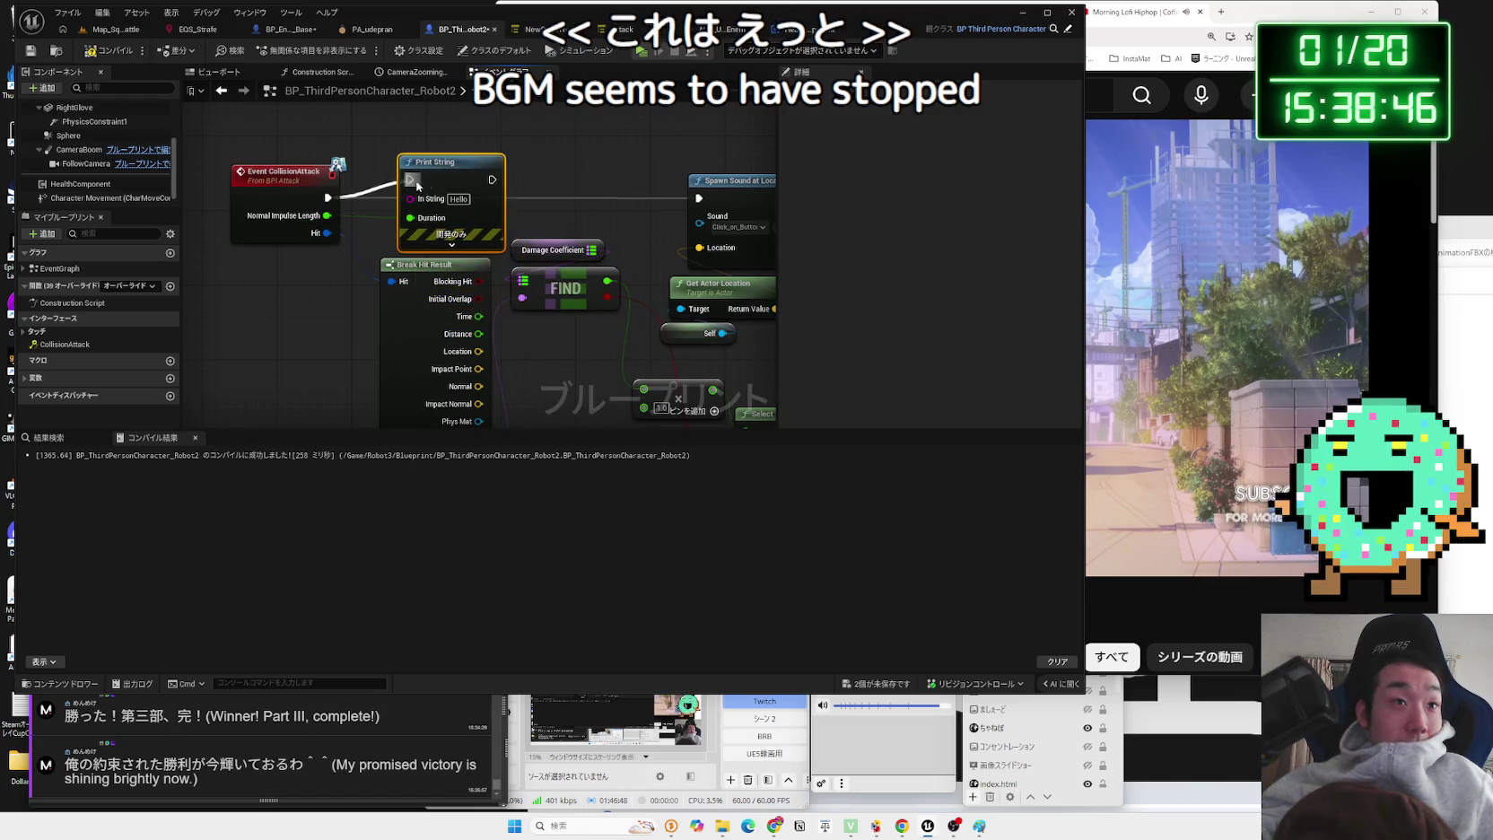
drag(492, 180, 668, 213)
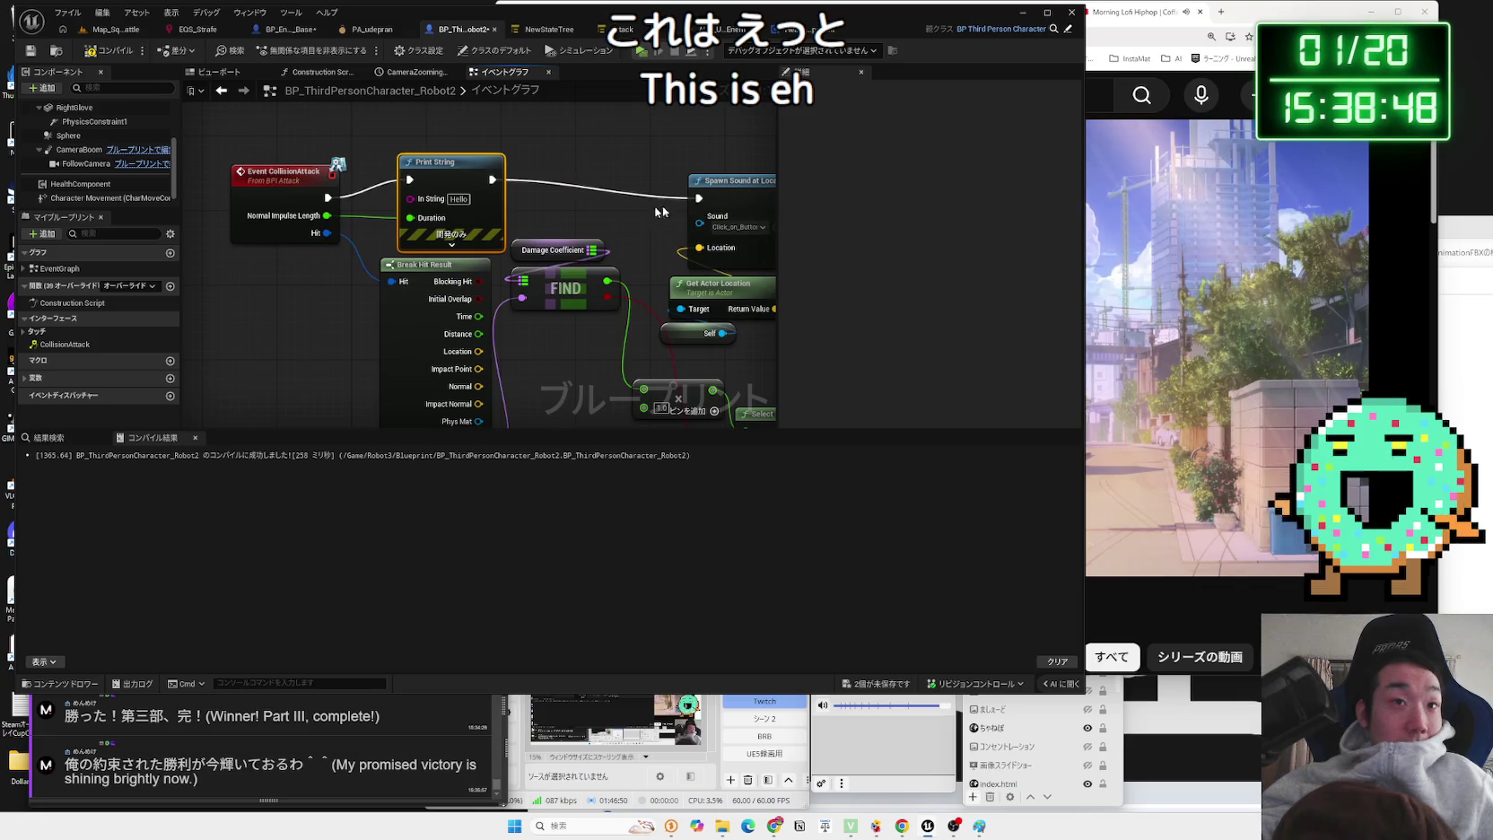
drag(452, 167, 451, 159)
click(357, 217)
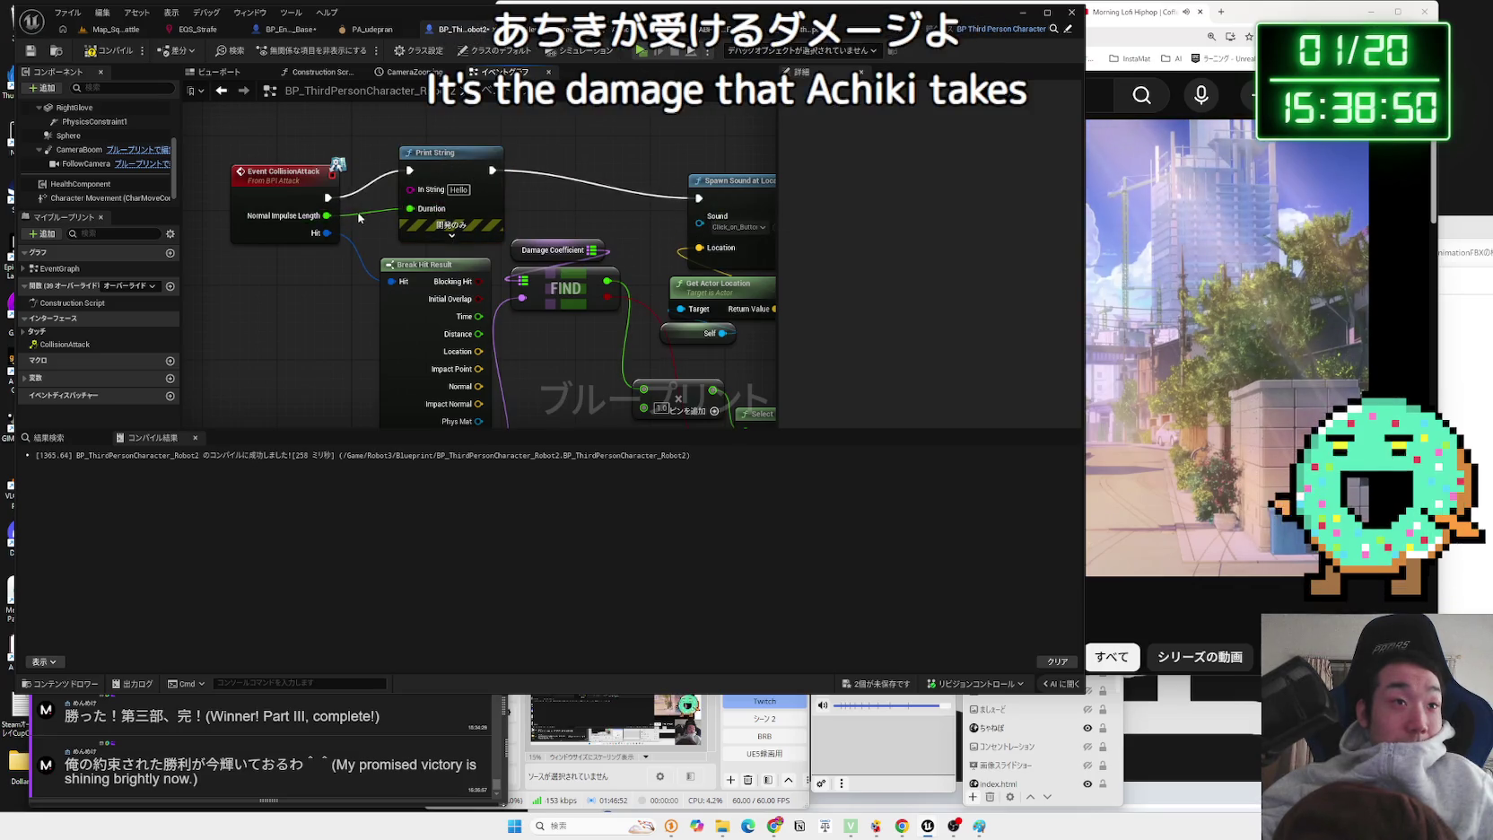
- Set that Print String's text colour to red
click(443, 219)
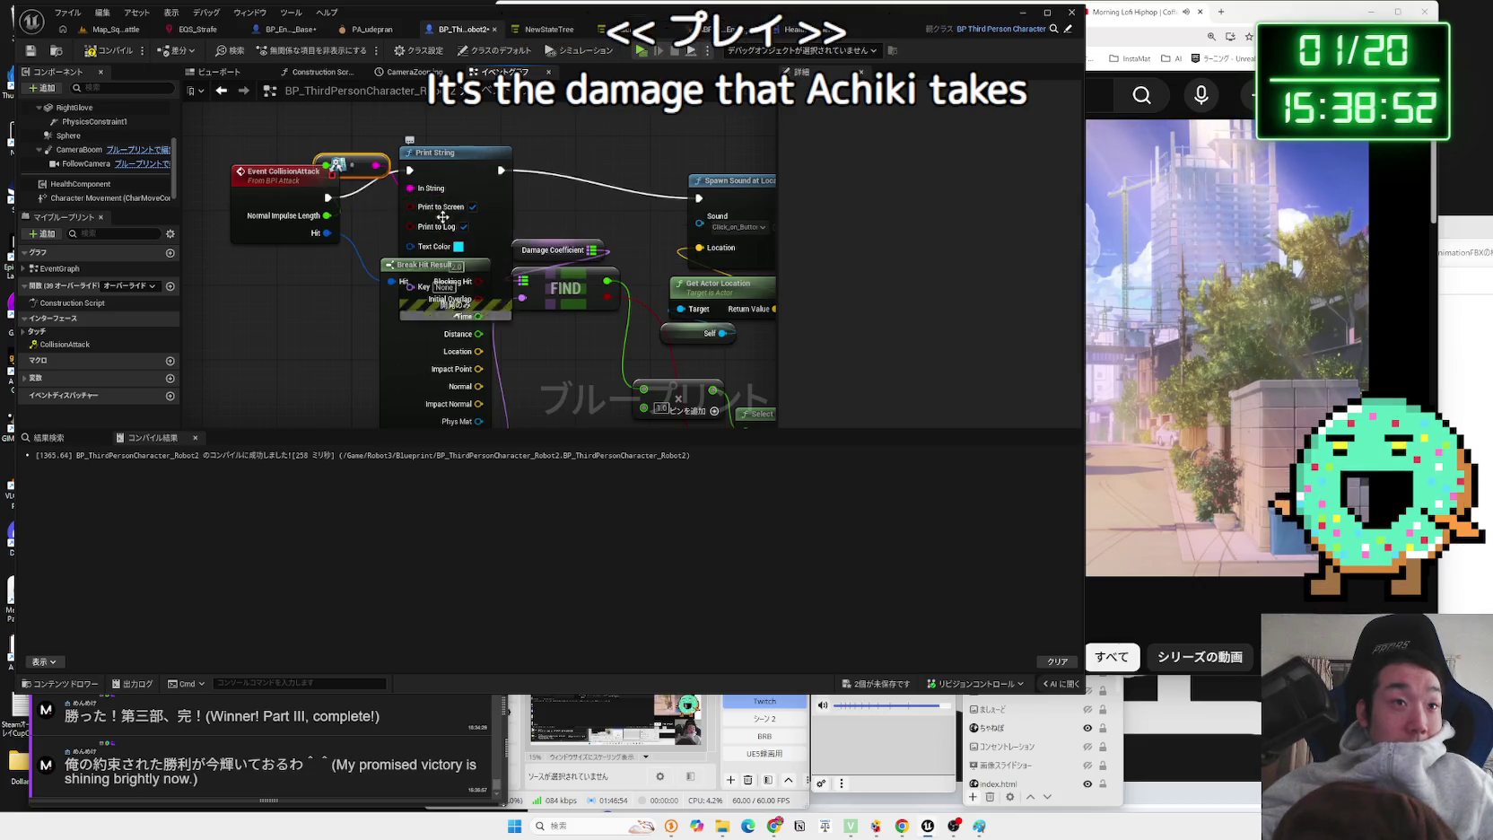
click(459, 245)
click(601, 479)
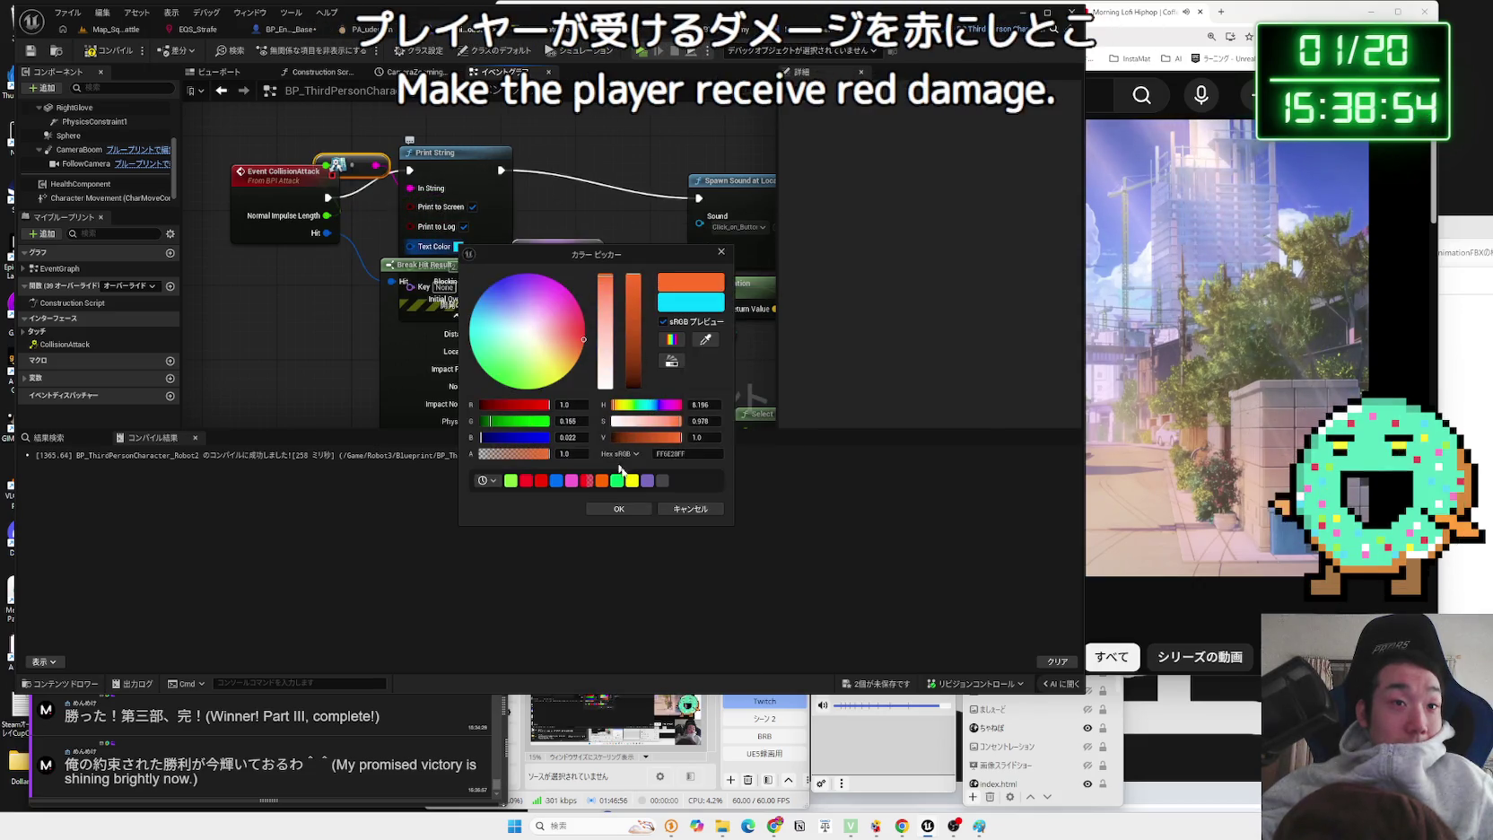
click(616, 509)
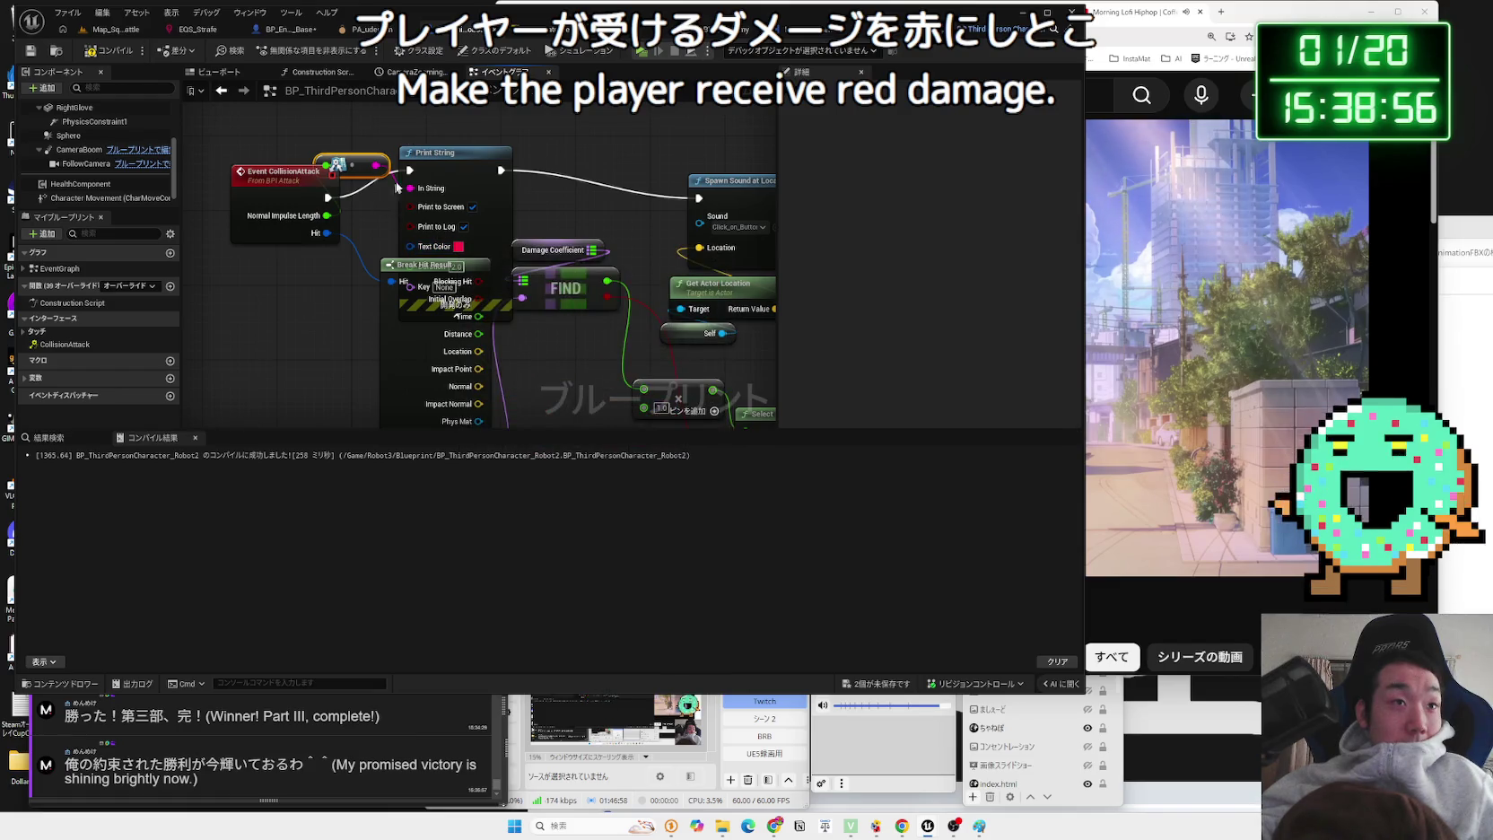
click(301, 34)
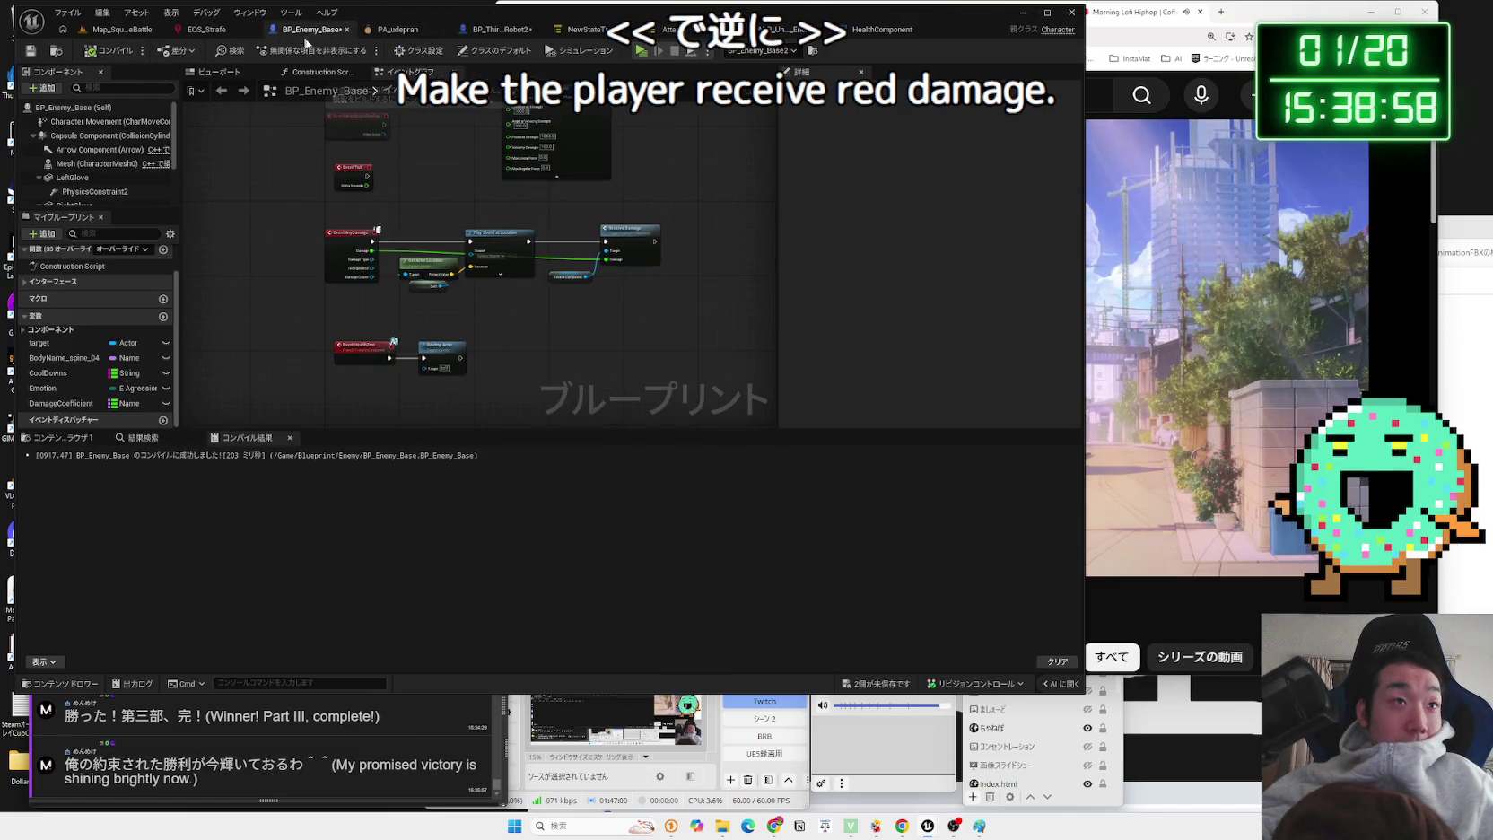
- Add a Print String to the enemy's CollisionAttack, printing Normal Impulse Length in the execution chain
scroll(489, 305, up, 2)
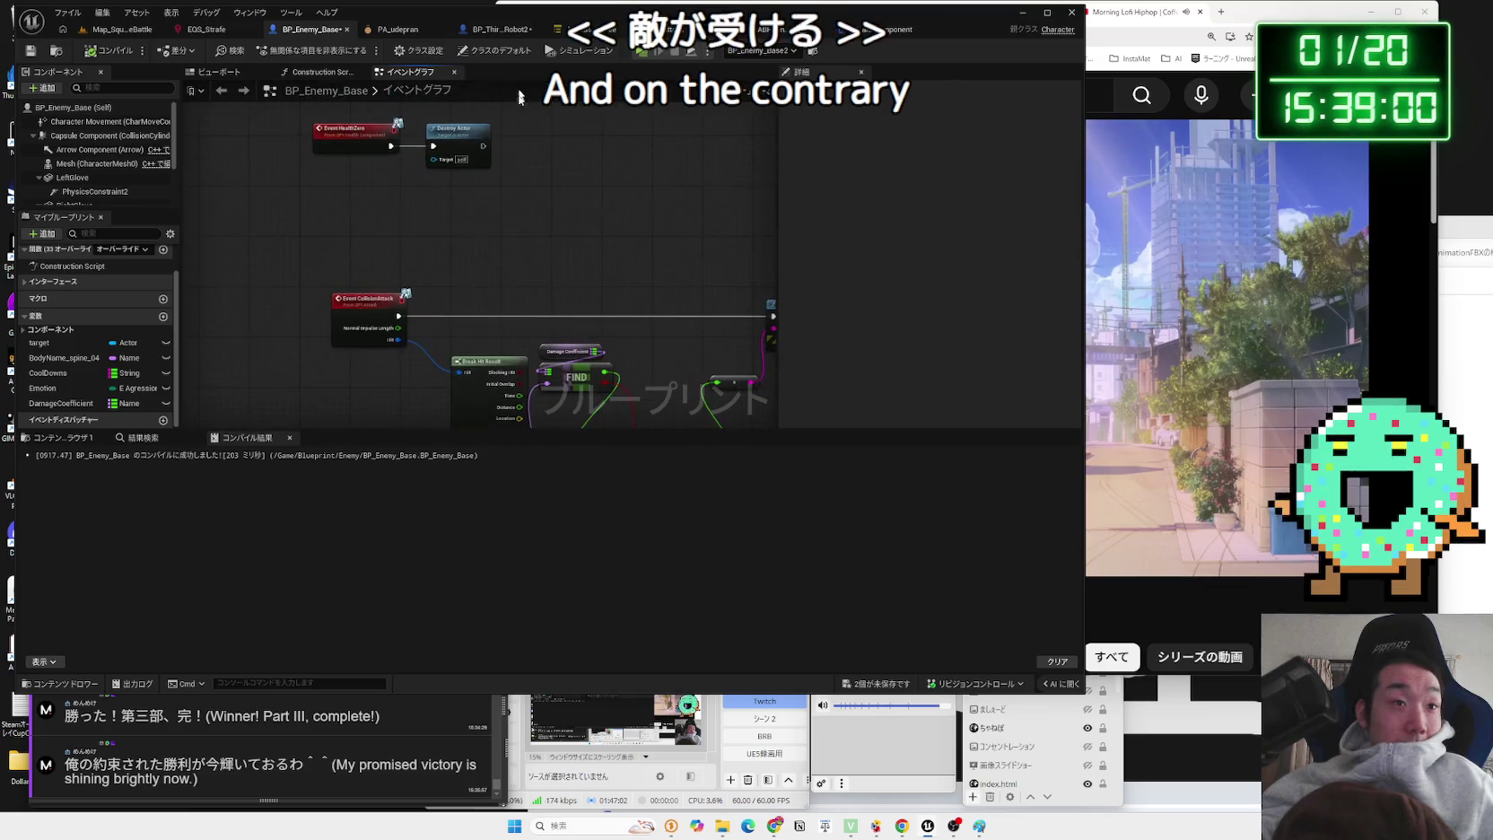
scroll(467, 186, up, 1)
right_click(426, 196)
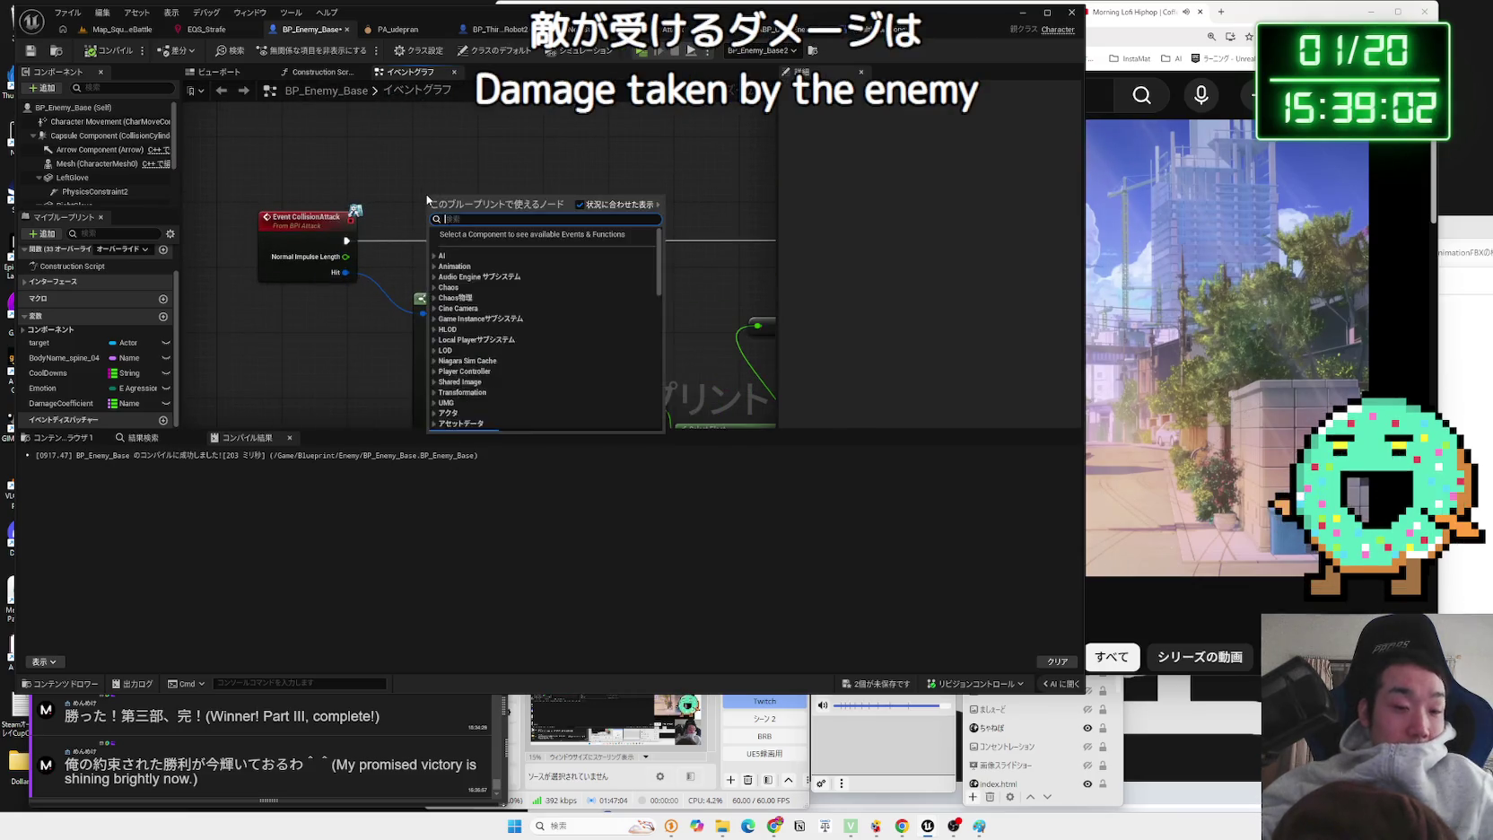
text(print strin)
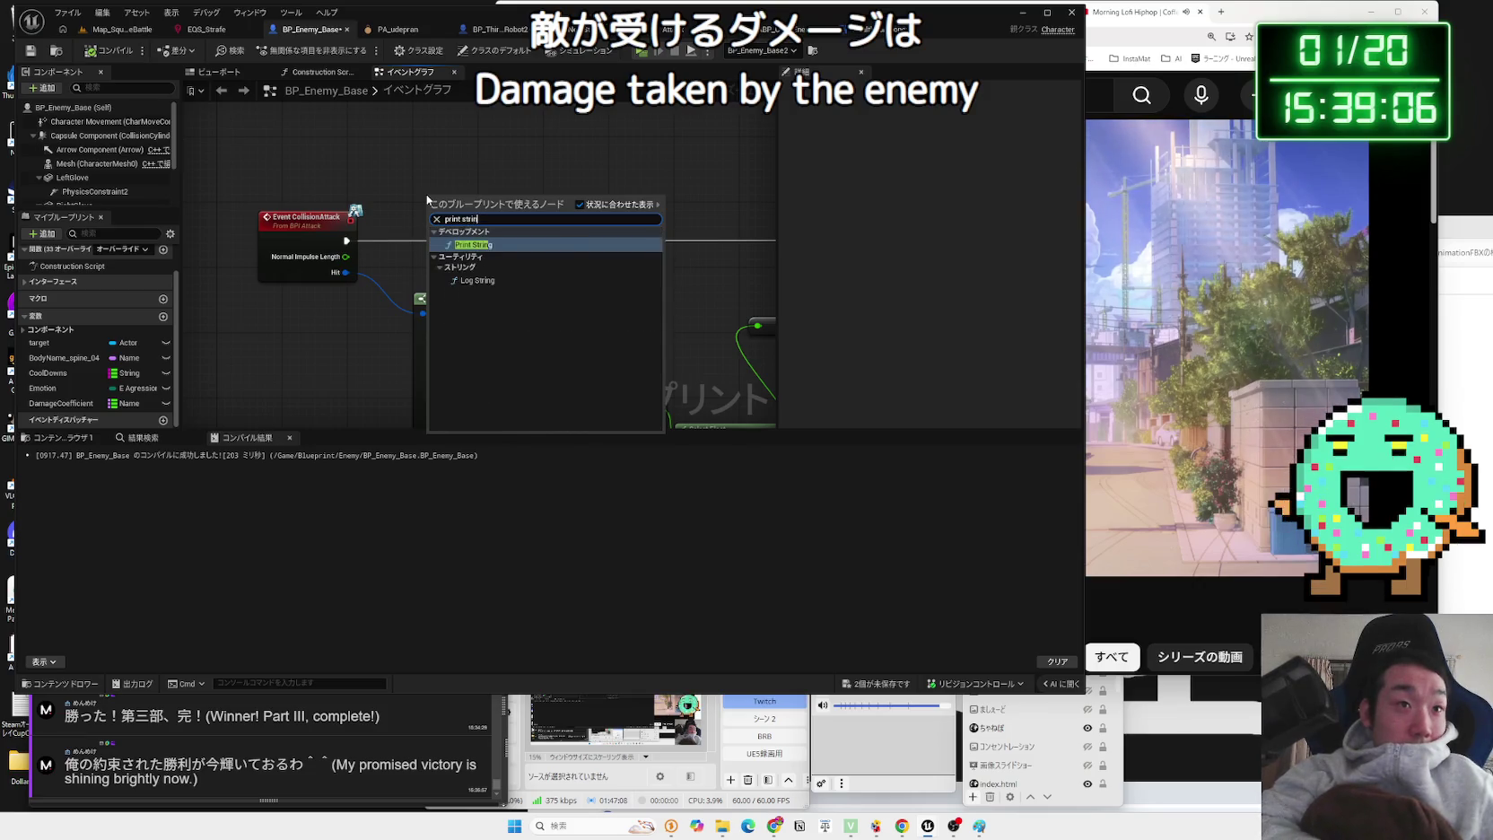
key(Return)
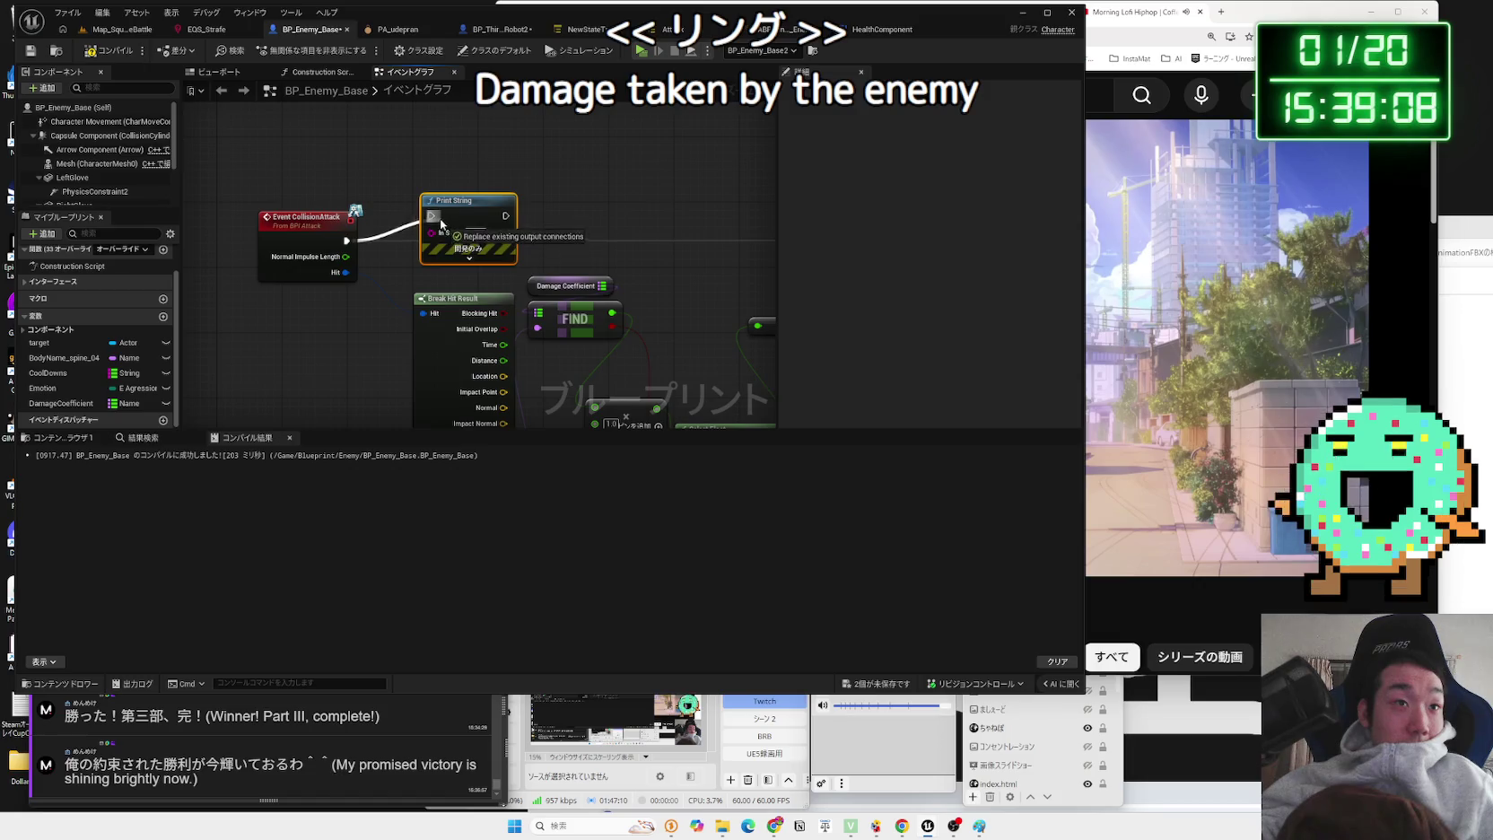
mouse_move(346, 257)
mouse_down()
mouse_move(432, 232)
mouse_move(771, 229)
mouse_move(589, 250)
mouse_up()
drag(393, 239, 441, 245)
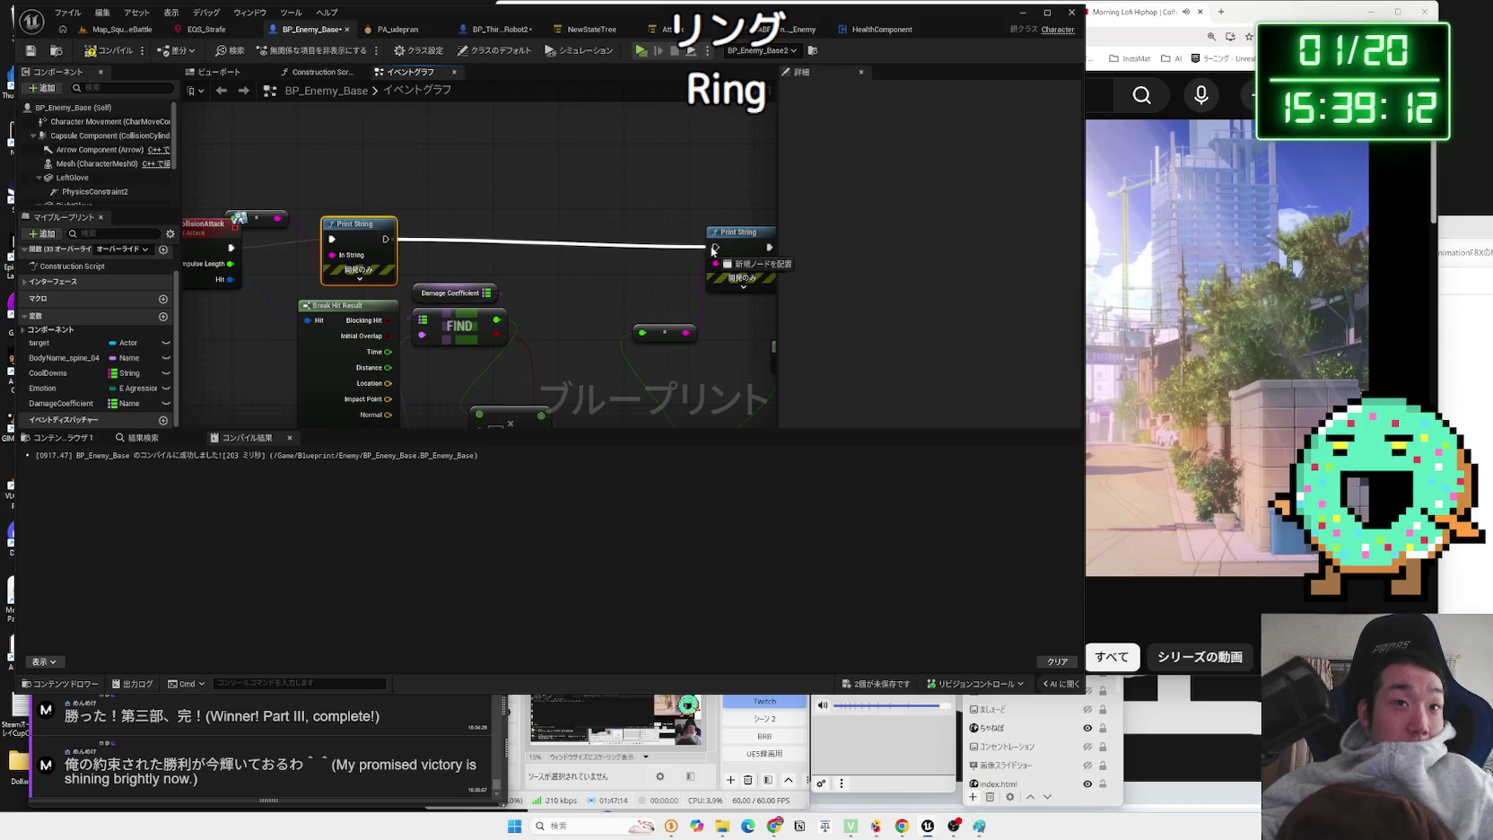
drag(569, 258, 654, 258)
- Make the enemy's Print String text green and start the game preview
click(434, 281)
drag(449, 260, 448, 199)
click(462, 223)
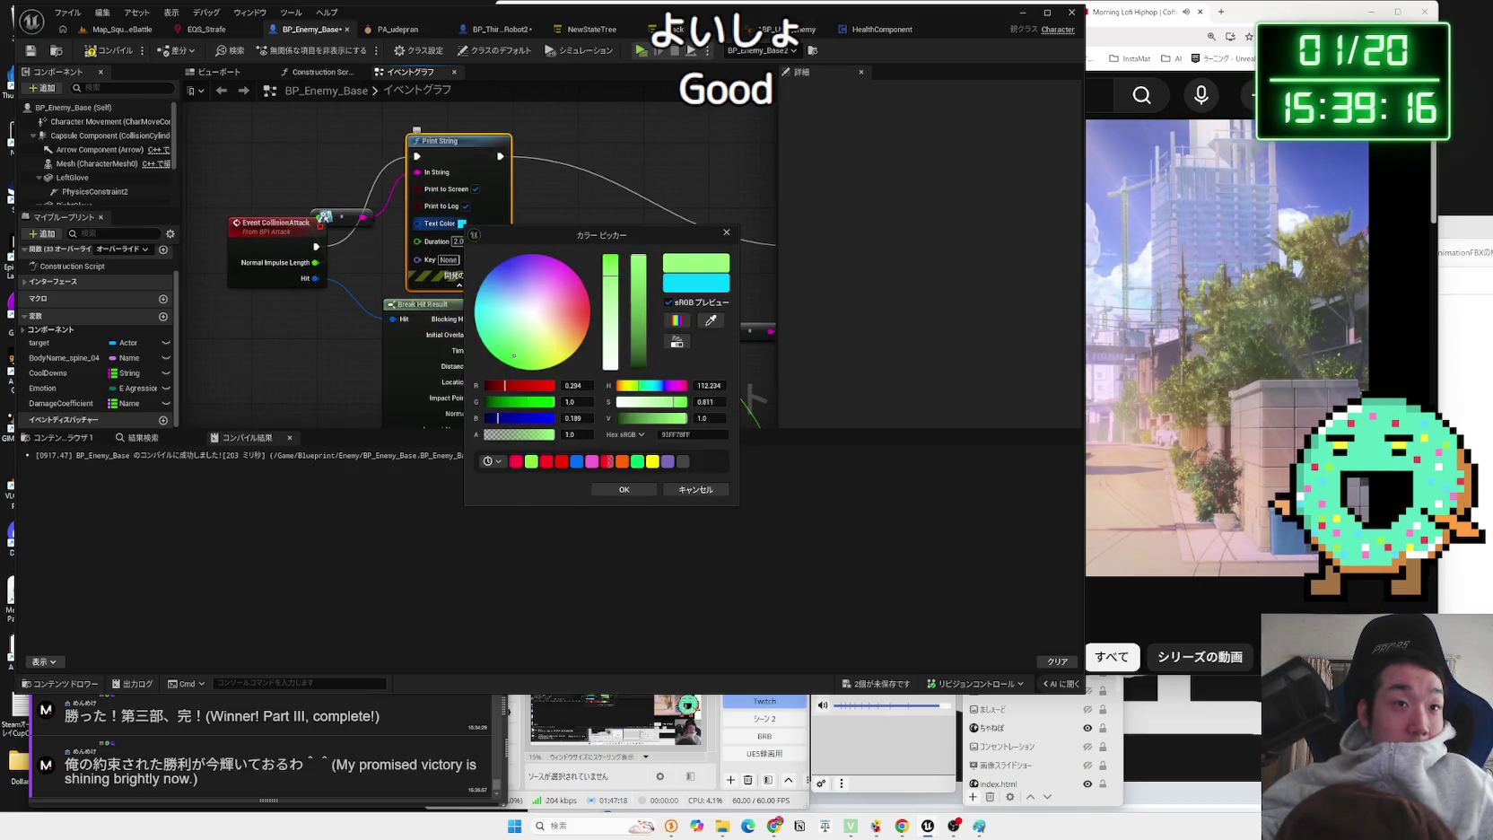
click(628, 489)
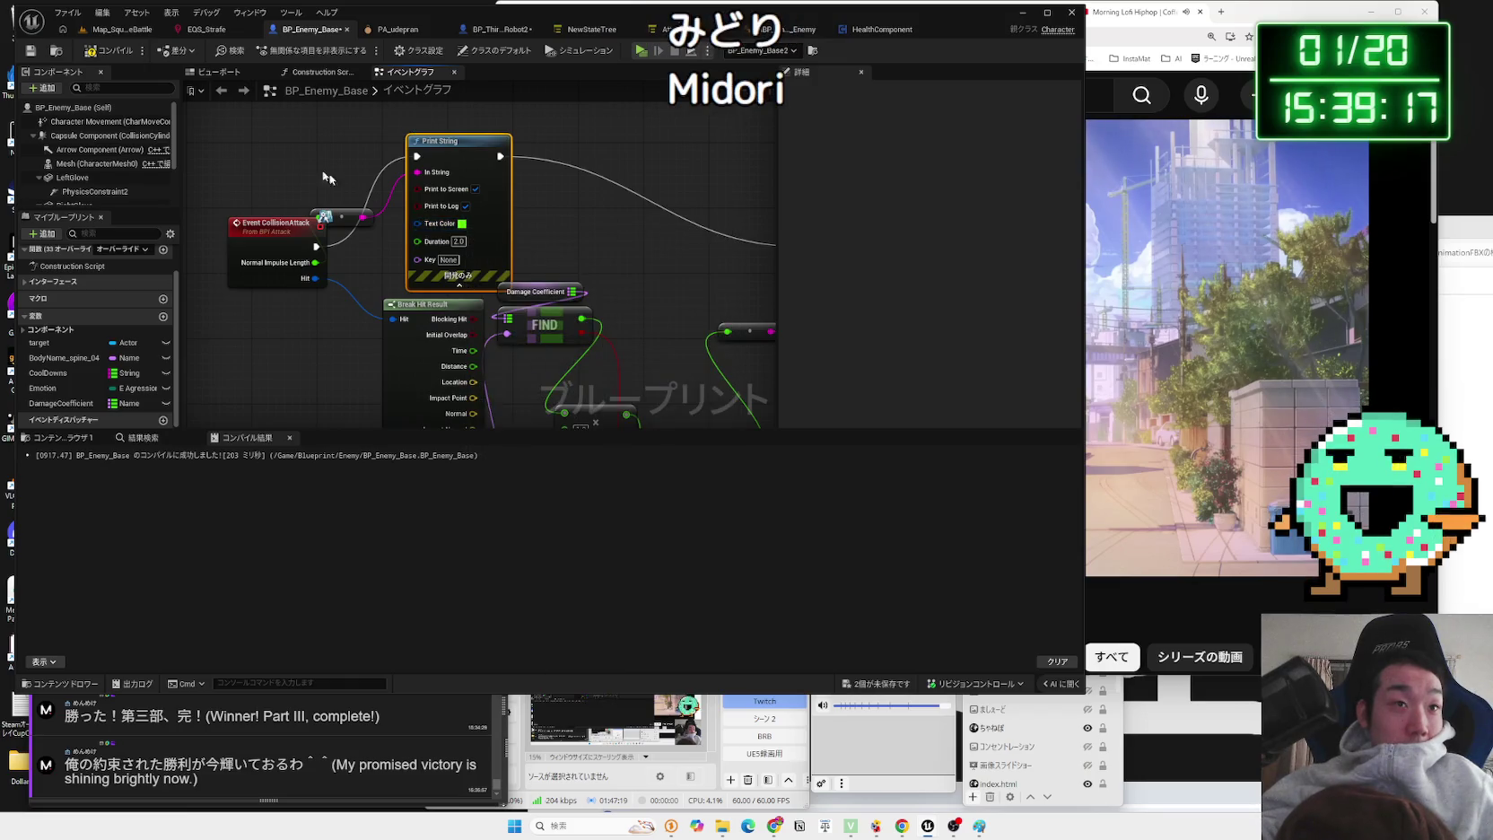
click(106, 34)
key(alt+p)
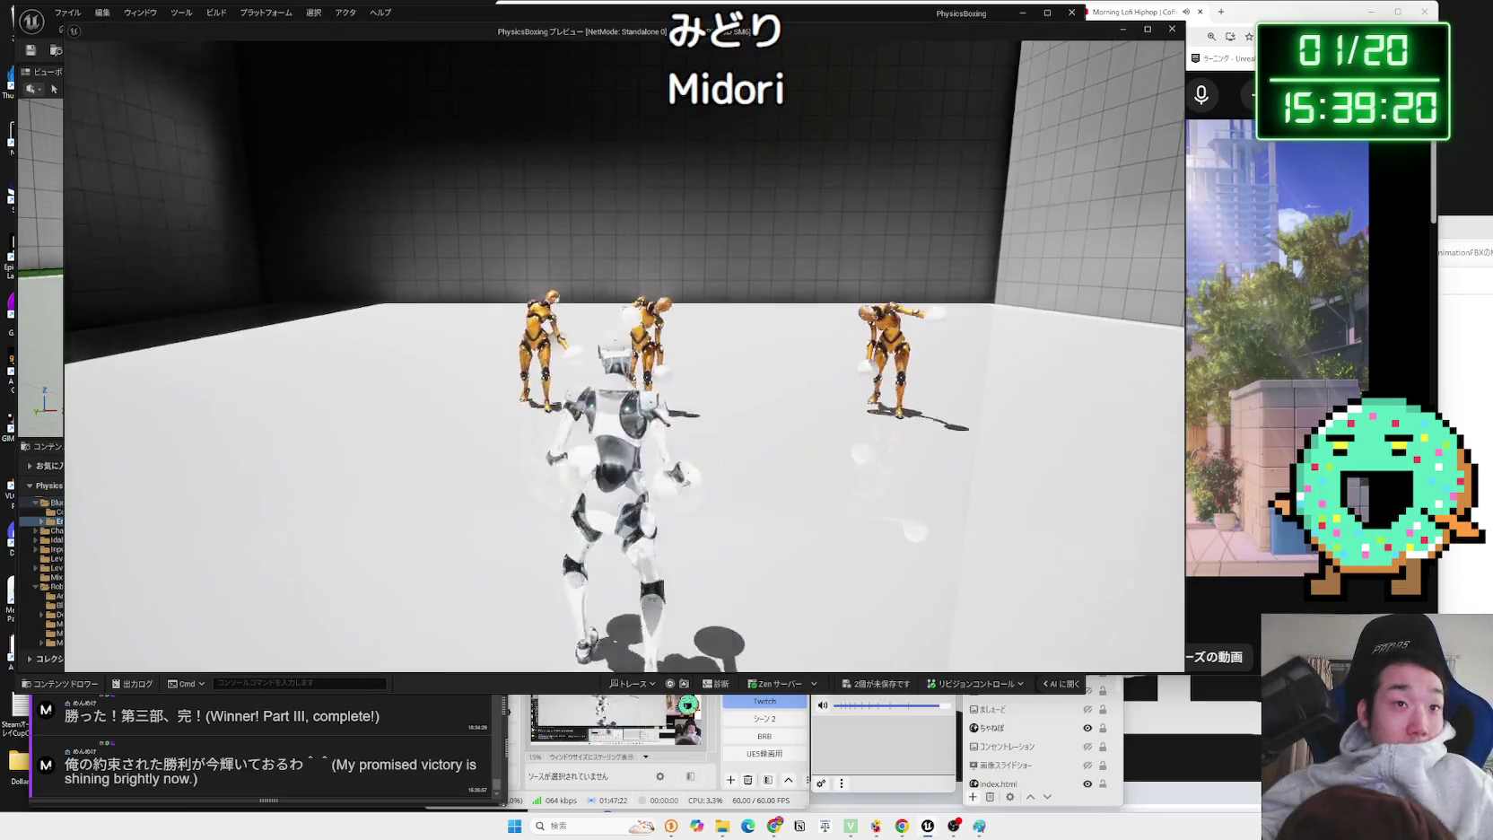
- Walk the player robot into the gold robots to punch them, then stop the preview
key(w)
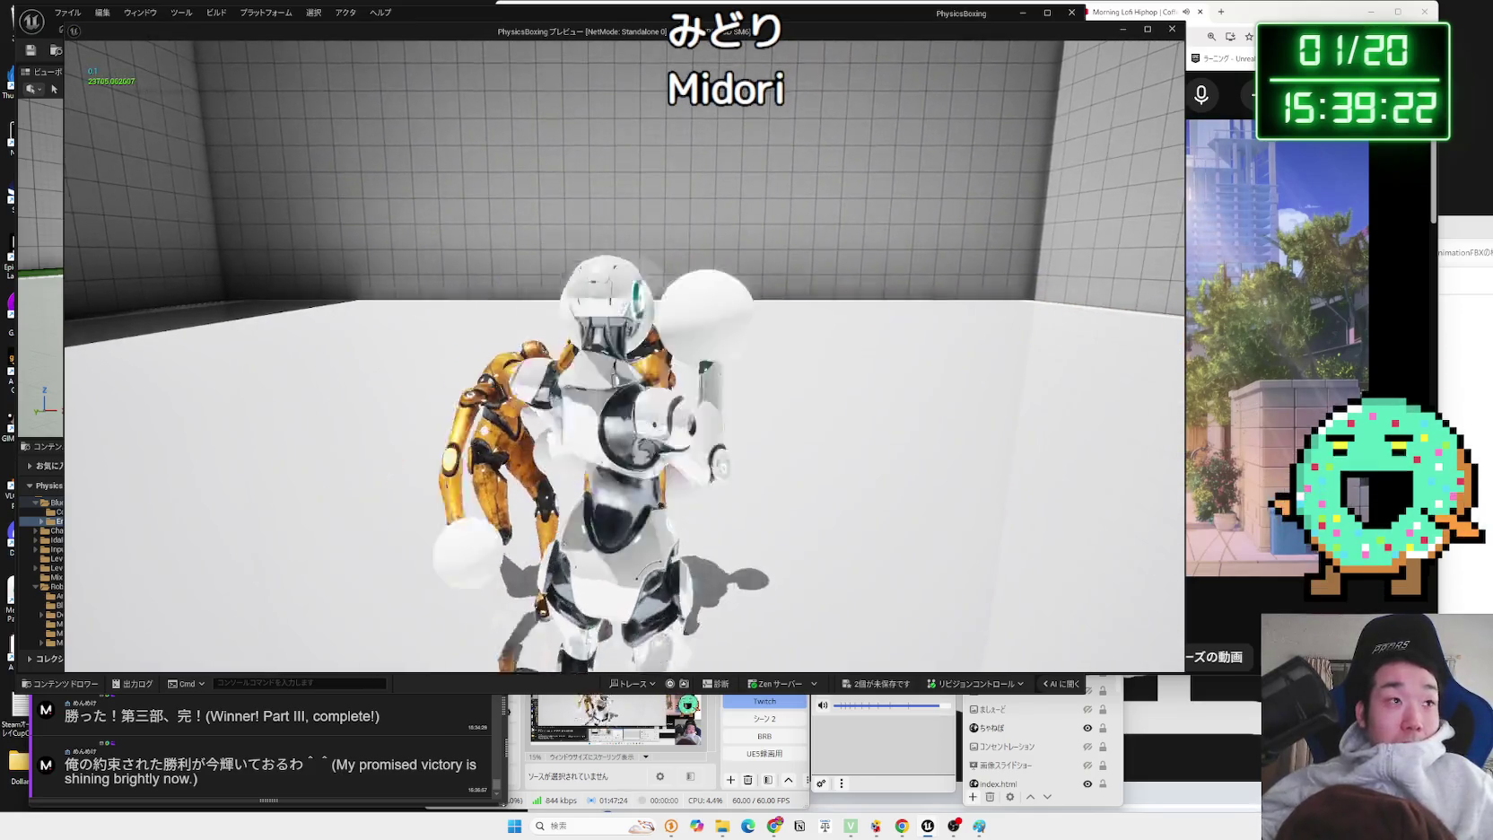
key(w)
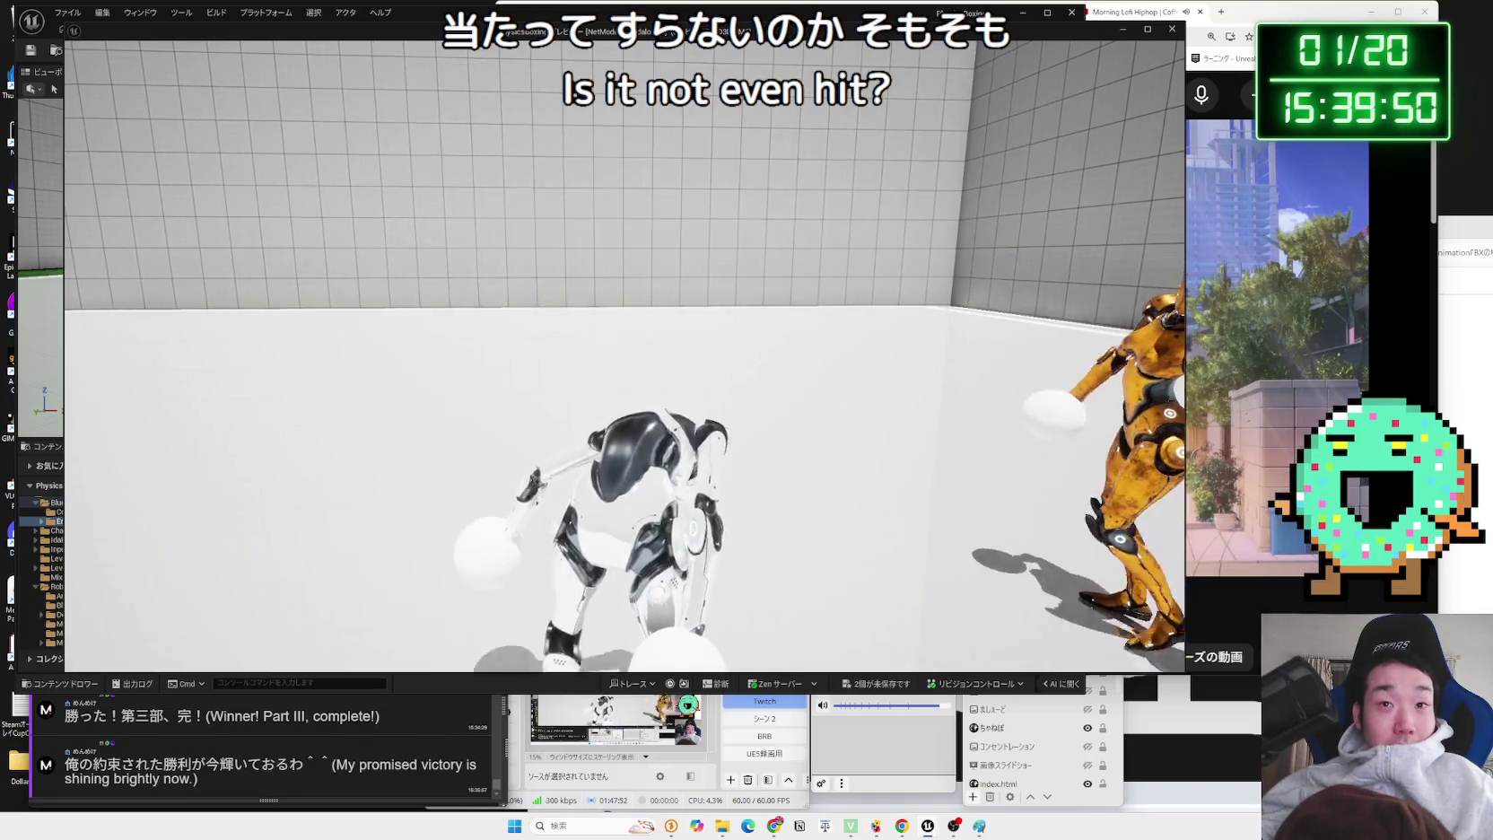
key(Escape)
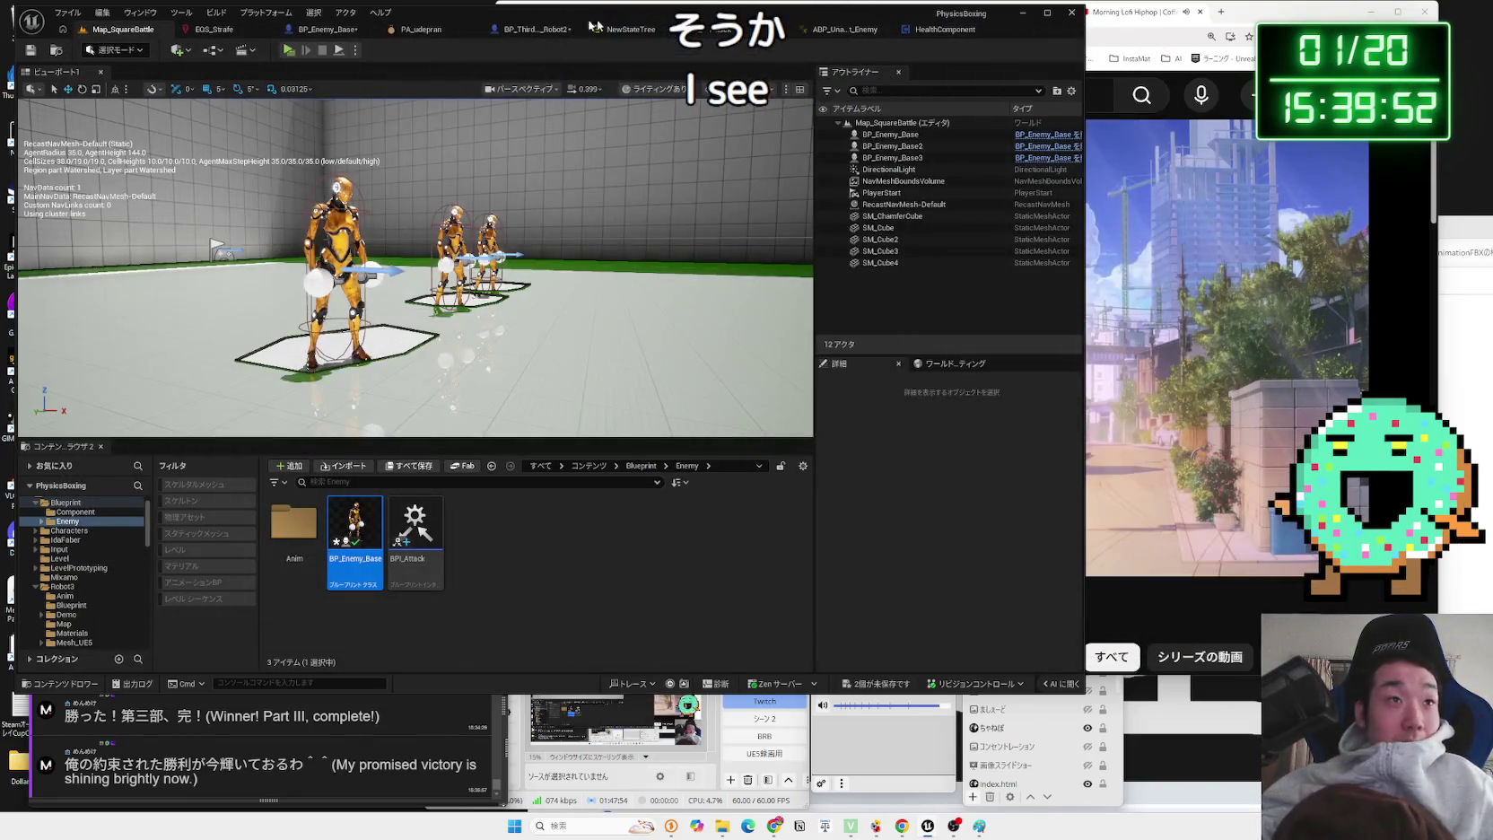
- Delete the extra Print String and reroute nodes in BP_Enemy_Base, wiring CollisionAttack straight to the remaining Print String
click(356, 31)
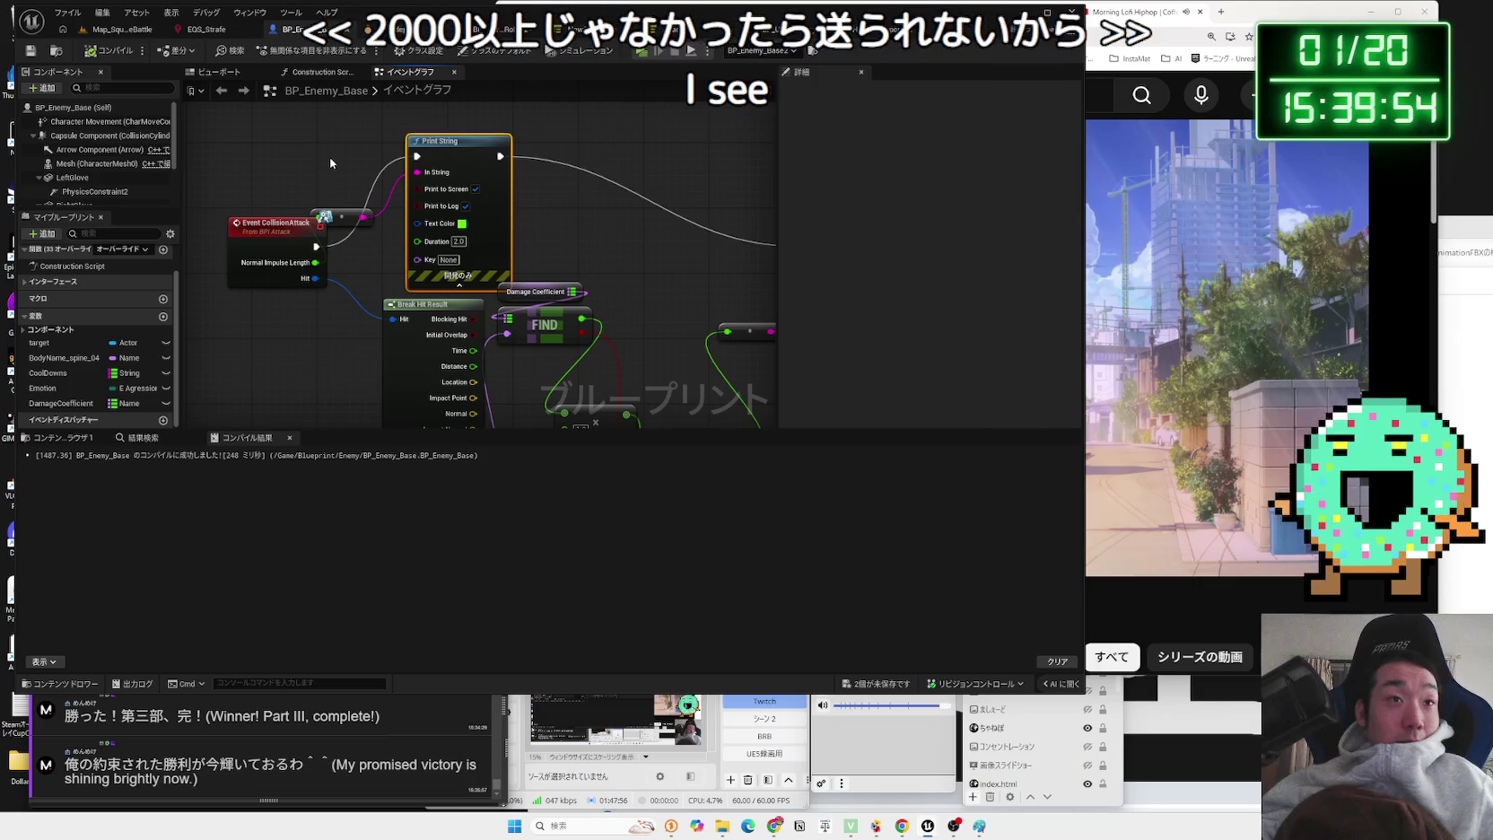
drag(336, 157, 451, 231)
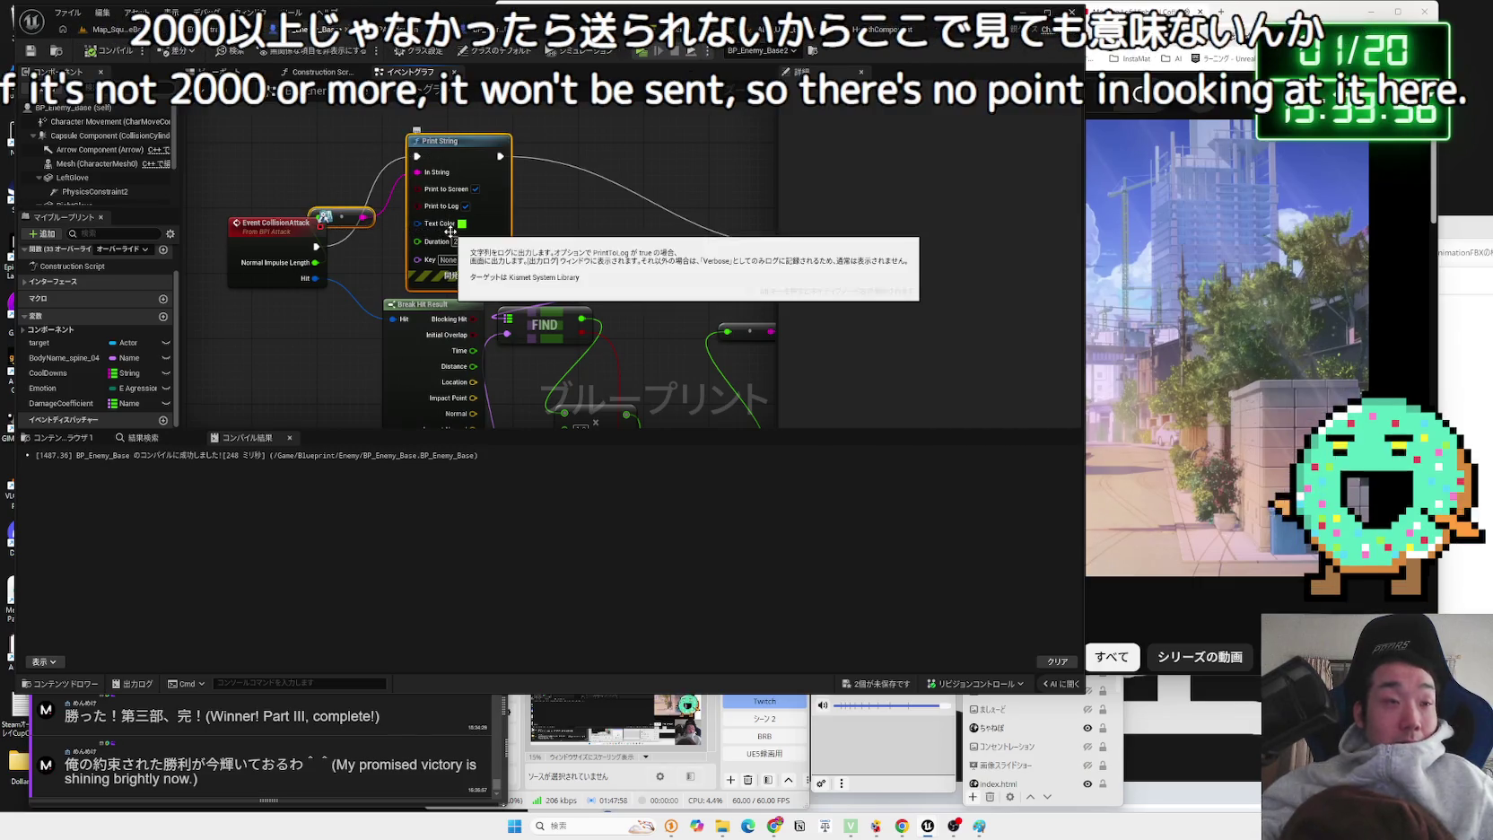
key(Delete)
mouse_move(316, 245)
mouse_down()
mouse_move(798, 264)
mouse_move(448, 250)
mouse_up()
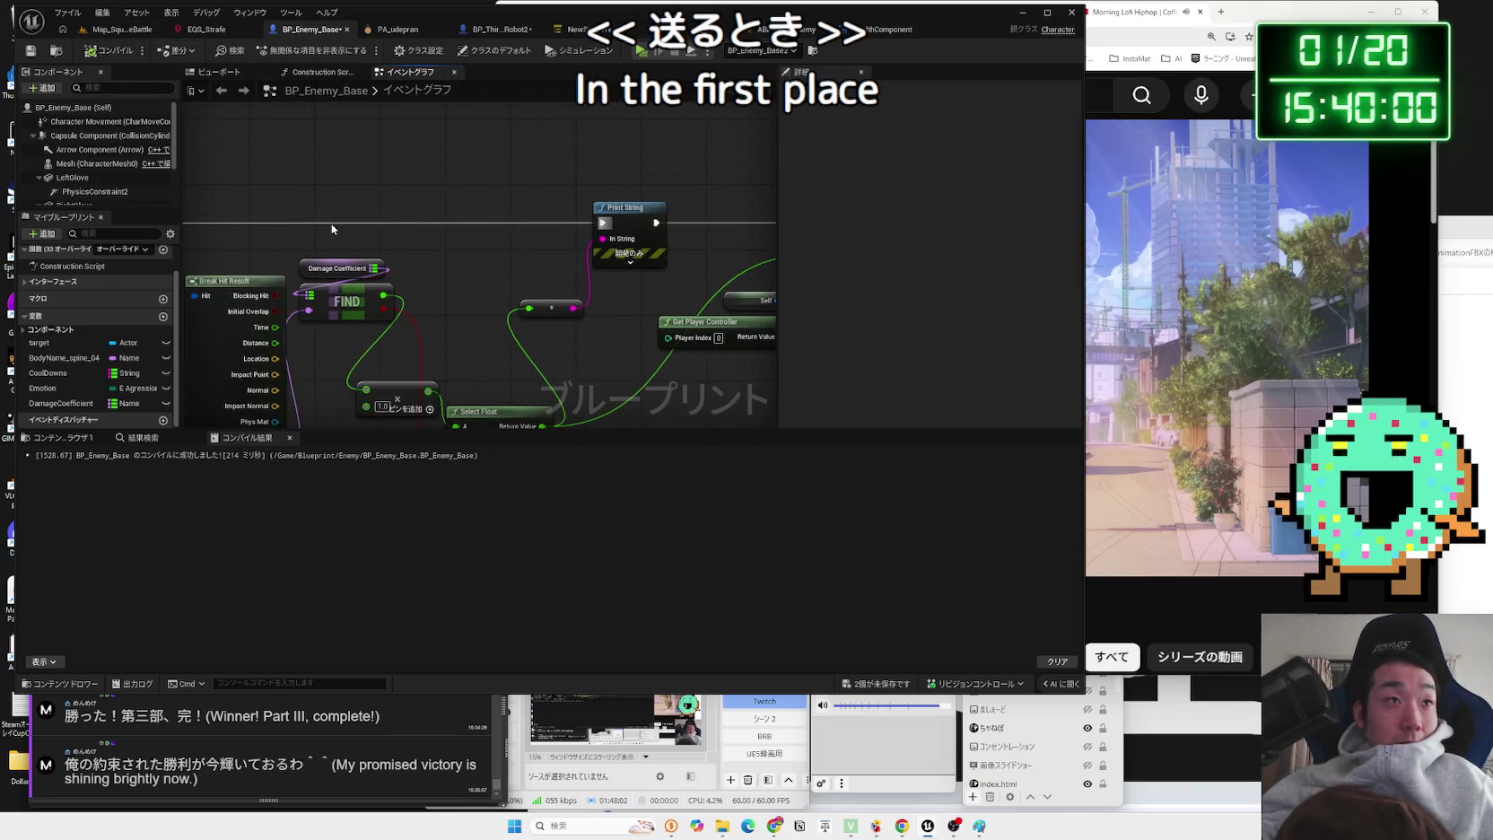
scroll(332, 230, down, 3)
scroll(563, 225, up, 3)
mouse_move(564, 225)
mouse_down()
mouse_move(606, 215)
mouse_move(544, 198)
mouse_up()
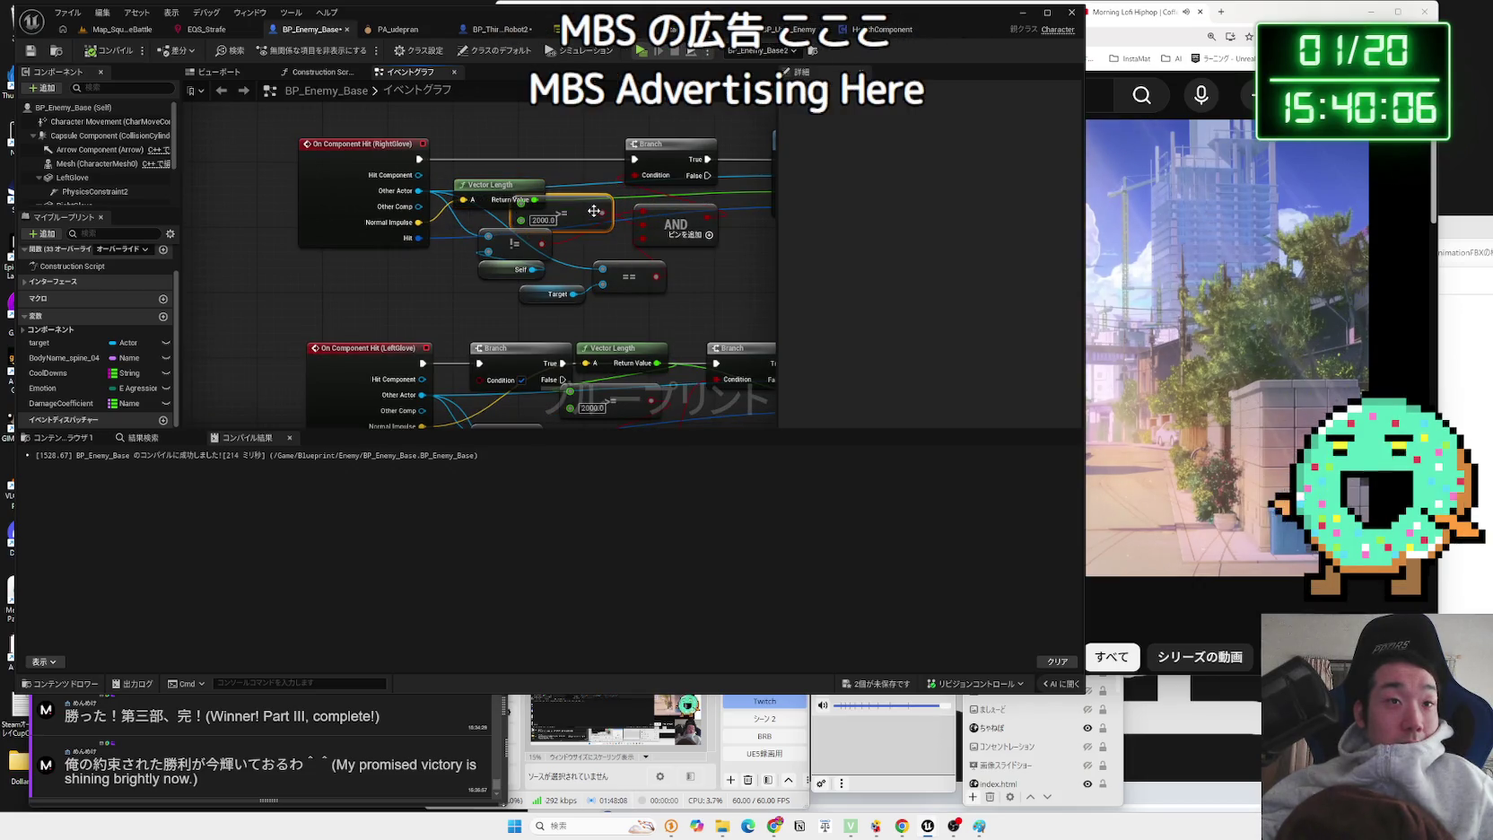
drag(594, 209, 459, 314)
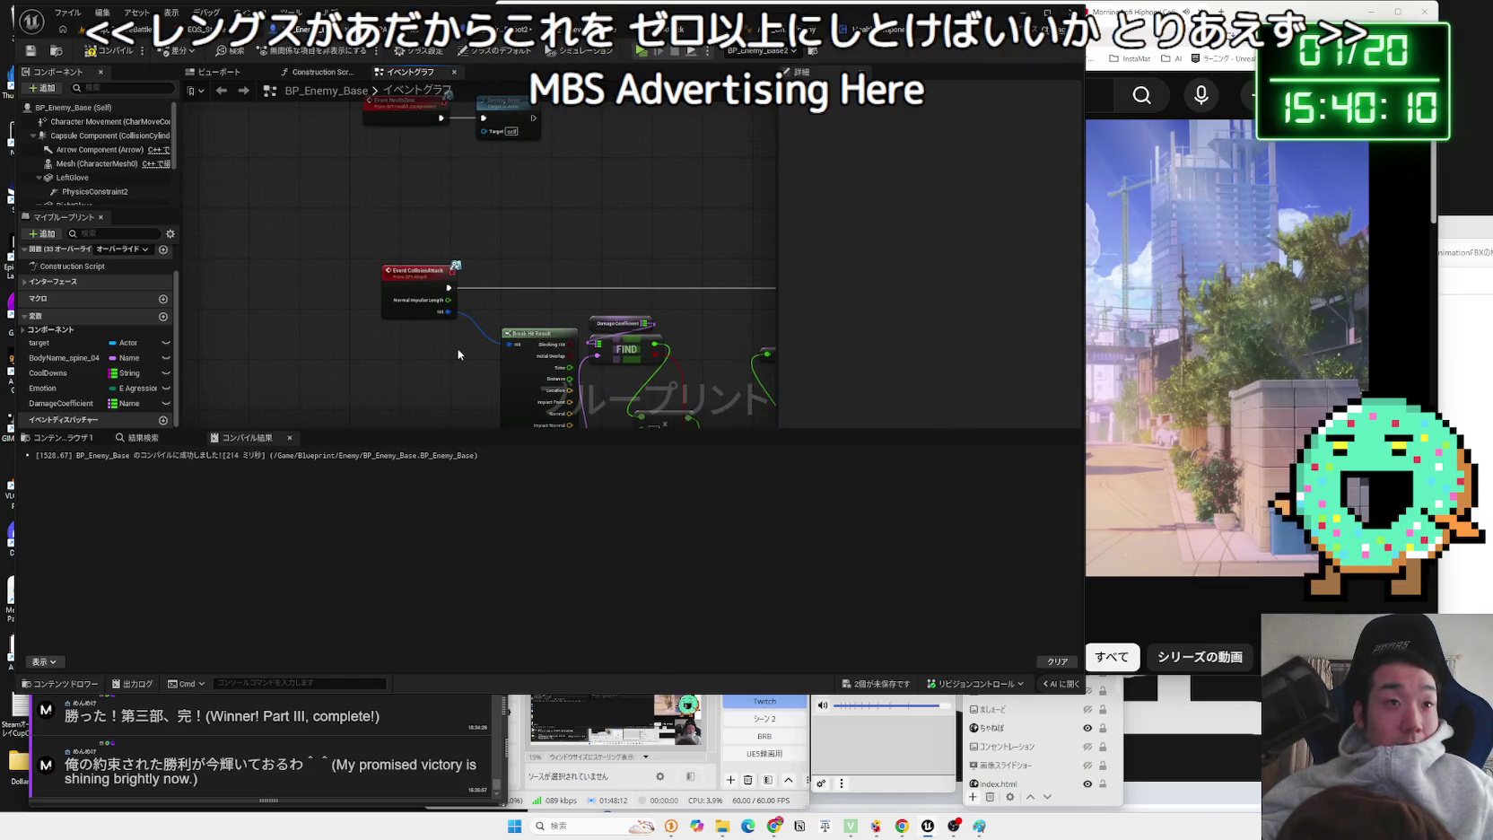
scroll(342, 357, down, 3)
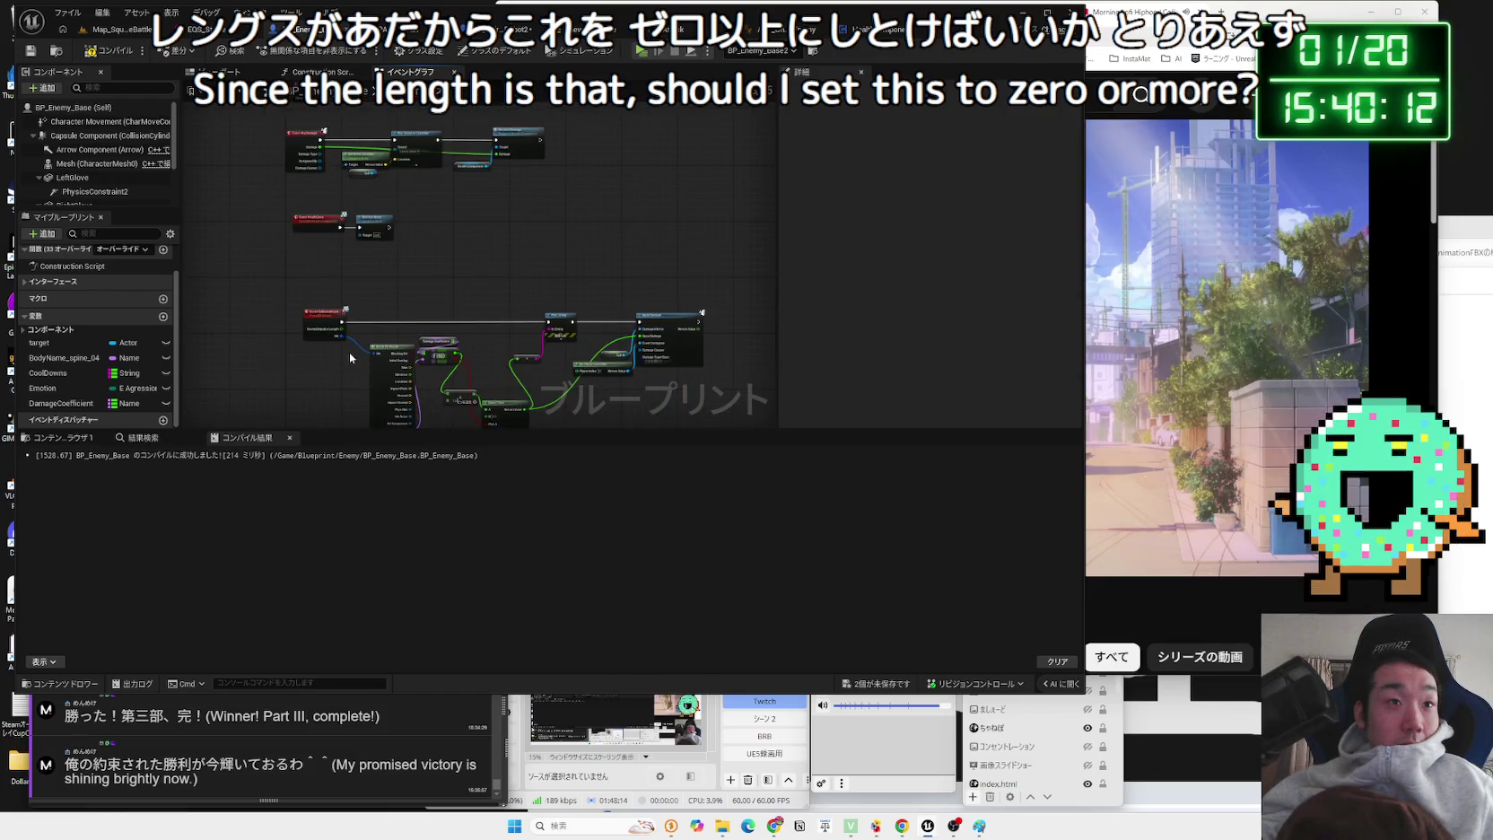
key(ctrl+z)
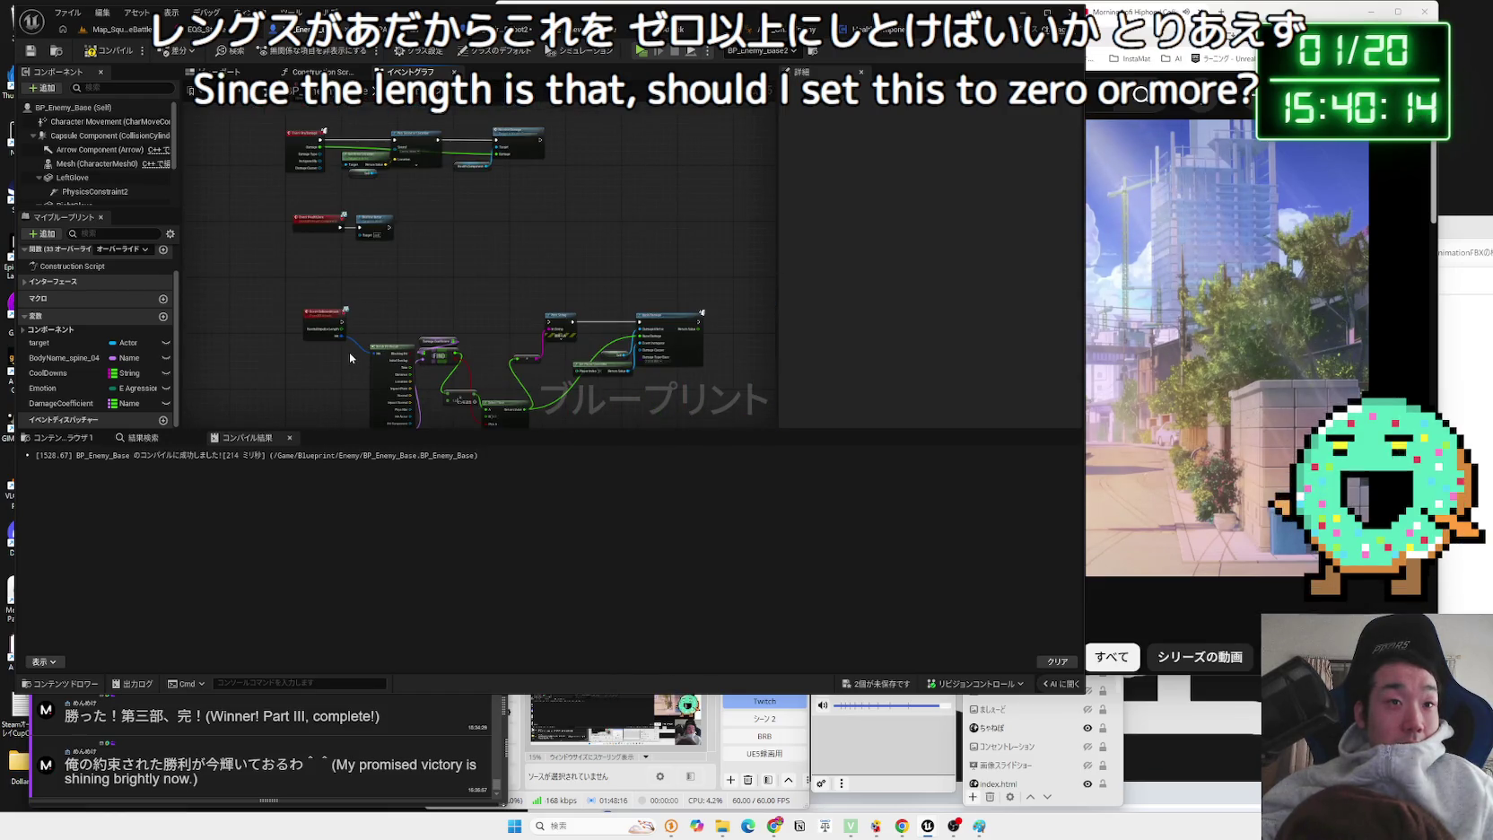
- Change the LeftGlove and RightGlove speed thresholds from 2000.0 to 0
drag(349, 357, 337, 107)
scroll(349, 147, up, 5)
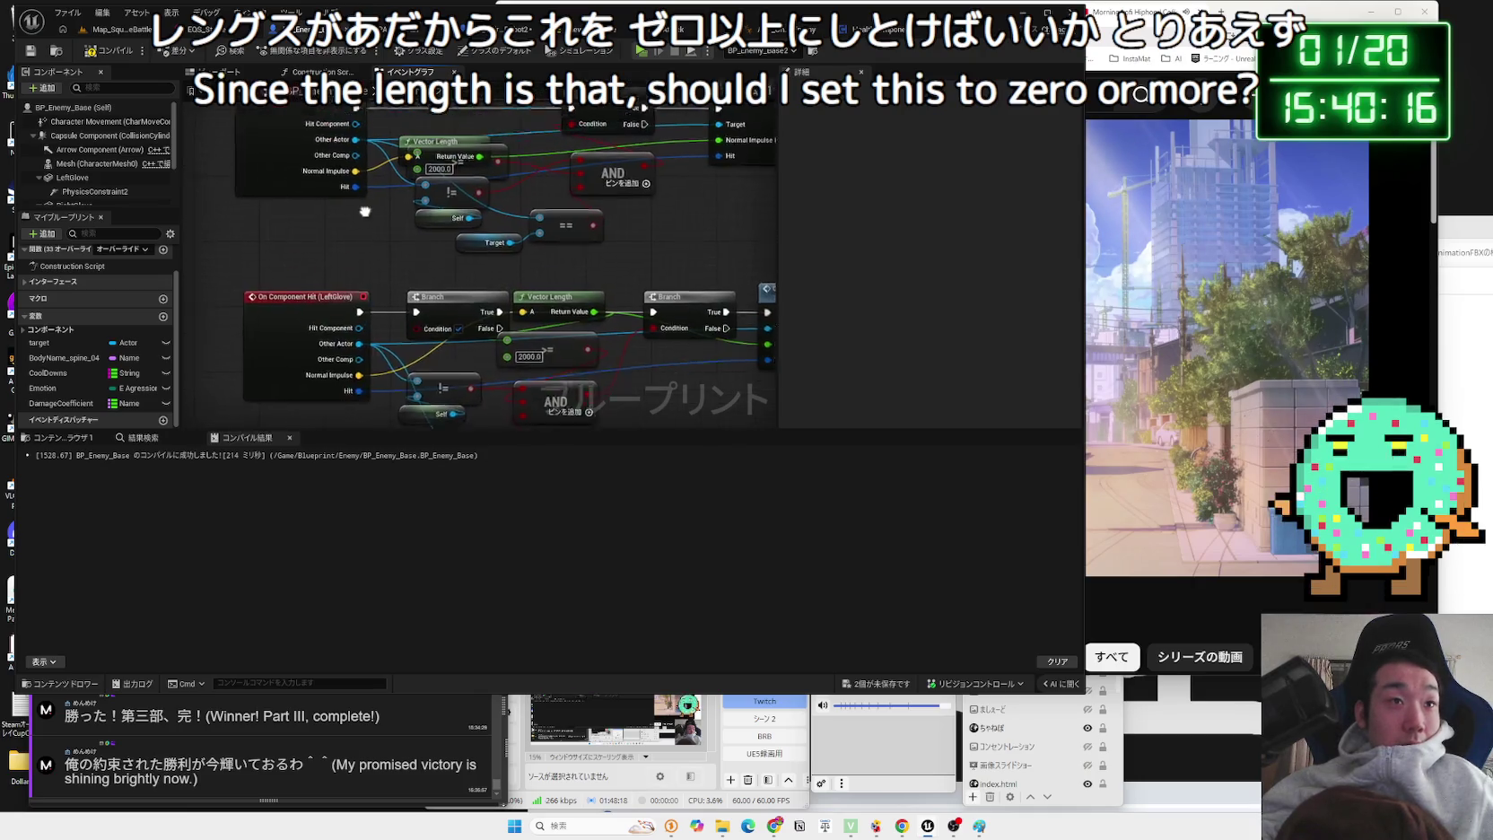
text(0)
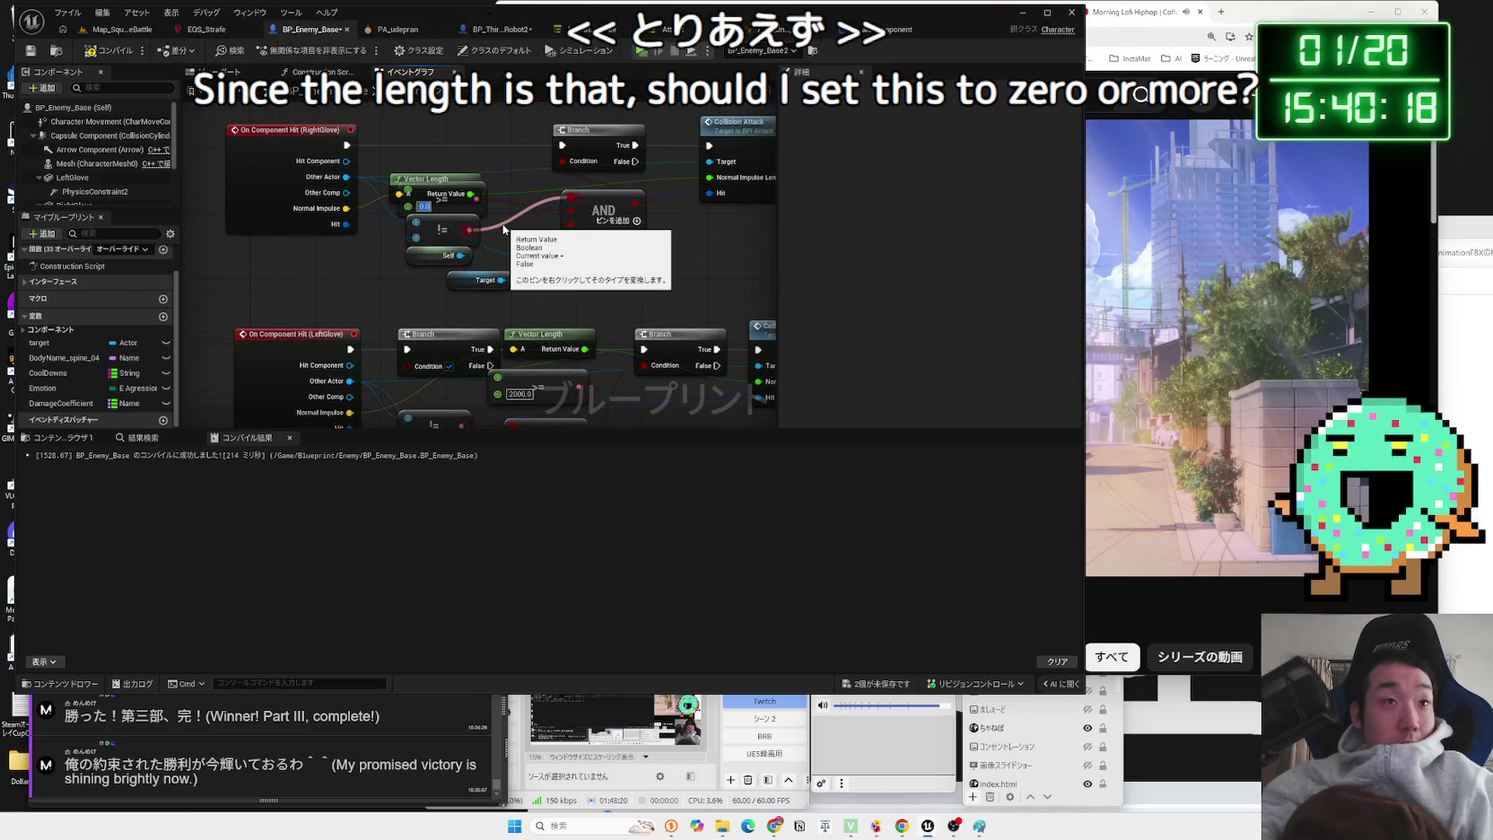
click(507, 314)
text(0)
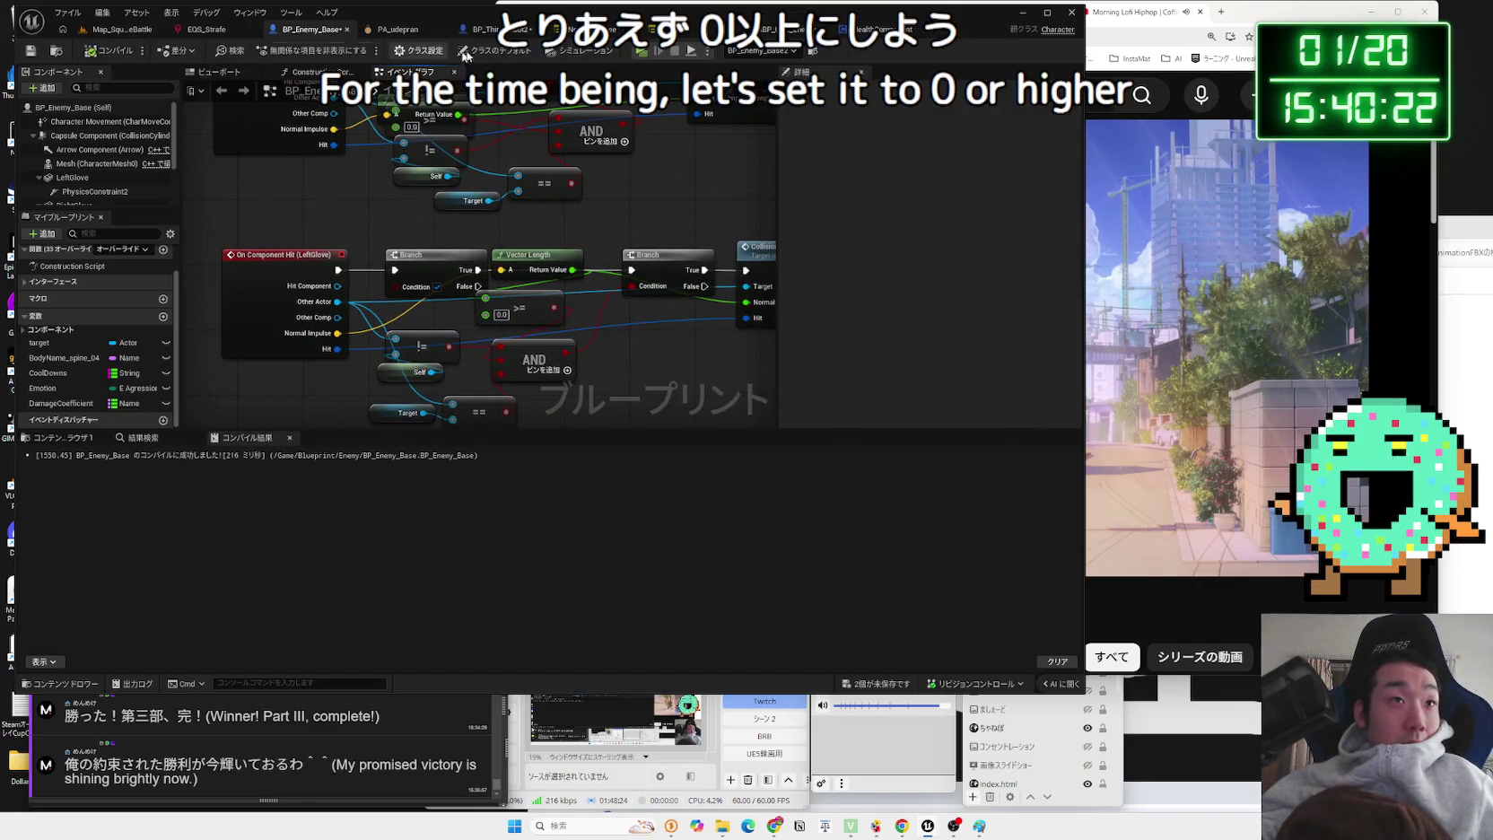
click(473, 28)
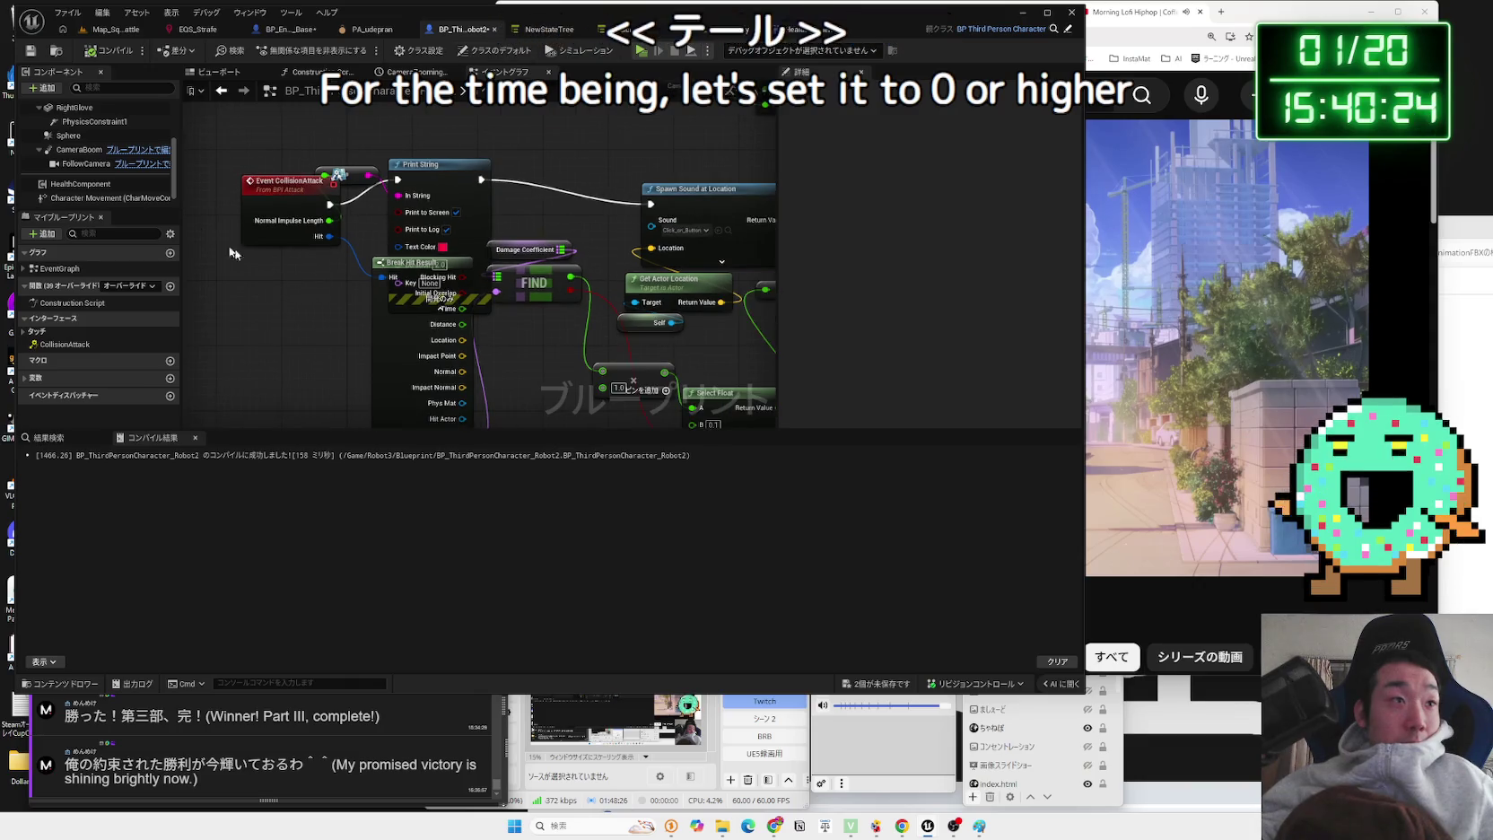
- Clear and re-enter the HealthComponent's Max Health value
click(80, 183)
key(BackSpace)
key(Return)
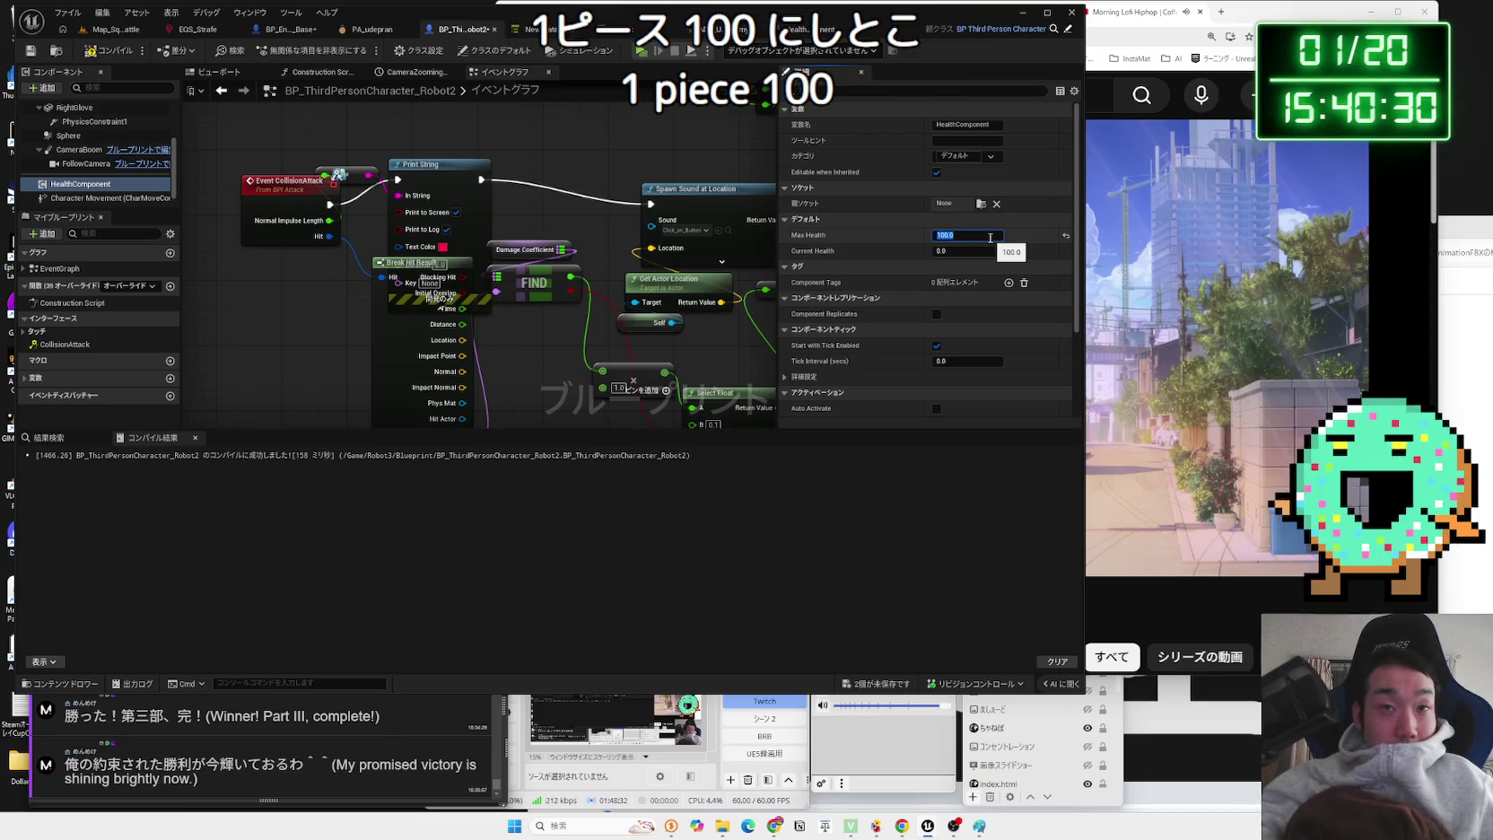
- Delete the camera-zoom Timeline, Lerp and Camera Boom Set nodes and compile the character
scroll(587, 190, down, 5)
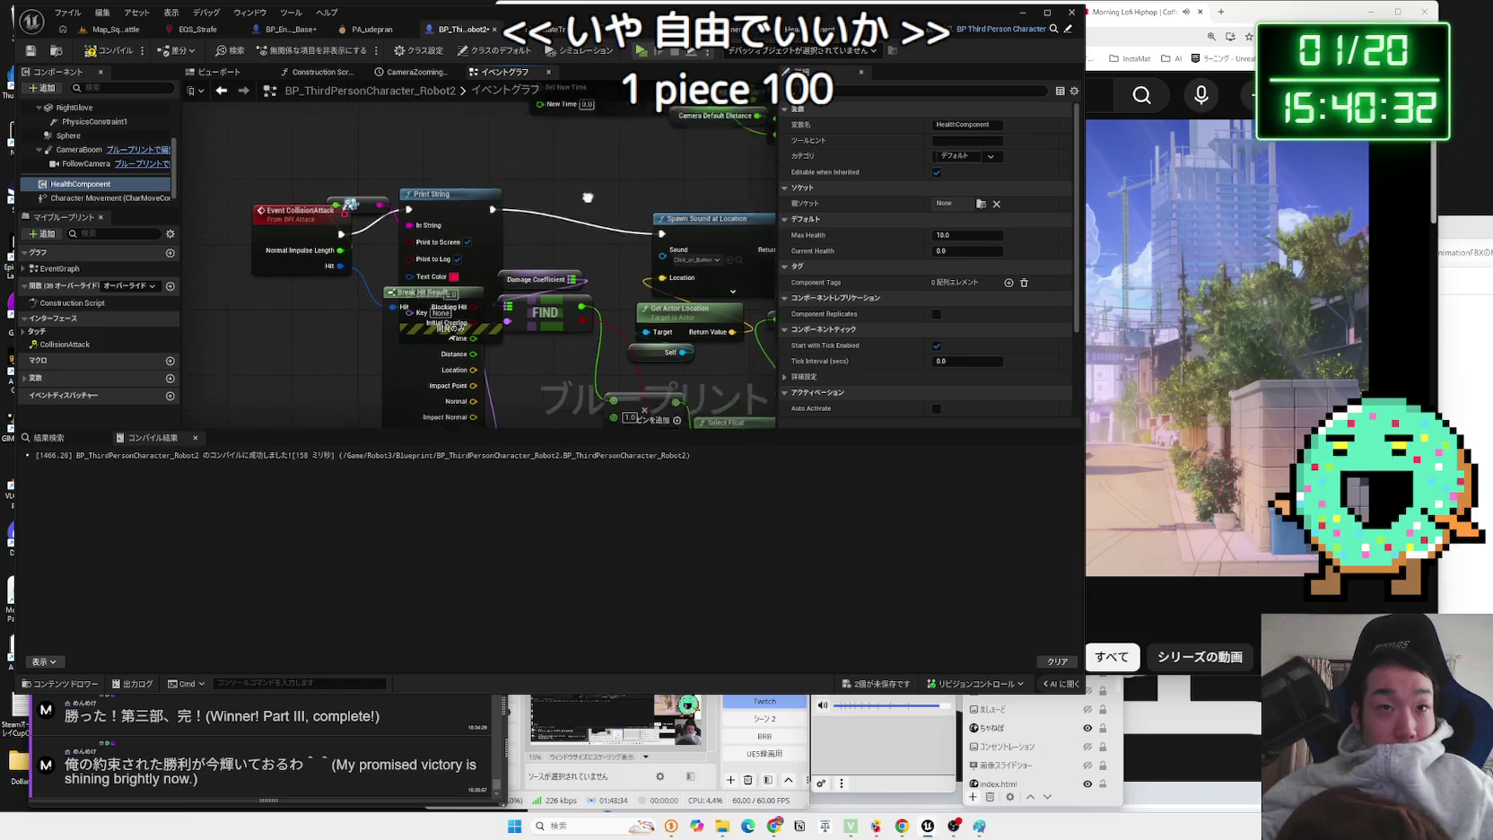
scroll(495, 345, up, 5)
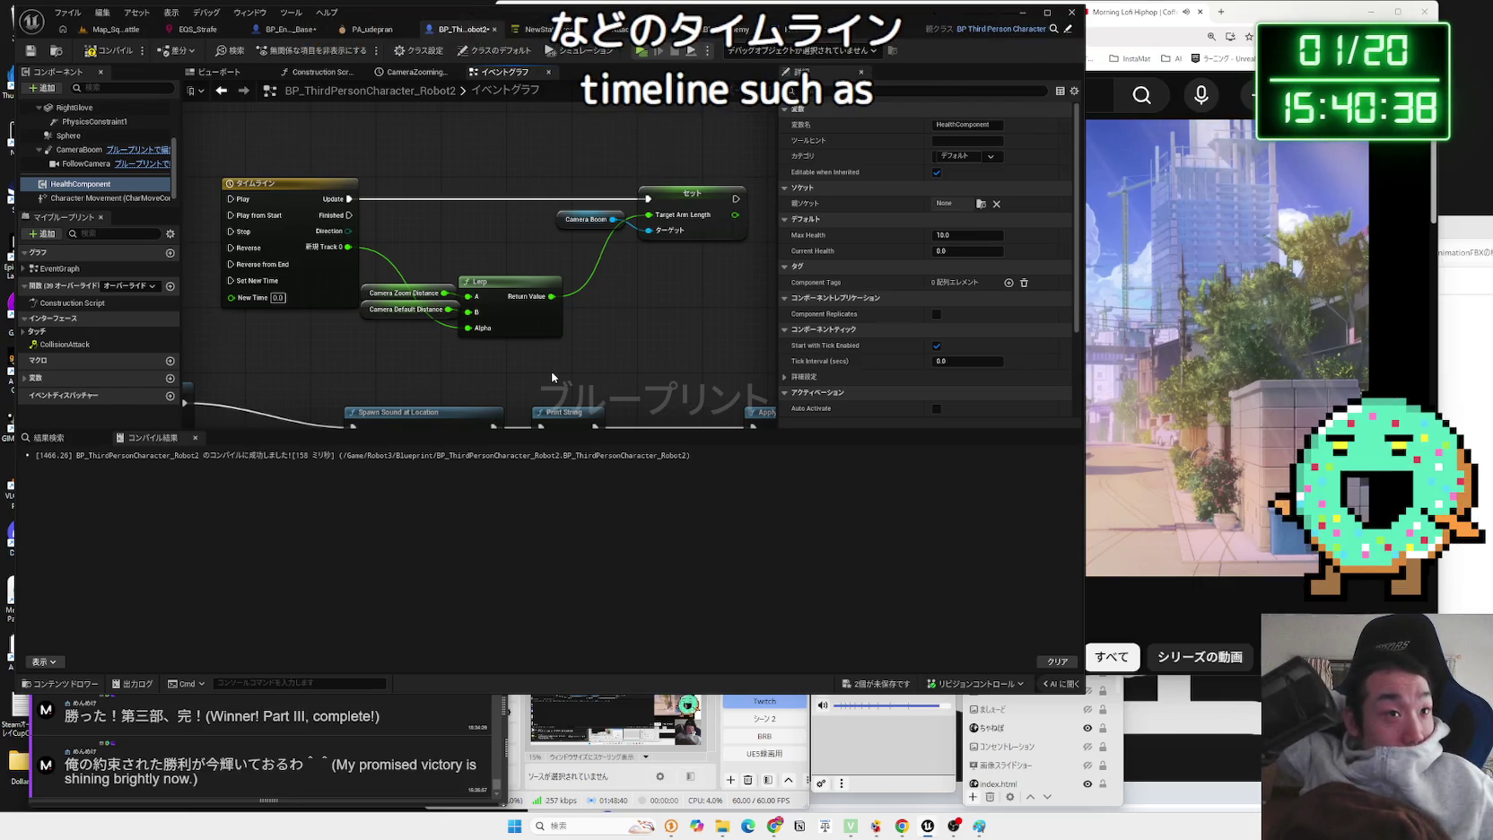
drag(672, 345, 219, 170)
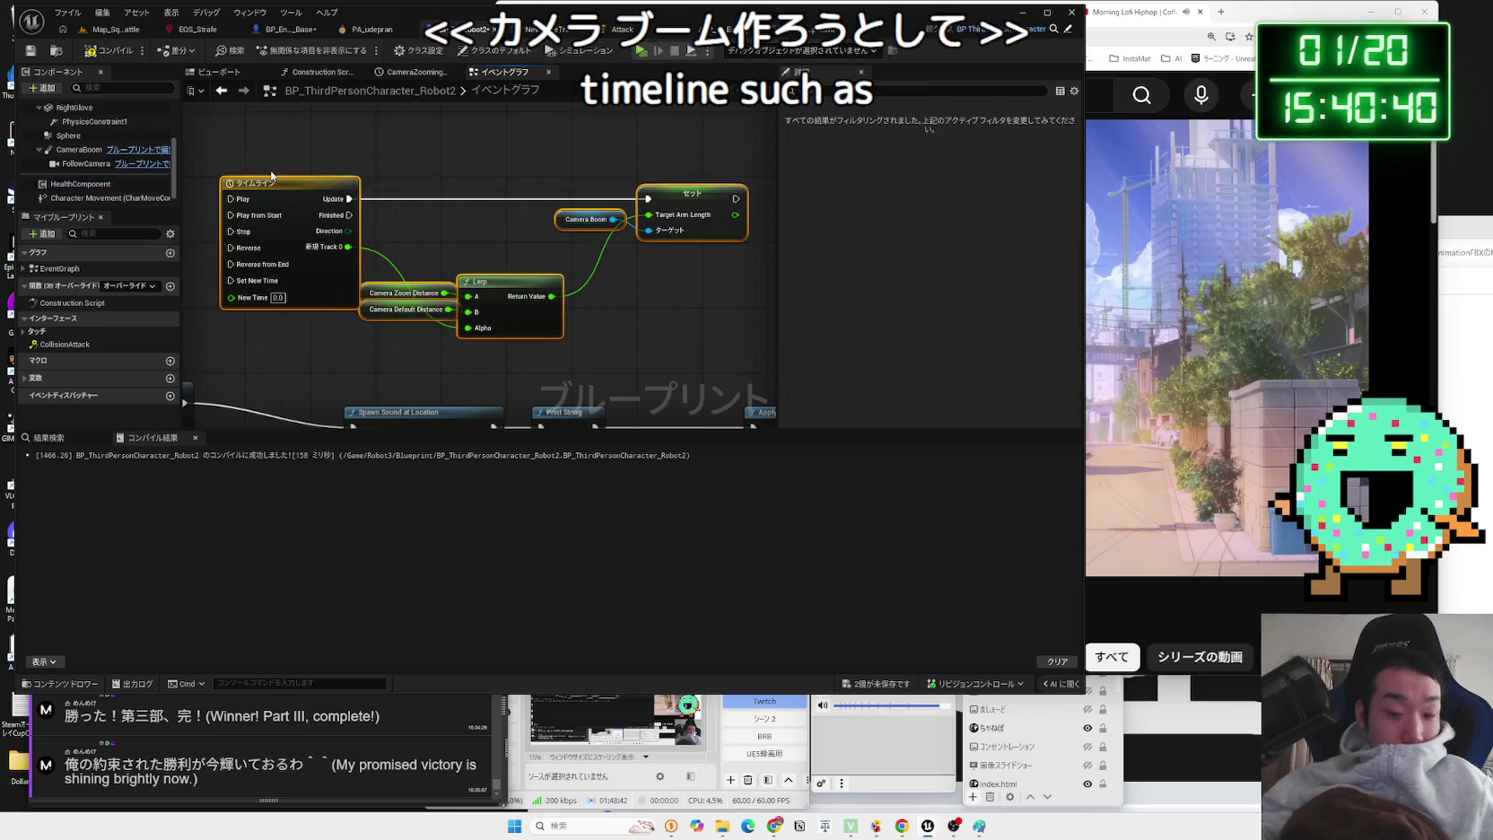
key(Delete)
click(124, 58)
- Survey the character graph's remaining node clusters, ending at the Event AnyDamage group
scroll(436, 318, down, 3)
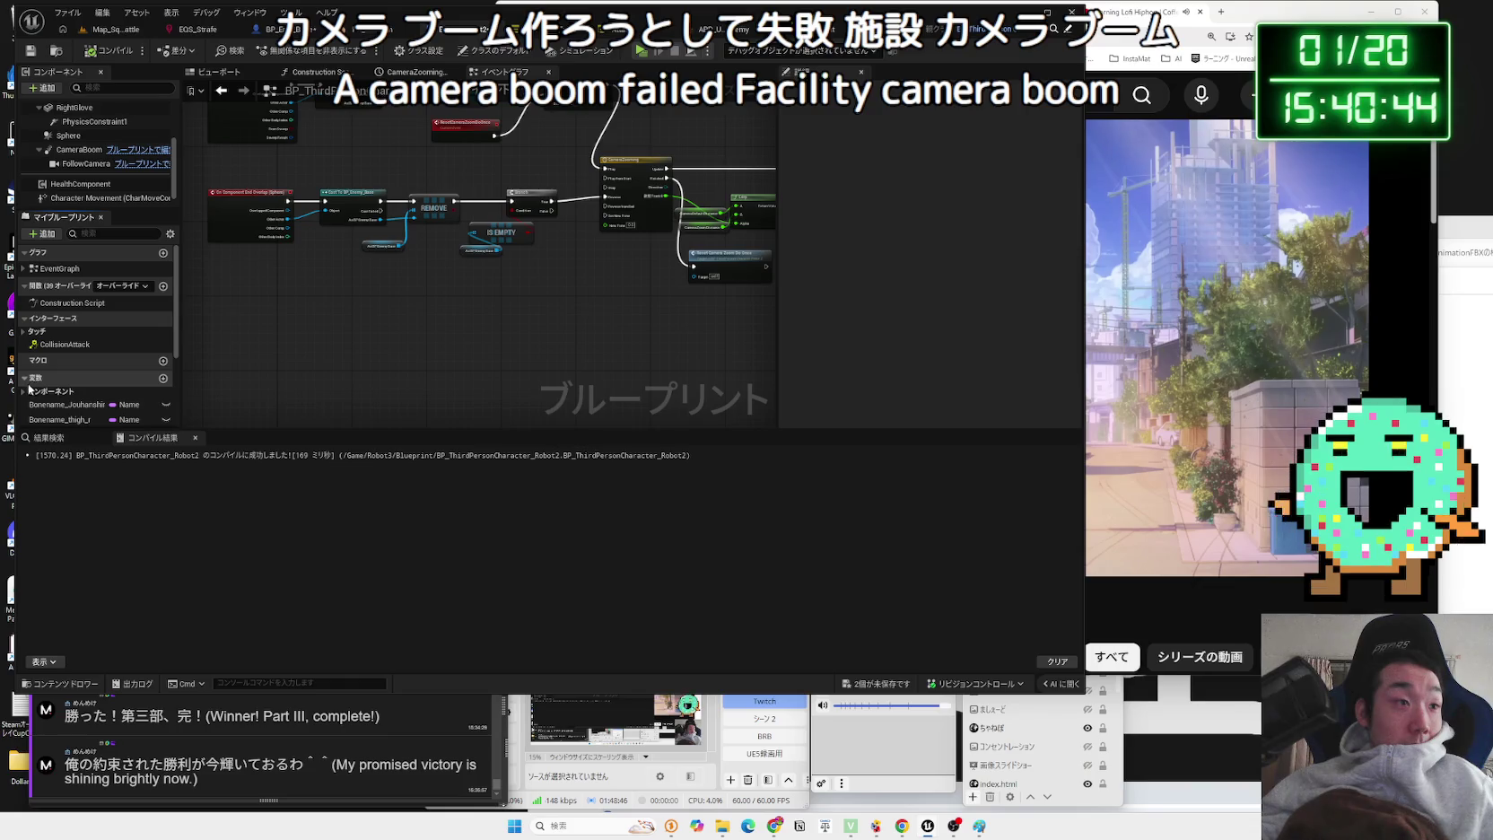
scroll(54, 395, down, 3)
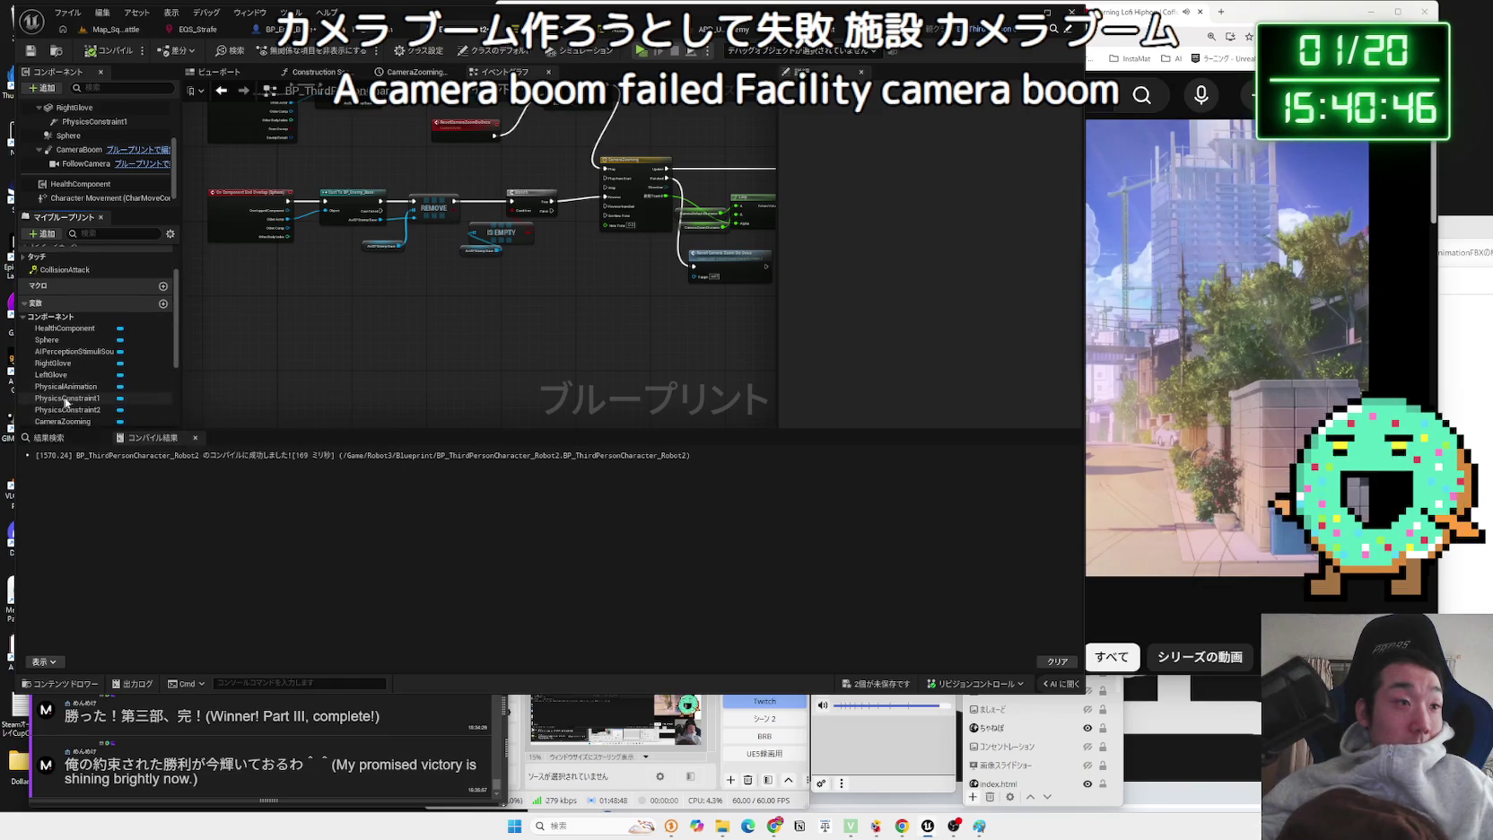
scroll(72, 395, down, 2)
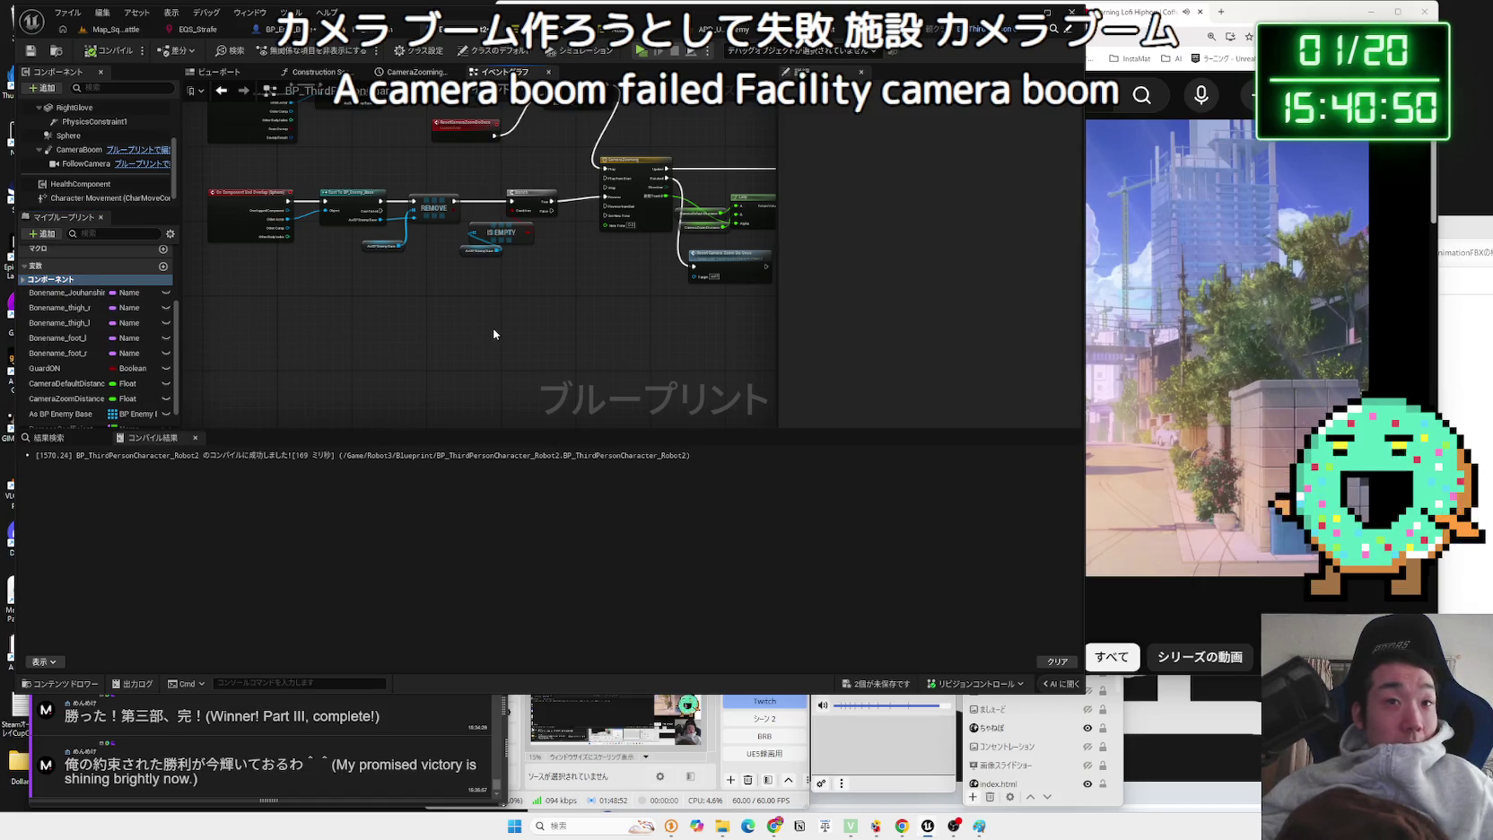
scroll(502, 412, up, 2)
scroll(508, 400, down, 5)
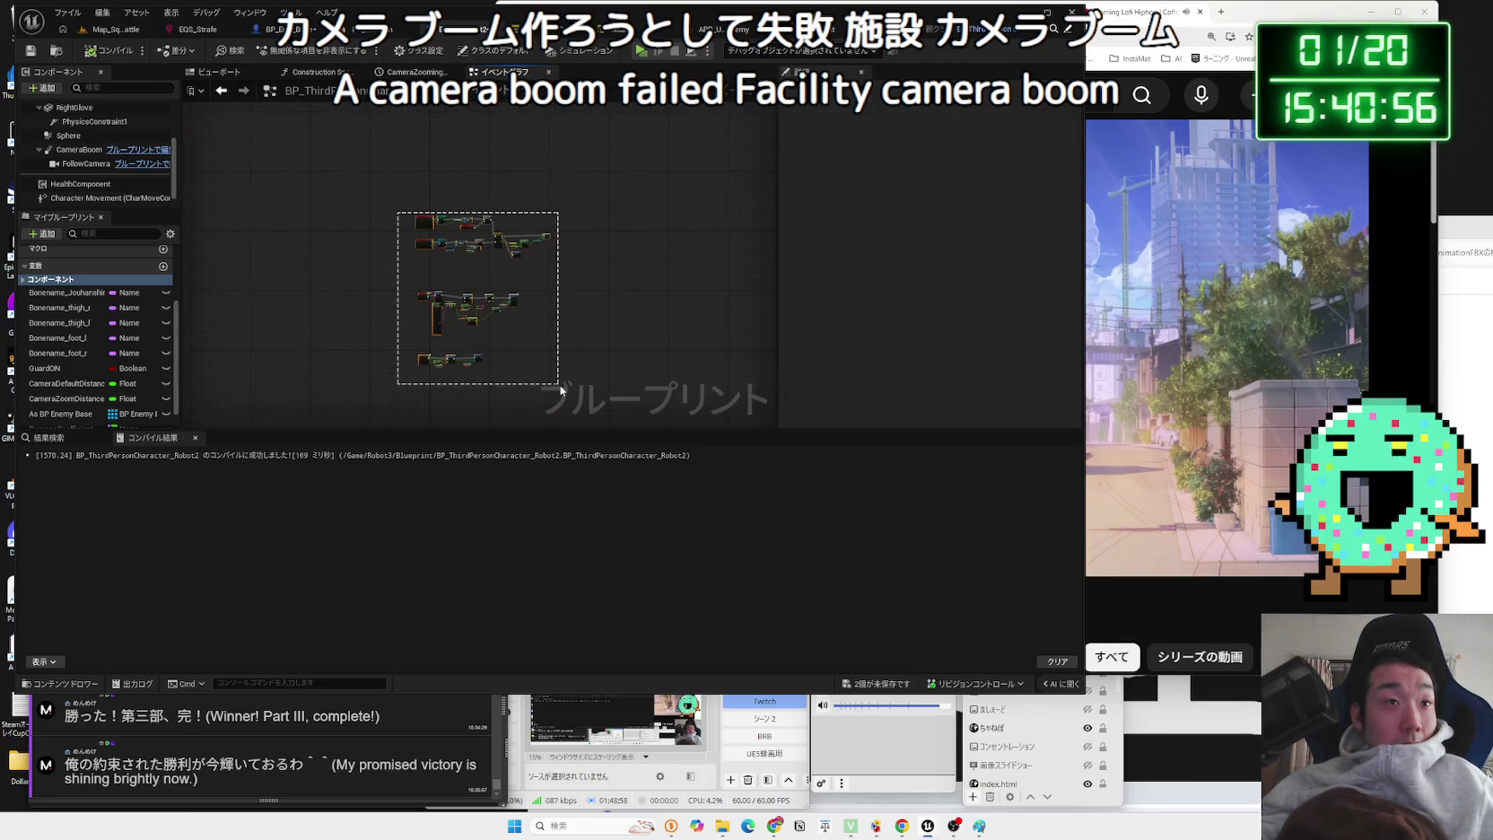
drag(560, 389, 558, 386)
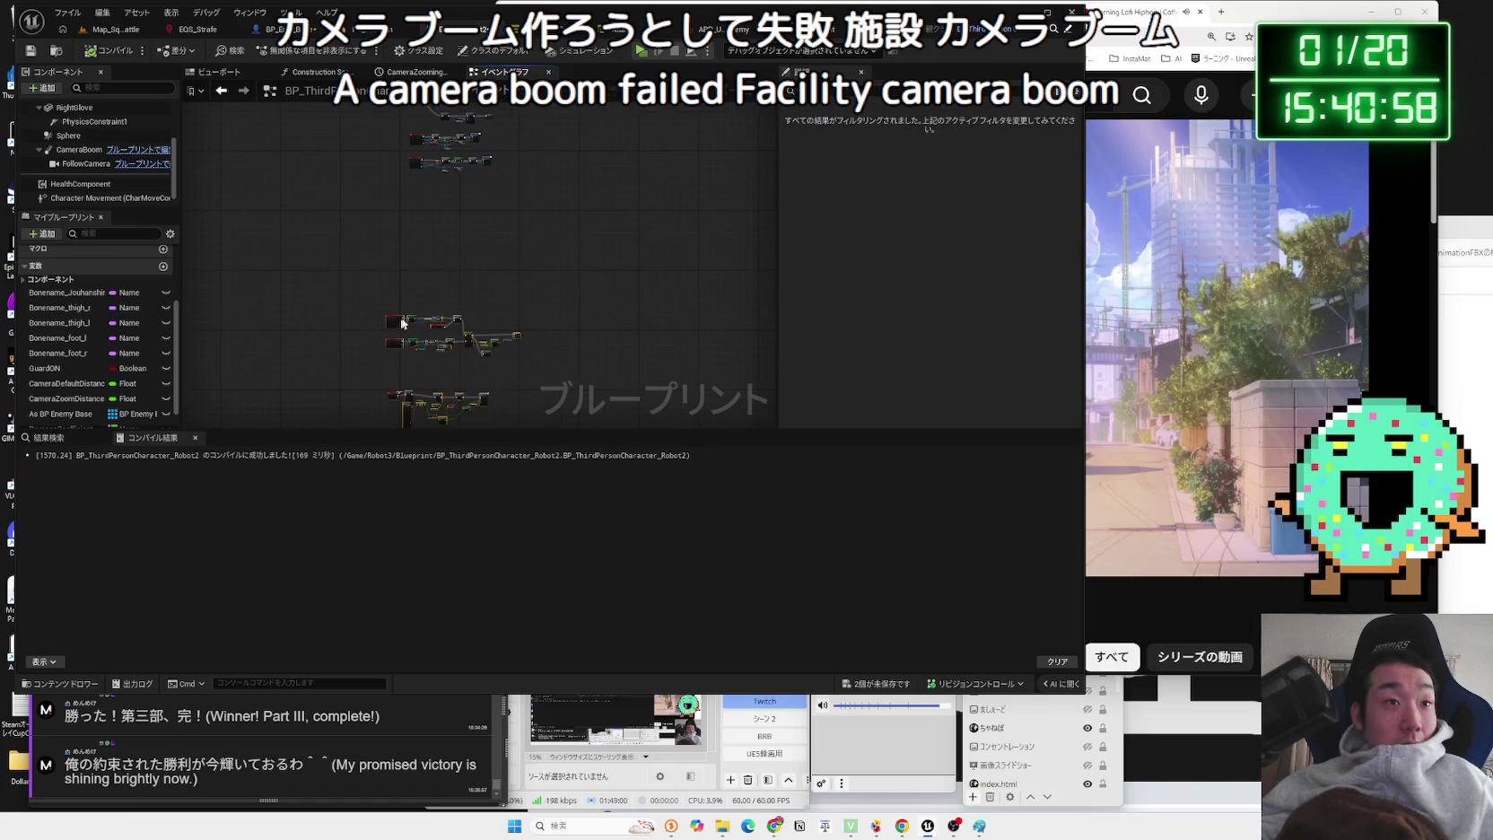
scroll(484, 187, up, 5)
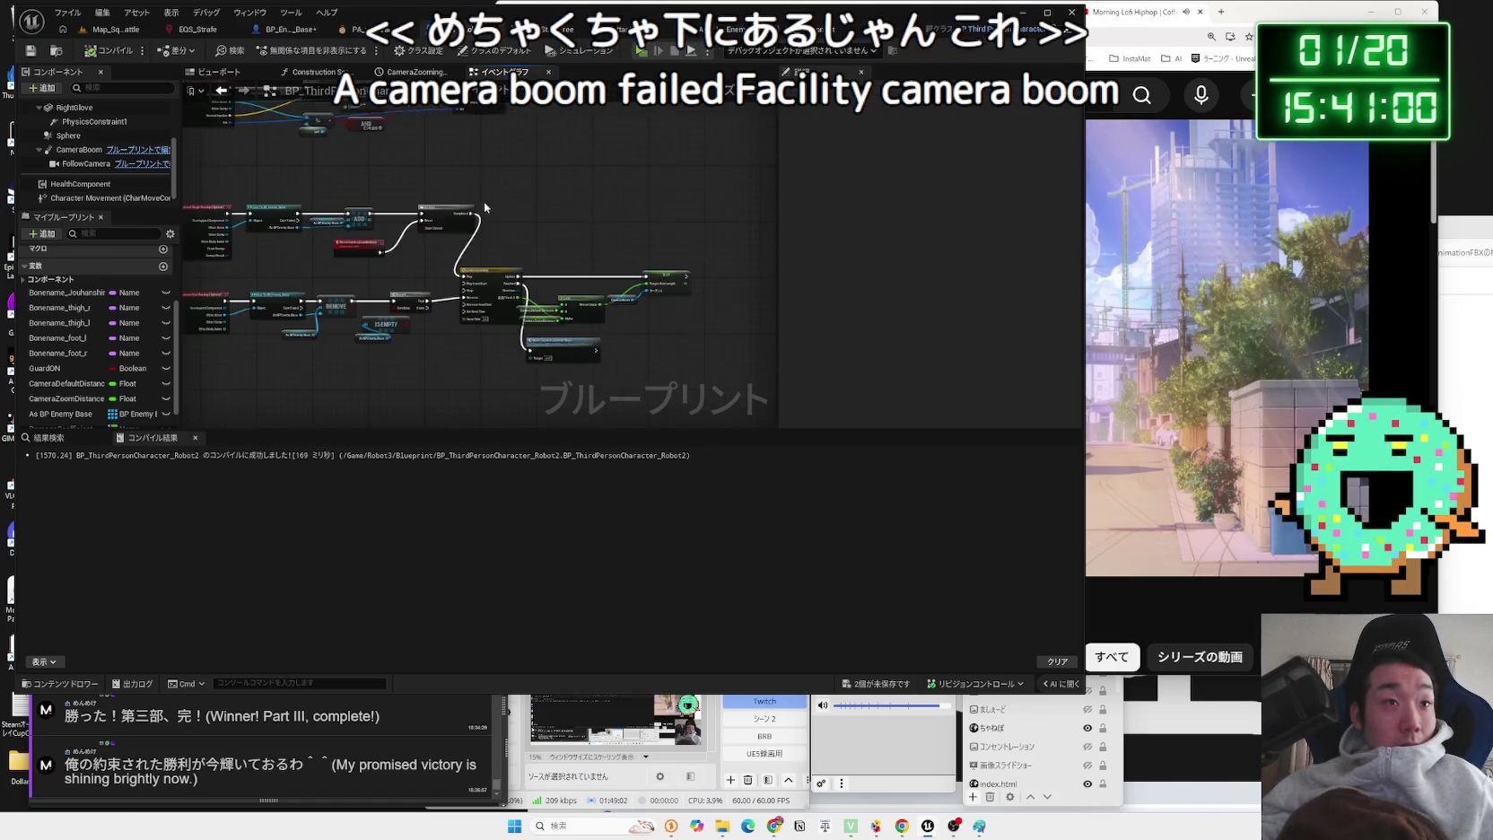
scroll(483, 283, up, 3)
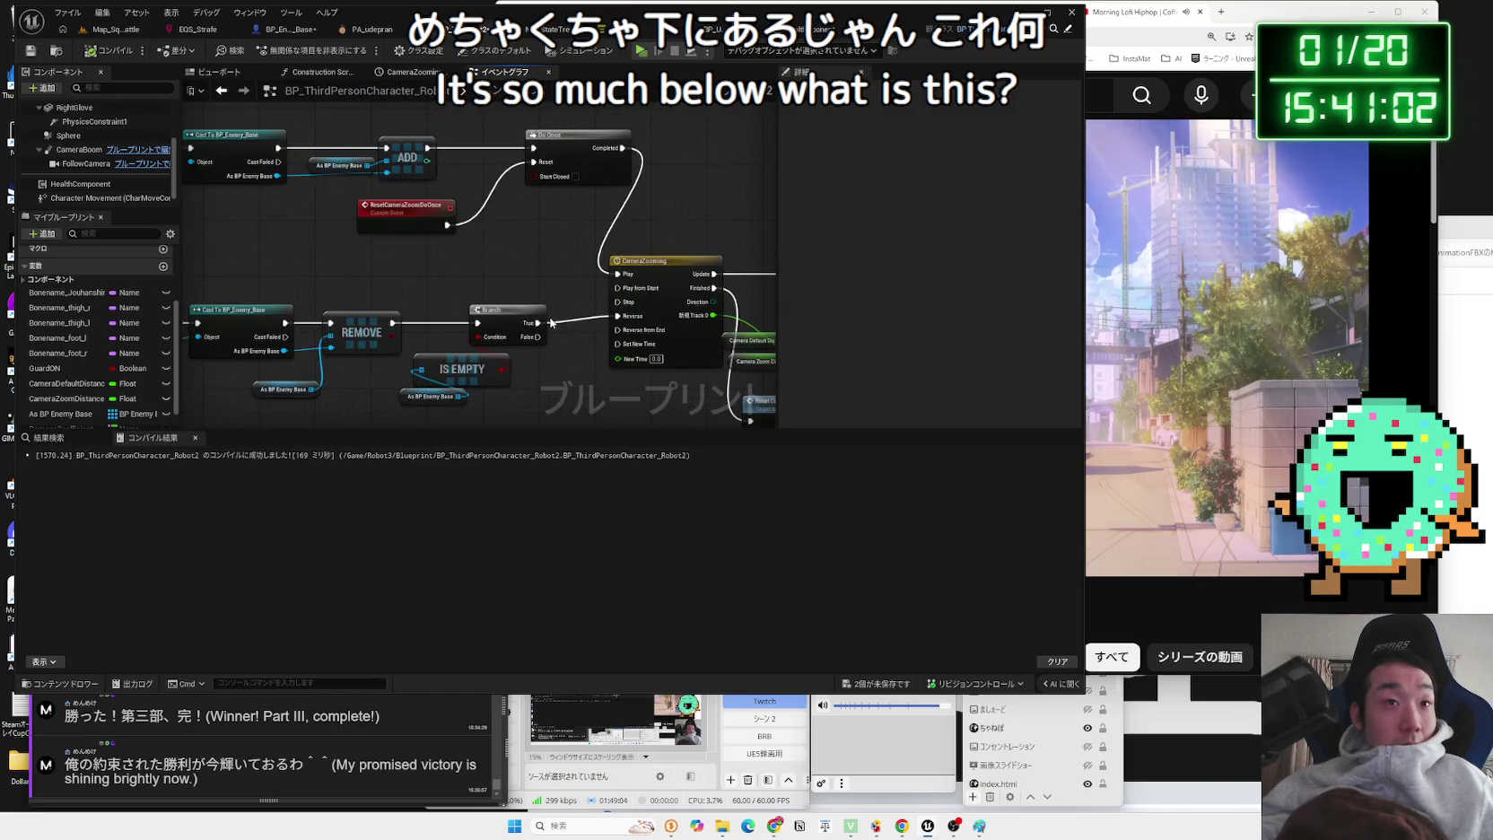
scroll(557, 350, down, 4)
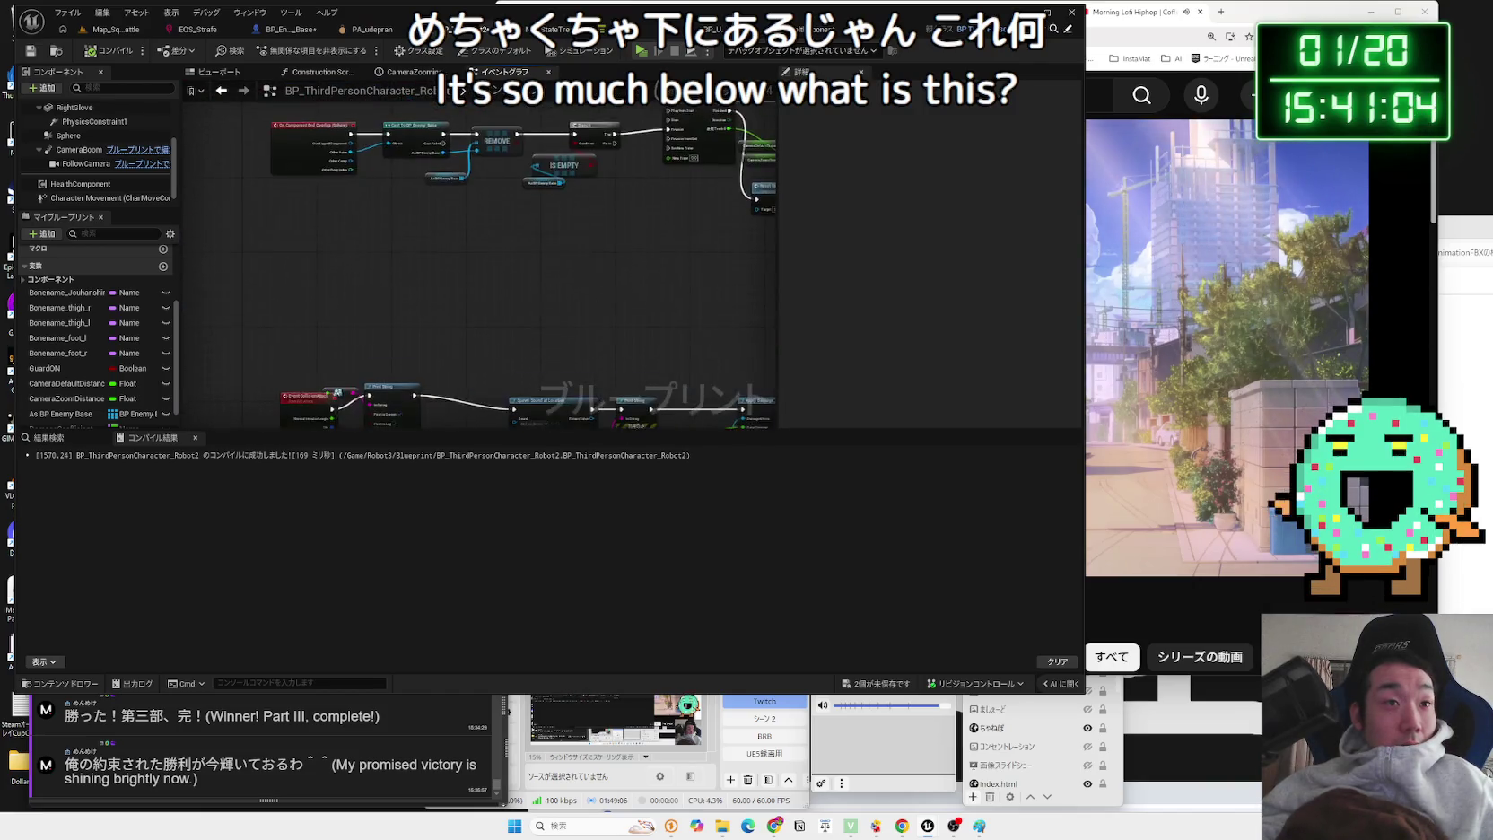
scroll(641, 335, up, 3)
scroll(314, 287, up, 2)
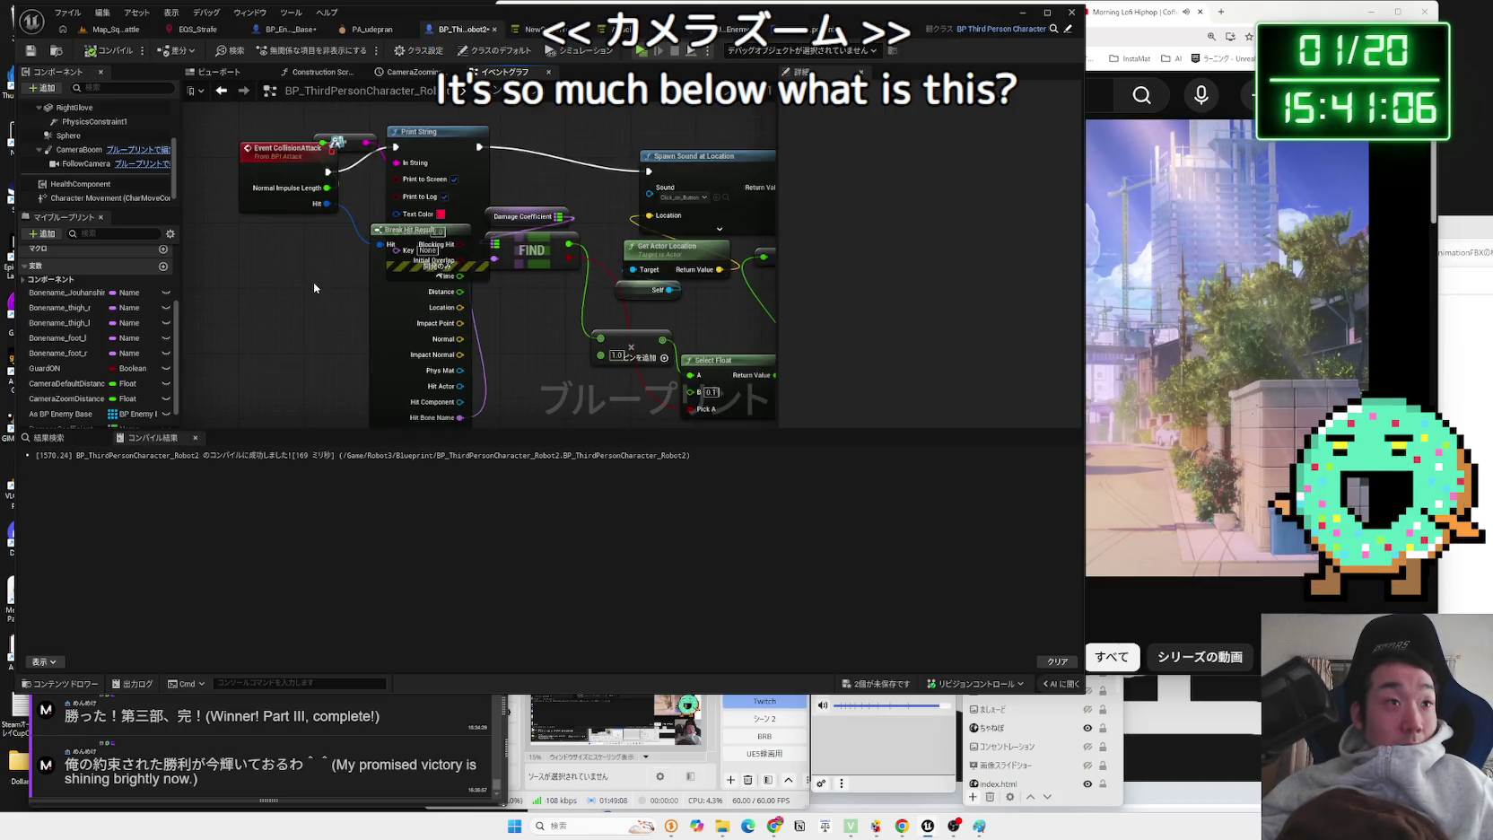
scroll(314, 287, down, 3)
scroll(471, 340, down, 2)
drag(471, 340, 471, 206)
scroll(554, 280, up, 4)
mouse_move(727, 322)
mouse_down()
mouse_move(670, 340)
mouse_move(296, 220)
mouse_move(242, 219)
mouse_up()
scroll(682, 337, down, 4)
scroll(681, 338, up, 3)
scroll(241, 219, down, 3)
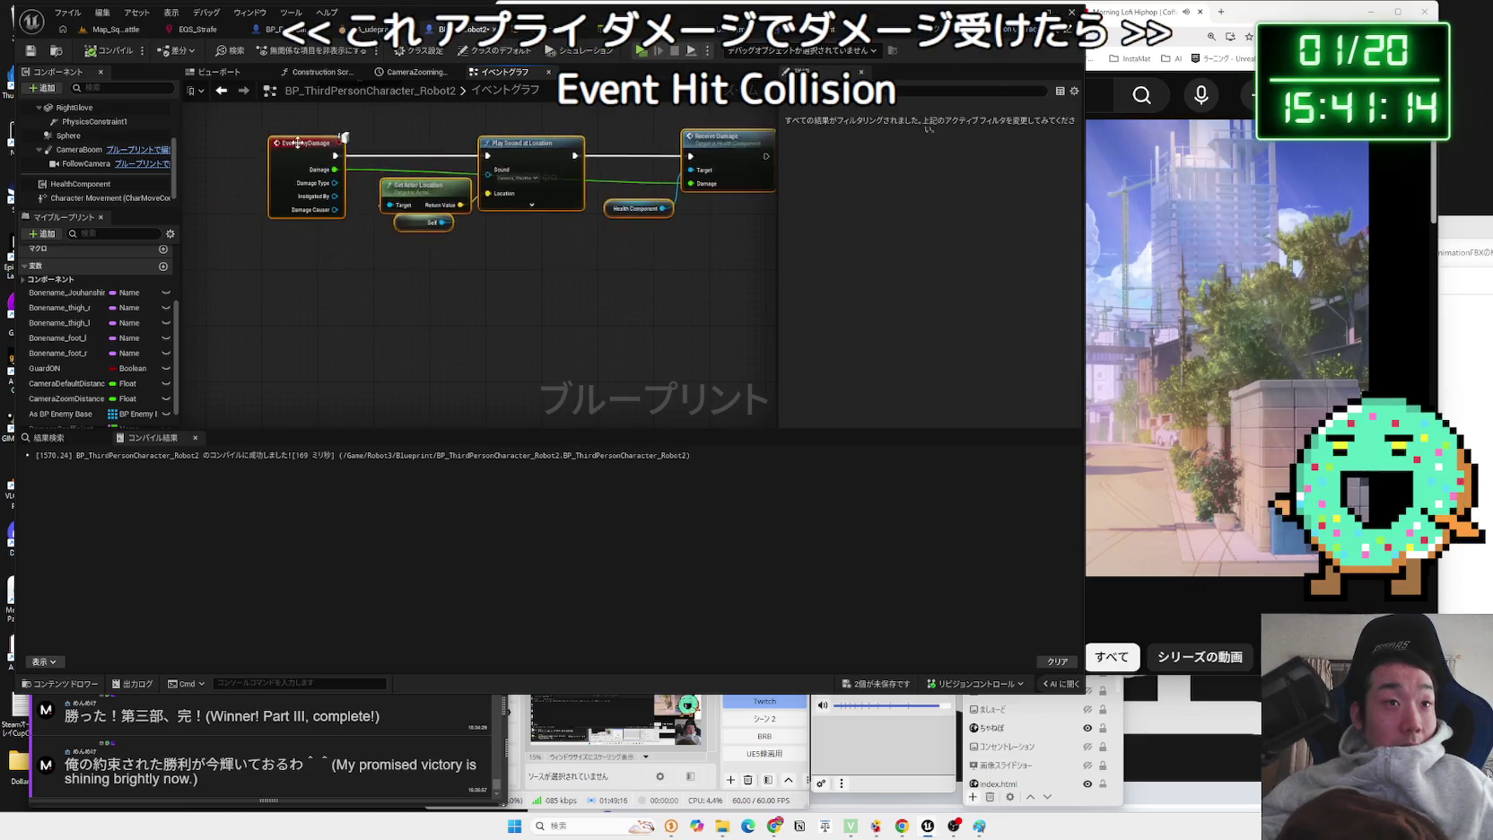
scroll(481, 285, up, 3)
- Delete Spawn Sound at Location and Get Actor Location, reconnecting Print String to the next node
drag(554, 135, 516, 271)
key(Delete)
drag(350, 145, 550, 167)
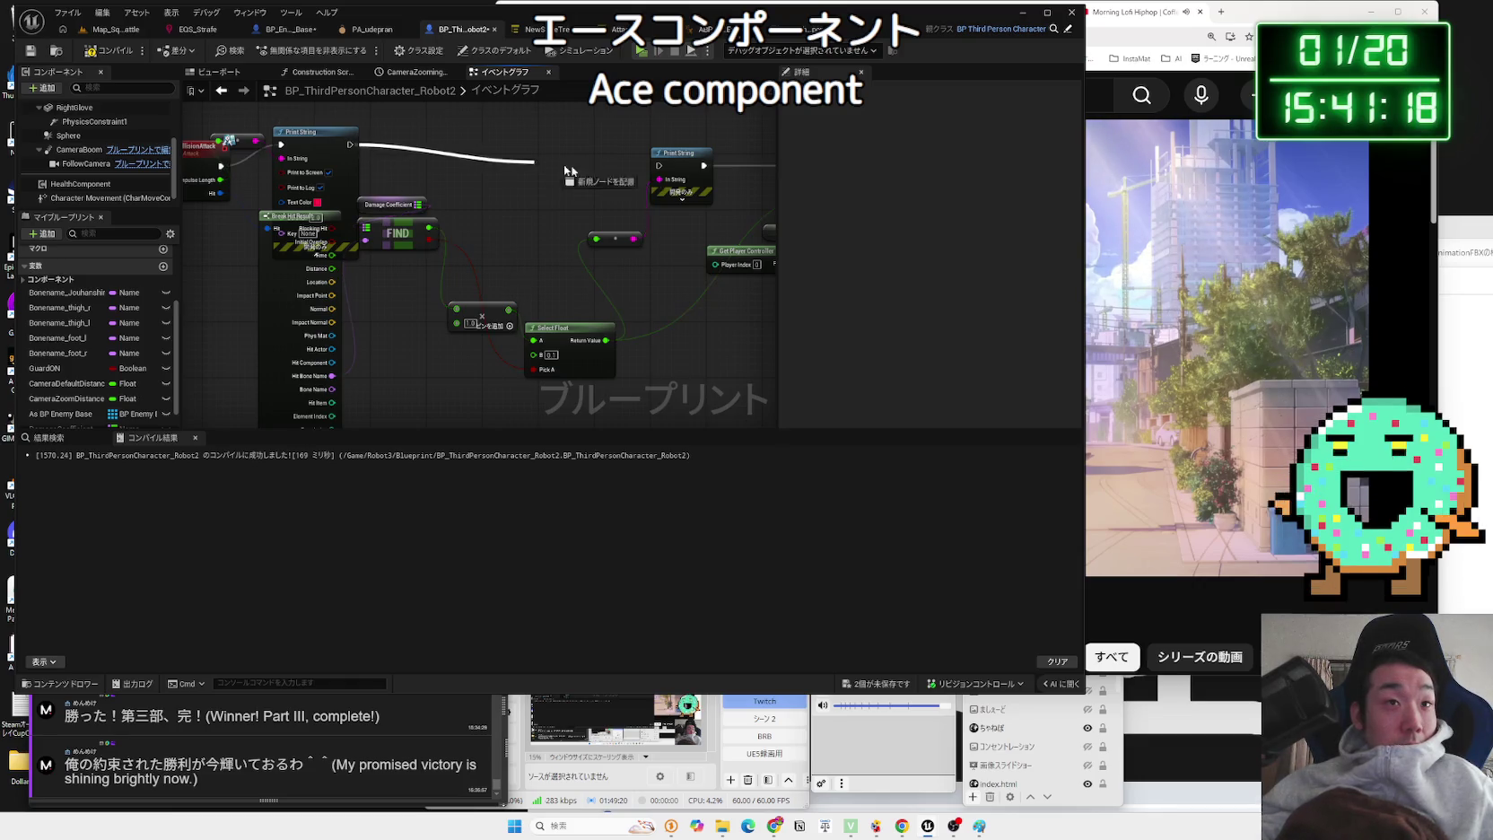
- Navigate to the node group above, briefly opening and dismissing the add-node list
scroll(541, 234, down, 2)
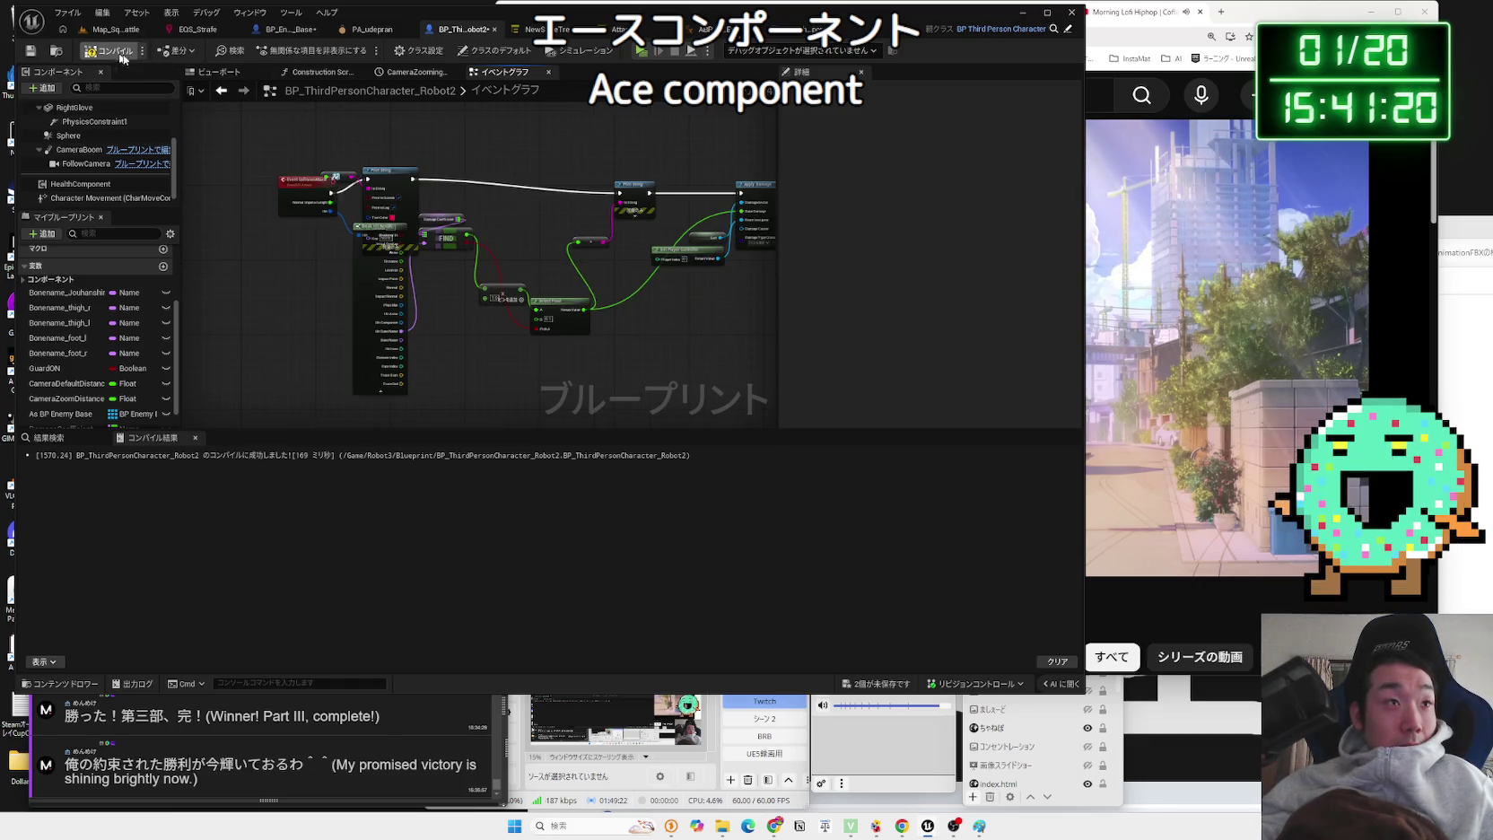
scroll(479, 243, down, 3)
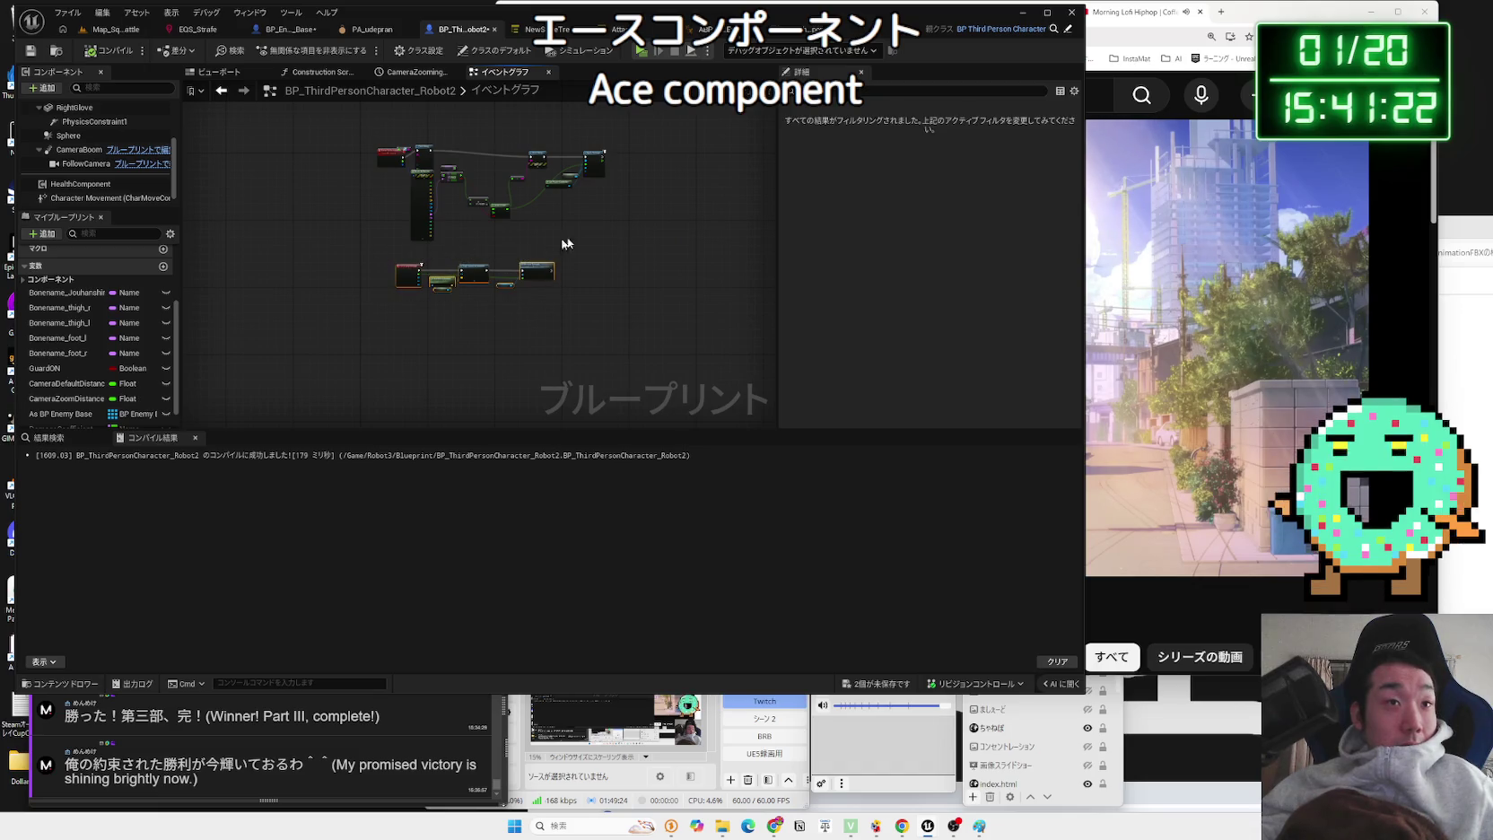
drag(425, 157, 455, 301)
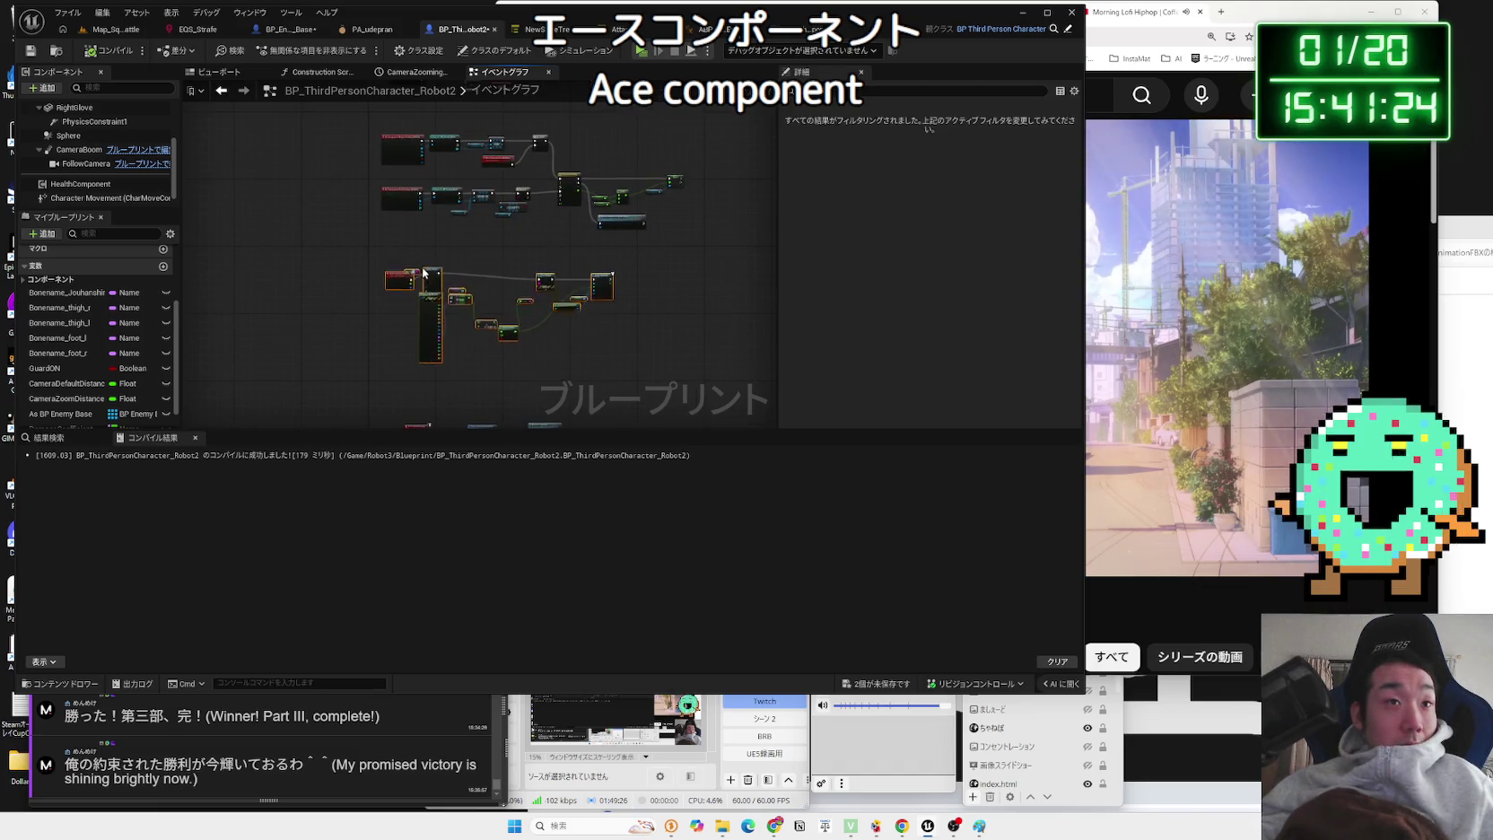
scroll(485, 346, up, 2)
scroll(484, 346, up, 3)
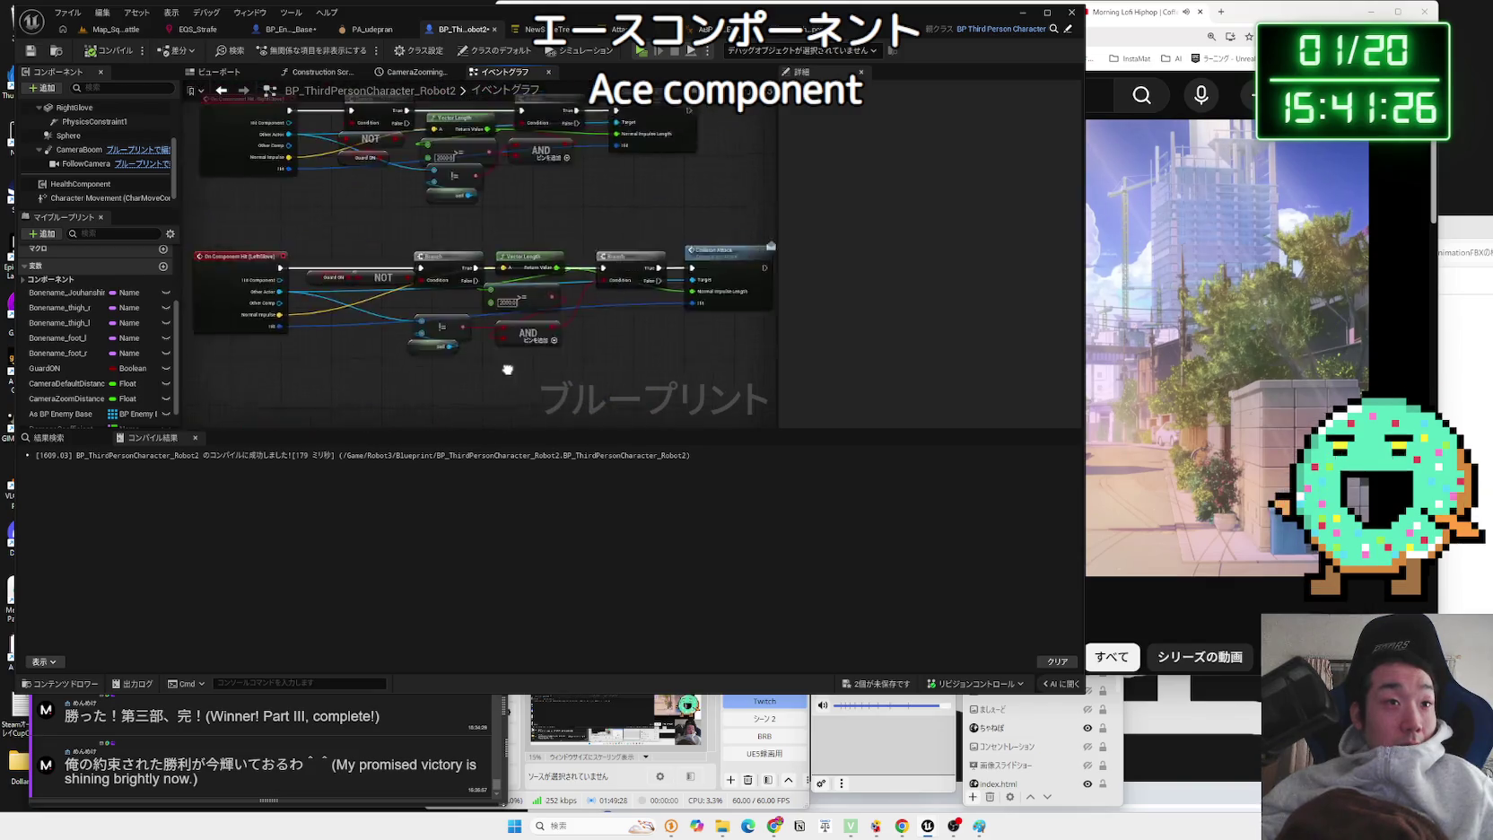
scroll(621, 409, down, 3)
scroll(429, 374, up, 3)
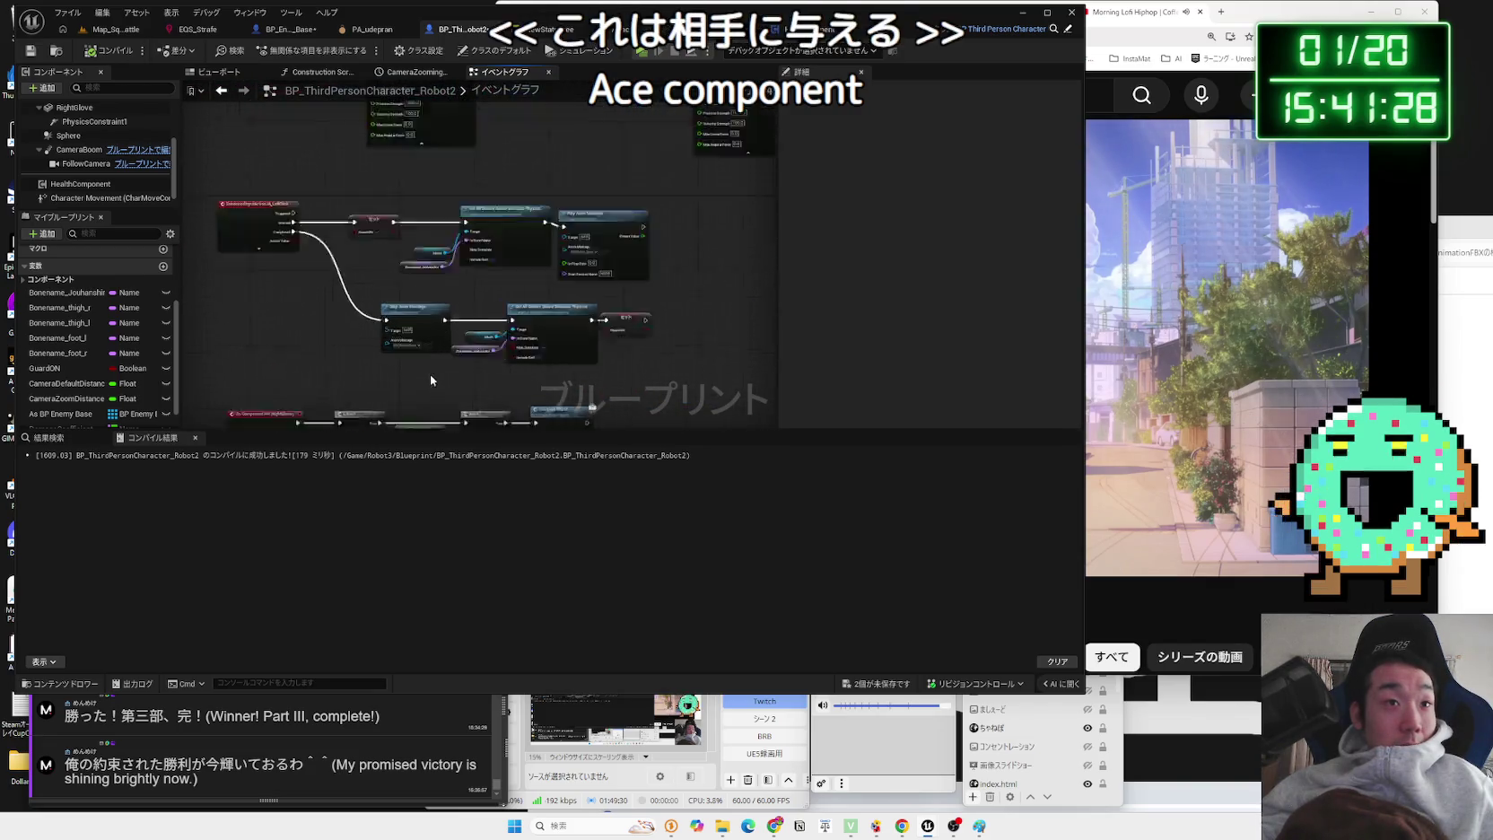
scroll(311, 398, down, 4)
right_click(341, 311)
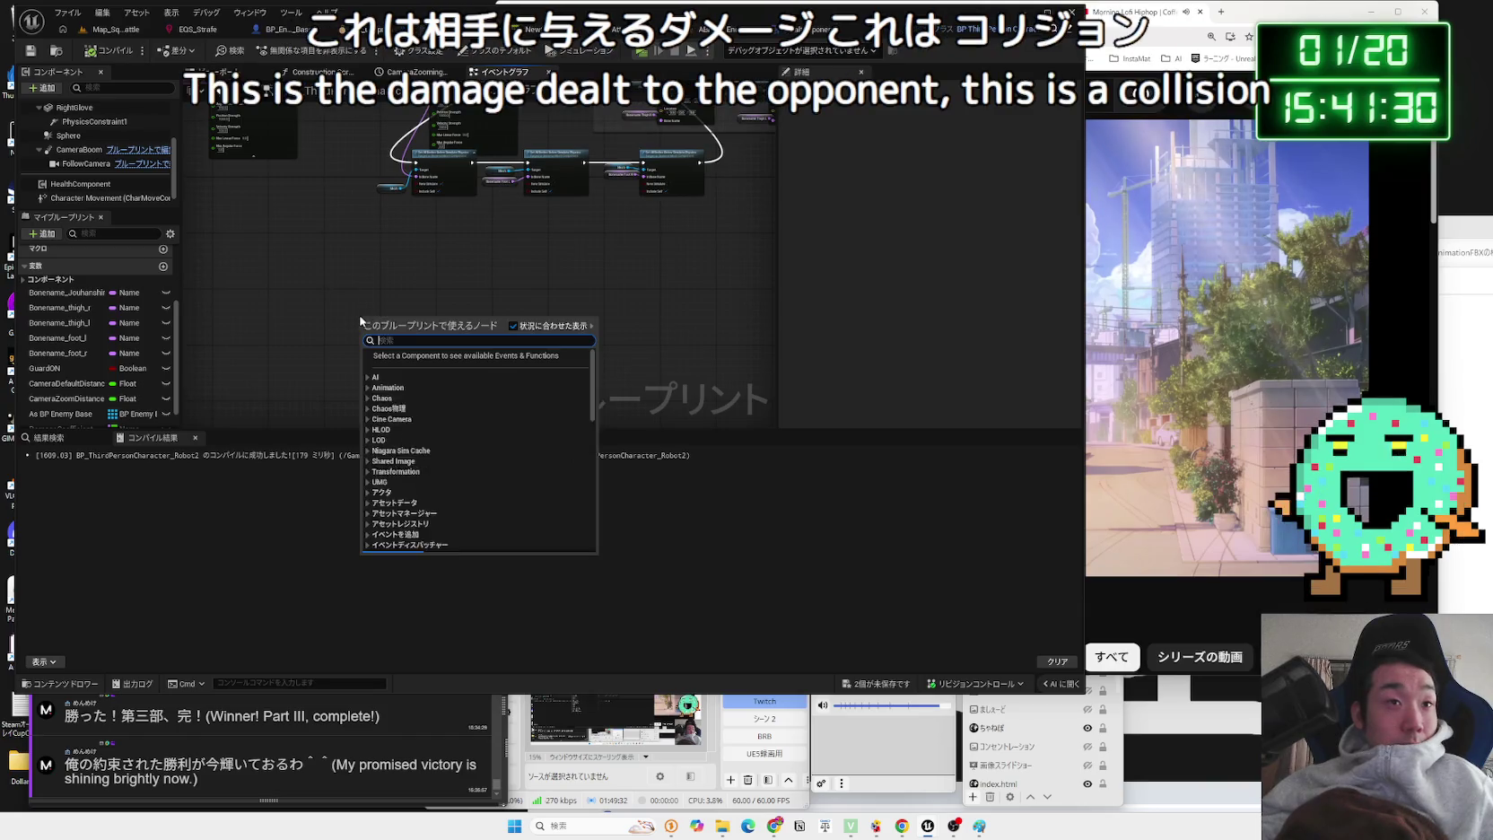
drag(321, 306, 426, 276)
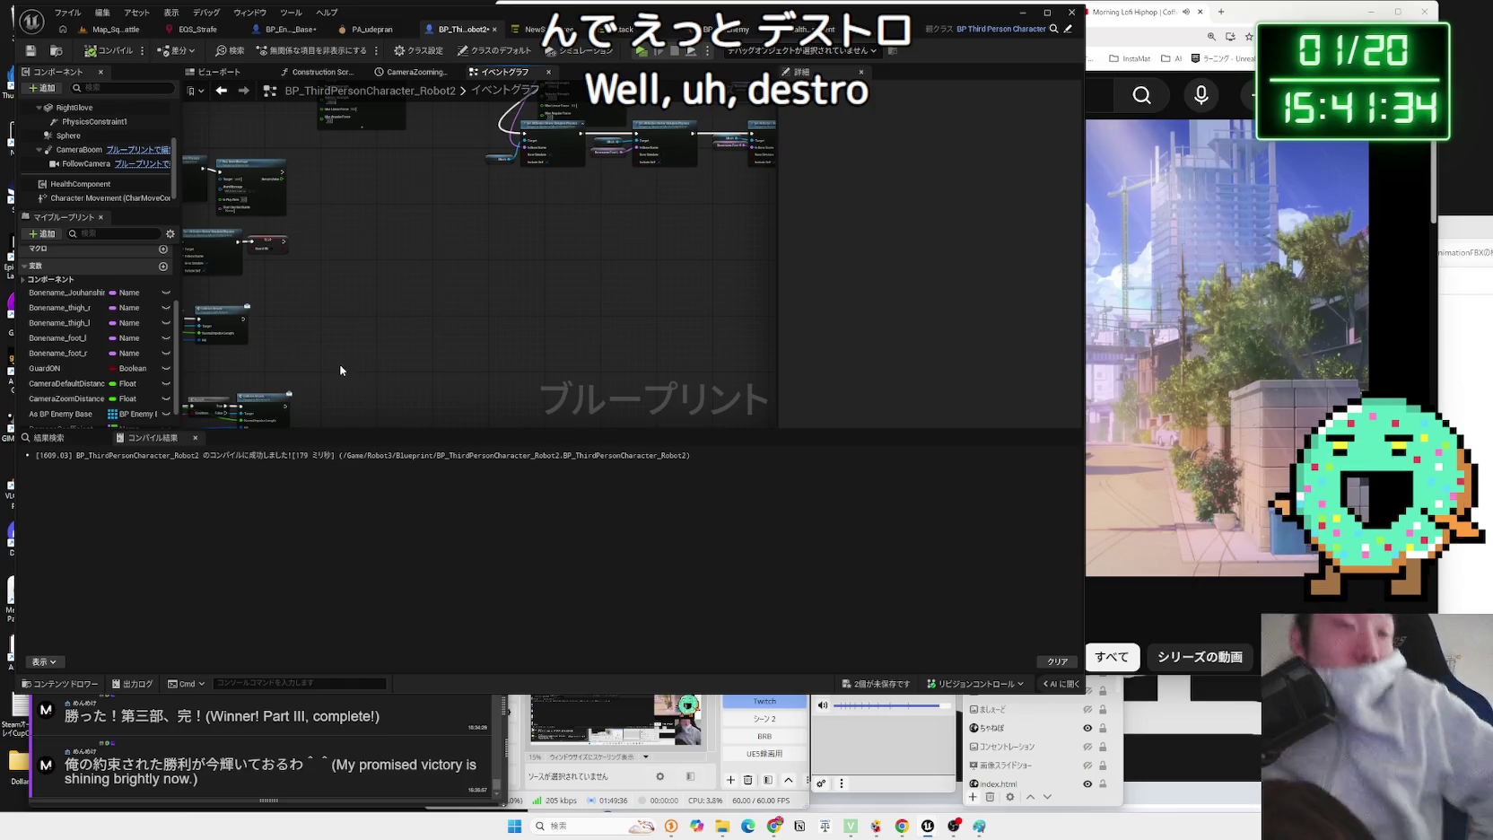
- Add the BPI_HealthComponent interface to Robot2 in Class Settings
click(419, 50)
click(951, 362)
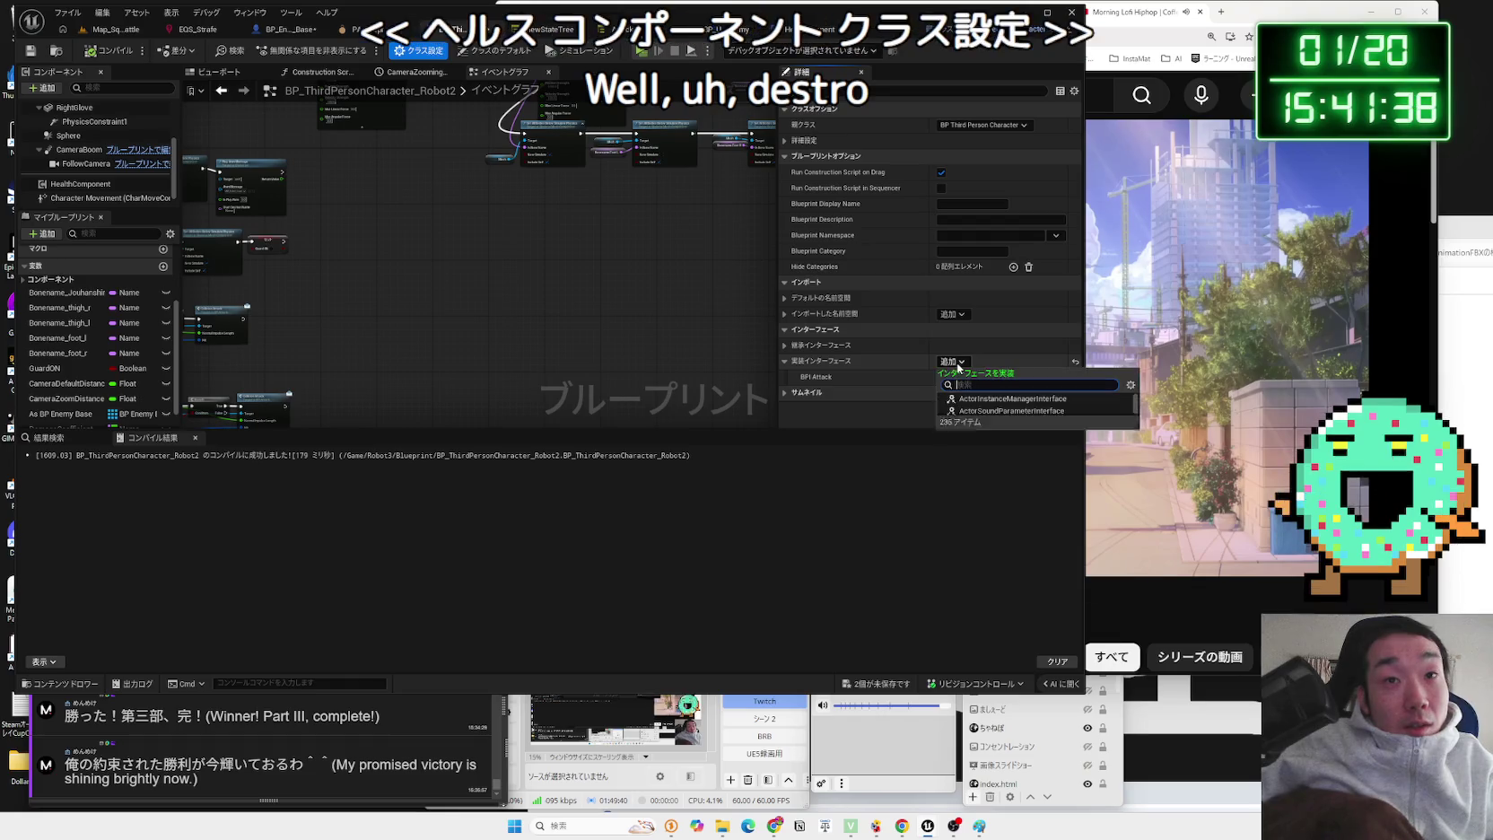
text(Hhe)
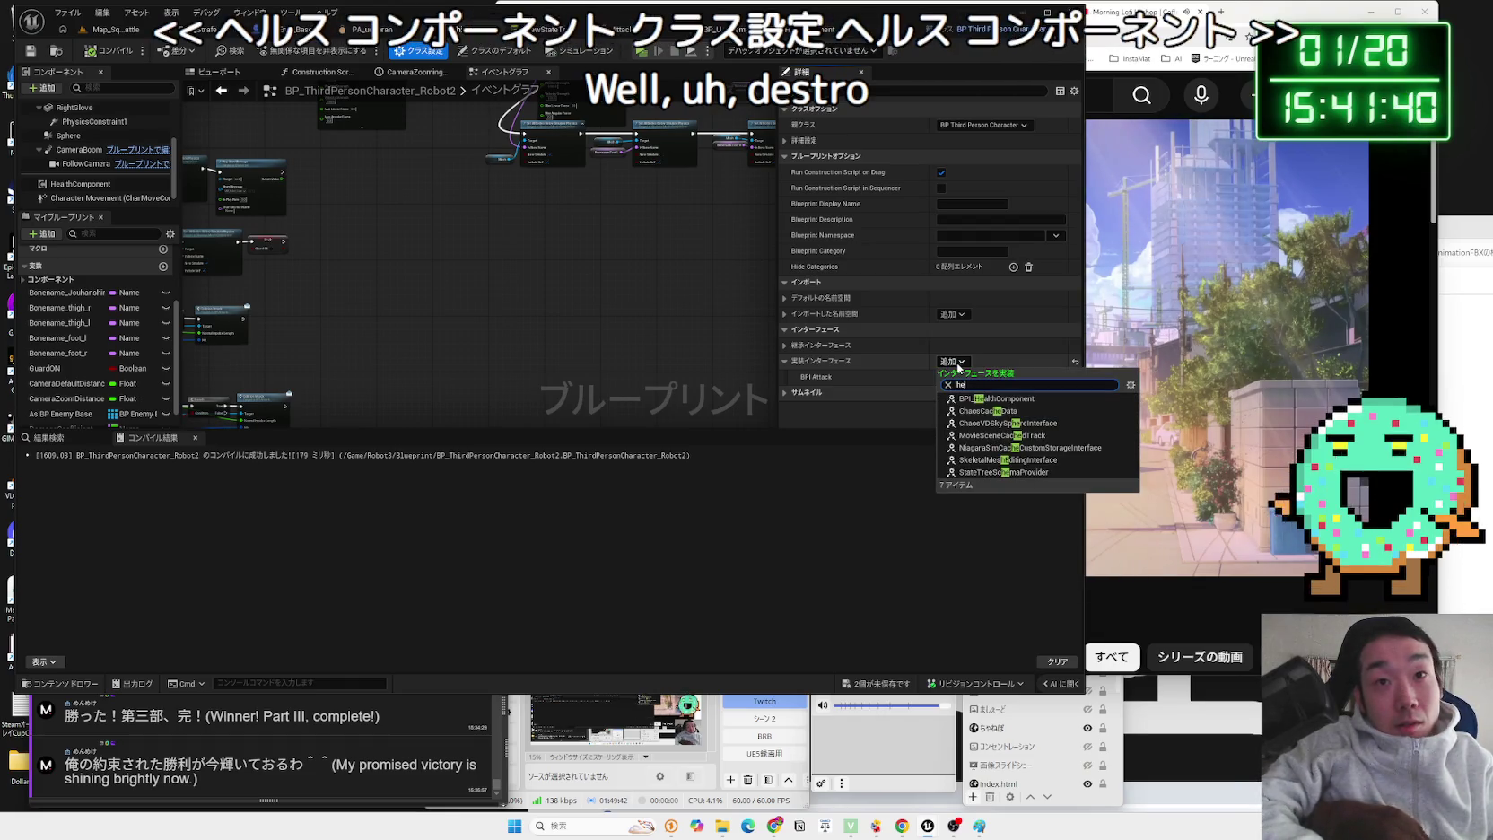
click(994, 399)
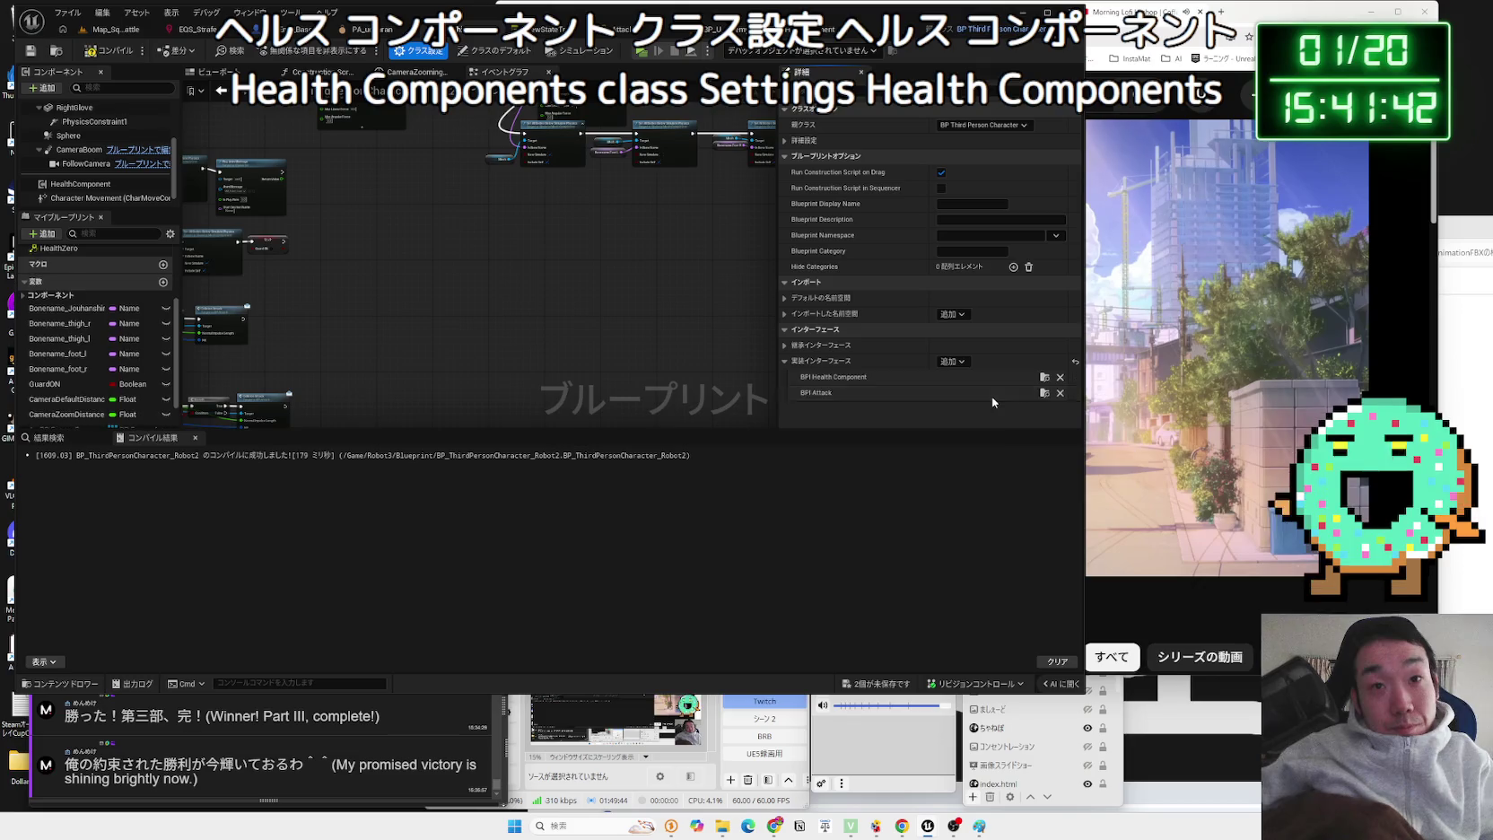
- Place Event HealthZero and connect it to a Destroy Actor node
click(26, 287)
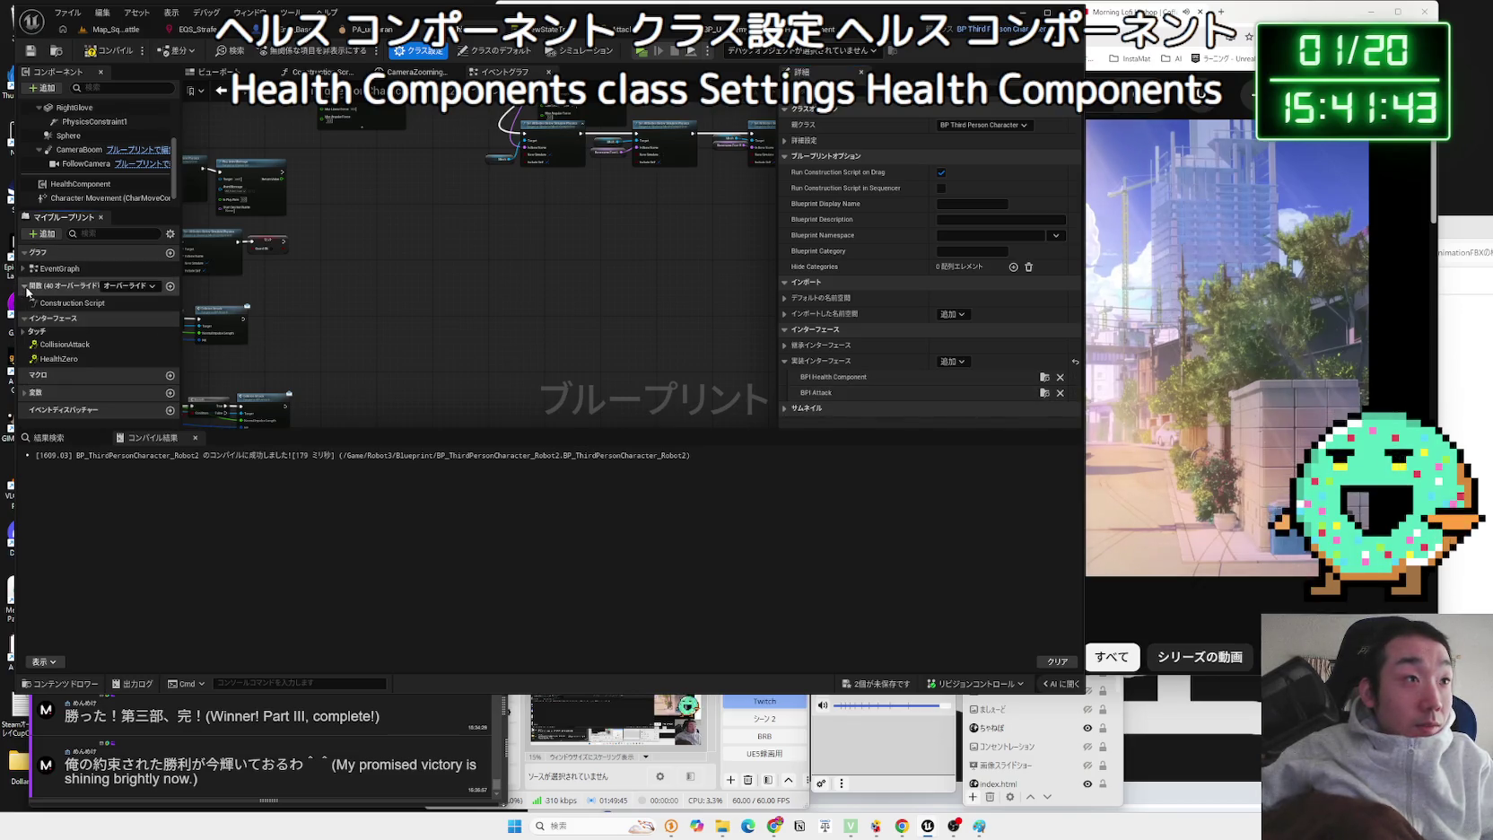
double_click(59, 359)
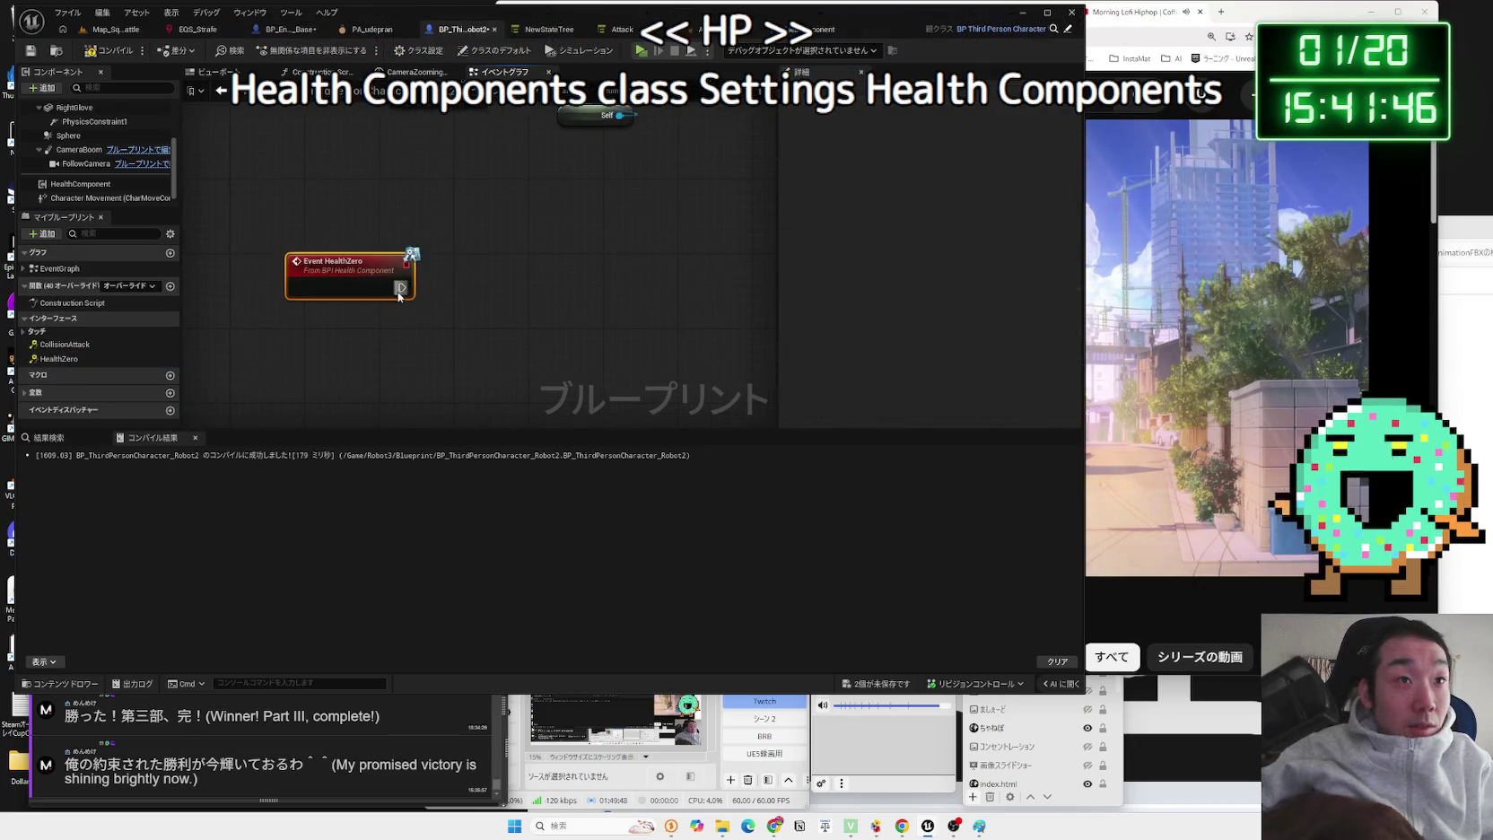
drag(402, 287, 464, 293)
text(destroy a)
key(Return)
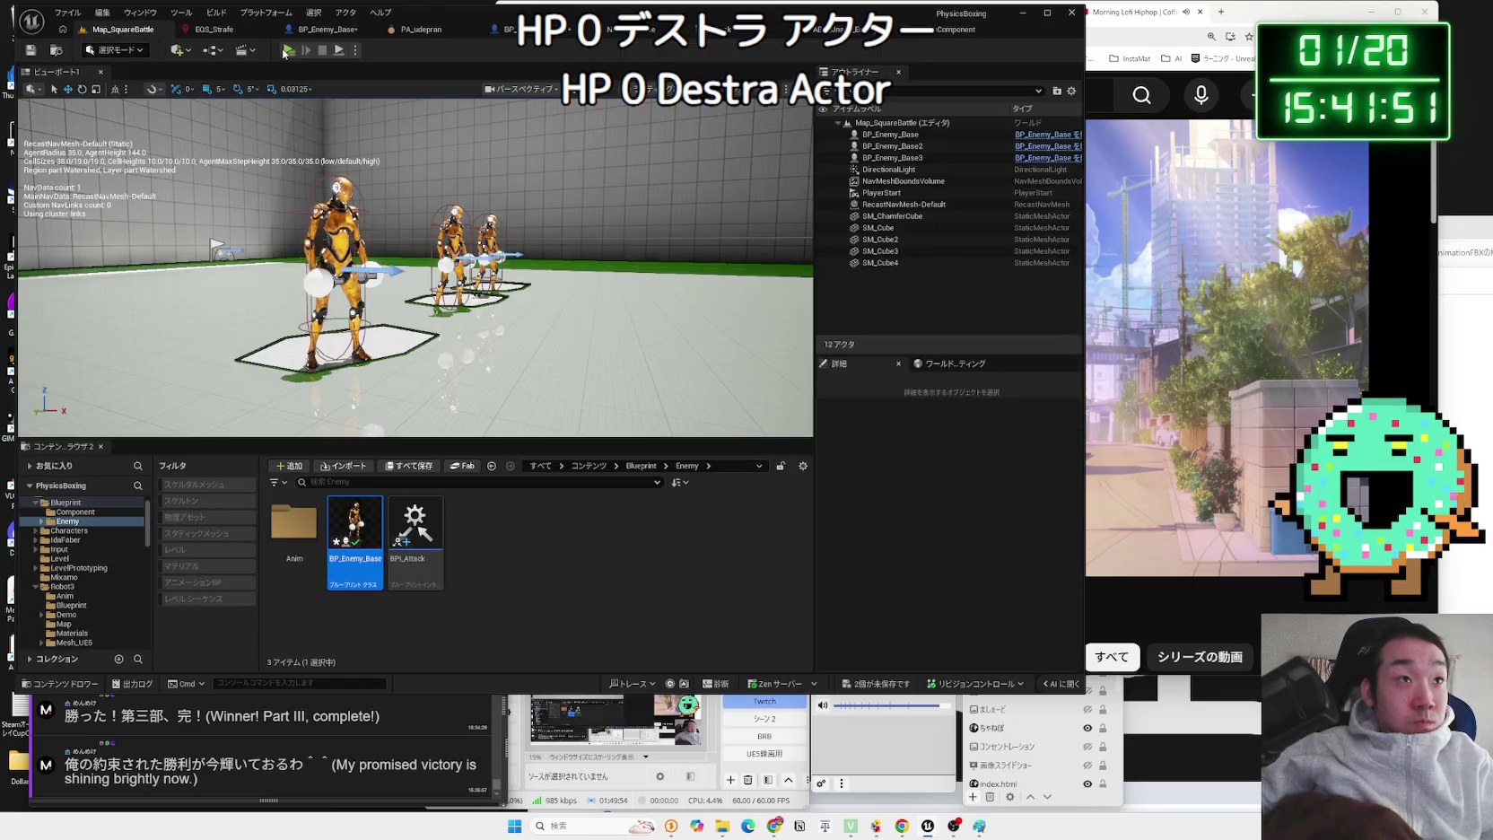
click(289, 52)
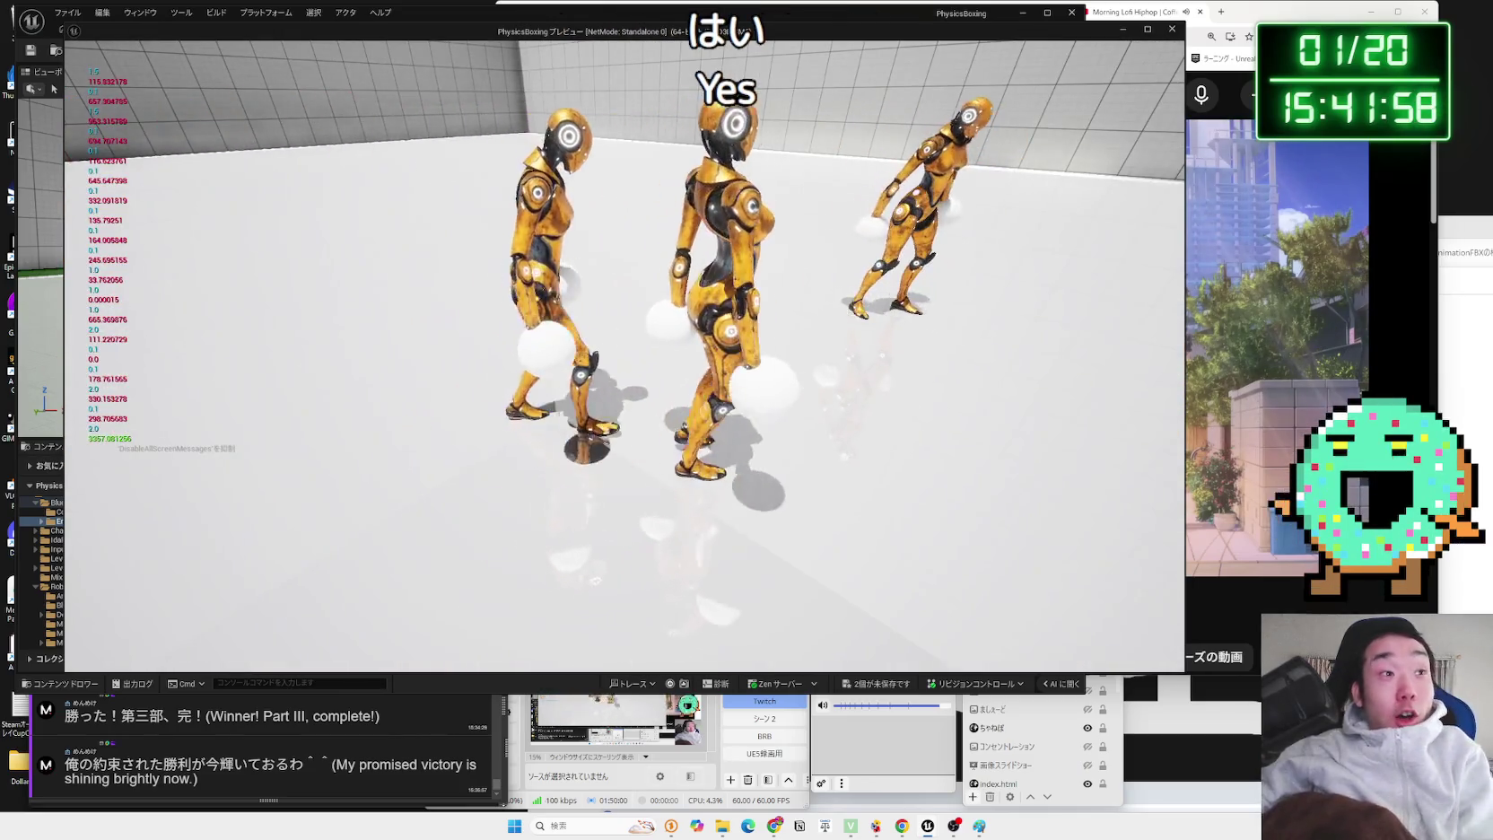
key(Escape)
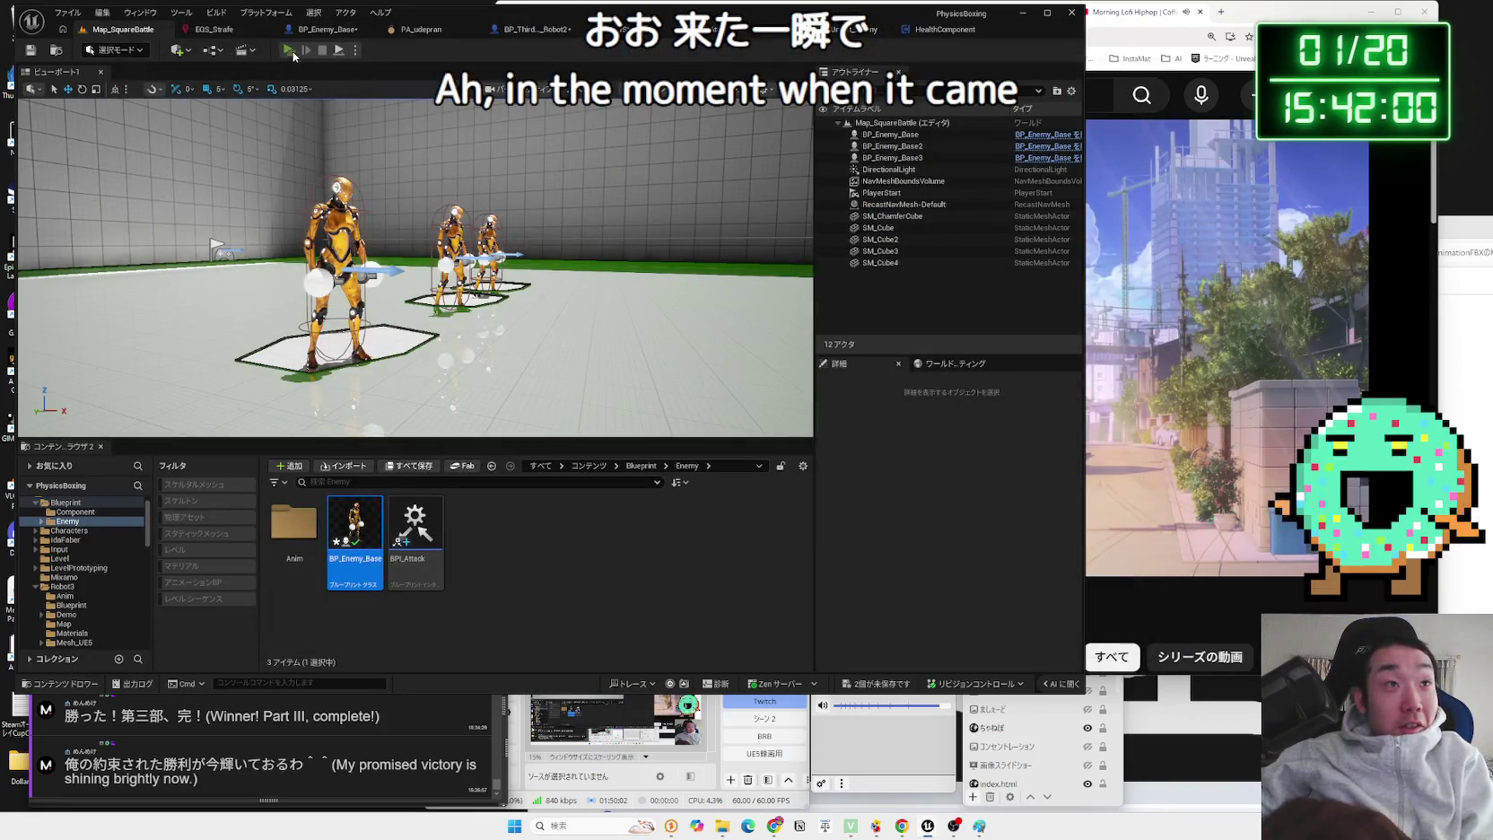
click(290, 51)
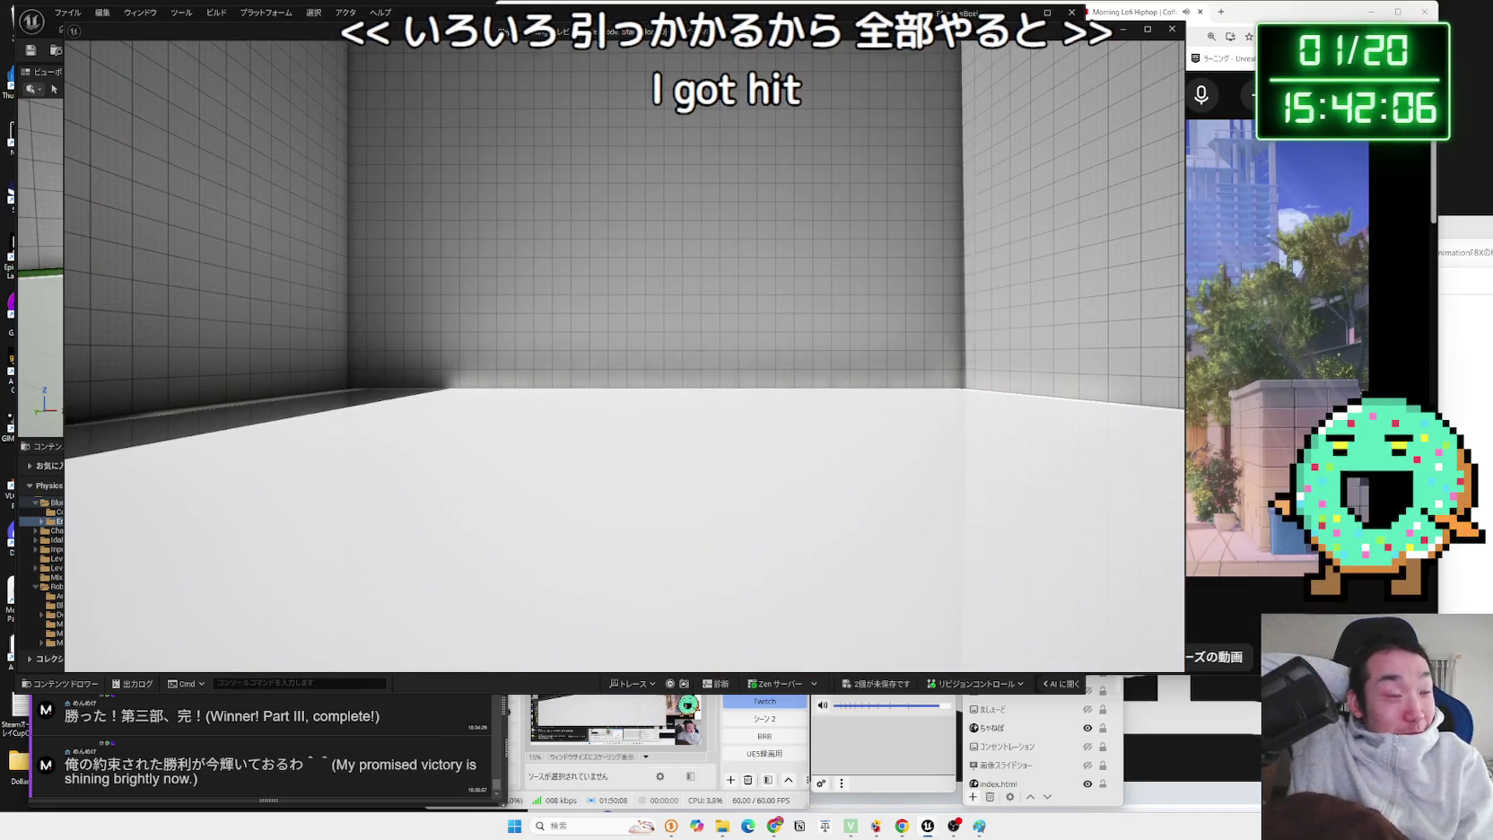
key(Escape)
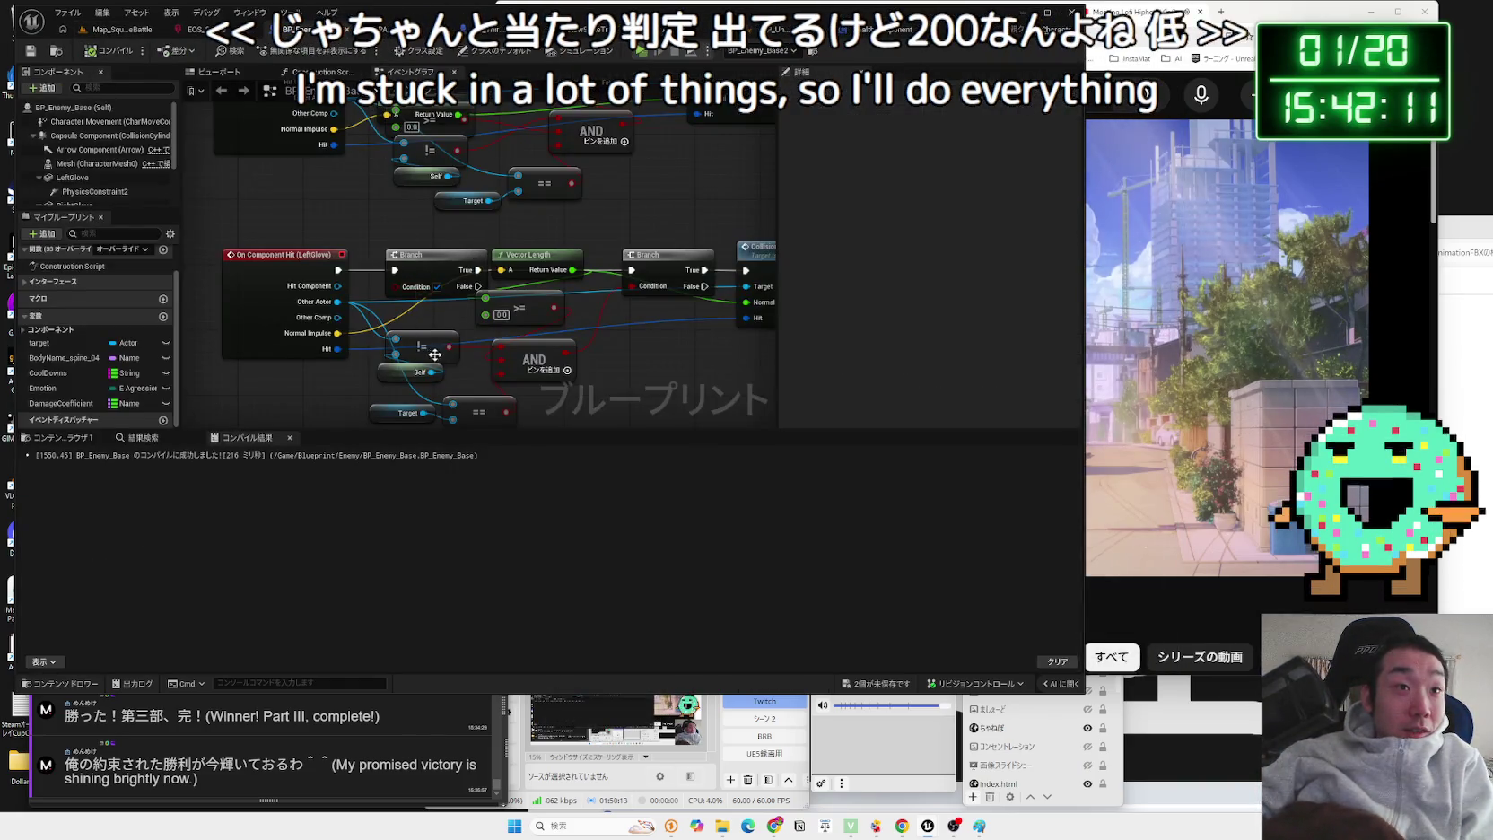
- Set the LeftGlove and RightGlove >= speed thresholds to 500, then launch a test play
drag(434, 354, 403, 290)
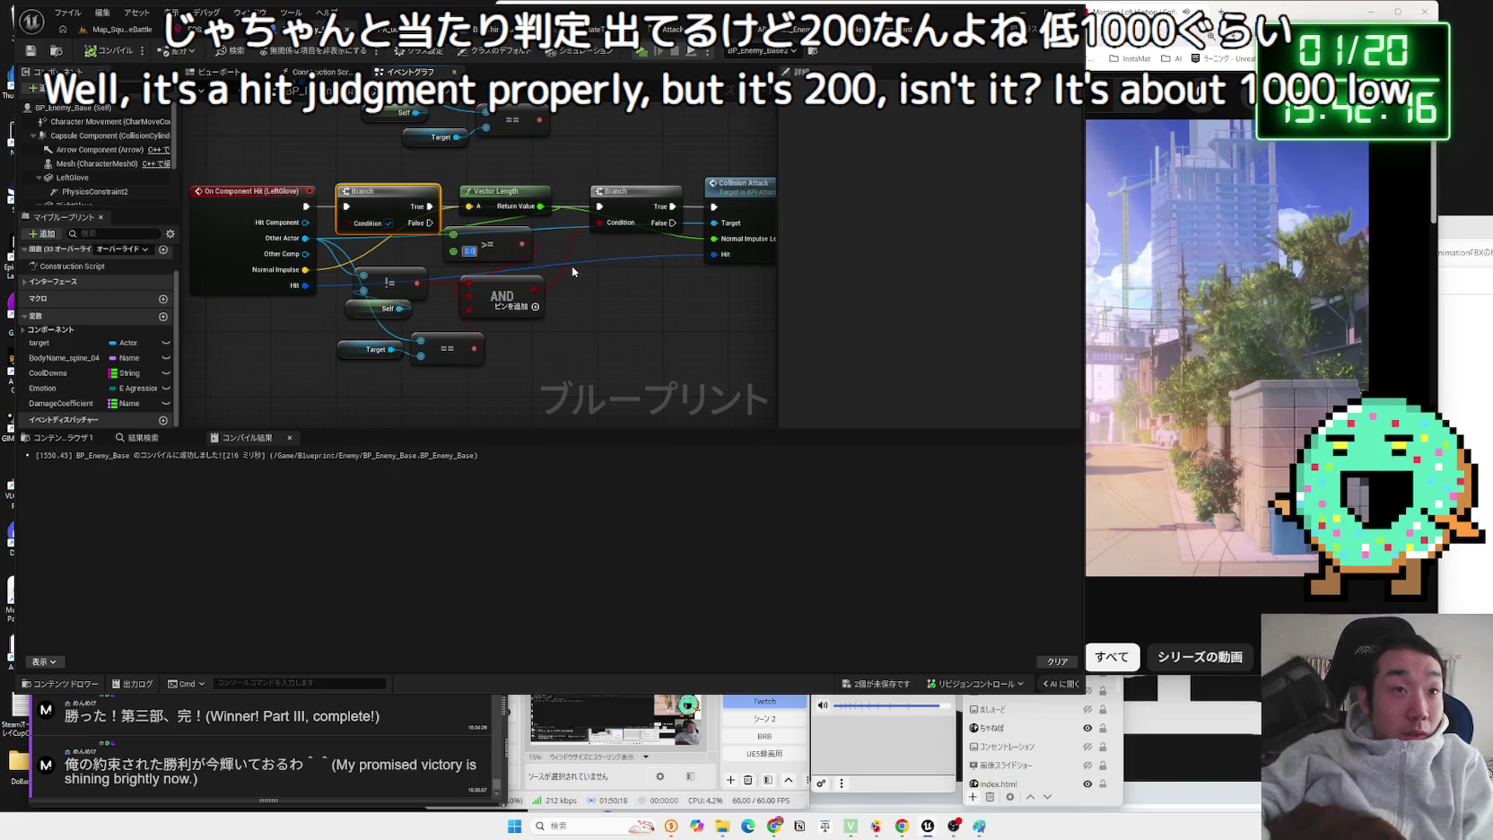
text(500)
key(Return)
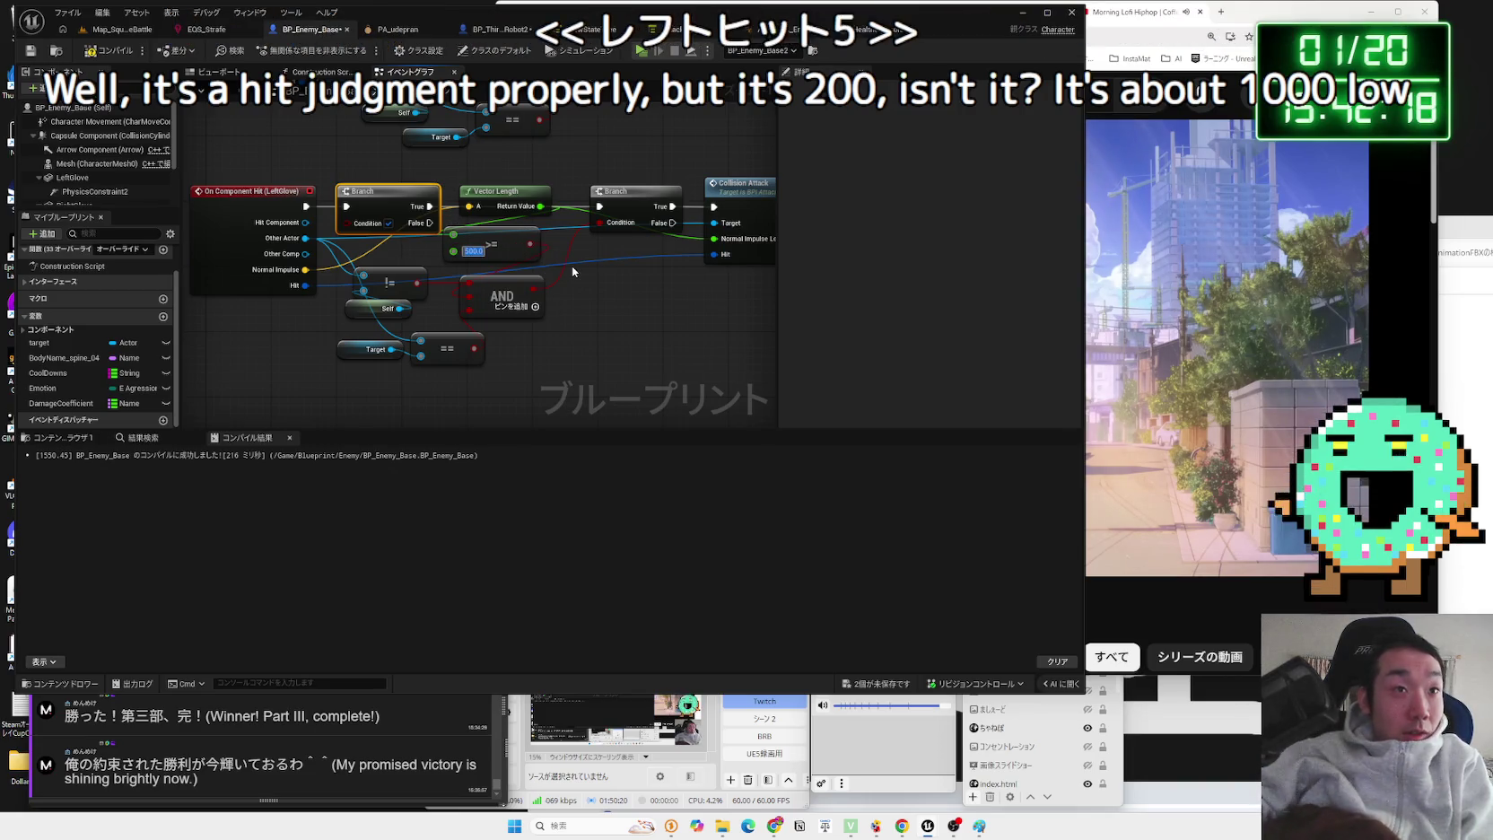
drag(569, 161, 560, 304)
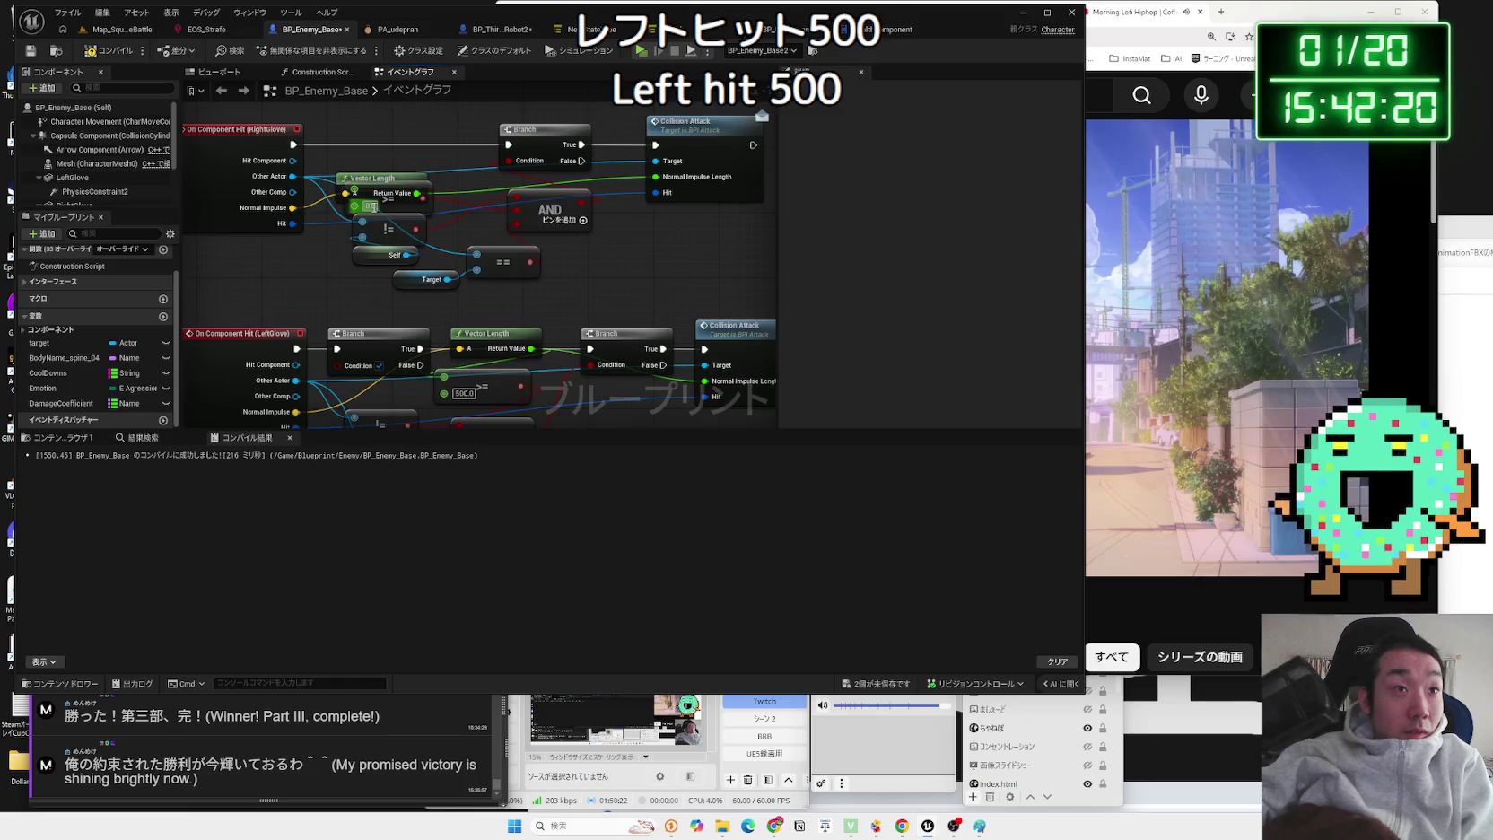
drag(448, 191, 384, 176)
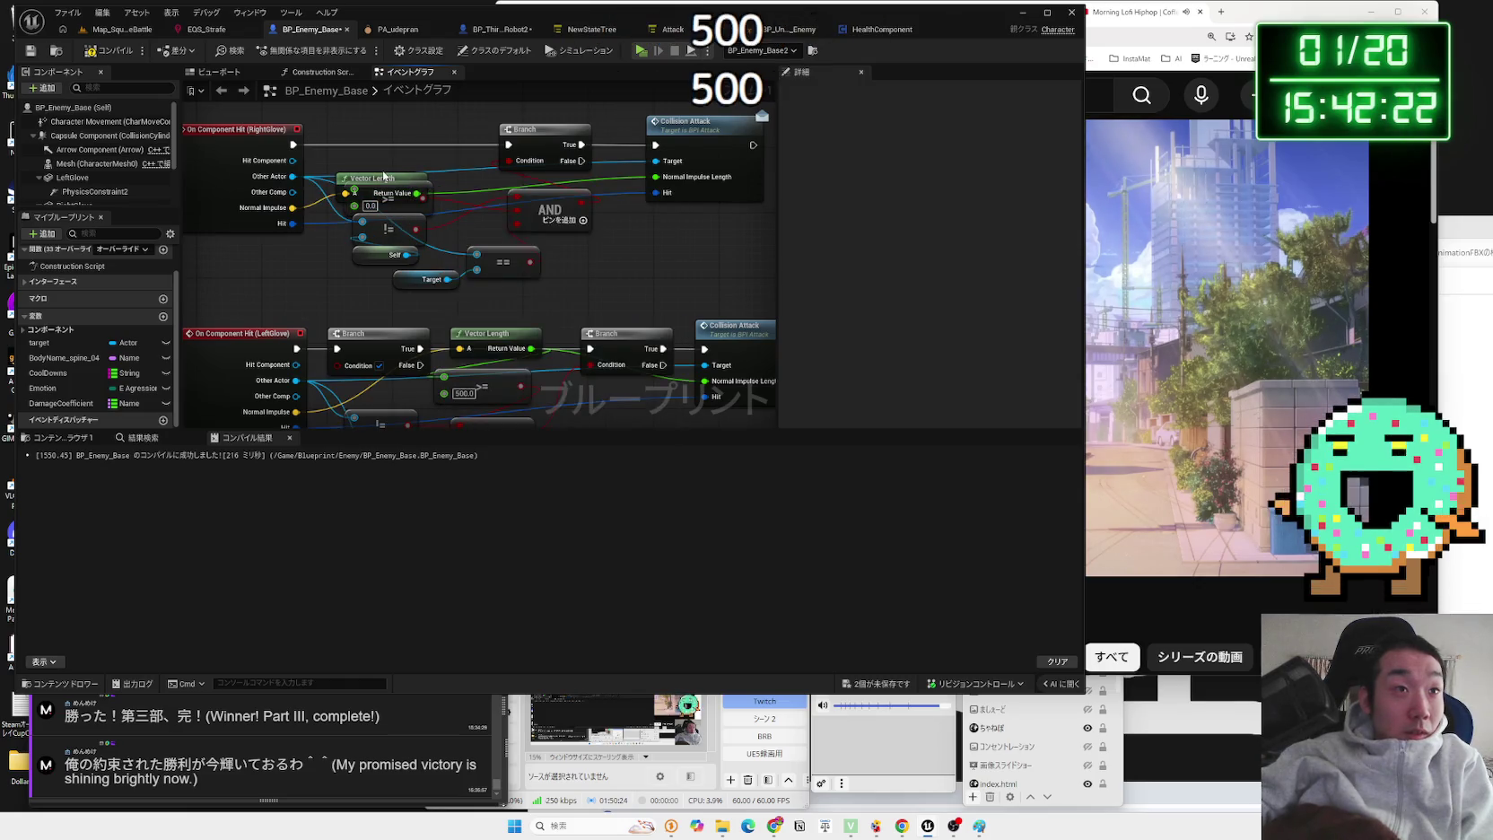
text(500)
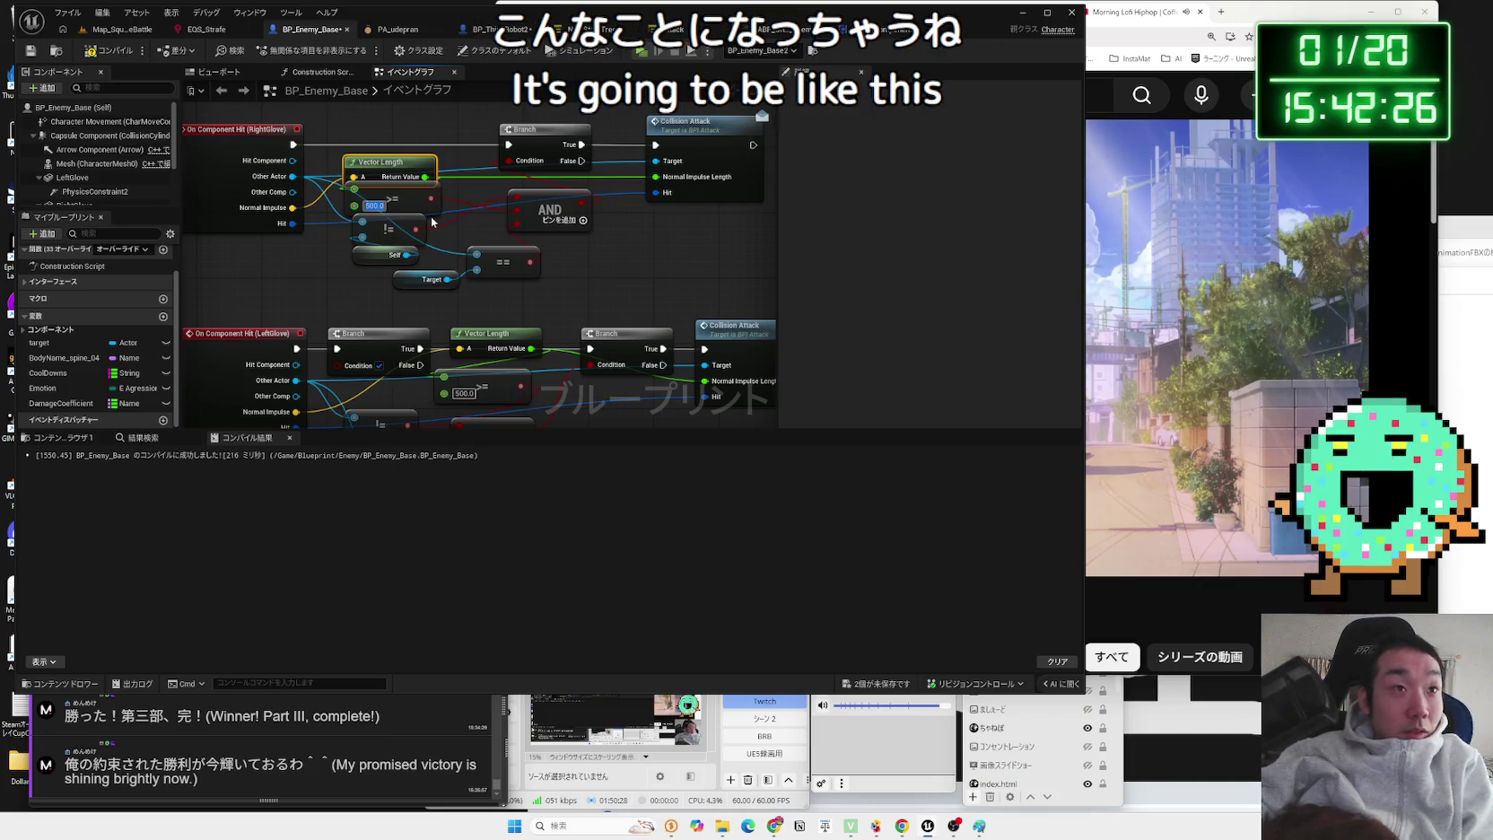
mouse_move(646, 305)
mouse_down()
mouse_move(662, 266)
mouse_move(575, 250)
mouse_up()
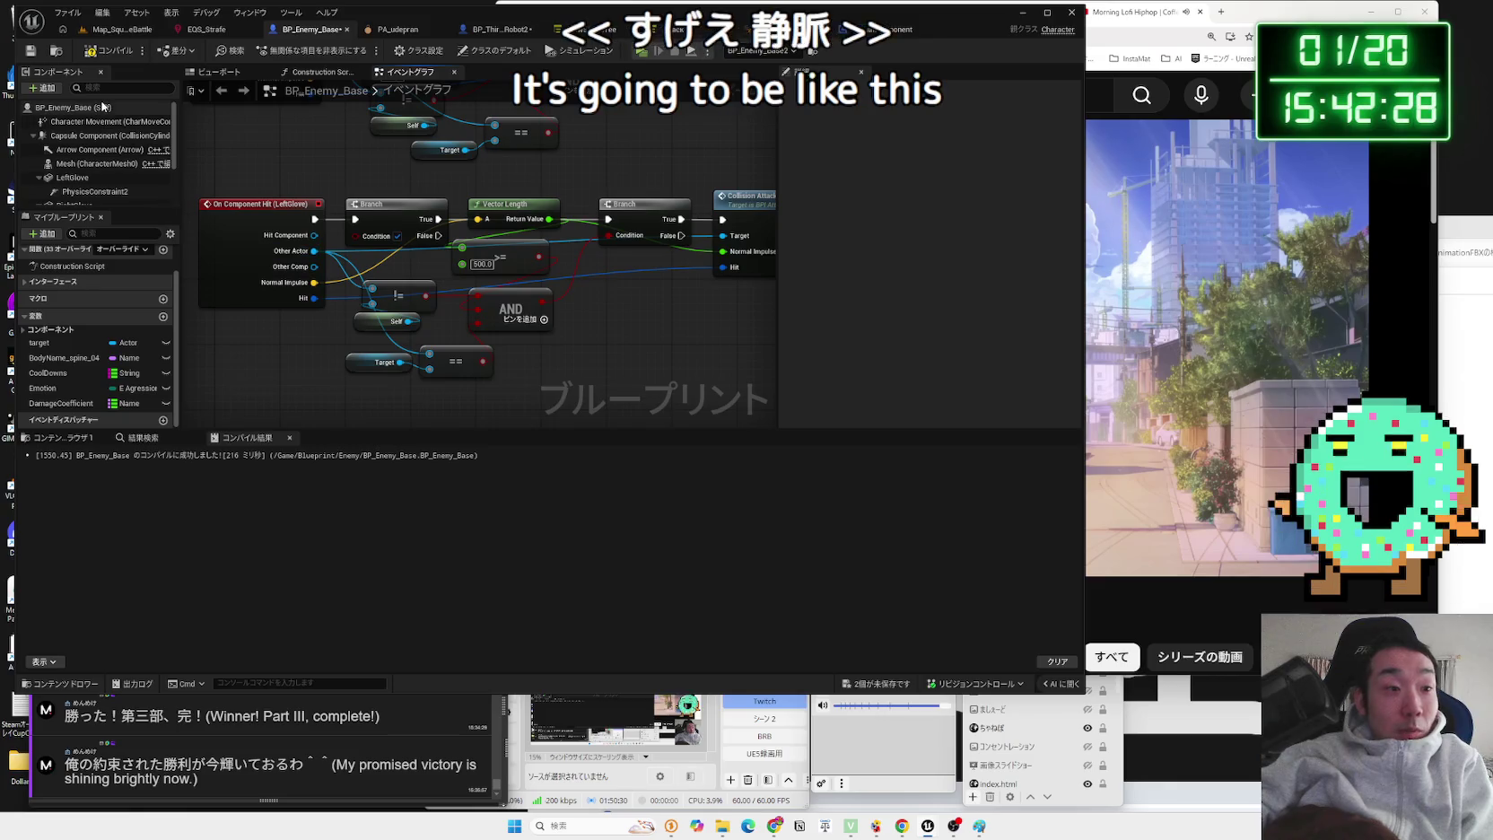
click(81, 49)
click(121, 29)
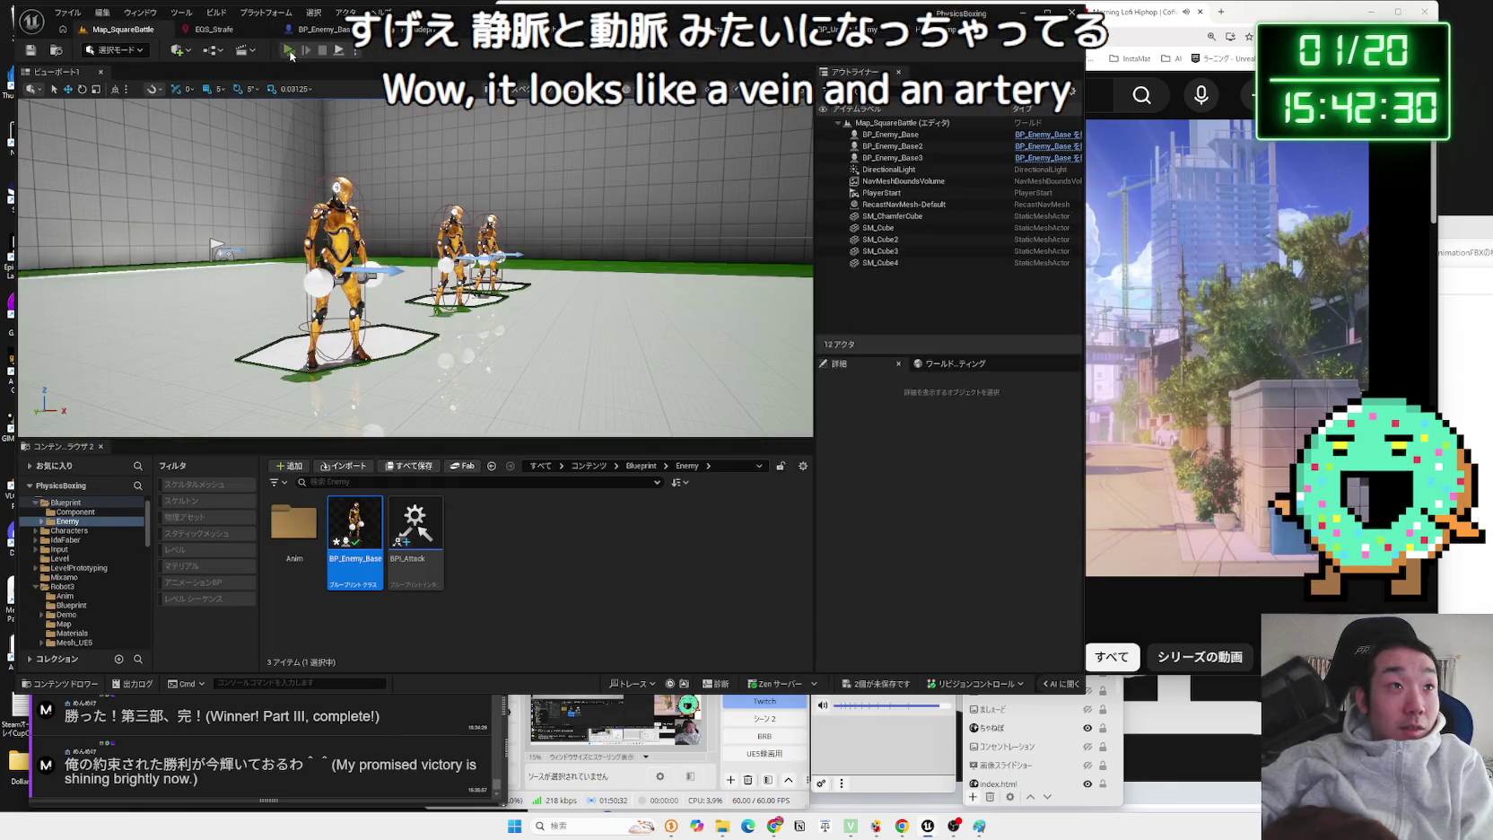
key(alt+p)
key(w)
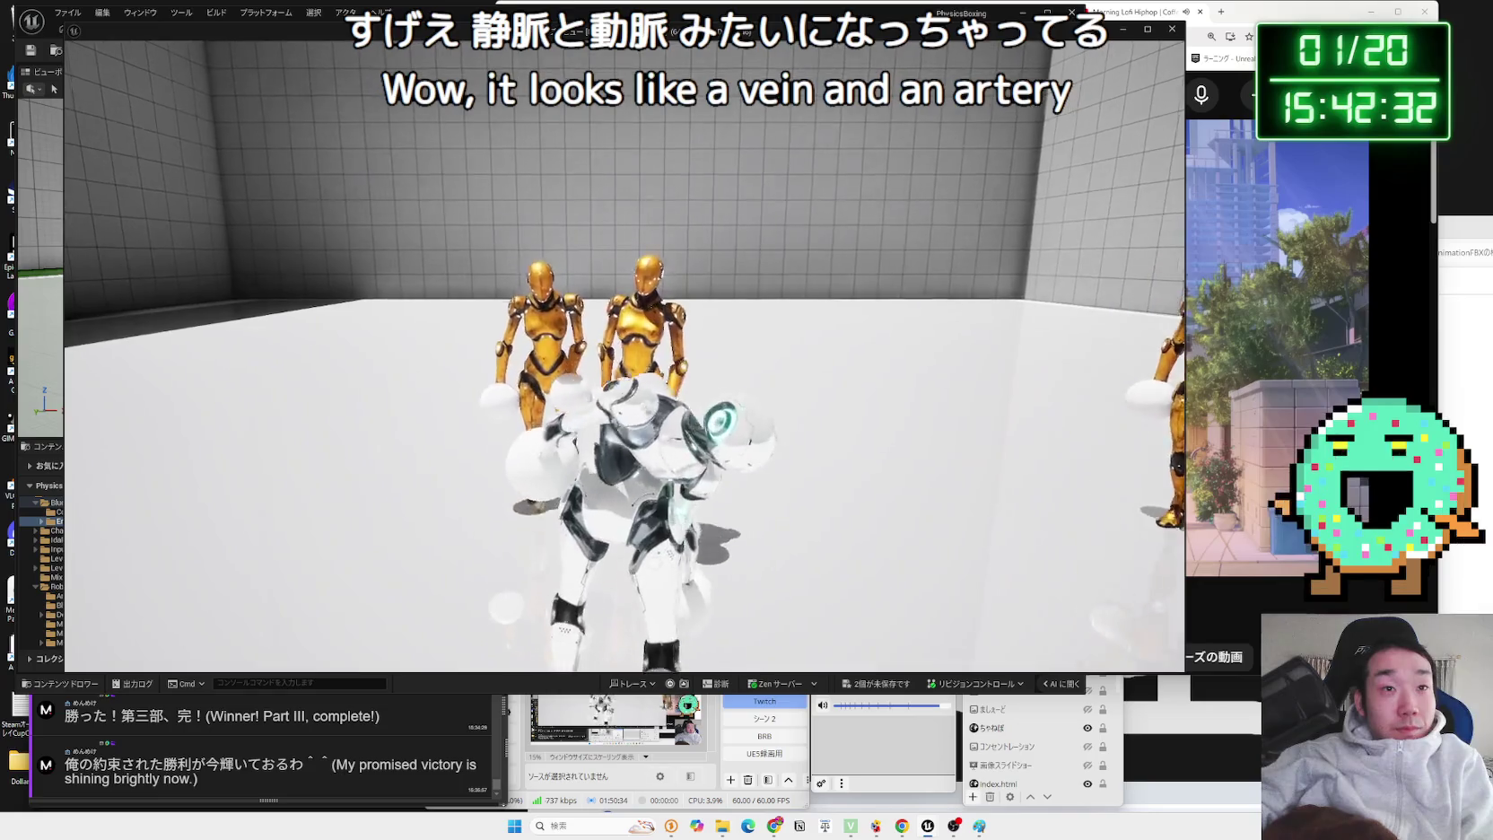
key(w)
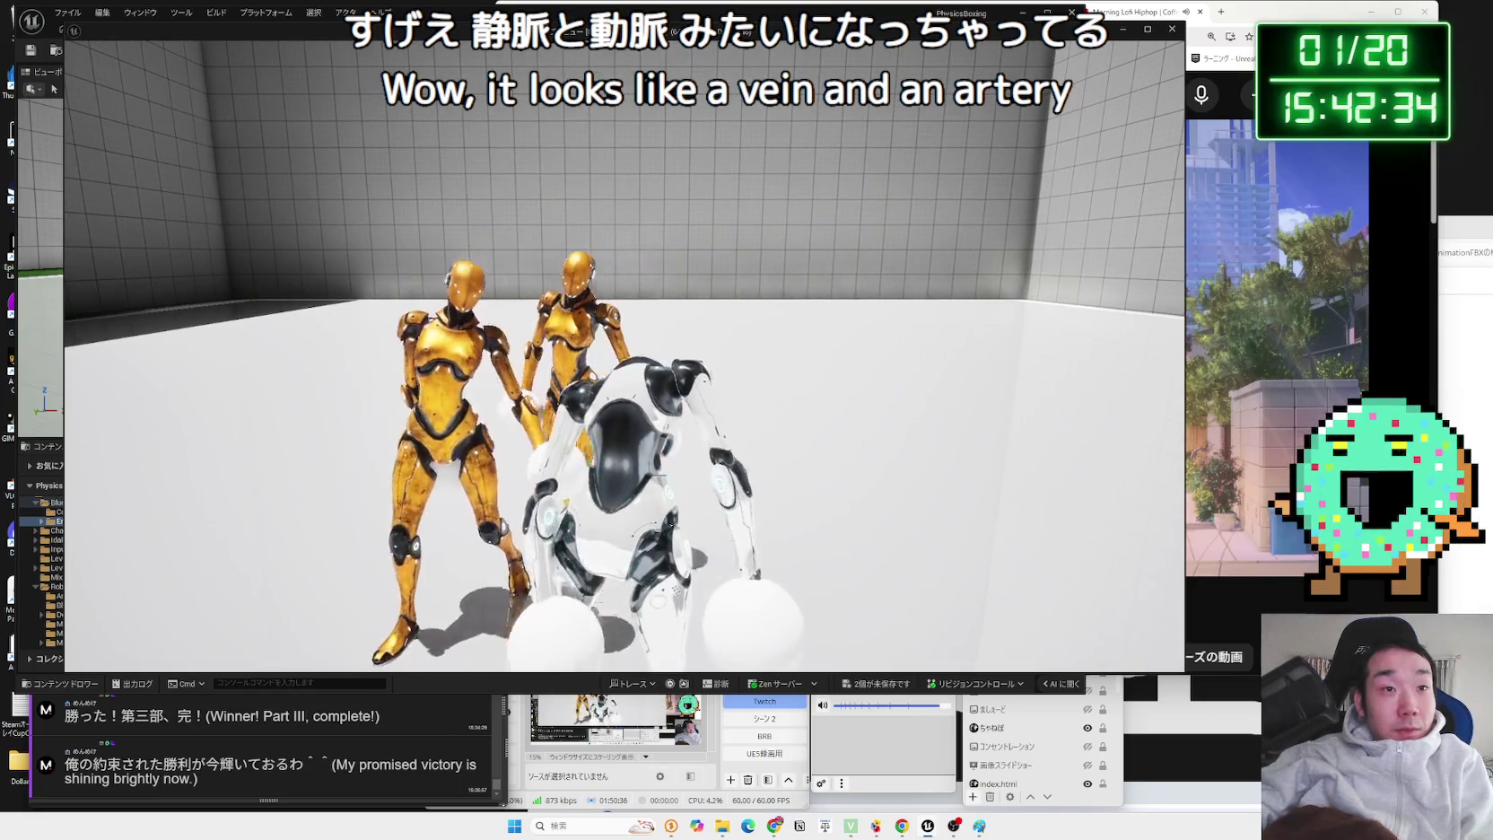
key(w)
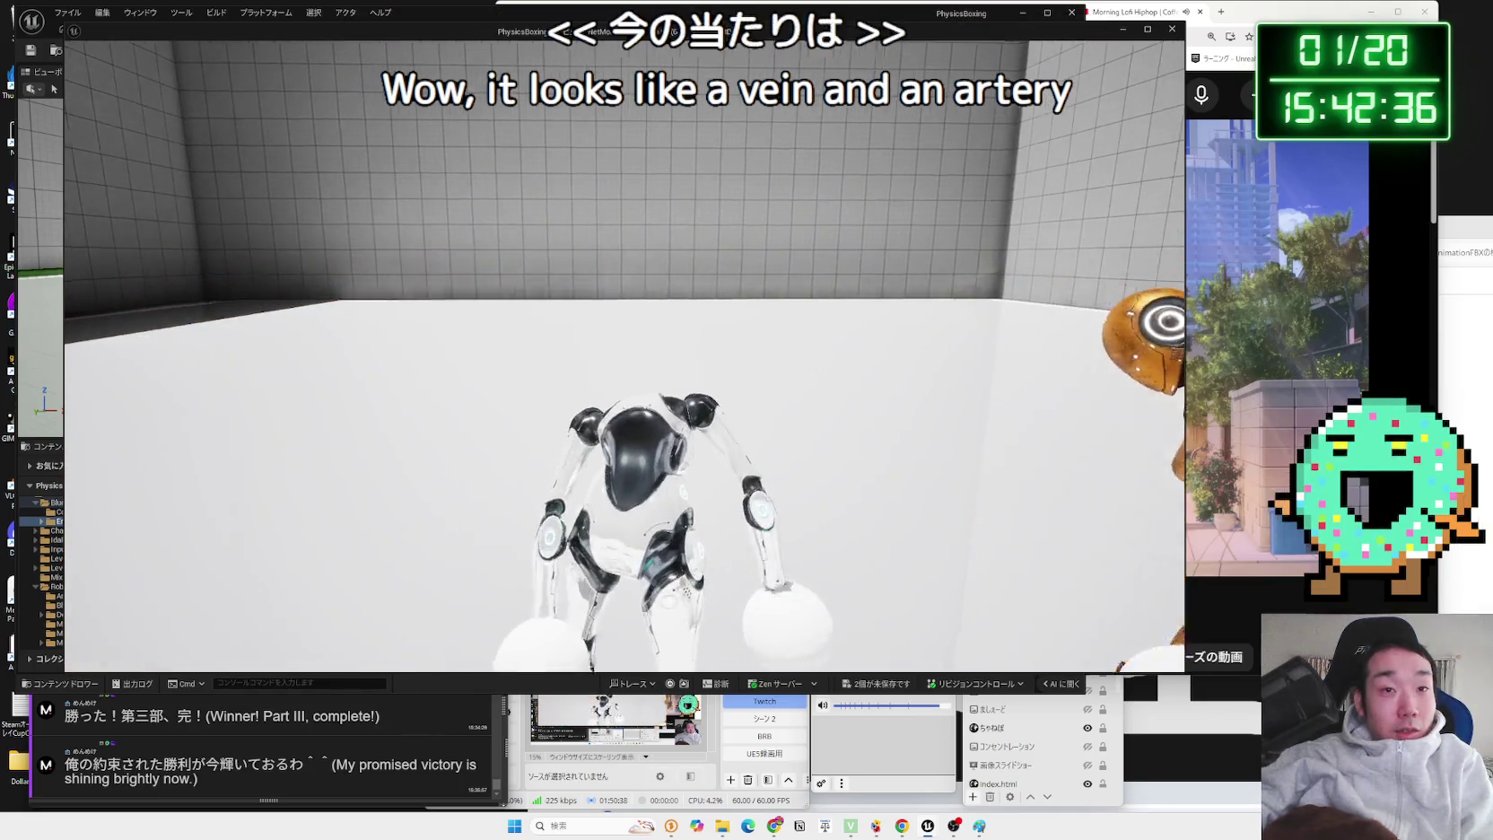
key(w)
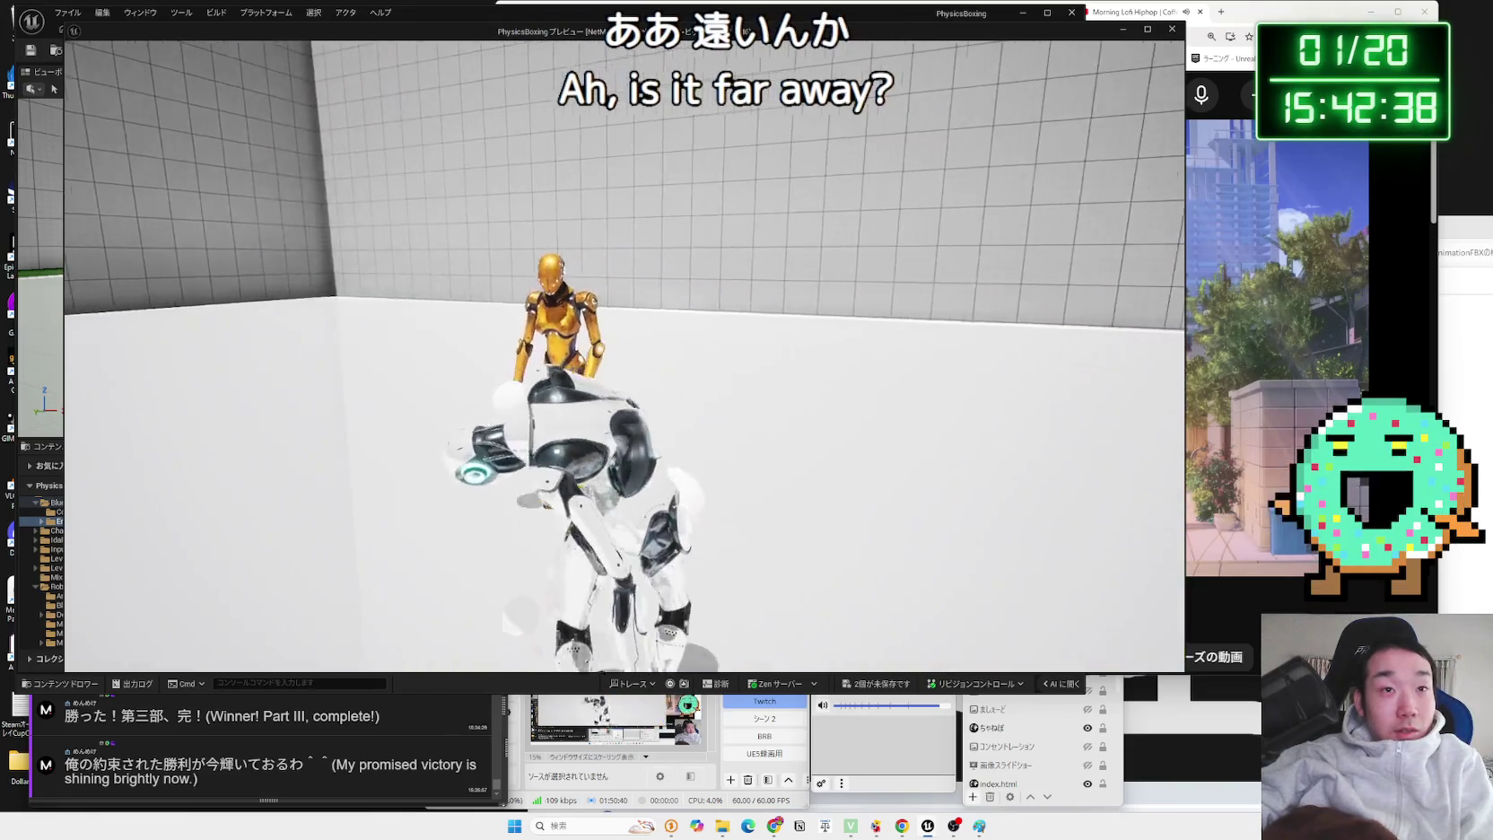
key(w)
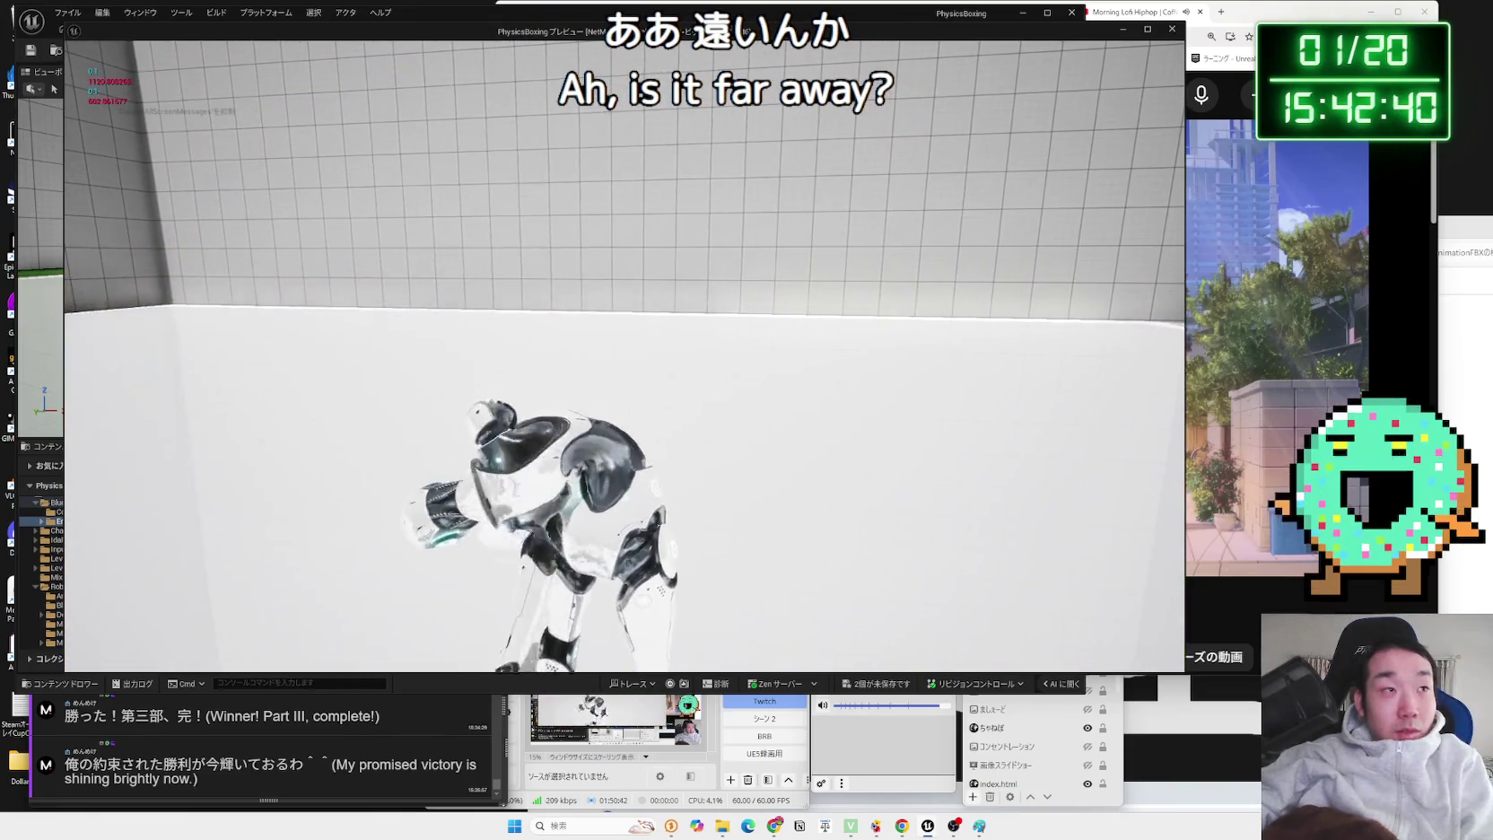
key(w)
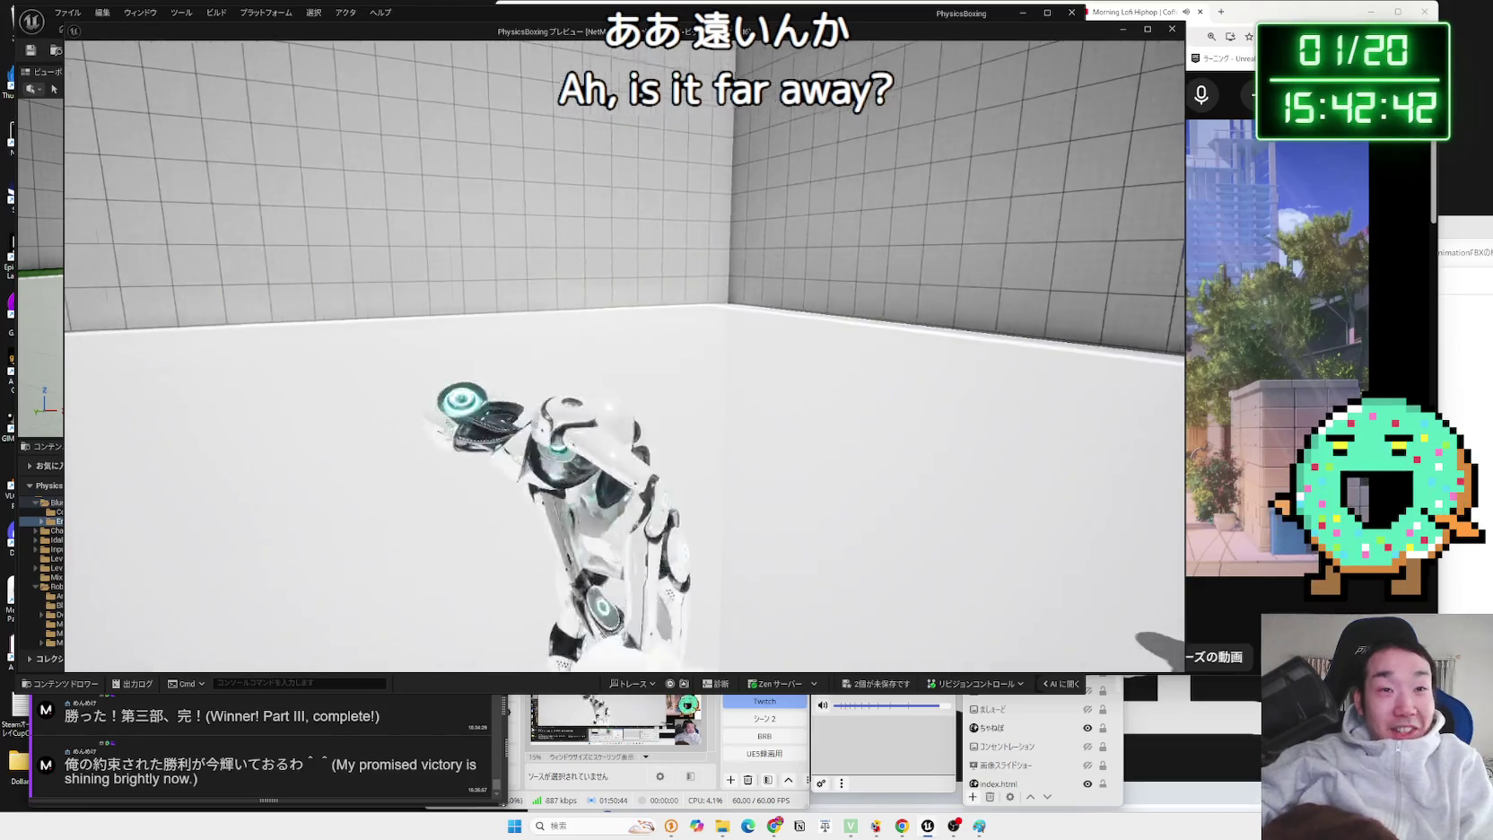
key(w)
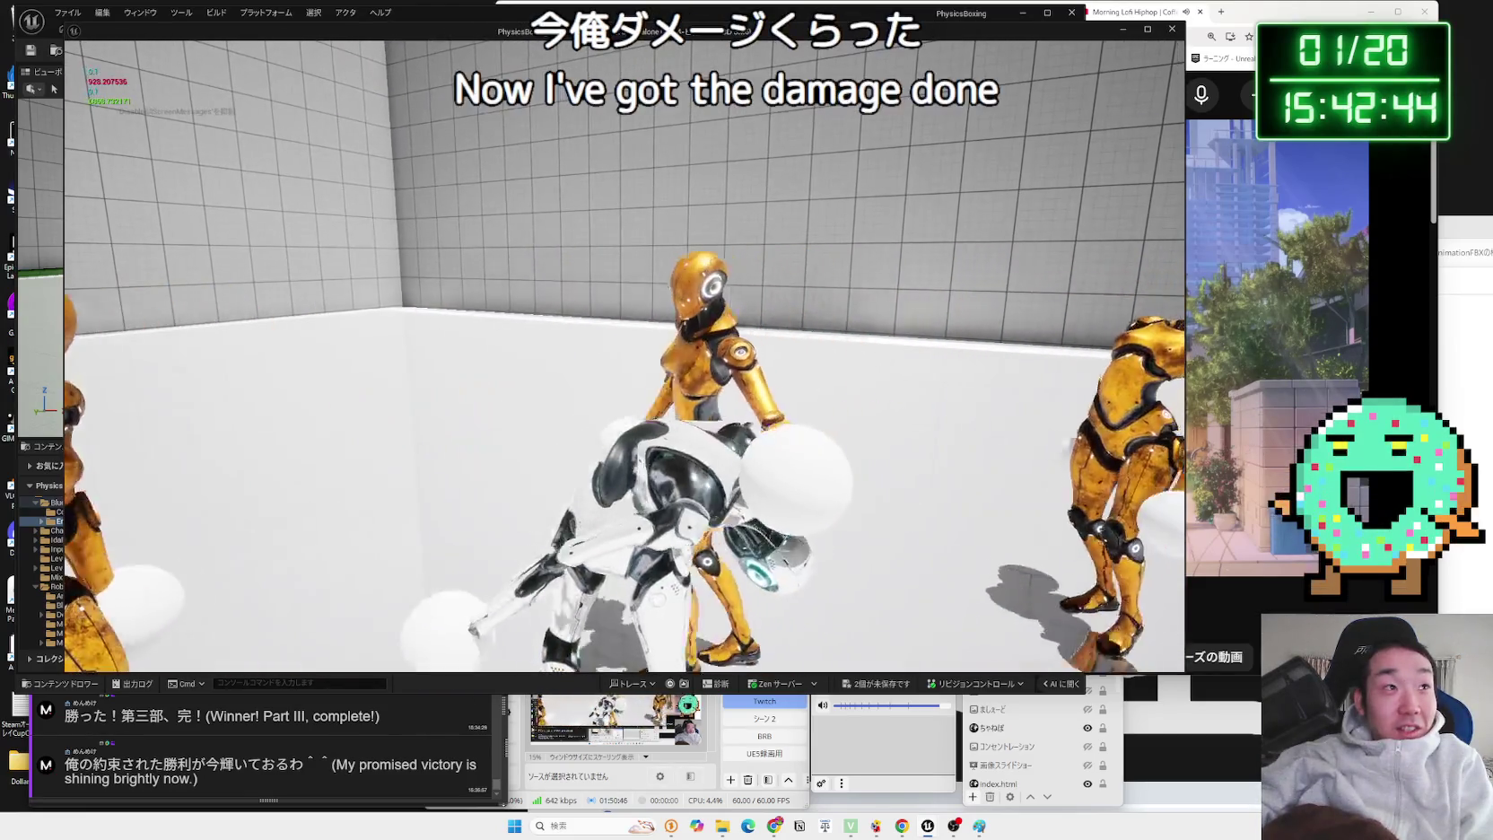
key(w)
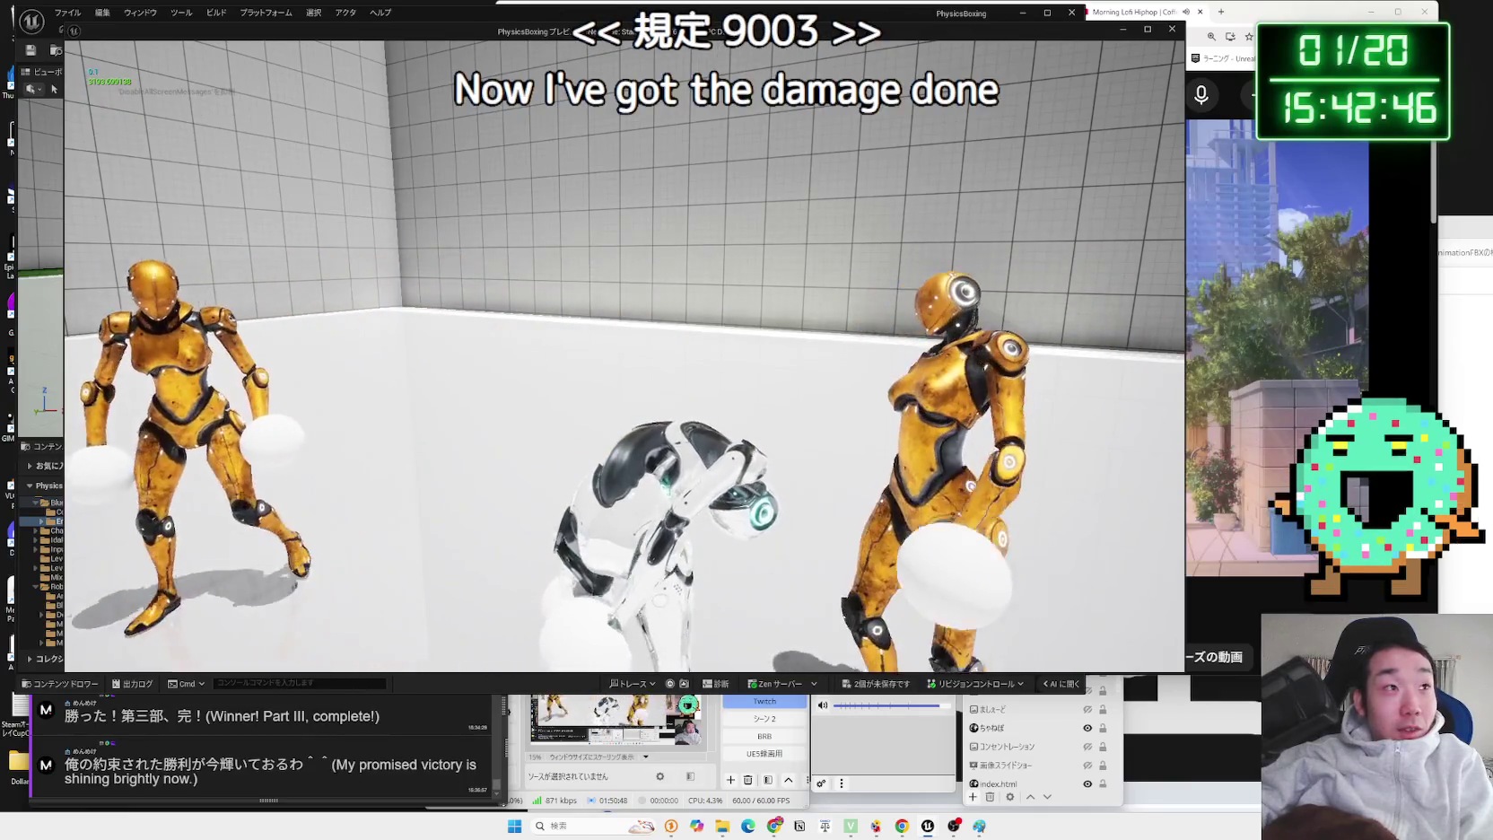
key(w)
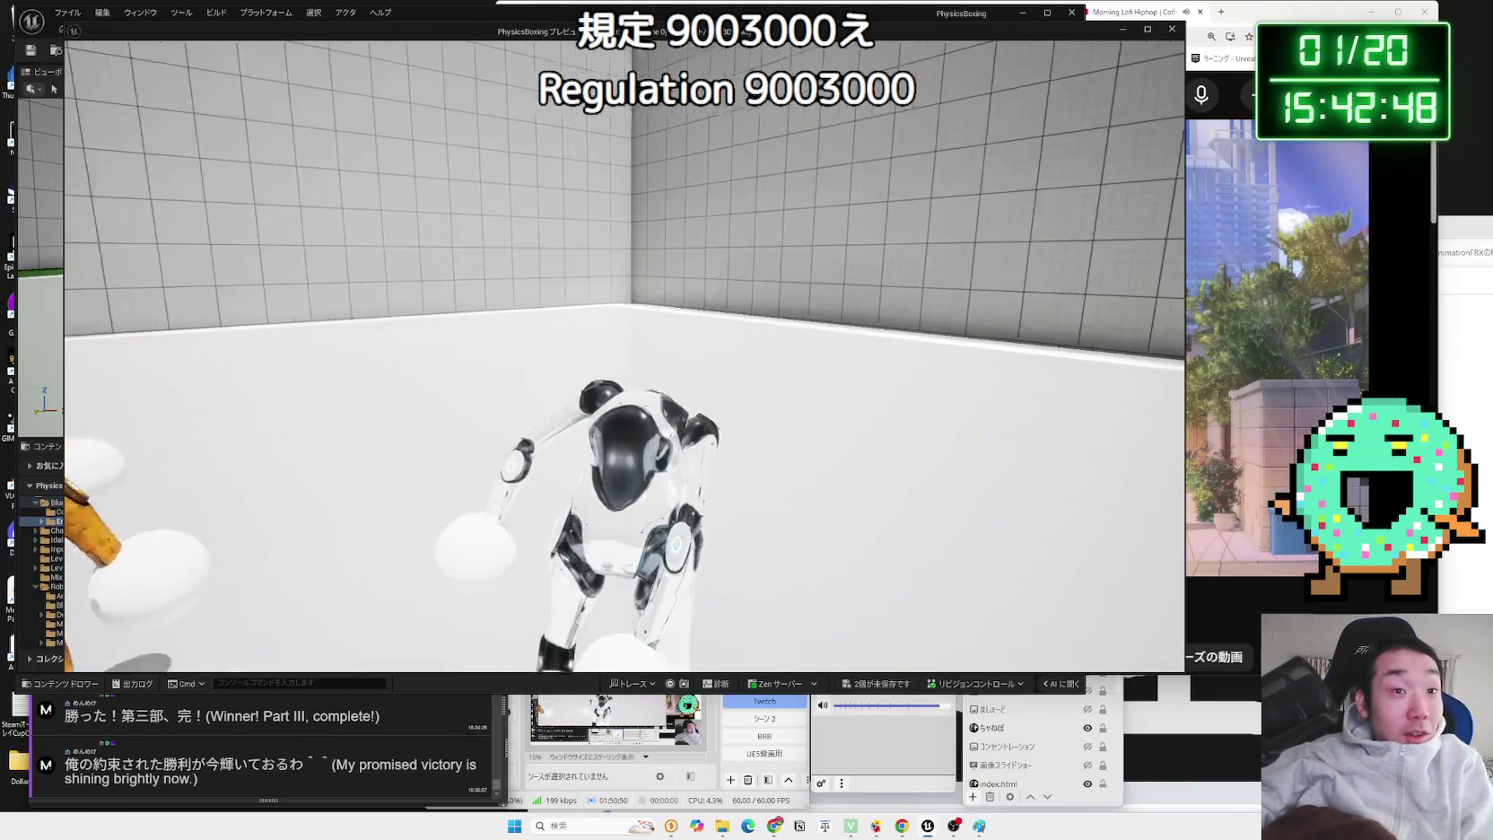
key(w)
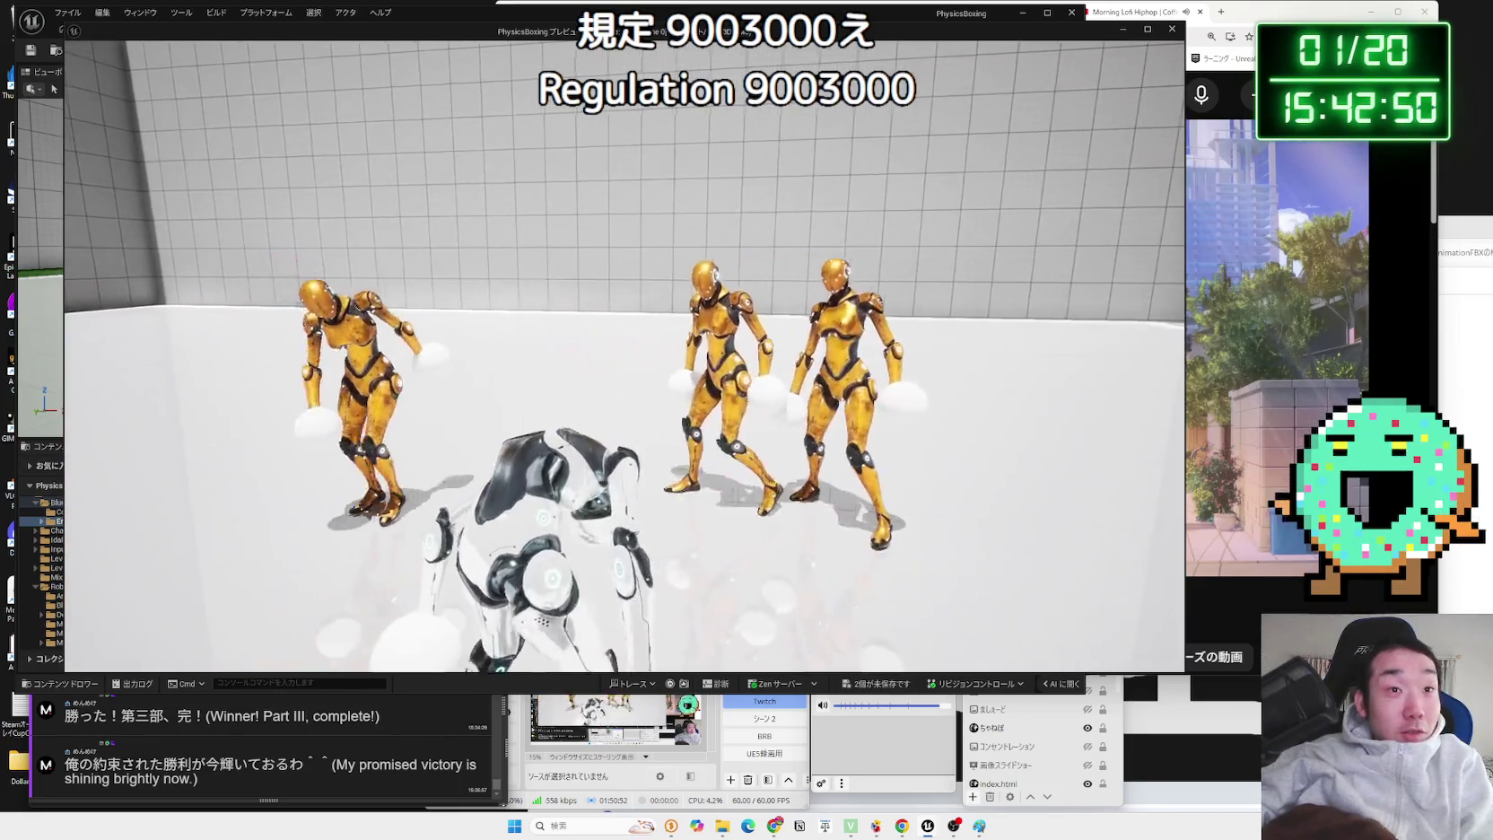
key(w)
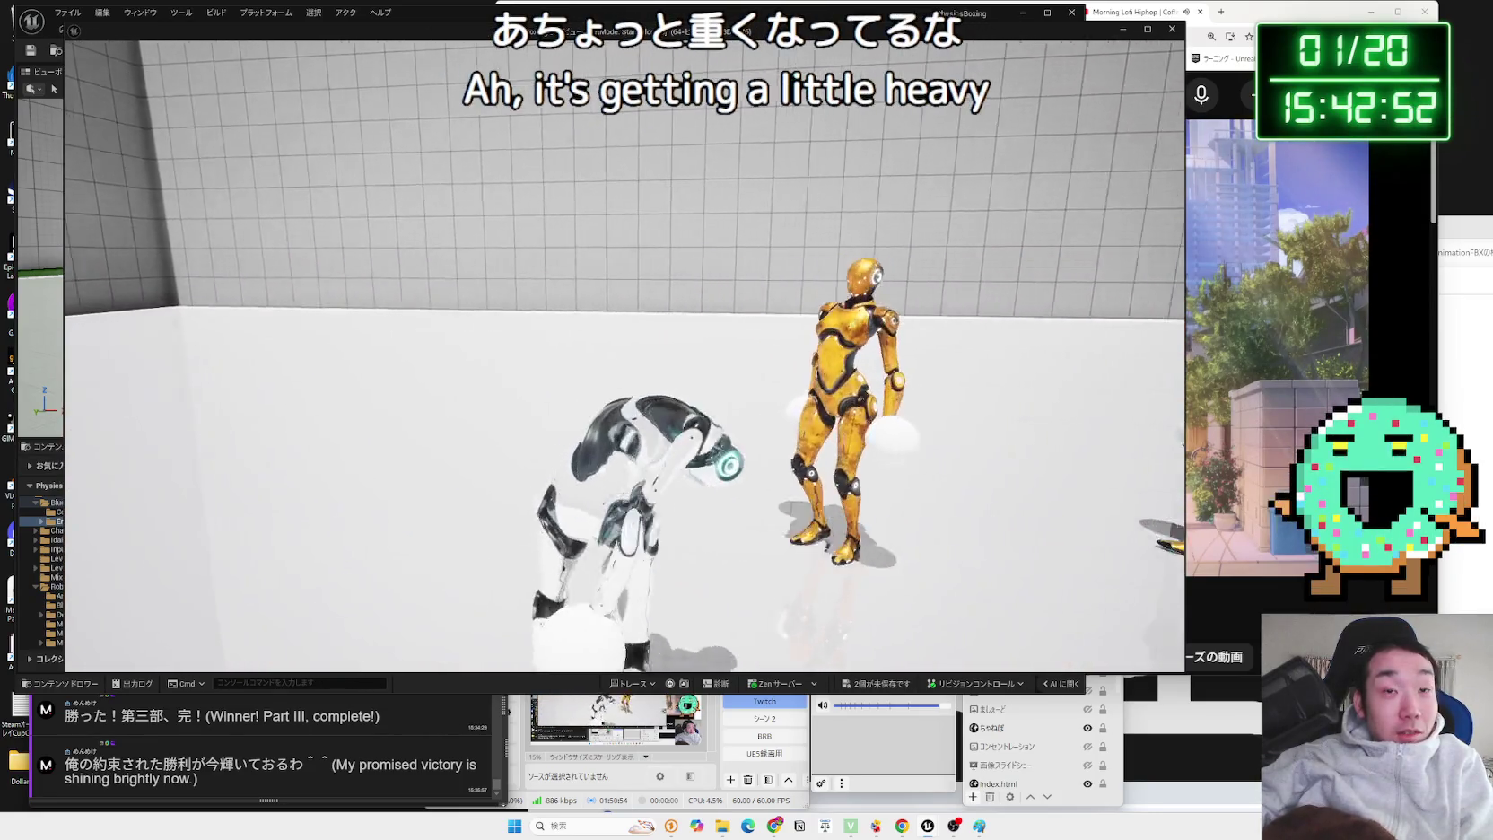
key(w)
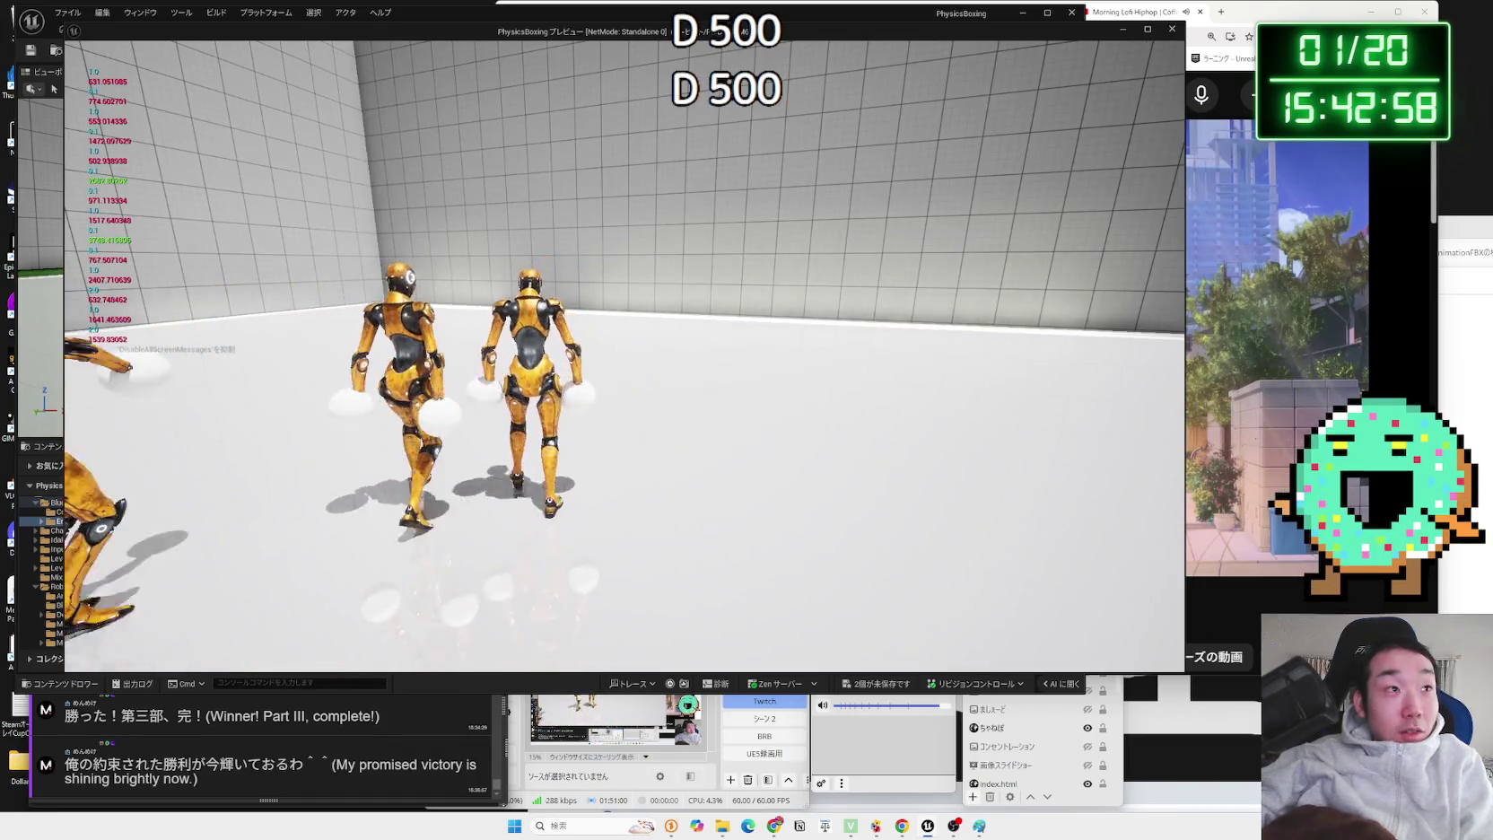
key(Escape)
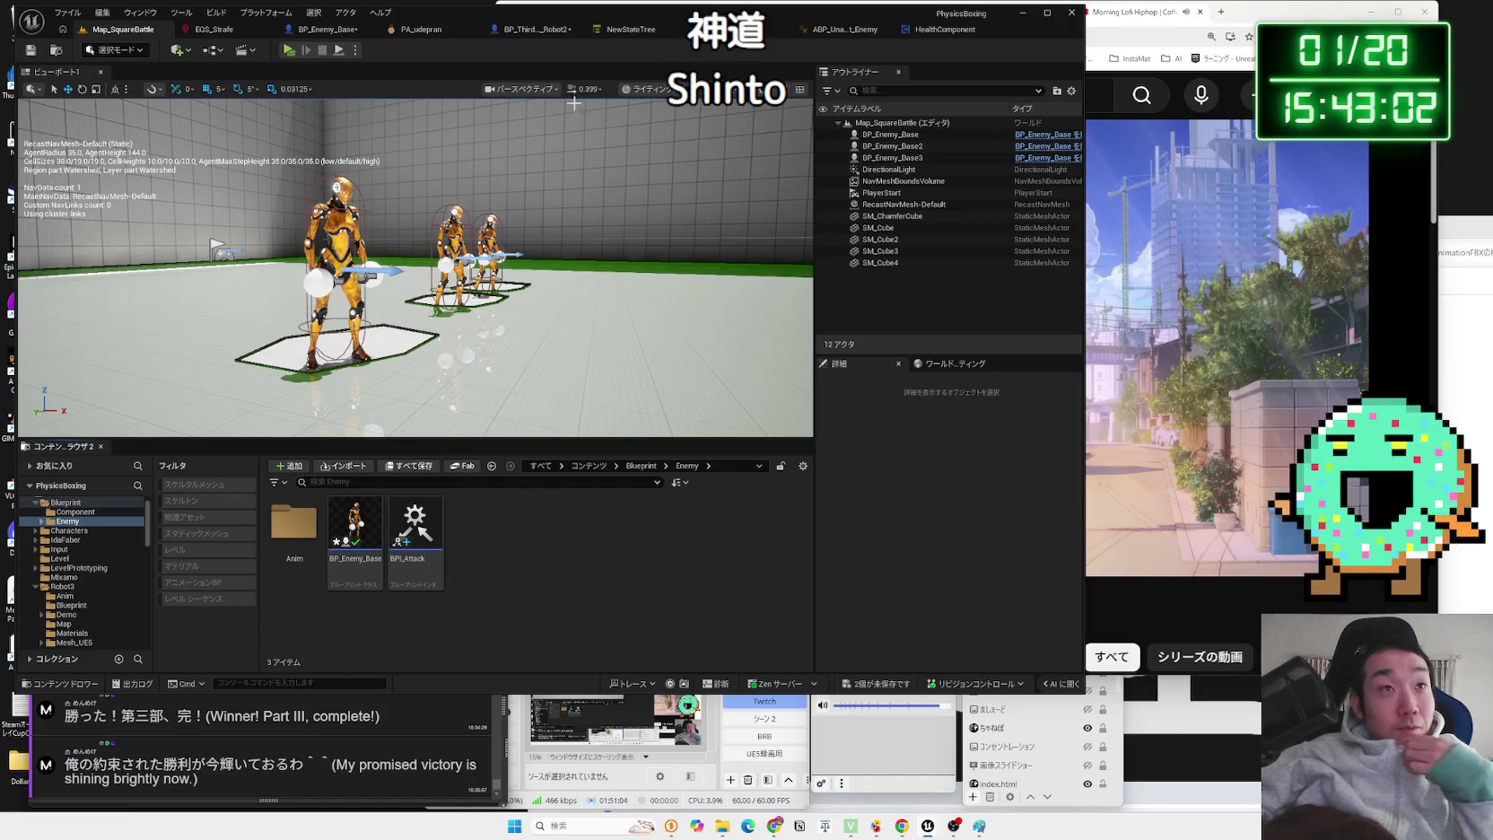
- Change BP_Enemy_Base's glove hit-speed thresholds from 500 to 1000 and return to Map_SquareBattle
click(528, 34)
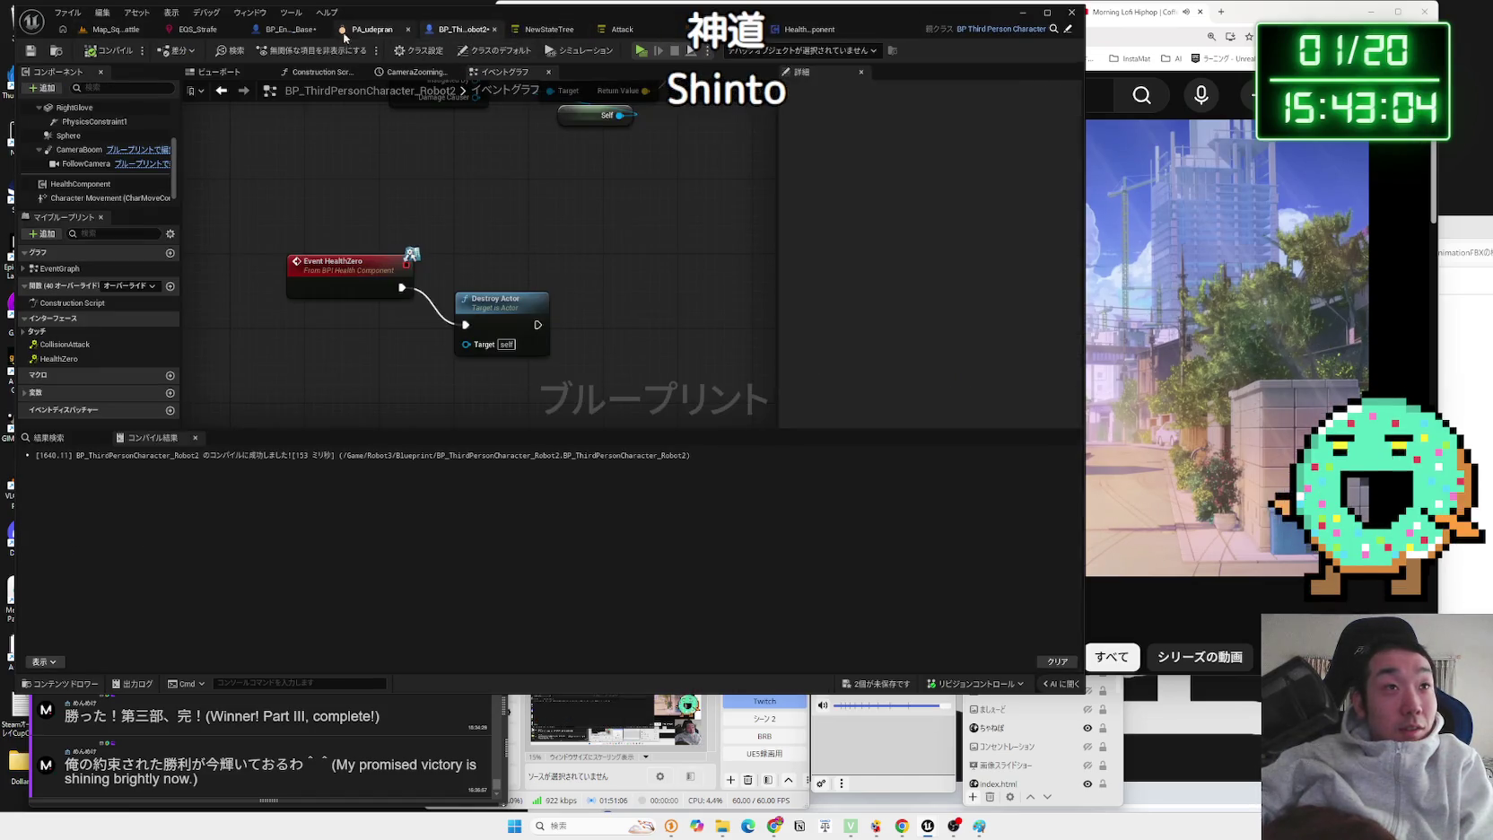
click(301, 32)
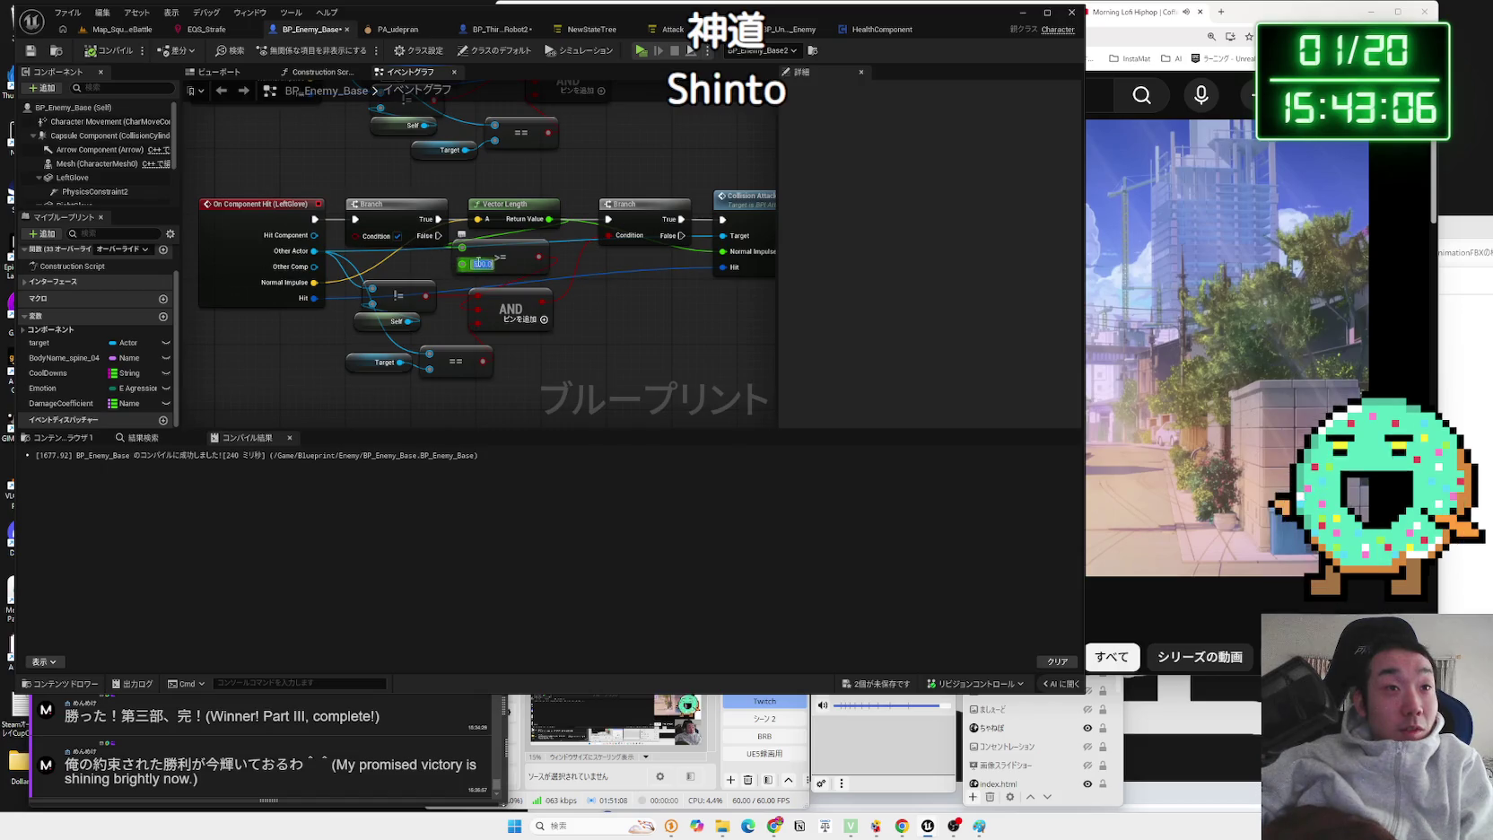
key(ctrl+z)
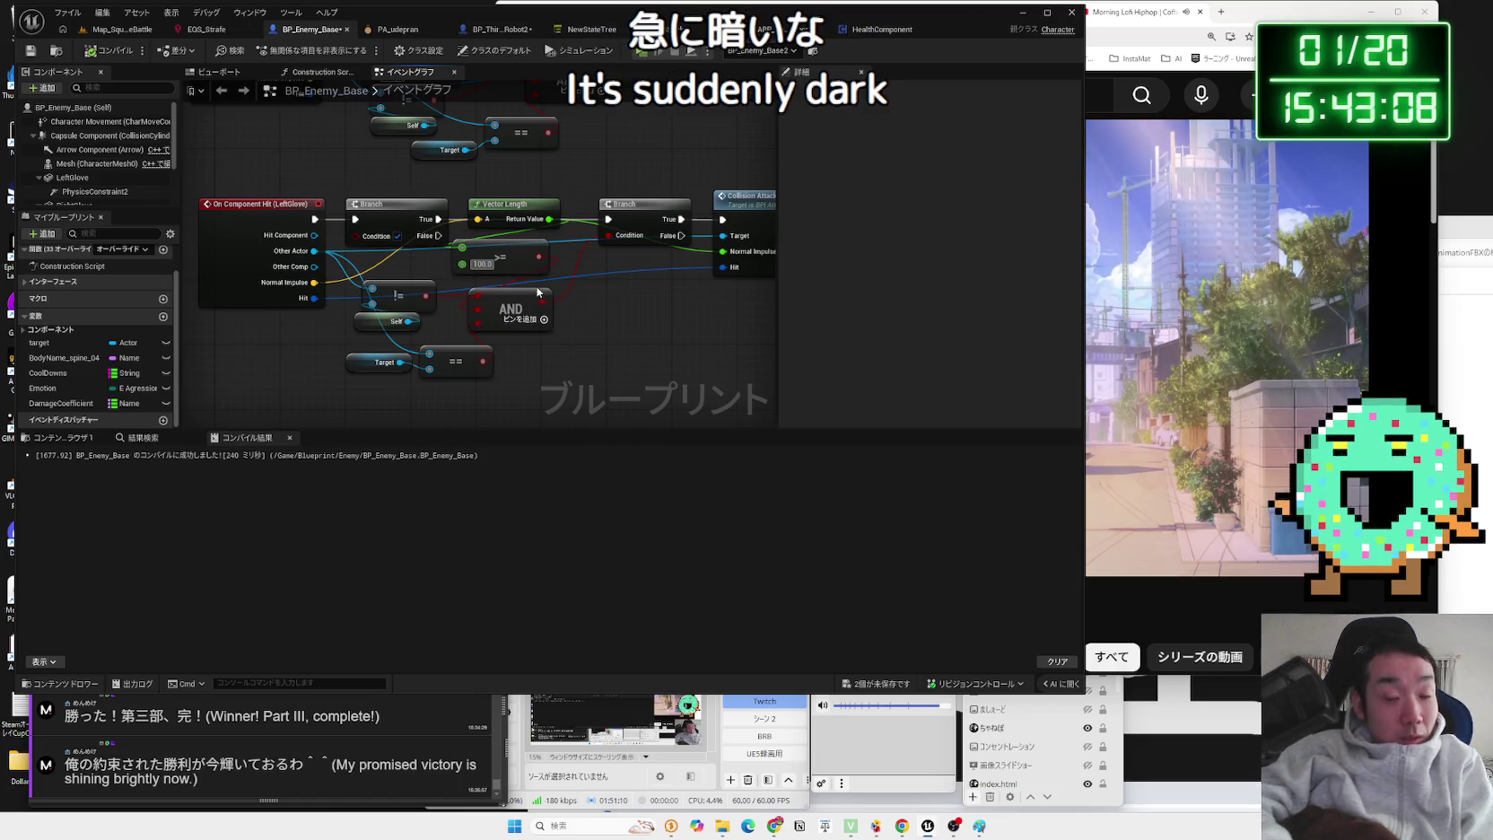
drag(477, 117, 518, 242)
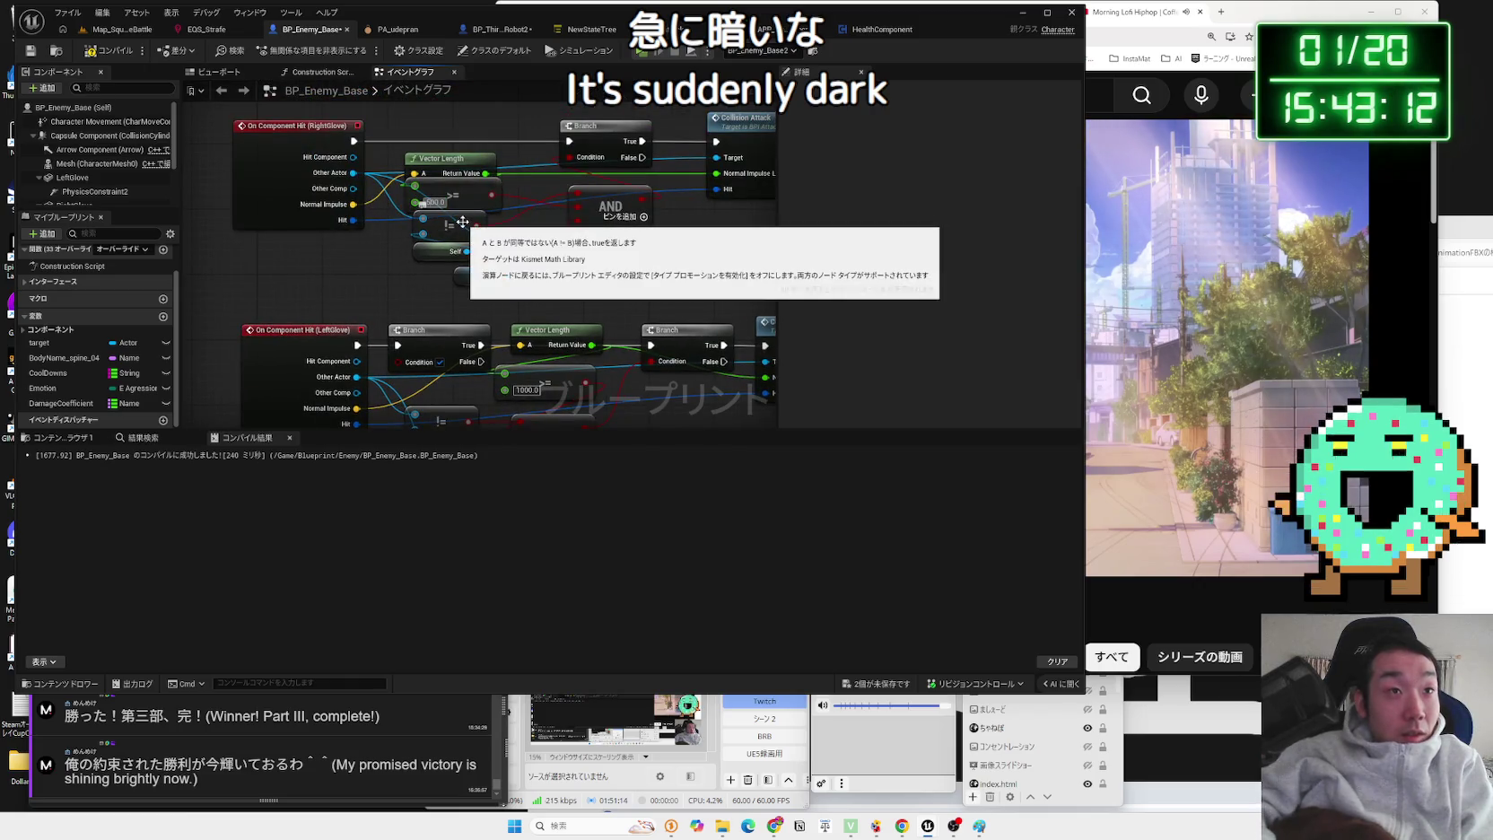
key(ctrl+z)
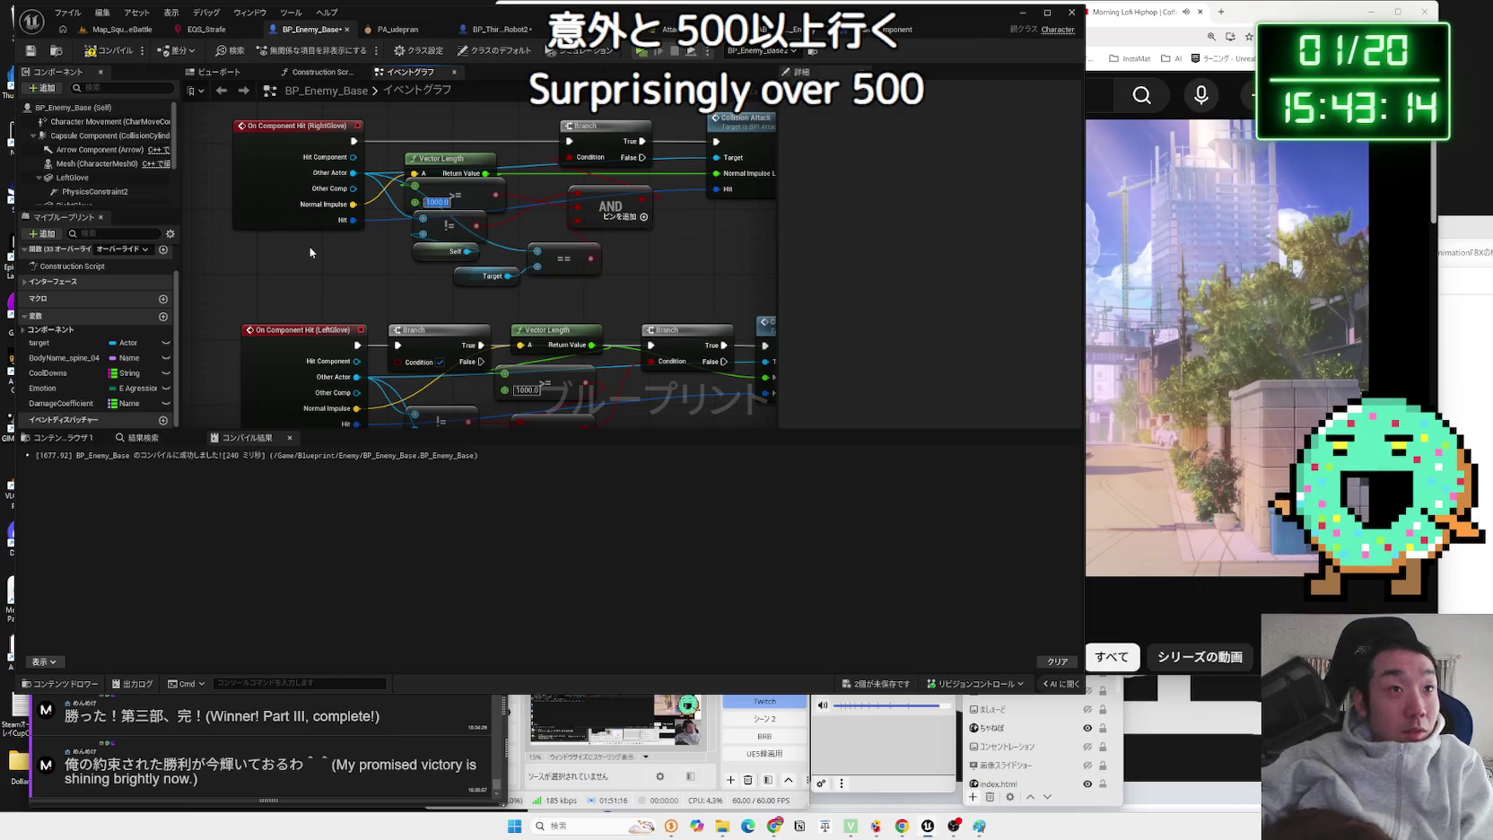
click(116, 35)
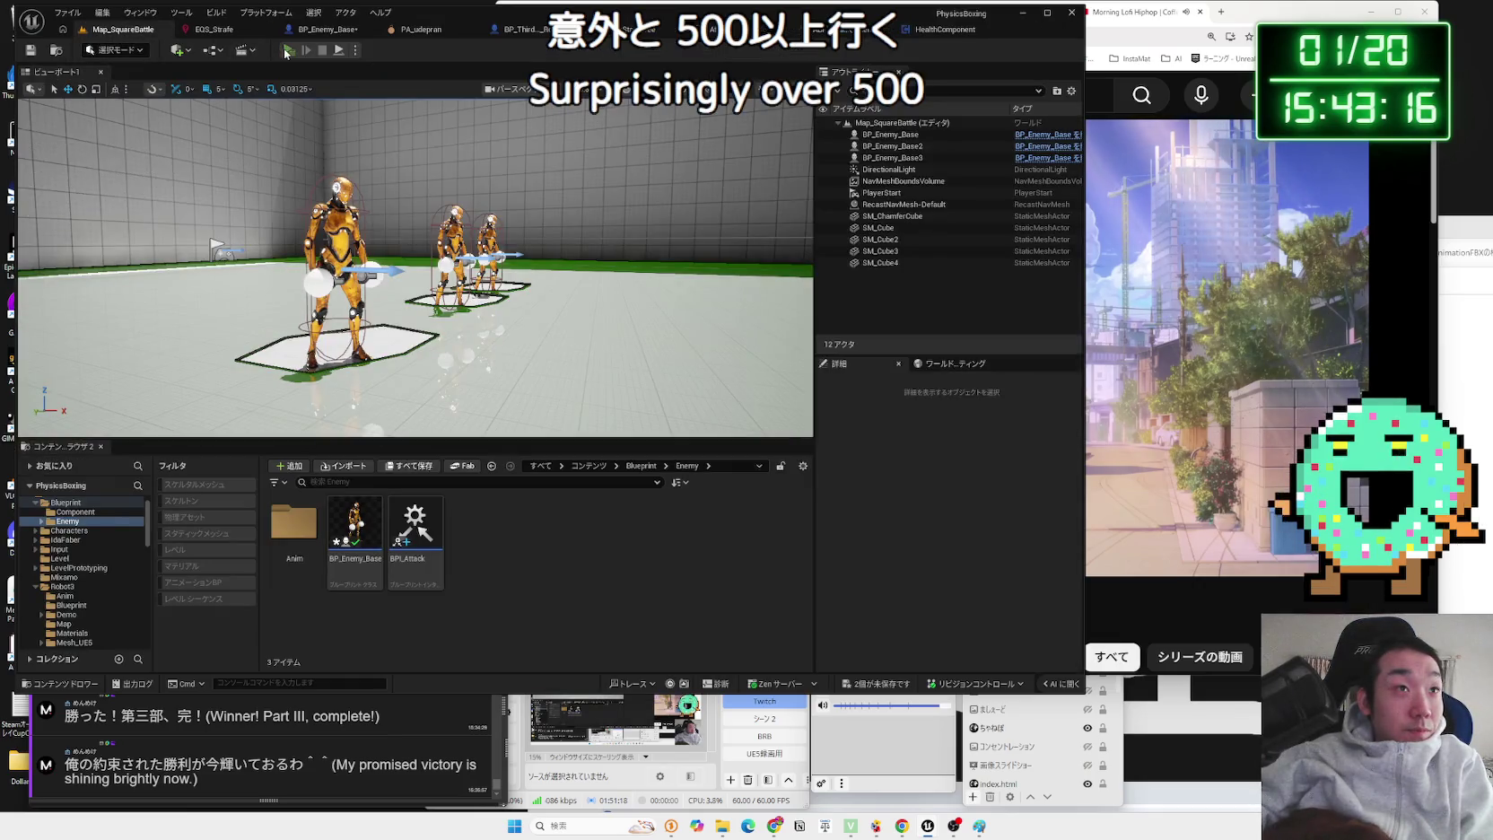
click(287, 50)
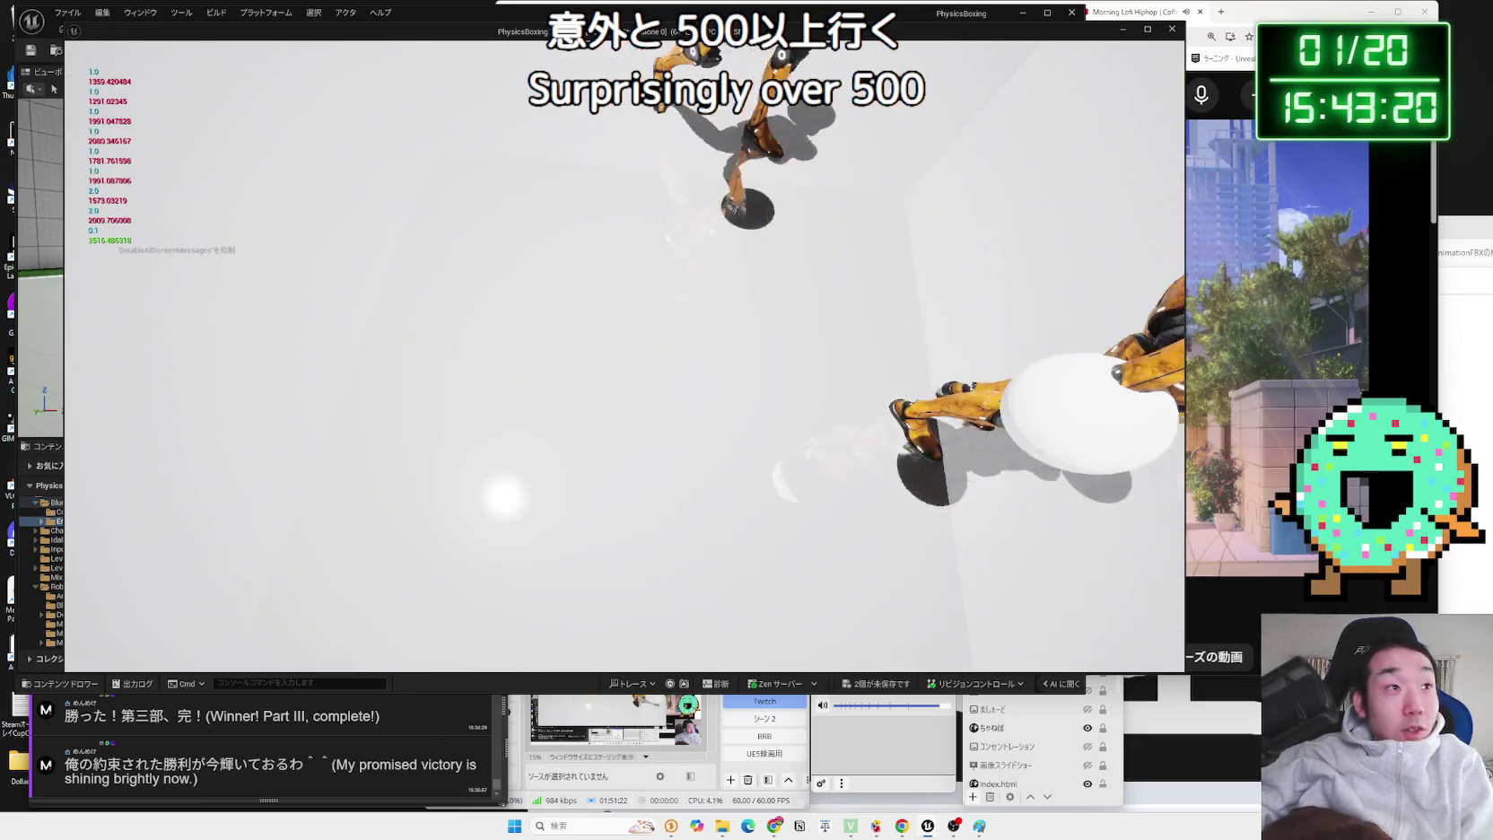
key(Escape)
click(289, 51)
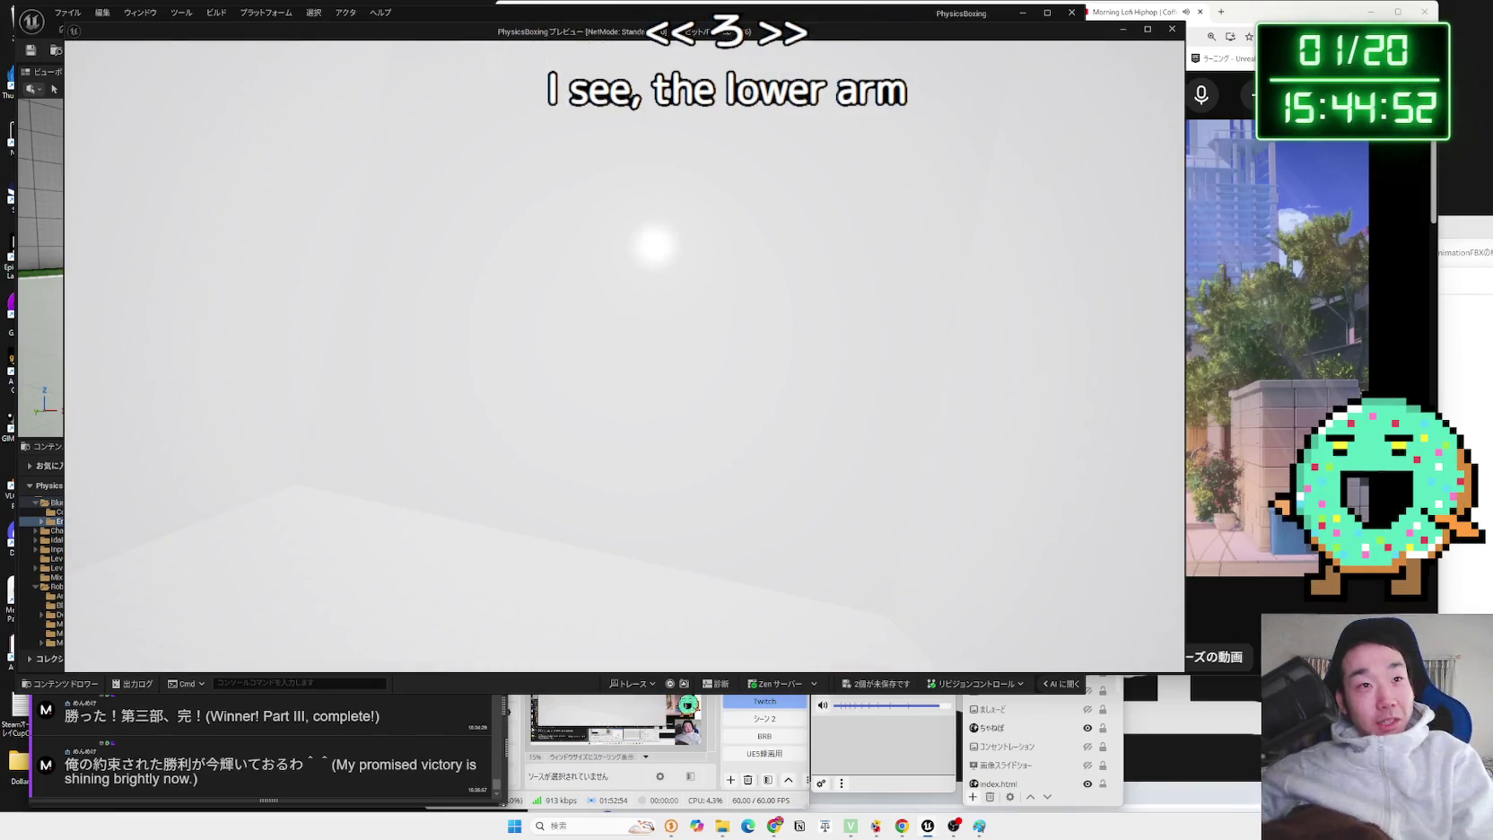
key(Escape)
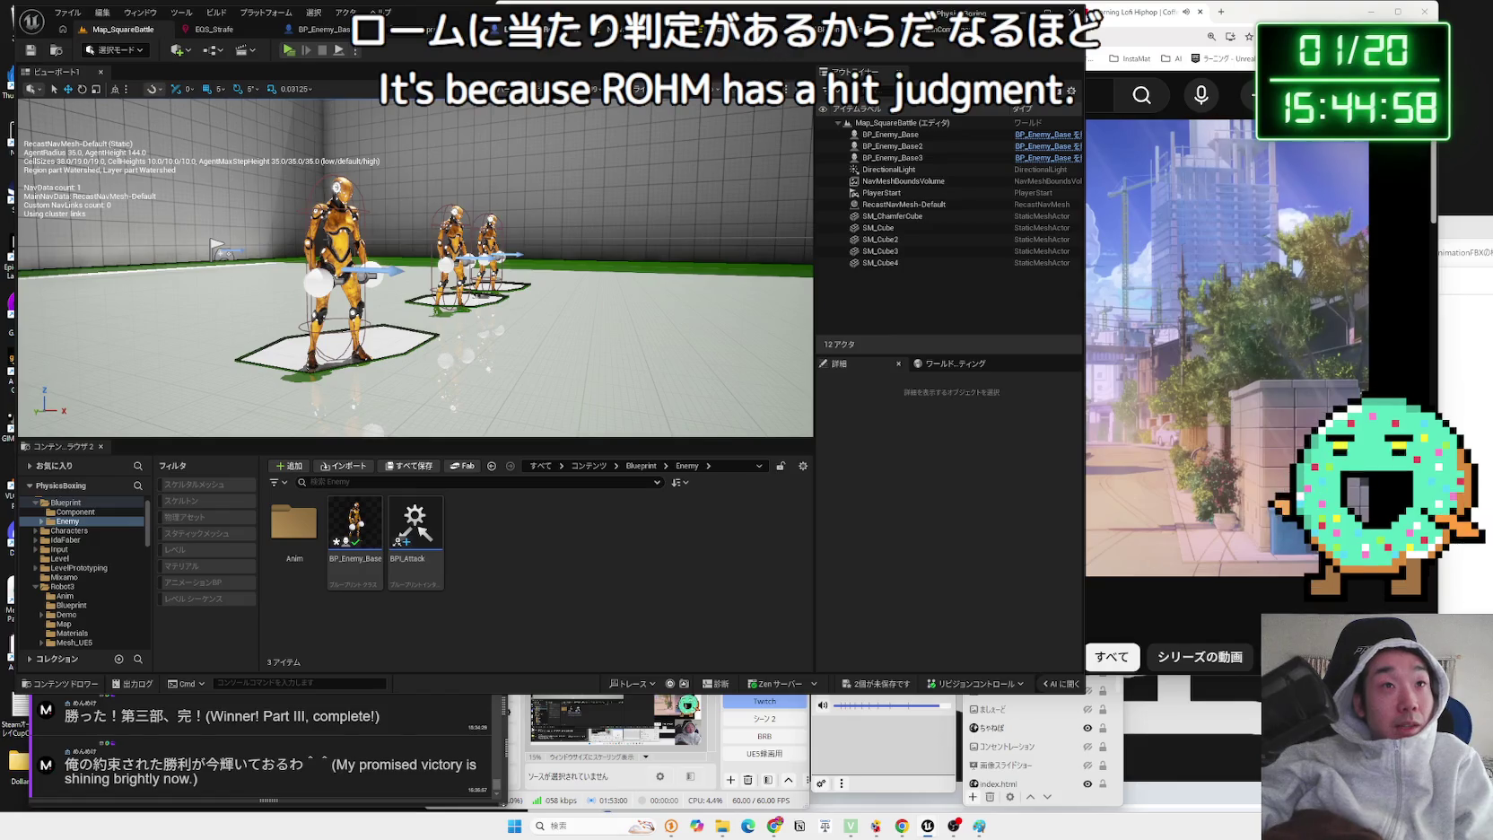
- Return to BP_Enemy_Base and save the two modified assets
click(524, 33)
click(290, 29)
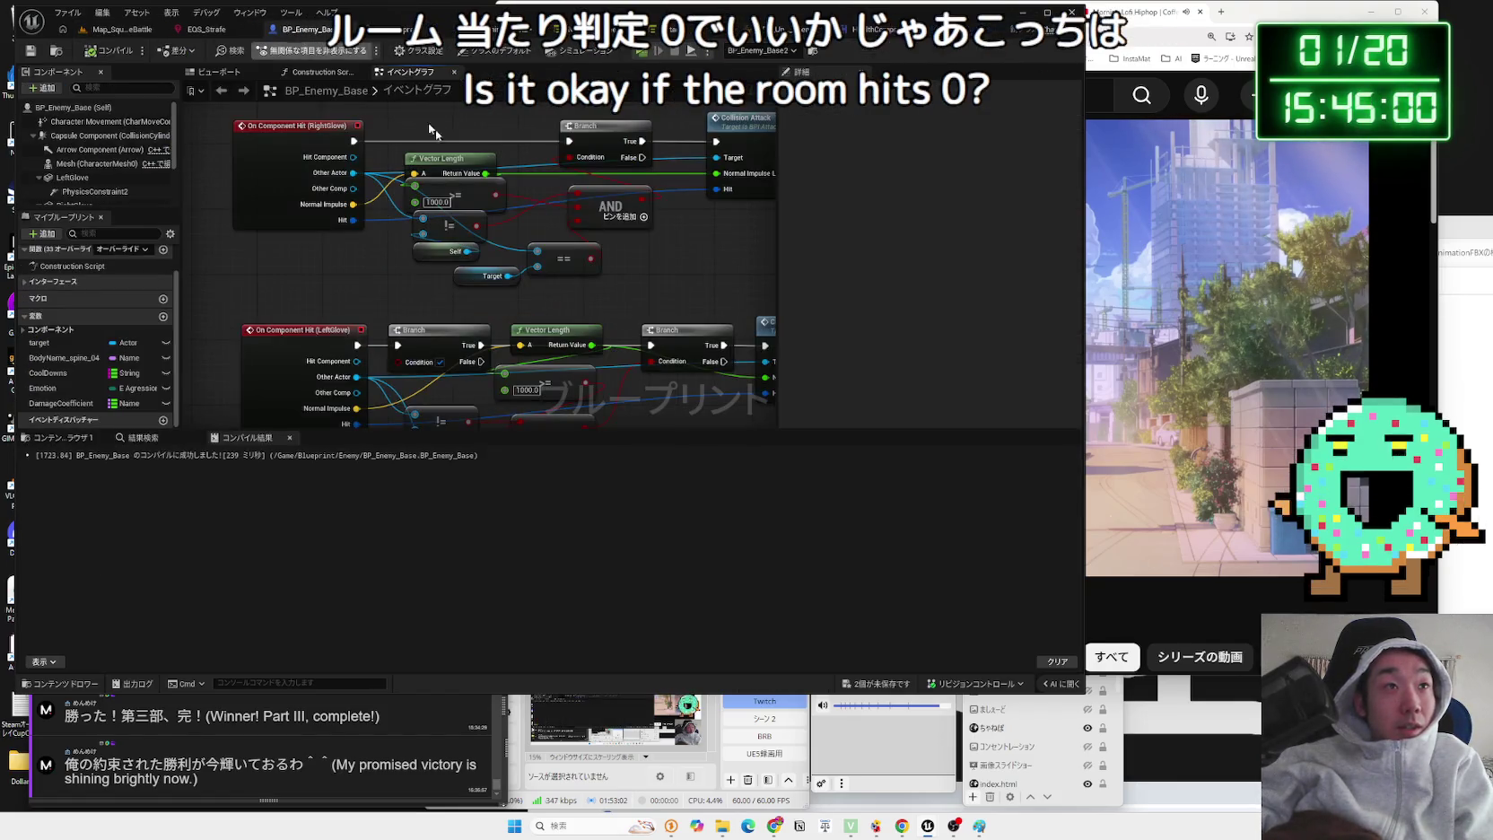
click(894, 683)
click(826, 544)
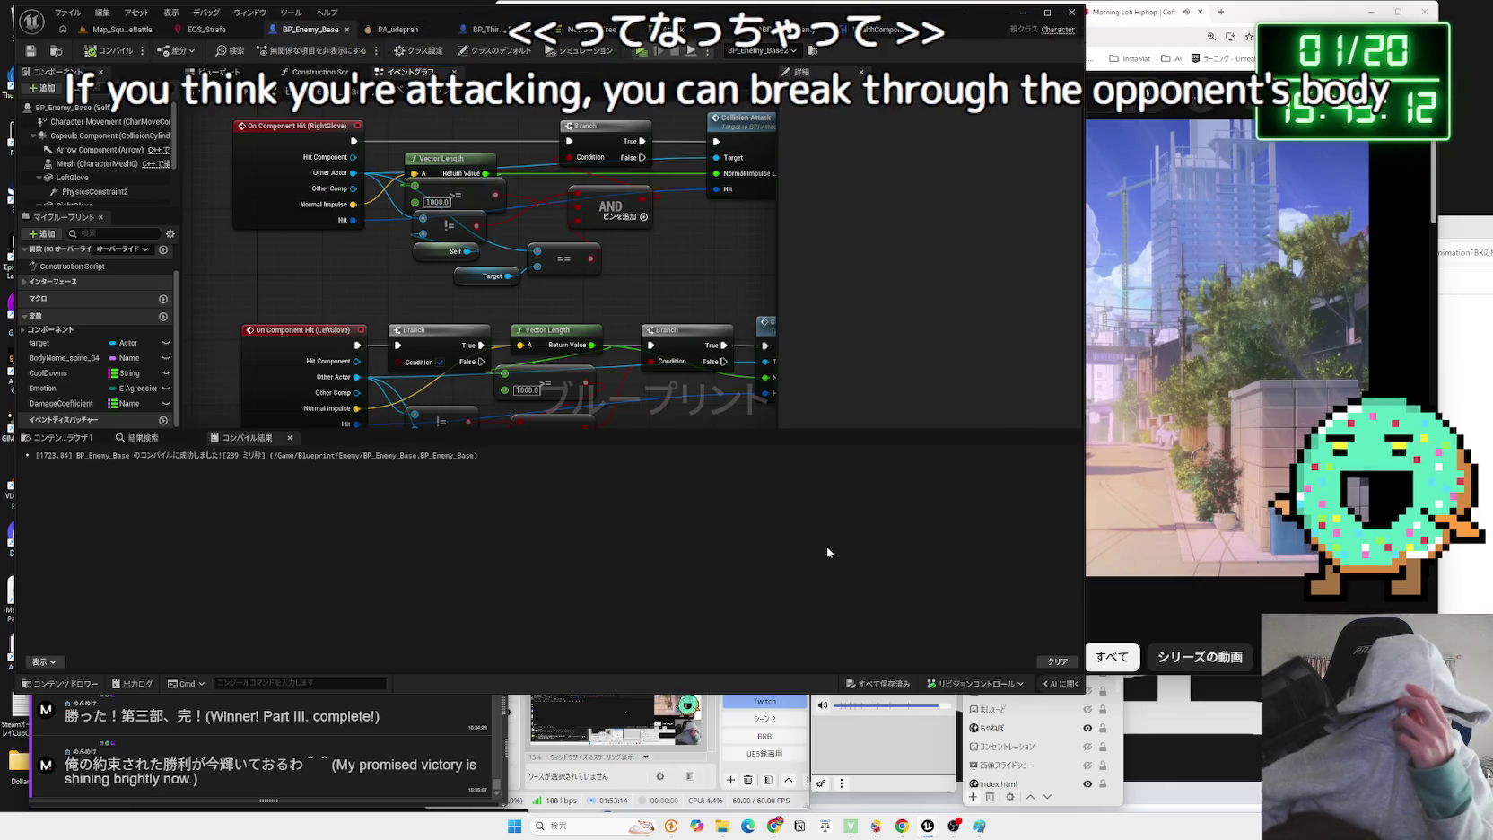
- Move the Event CollisionAttack node beside Print String, near the hit-result and Select Float nodes
drag(636, 361, 537, 311)
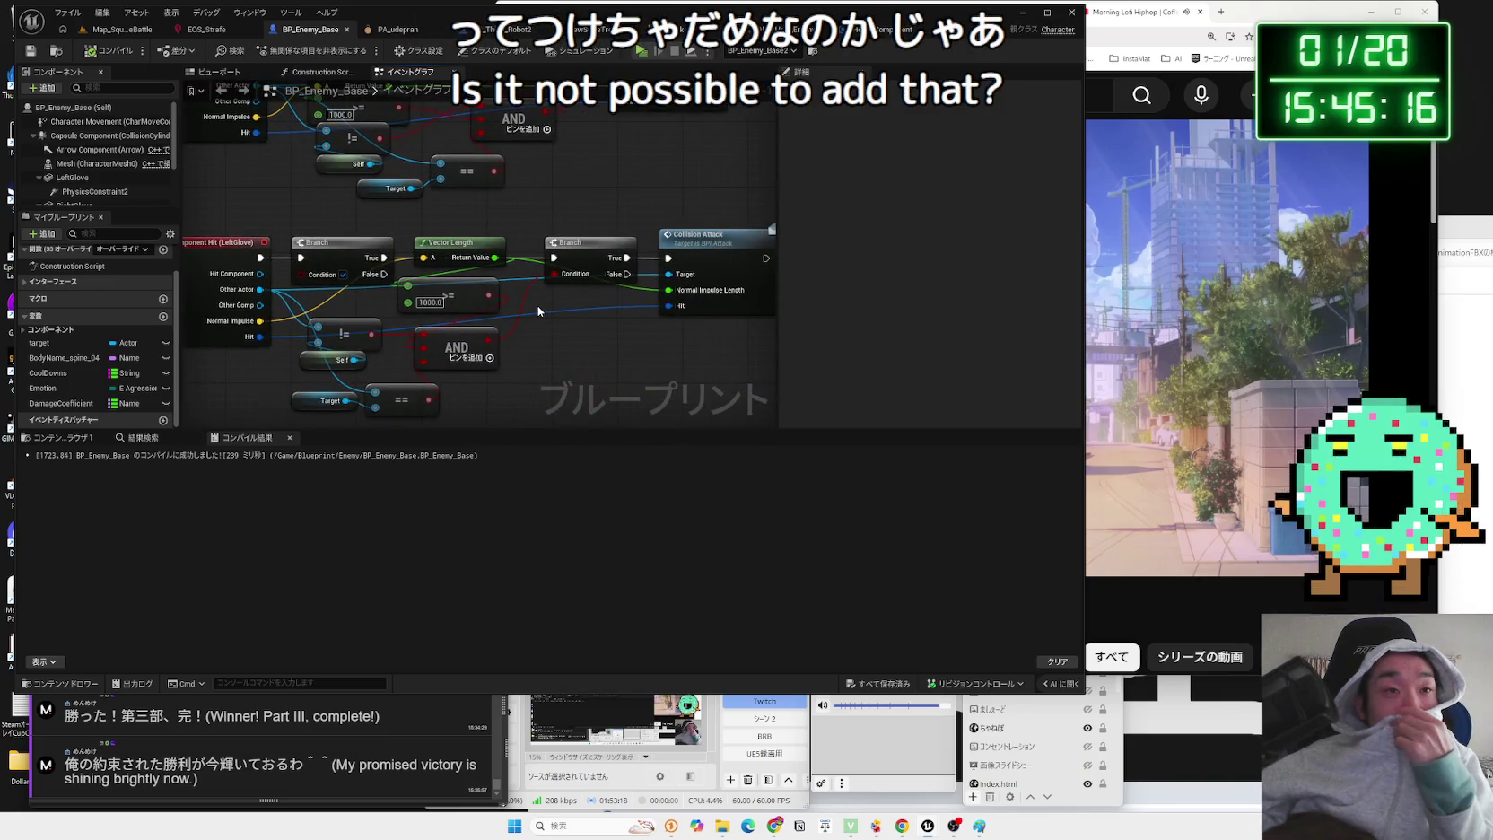
scroll(538, 314, down, 5)
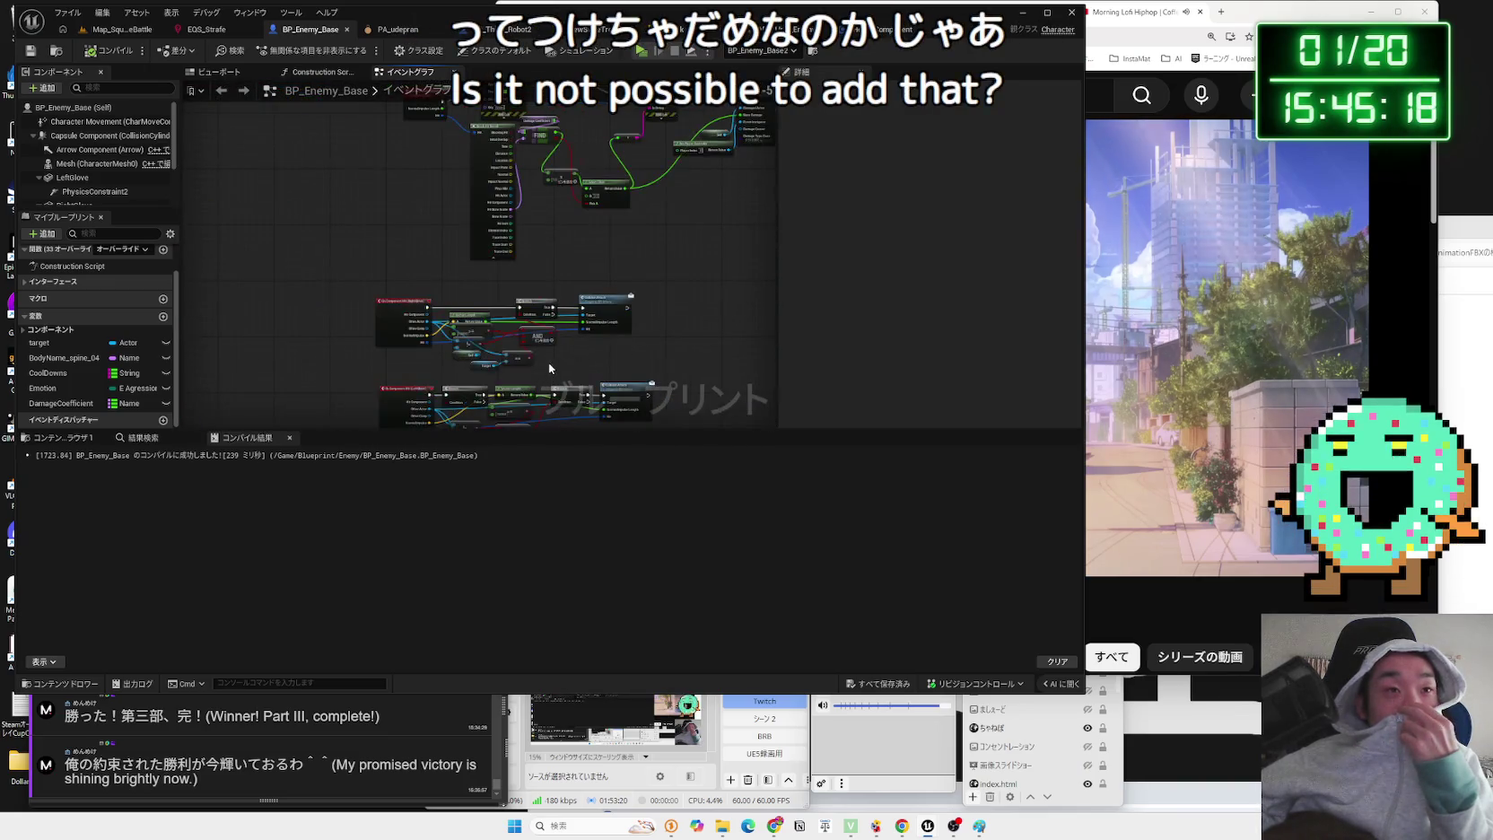
drag(534, 255, 522, 366)
scroll(508, 375, up, 5)
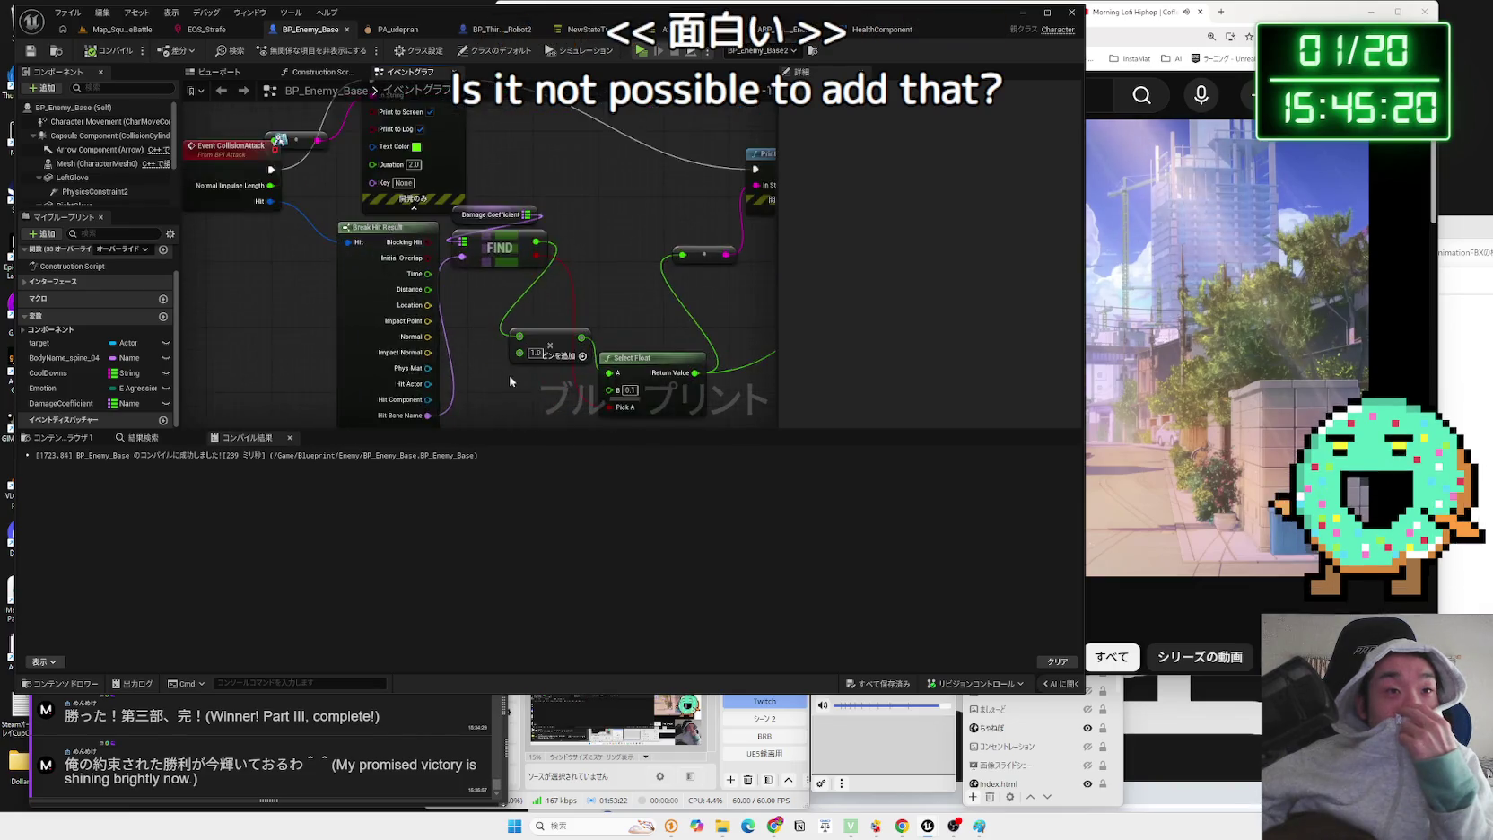
scroll(545, 319, down, 2)
mouse_move(610, 339)
mouse_down()
mouse_move(417, 165)
mouse_move(507, 180)
mouse_move(536, 143)
mouse_move(527, 216)
mouse_up()
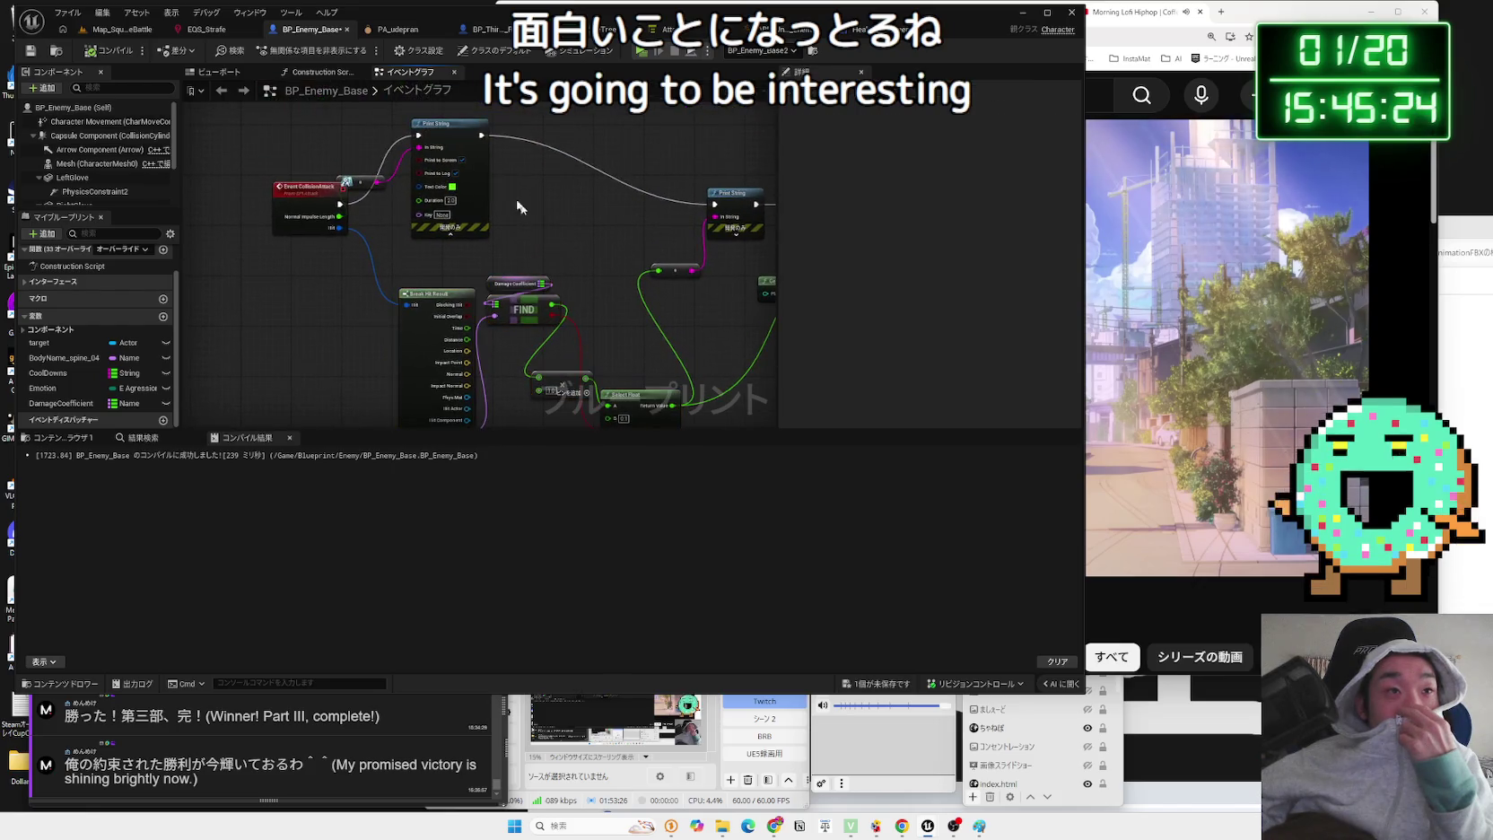
drag(455, 179, 456, 185)
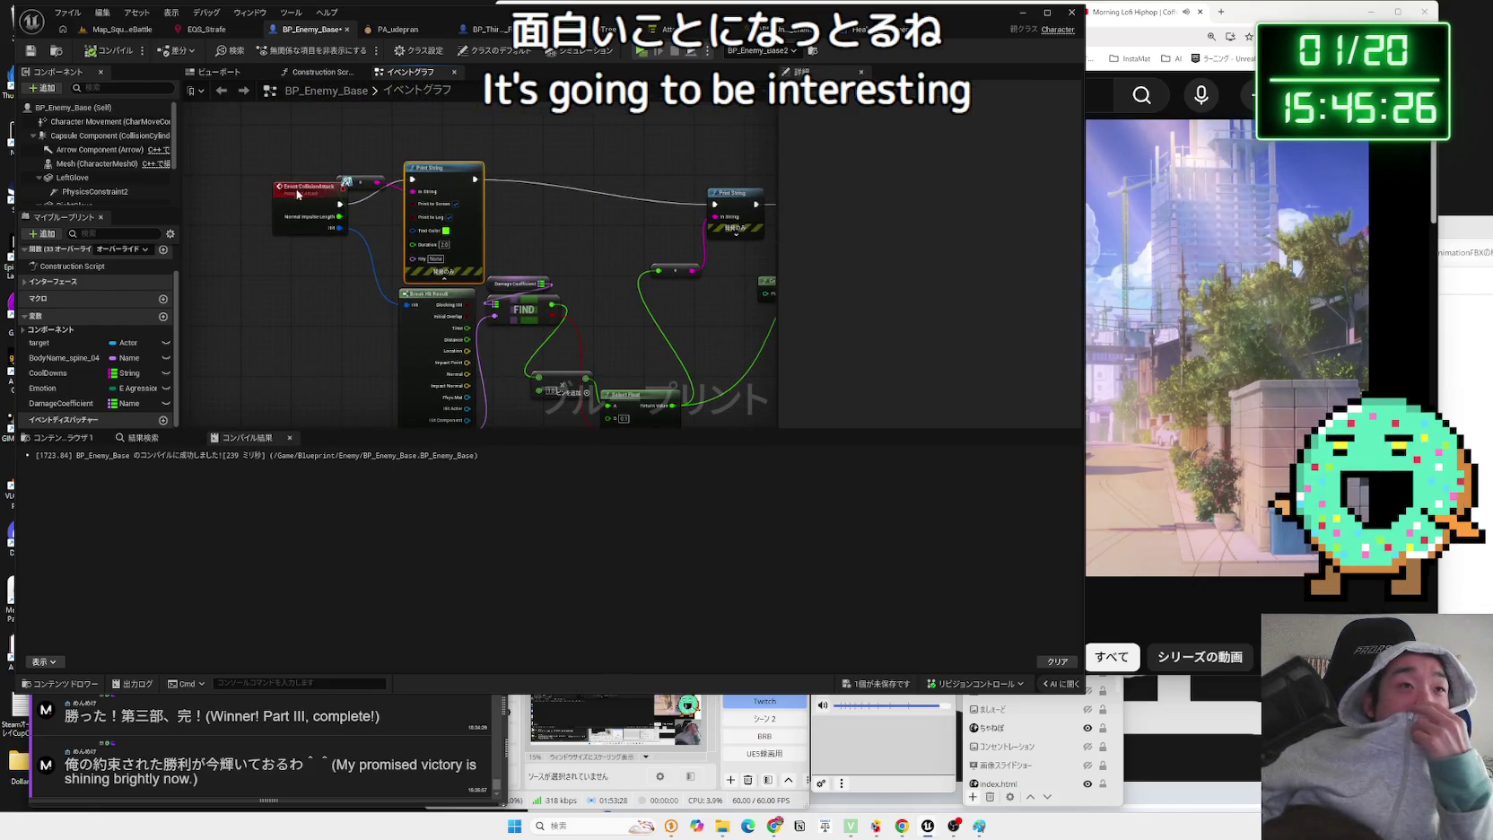
drag(300, 193, 267, 172)
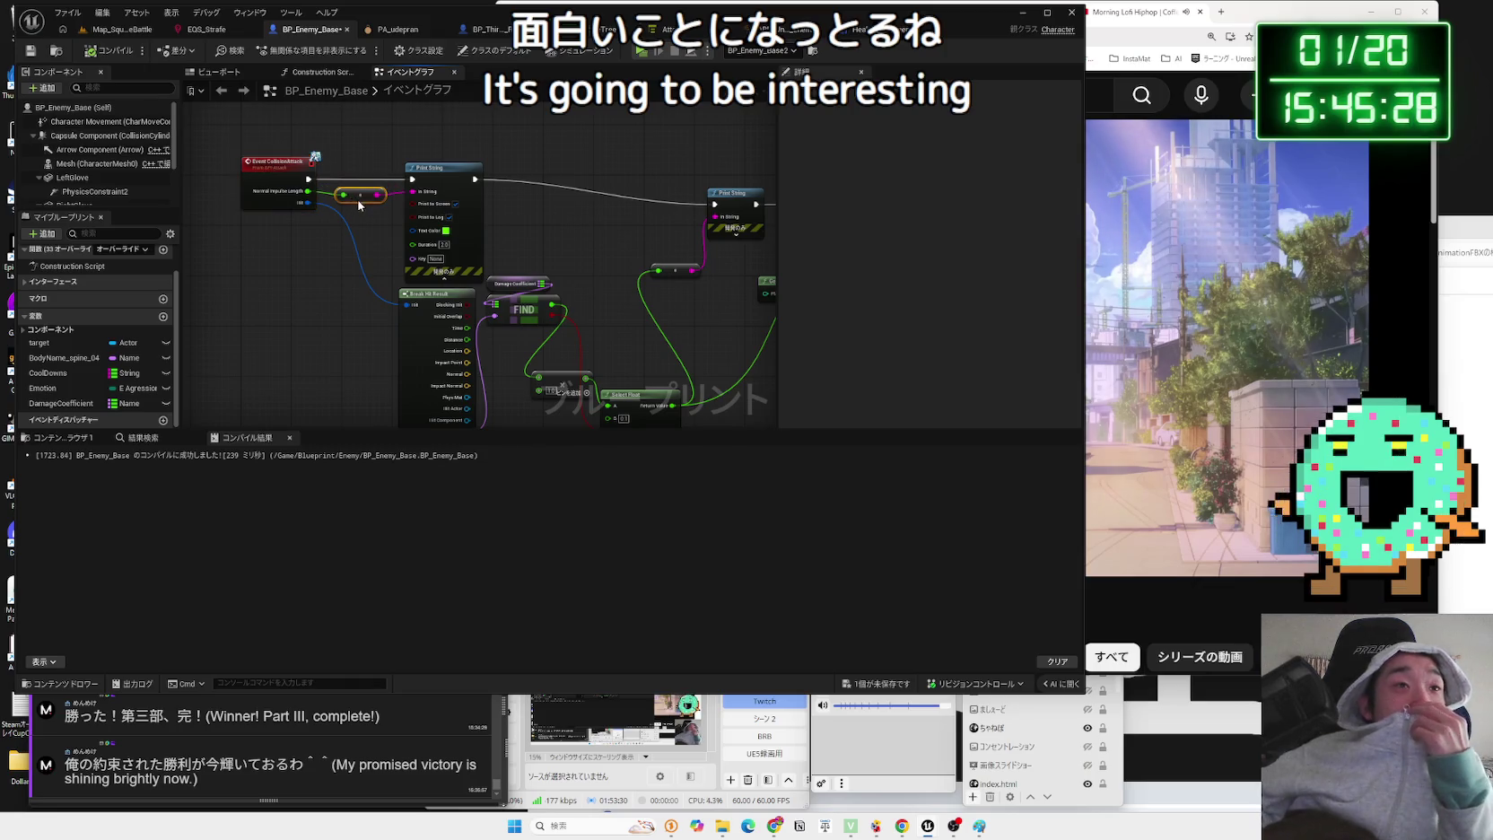
click(351, 166)
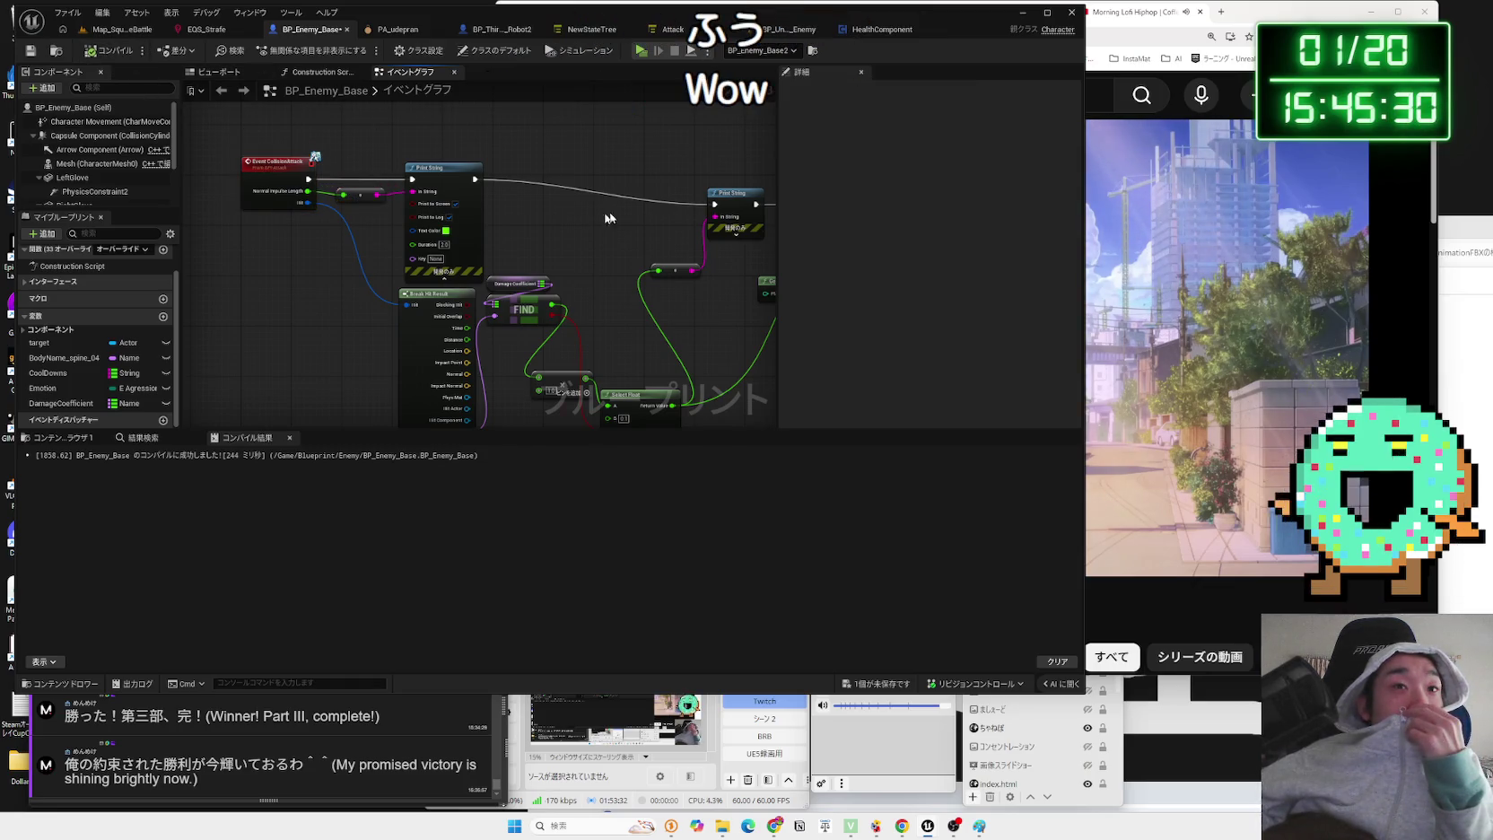
- Shift the Print String and Apply Damage nodes up-left, then save BP_Enemy_Base
scroll(613, 218, down, 2)
drag(613, 217, 387, 209)
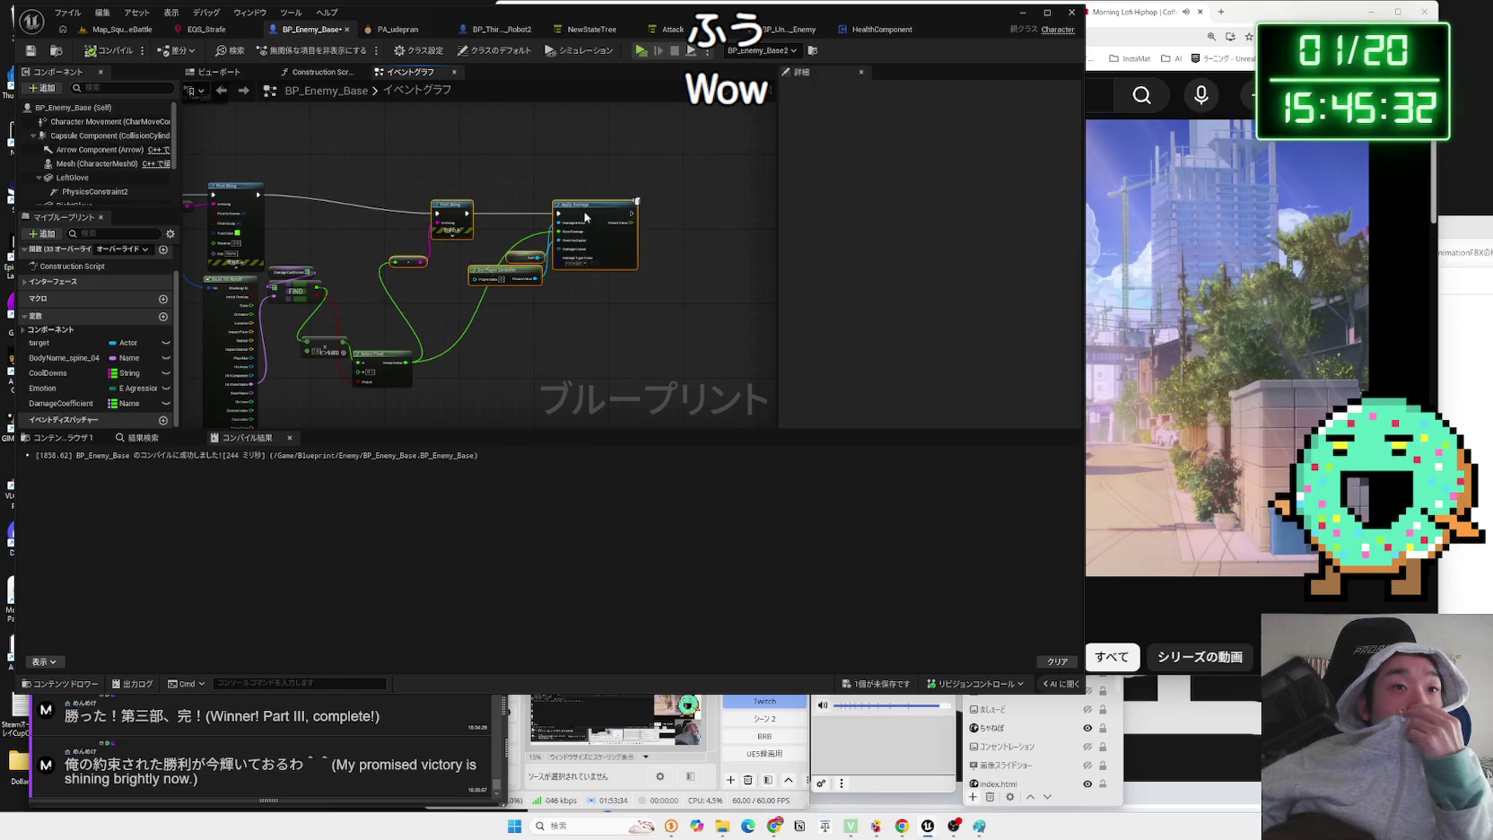
drag(585, 217, 552, 202)
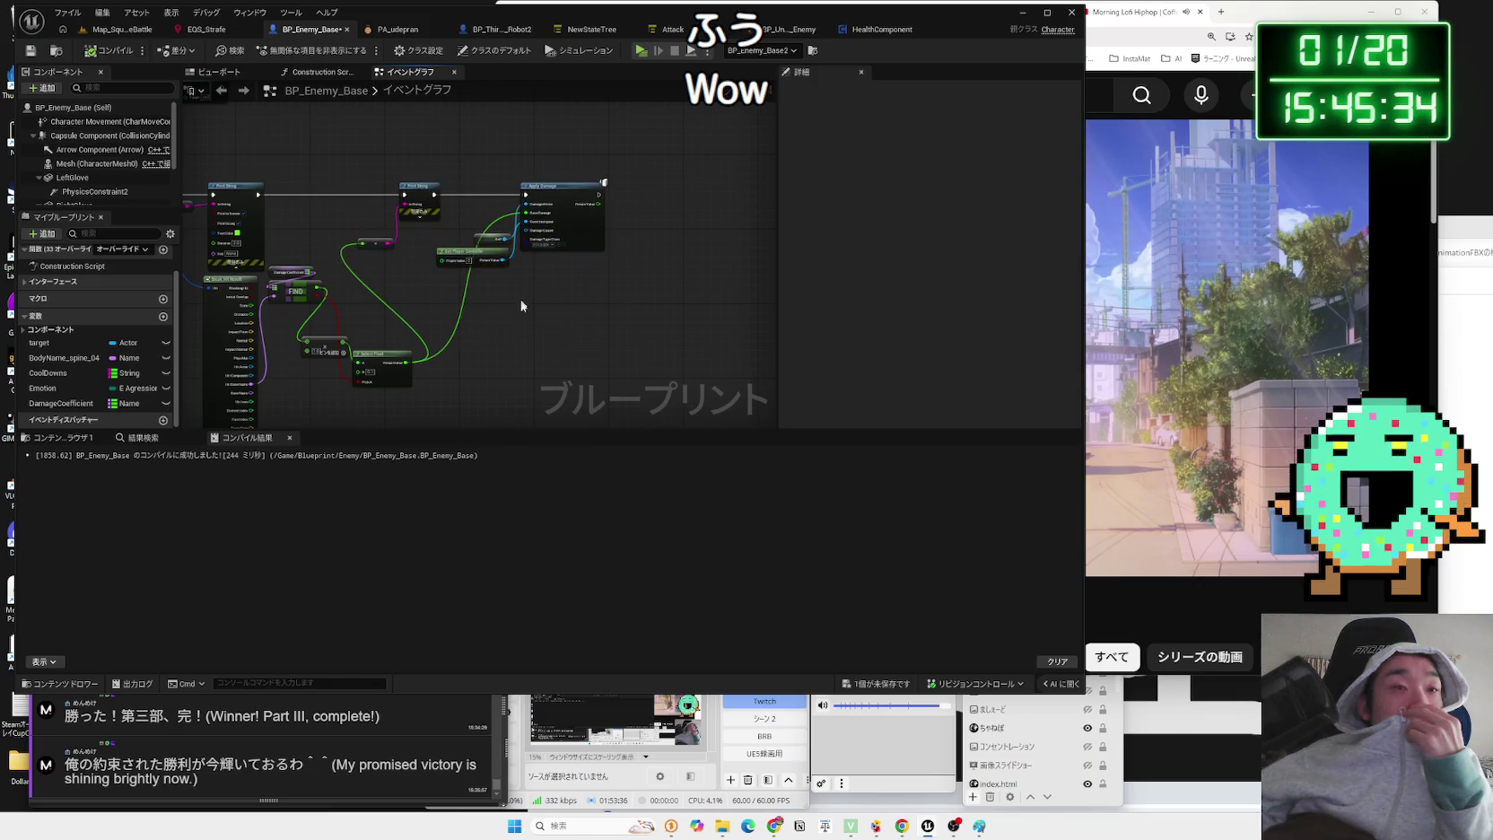
click(879, 684)
click(822, 540)
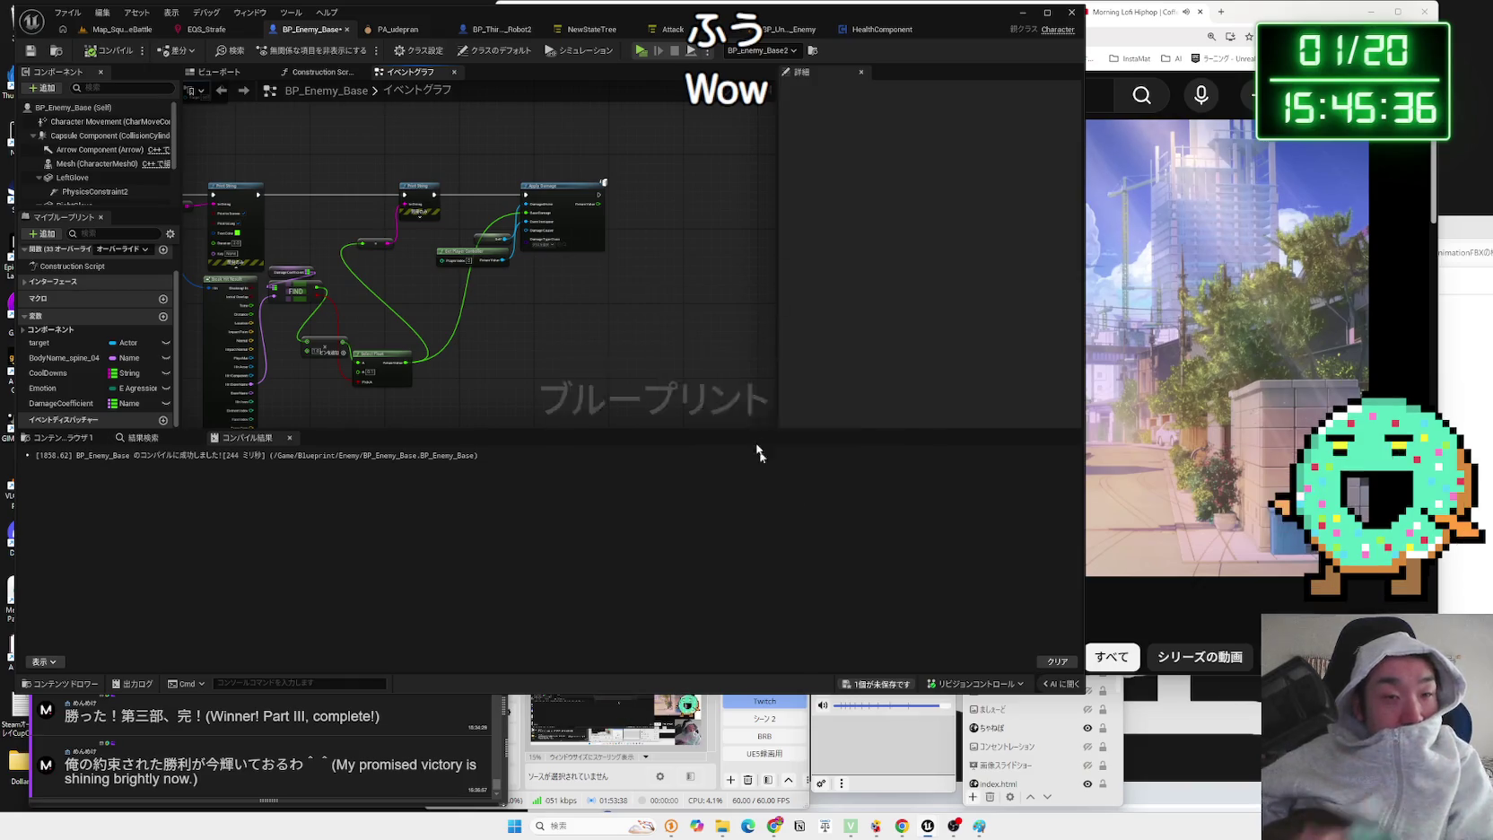
- In BP_ThirdPersonCharacter_Robot2, move the HealthZero and Destroy Actor nodes to the right
click(499, 31)
mouse_move(522, 316)
mouse_down()
mouse_move(510, 268)
mouse_move(717, 341)
mouse_move(526, 347)
mouse_up()
drag(439, 380, 553, 345)
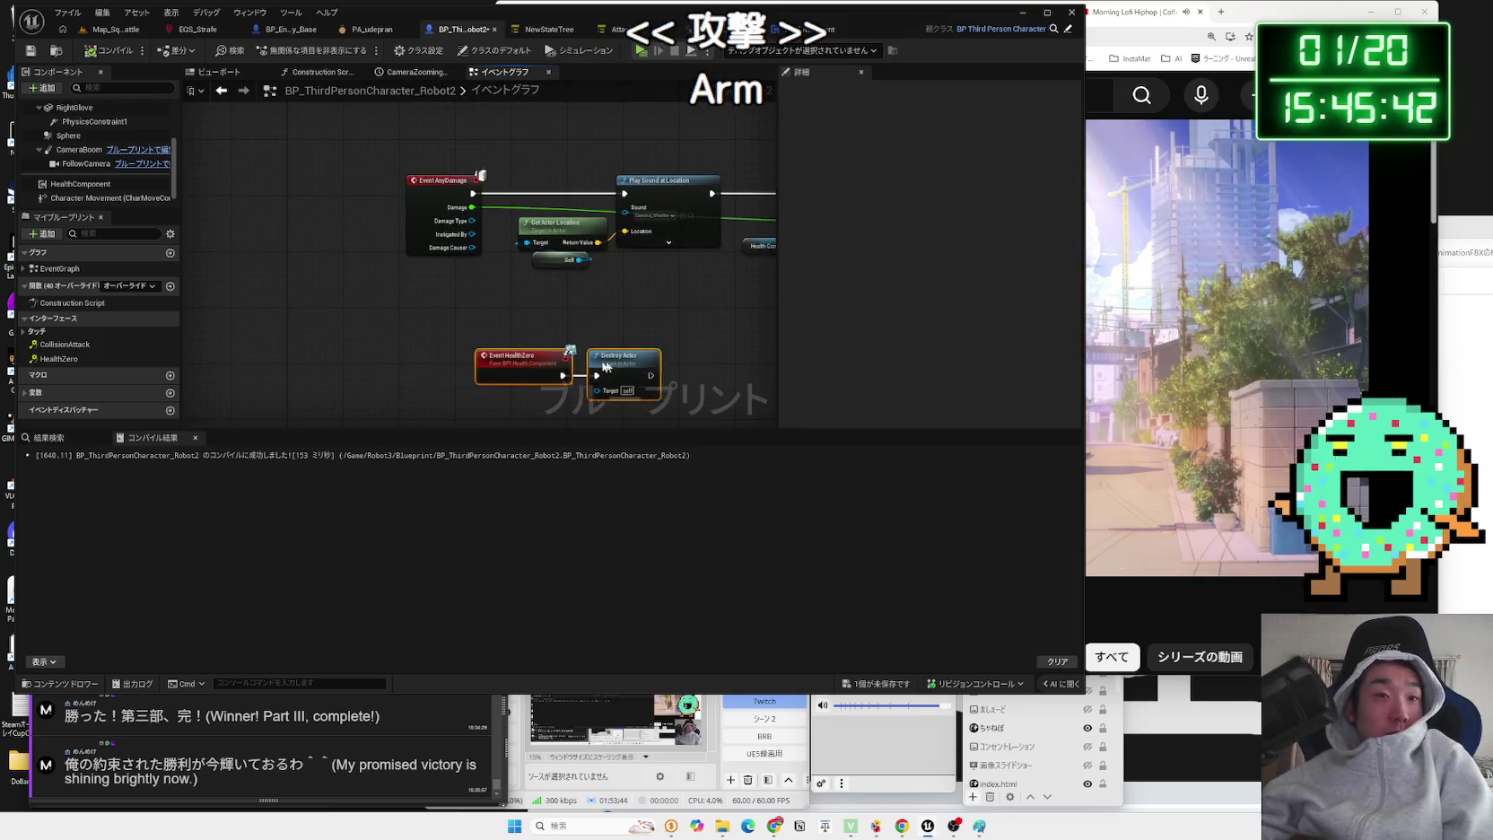
- Tidy Print String and its conversion node near the CollisionAttack event, then save the character Blueprint
scroll(470, 306, down, 2)
mouse_move(470, 306)
mouse_down()
mouse_move(483, 366)
mouse_move(536, 381)
mouse_up()
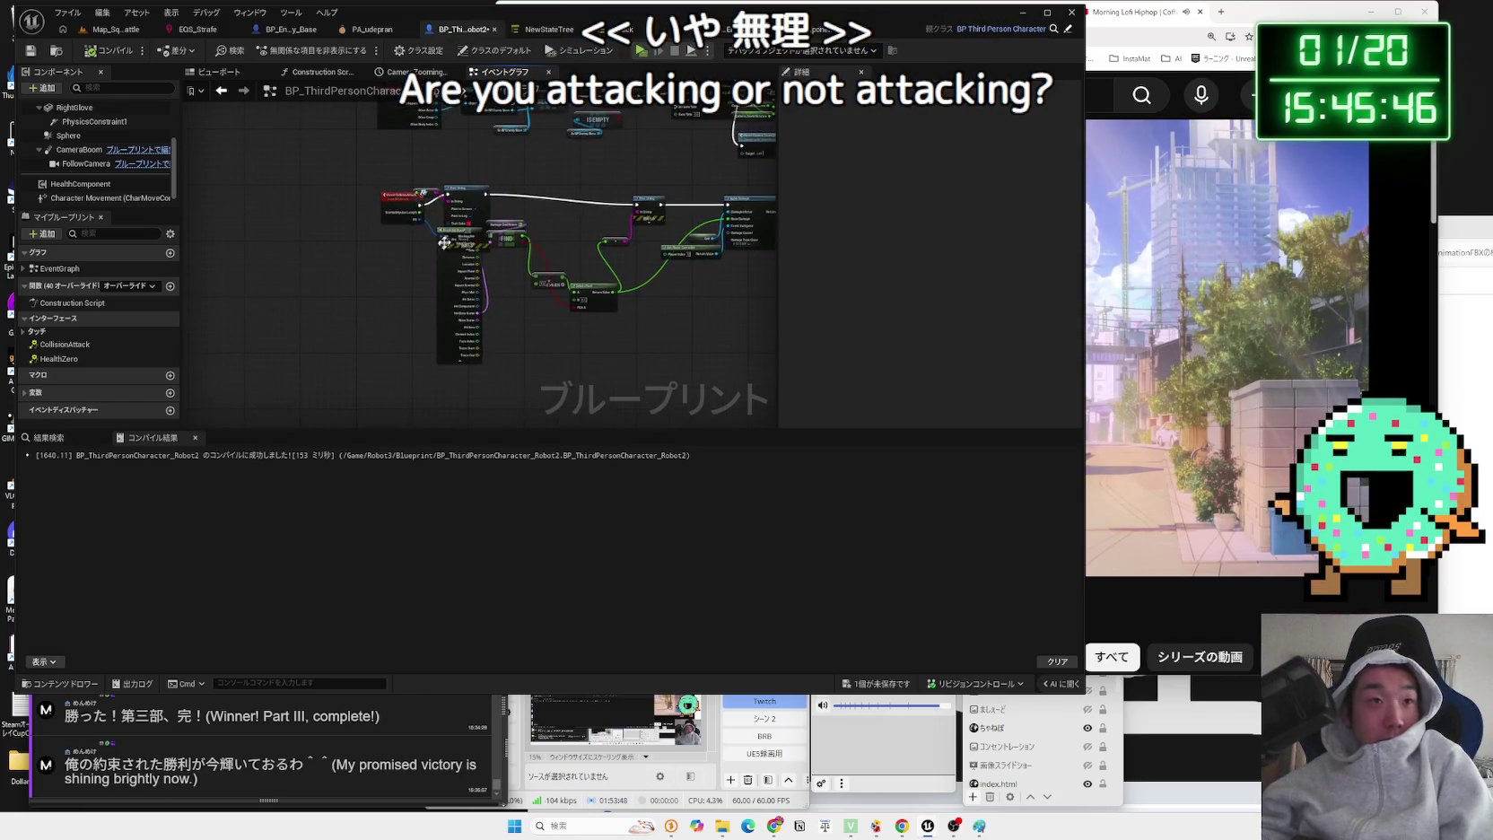
scroll(457, 226, up, 3)
drag(538, 133, 559, 105)
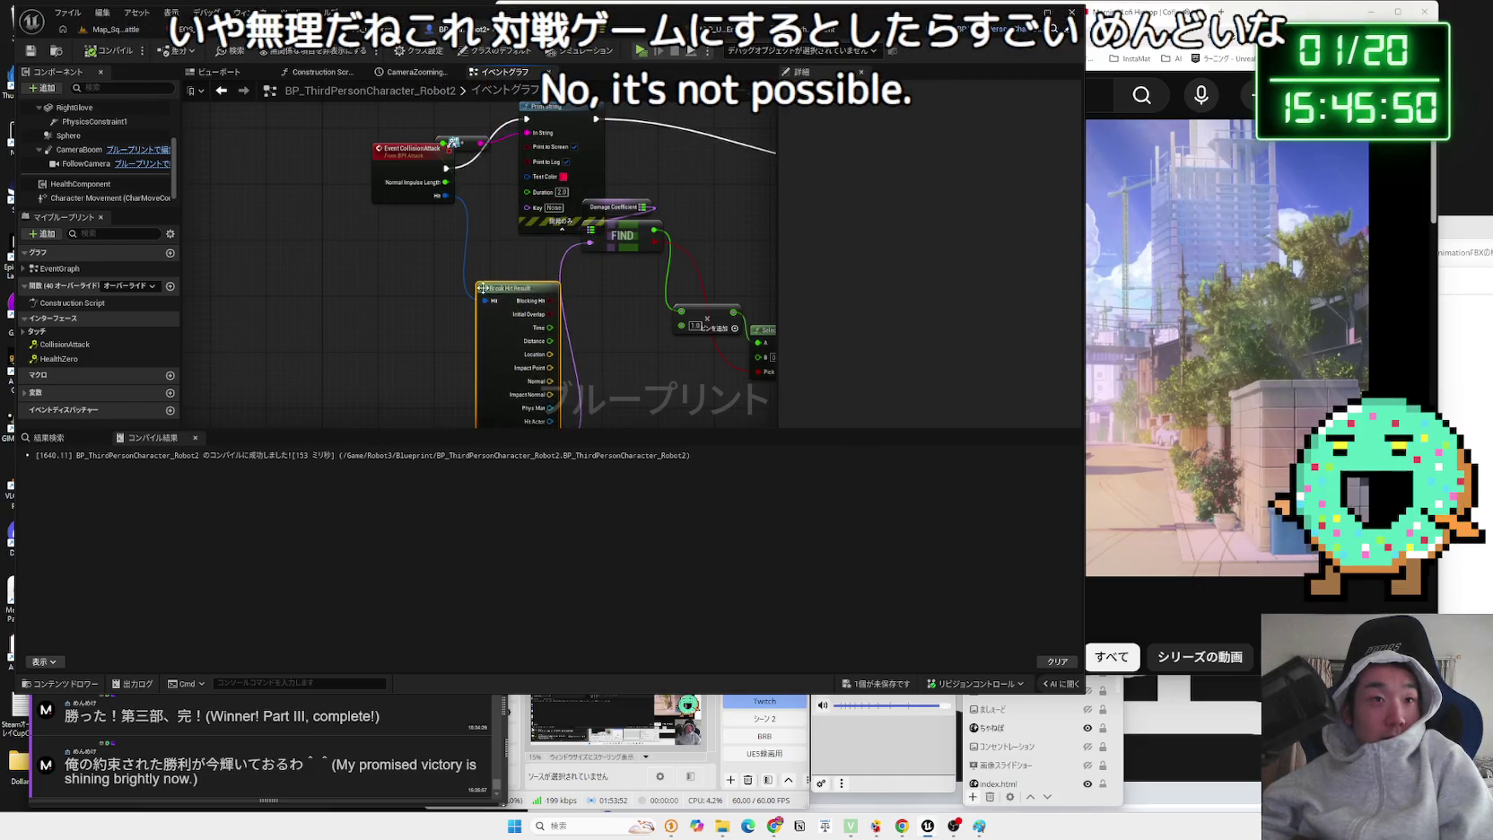
click(593, 221)
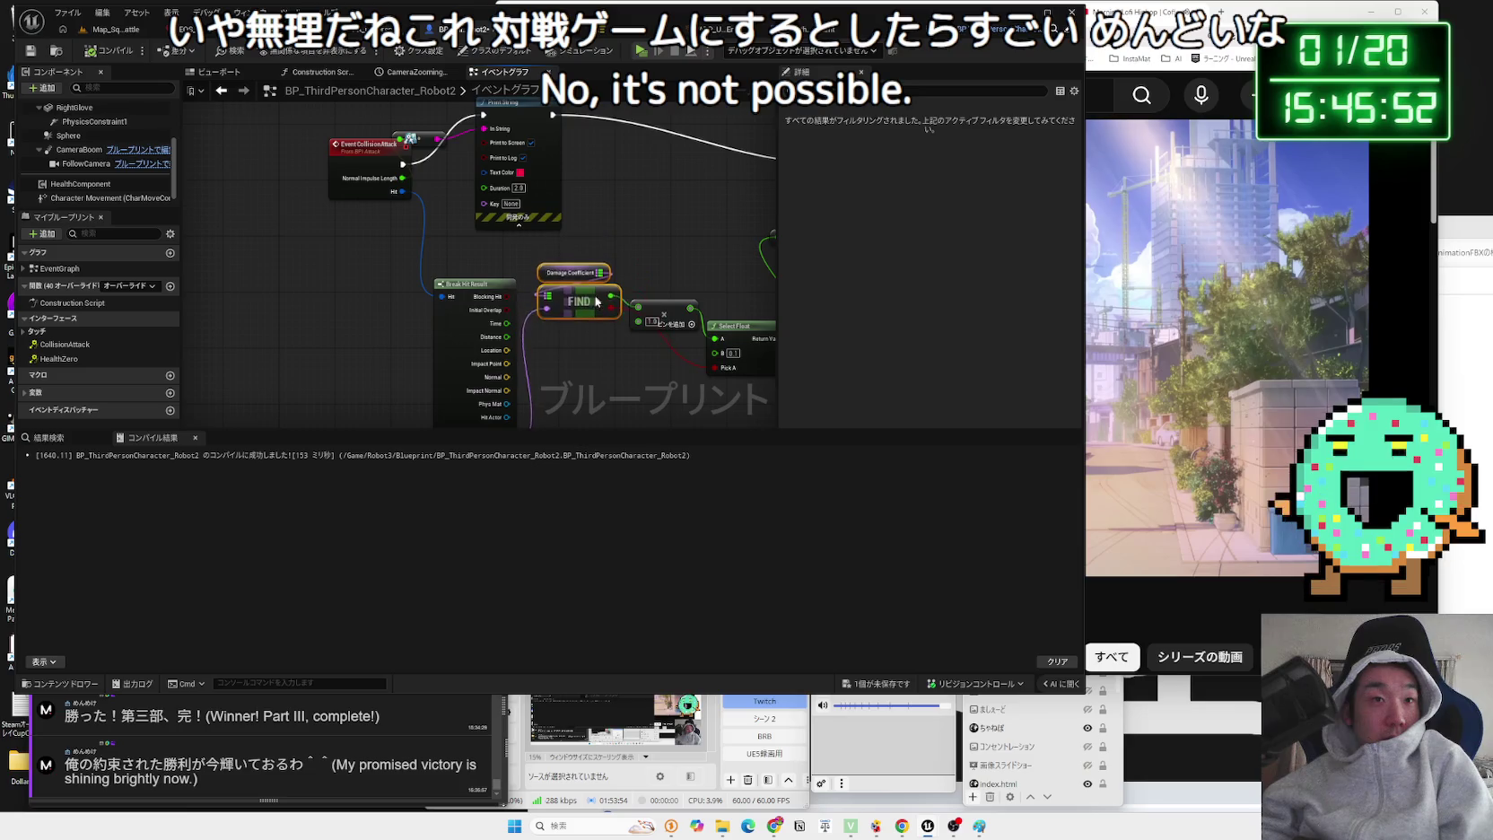
drag(567, 323, 514, 330)
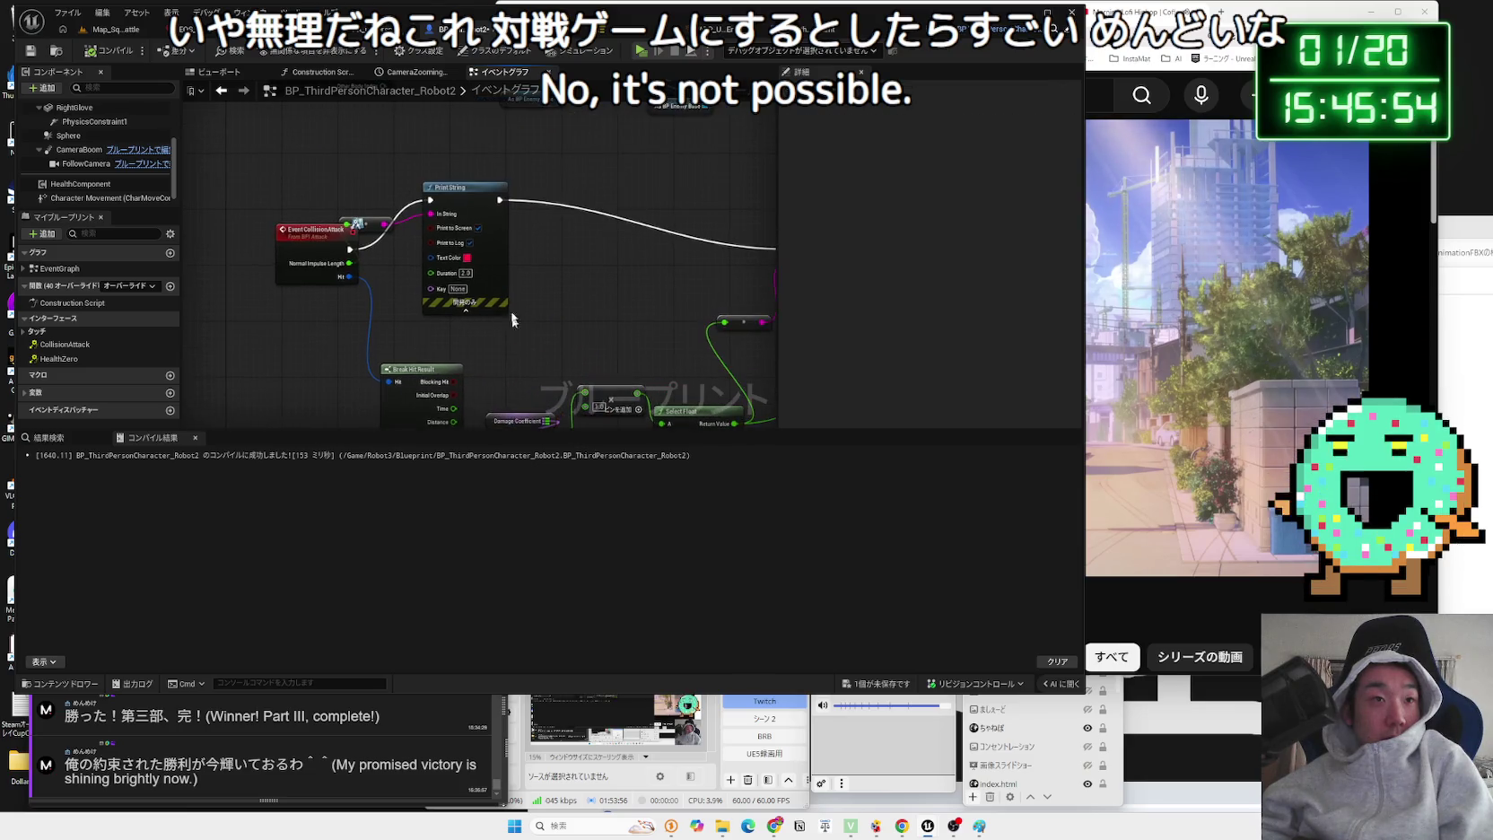
drag(462, 202, 475, 236)
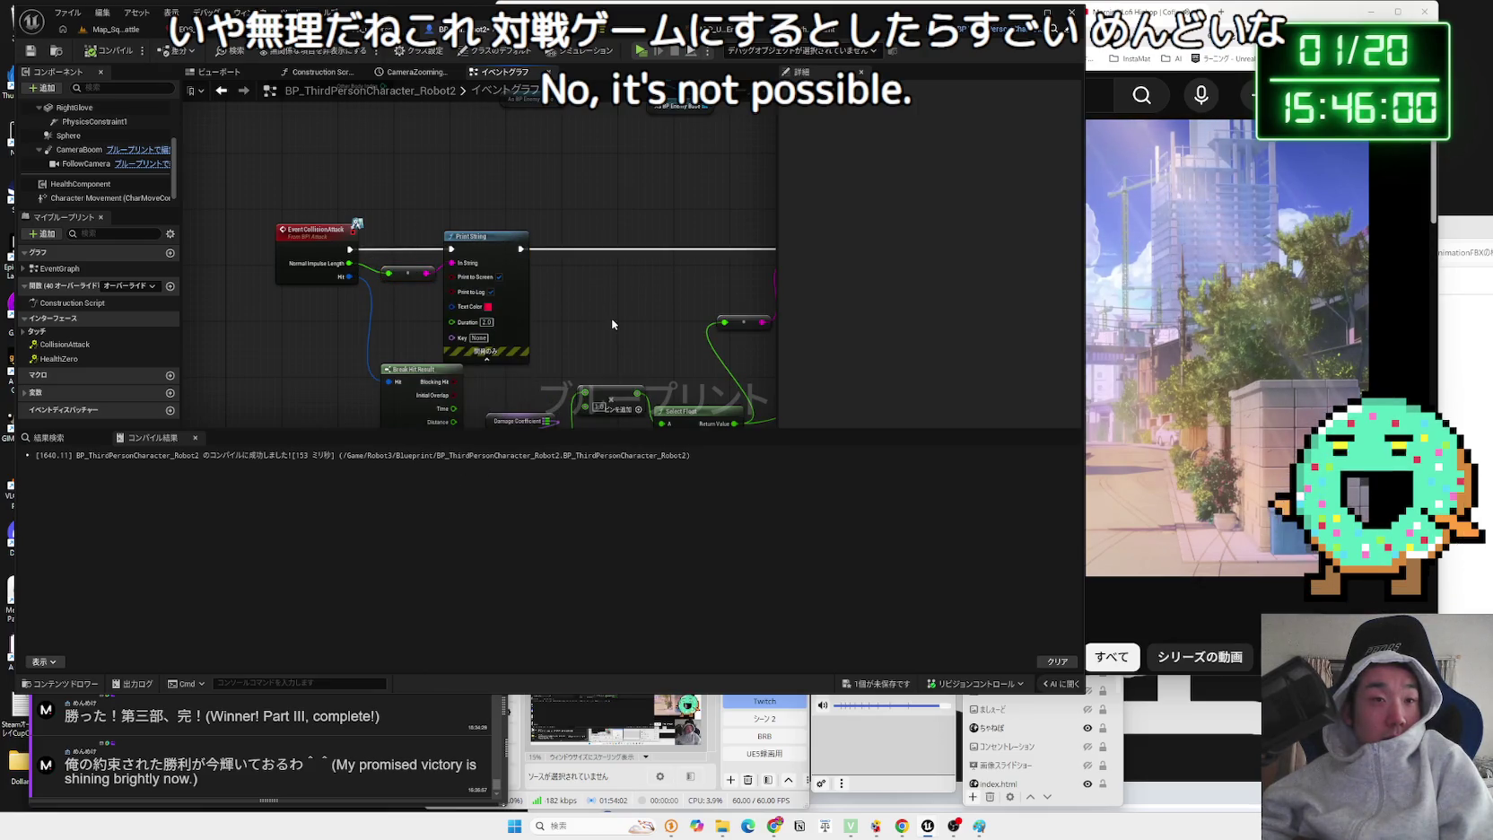
drag(611, 321, 424, 214)
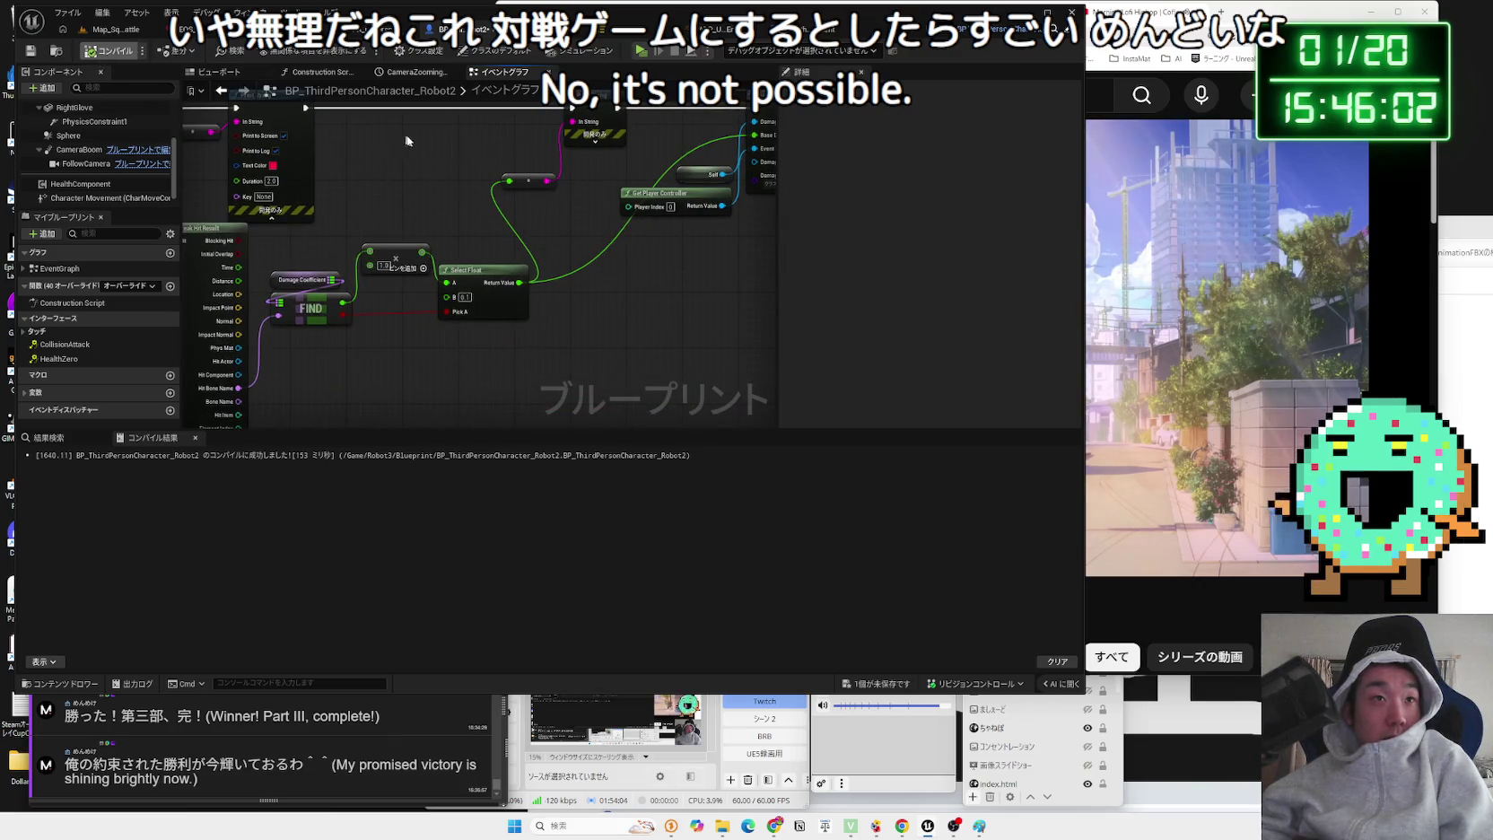
click(866, 684)
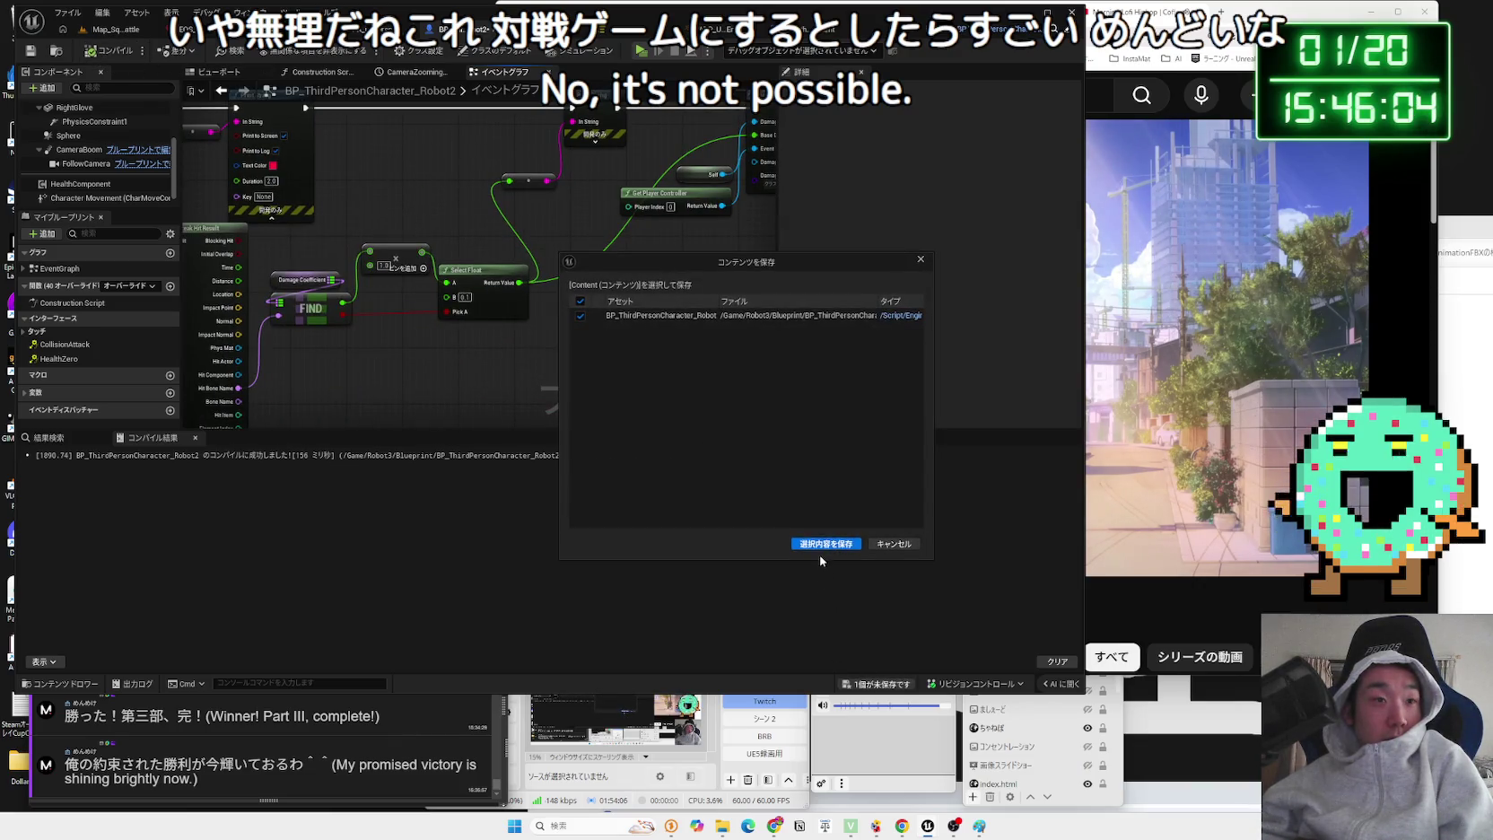
click(825, 543)
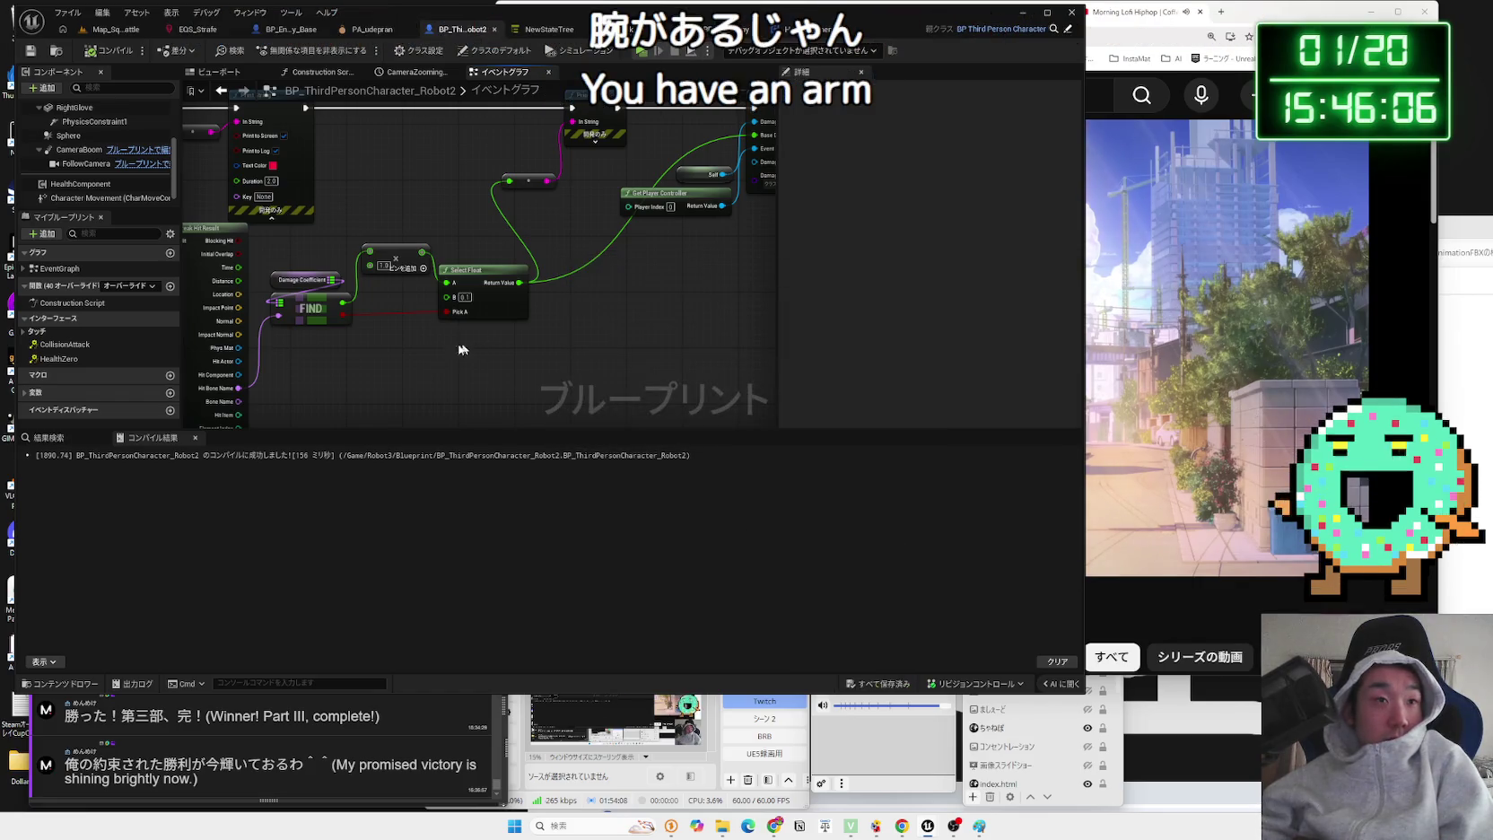
- Set the Select Float B value to 0 and compile BP_ThirdPersonCharacter_Robot2
scroll(554, 320, up, 1)
text(0)
key(Return)
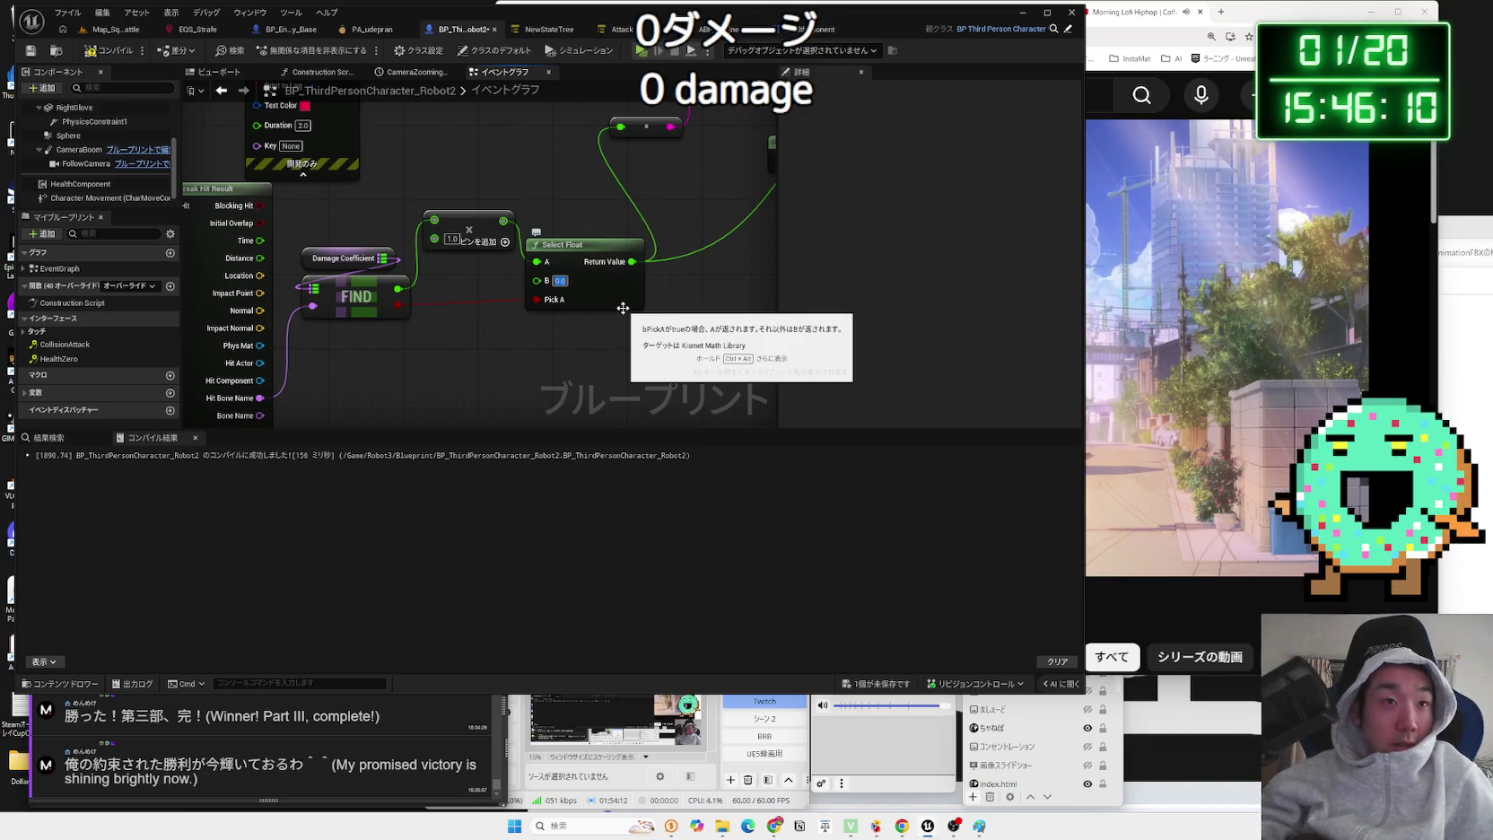
click(110, 50)
scroll(451, 287, down, 3)
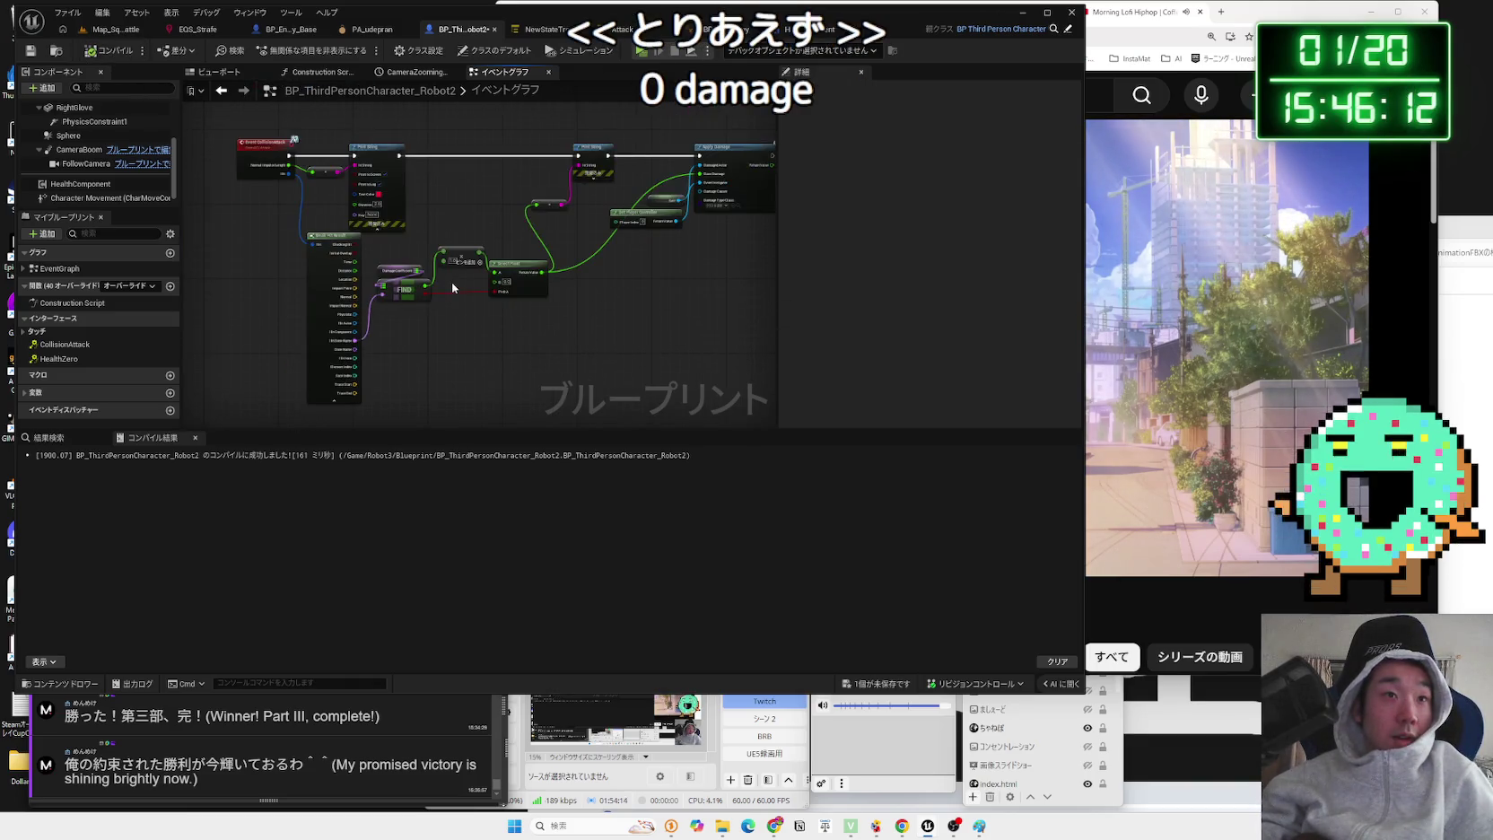
drag(507, 193, 530, 240)
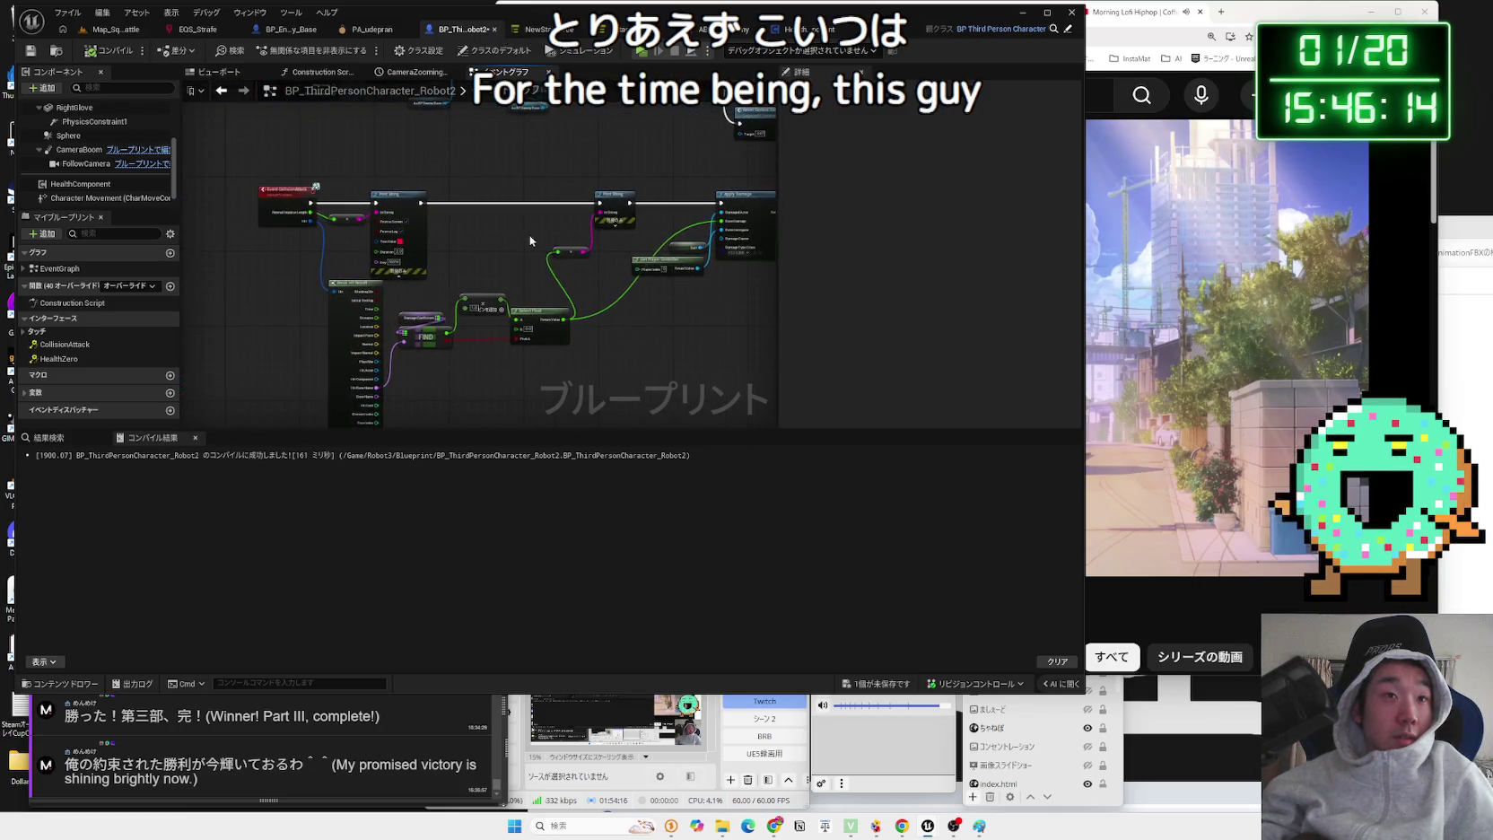
click(106, 38)
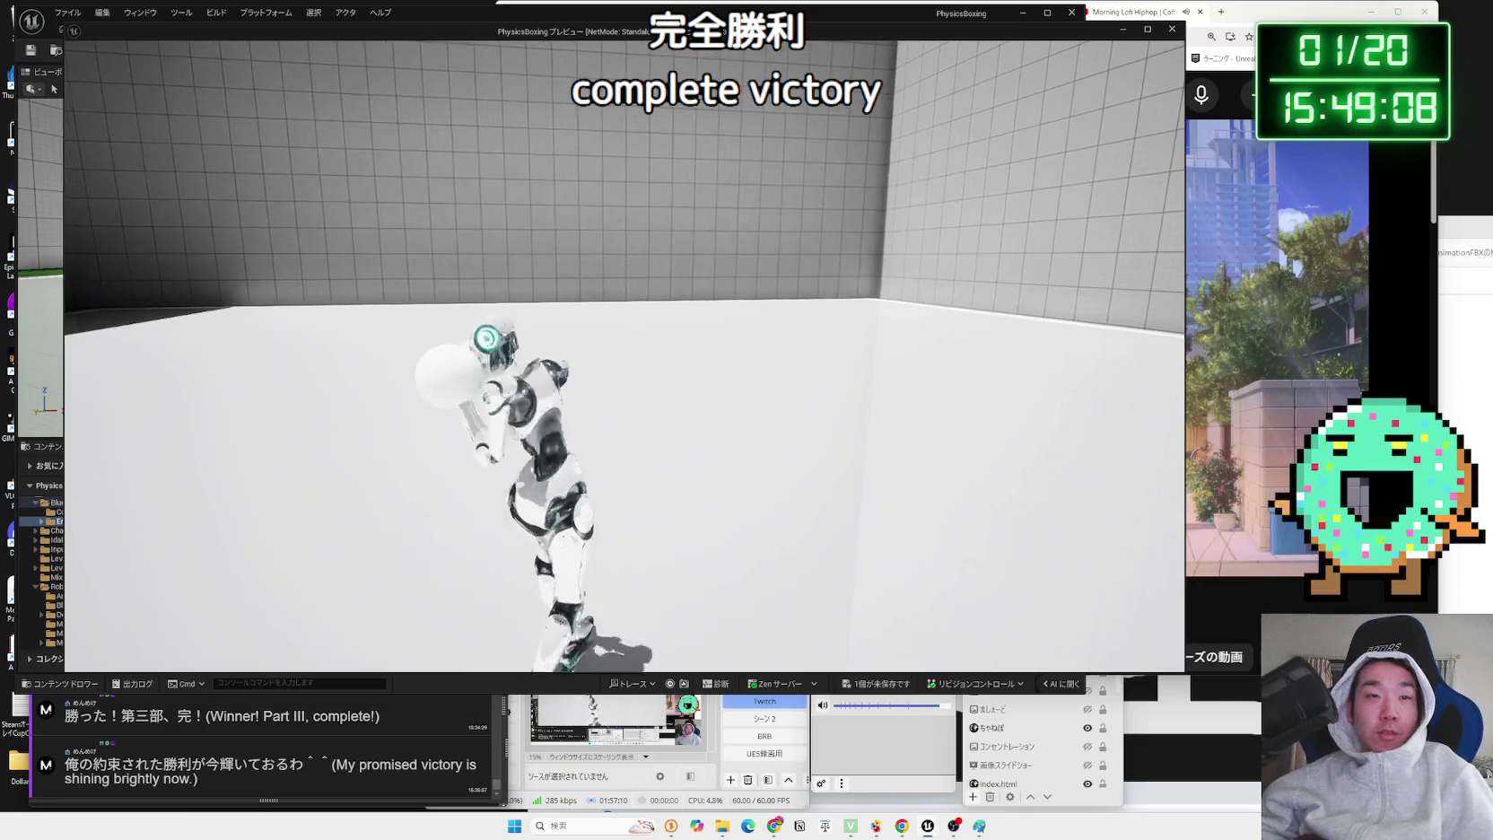
key(Escape)
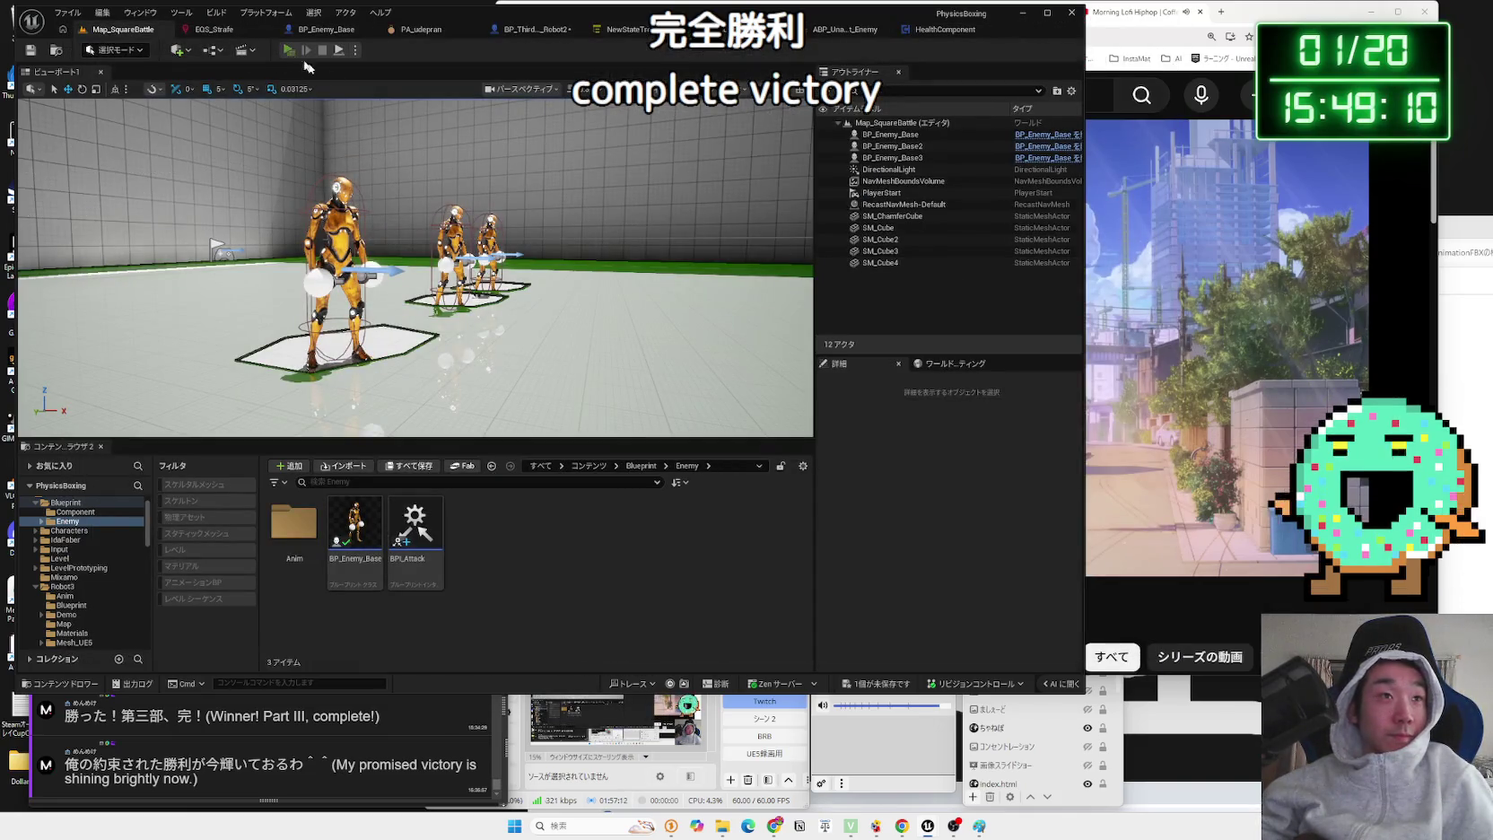
- Run and stop another play session, then view BP_Enemy_Base and the Robot2 character Blueprint
click(290, 51)
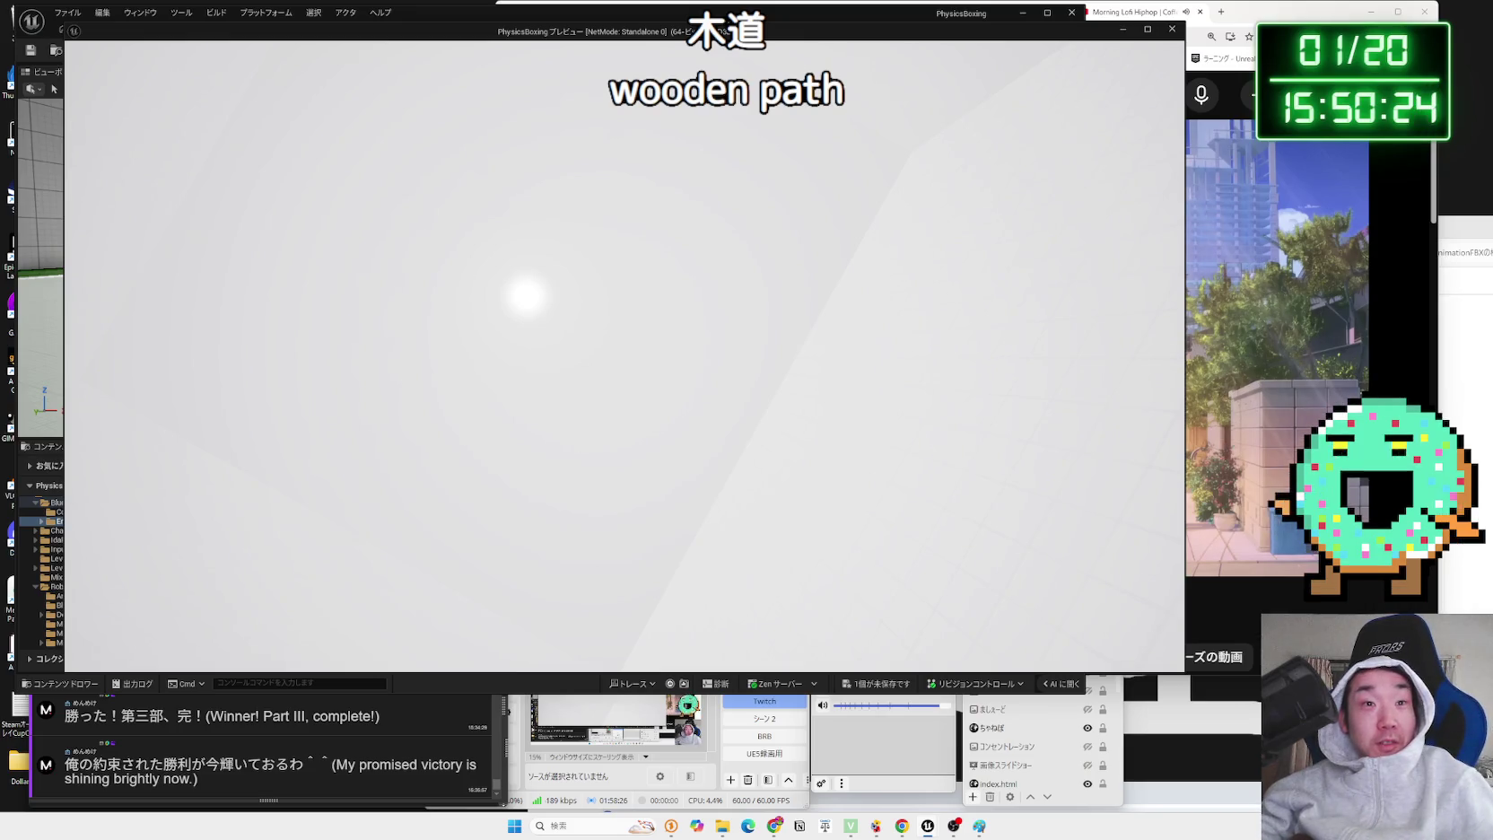
key(Escape)
click(320, 32)
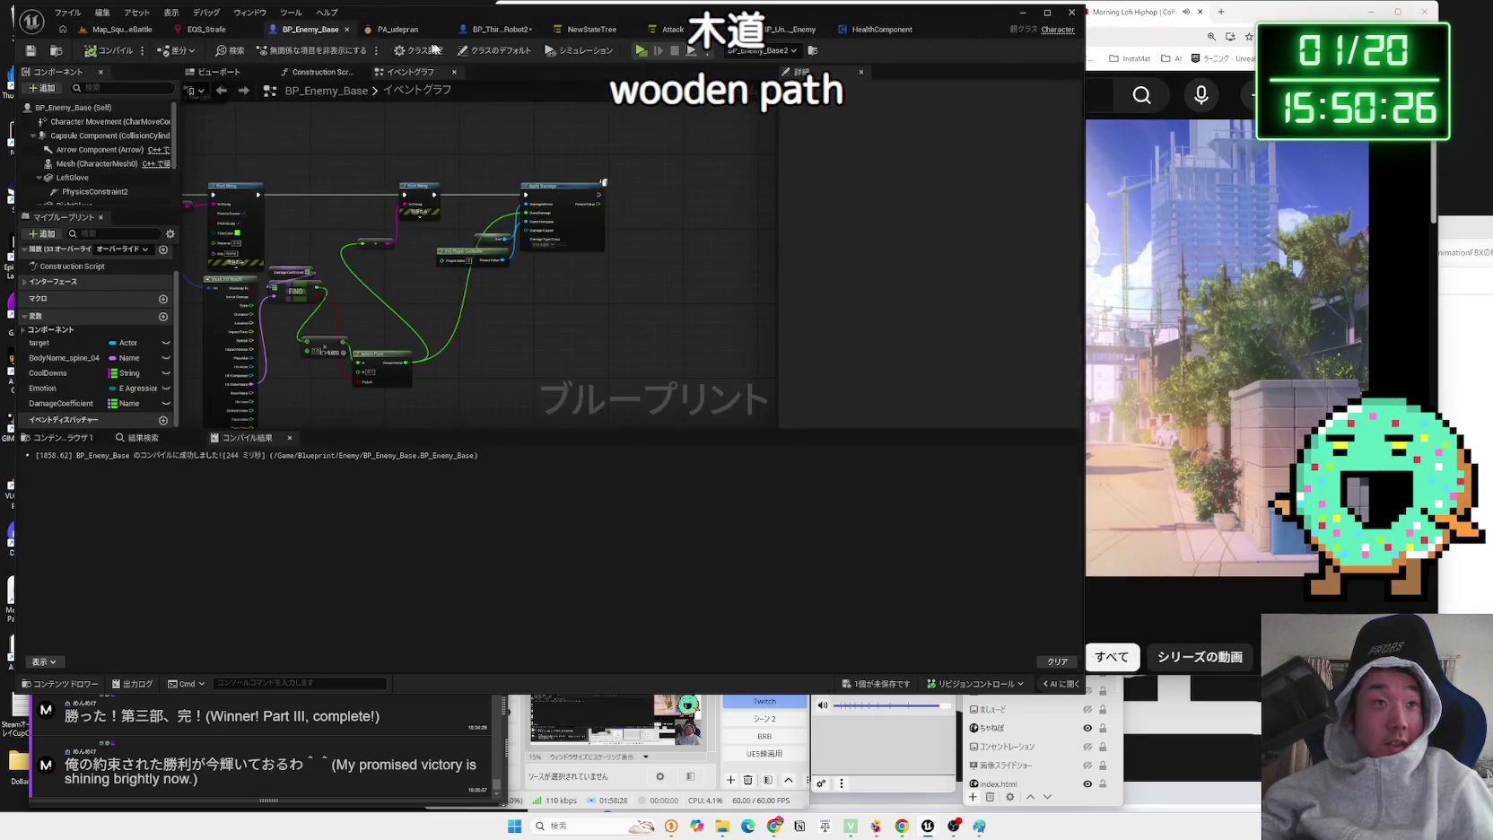
click(498, 30)
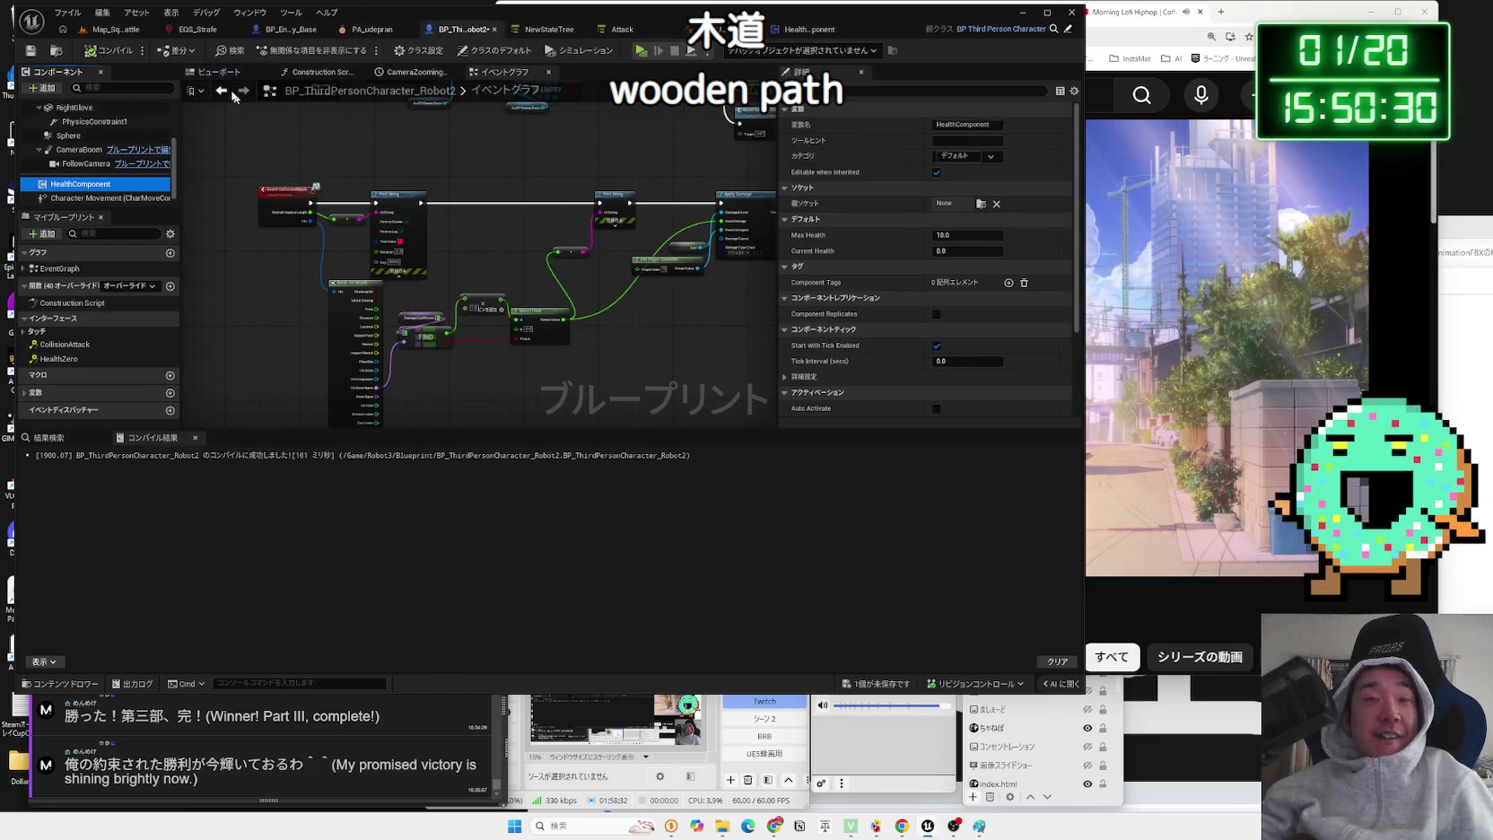
- From Map_SquareBattle, play a fight test, stop it after losing, and start another round
click(112, 29)
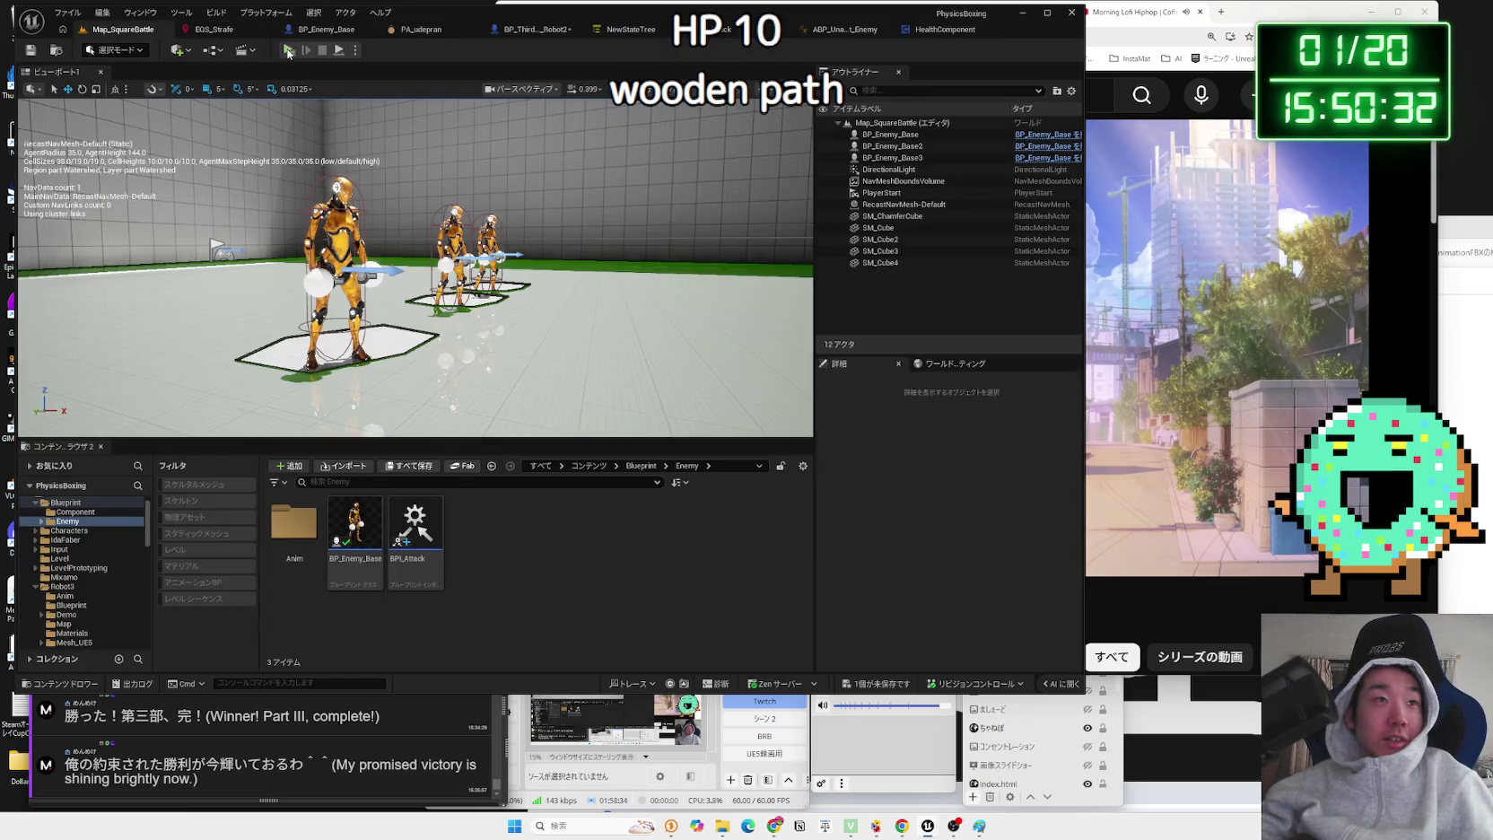
click(288, 50)
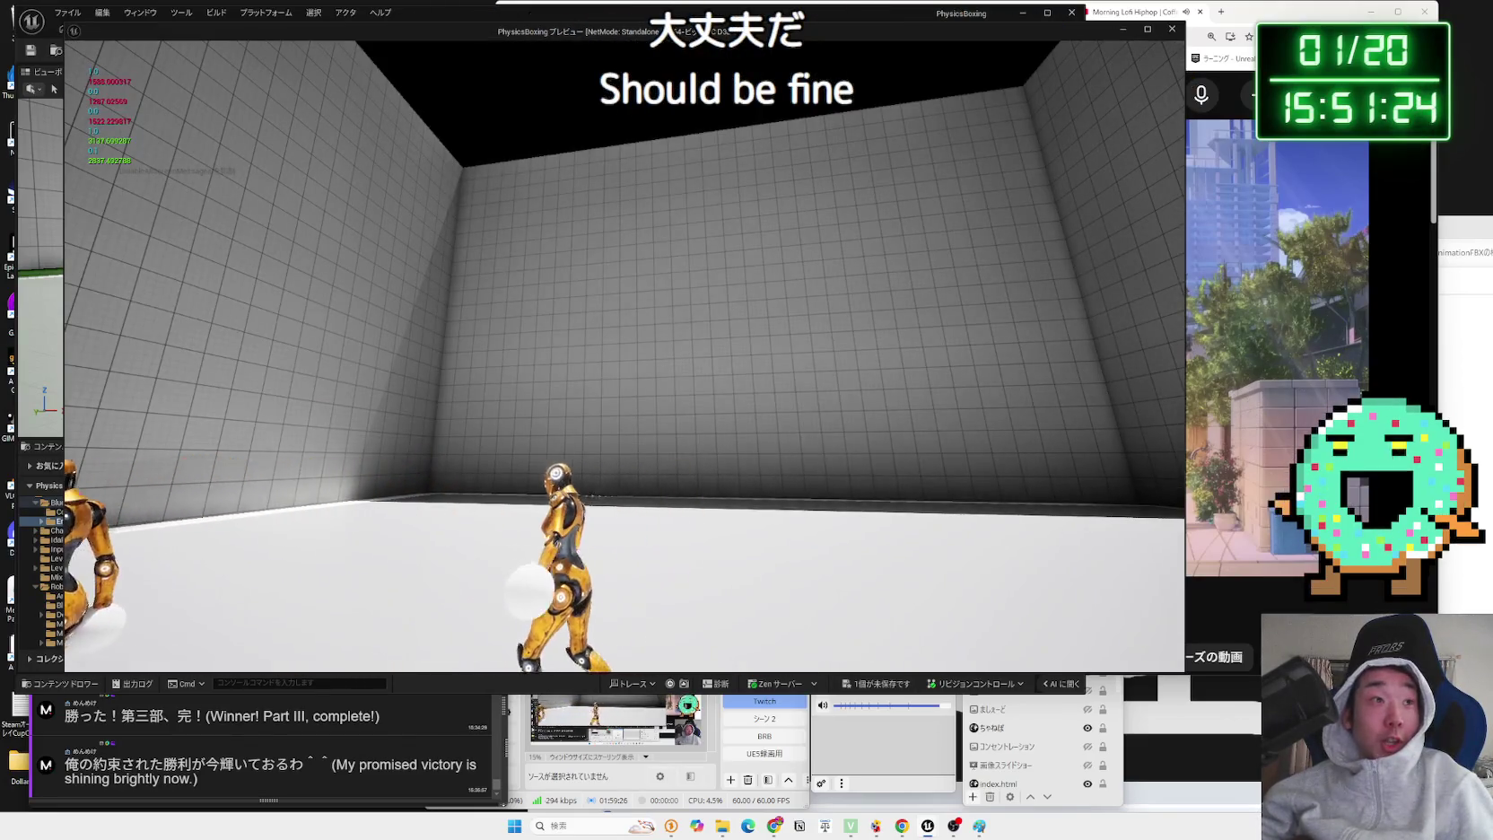
key(Escape)
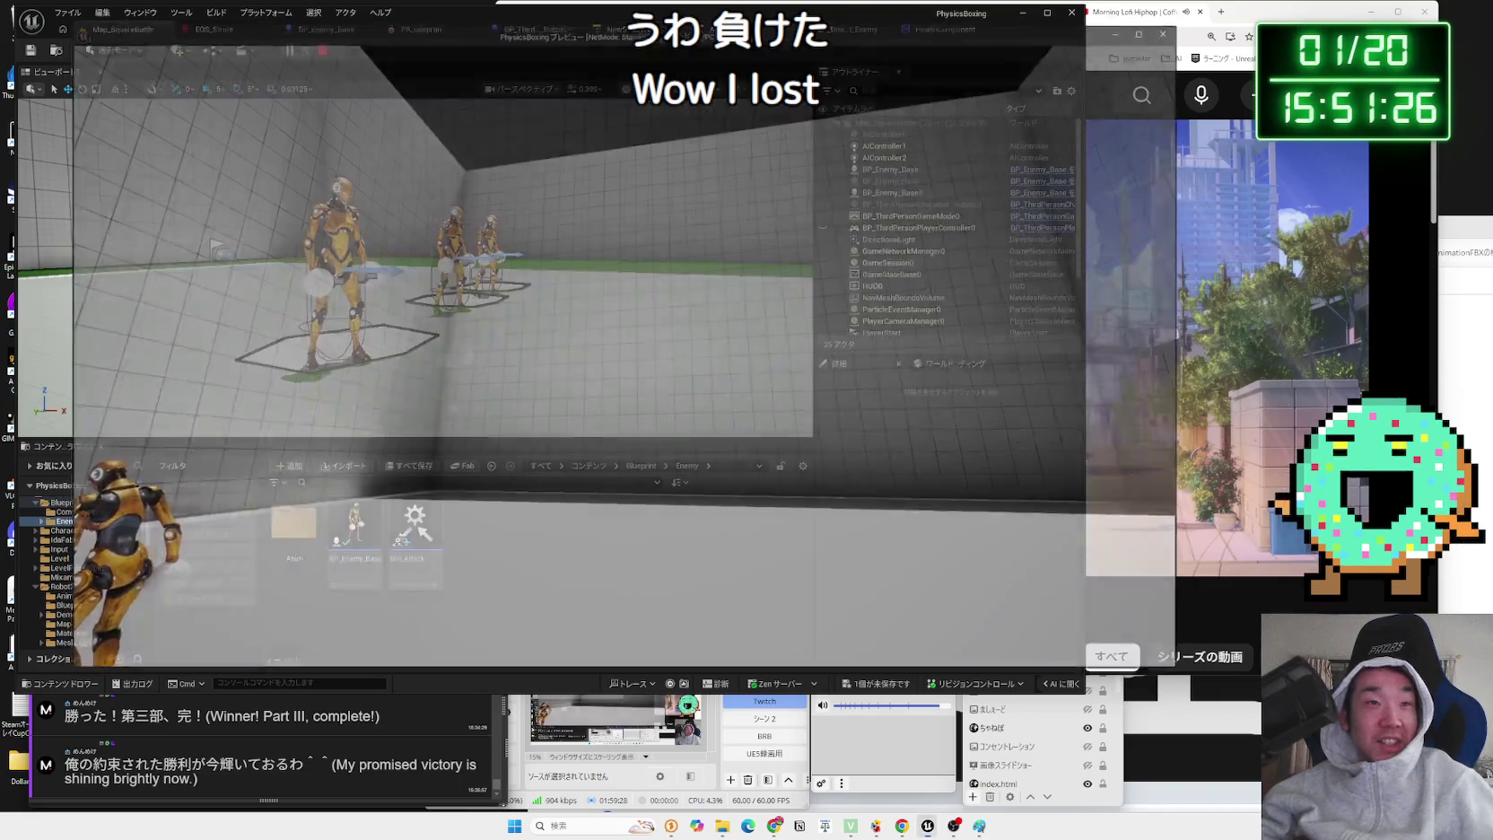
click(288, 52)
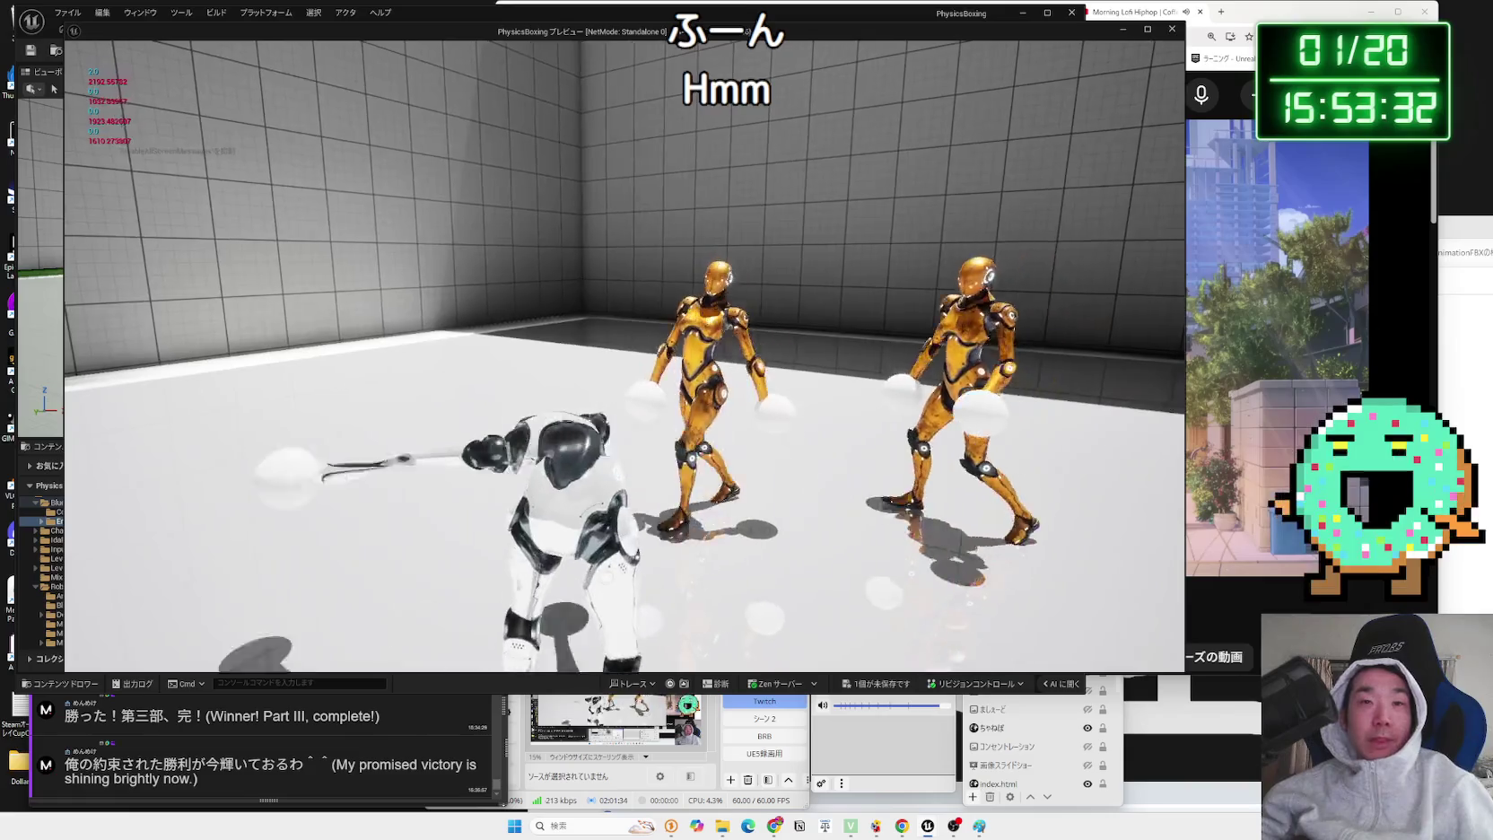
- Stop the PhysicsBoxing preview after the fight against the gold enemies
key(Escape)
- Save the BP_ThirdPersonCharacter_Robot2 Blueprint
click(529, 29)
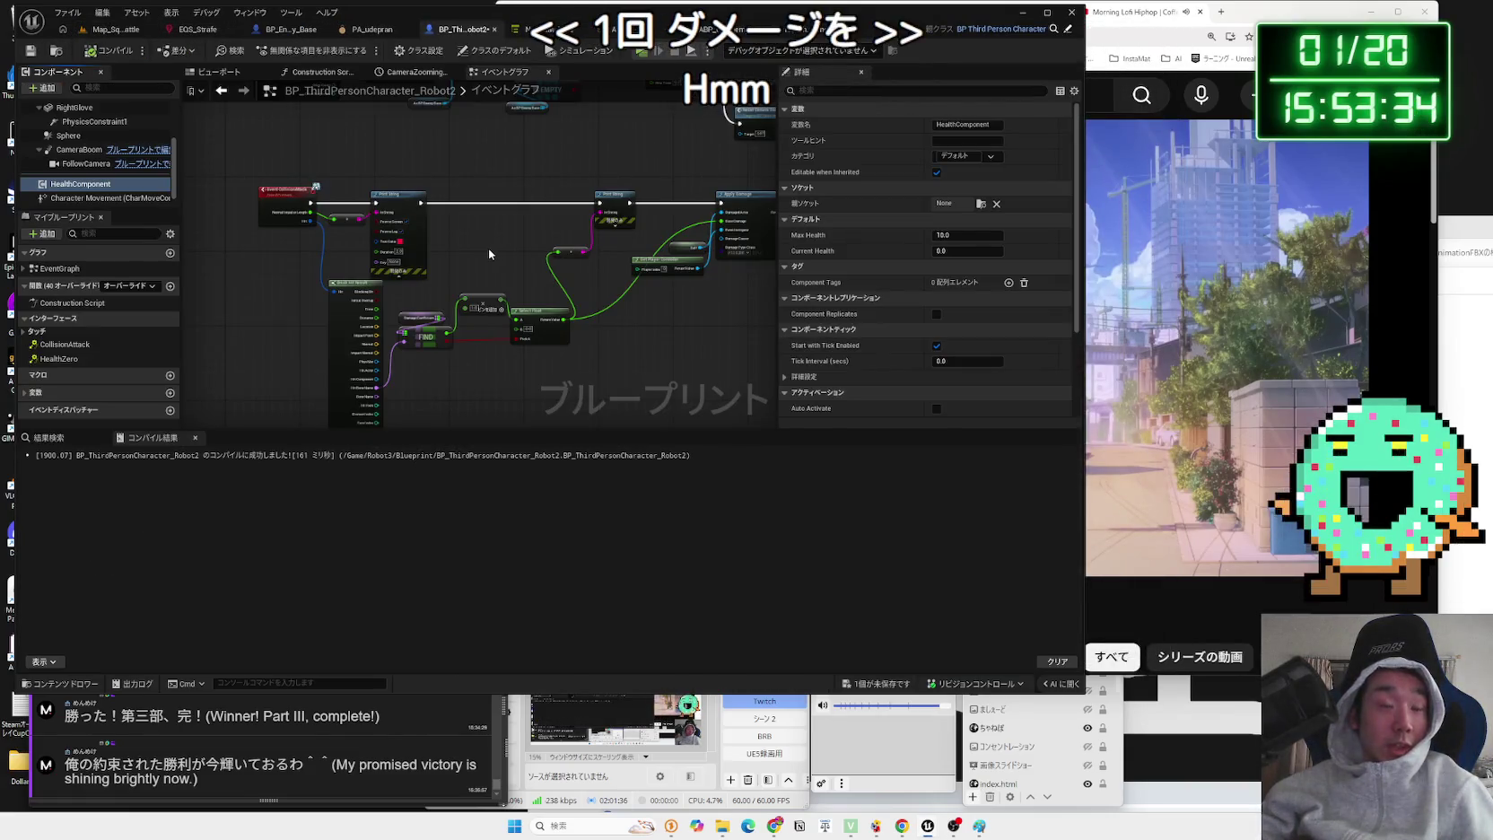
click(888, 683)
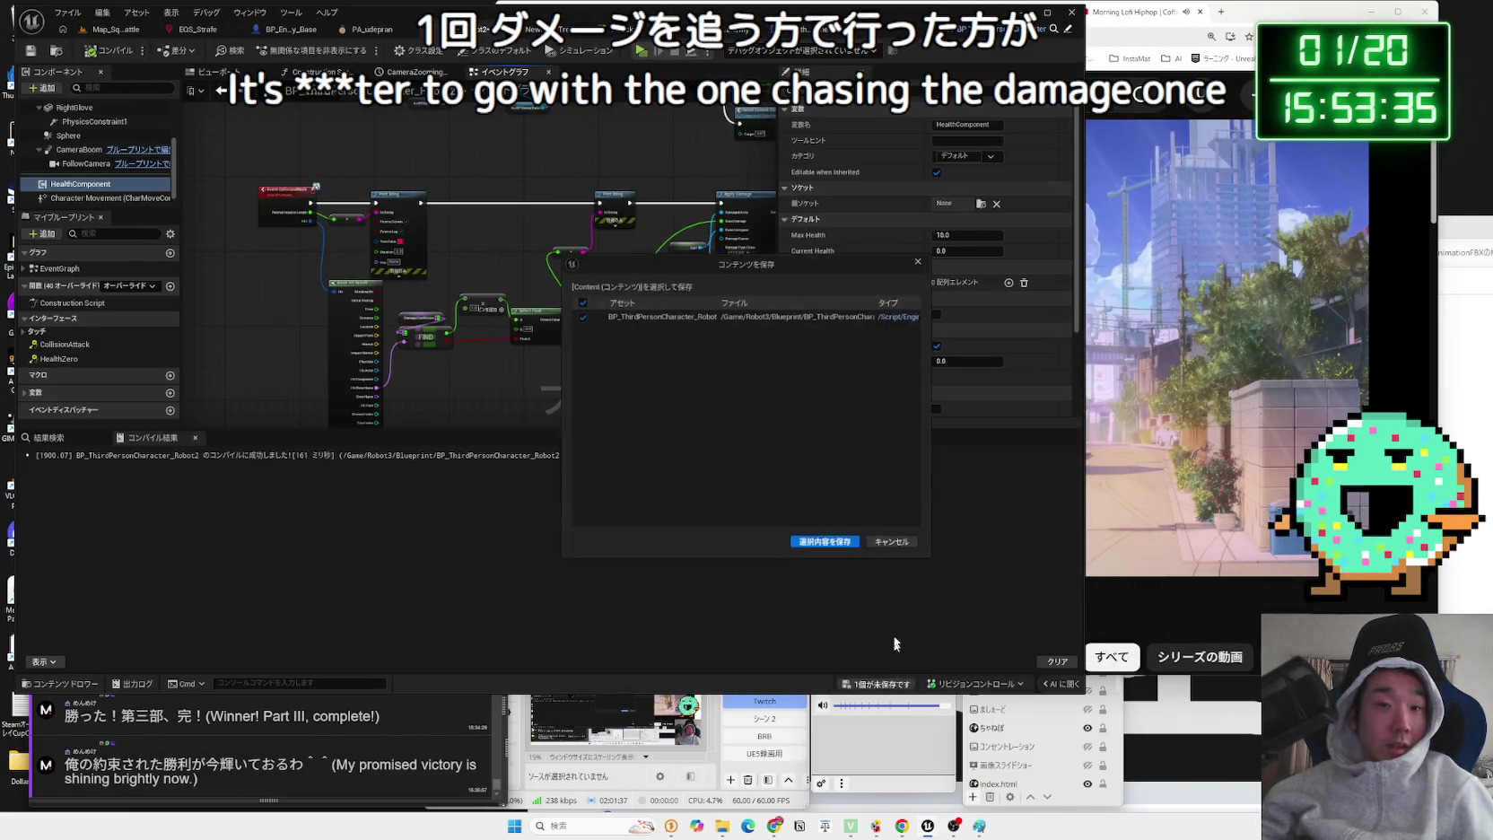
click(824, 543)
scroll(526, 361, up, 2)
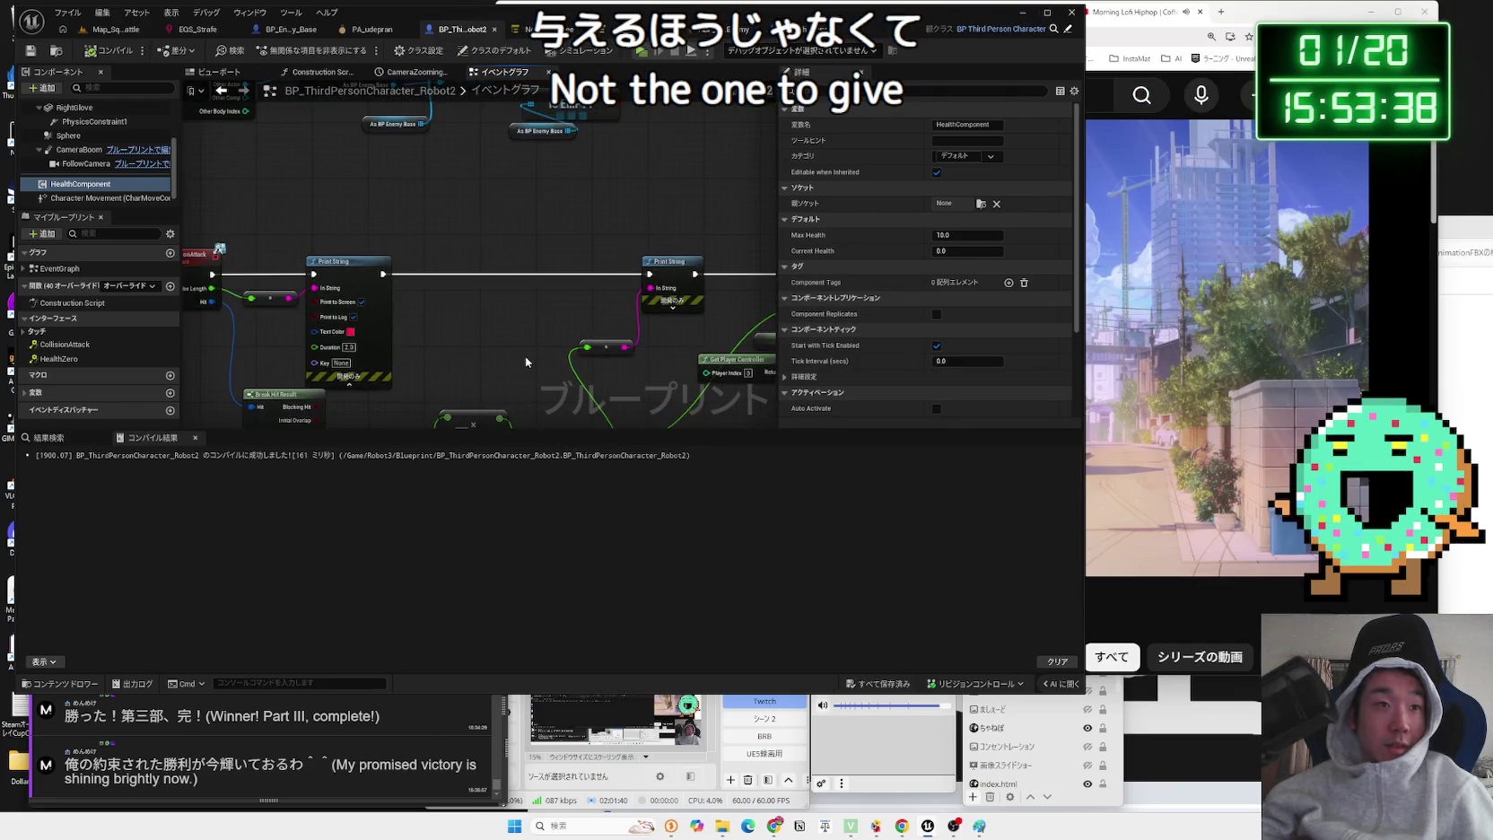
scroll(533, 369, down, 3)
scroll(518, 338, up, 2)
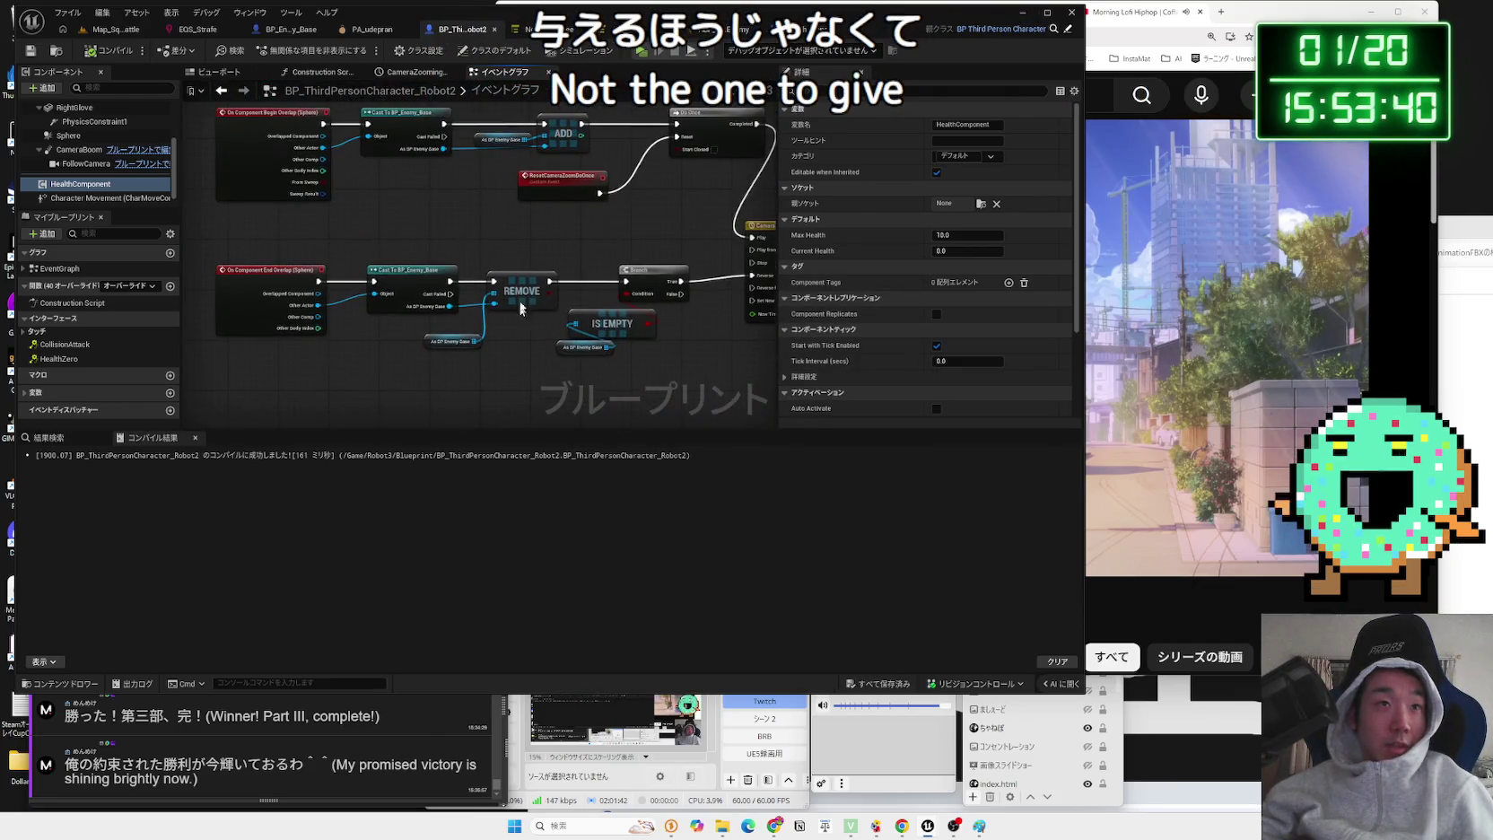
drag(432, 206, 431, 380)
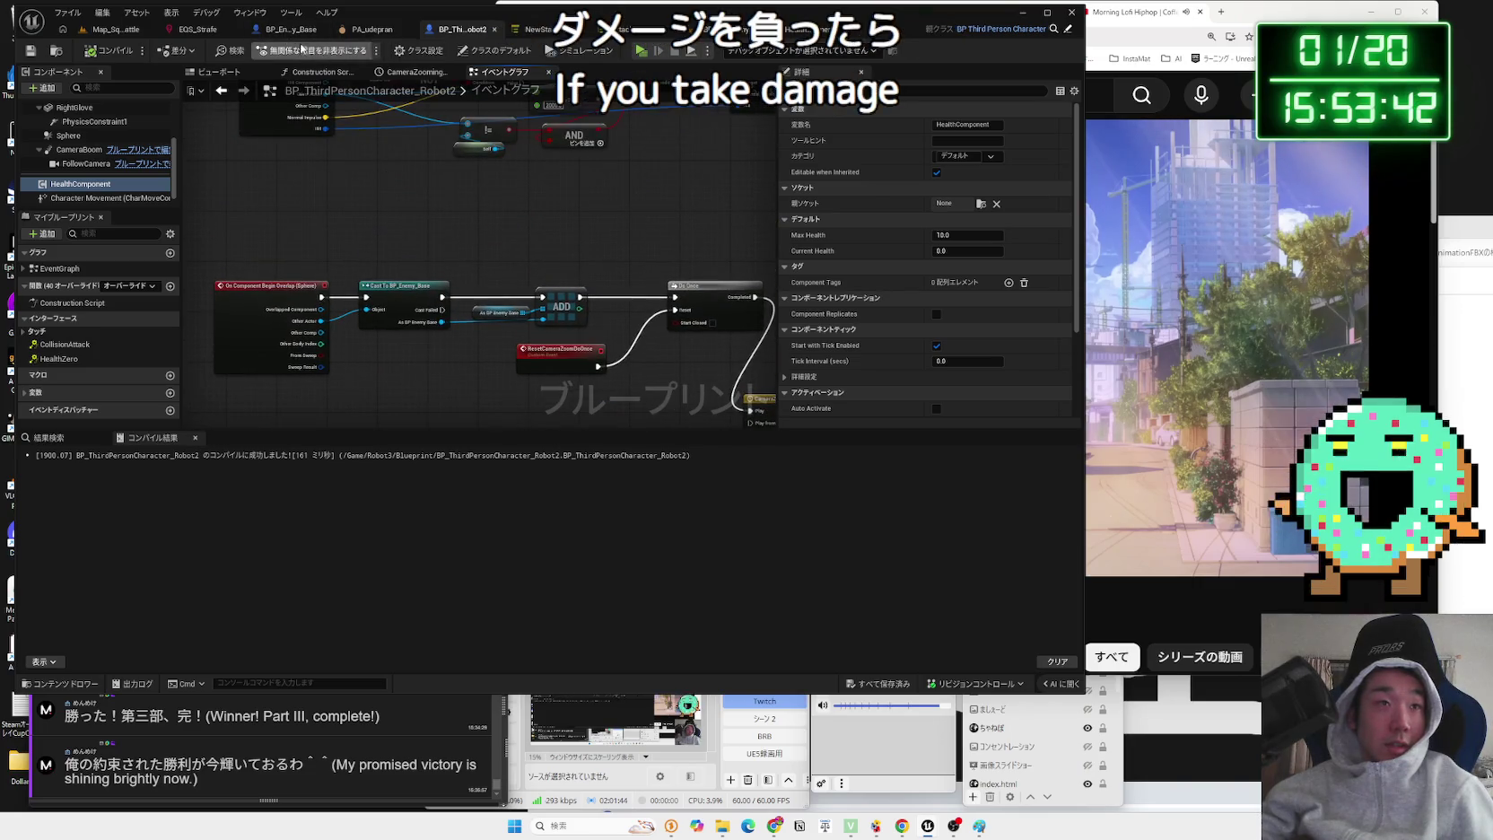
- In BP_Enemy_Base, move the Print String and multiply nodes further left to make room
click(296, 29)
scroll(367, 257, up, 2)
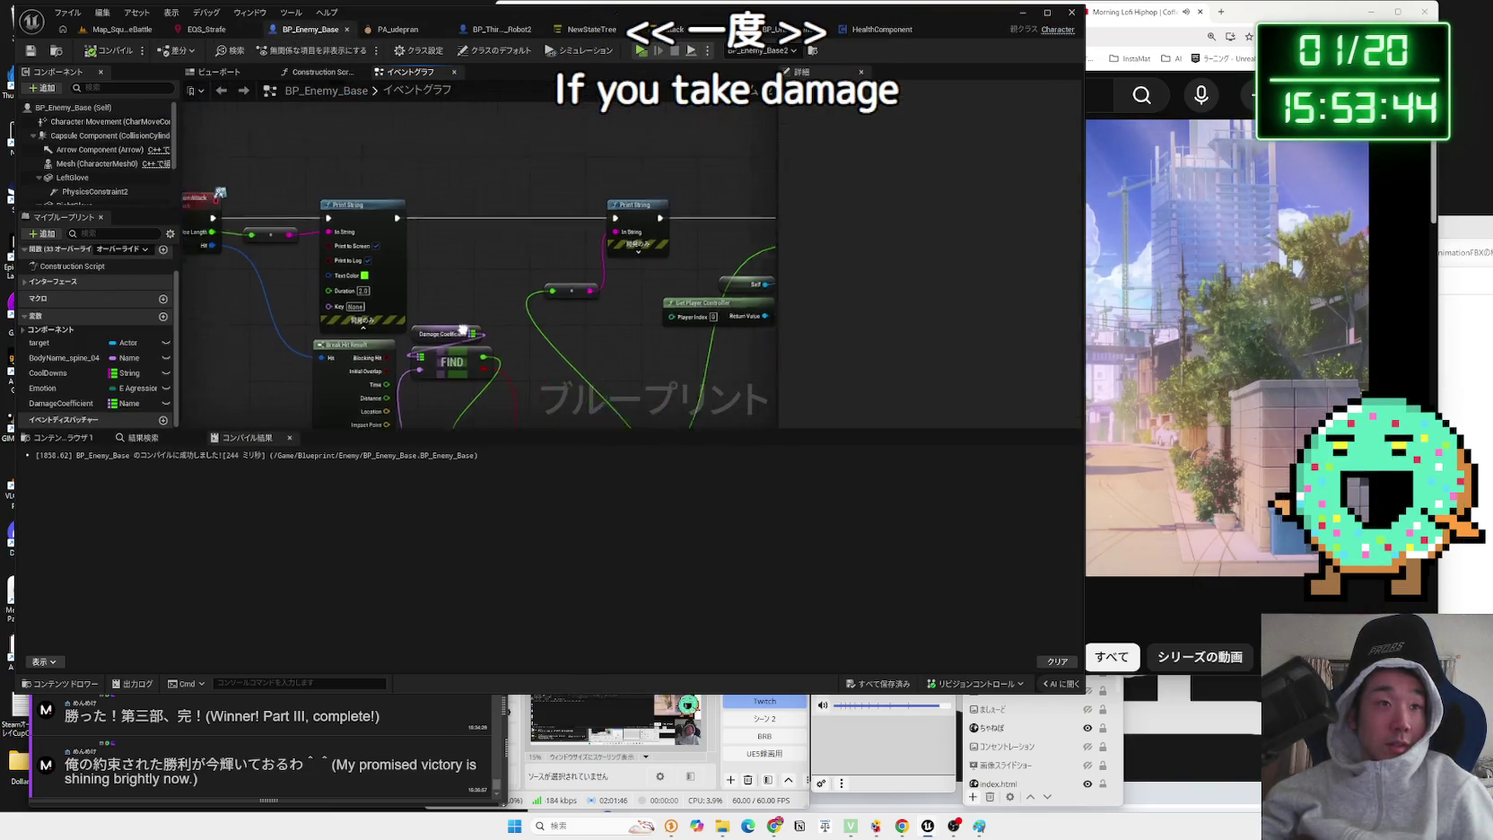
scroll(428, 261, down, 3)
mouse_move(522, 391)
mouse_down()
mouse_move(484, 359)
mouse_move(458, 397)
mouse_up()
scroll(458, 397, up, 3)
scroll(457, 391, up, 1)
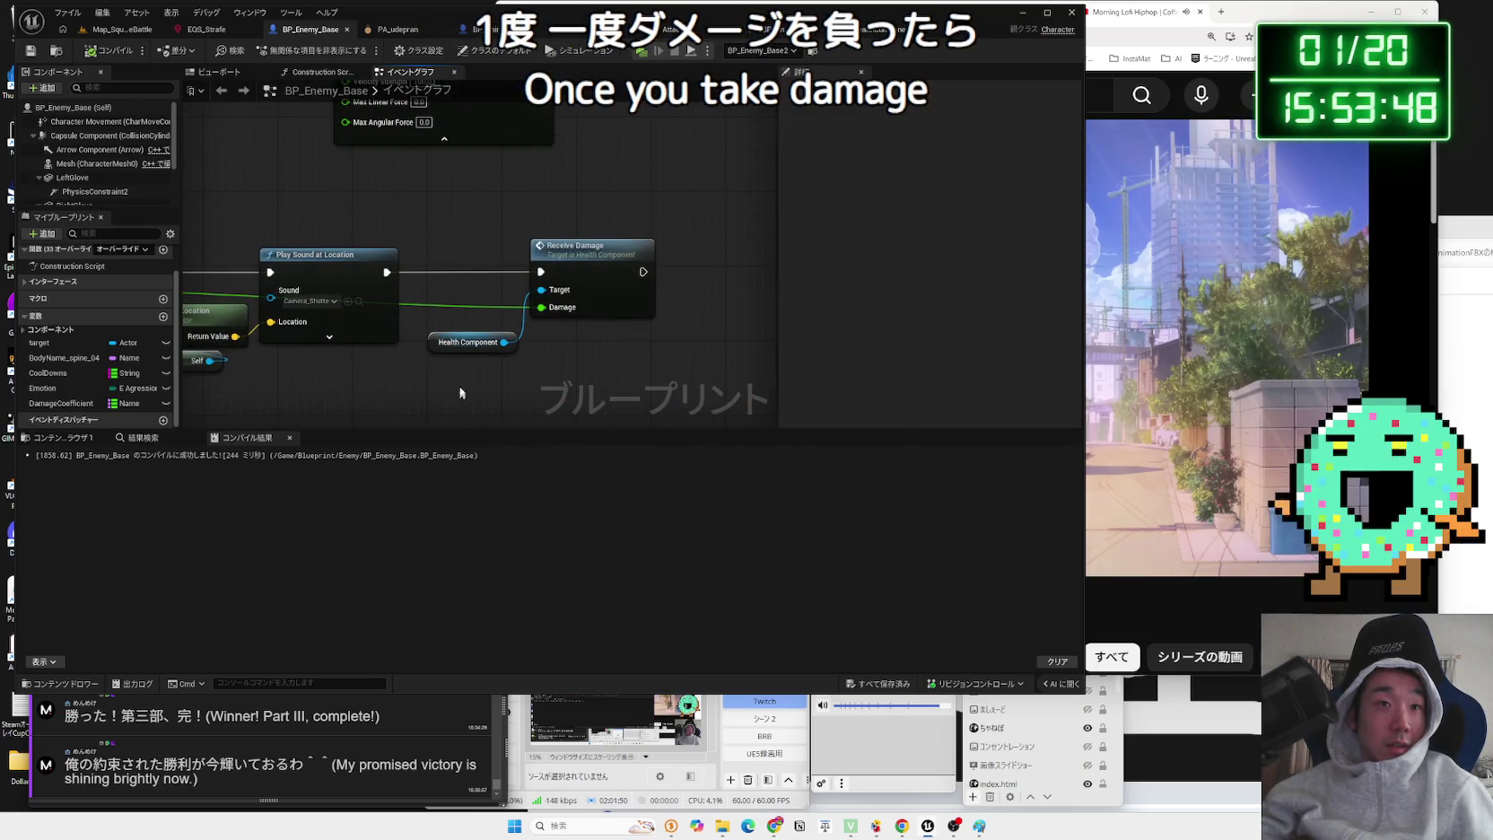
scroll(465, 256, down, 2)
mouse_move(464, 255)
mouse_down()
mouse_move(559, 362)
mouse_move(500, 209)
mouse_move(362, 286)
mouse_up()
scroll(558, 337, down, 1)
mouse_move(518, 205)
mouse_down()
mouse_move(613, 178)
mouse_move(454, 271)
mouse_up()
mouse_move(549, 192)
mouse_down()
mouse_move(381, 195)
mouse_move(425, 187)
mouse_up()
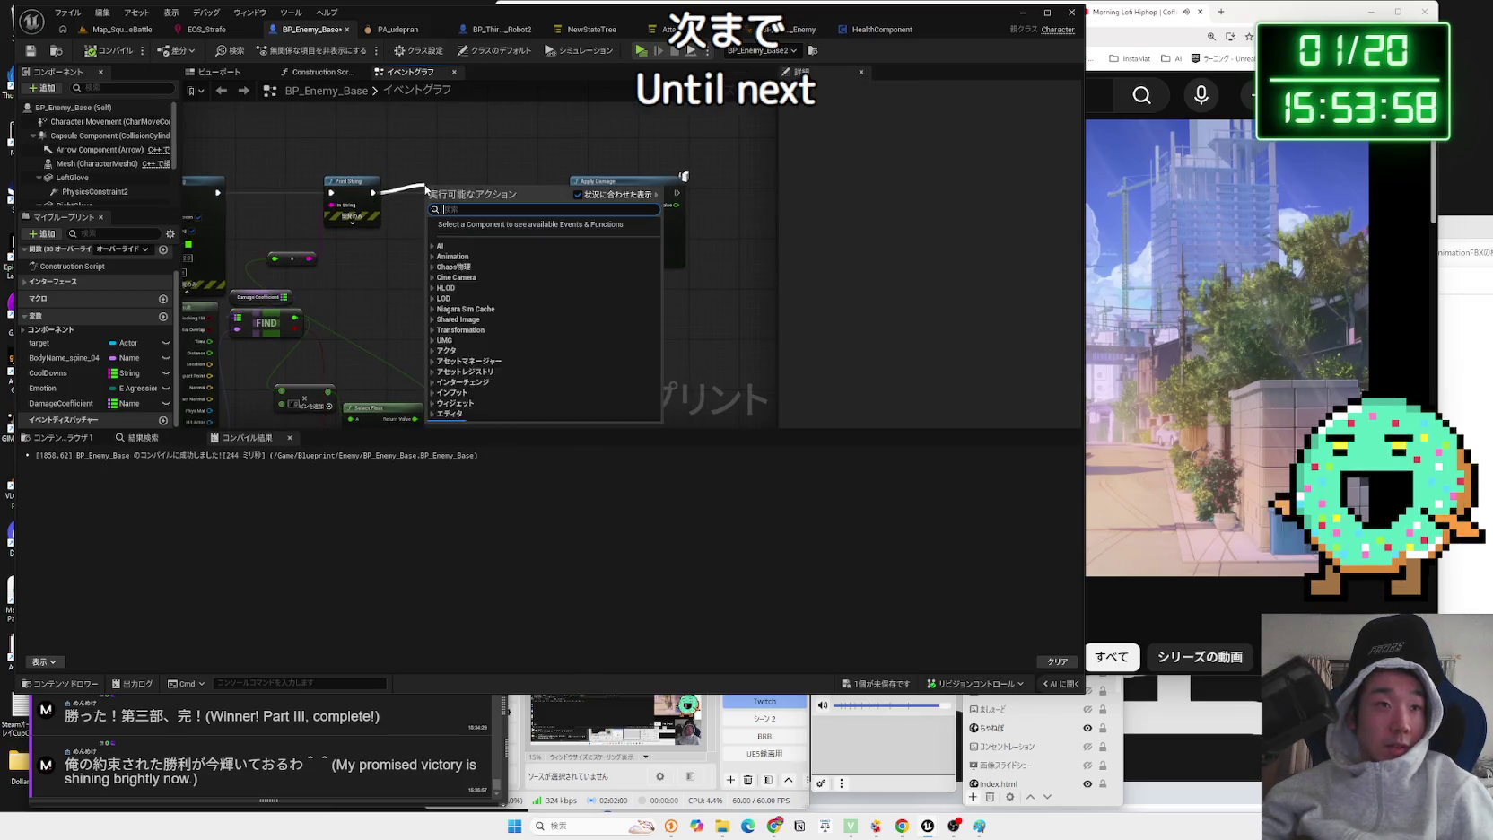
- Add a Do Once node after Print String and connect its Completed pin to Apply Damage
text(do once)
key(Return)
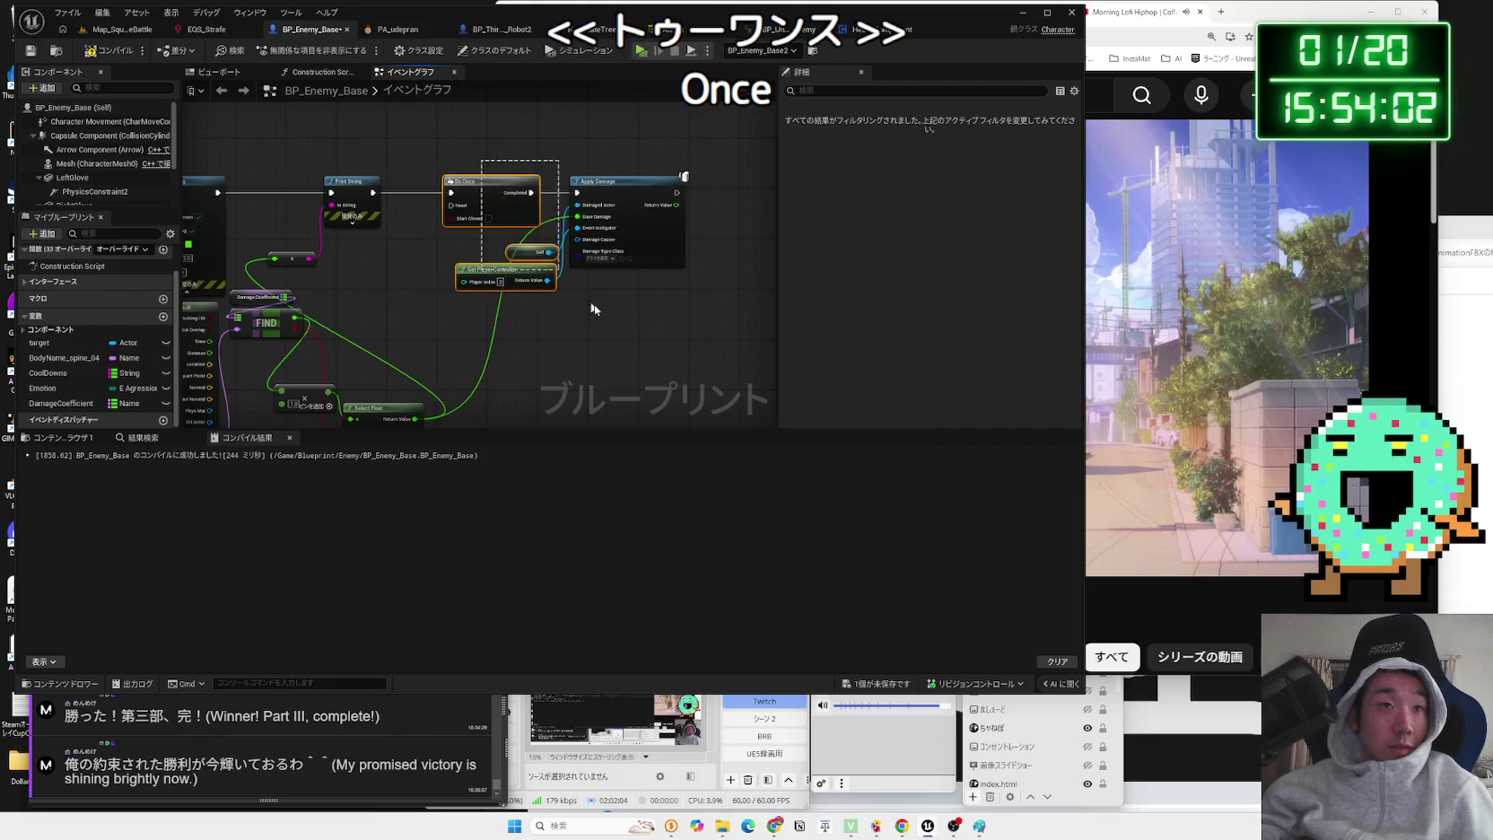
drag(625, 198, 577, 192)
drag(618, 308, 618, 309)
mouse_move(485, 204)
mouse_down()
mouse_move(592, 204)
mouse_move(514, 210)
mouse_up()
- Add a Delay node and wire its Completed output into Do Once
scroll(506, 221, up, 2)
text(deray)
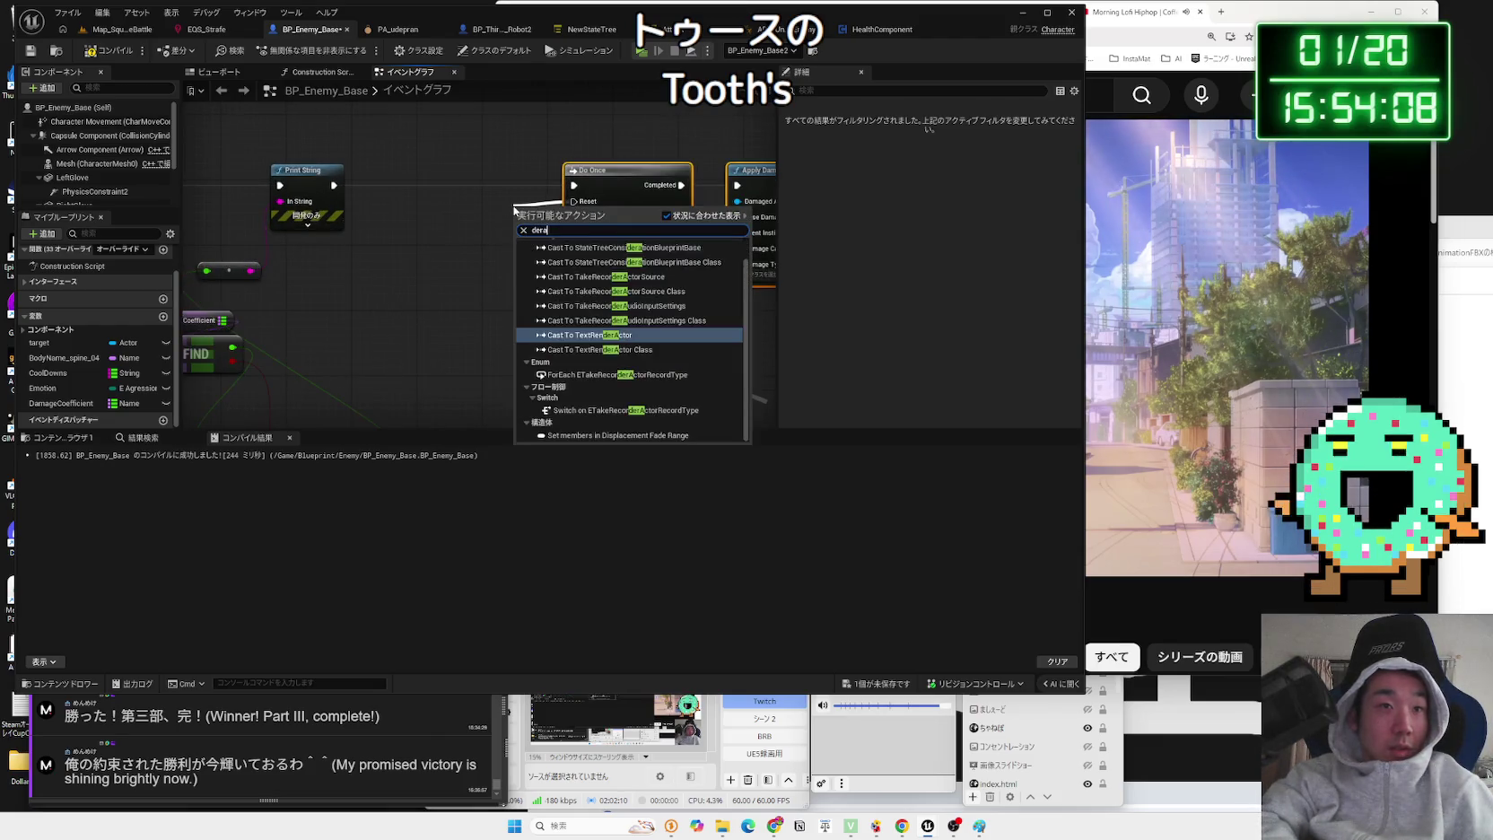
key(BackSpace)
key(BackSpace)
key(BackSpace)
text(lay)
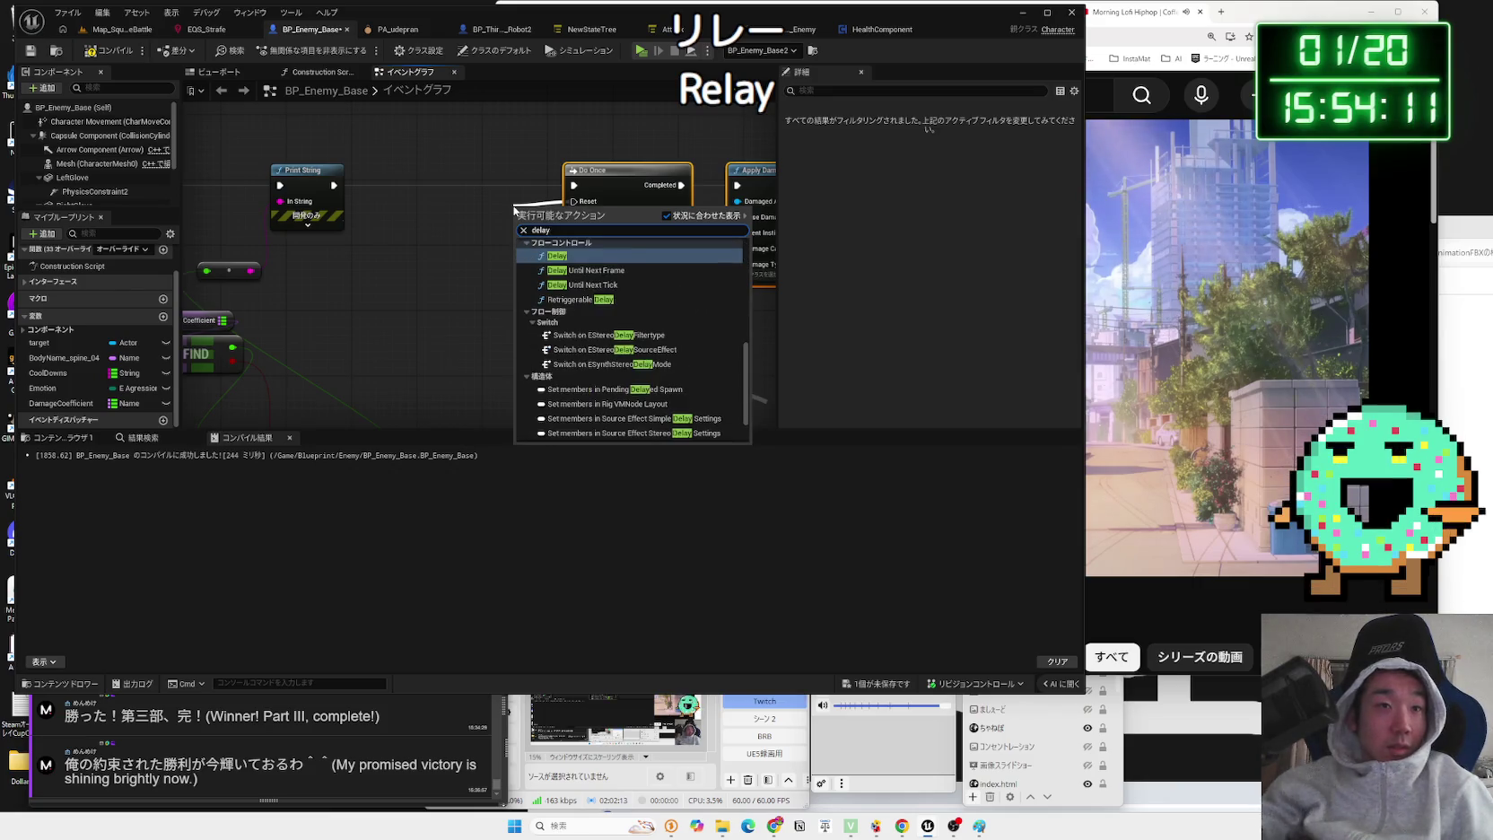
click(556, 259)
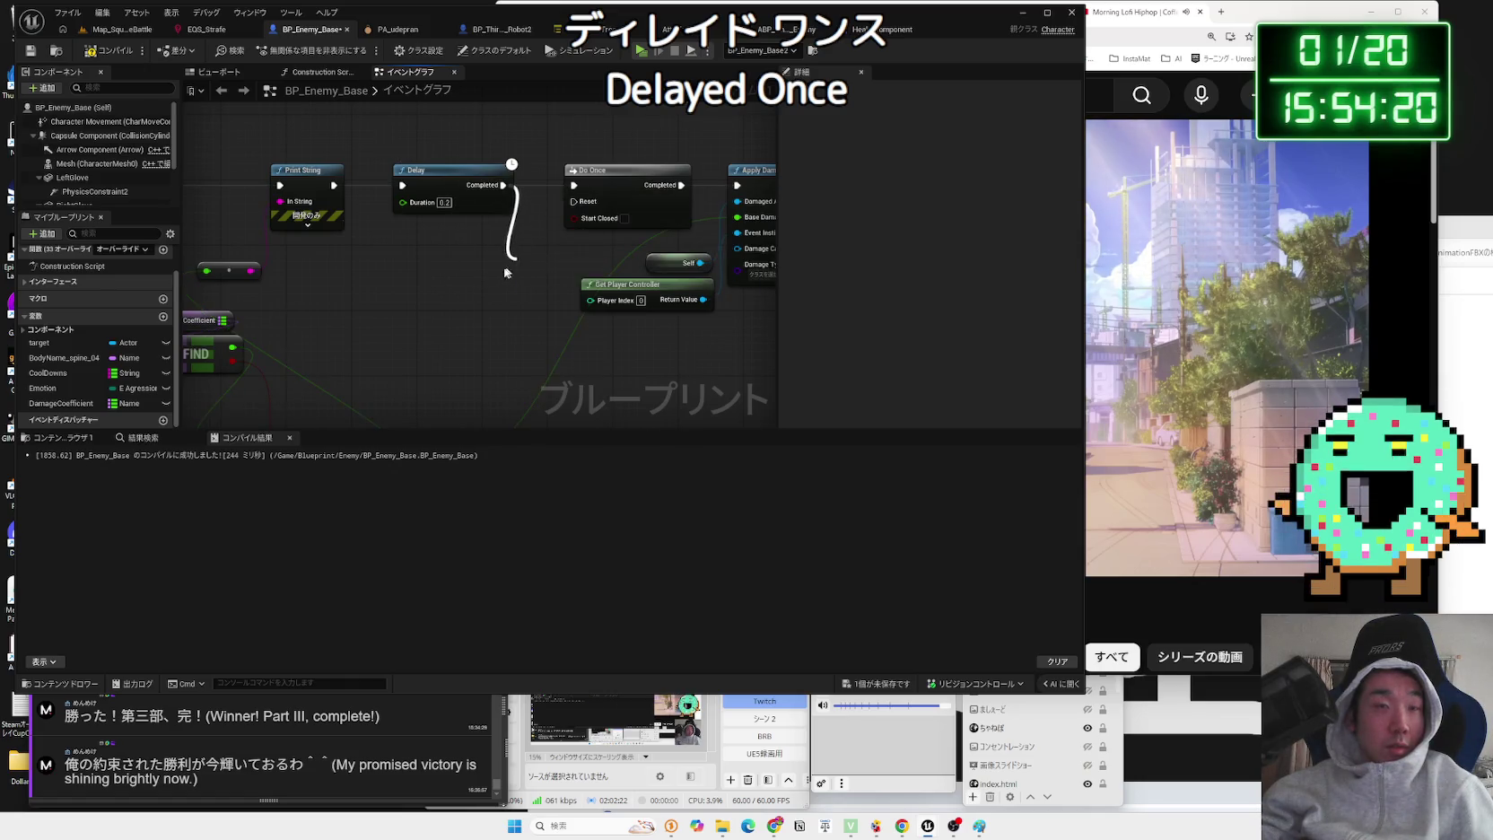
drag(517, 258, 431, 260)
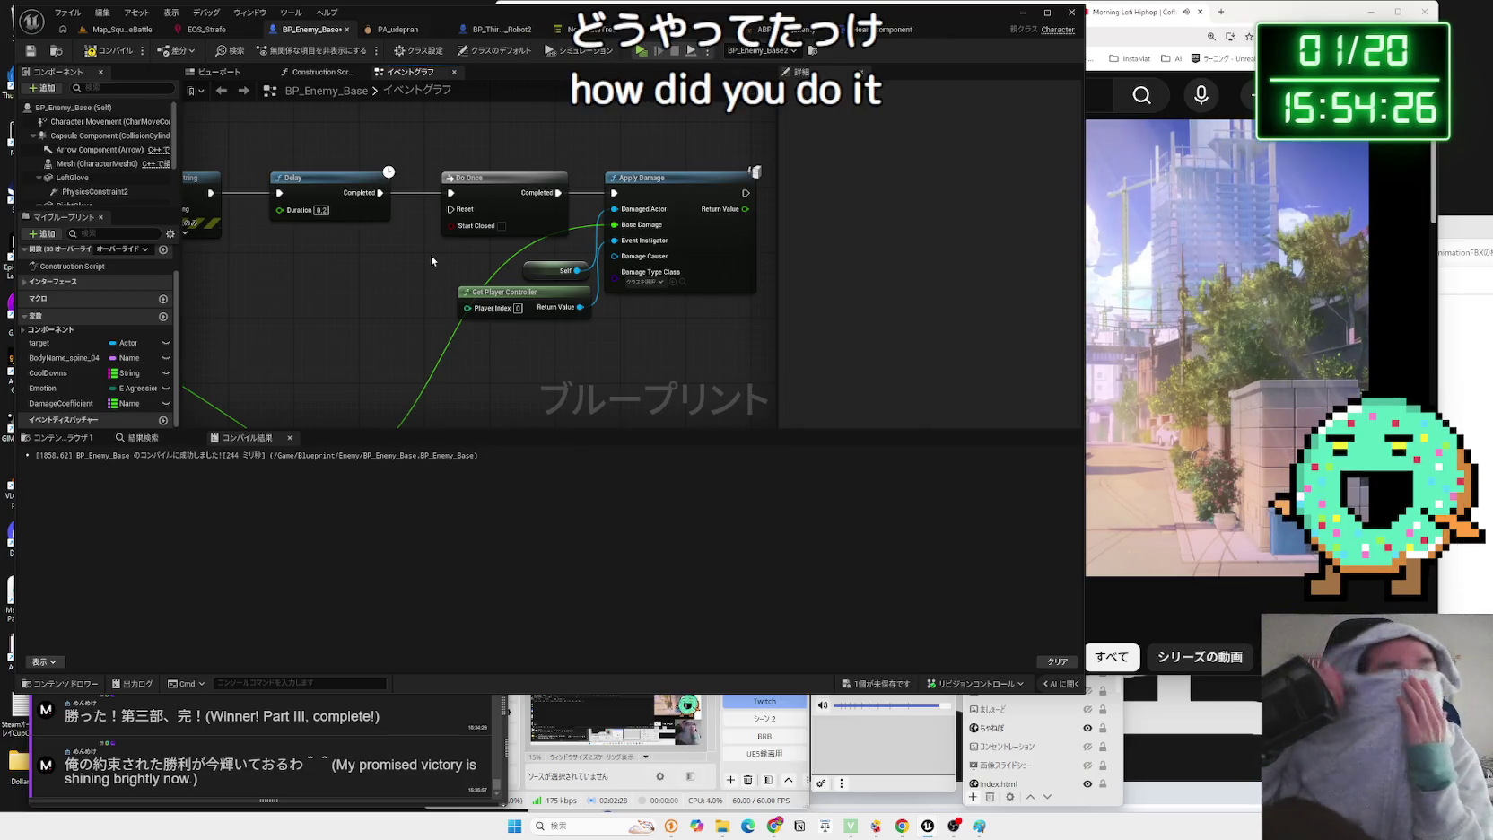
alt+click(415, 192)
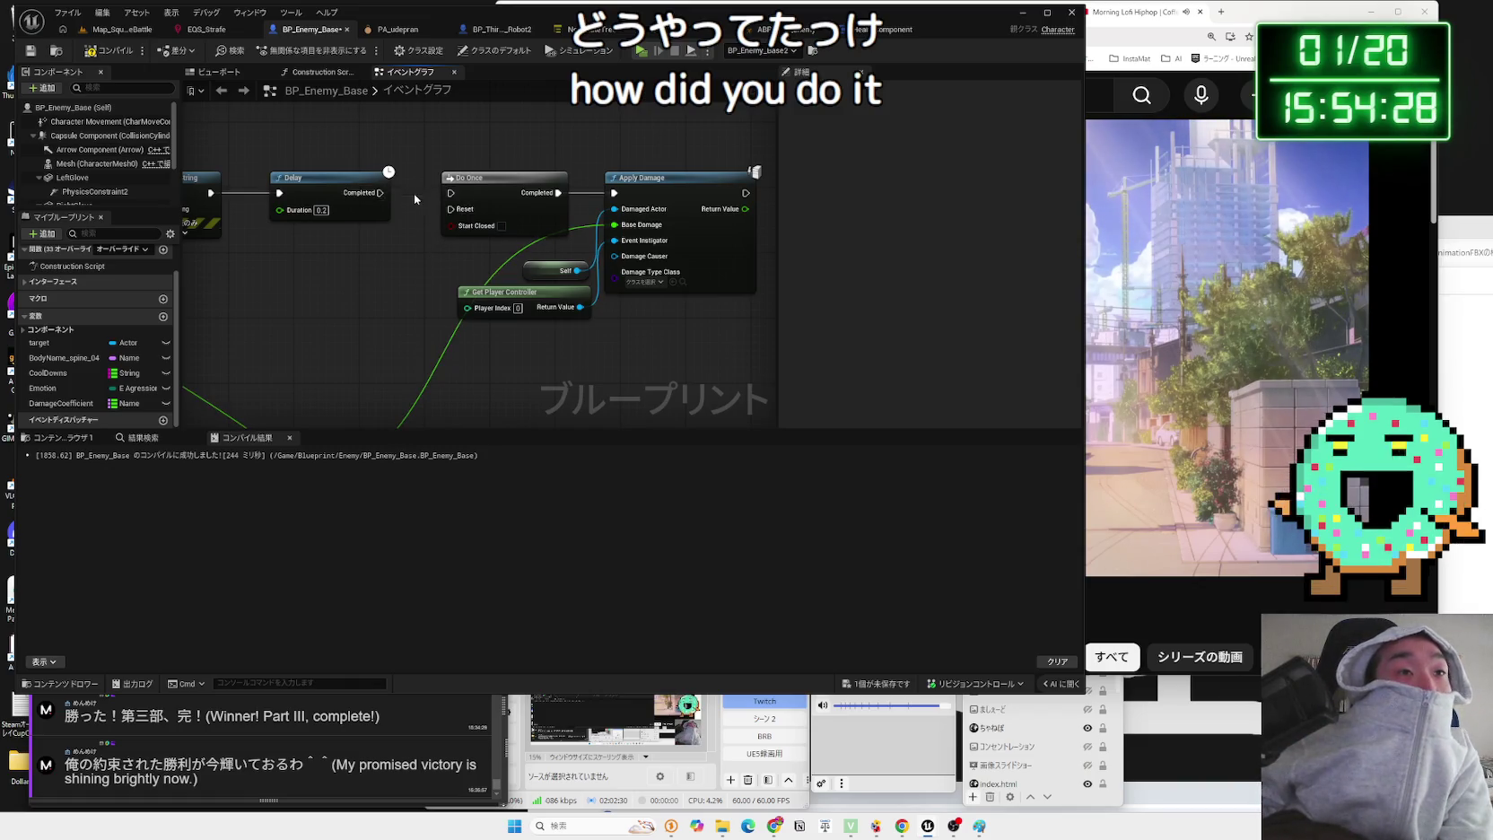
drag(352, 196, 367, 229)
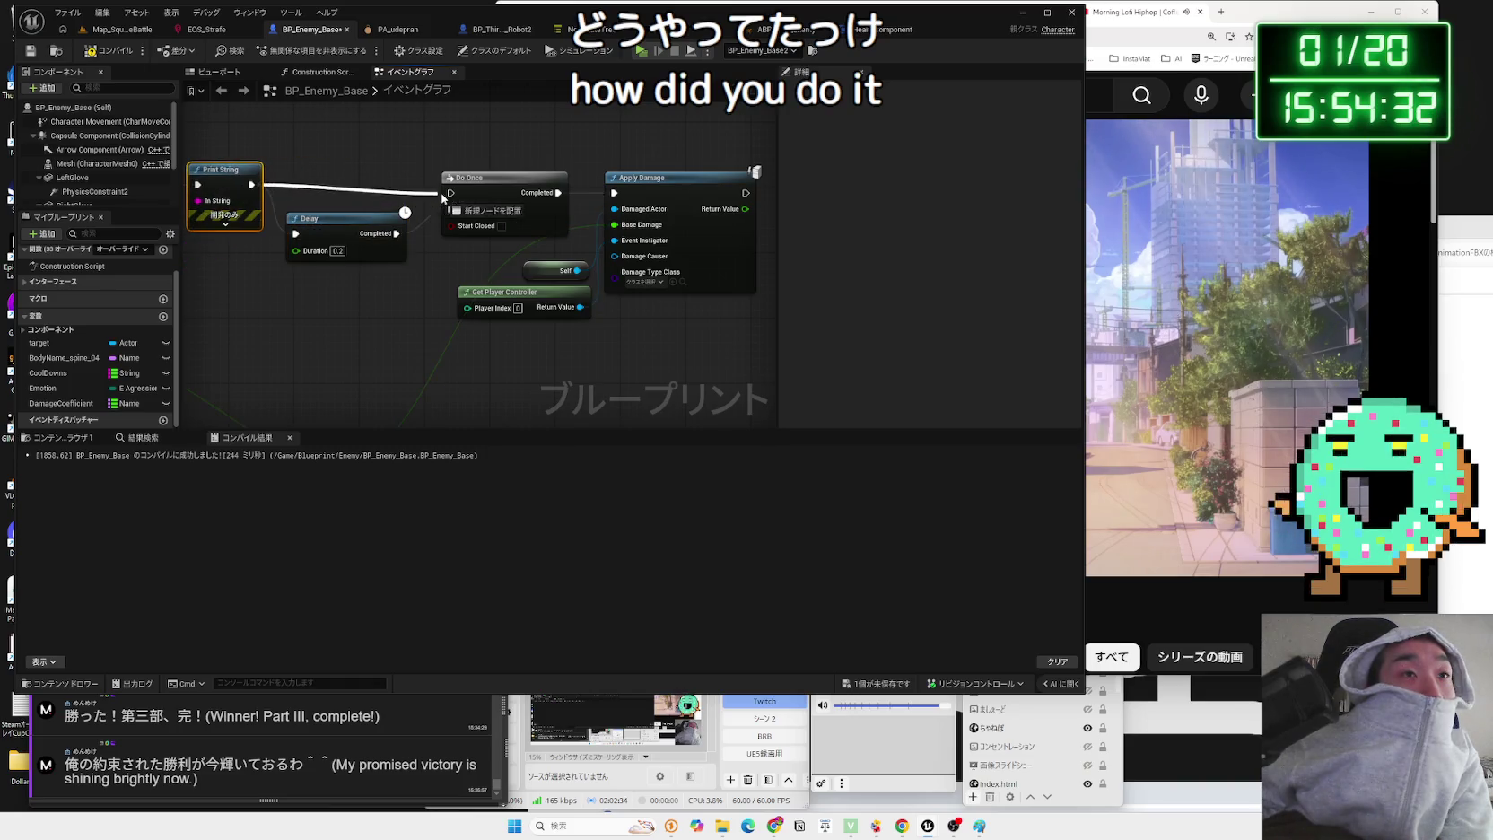
mouse_move(453, 198)
mouse_down()
mouse_move(394, 224)
mouse_move(305, 197)
mouse_up()
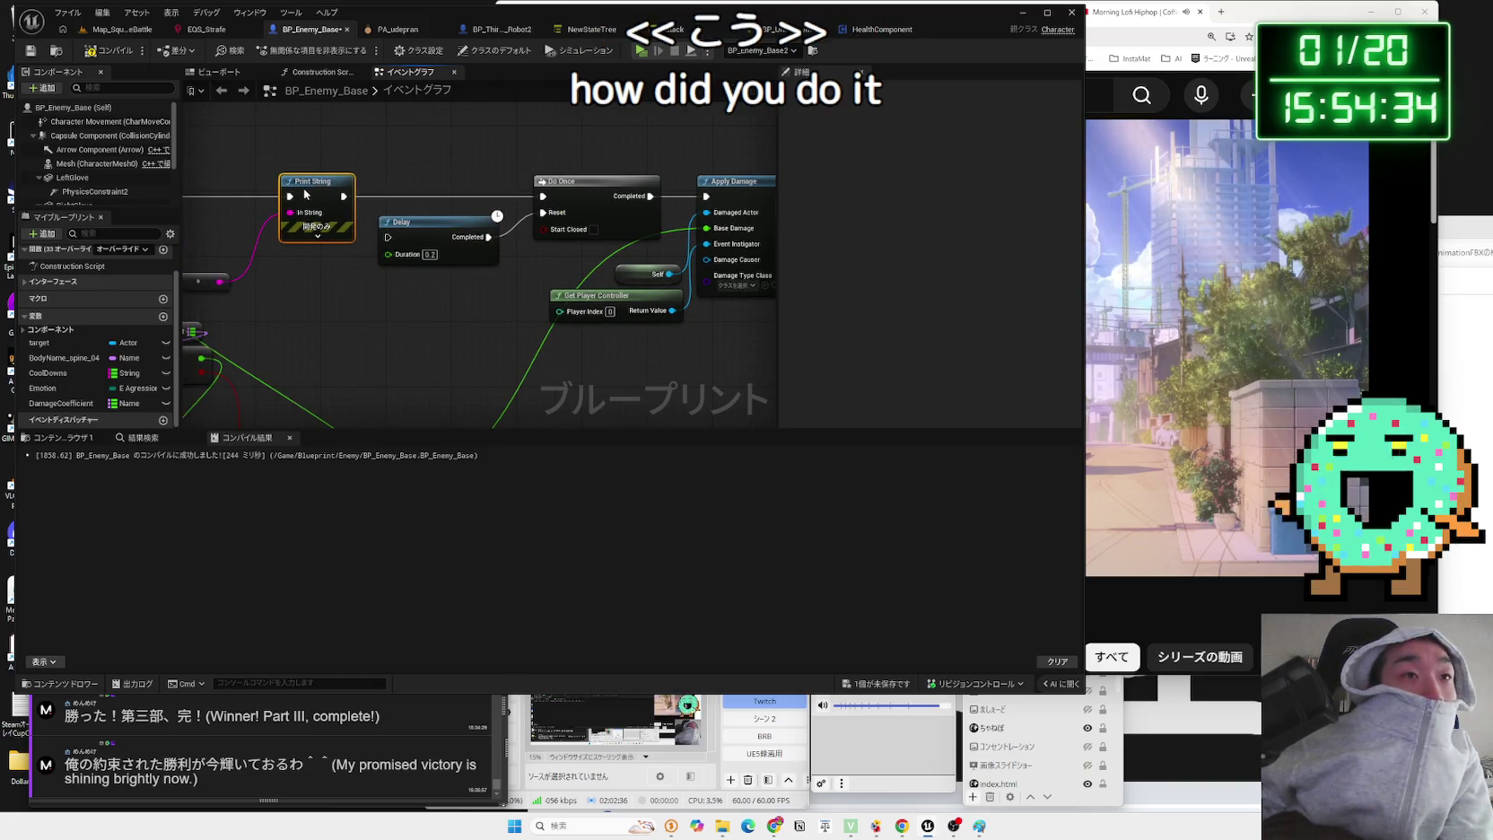
- Add a Sequence node coming off Print String's output
drag(424, 224, 444, 219)
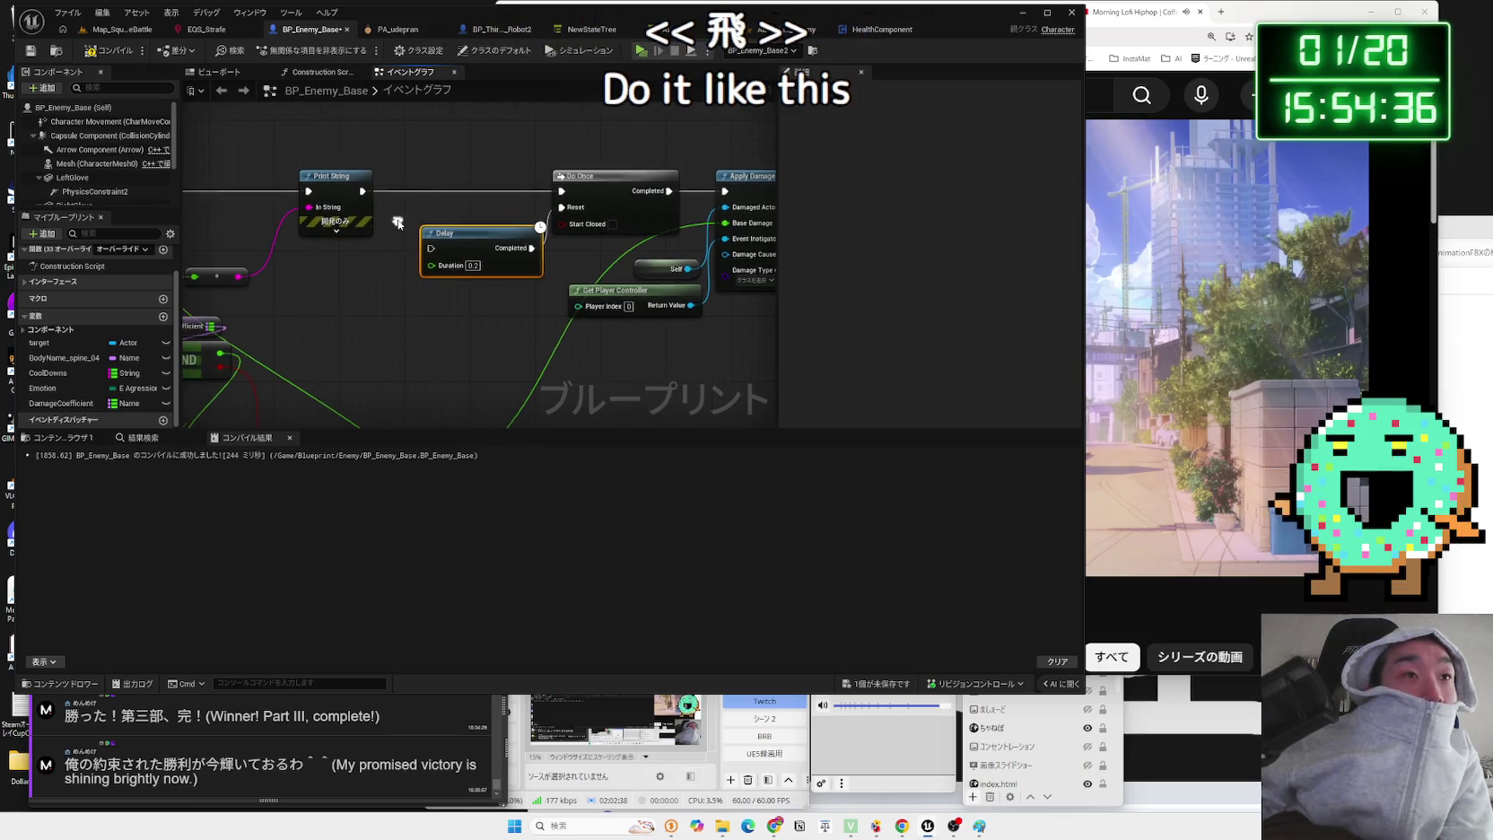
drag(362, 190, 394, 199)
text(sequence)
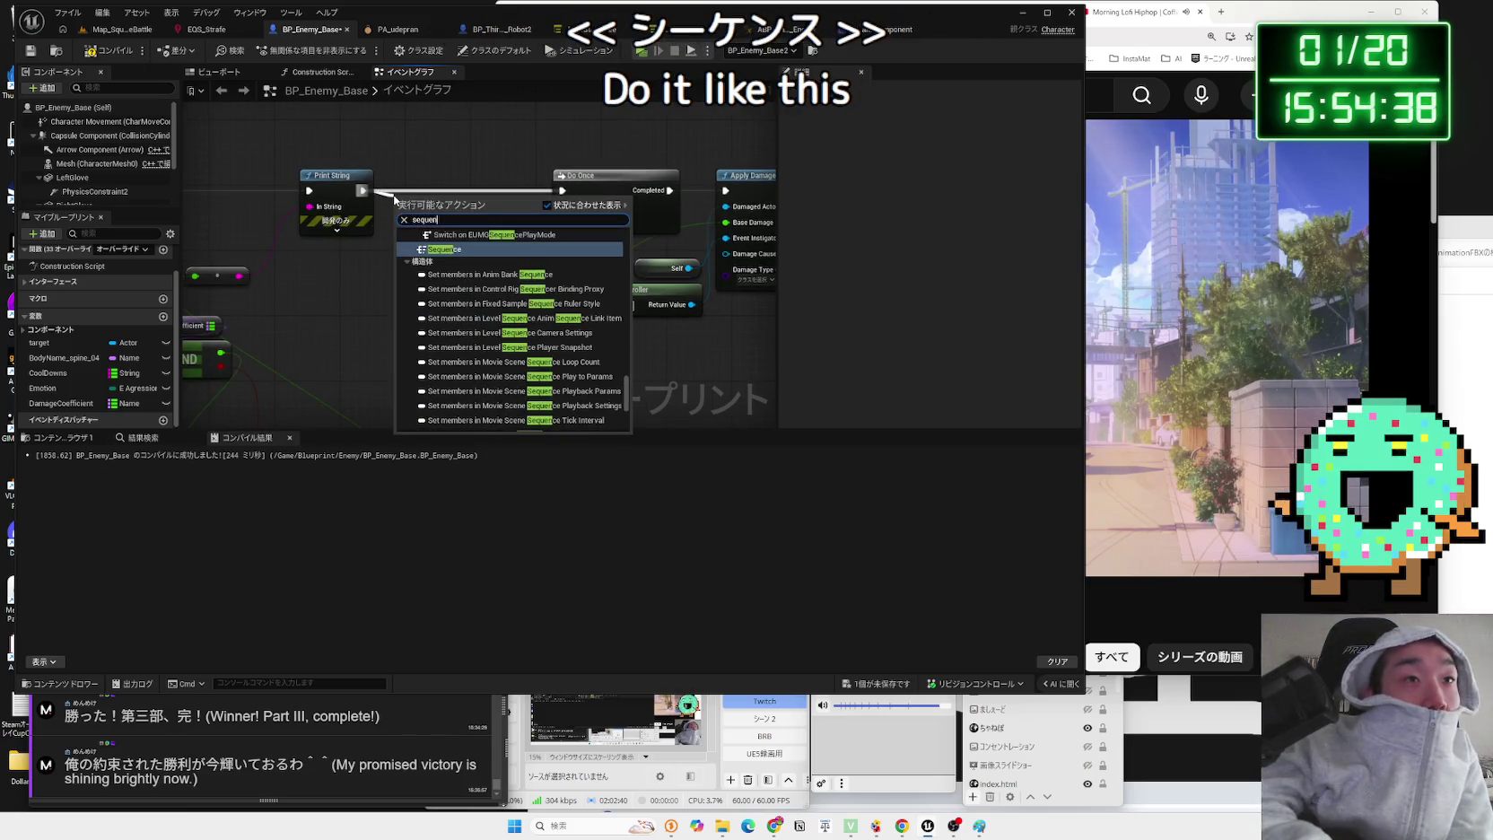
key(Return)
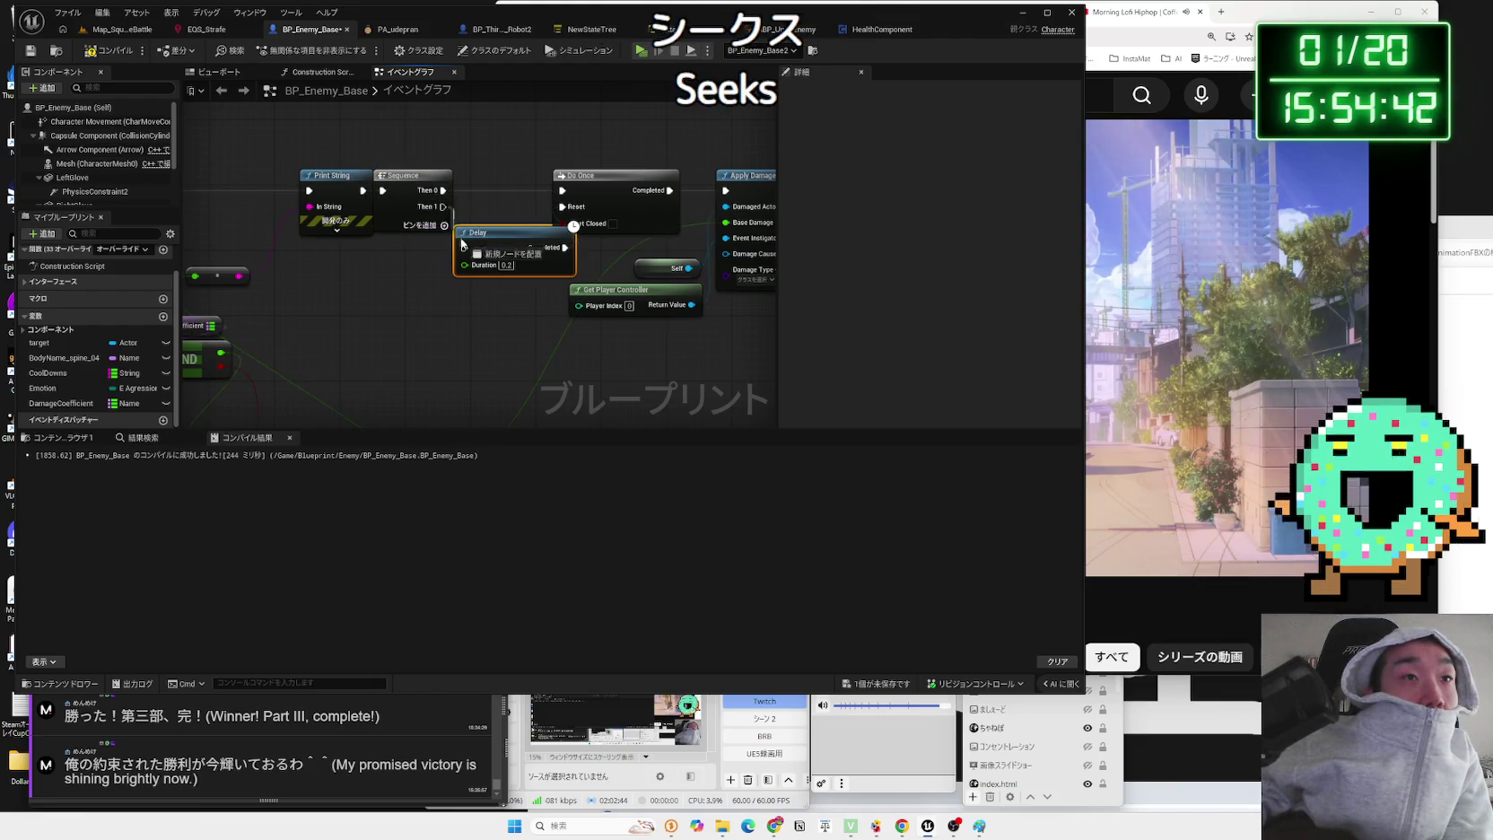
- Reconnect Do Once's Completed to Apply Damage and shift the damage nodes right
drag(490, 232, 299, 243)
click(462, 193)
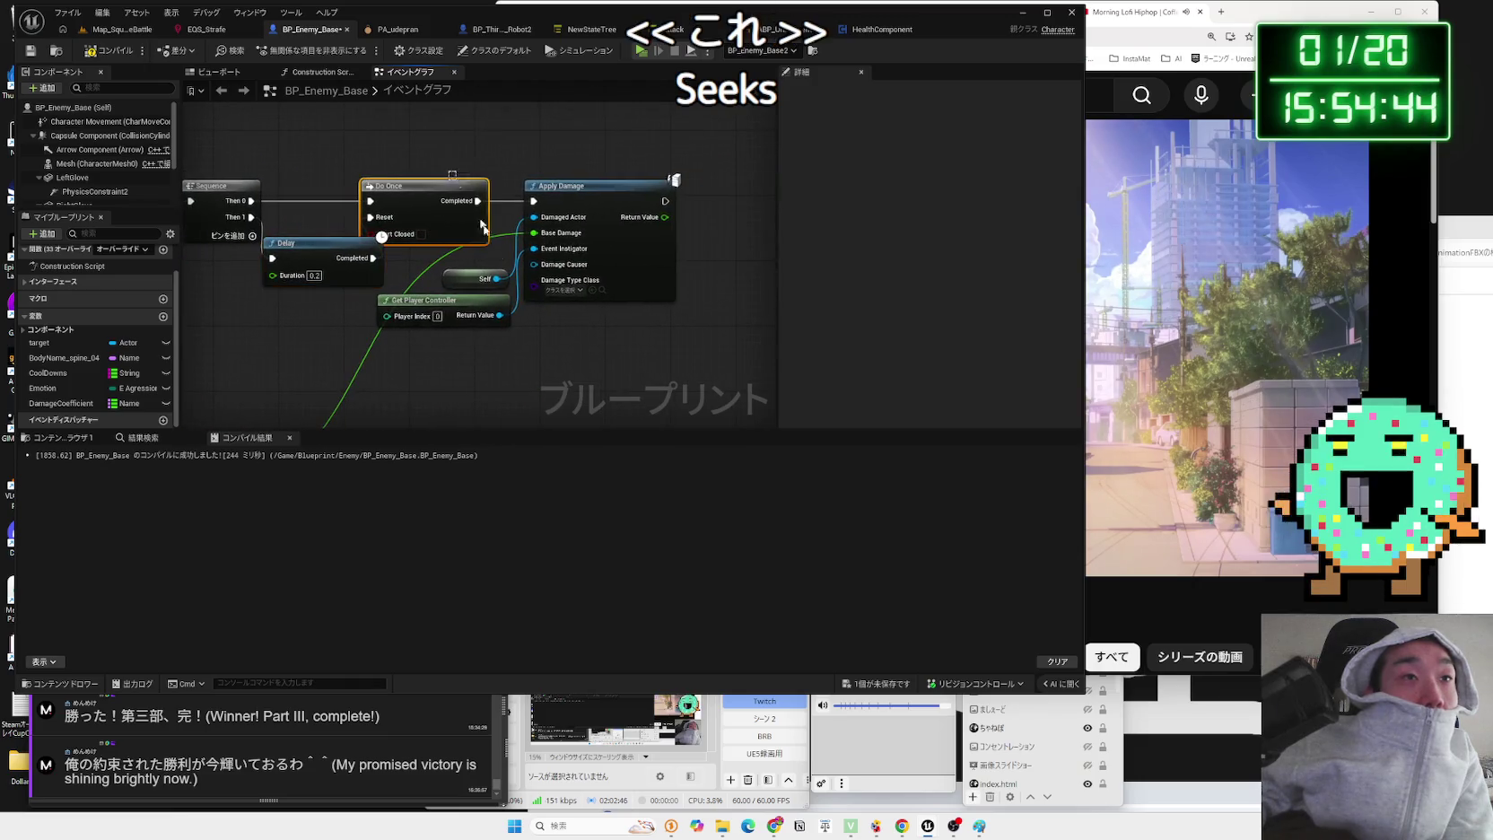
mouse_move(468, 210)
mouse_down()
mouse_move(520, 205)
mouse_move(484, 200)
mouse_up()
click(476, 211)
mouse_move(333, 269)
mouse_down()
mouse_move(348, 243)
mouse_move(398, 272)
mouse_up()
click(333, 283)
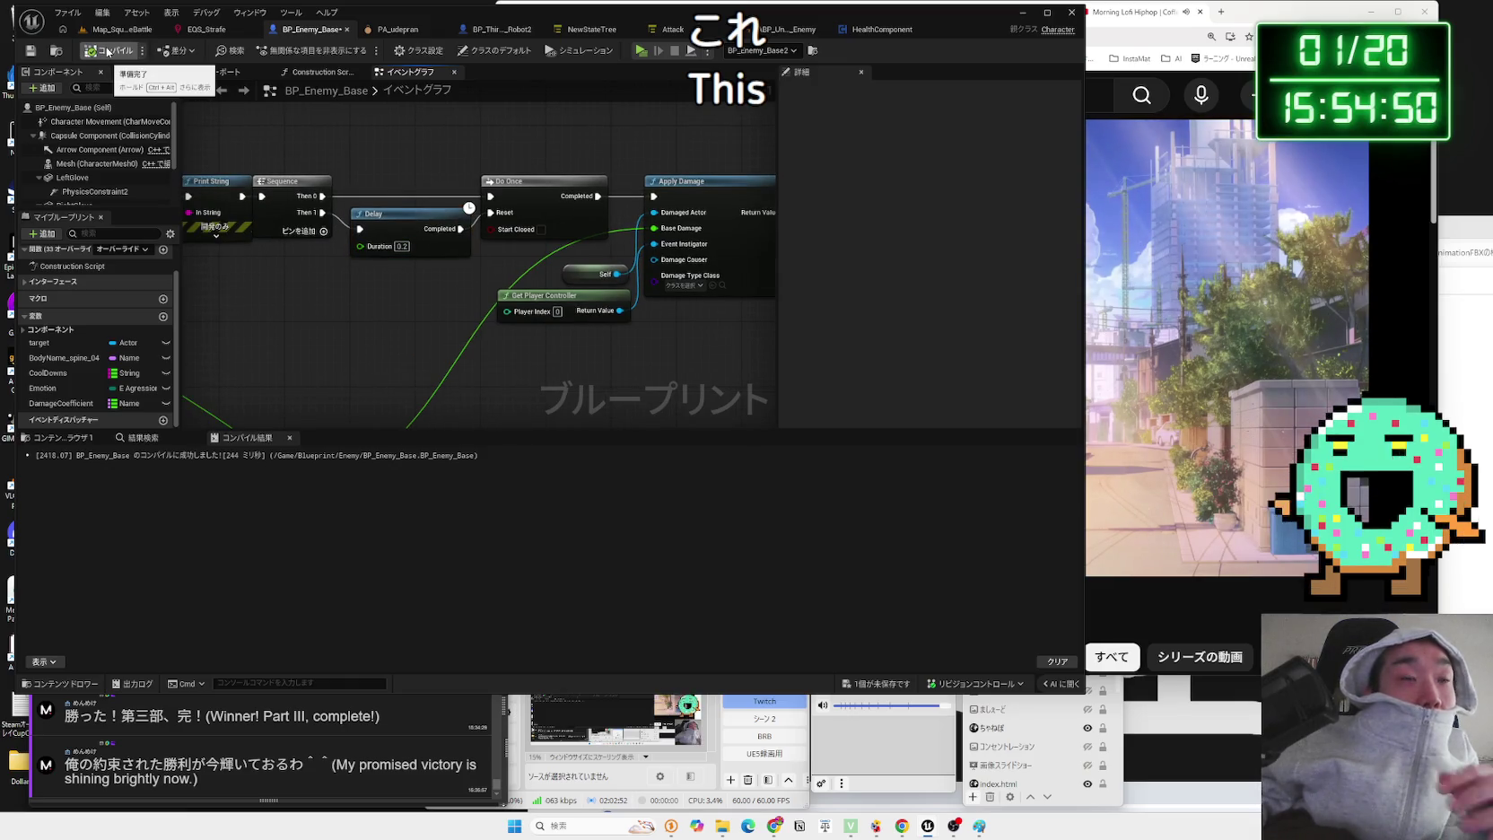
- Return to Map_SquareBattle and start a test play of the game
drag(330, 145, 393, 150)
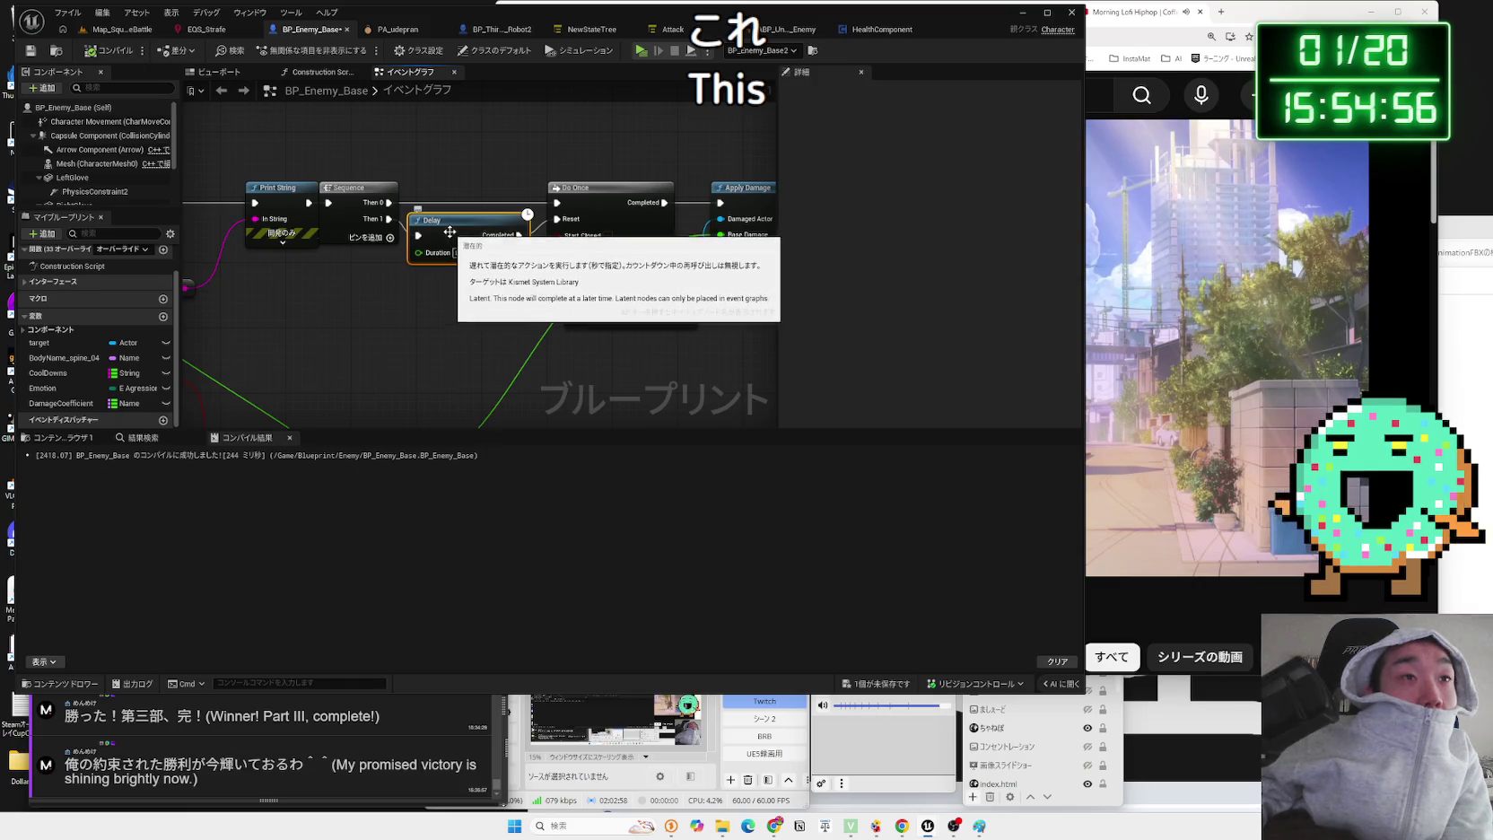
click(115, 29)
click(288, 51)
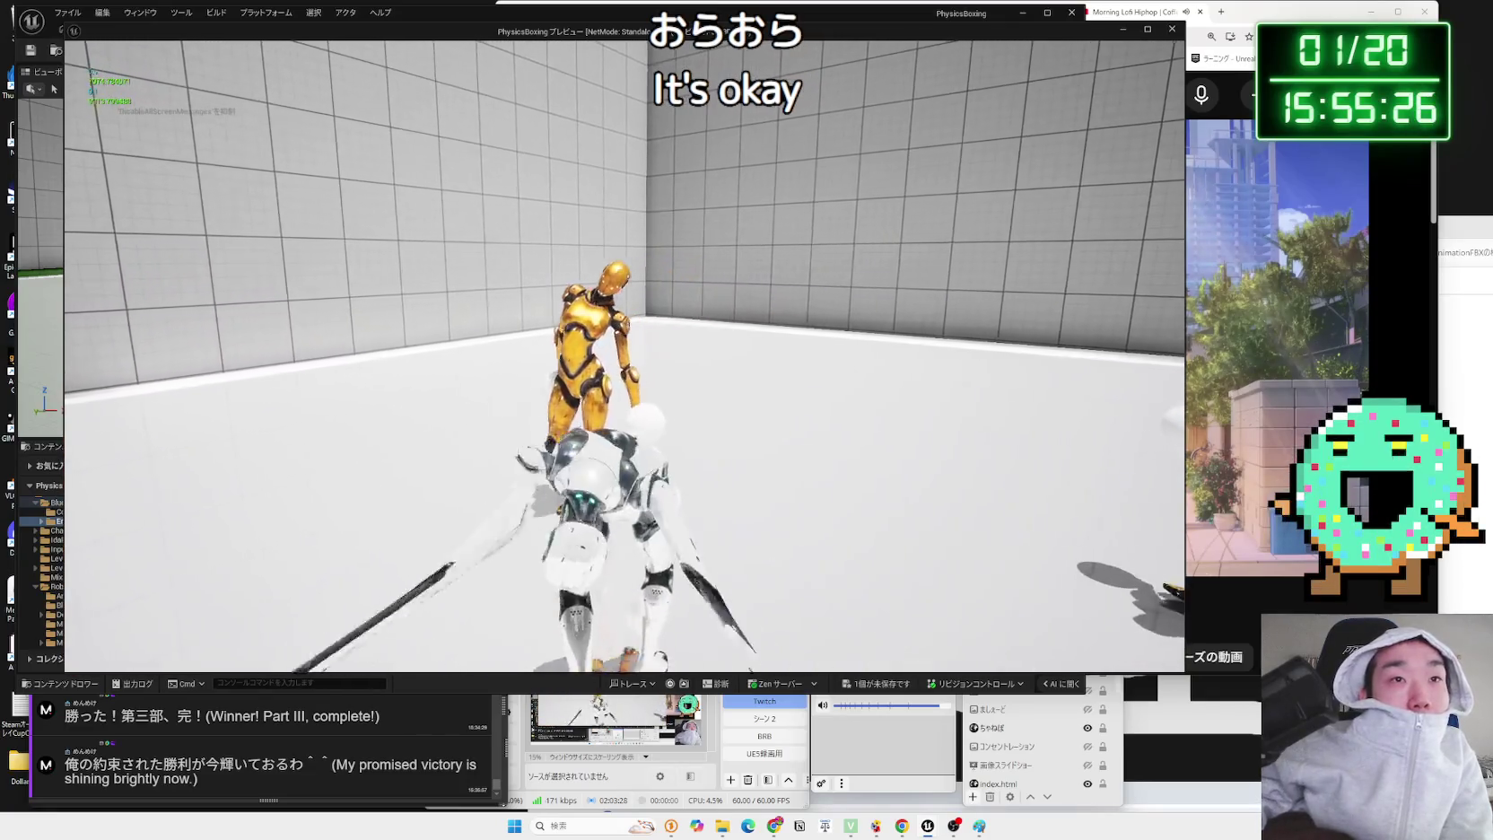
- Stop the test play and switch to the BP_Enemy_Base Blueprint
key(Escape)
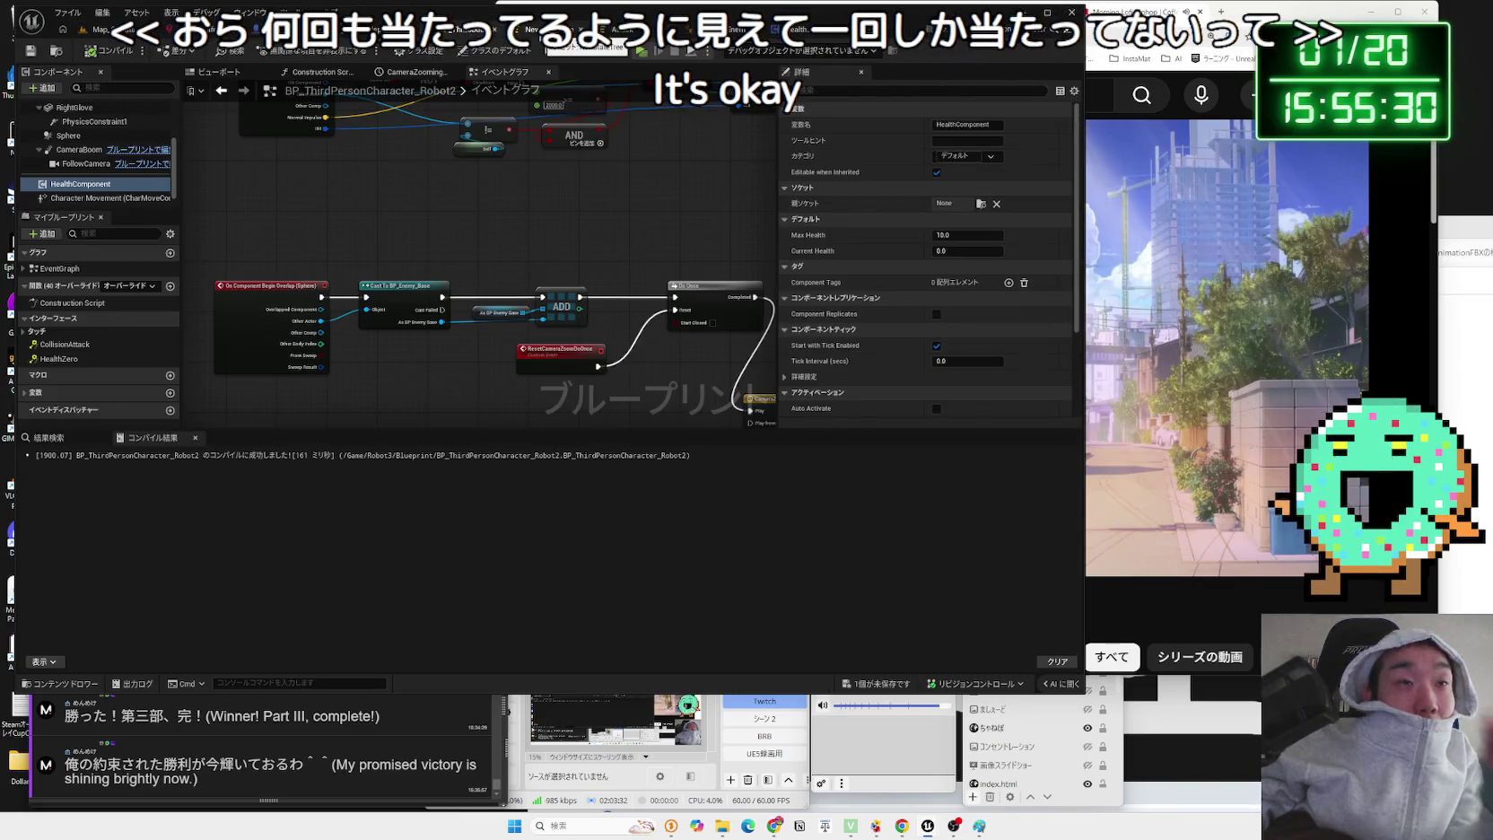
click(310, 34)
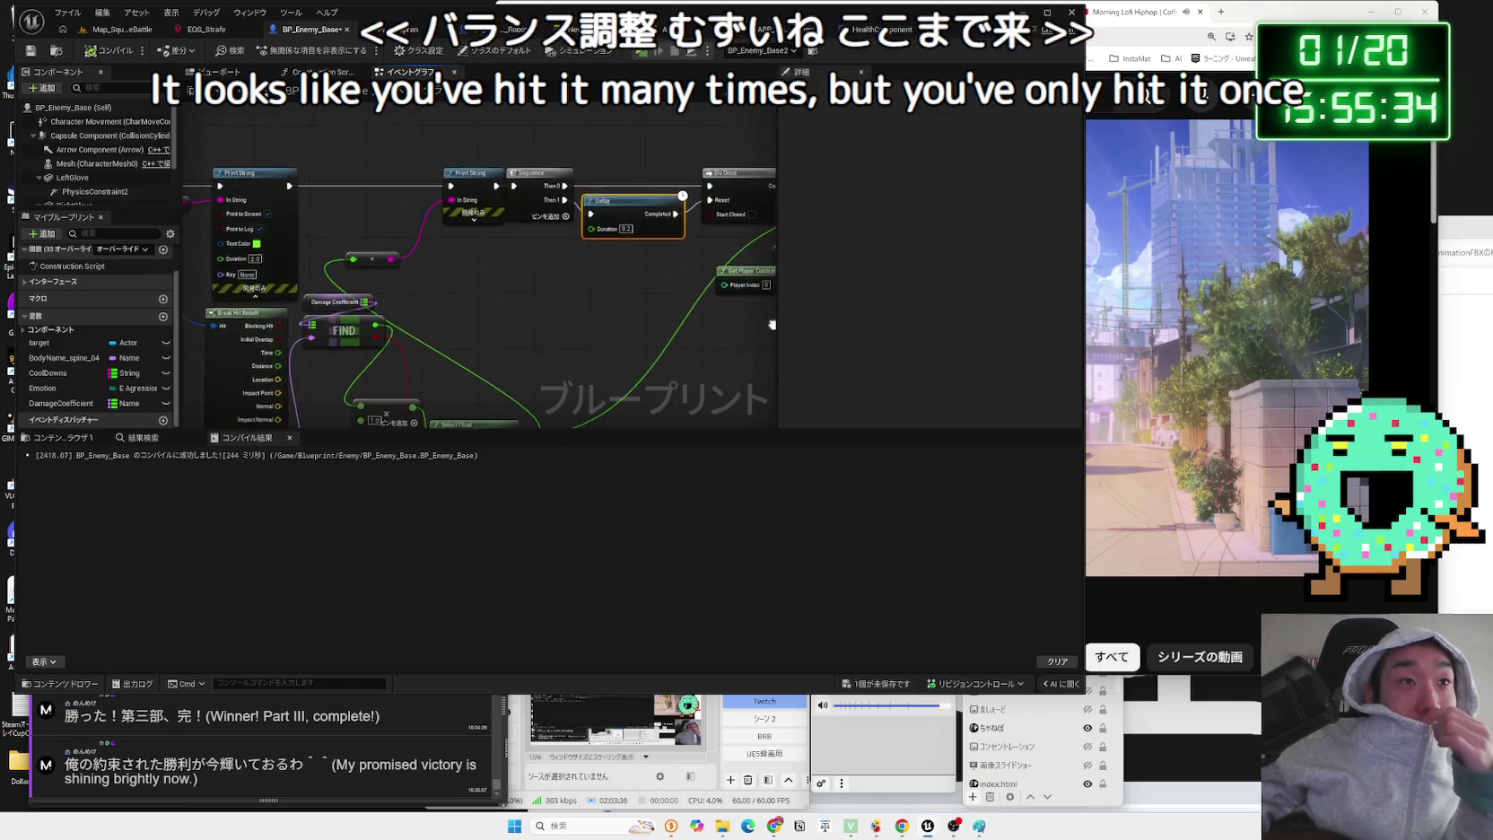
- Place Print String between Do Once's Completed and Apply Damage, then start a Map_SquareBattle test play
right_click(442, 187)
drag(488, 169, 459, 198)
alt+click(418, 215)
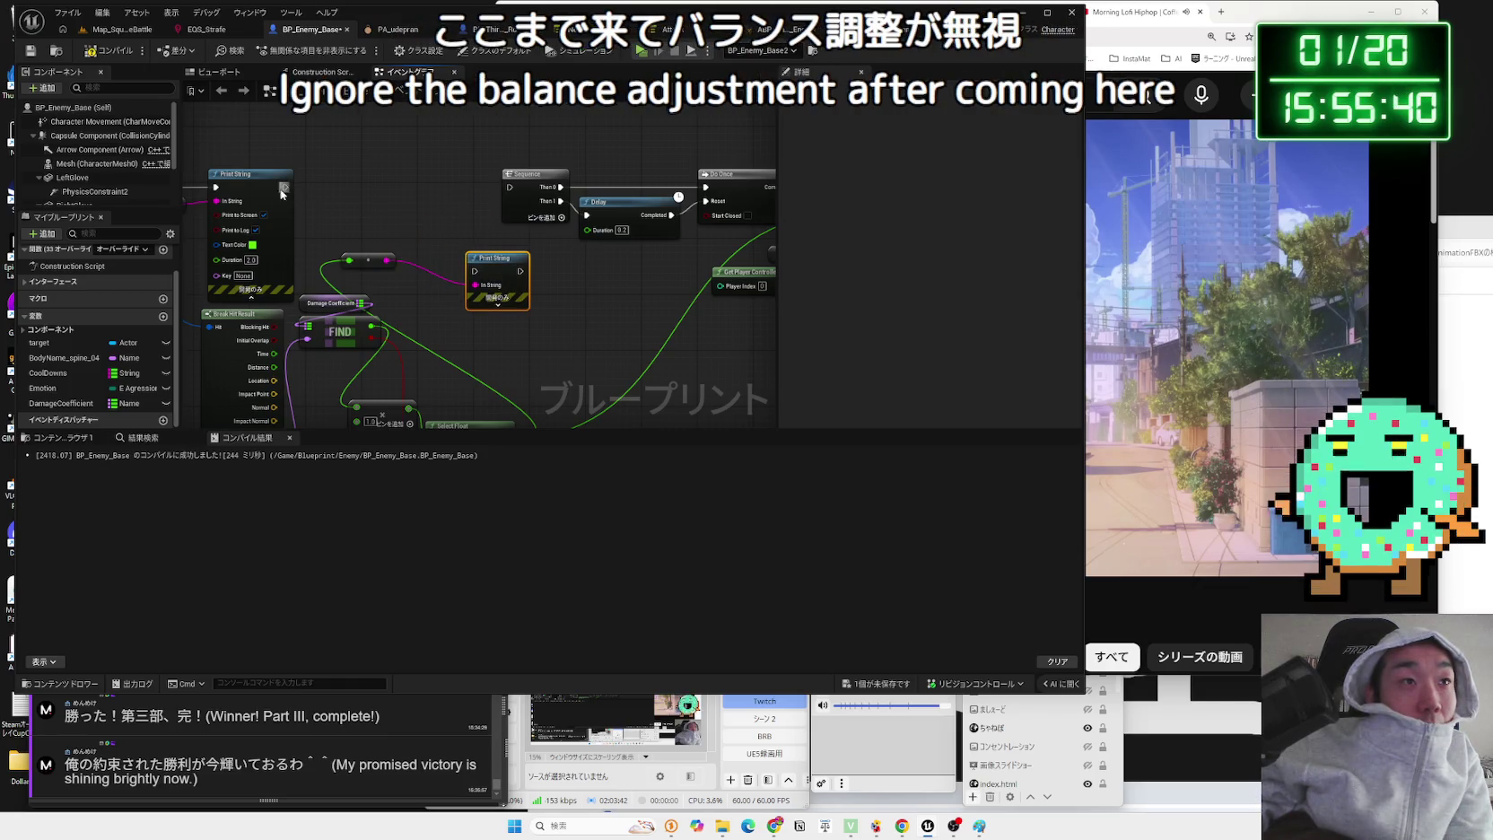
drag(556, 233, 610, 247)
drag(646, 198, 480, 195)
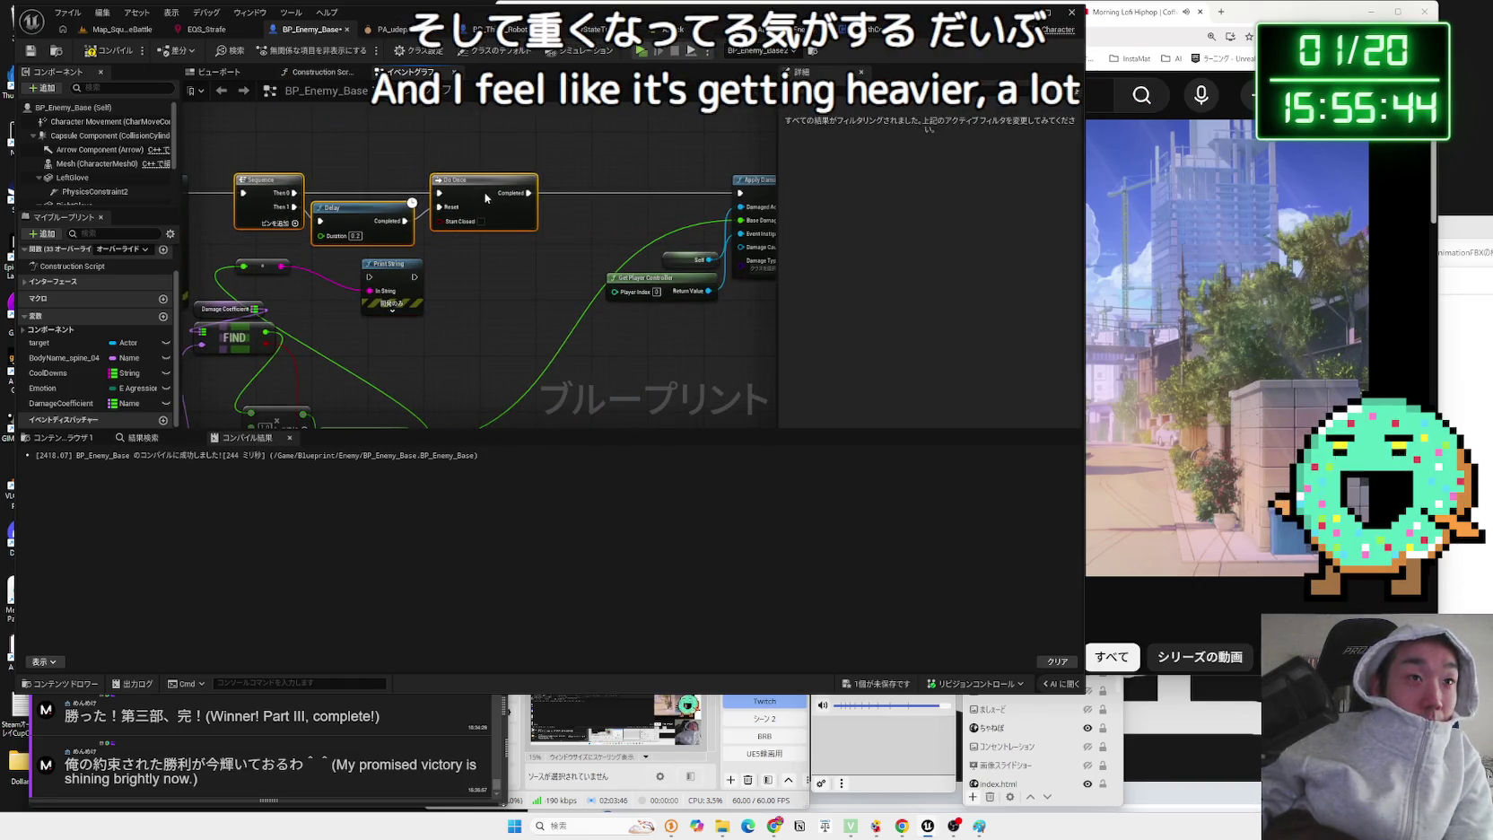
drag(391, 270, 650, 207)
drag(536, 193, 606, 199)
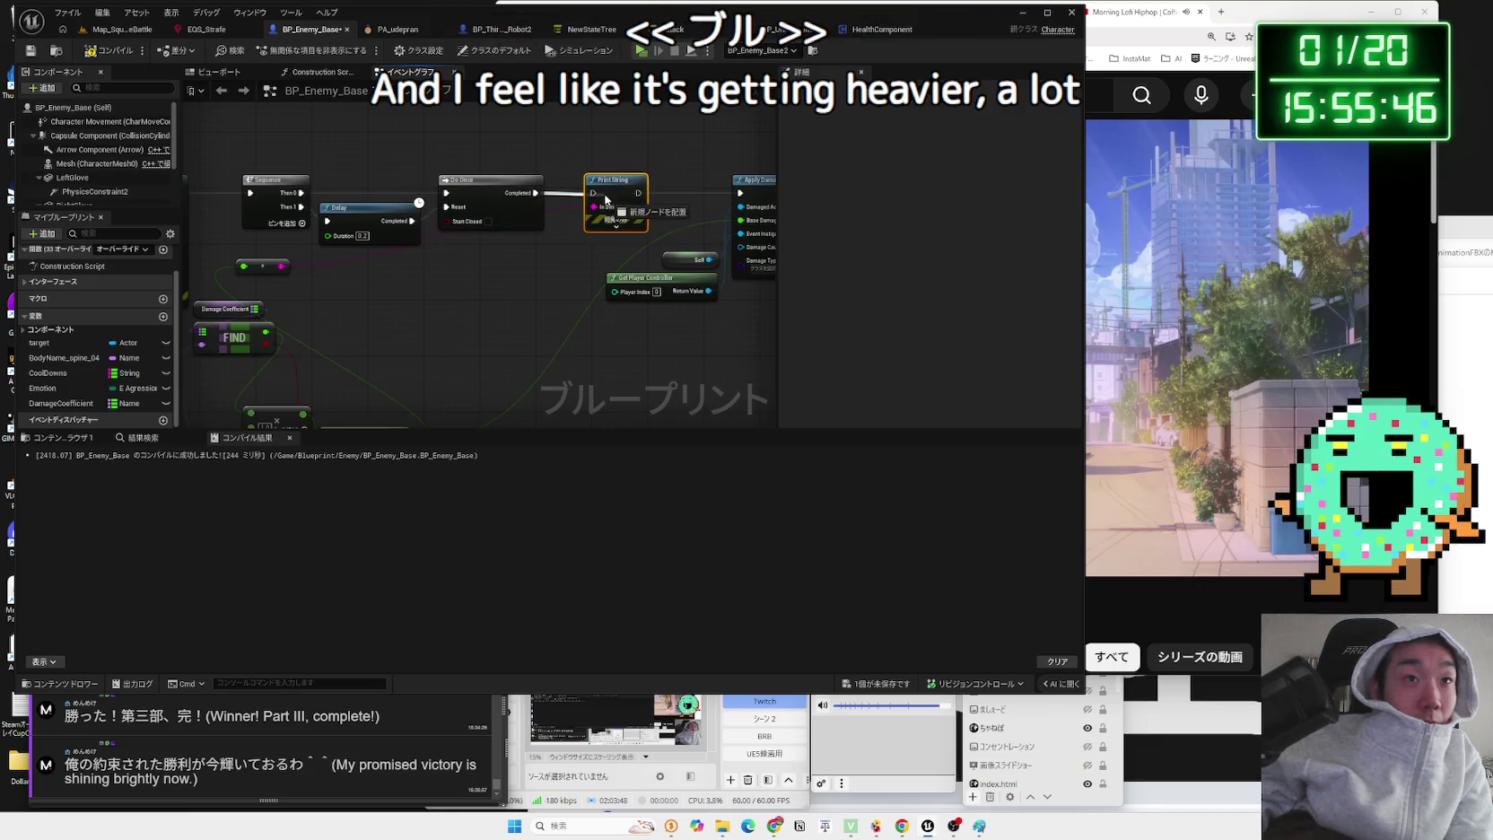
click(106, 29)
click(284, 52)
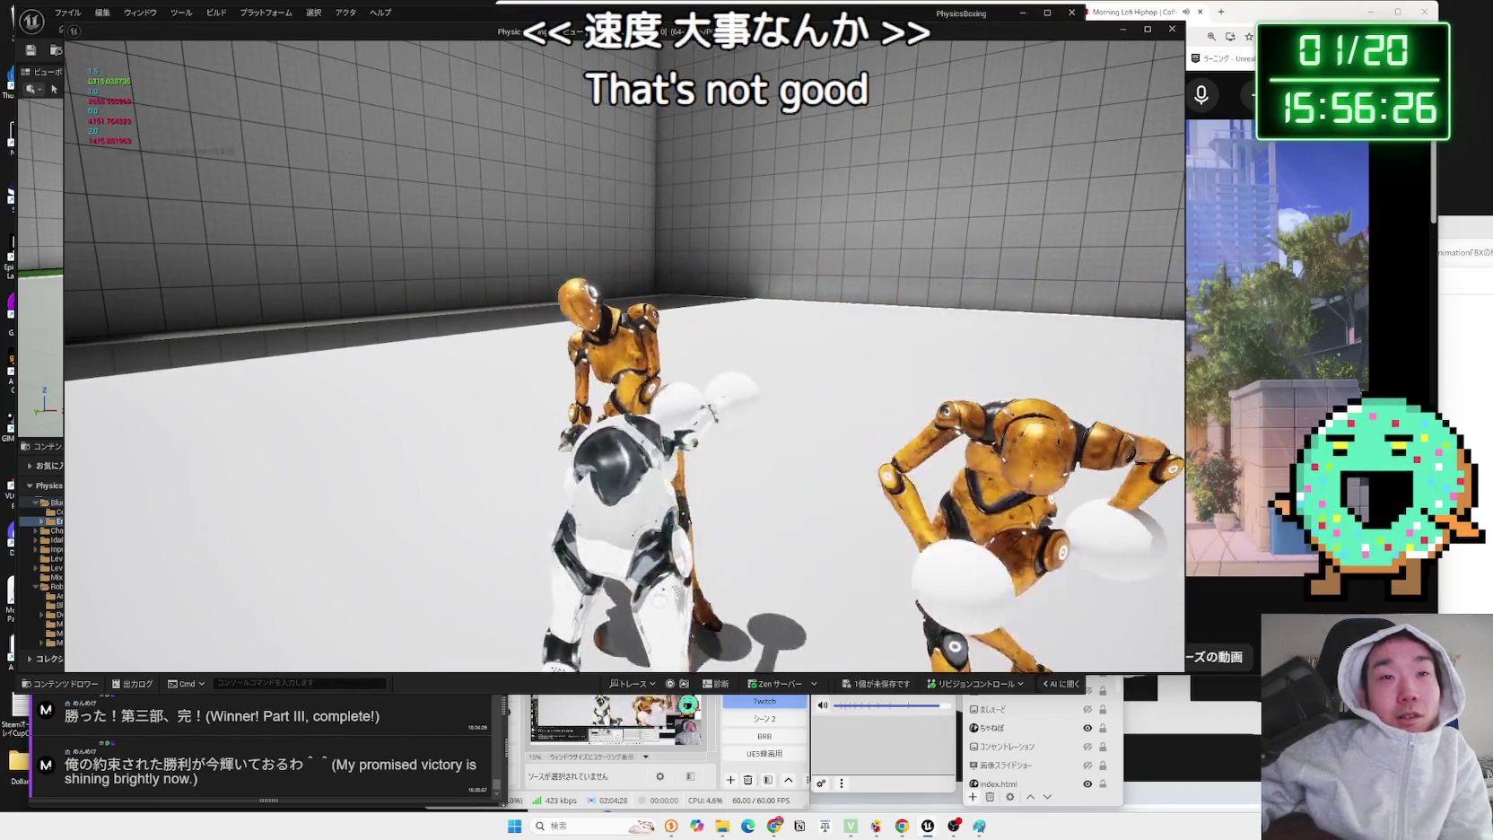
key(Escape)
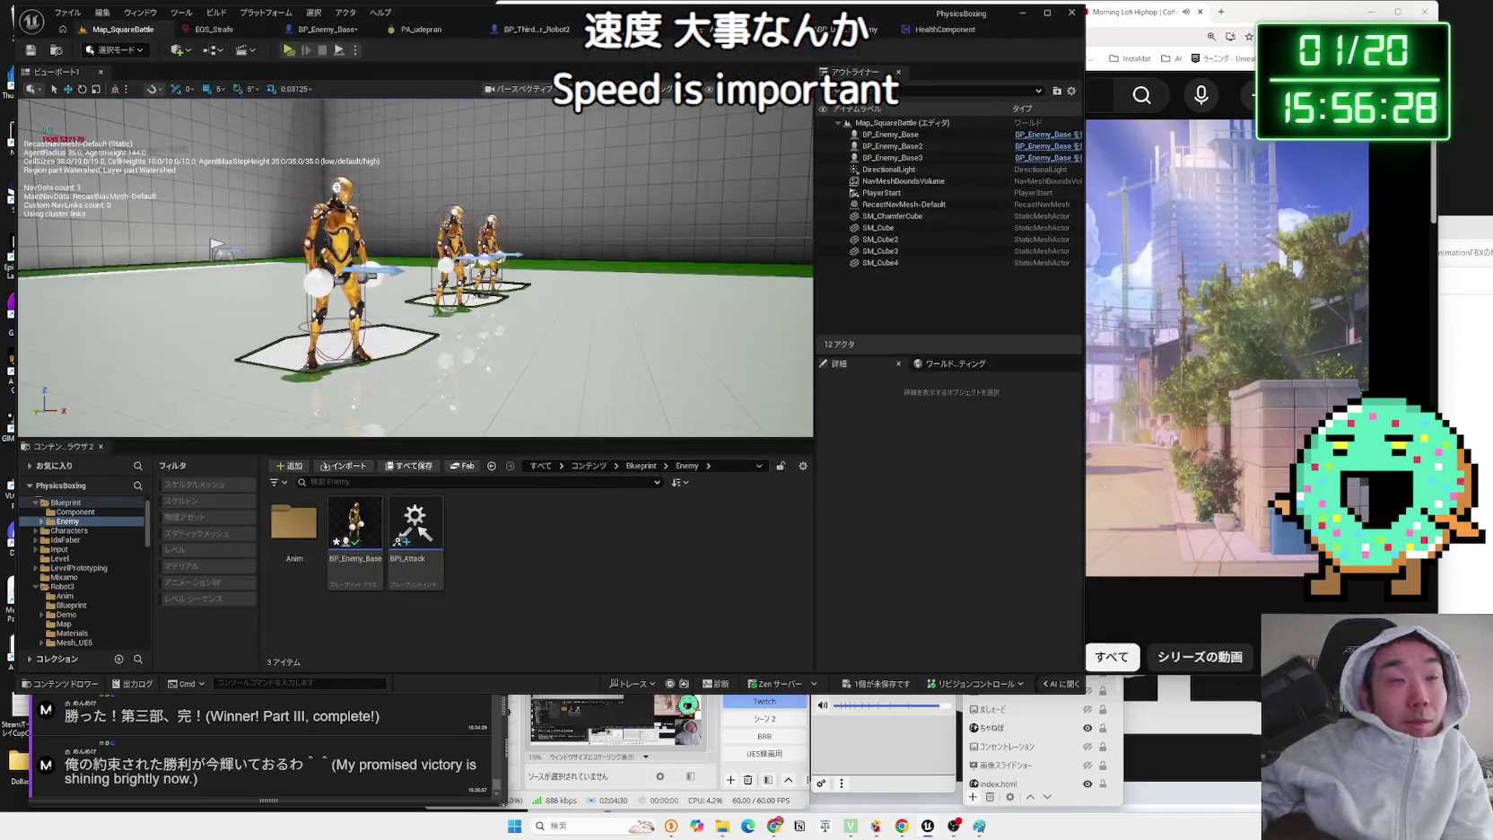
- In BP_Enemy_Base, drop a Left Glove reference into the graph and search 'get velocity' from it
click(319, 29)
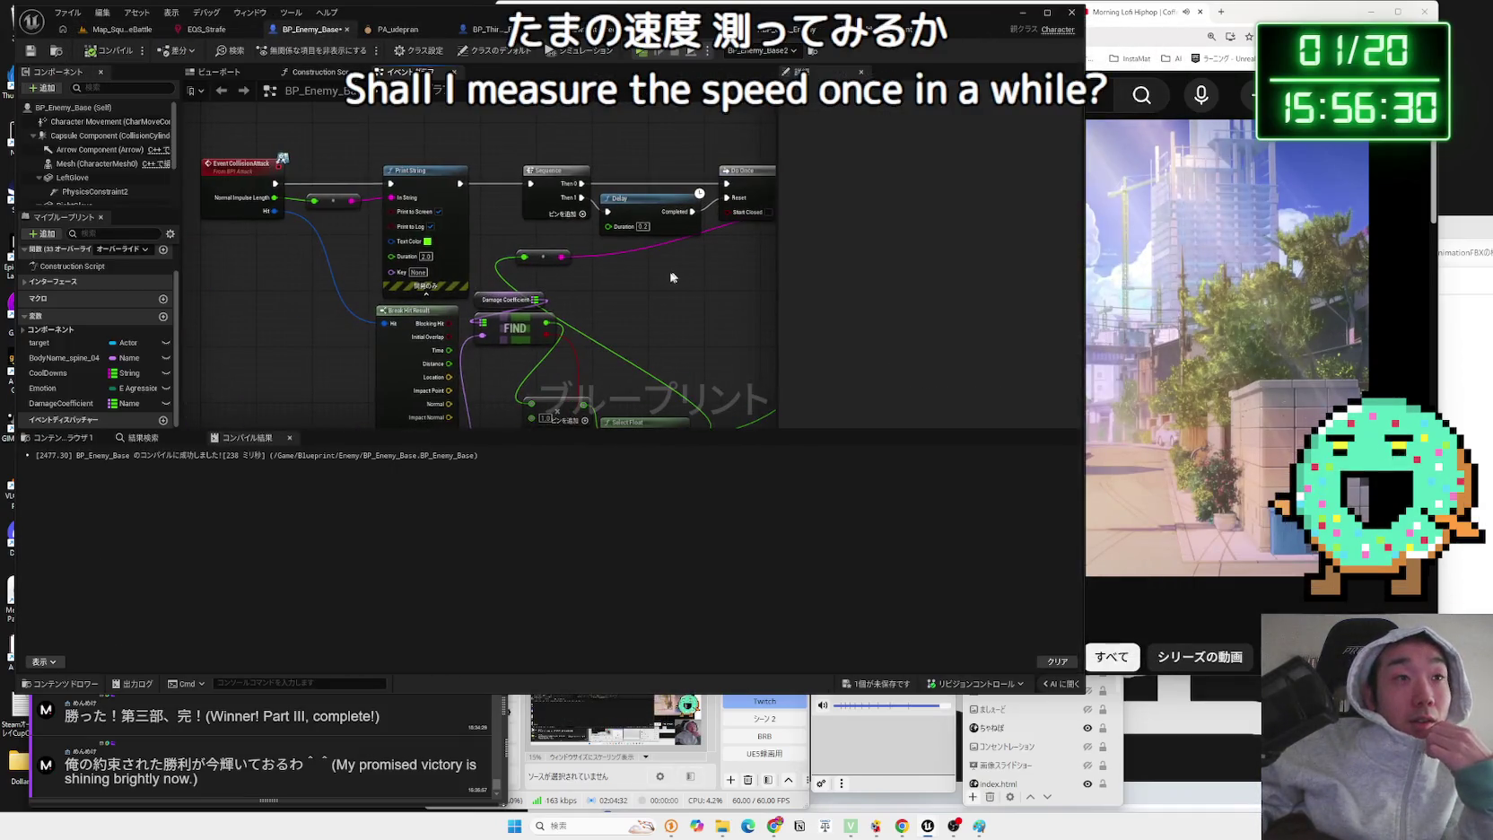
drag(442, 203, 465, 196)
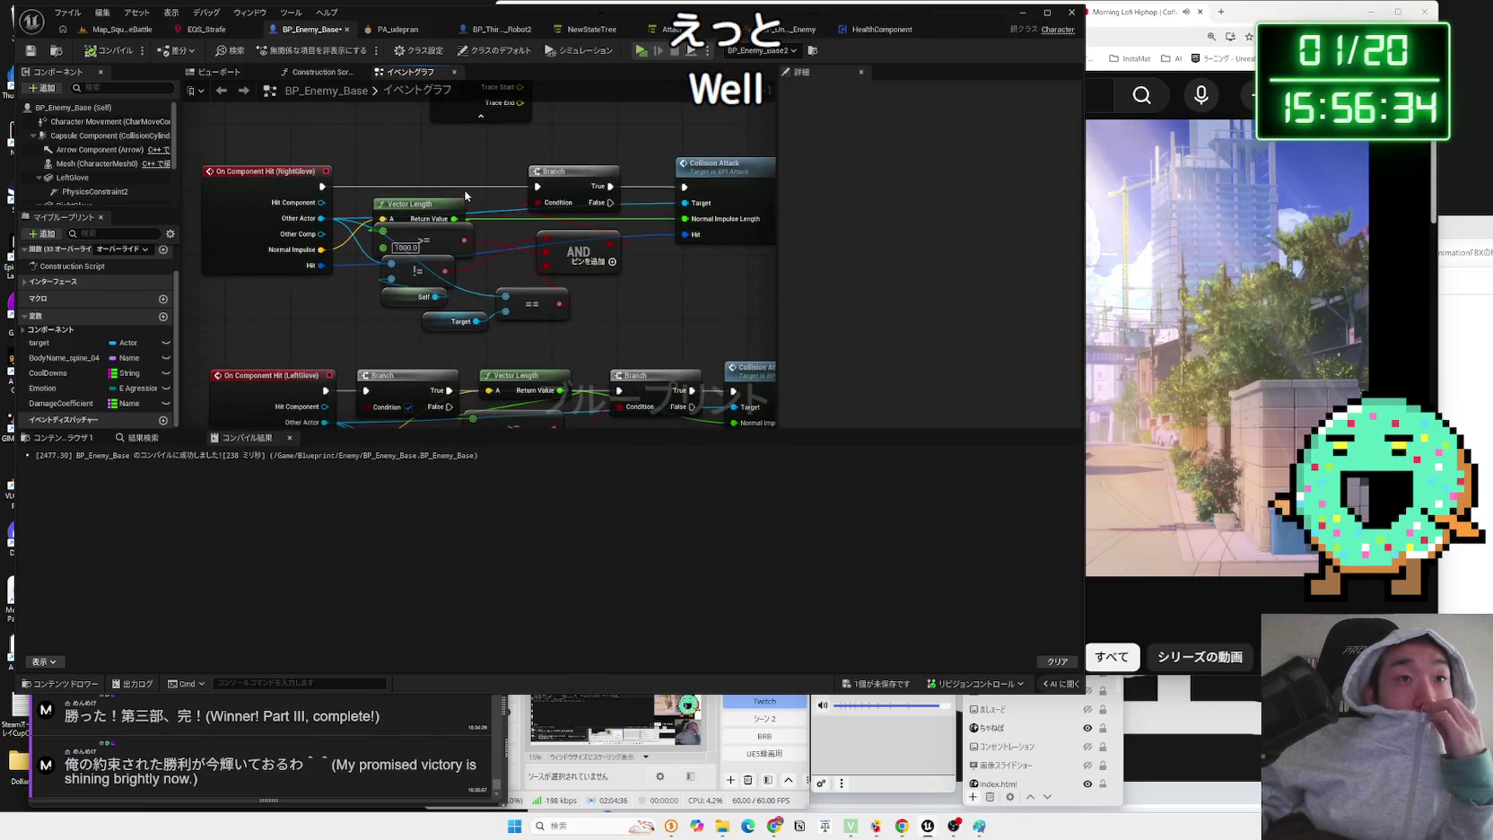
drag(656, 321, 659, 320)
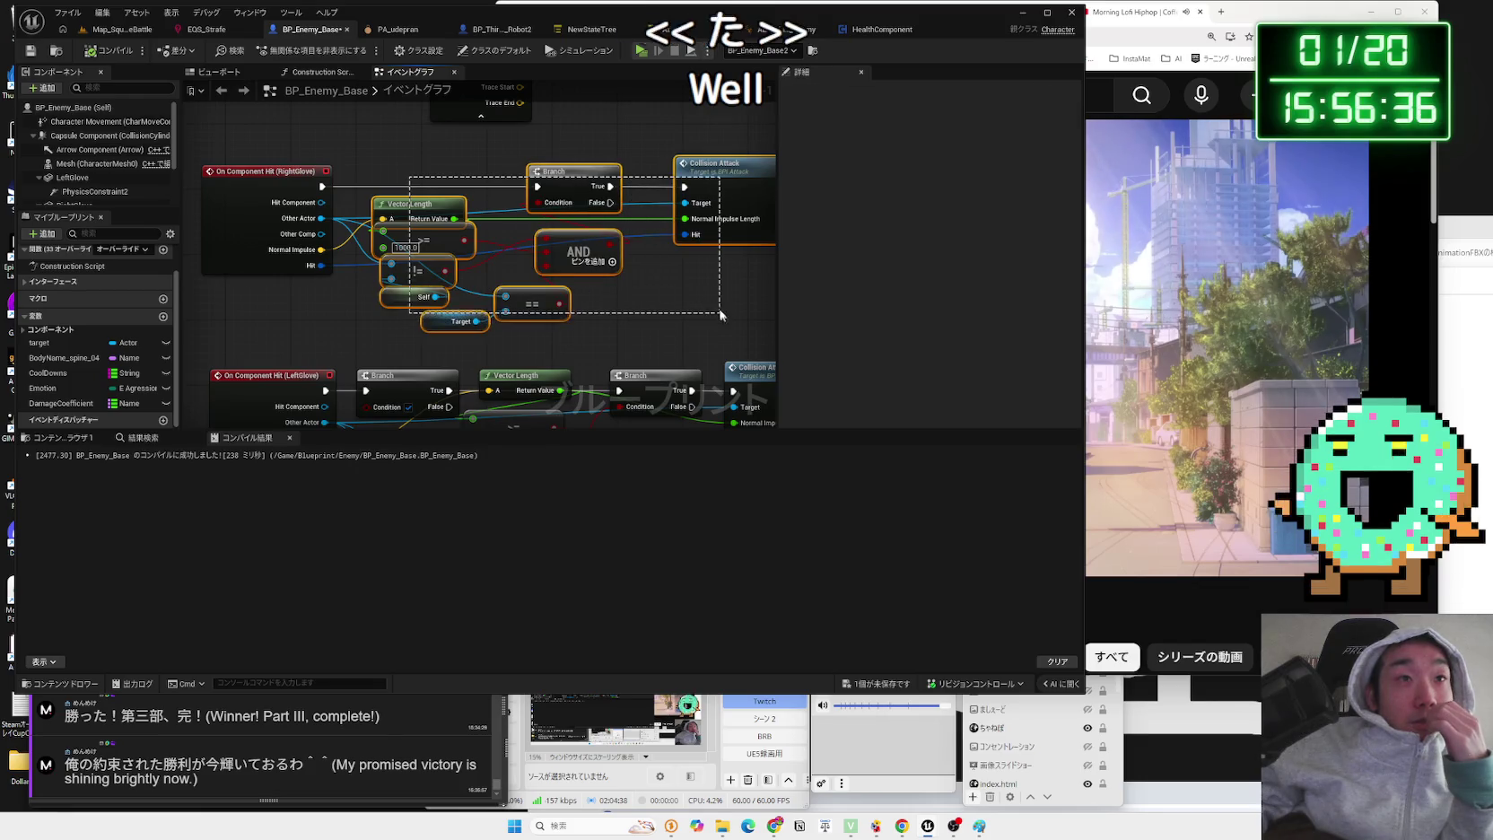
click(332, 188)
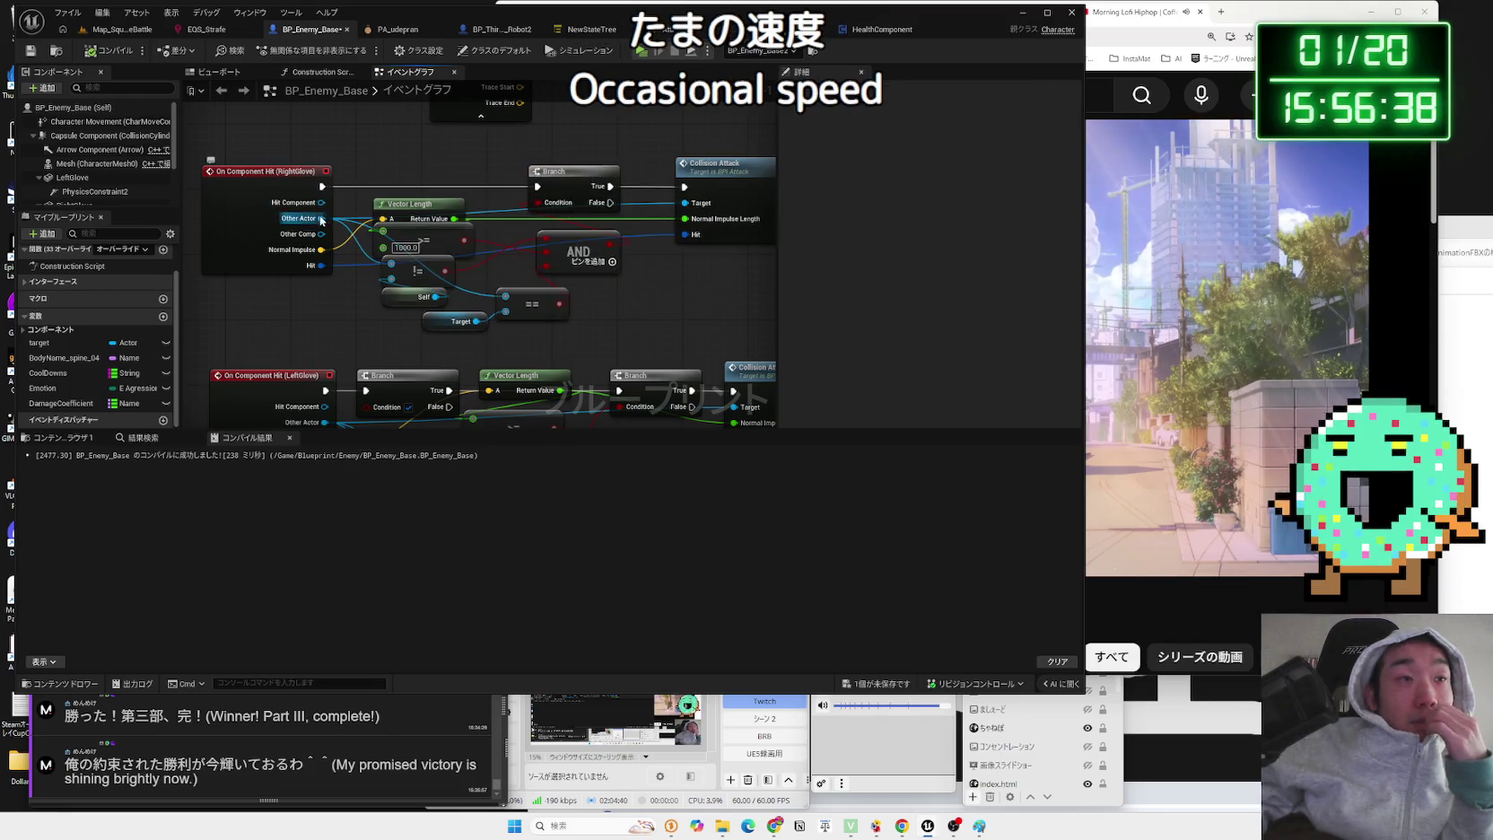
click(71, 178)
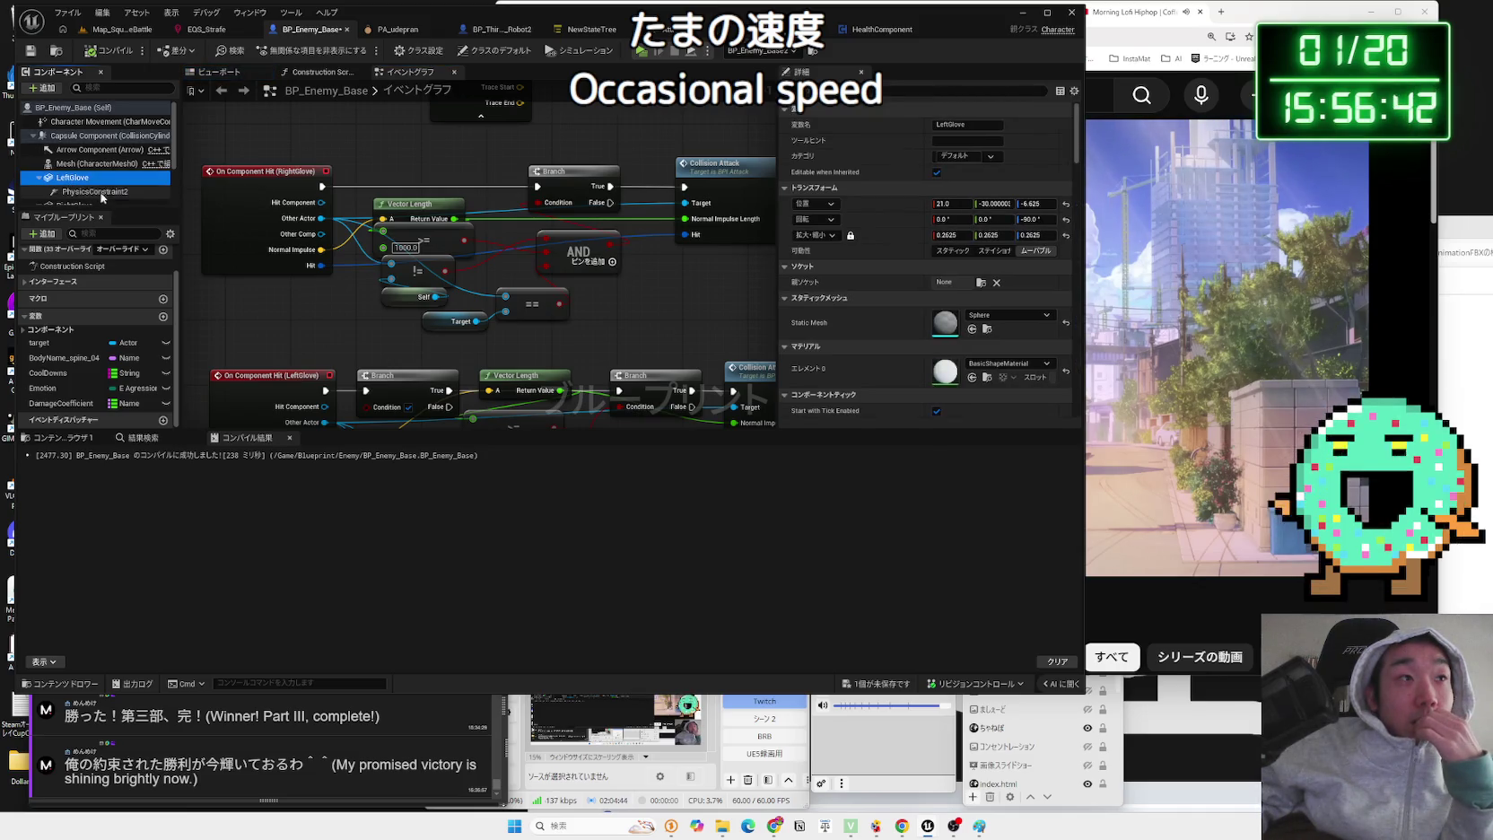
mouse_move(75, 186)
mouse_down()
mouse_move(352, 148)
mouse_move(456, 158)
mouse_up()
text(get velocity)
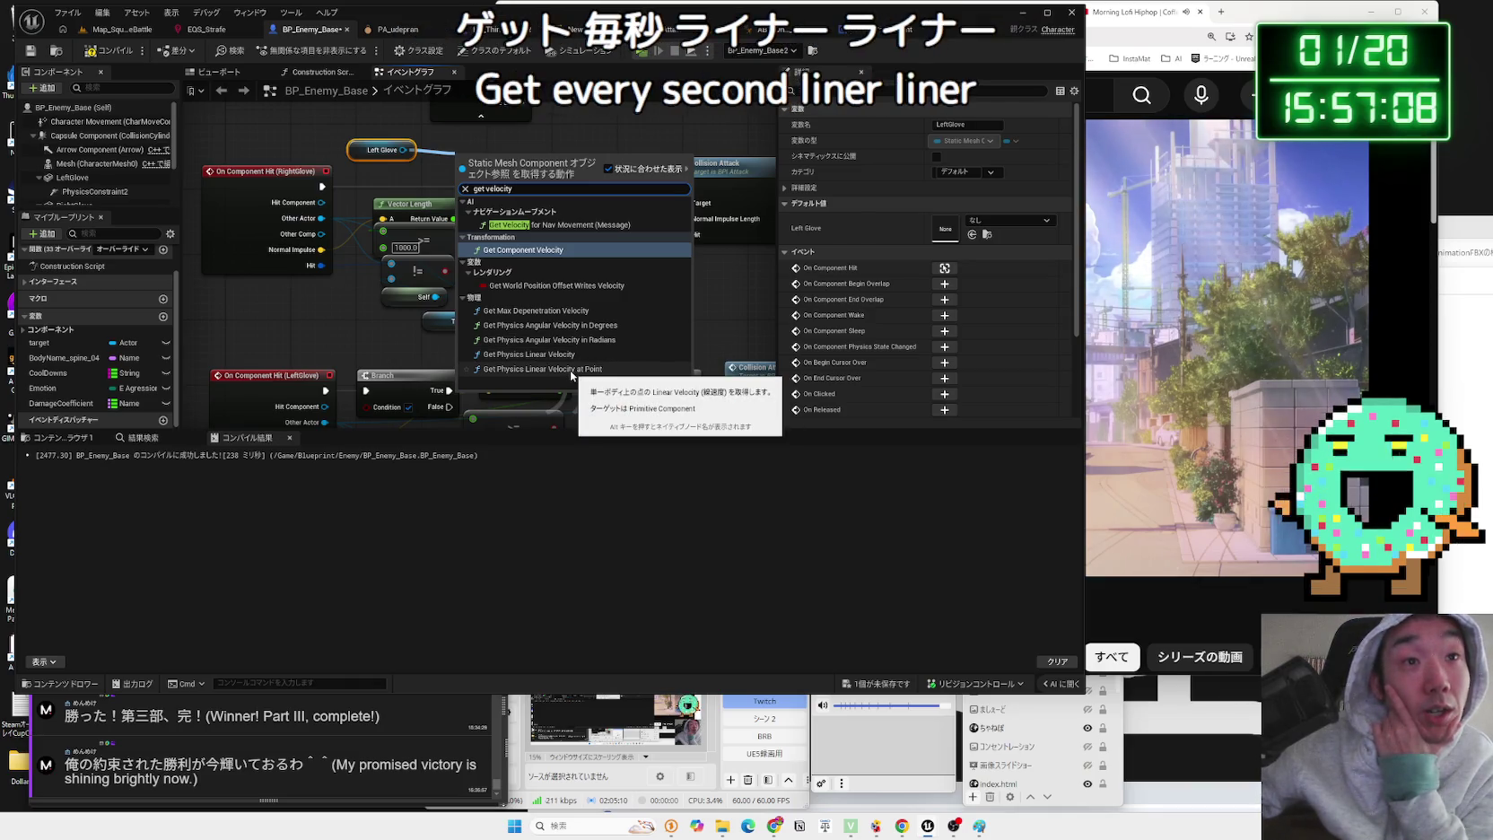
- Add a Get Physics Linear Velocity node and position it in the graph
click(565, 354)
drag(500, 157, 474, 130)
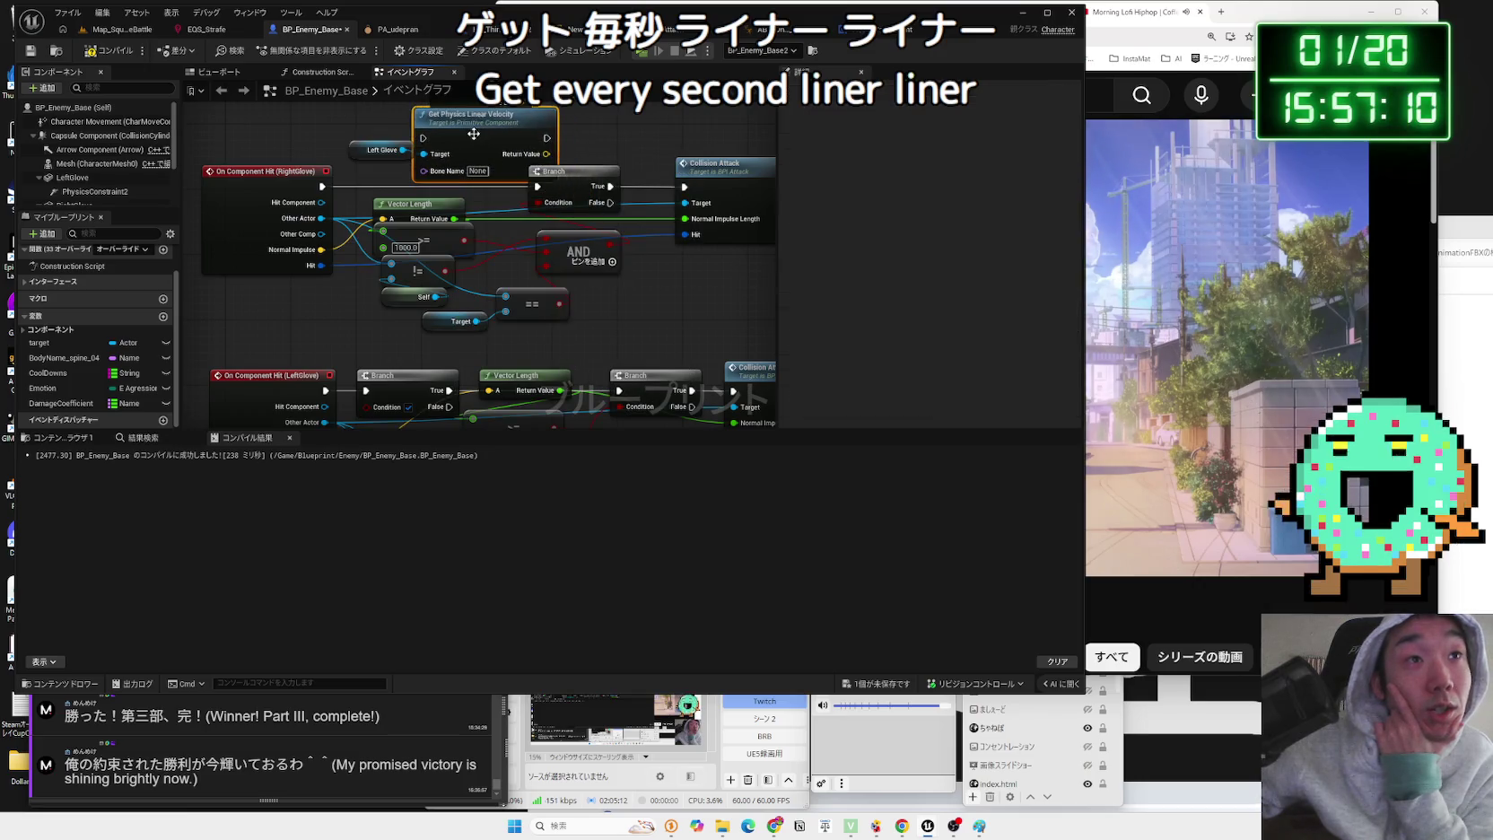
scroll(474, 130, down, 1)
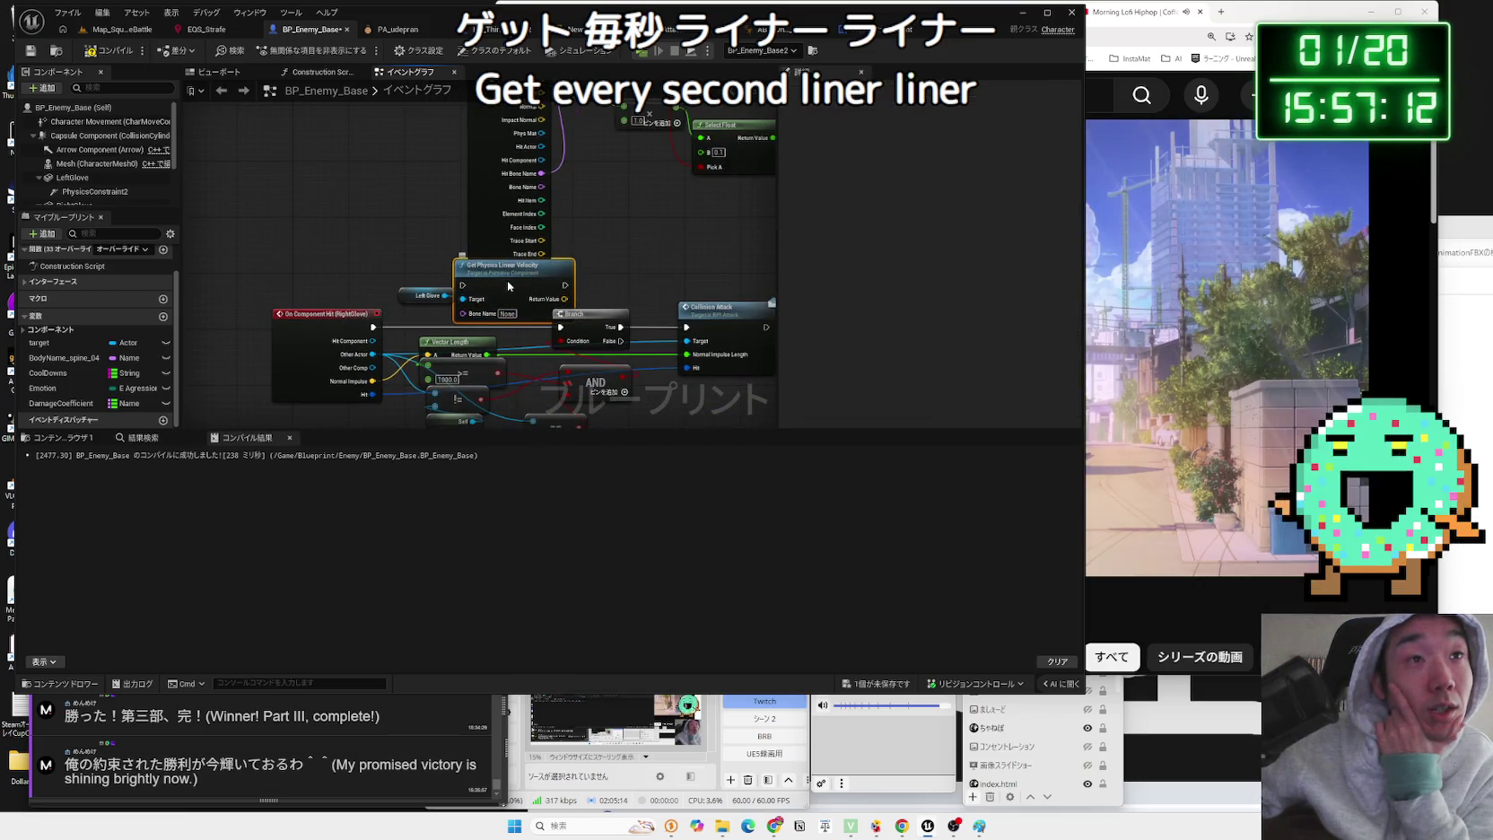
scroll(506, 296, up, 2)
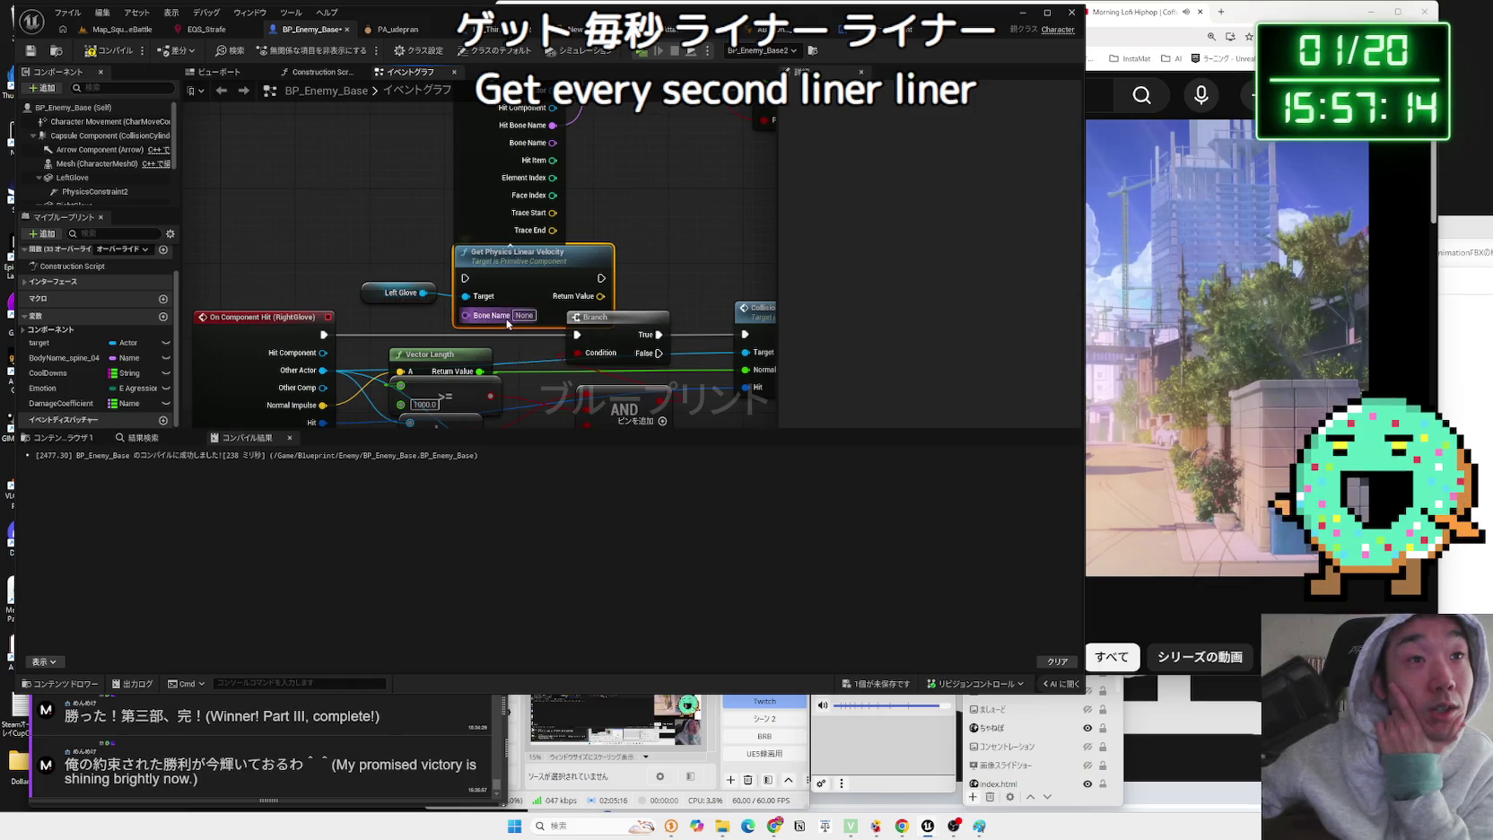
drag(528, 254, 519, 262)
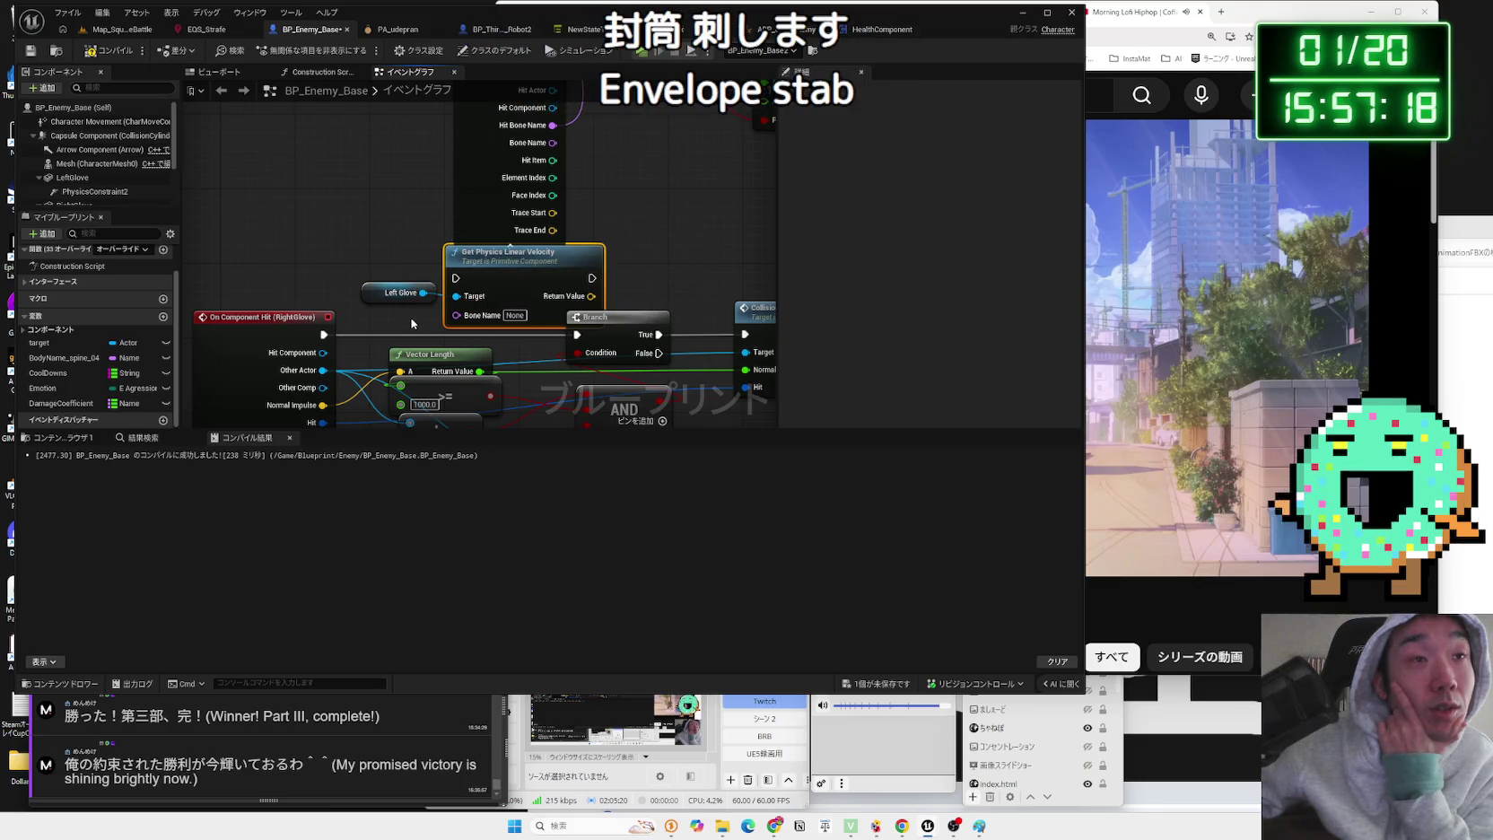
scroll(412, 323, down, 1)
mouse_move(466, 305)
mouse_down()
mouse_move(426, 291)
mouse_move(451, 301)
mouse_up()
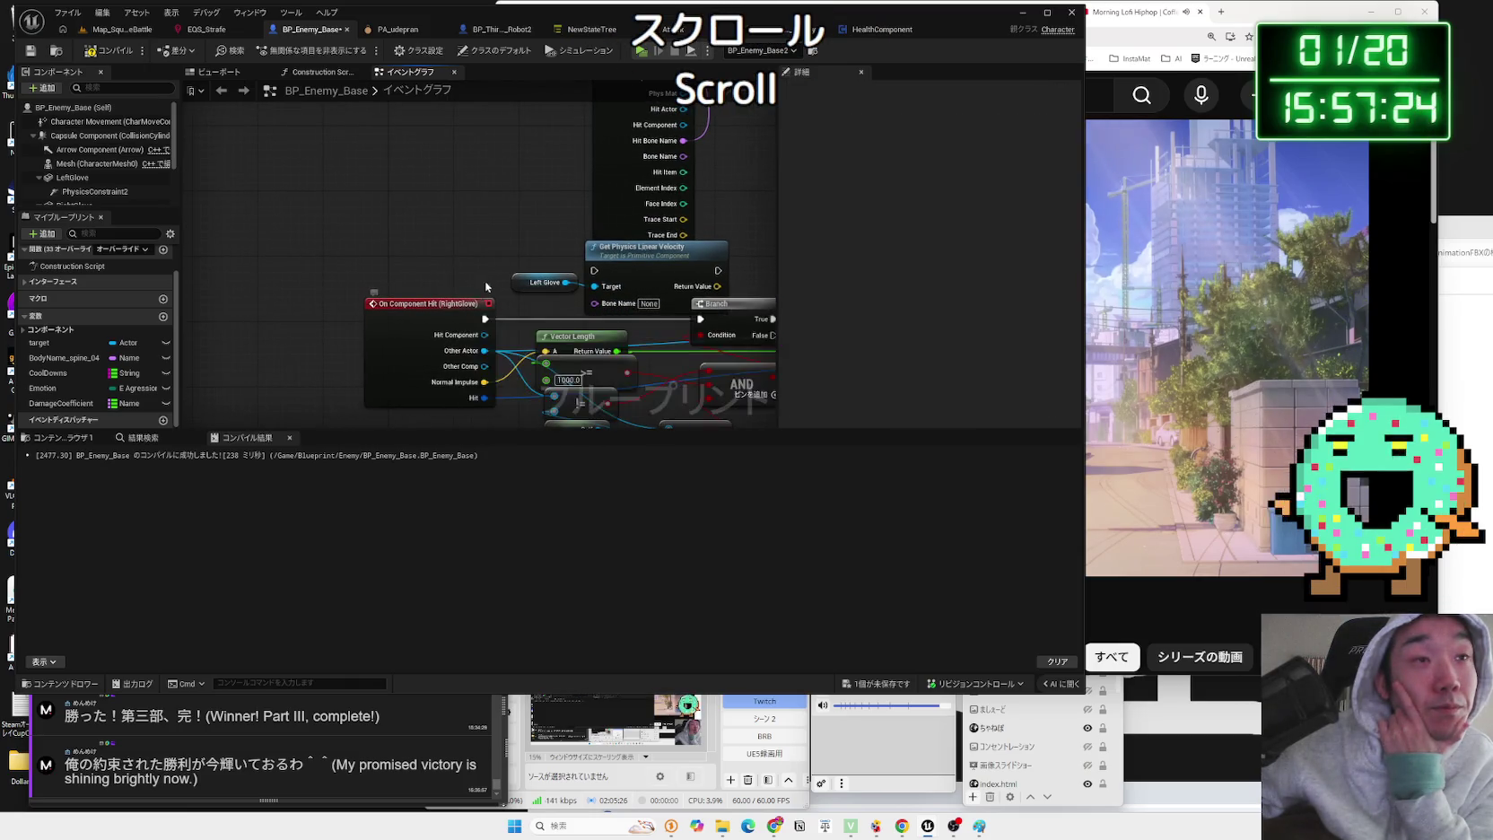
- Select the Left Glove and velocity nodes together and move them to empty space
drag(368, 333, 387, 367)
click(475, 366)
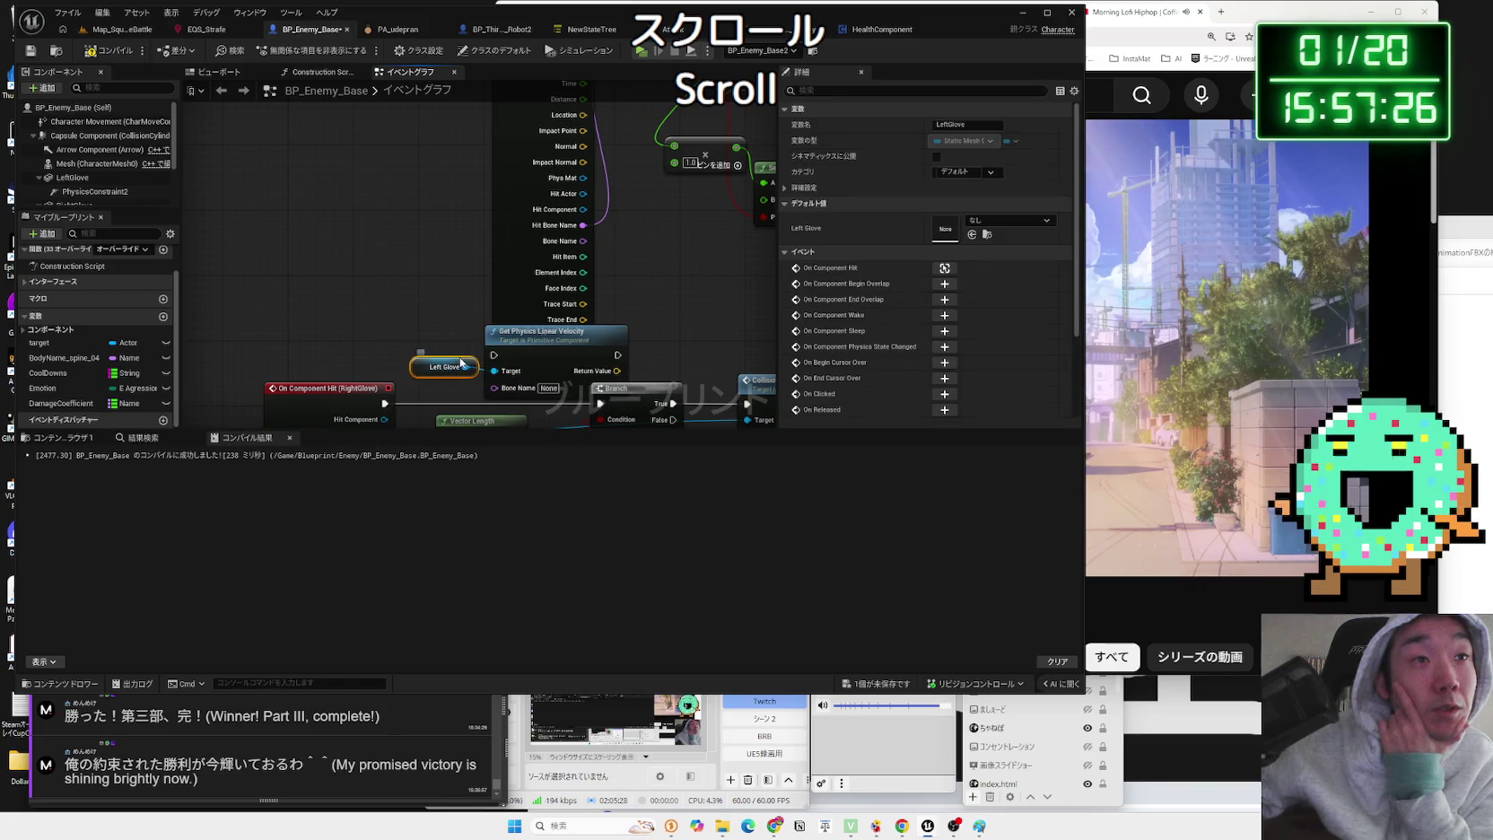
drag(509, 379, 509, 379)
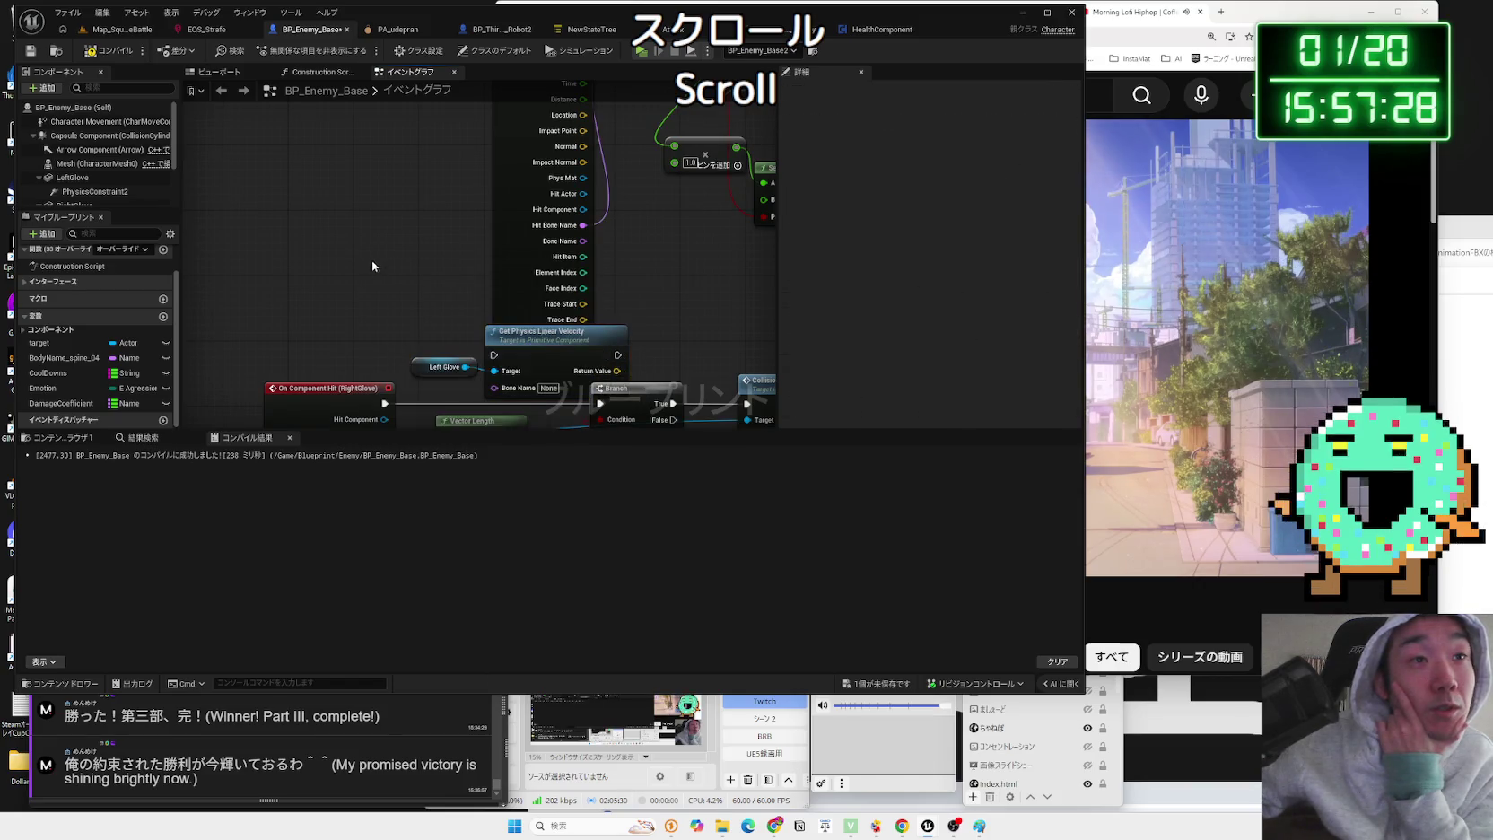
scroll(370, 262, down, 6)
drag(452, 415, 479, 306)
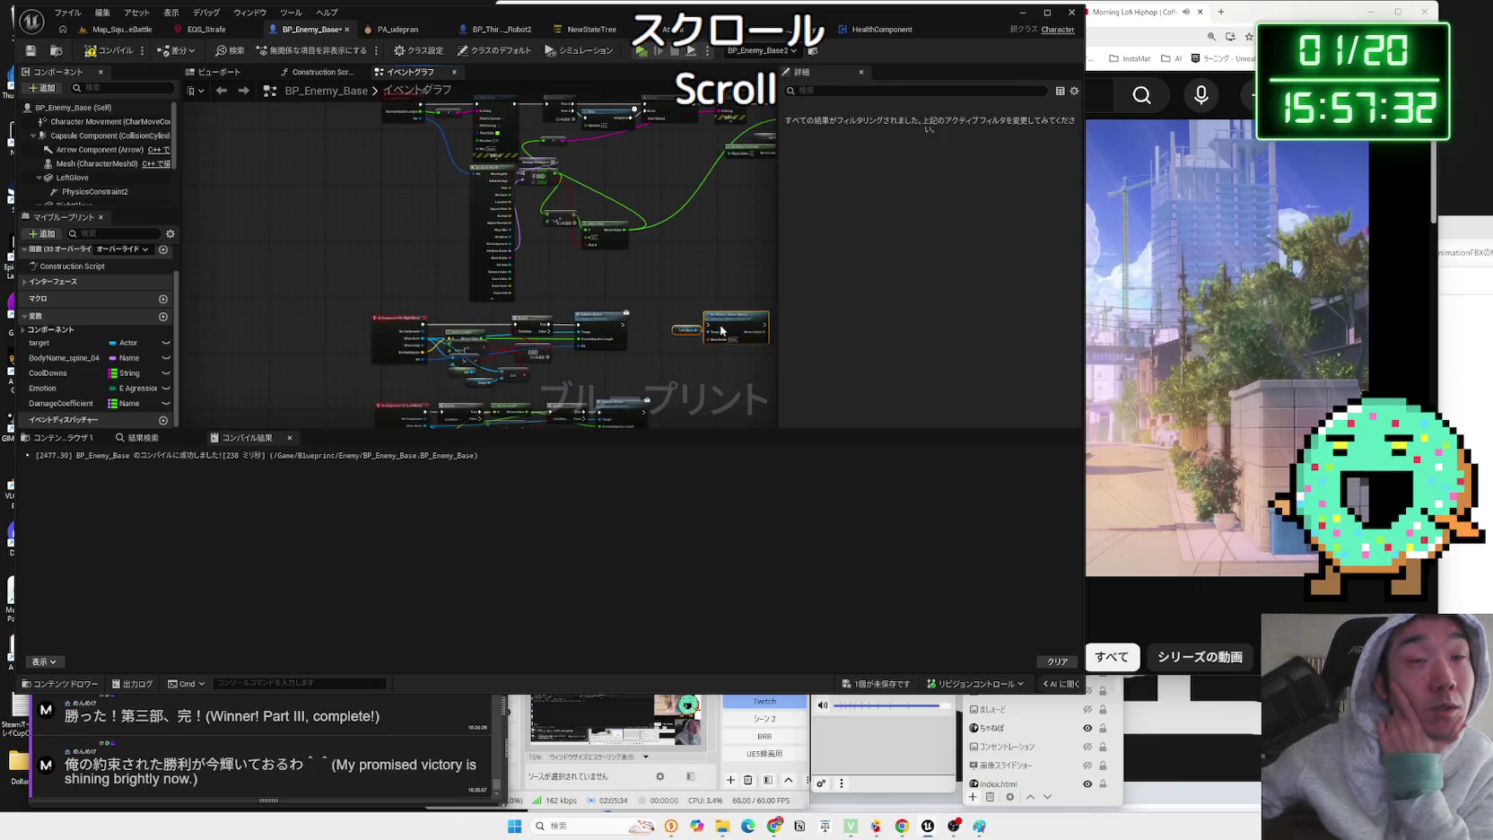
drag(682, 296, 592, 276)
- Find the Event Tick node and select it with the Left Glove and velocity nodes
right_click(592, 275)
text(tick)
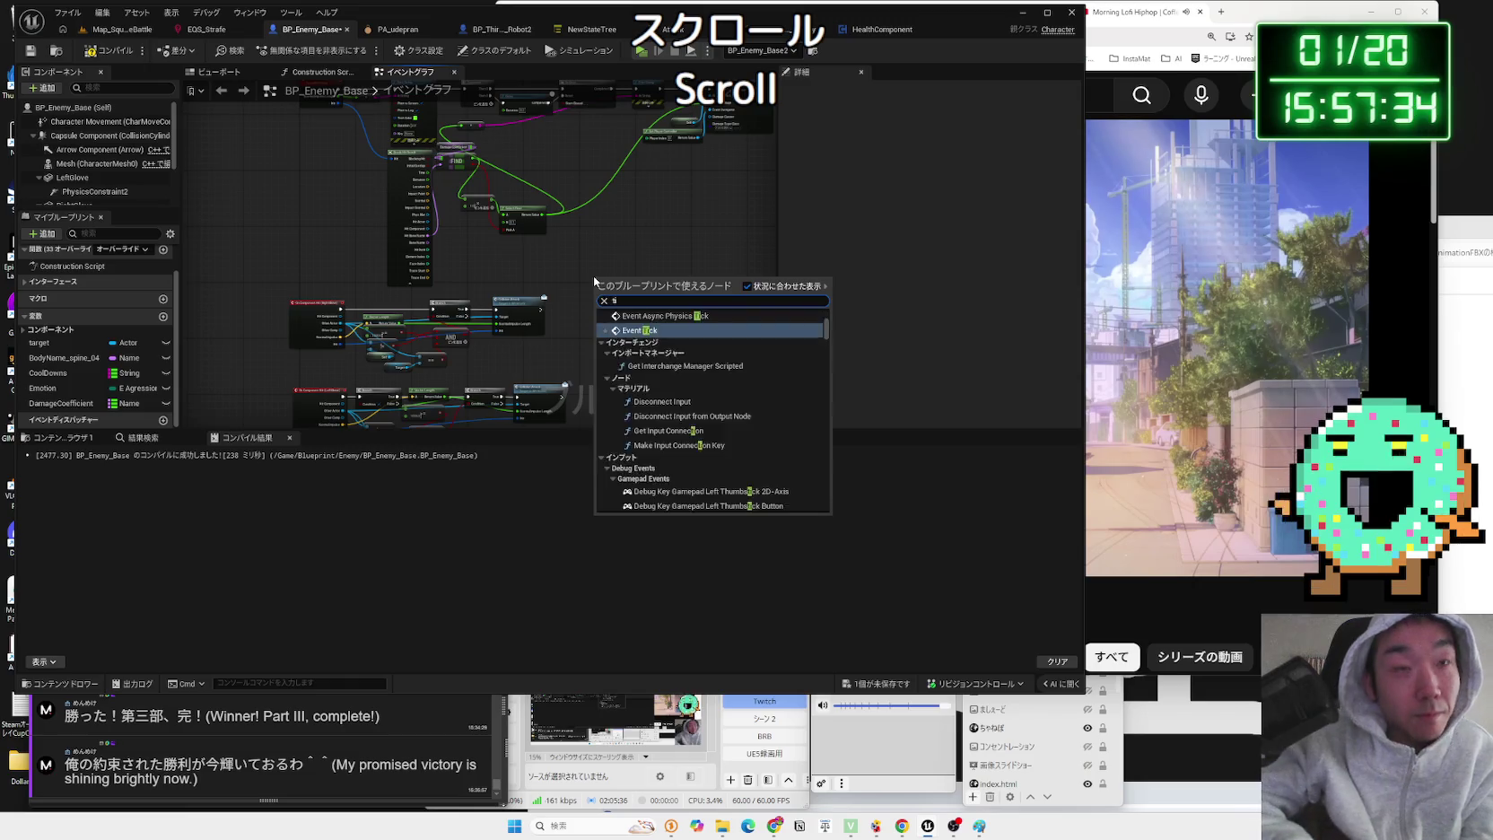
click(632, 330)
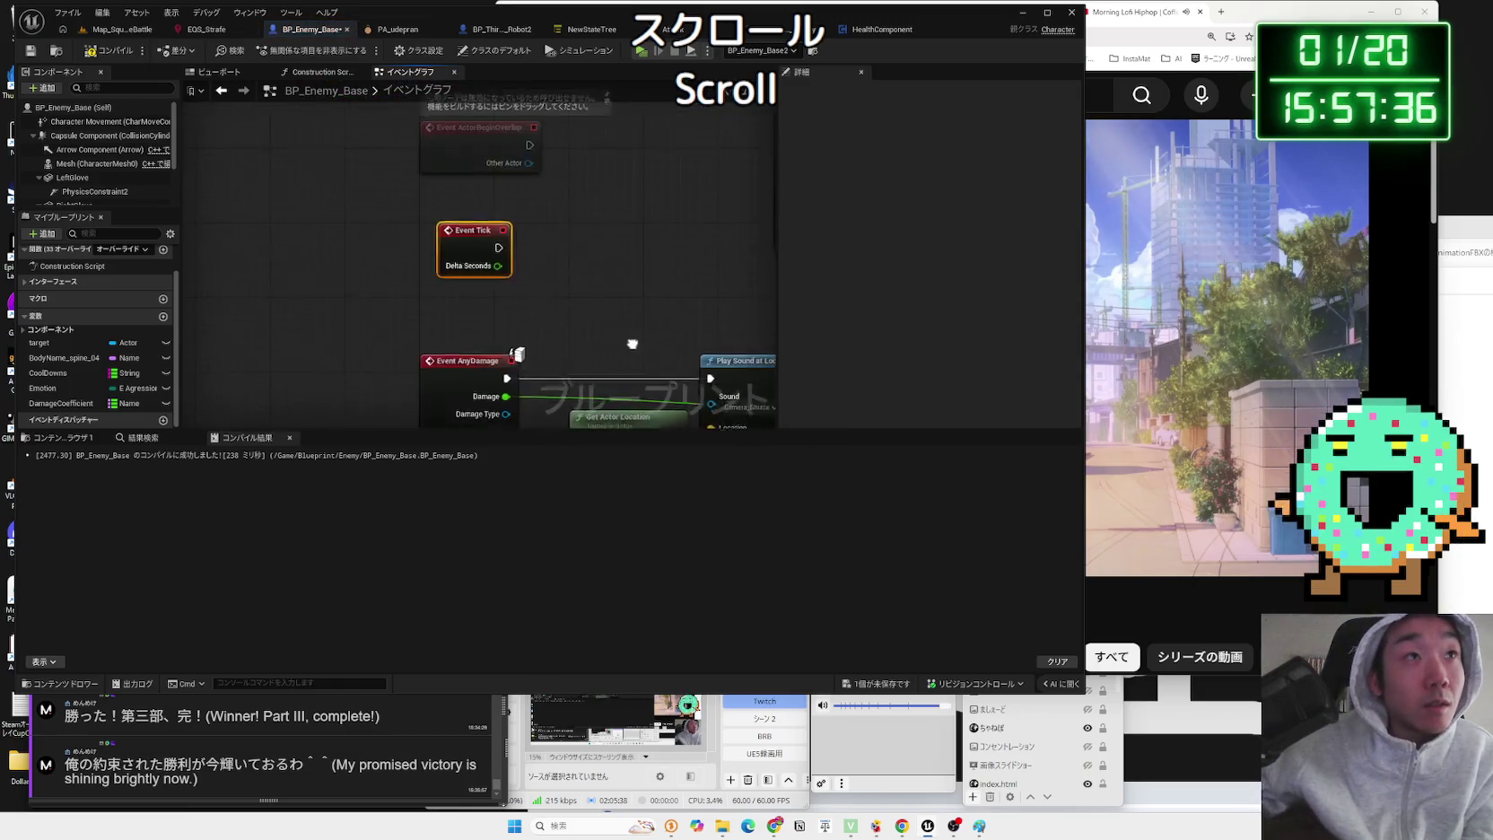
scroll(416, 278, down, 4)
scroll(416, 279, down, 5)
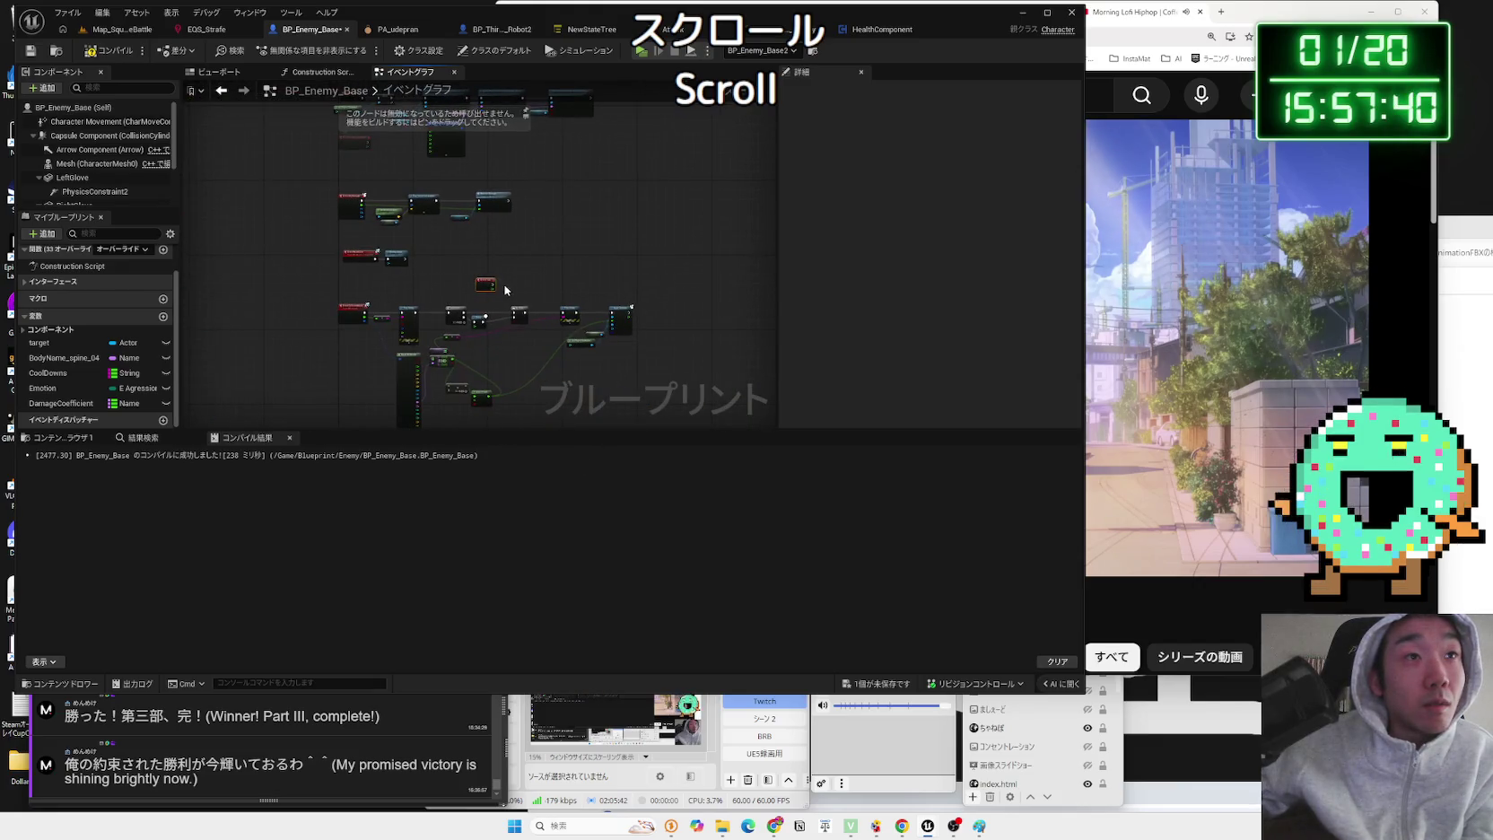
scroll(490, 323, down, 4)
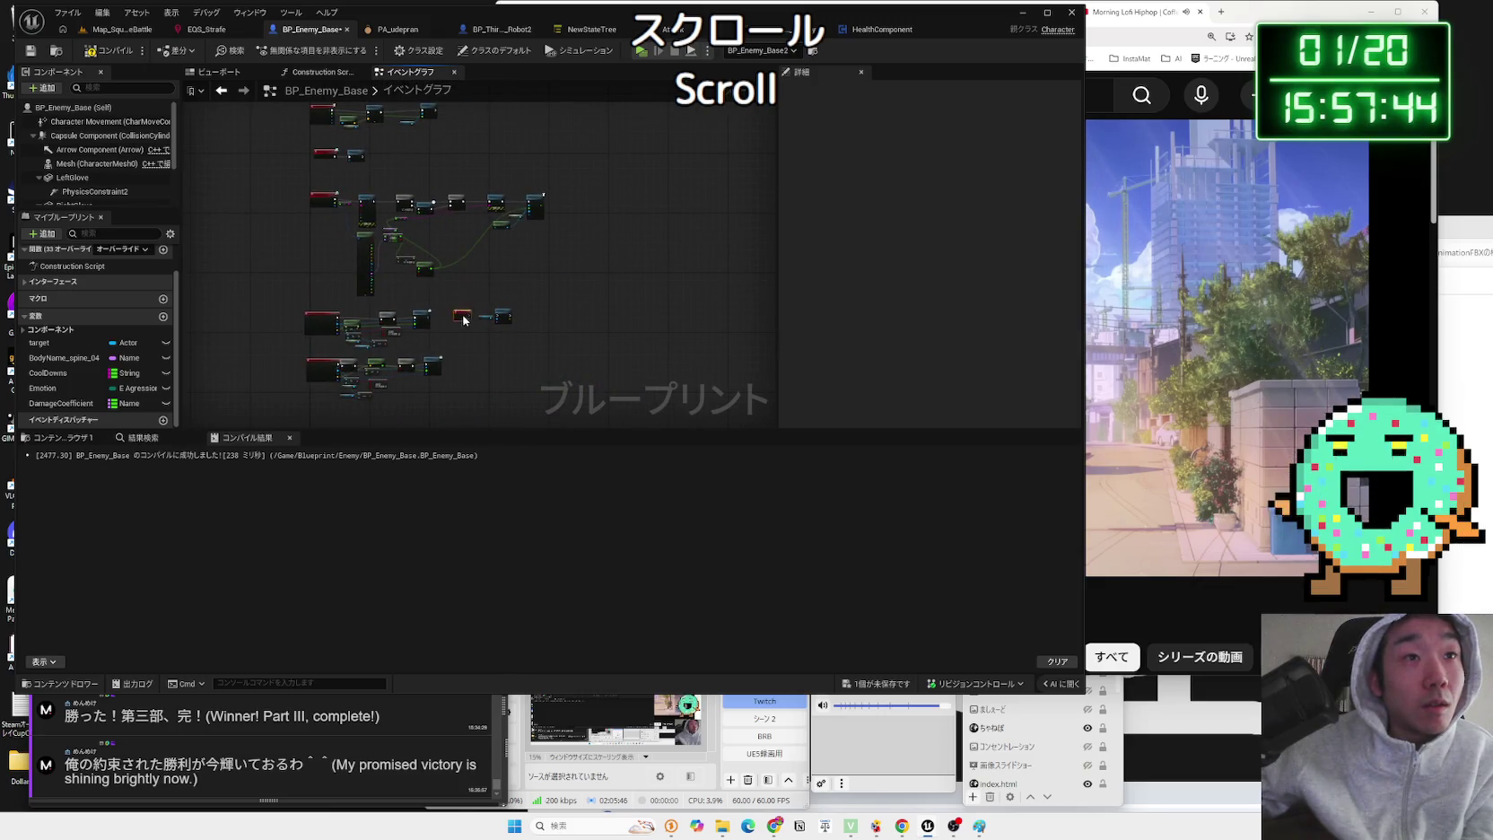
scroll(463, 321, up, 10)
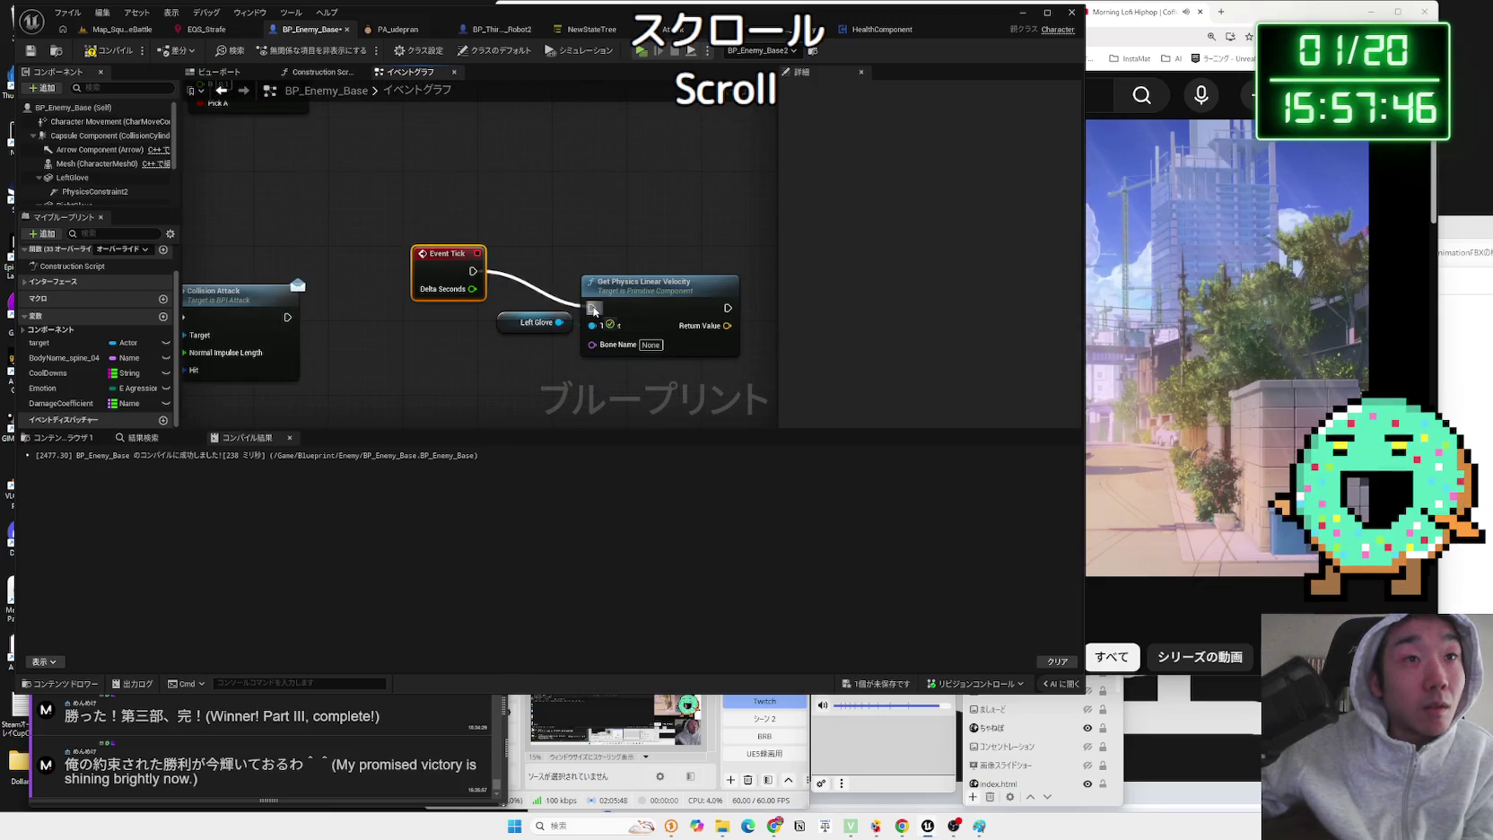
mouse_move(572, 260)
mouse_down()
mouse_move(413, 256)
mouse_move(460, 270)
mouse_up()
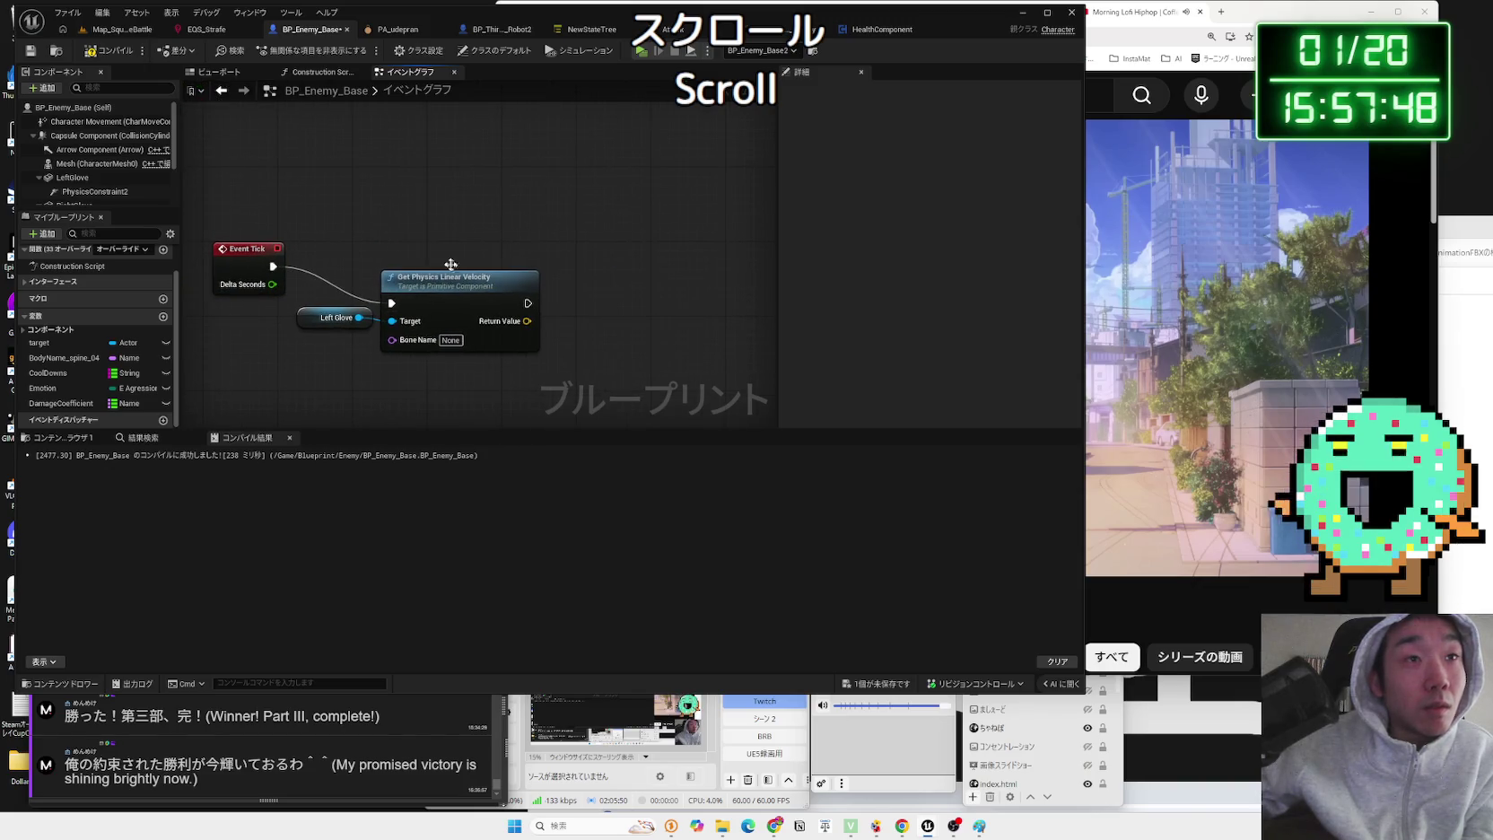
drag(526, 323, 573, 318)
click(531, 323)
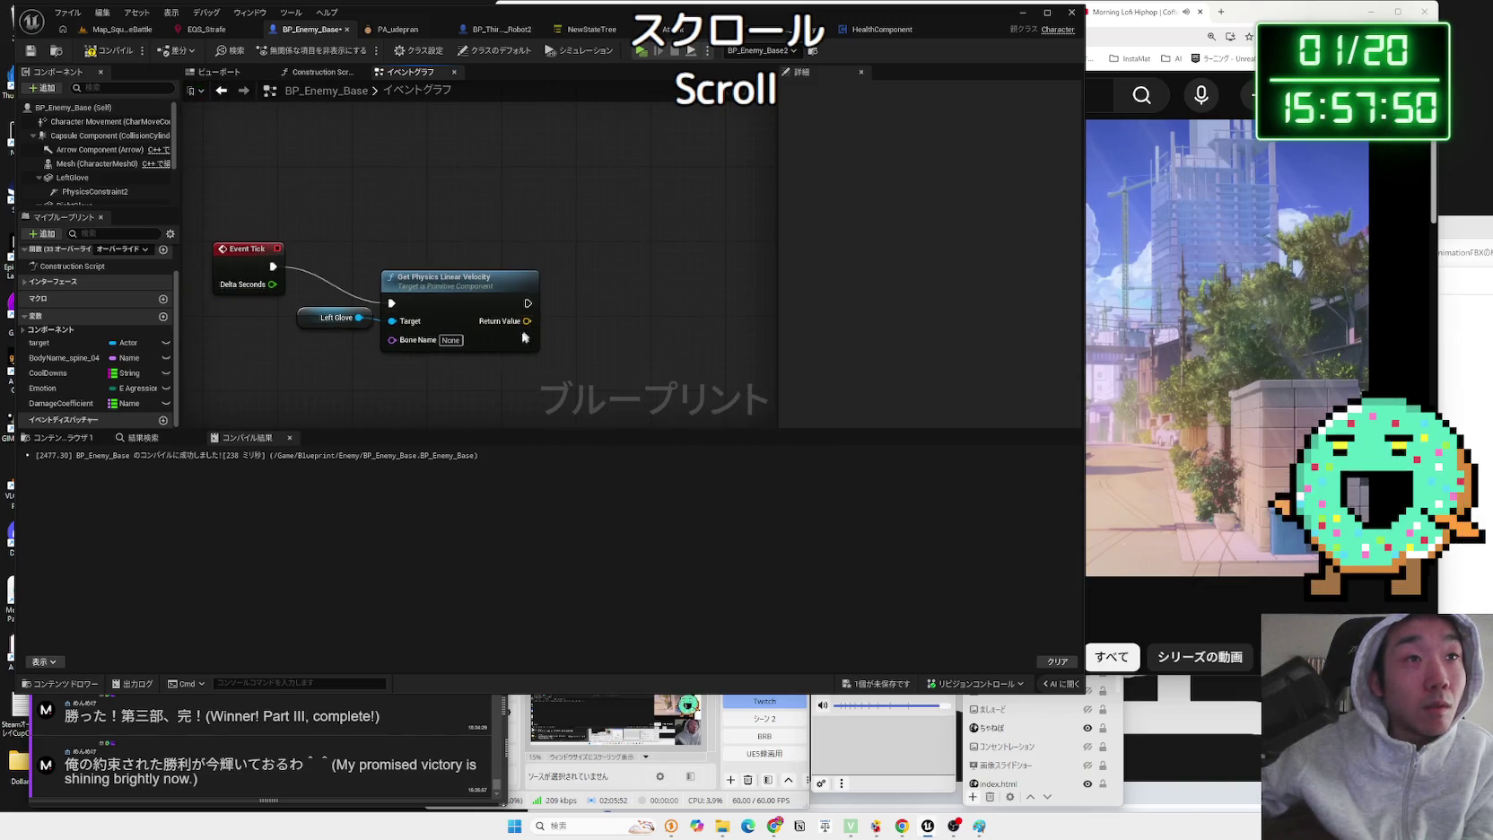
- Delete the selected nodes, compile BP_Enemy_Base, and switch to BP_ThirdPersonCharacter_Robot2
key(Delete)
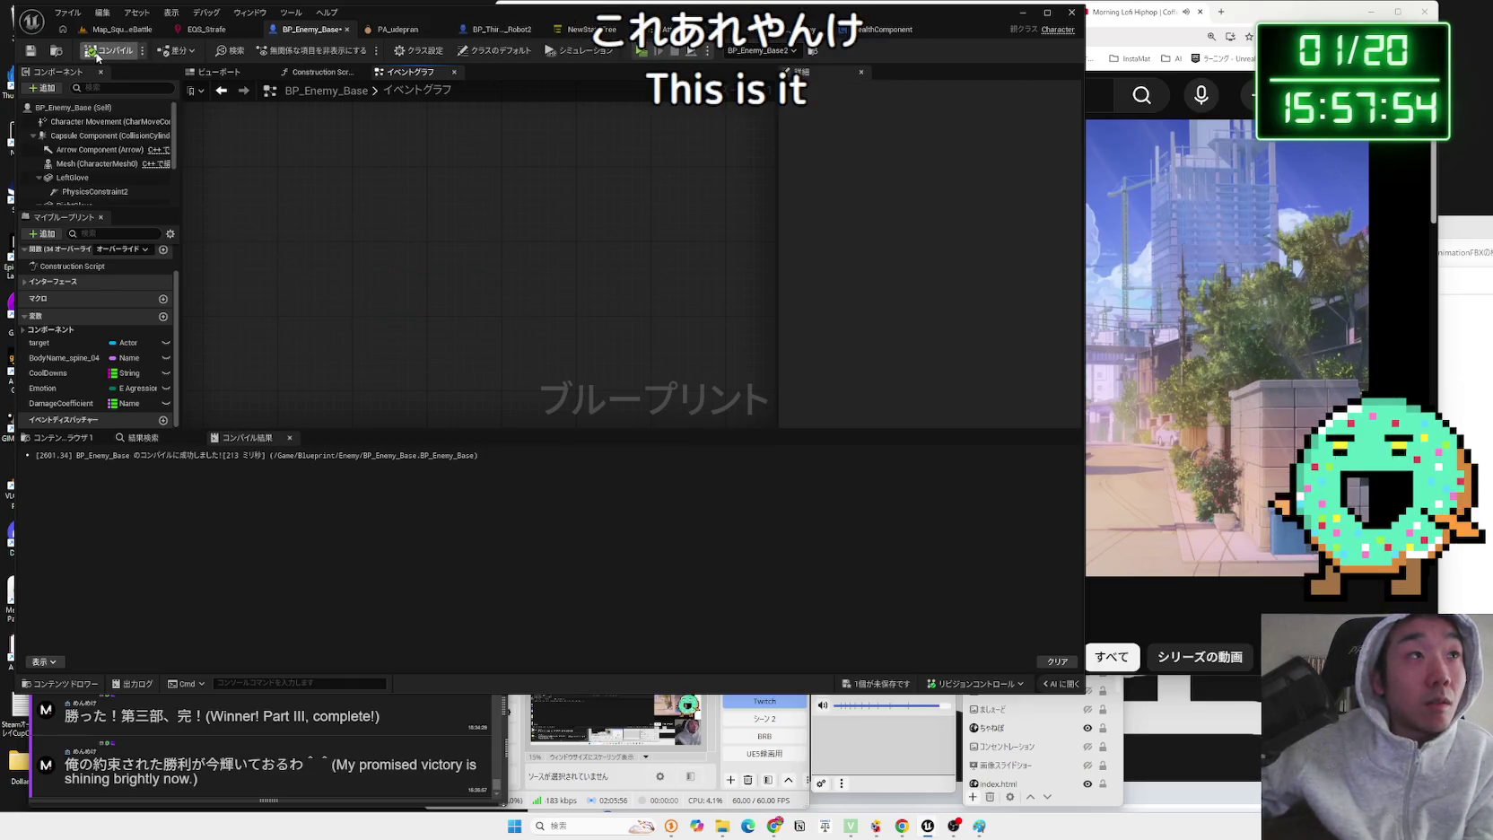
click(39, 51)
click(462, 29)
- Add an Event Tick node to the Robot2 event graph
scroll(444, 254, down, 3)
scroll(376, 286, down, 2)
scroll(443, 263, up, 3)
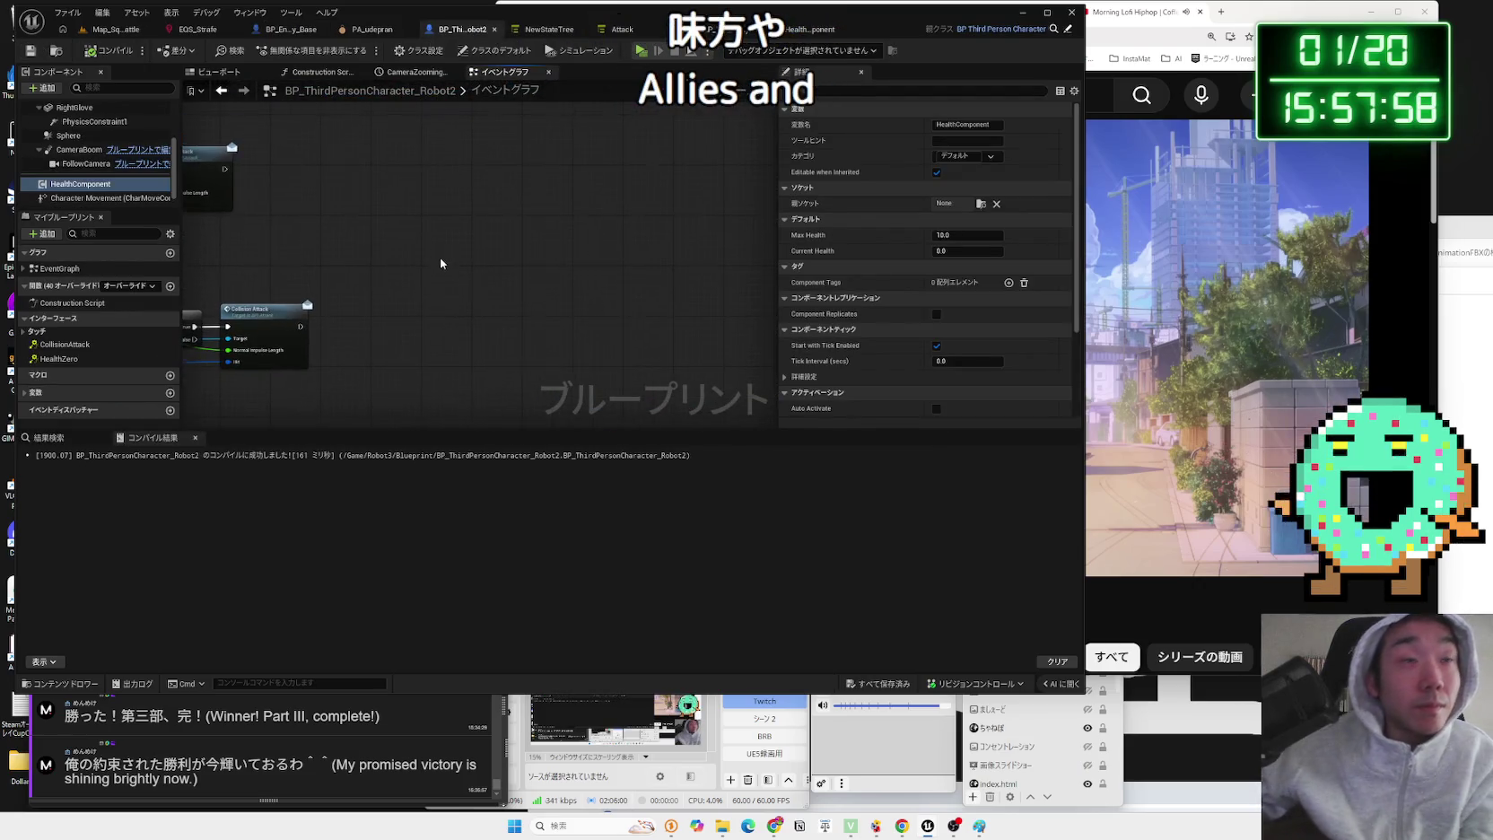
right_click(443, 260)
text(tick)
click(453, 306)
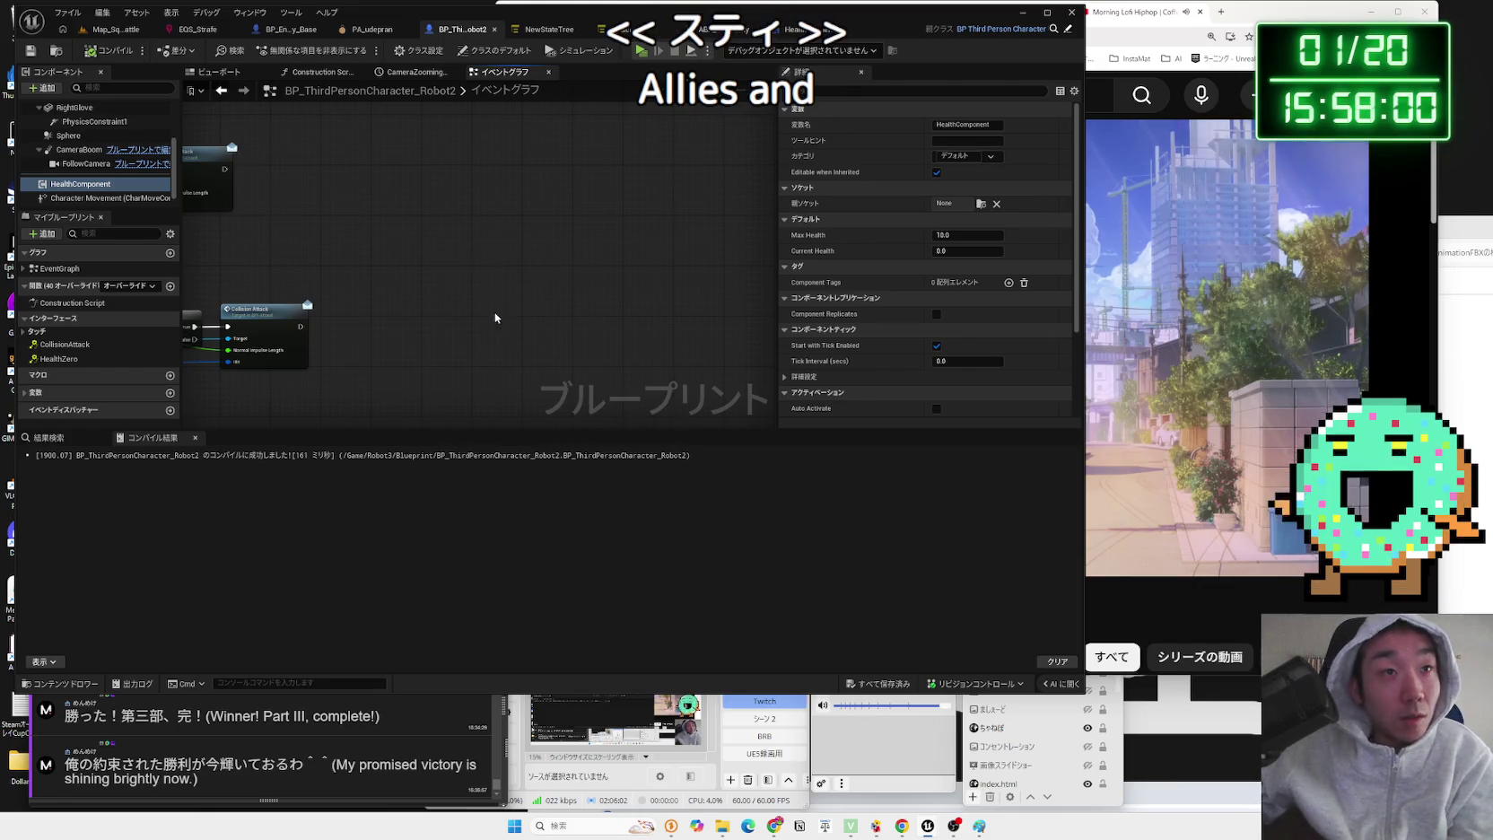
- Place a Left Glove getter; remove the mistakenly added Get Physics Linear Velocity at Point node
scroll(64, 145, up, 2)
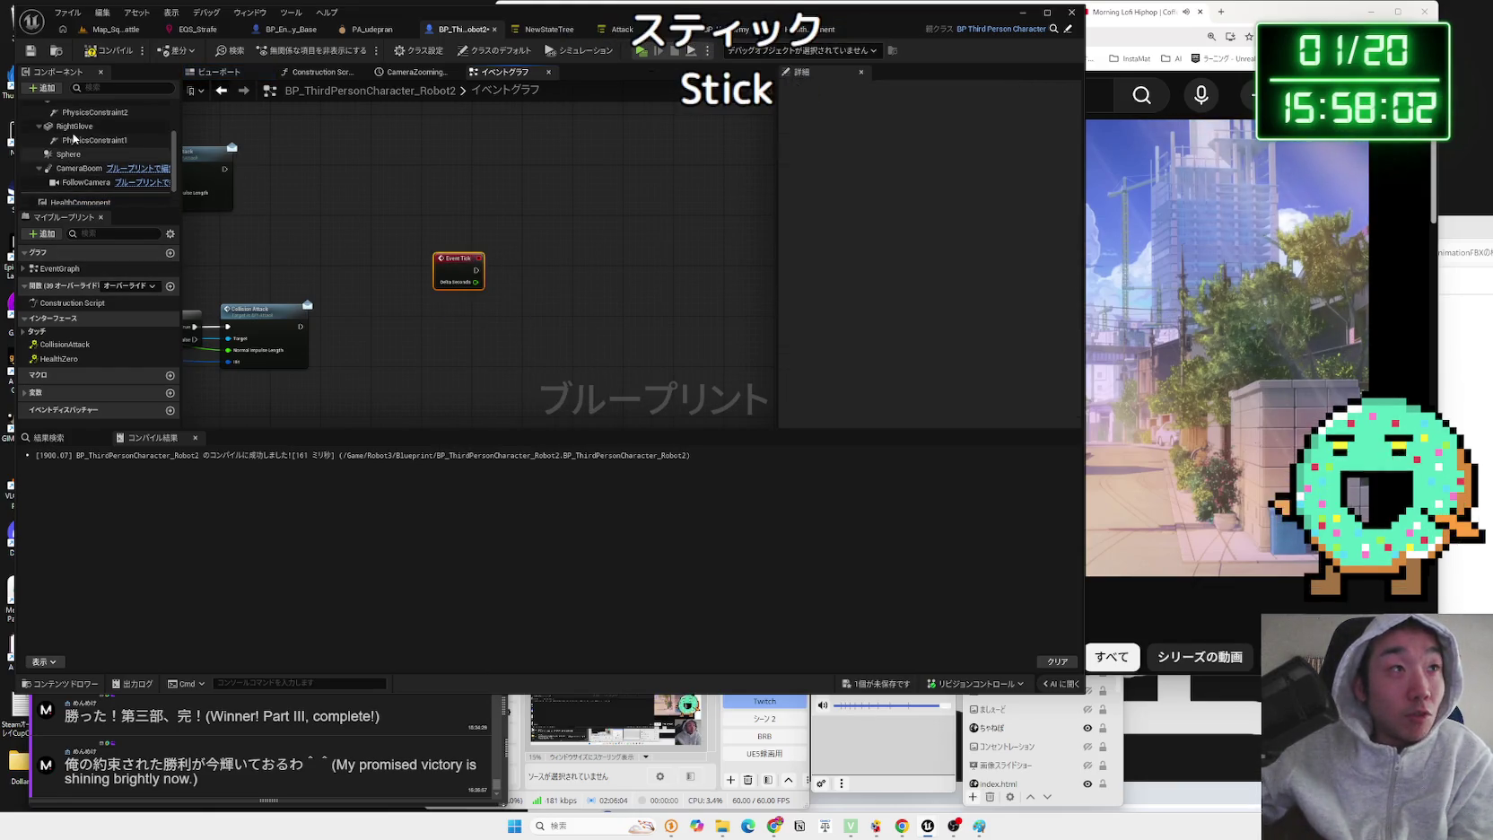
click(63, 135)
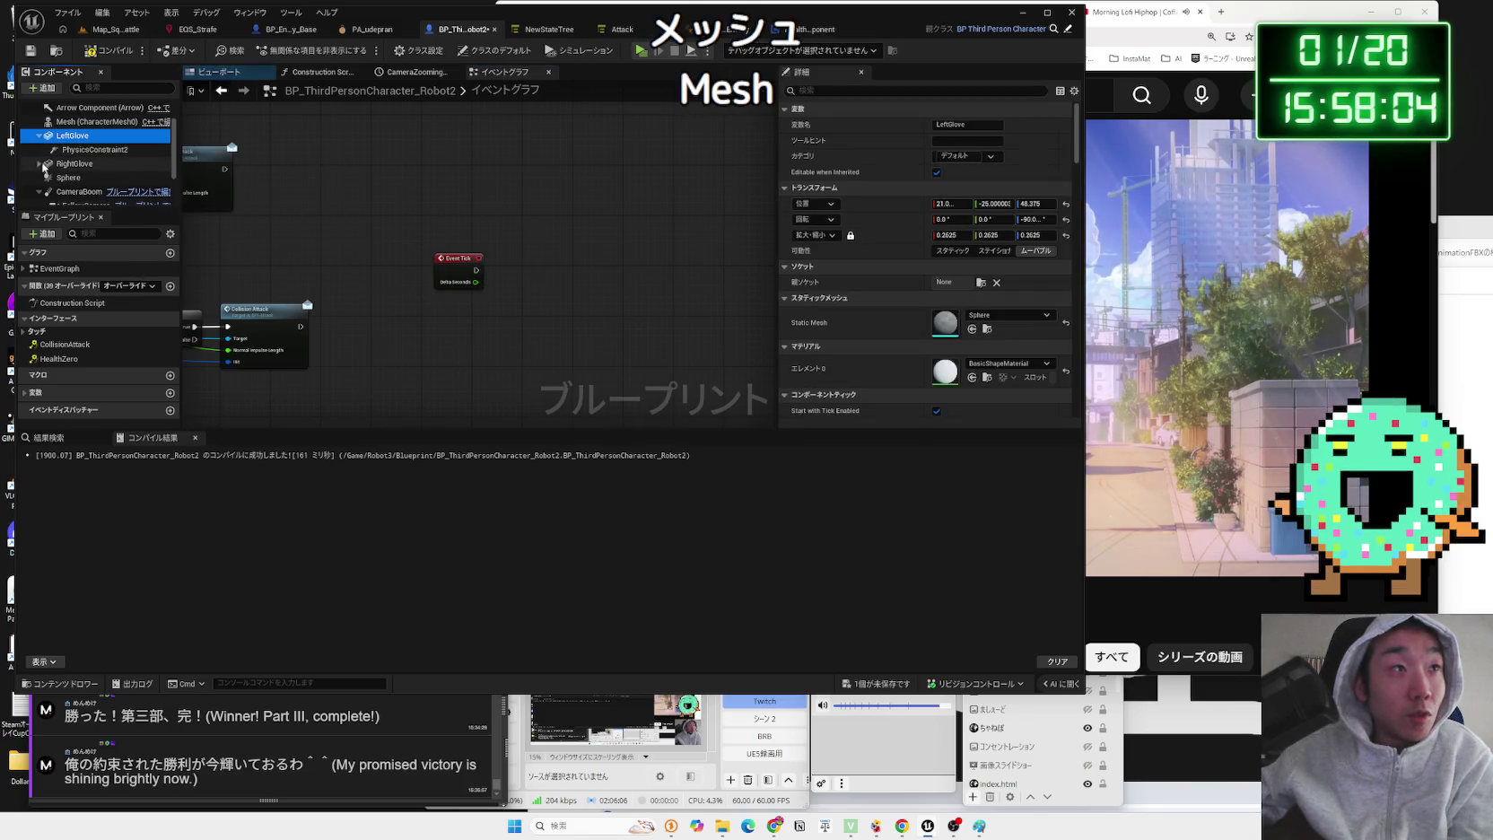
click(39, 135)
drag(567, 280, 635, 279)
text(ve)
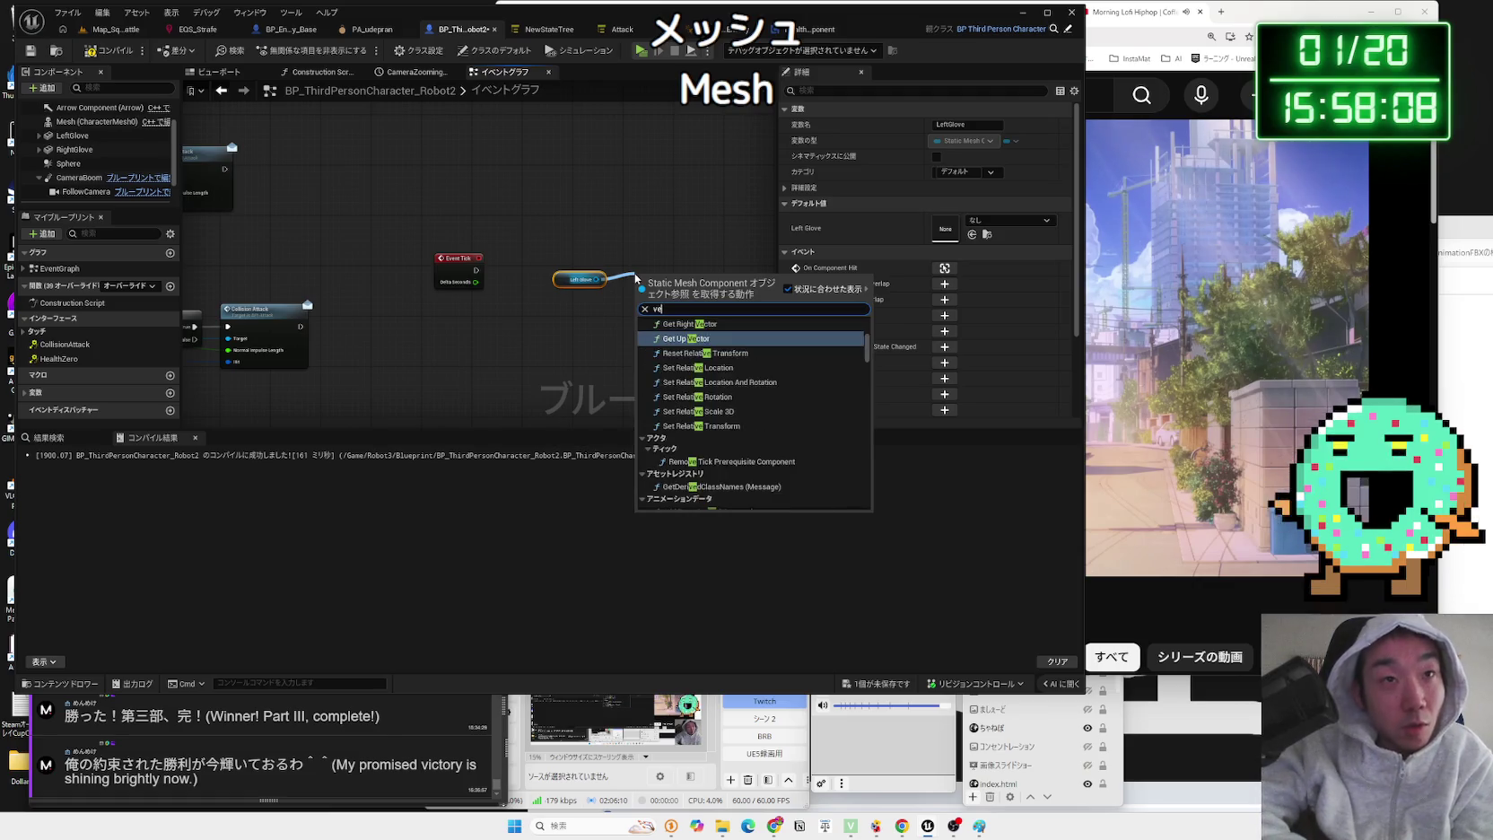
text(locity get)
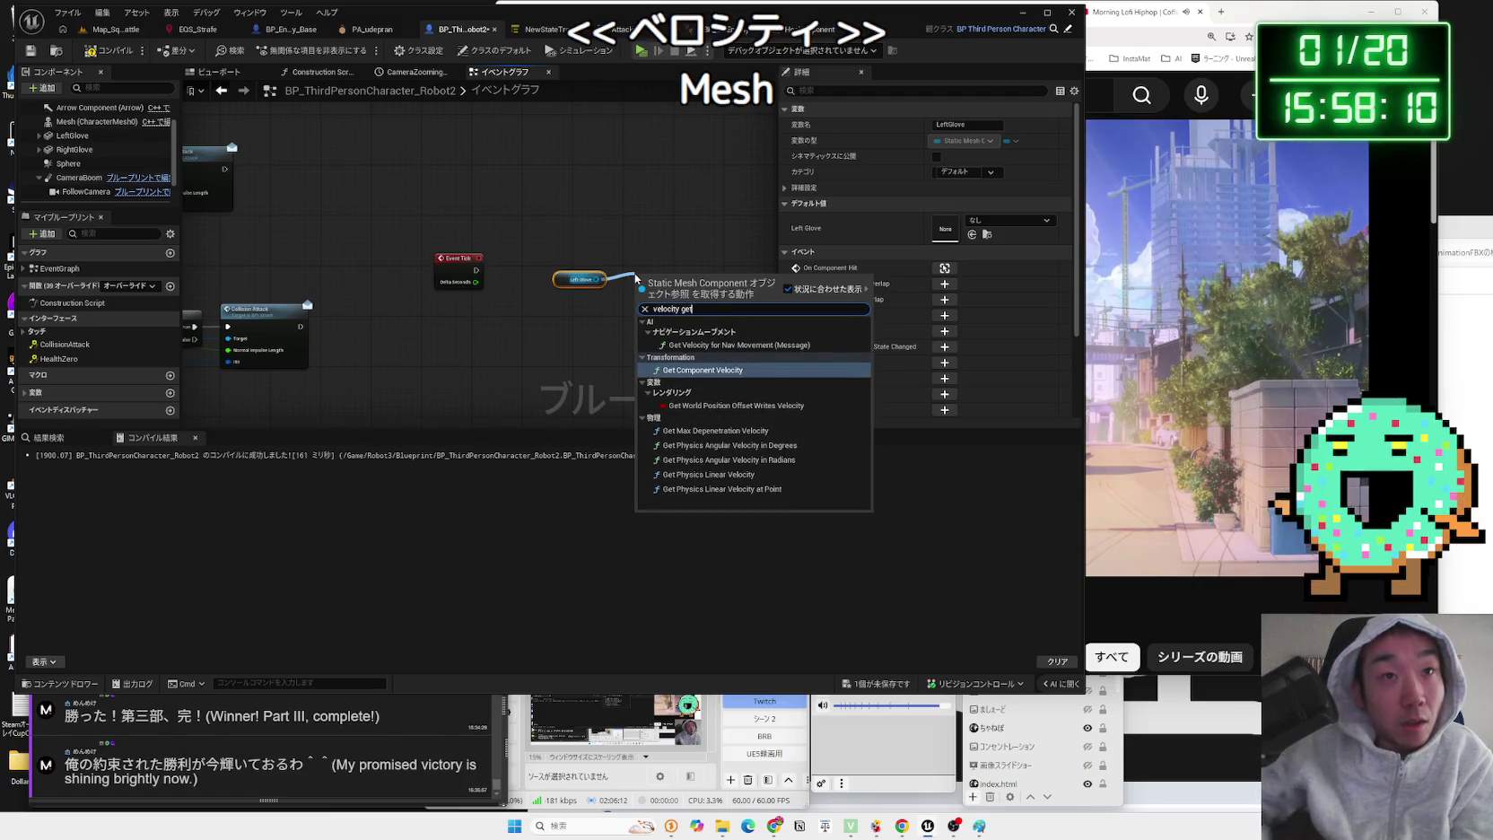
click(722, 489)
scroll(701, 373, up, 2)
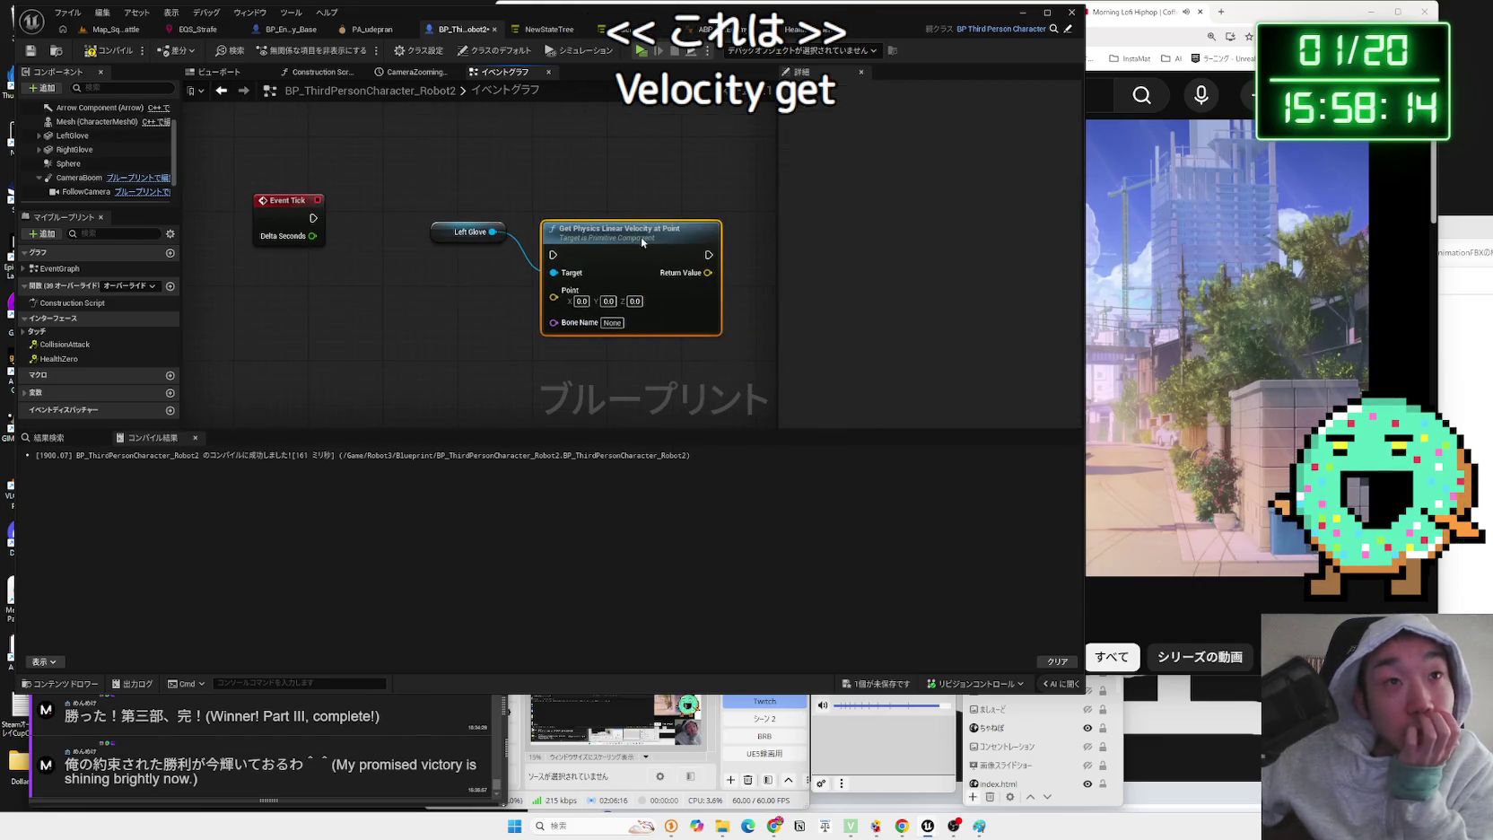
key(Delete)
- Connect Left Glove to a new Get Physics Angular Velocity in Degrees node
drag(491, 232, 565, 230)
text(liner)
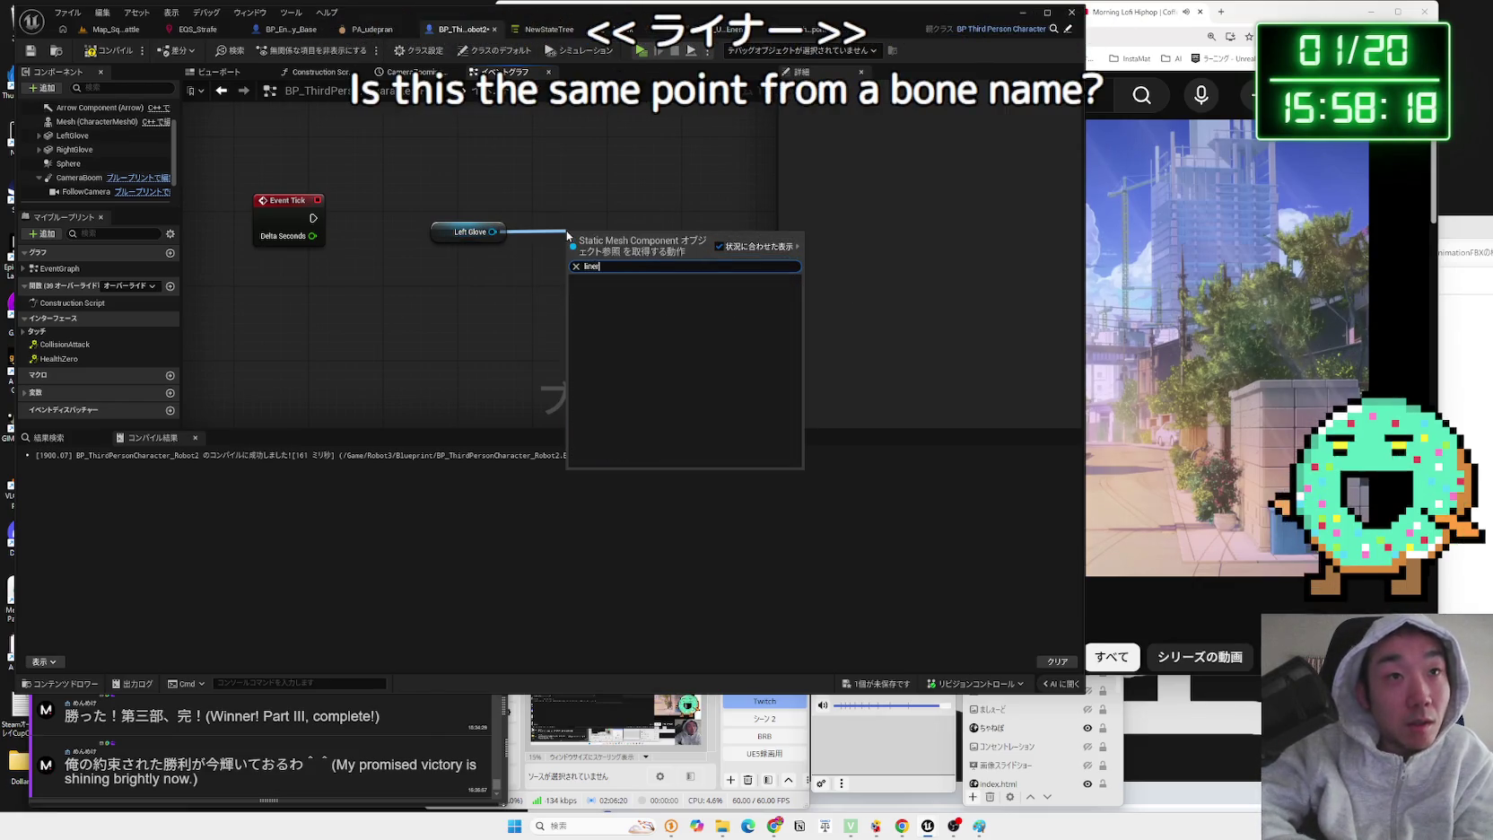
key(BackSpace)
key(BackSpace)
text(velo)
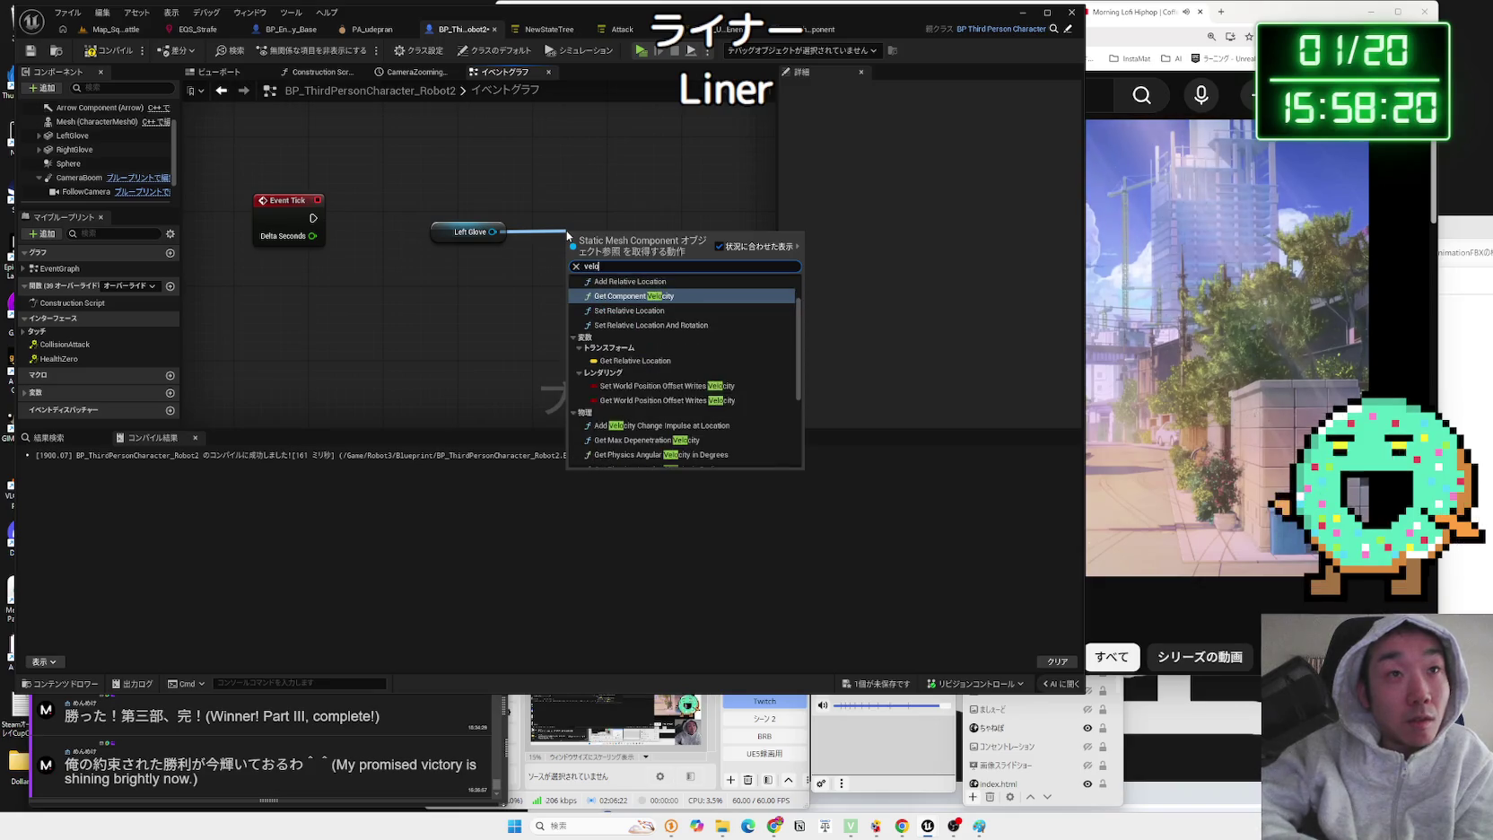
text(city)
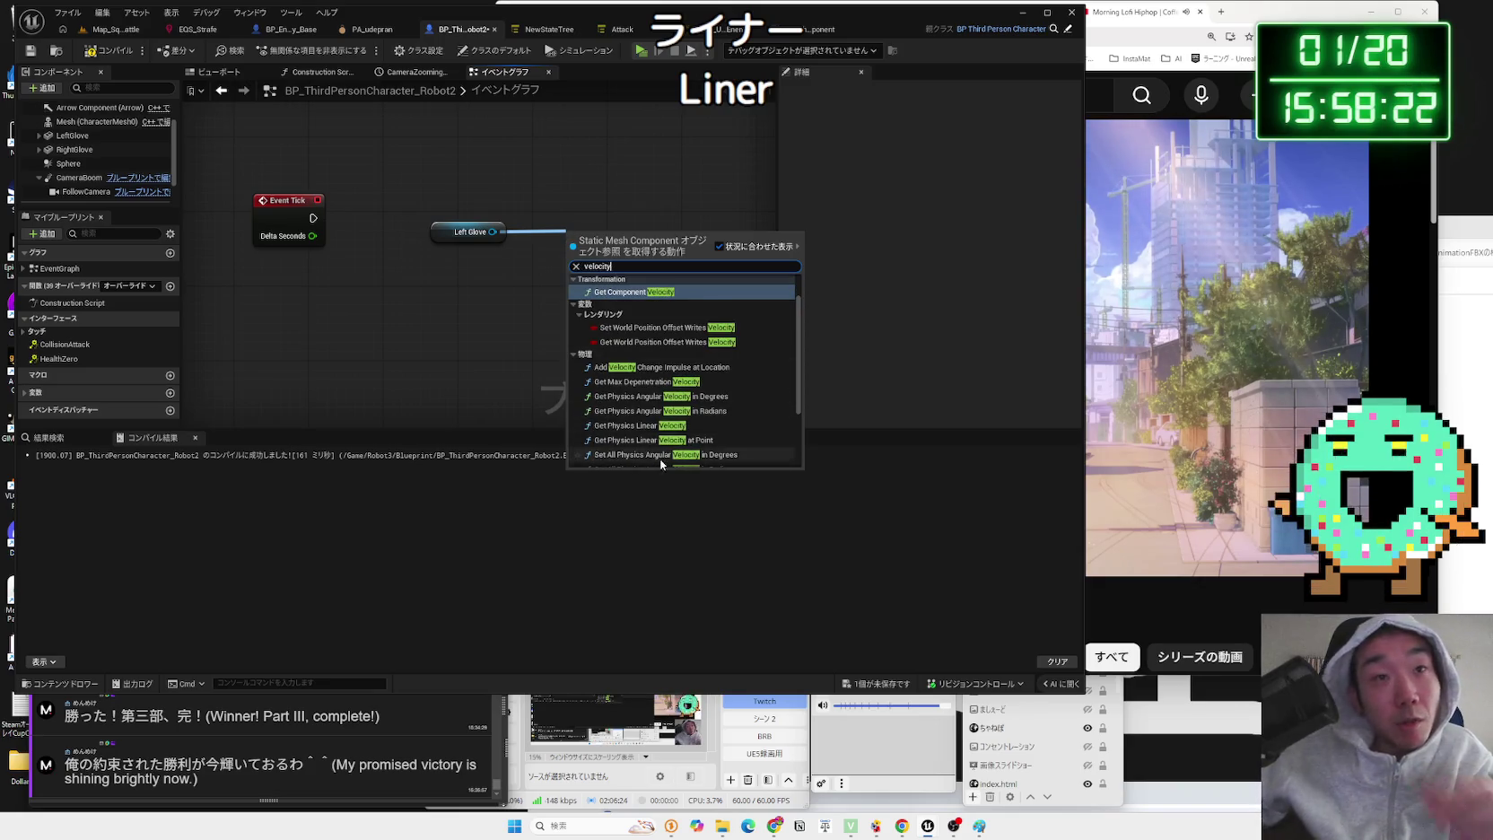
scroll(660, 459, down, 3)
text( set)
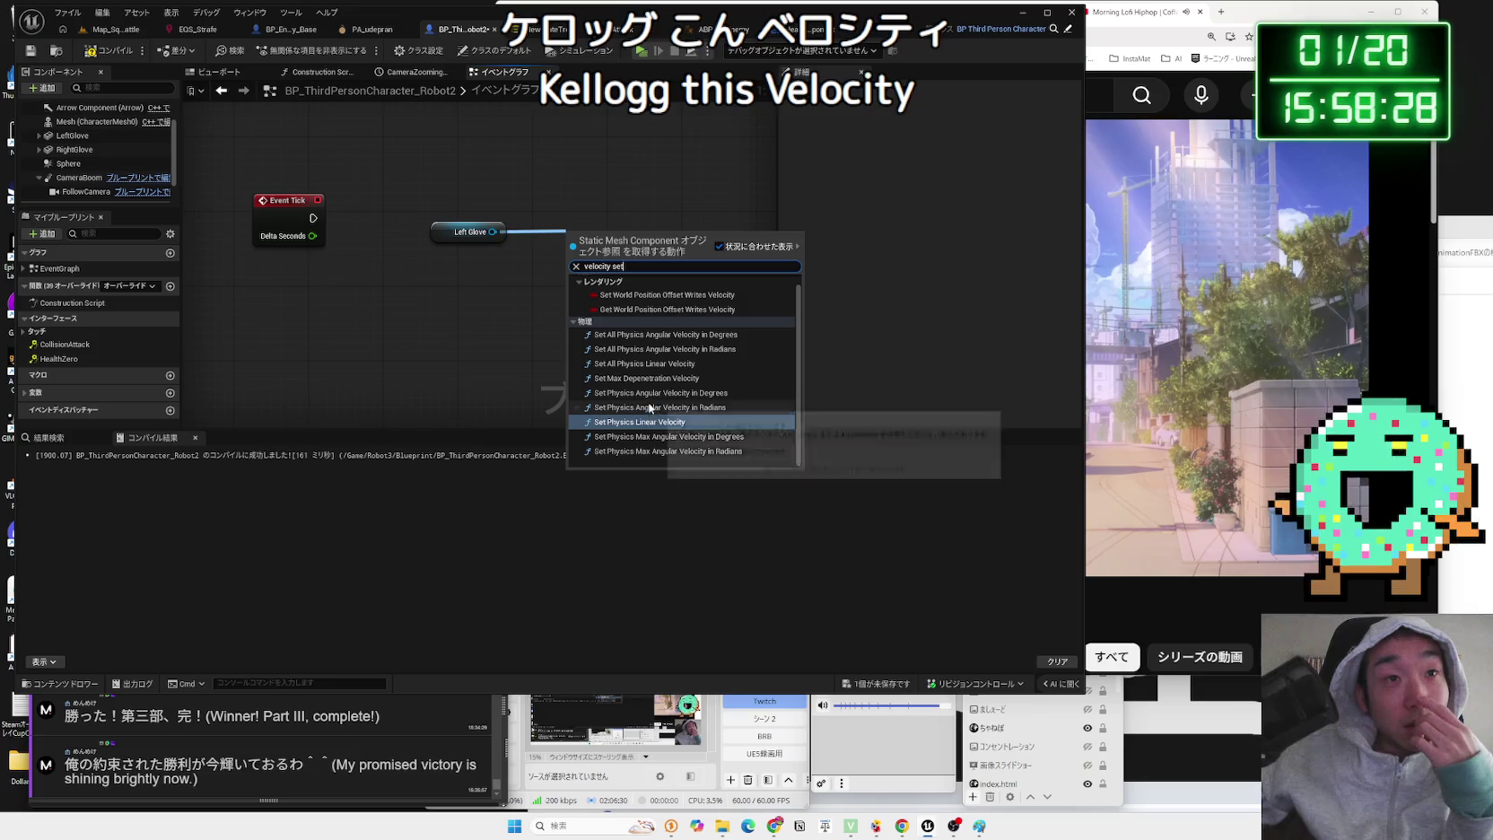
key(BackSpace)
key(BackSpace)
key(BackSpace)
text(get)
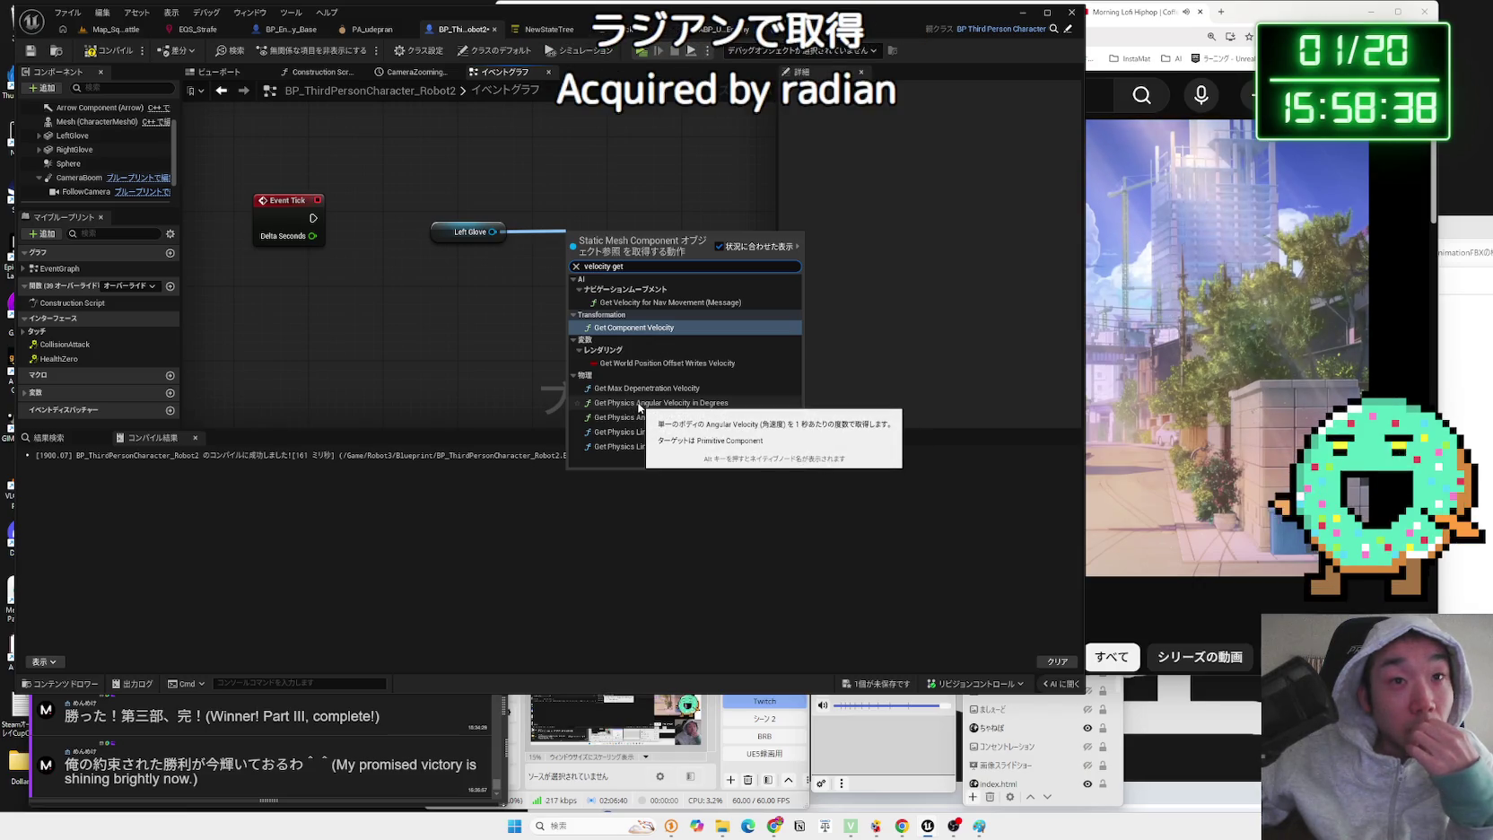
click(639, 403)
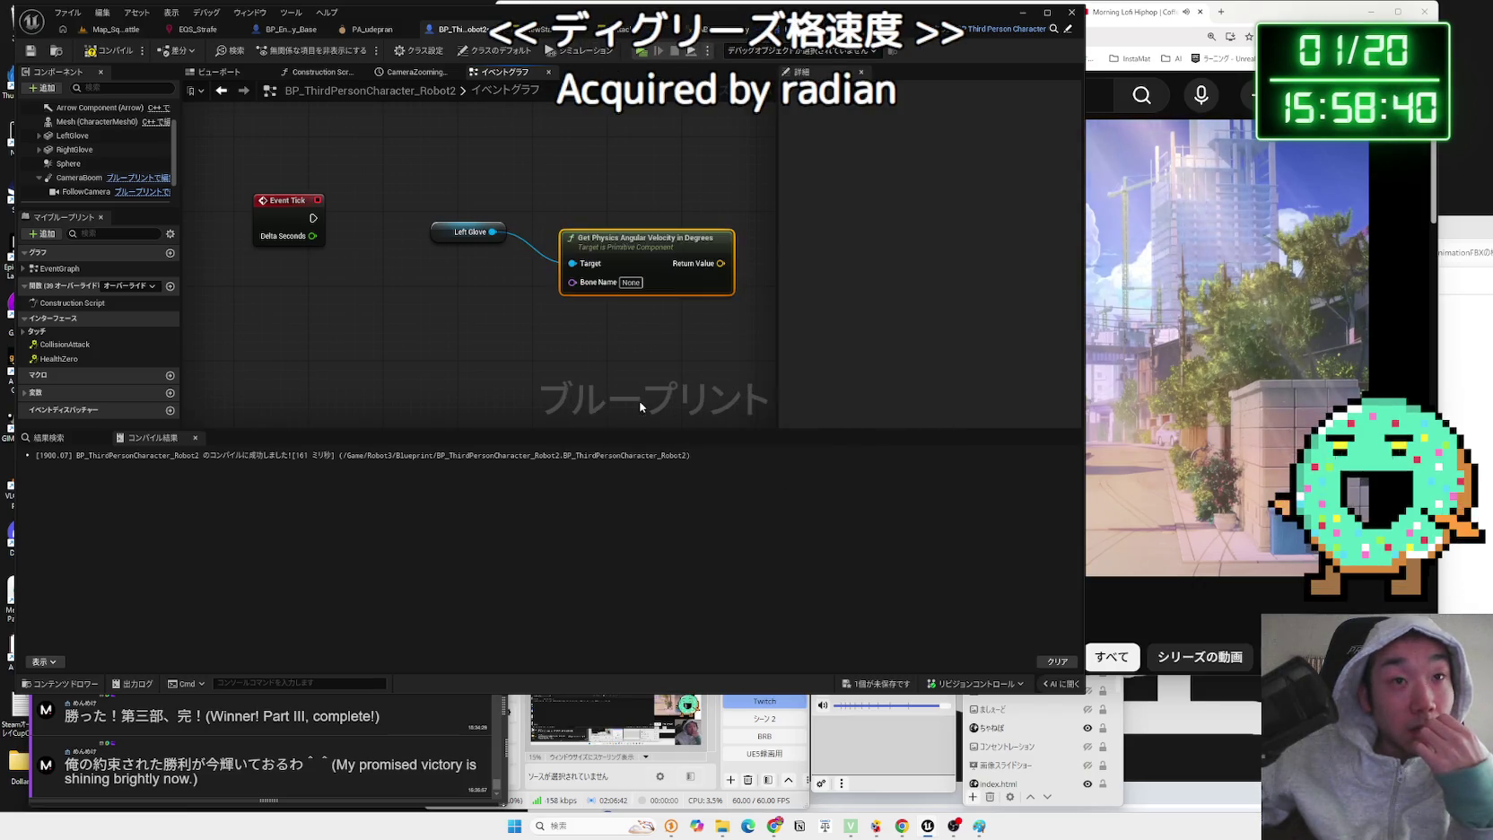
- Rearrange the glove nodes and add a Print String node after Event Tick
mouse_move(567, 235)
mouse_down()
mouse_move(550, 221)
mouse_move(427, 274)
mouse_up()
ctrl+click(467, 231)
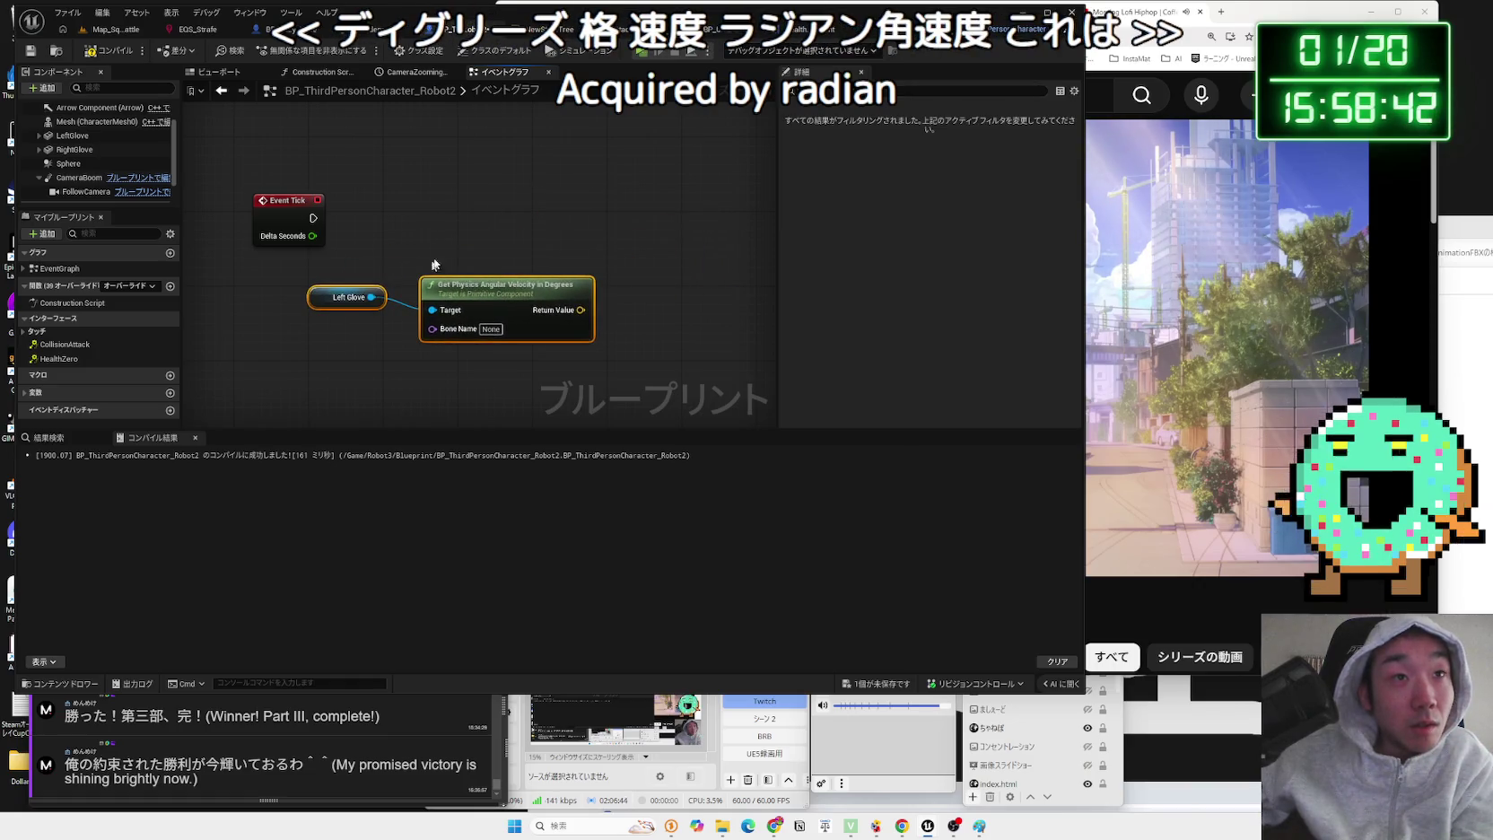
drag(583, 309, 639, 269)
key(Escape)
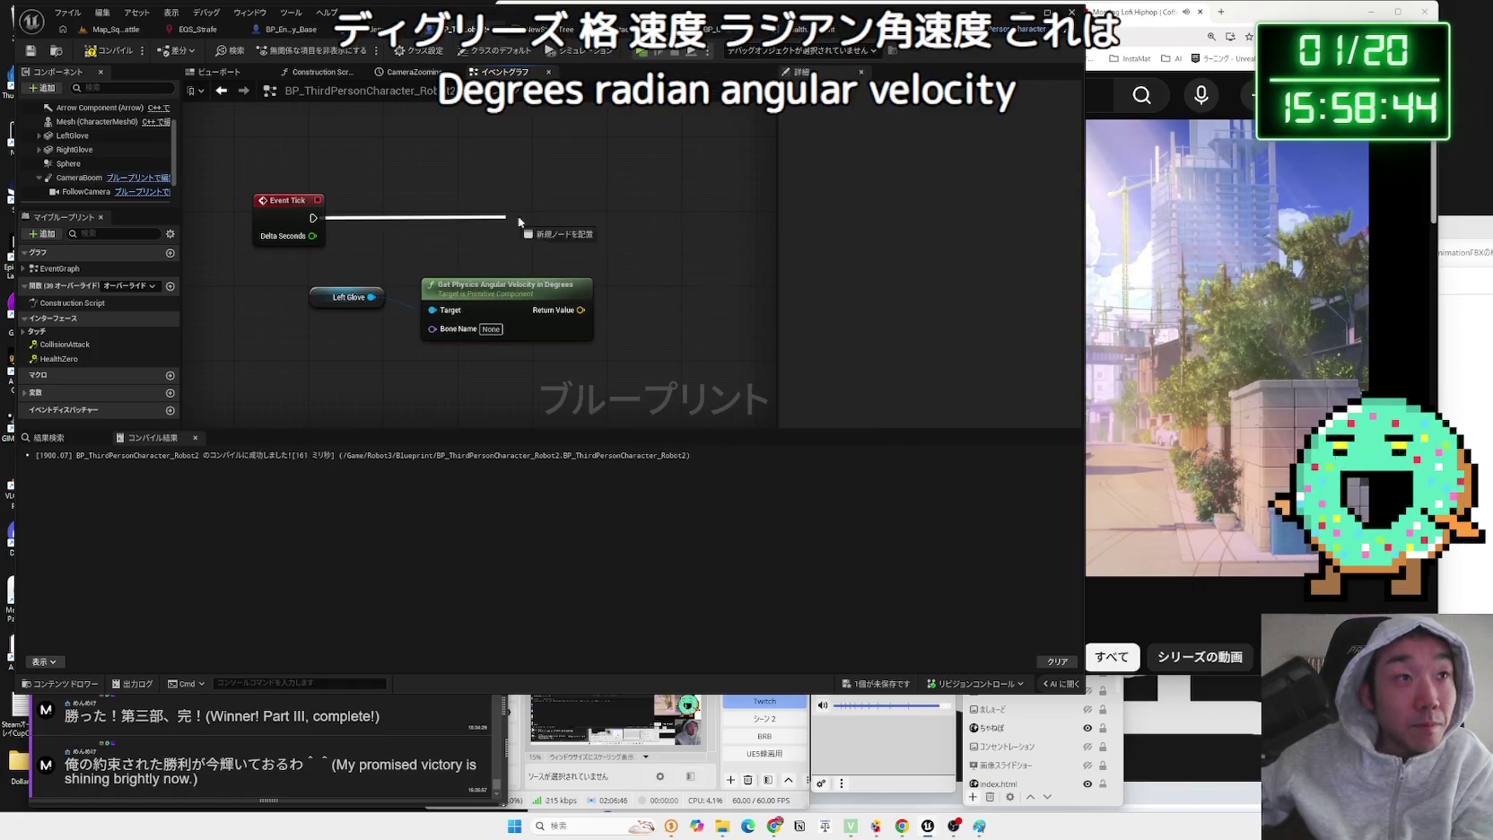
drag(512, 221, 514, 222)
text(print)
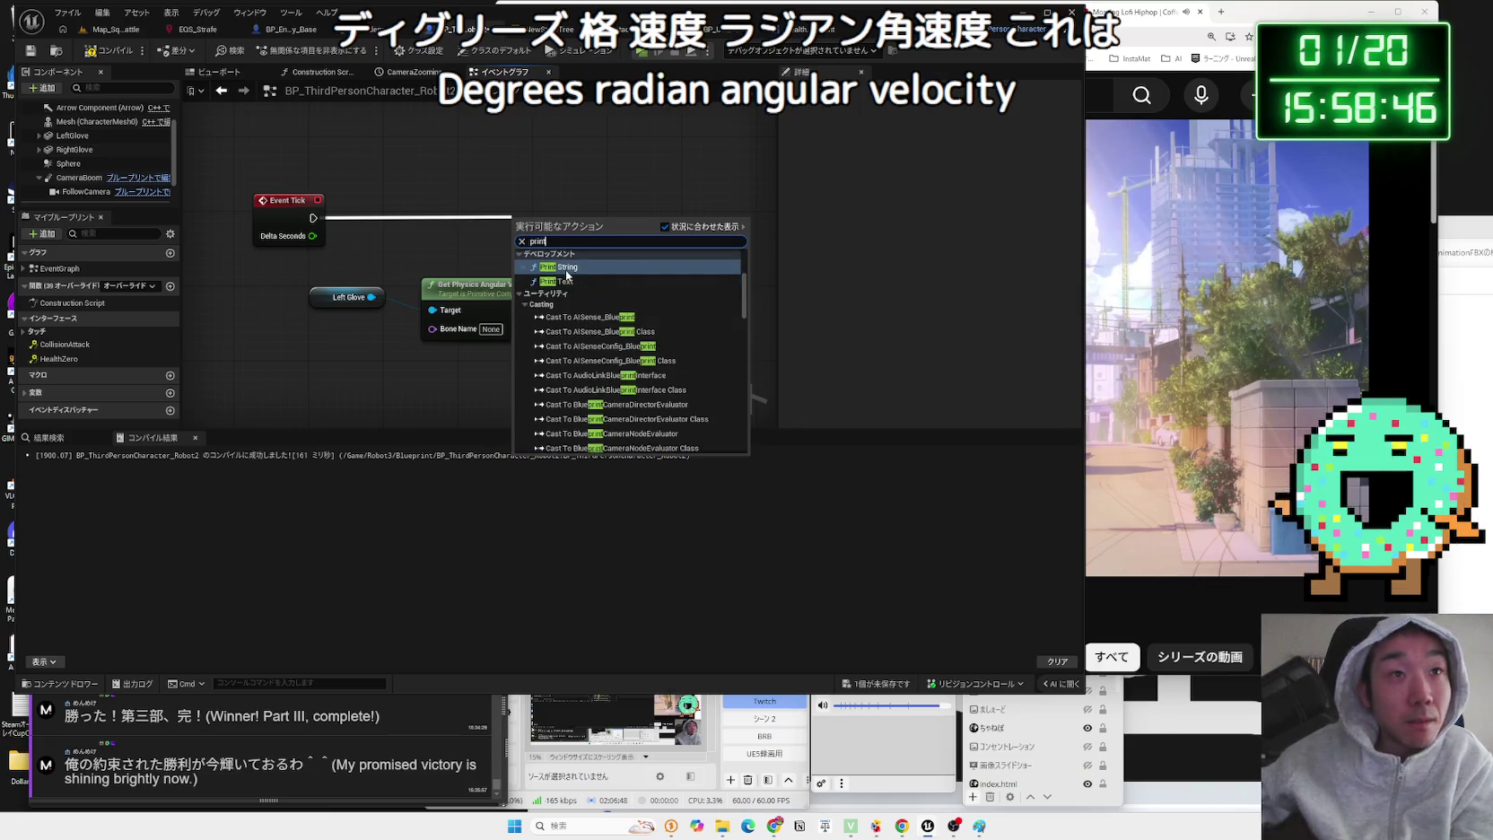
click(567, 268)
- Feed the velocity Return Value through Vector Length into Print String's In String
drag(580, 309, 636, 319)
text(vec)
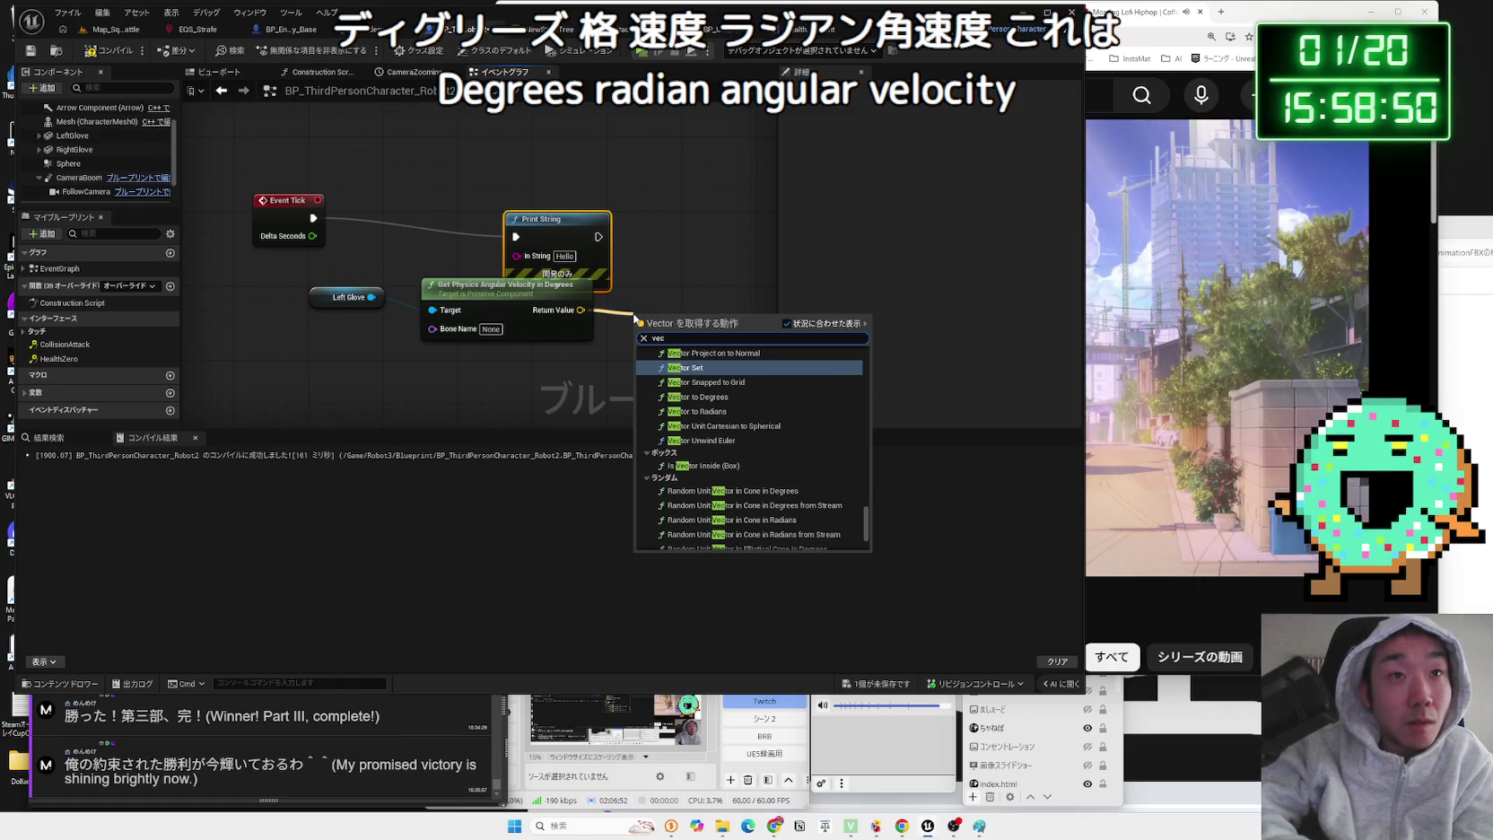
text(tor leng)
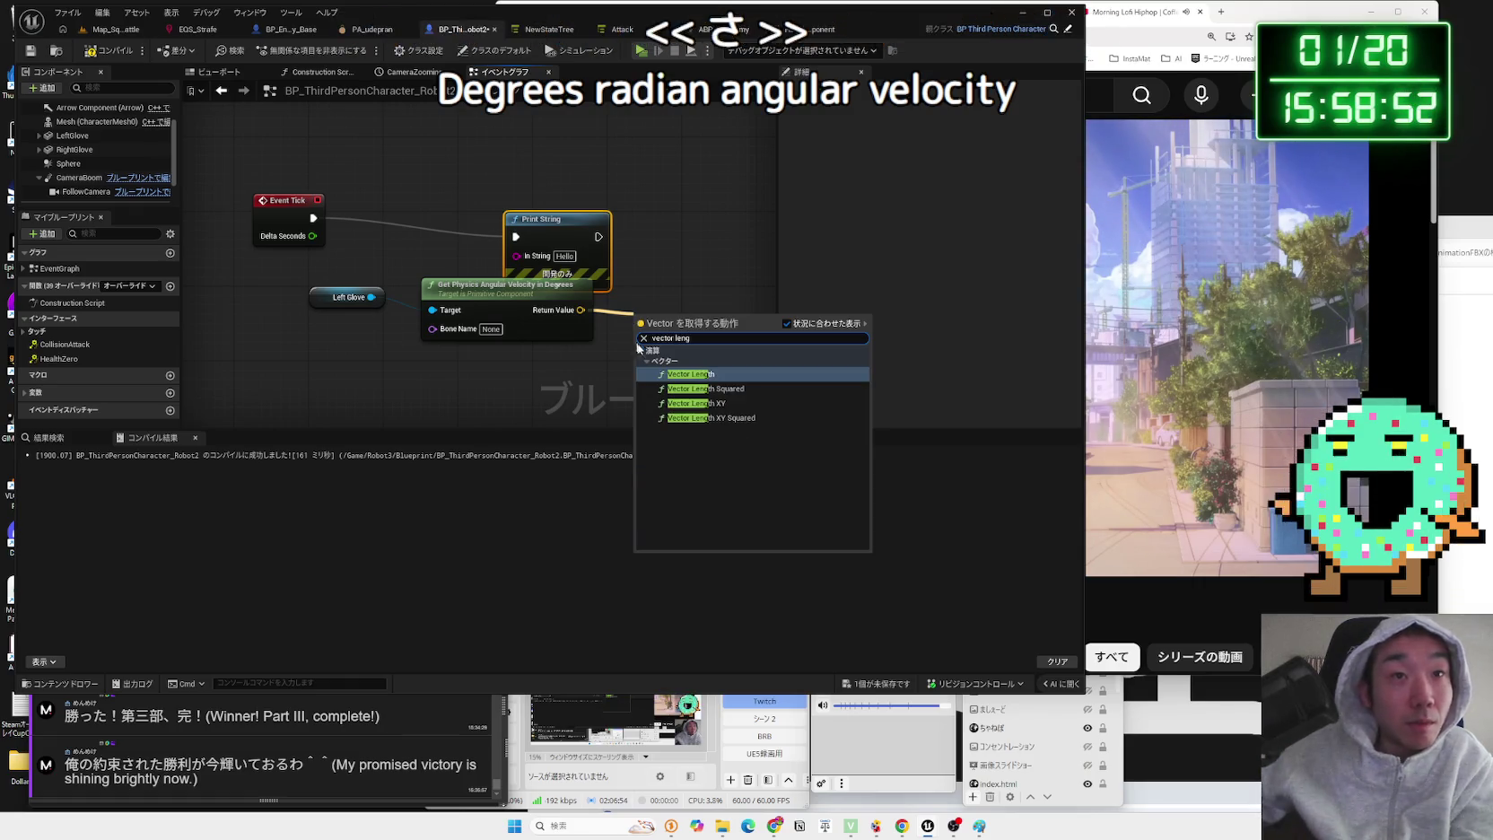
click(699, 381)
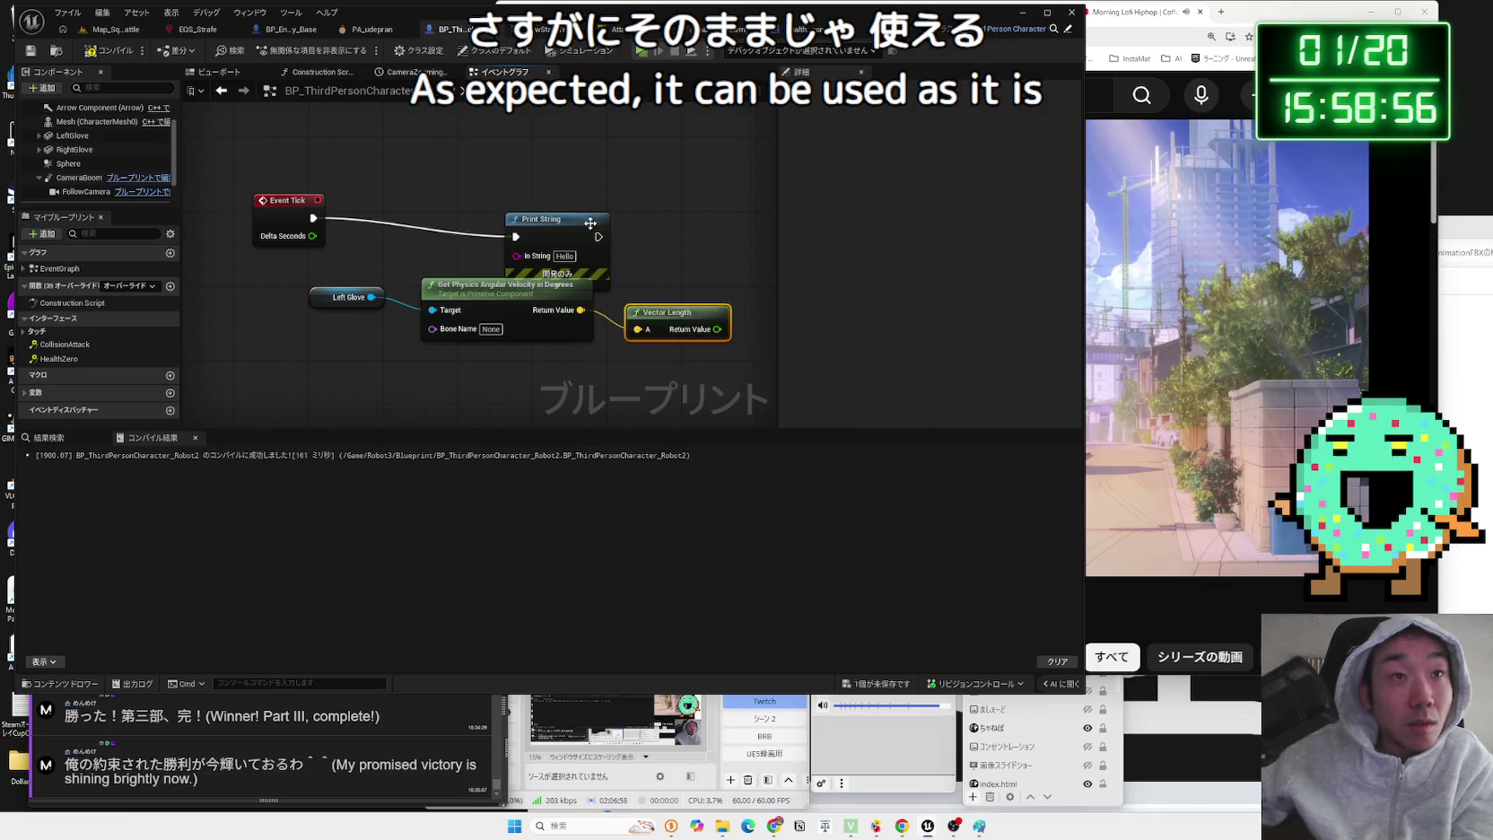
drag(542, 219, 635, 209)
mouse_move(716, 329)
mouse_down()
mouse_move(609, 243)
mouse_move(691, 140)
mouse_up()
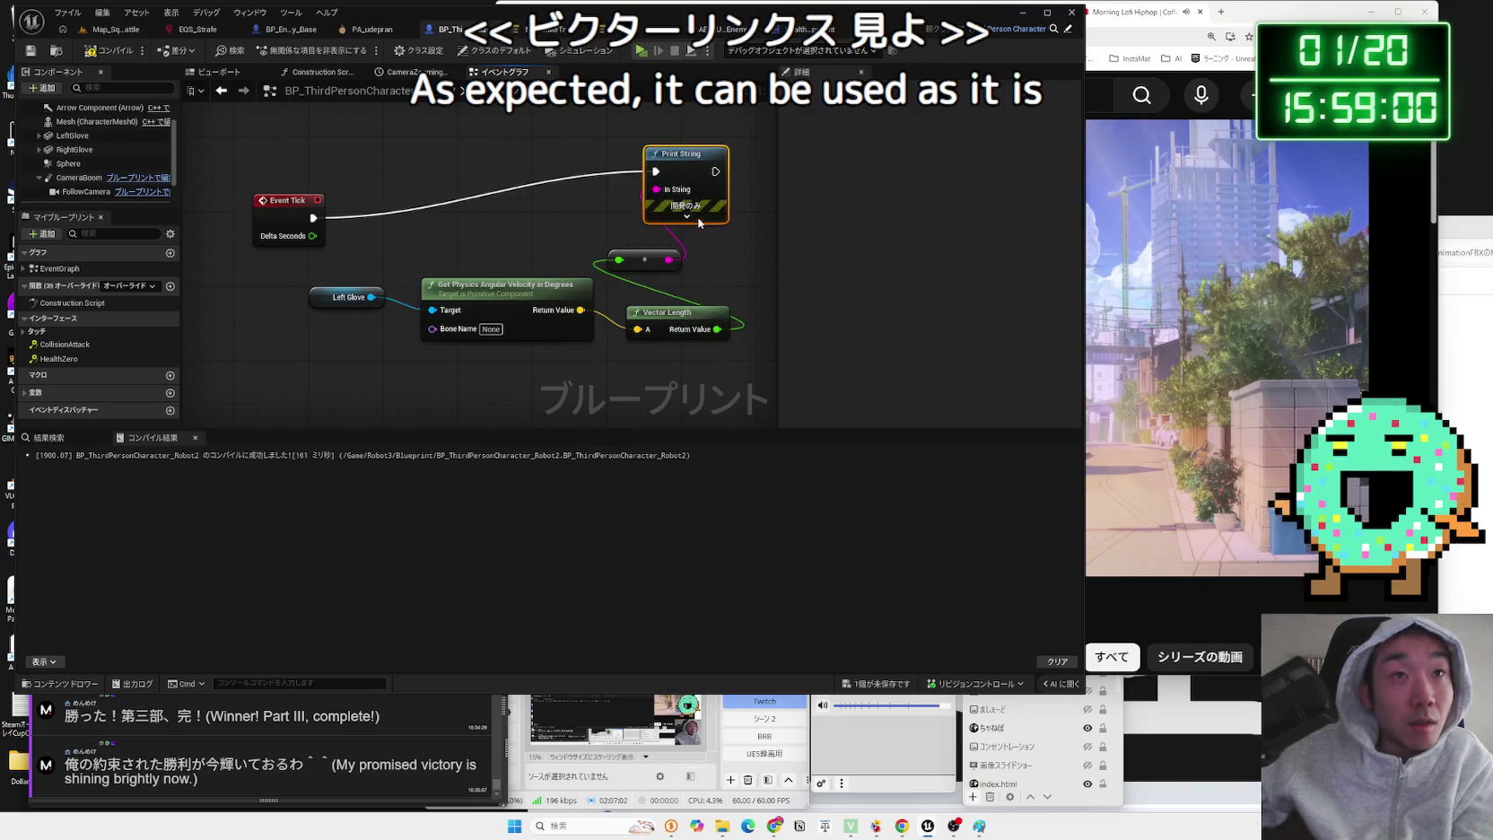
- Make the printed text orange, compile the blueprint, and play the game
click(687, 216)
click(704, 247)
mouse_move(720, 344)
mouse_down()
mouse_move(776, 387)
mouse_move(821, 323)
mouse_move(812, 291)
mouse_move(827, 366)
mouse_up()
click(861, 517)
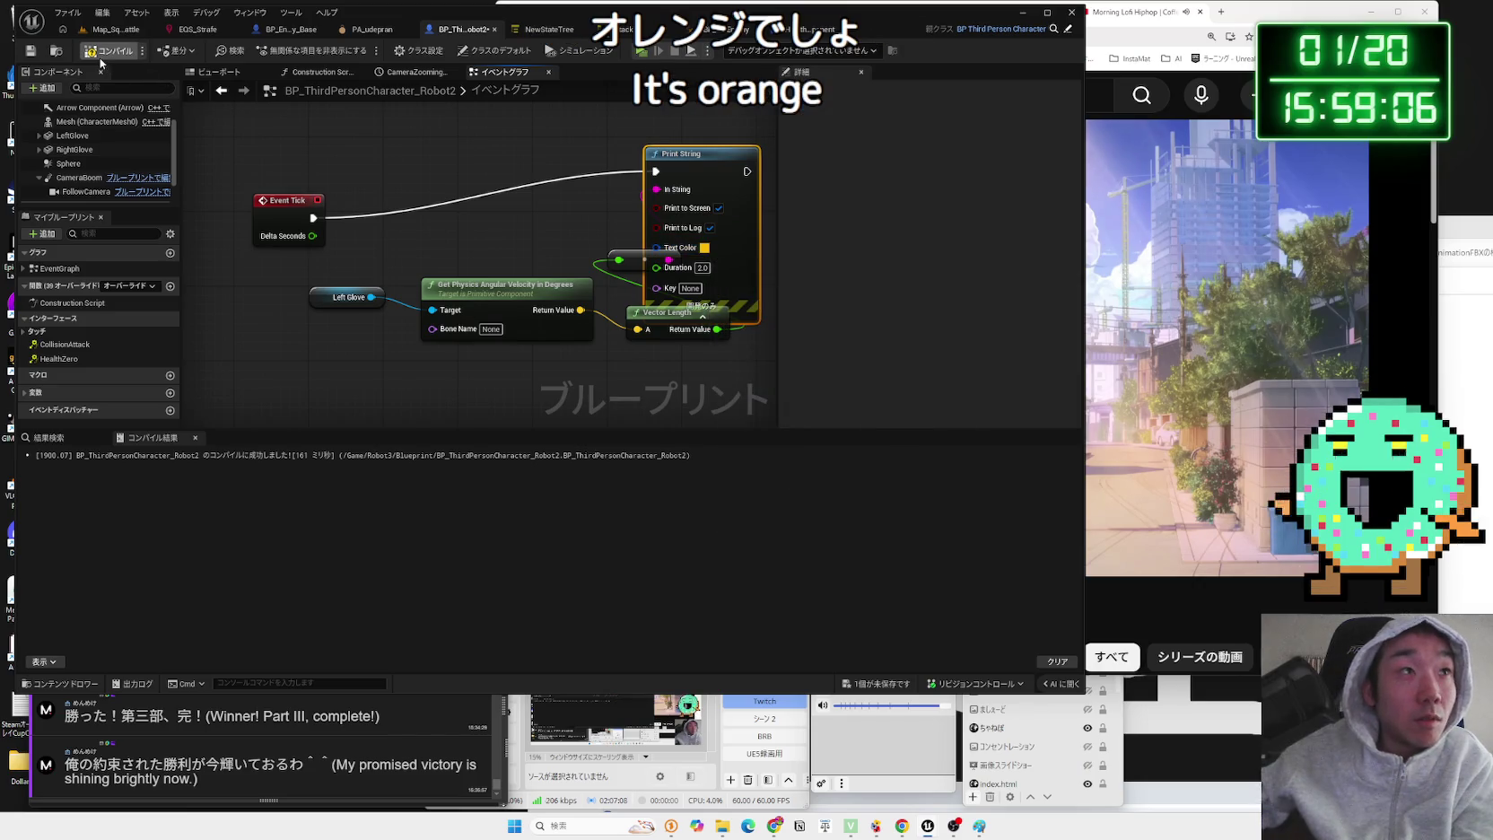
click(115, 28)
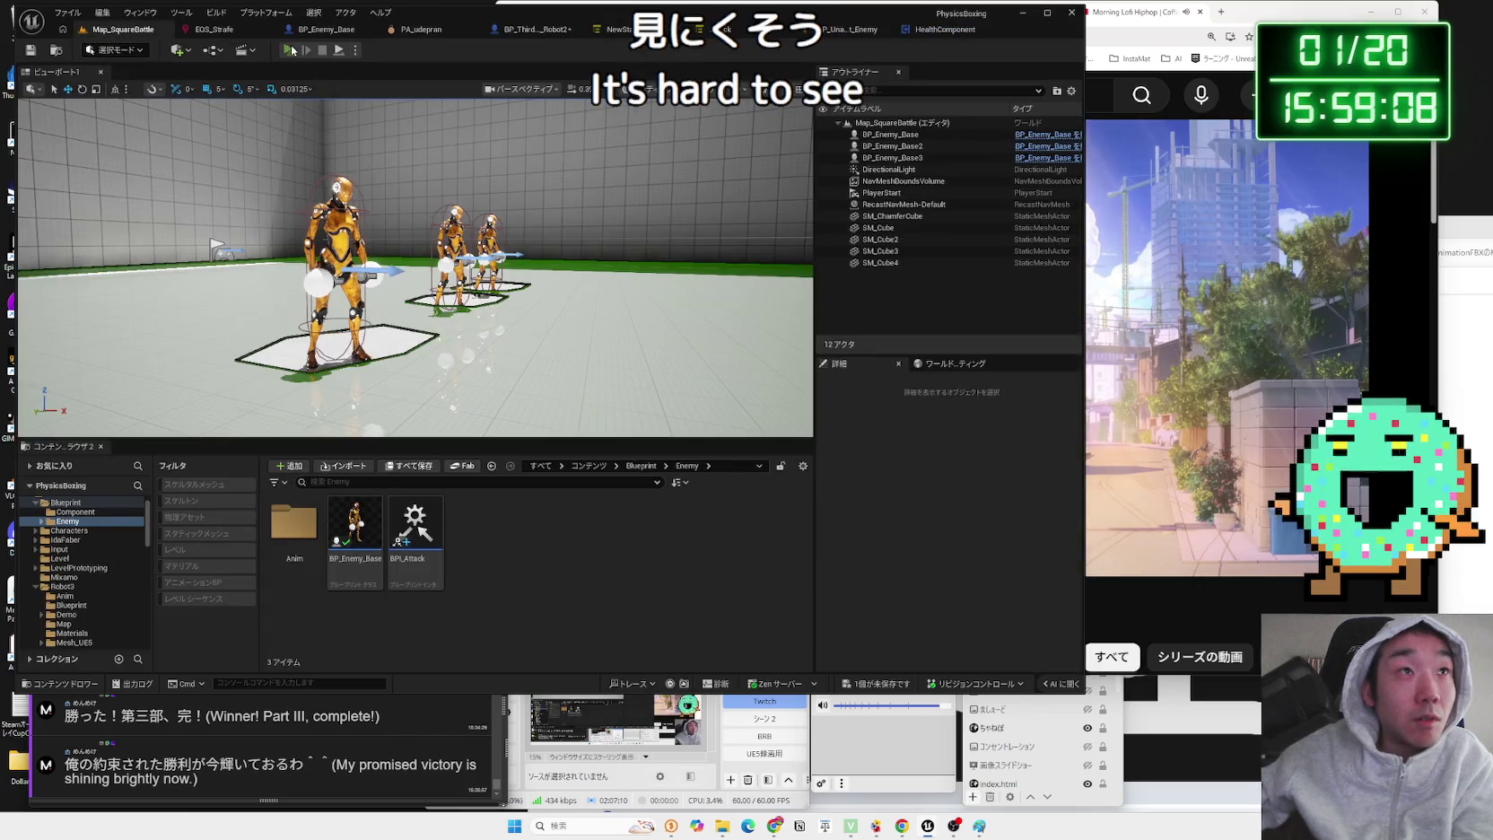
click(289, 49)
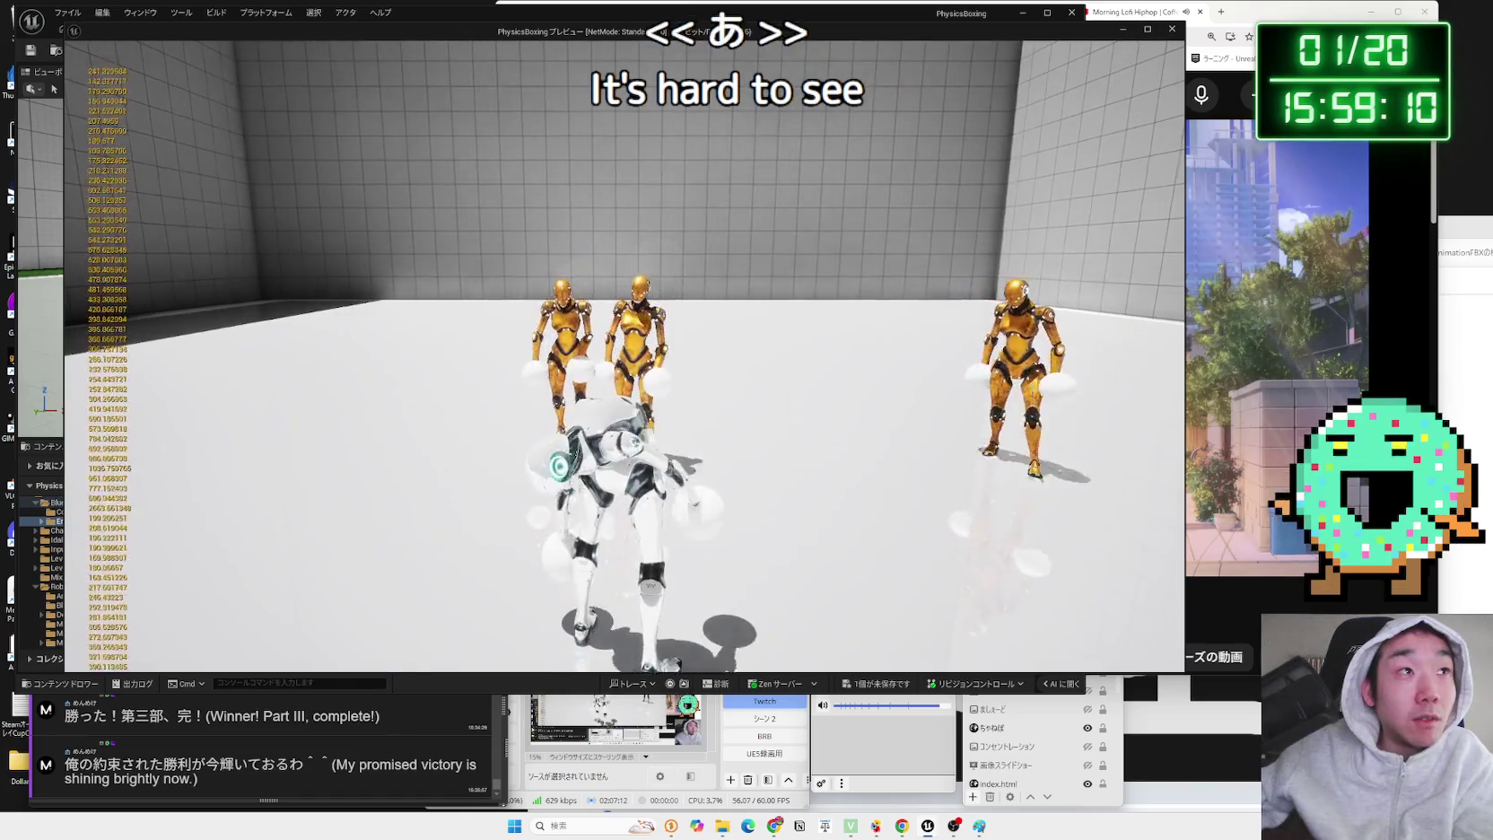
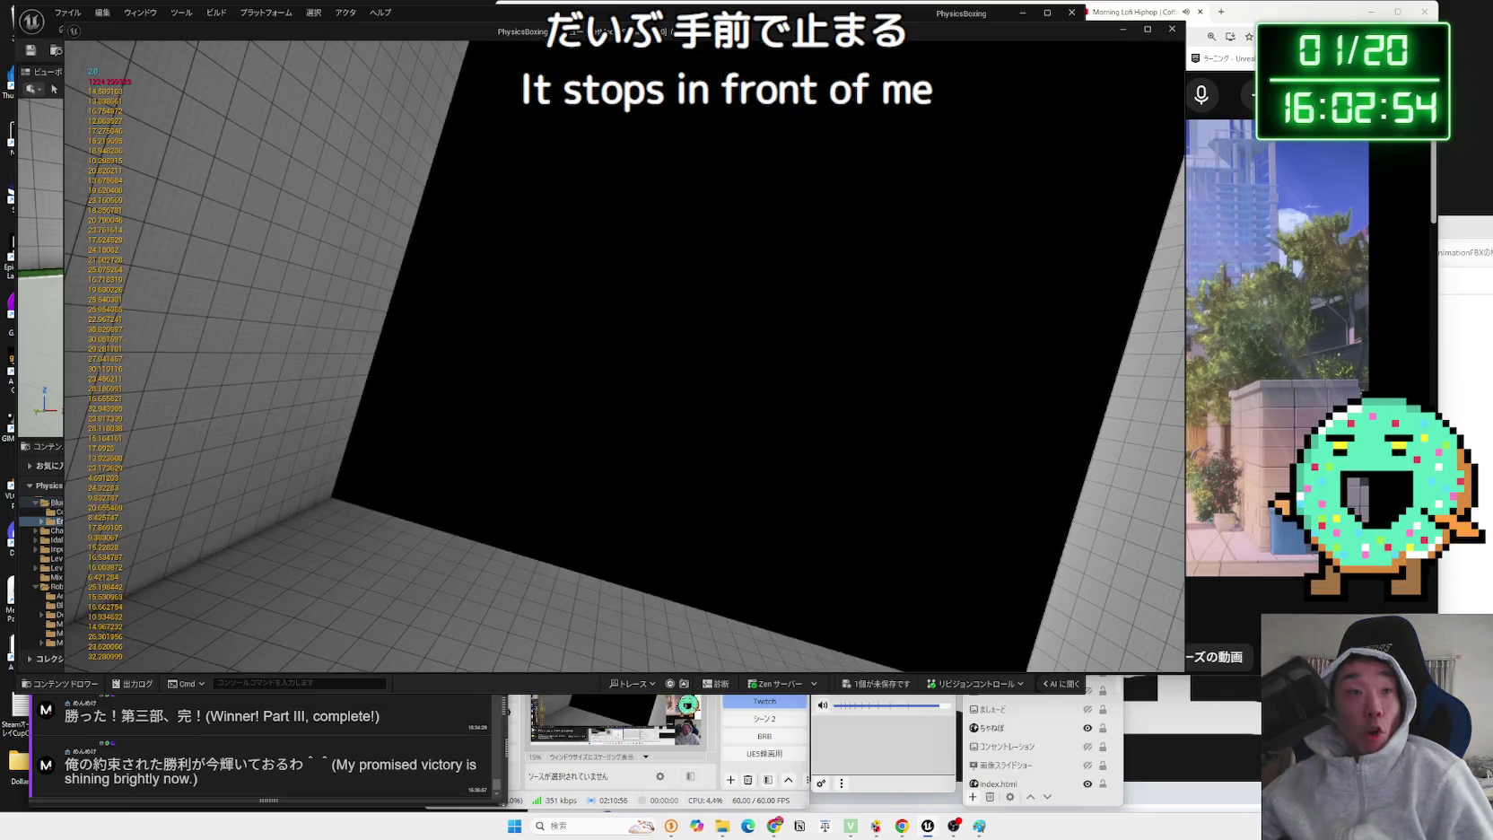
- Stop the running game, replay the boxing level to watch the enemies, then stop it again
key(Escape)
click(288, 49)
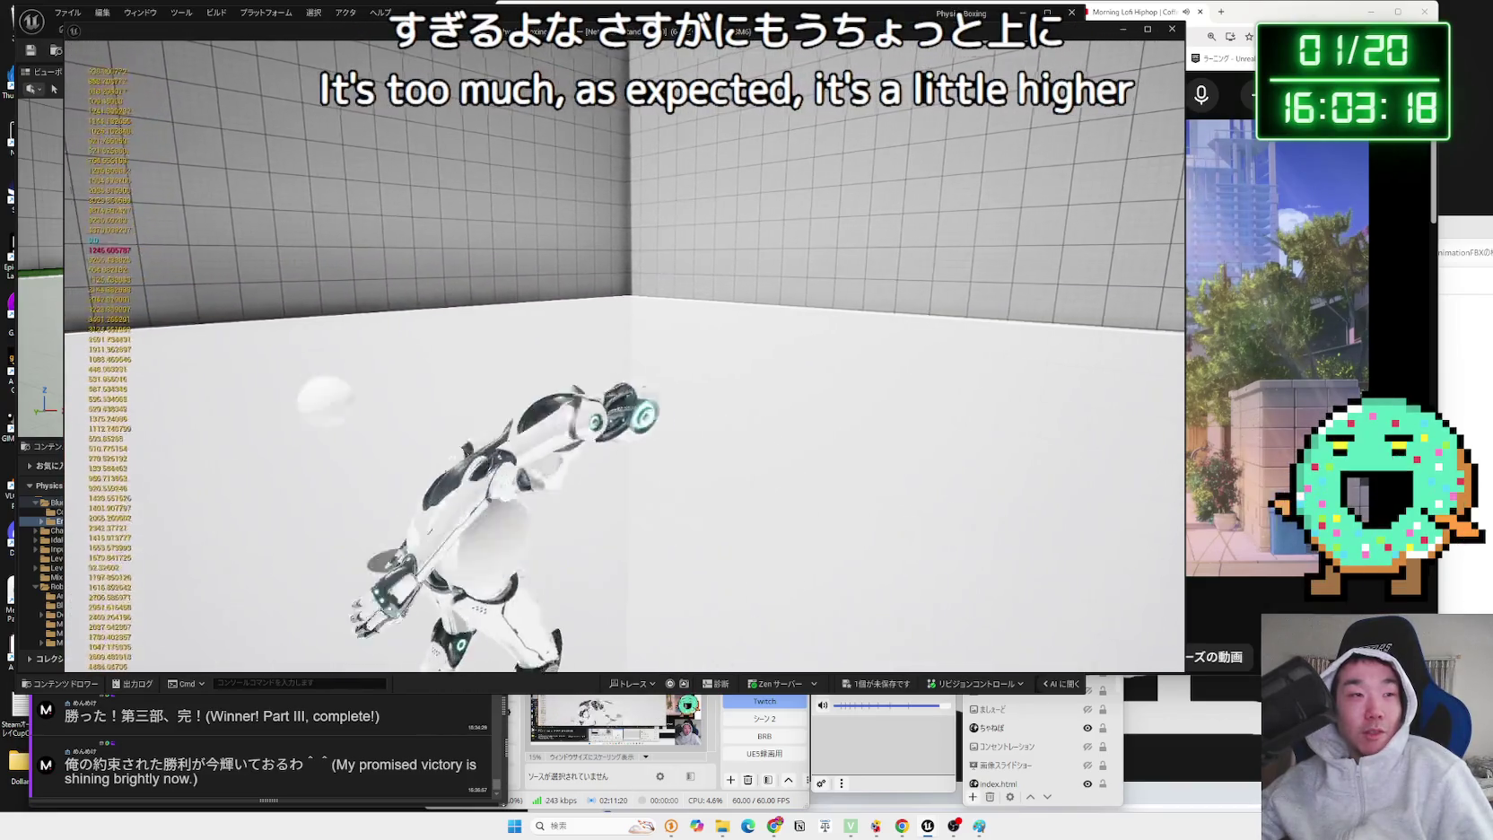
key(Escape)
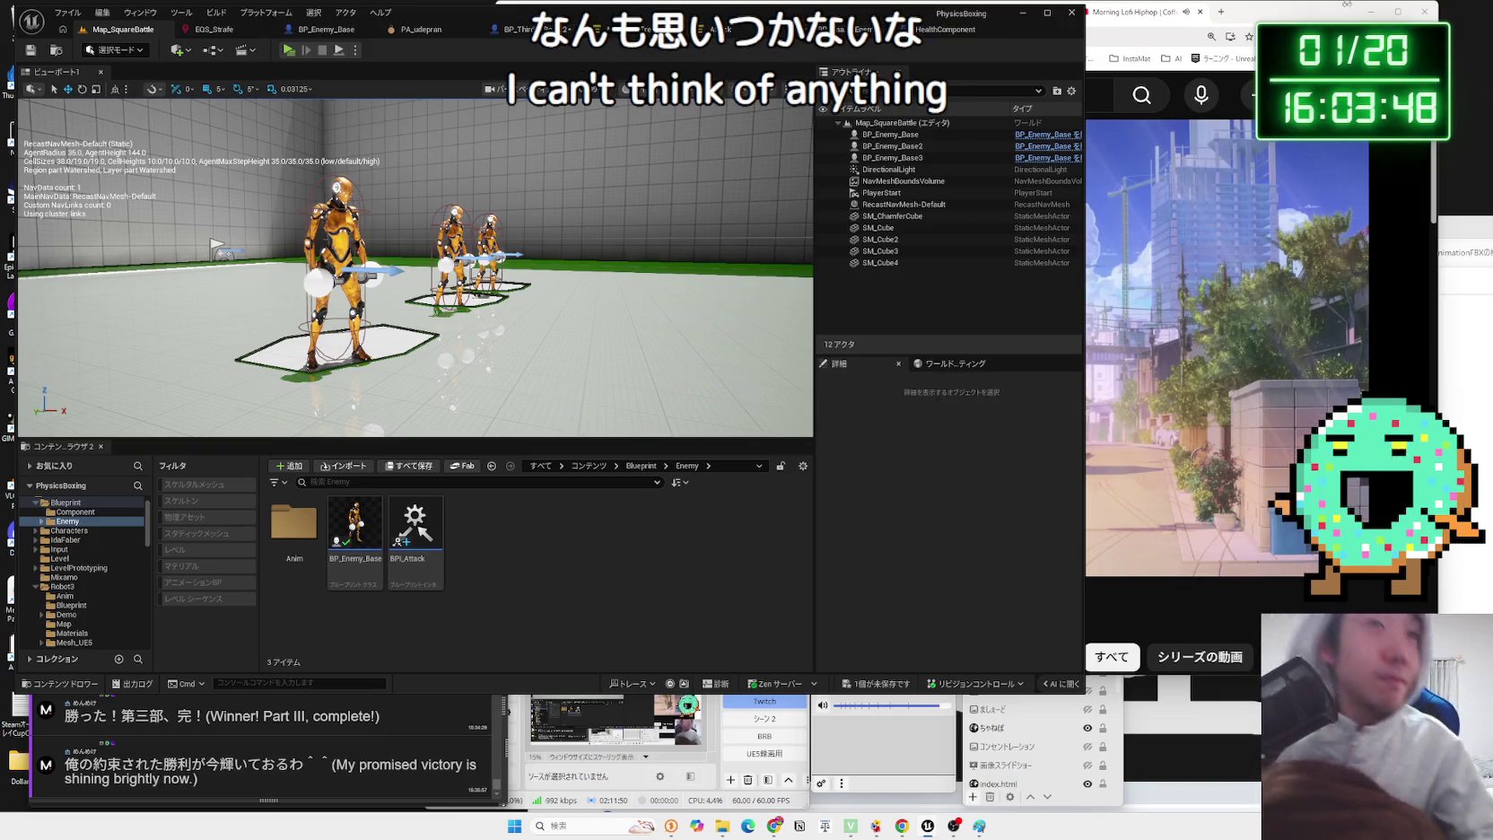
- In ABP_Unarmed_Robot_Enemy's AnimGraph, move the Slot DefaultSlot node aside and disconnect its wires
click(735, 27)
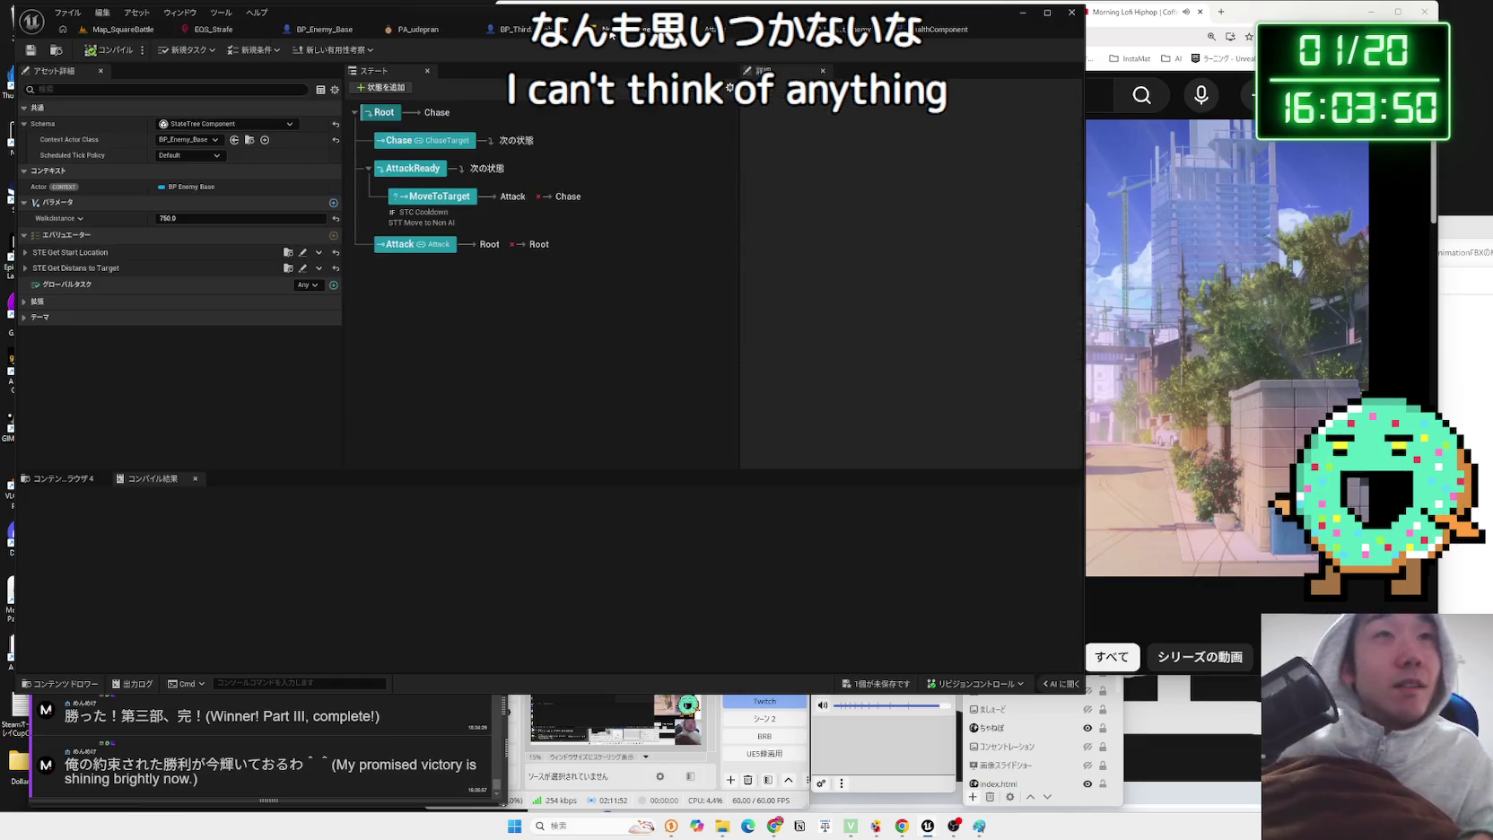
click(863, 29)
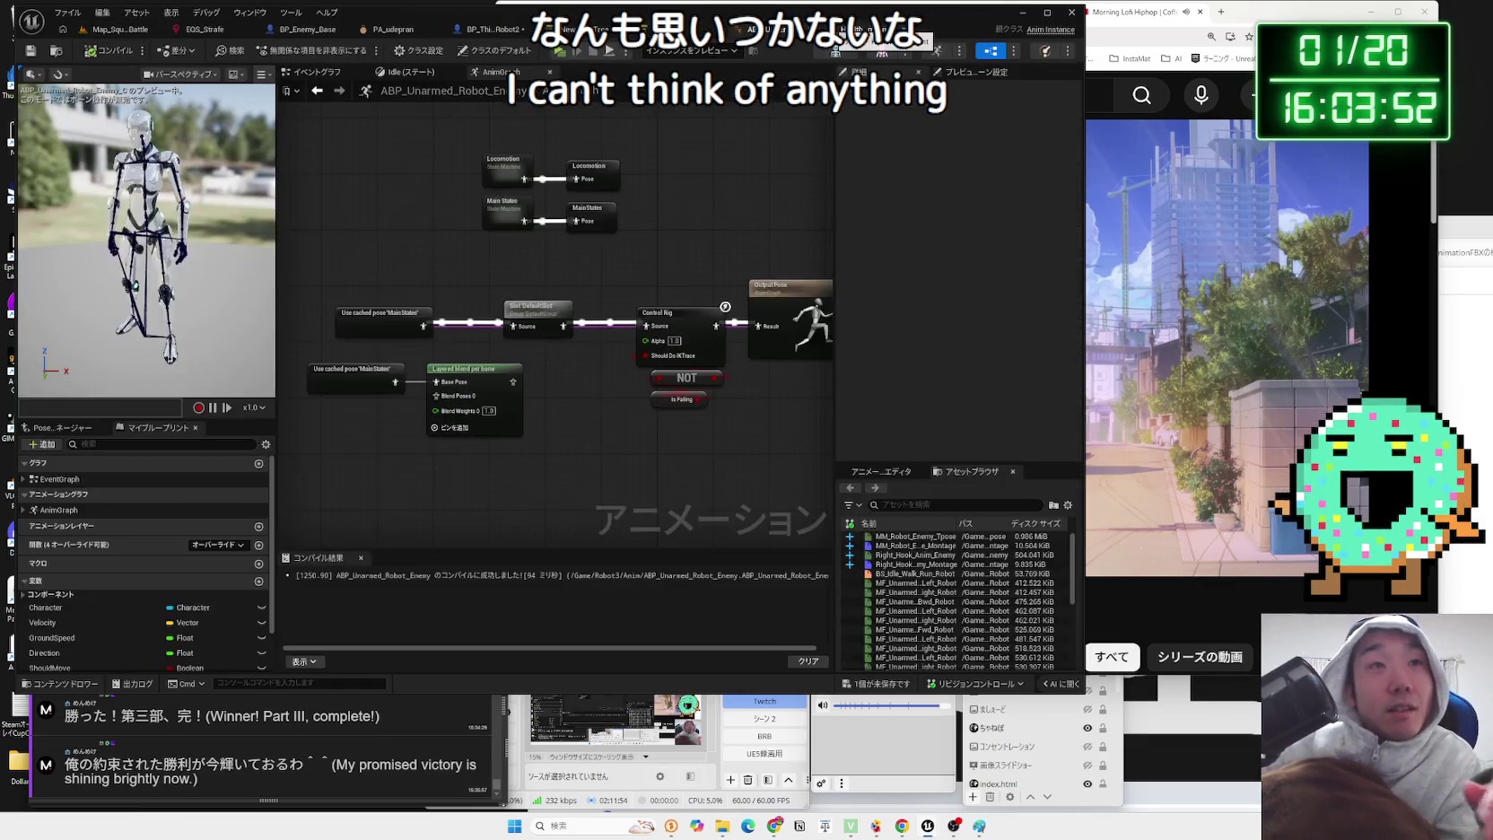
drag(601, 406, 671, 384)
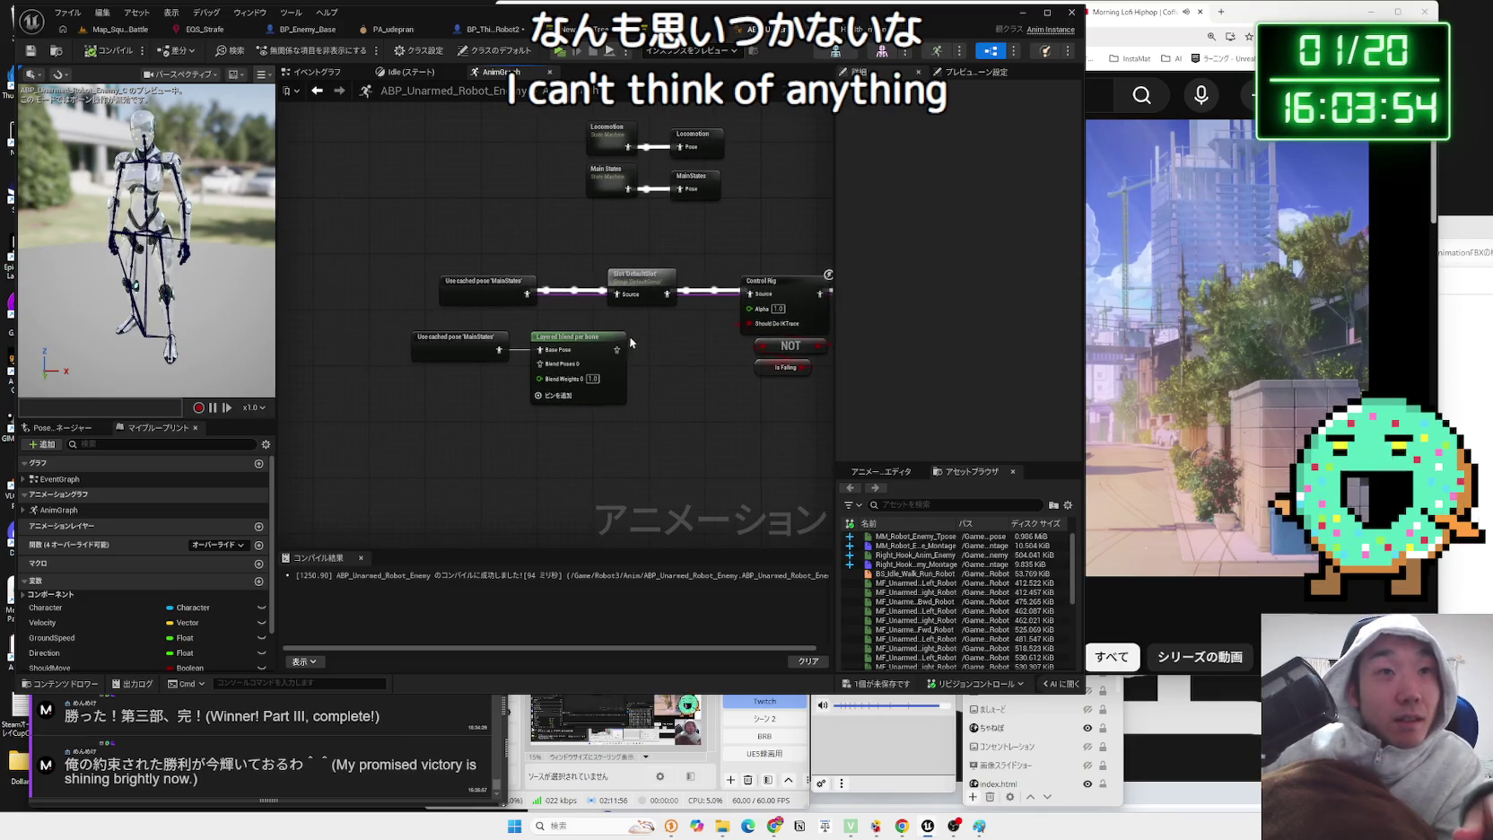
drag(631, 282, 607, 276)
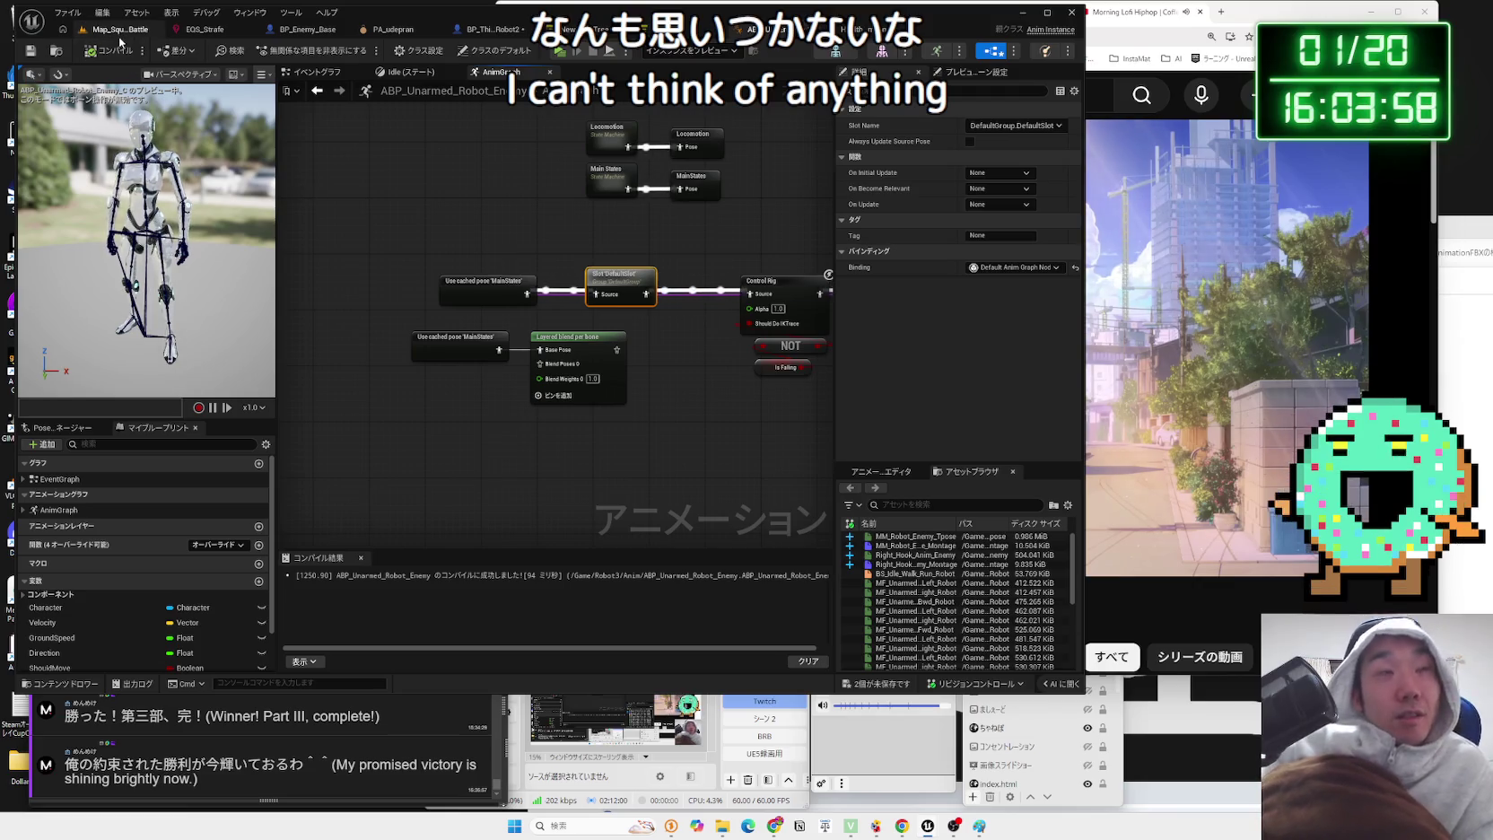
click(577, 293)
mouse_move(611, 300)
mouse_down()
mouse_move(620, 289)
mouse_move(604, 314)
mouse_up()
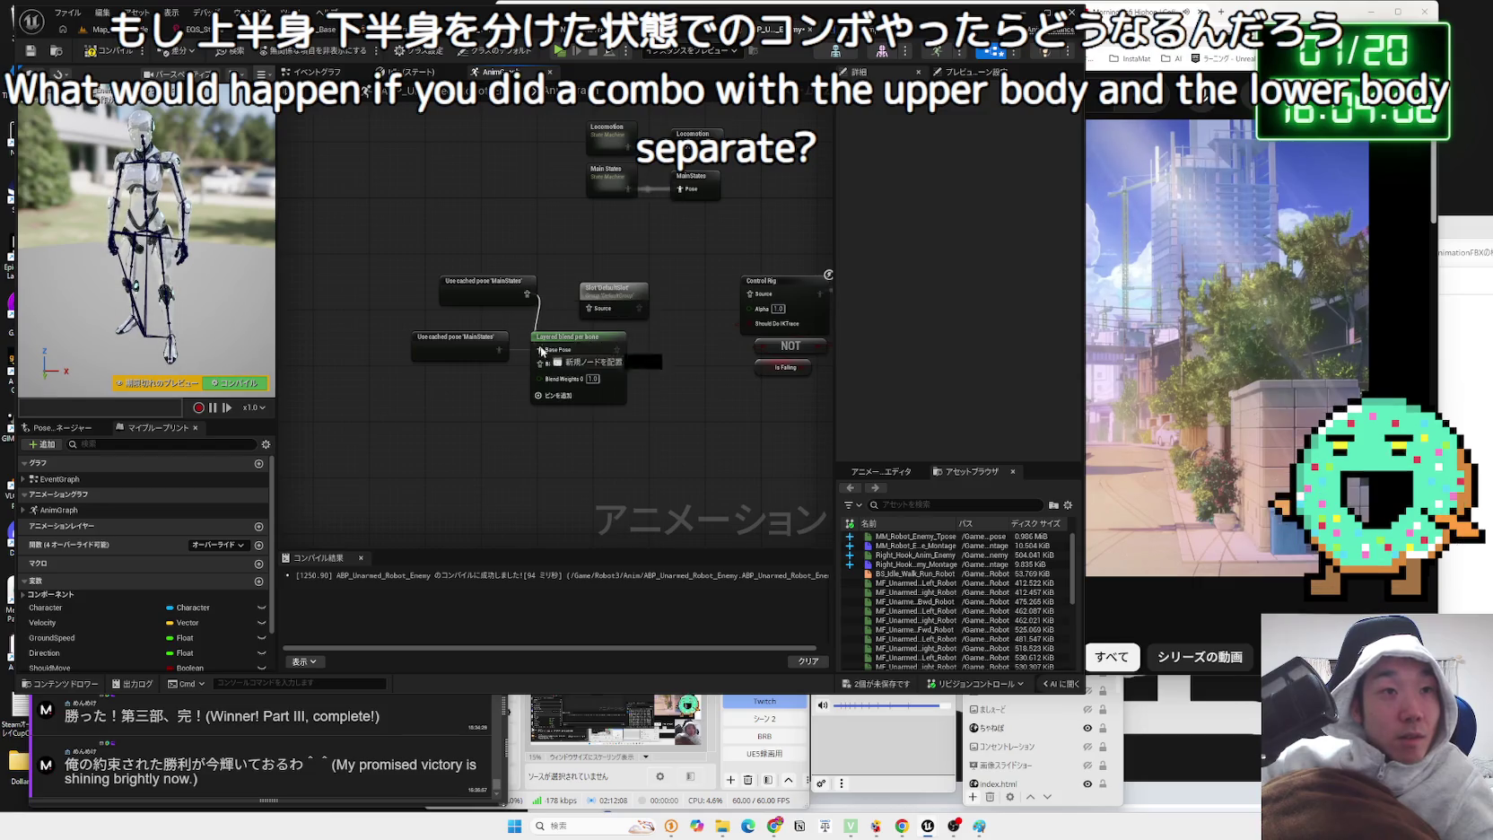
- Wire the Slot into Layered blend per bone, expand its Branch Filters, and compile
drag(638, 308, 585, 349)
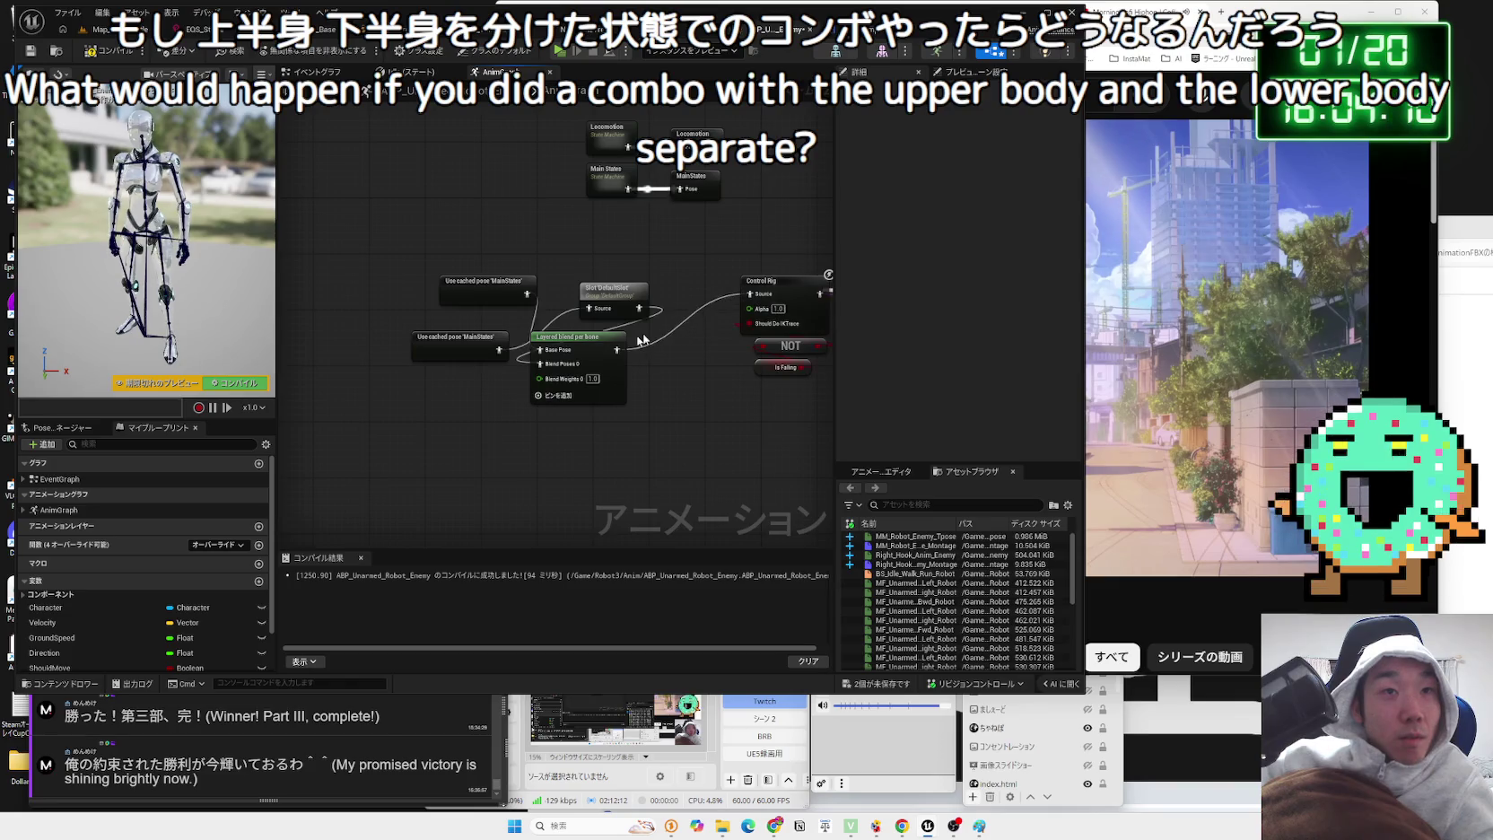
key(ctrl+z)
key(ctrl+z)
drag(669, 315, 661, 294)
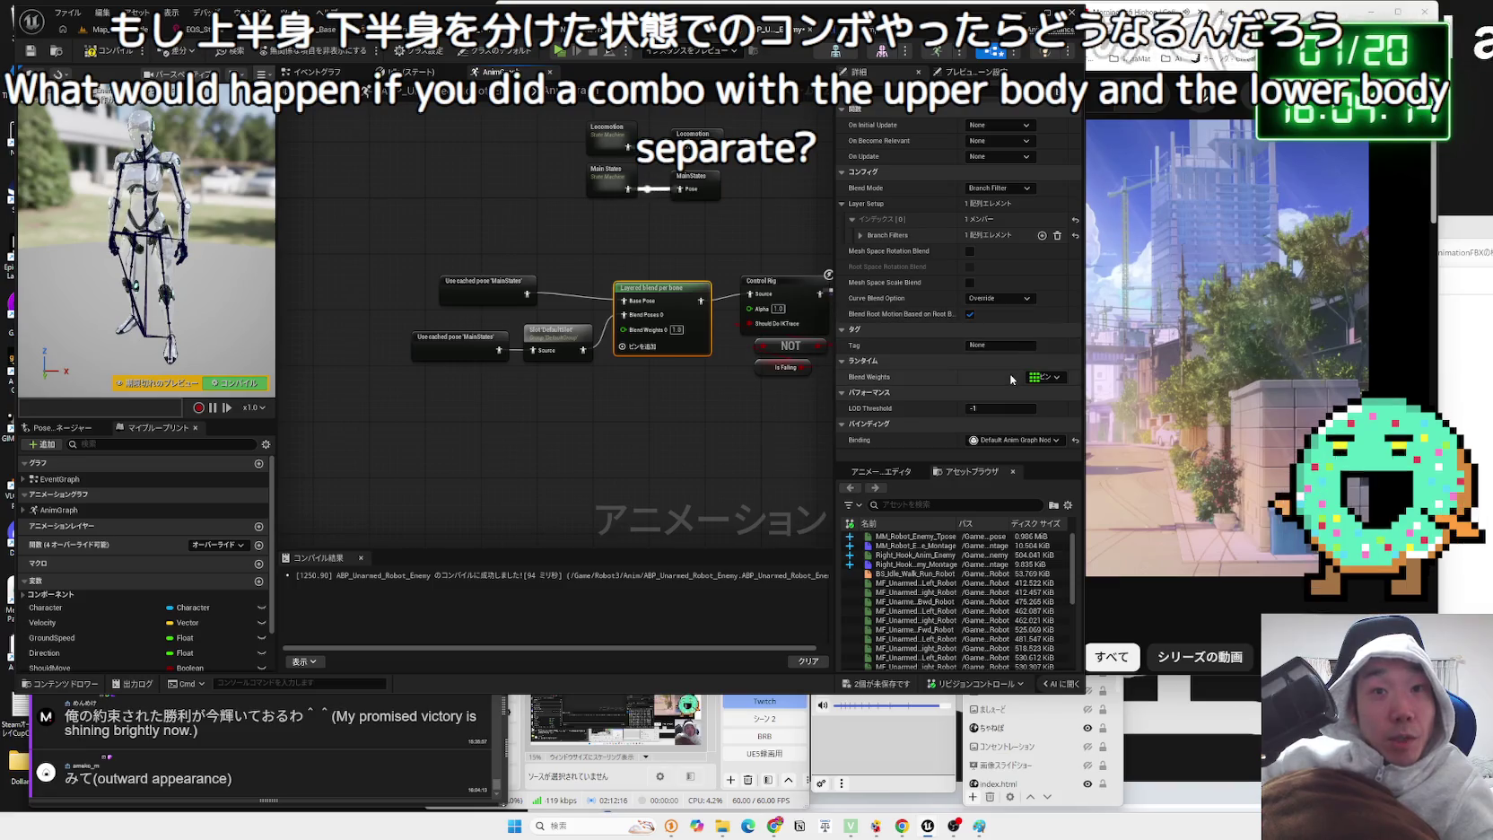
click(859, 235)
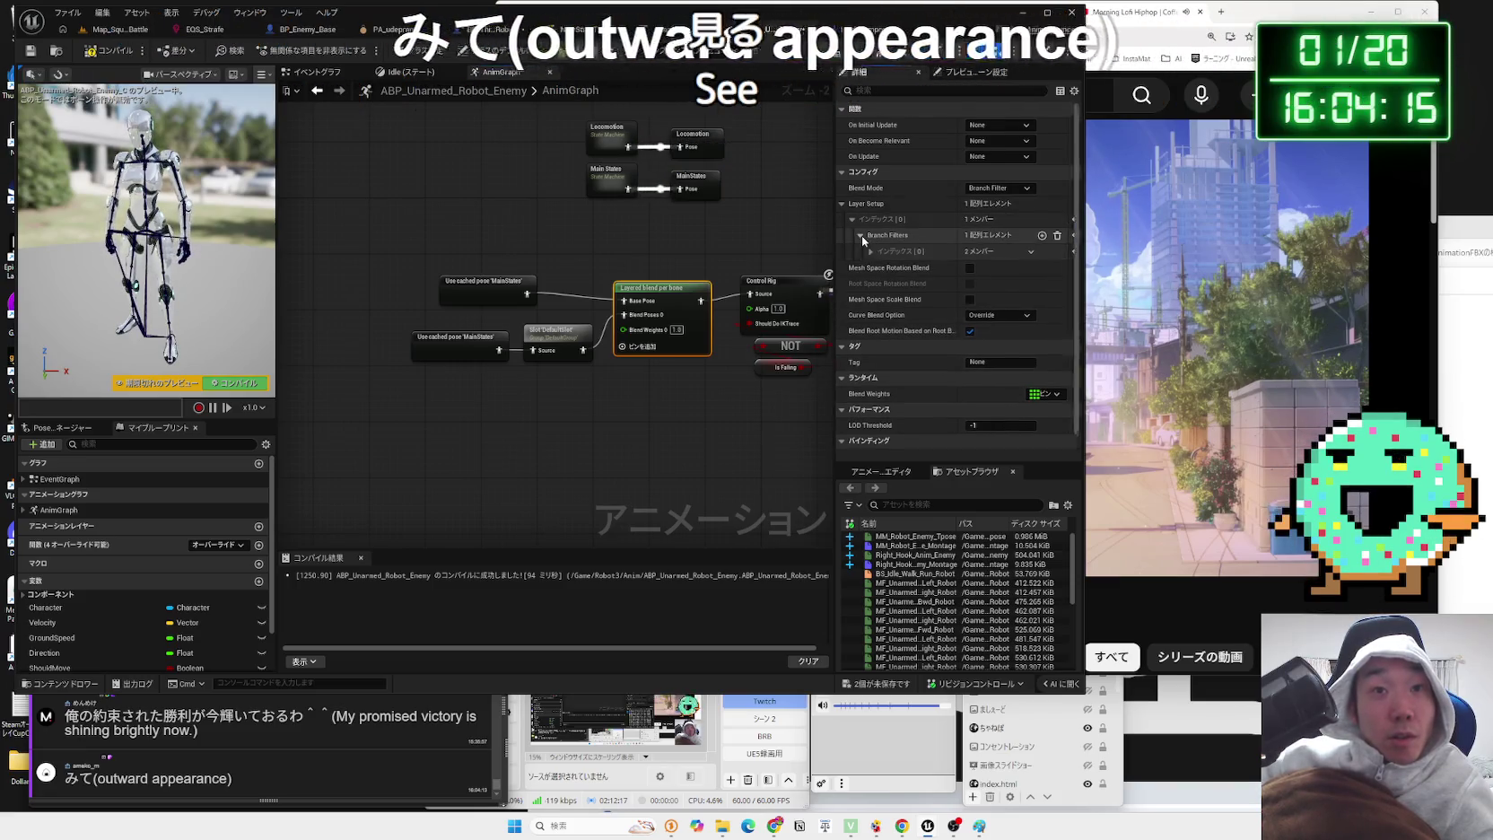
click(905, 255)
click(106, 54)
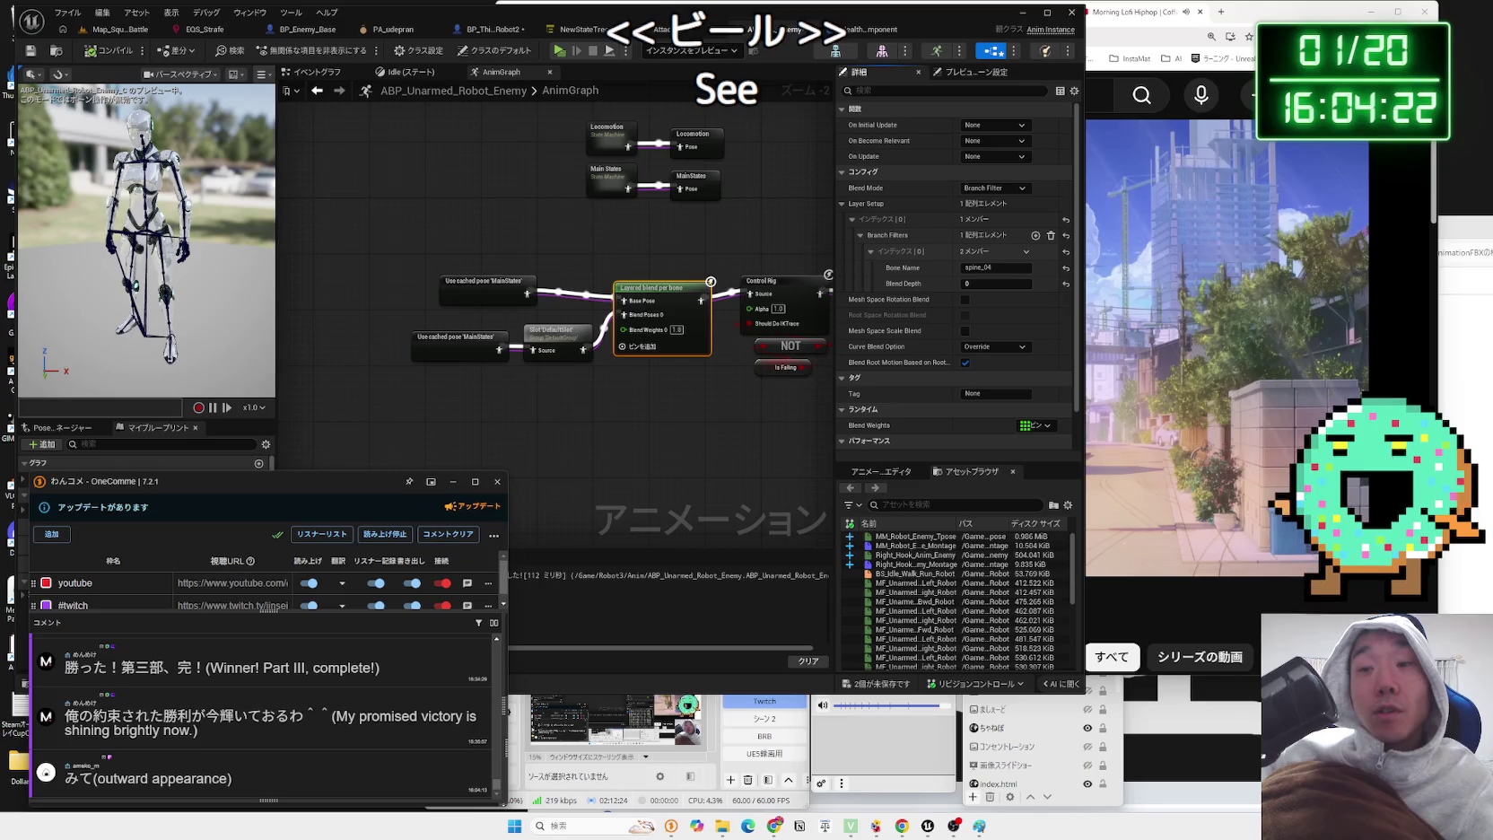
click(980, 825)
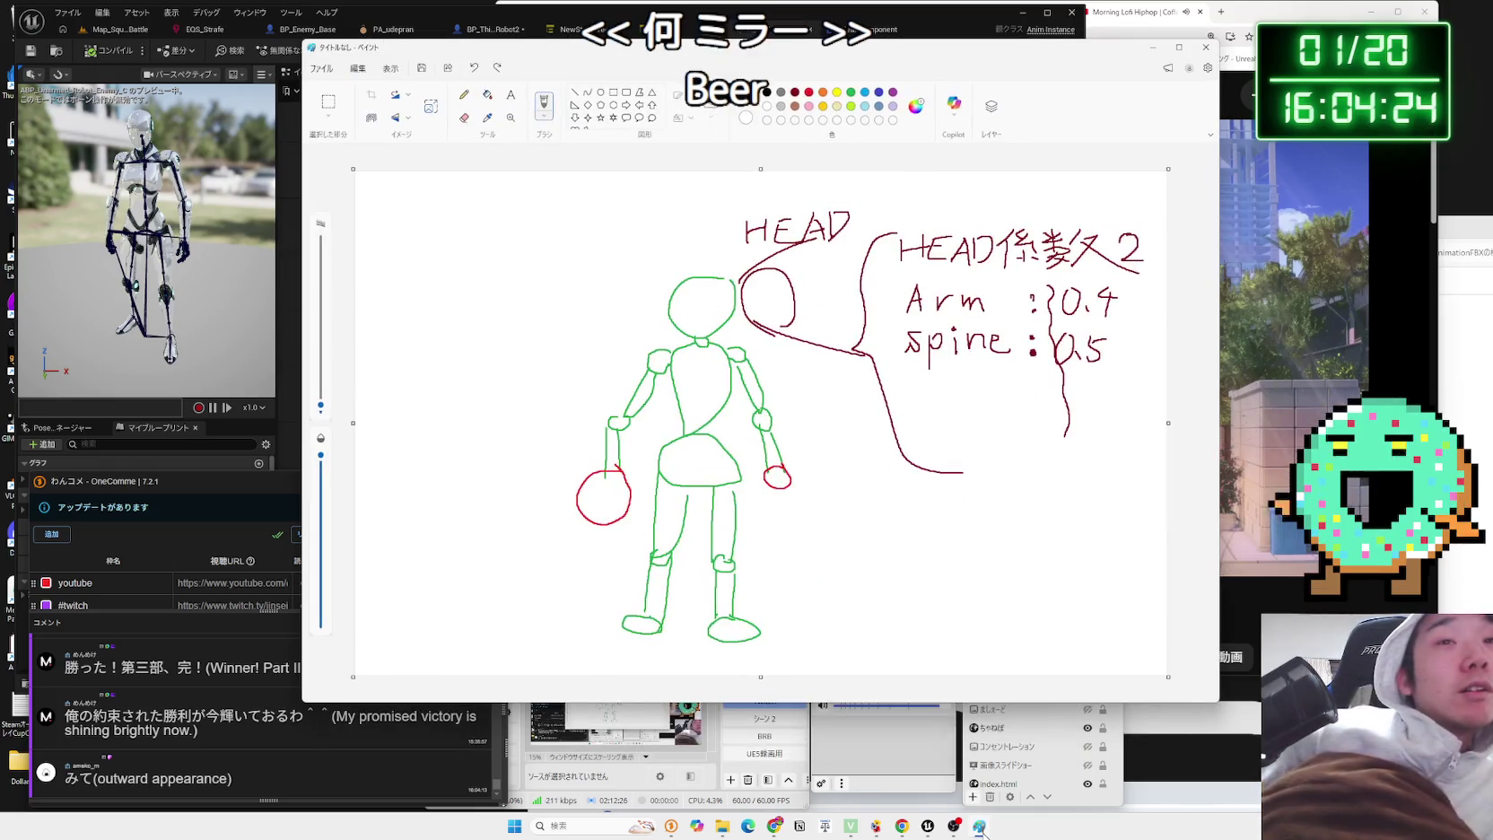
- Show the Paint body sketch annotated HEAD, Arm 0.4 and spine 0.5
click(980, 825)
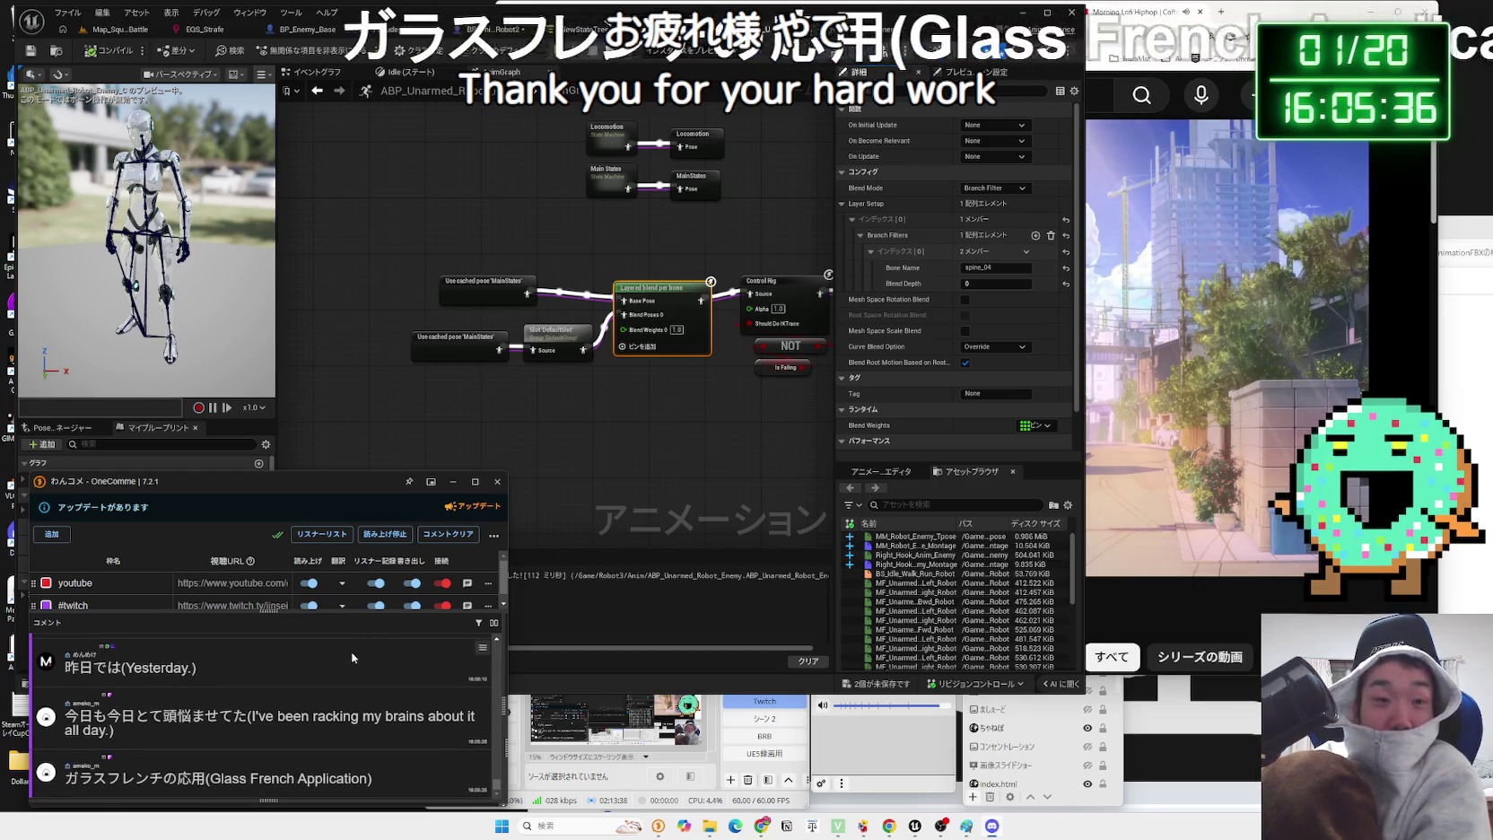
click(90, 778)
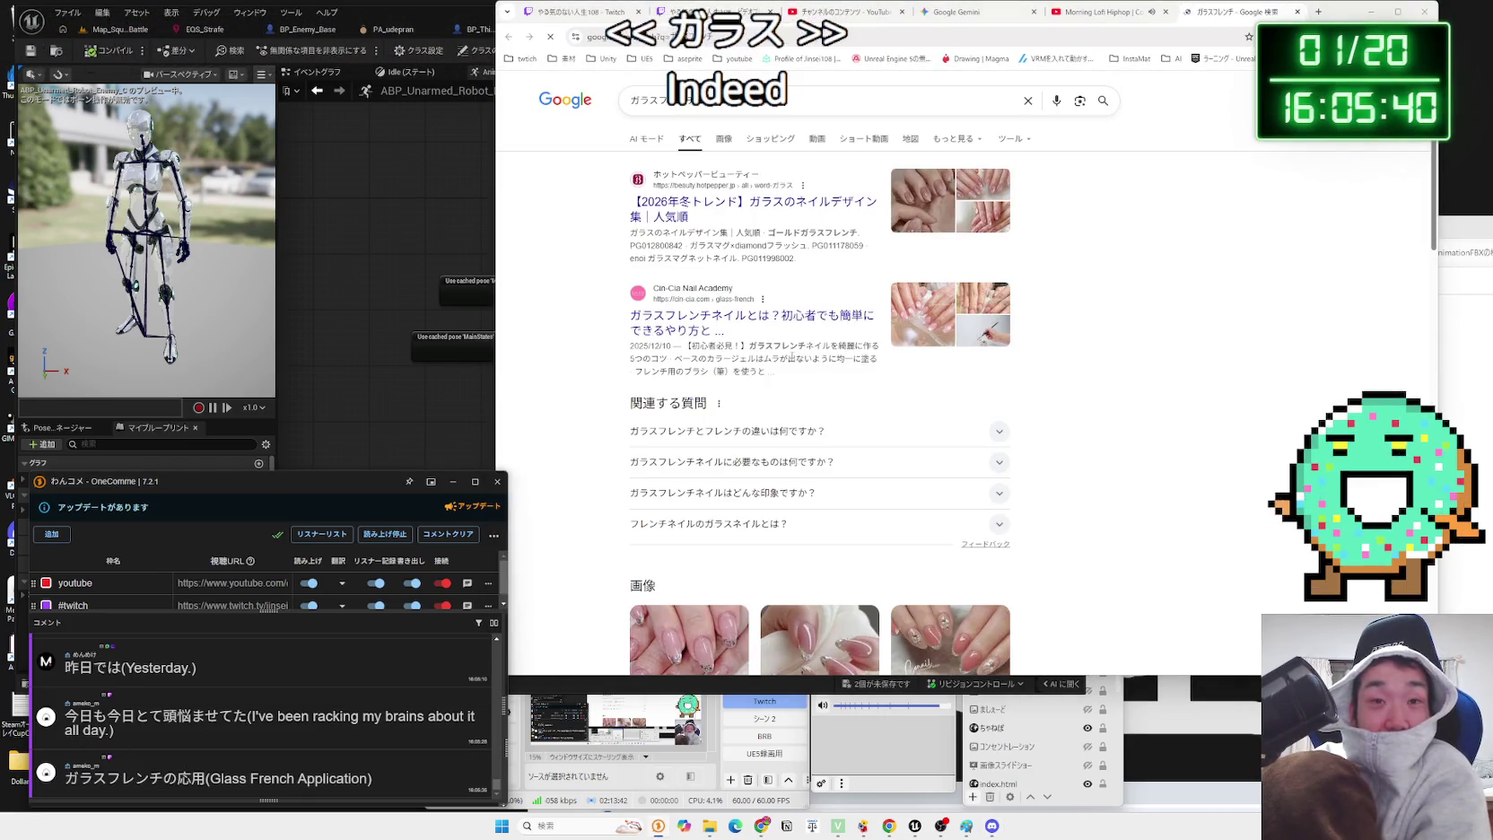
- Browse the ガラスフレンチ search results and image results, then close the search tab
scroll(1052, 342, down, 2)
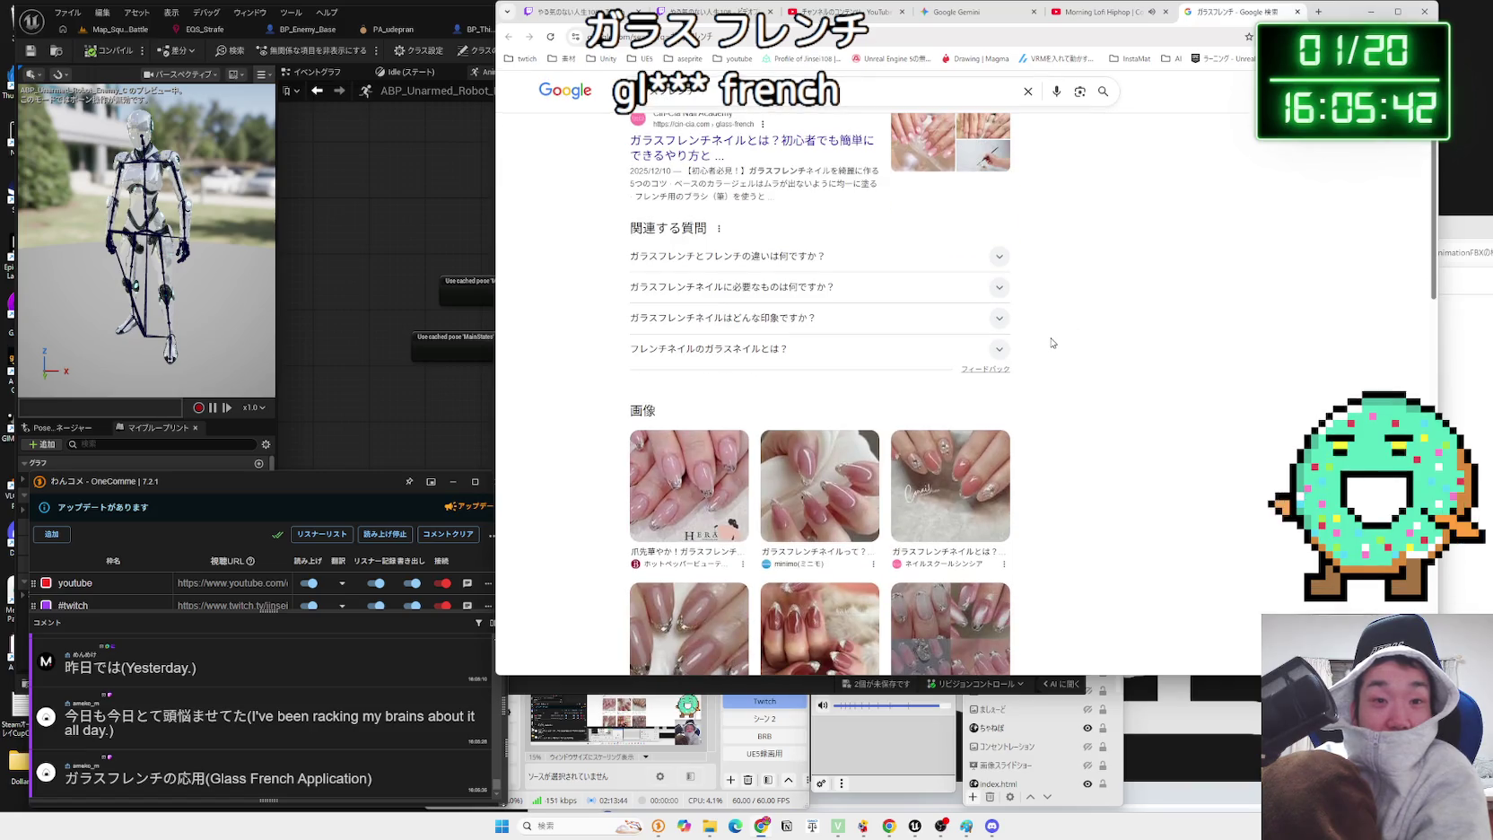
scroll(1052, 342, down, 2)
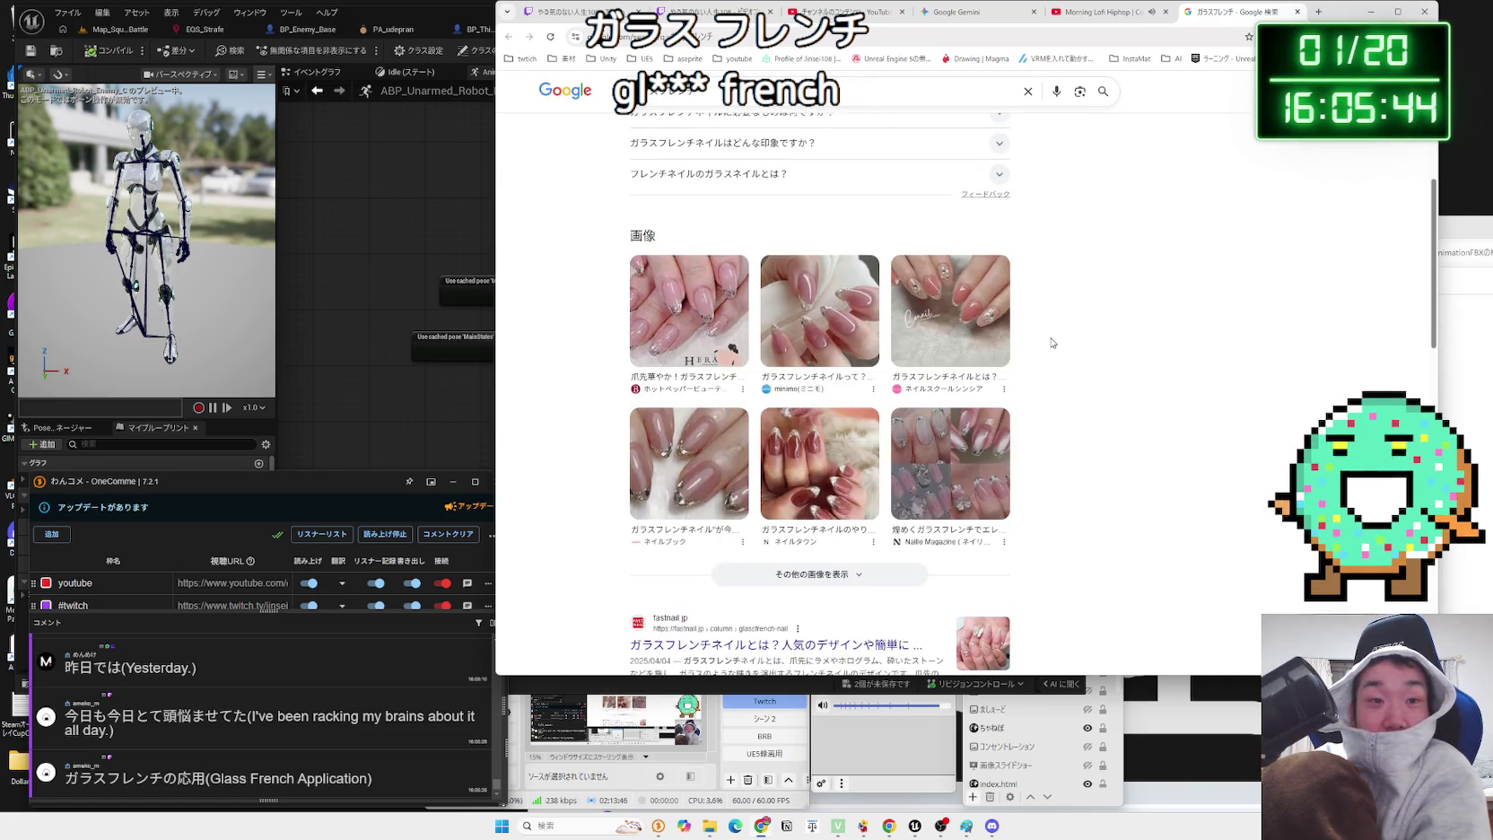
scroll(1053, 342, down, 2)
scroll(1053, 343, down, 2)
scroll(1096, 341, down, 3)
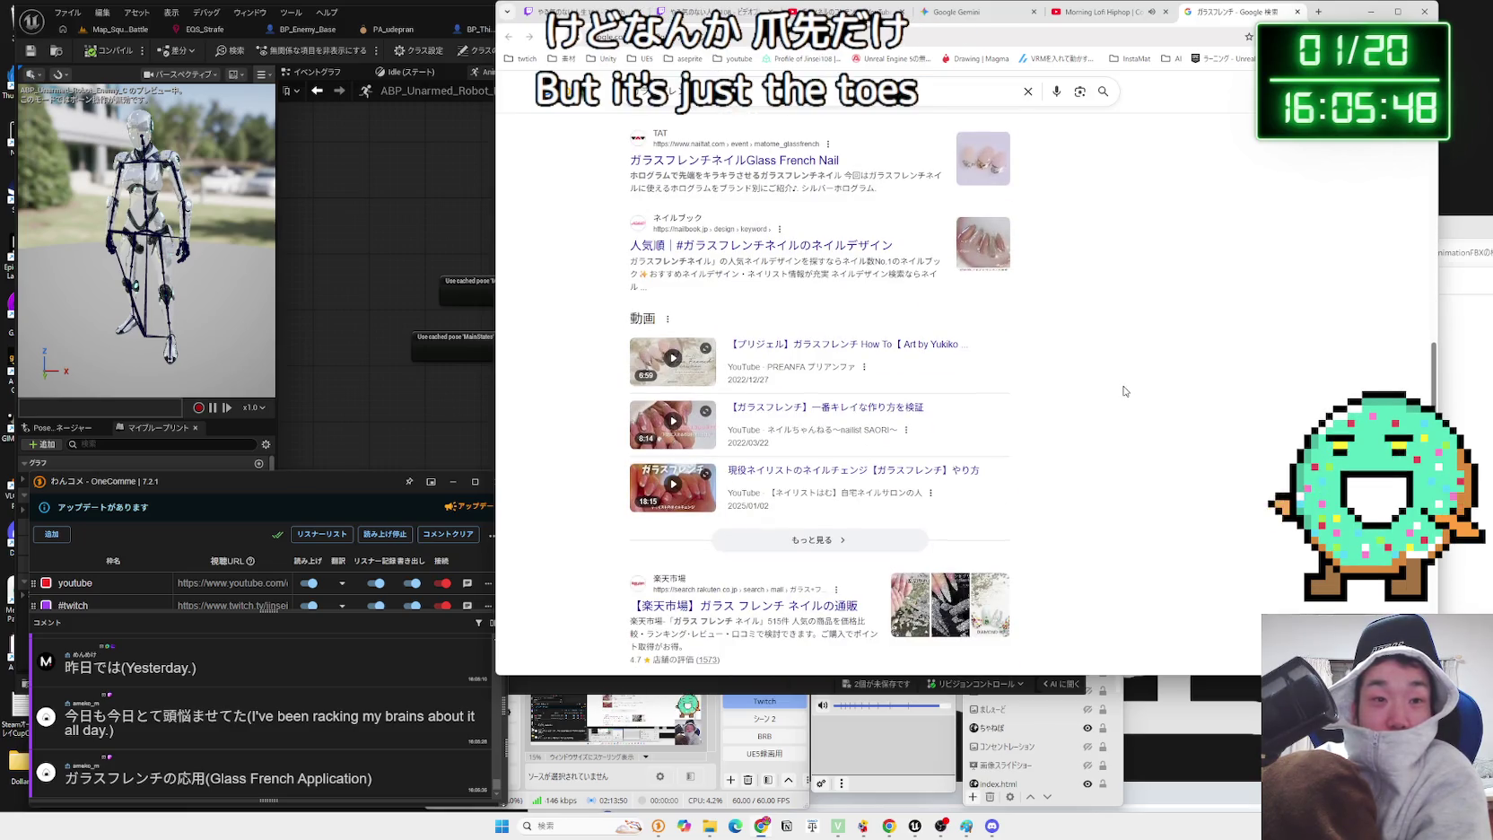
scroll(1124, 391, up, 10)
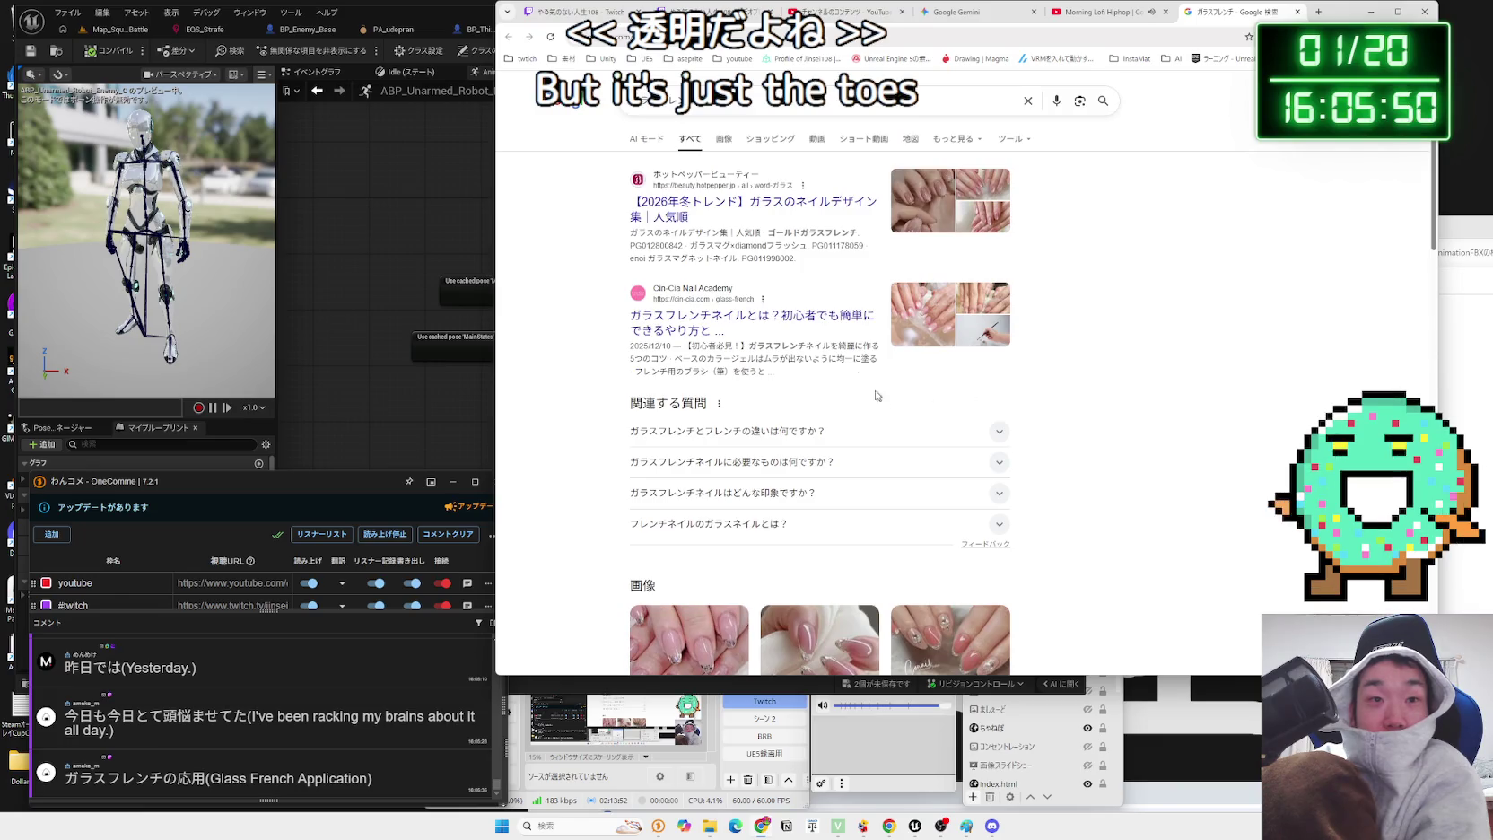
click(715, 139)
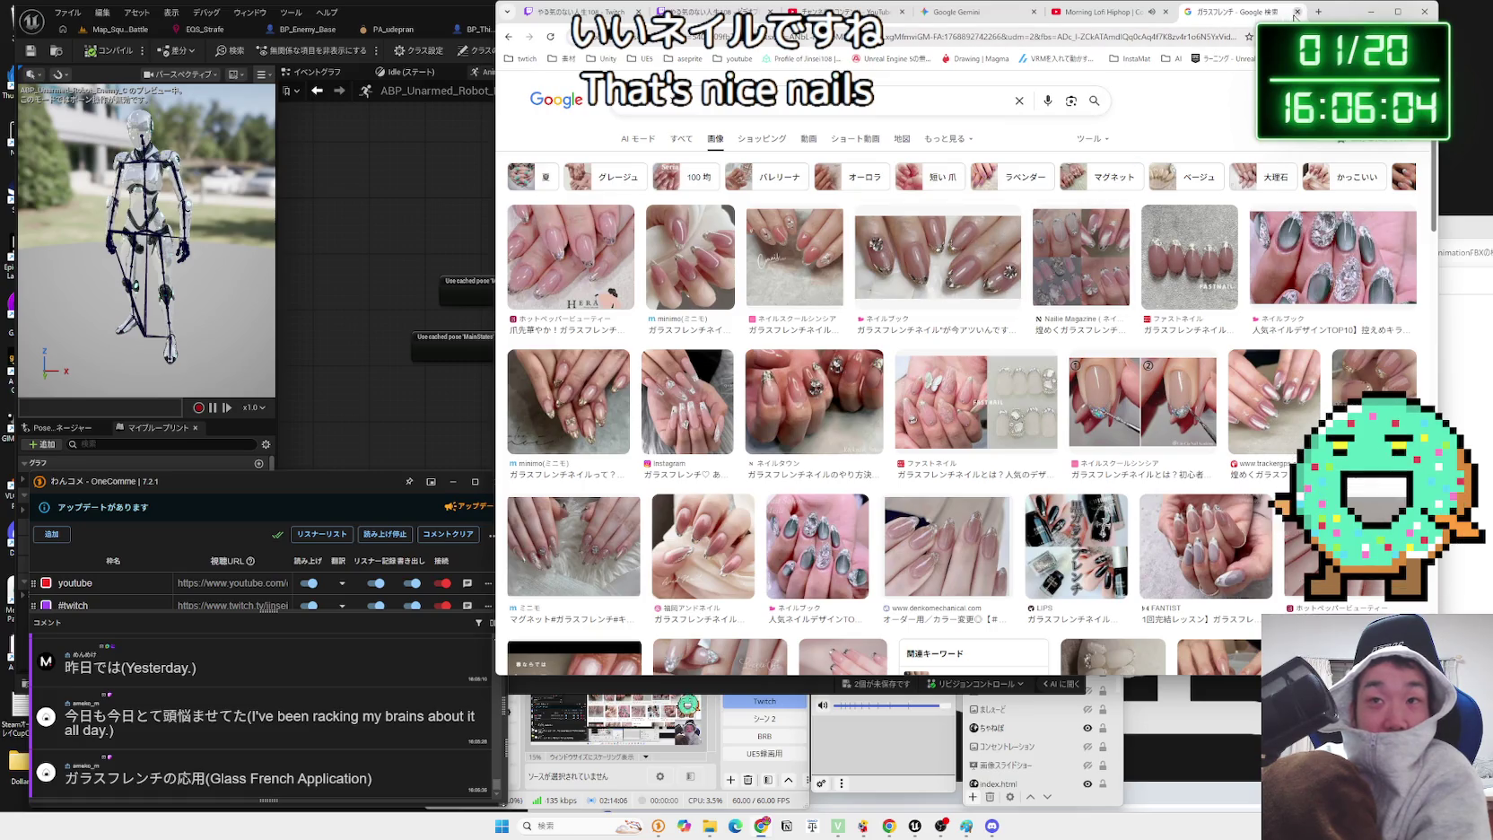
click(1296, 12)
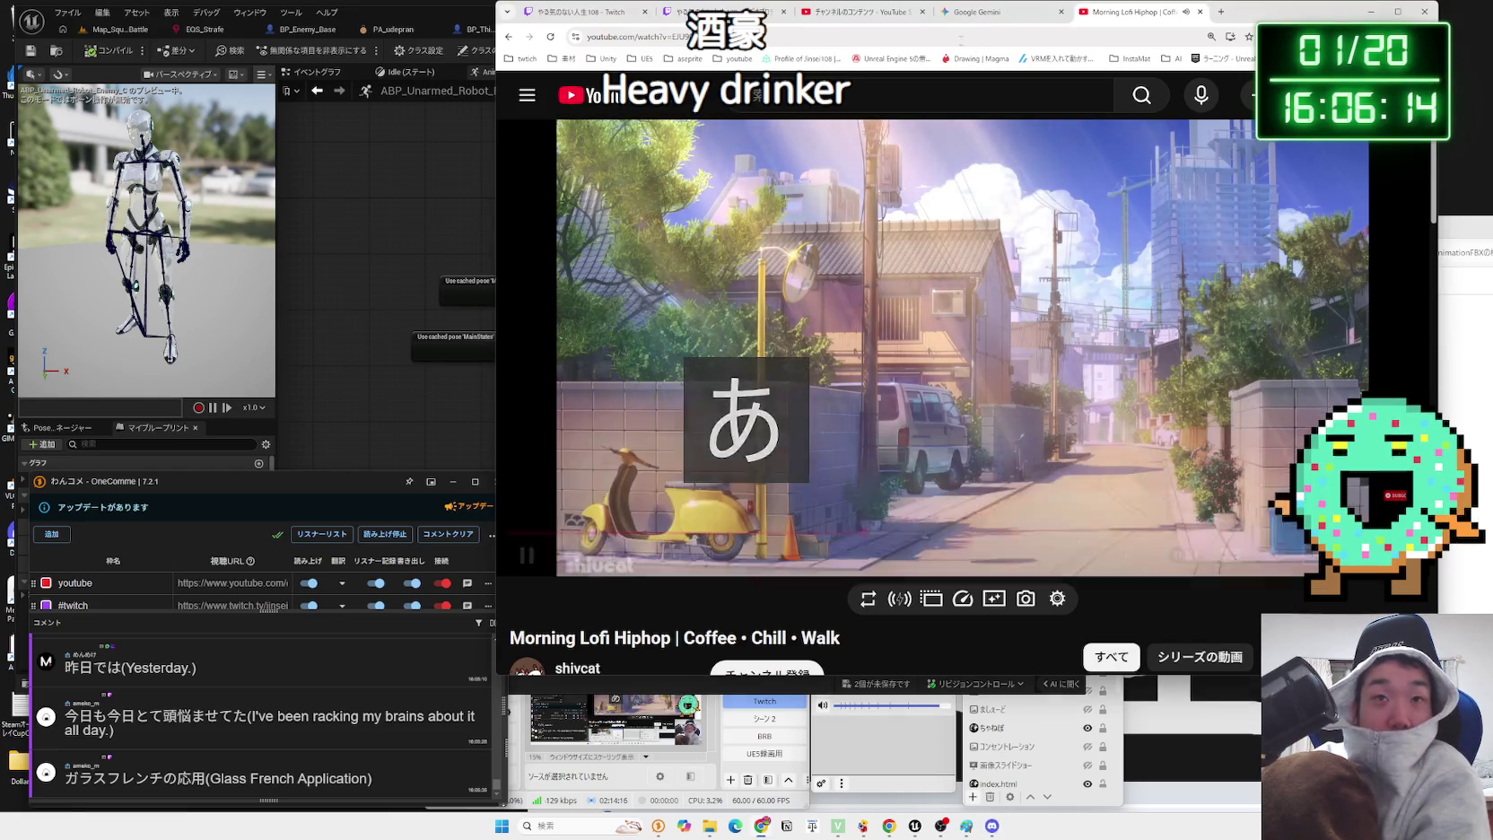
- Go from YouTube Studio to Twitch Video Producer and open the 01/14 broadcast's options
click(973, 16)
click(861, 13)
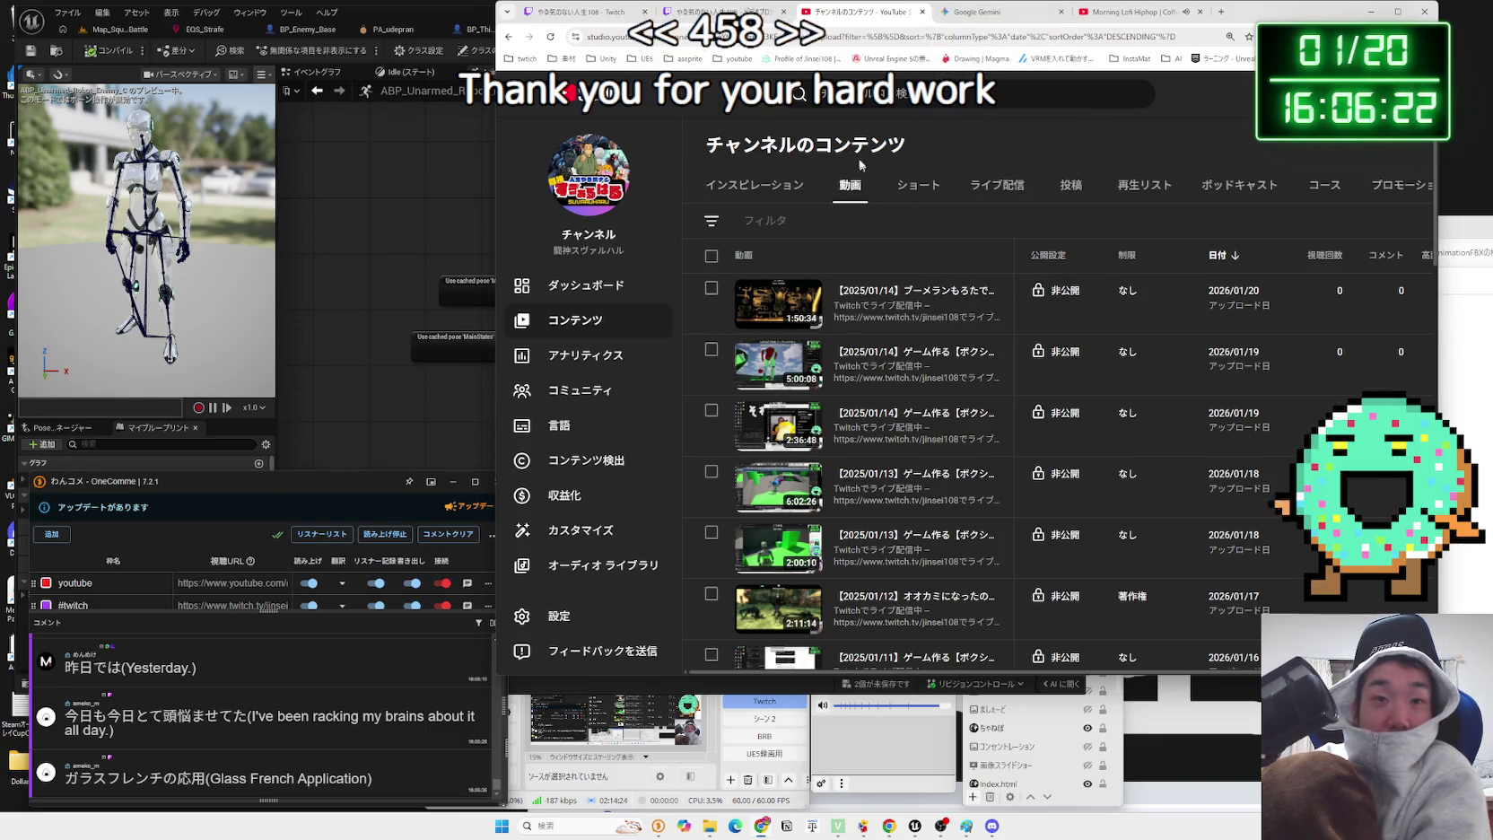
key(ctrl+shift+Tab)
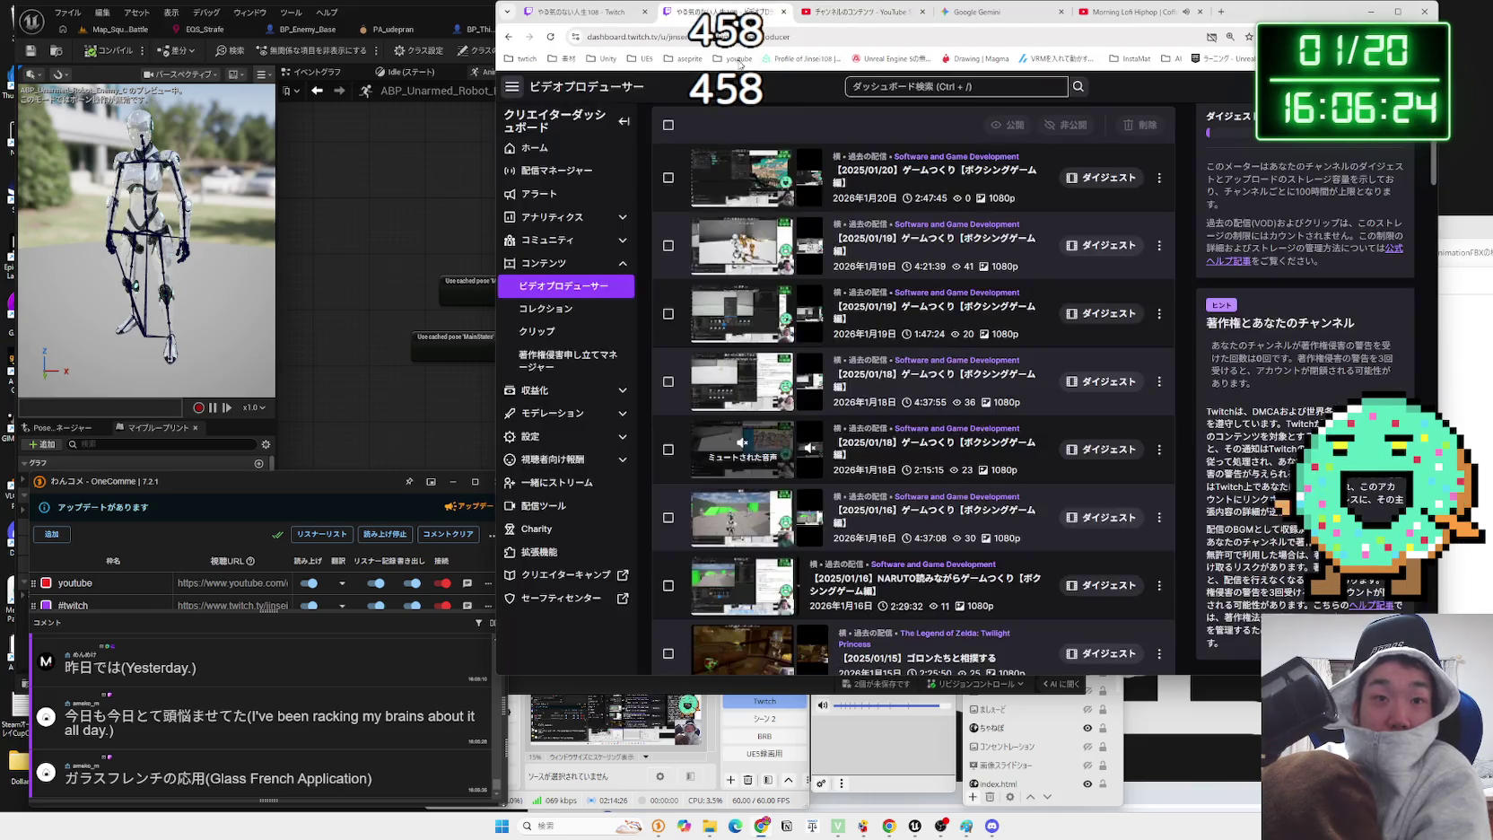
scroll(952, 518, down, 2)
scroll(953, 518, down, 3)
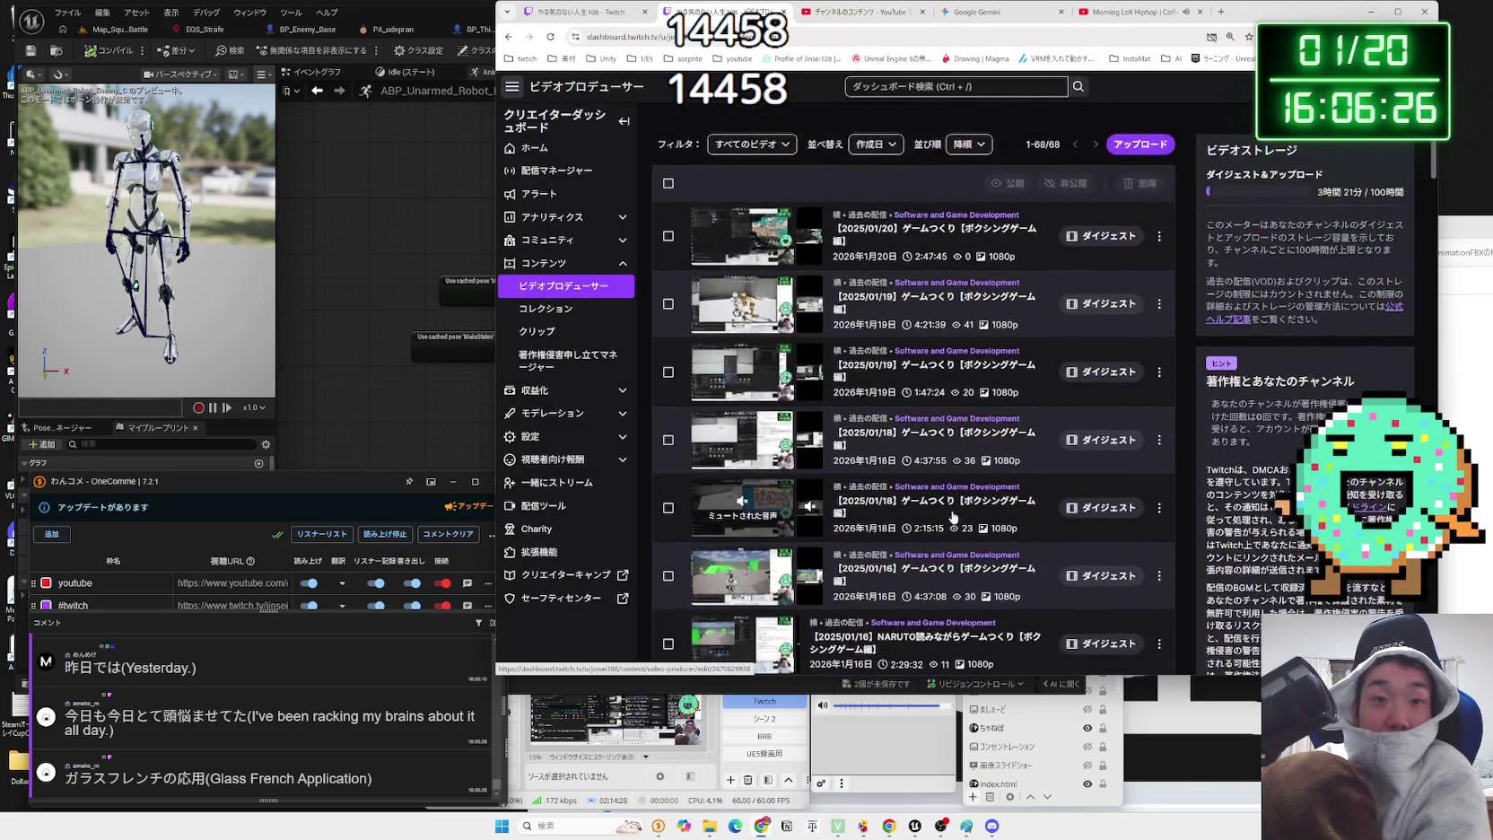
scroll(934, 541, down, 1)
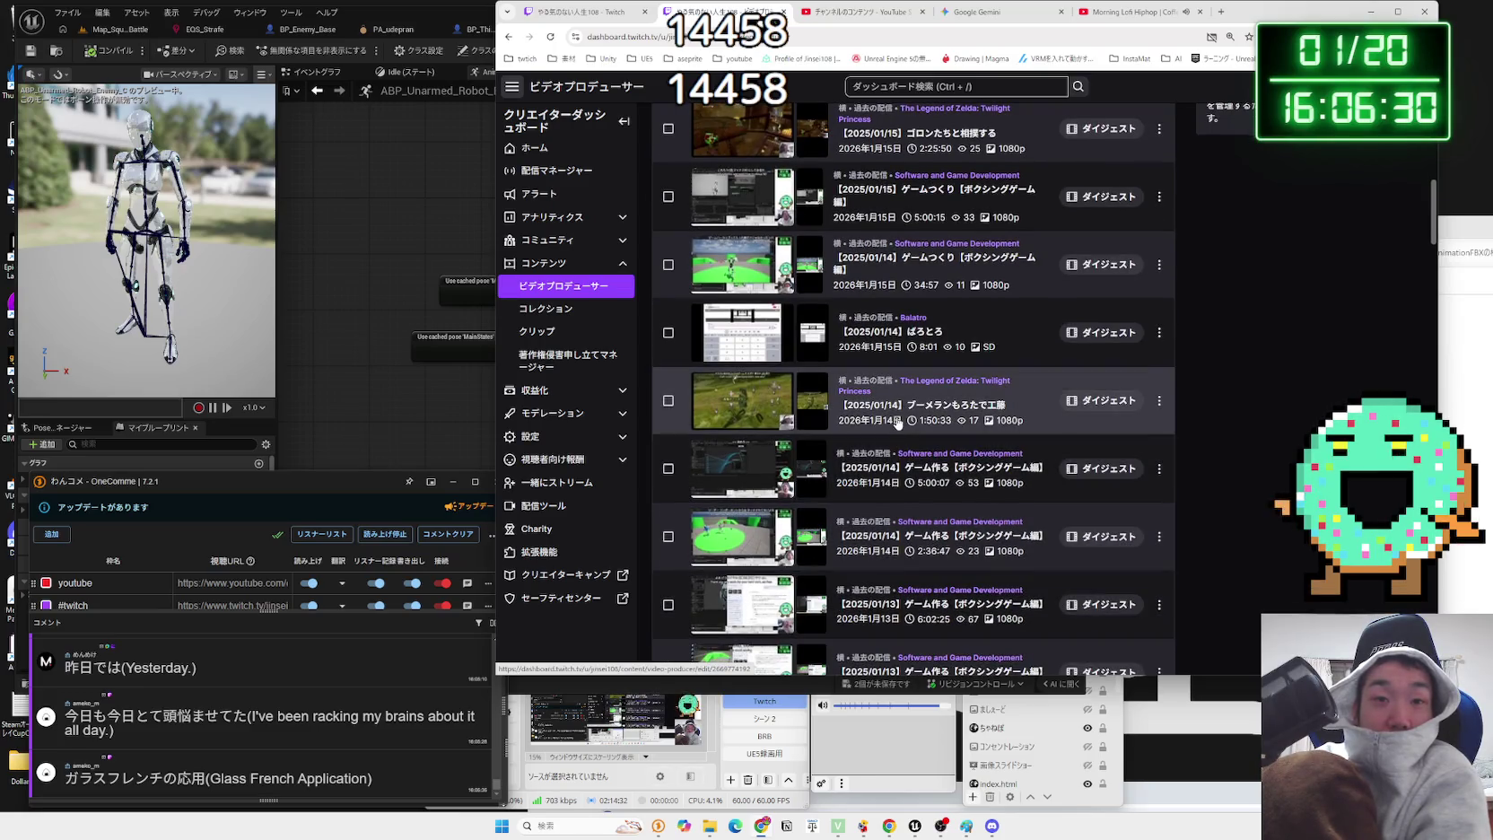
scroll(897, 422, up, 1)
scroll(916, 401, up, 2)
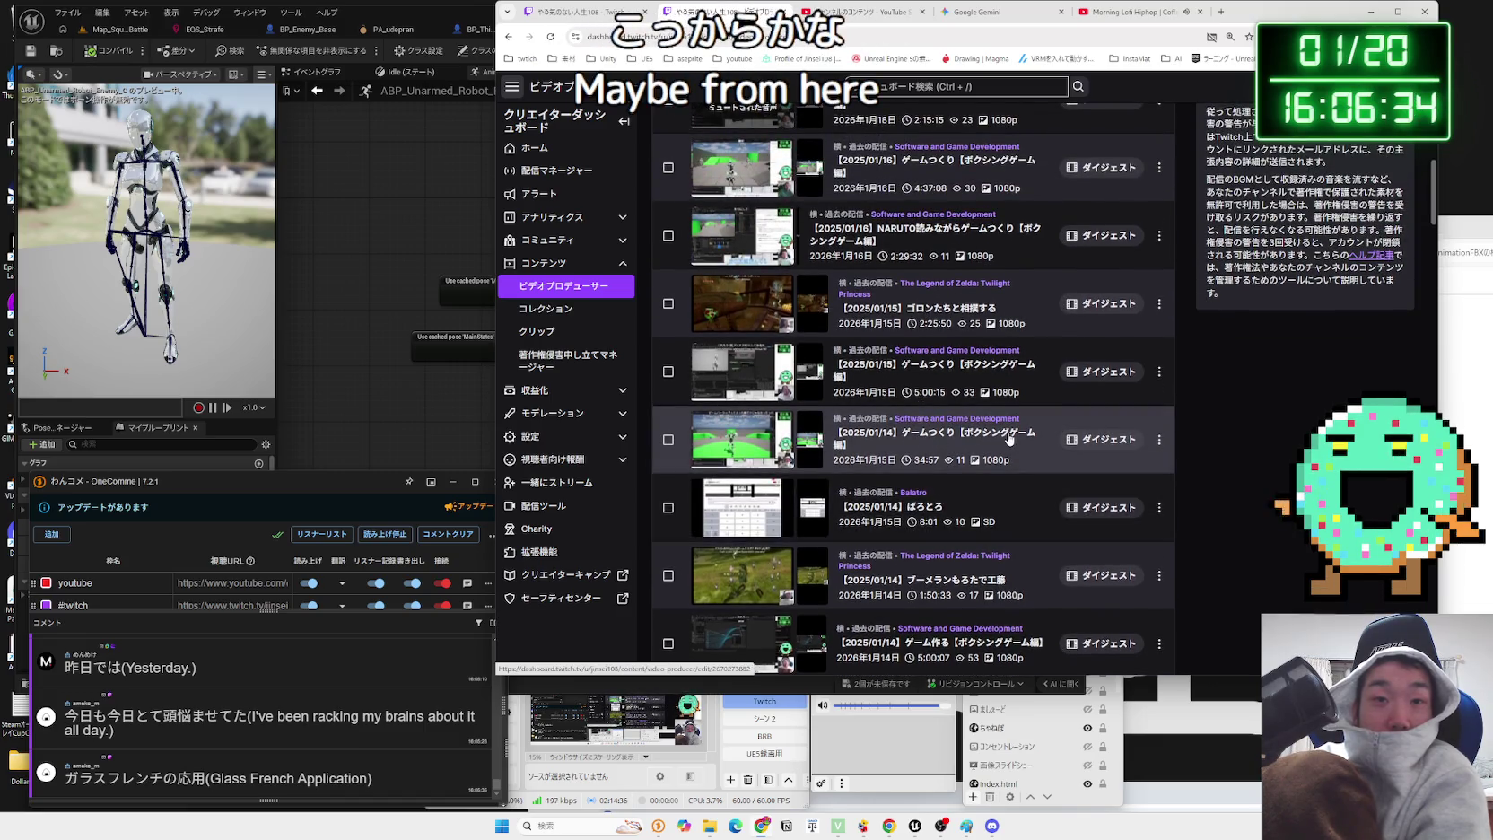
click(1158, 441)
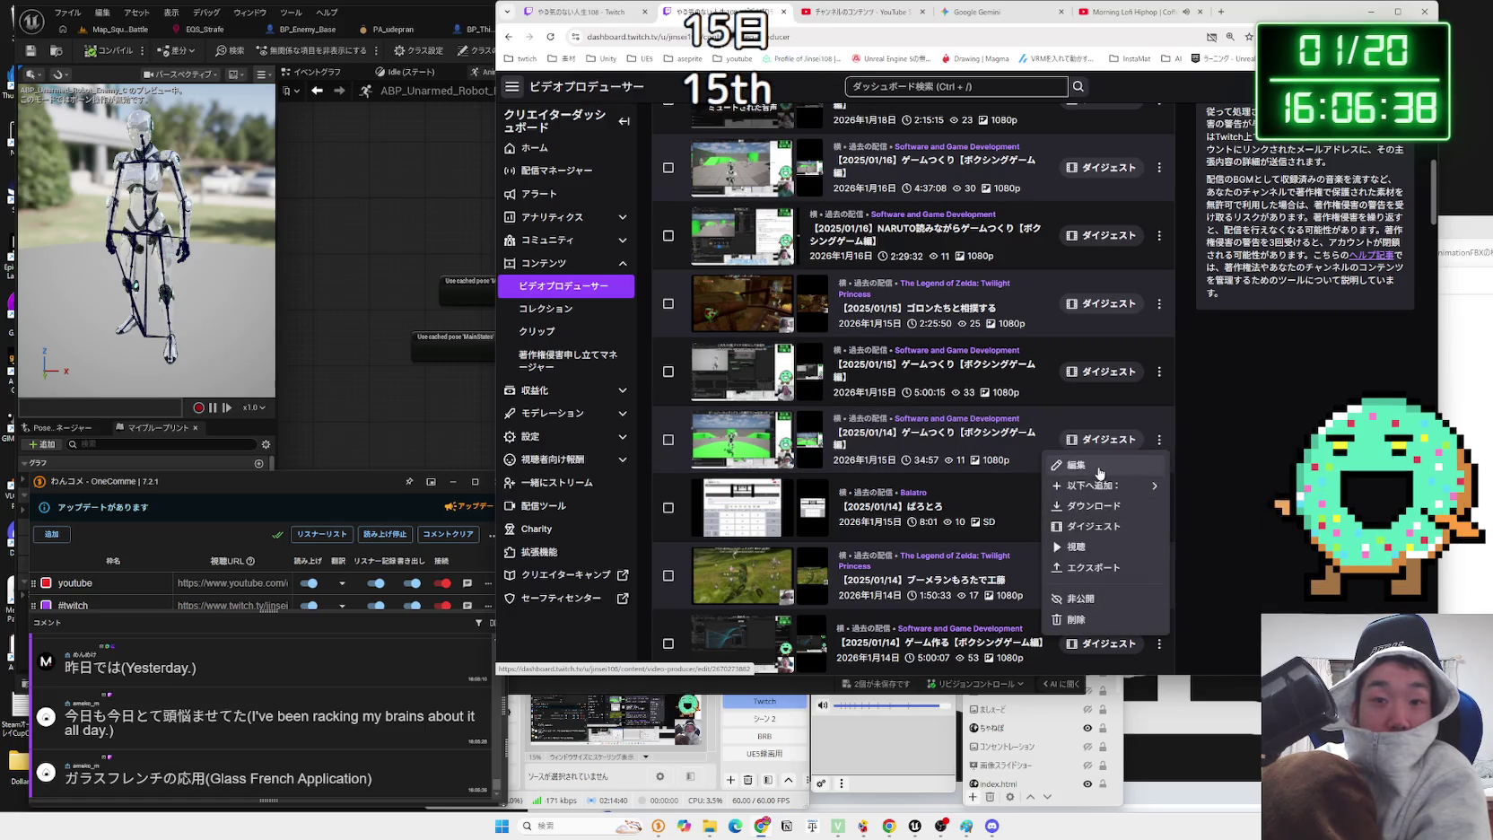
- Export the broadcast to YouTube with its title date corrected to 5 (#458) and start the export
click(1087, 569)
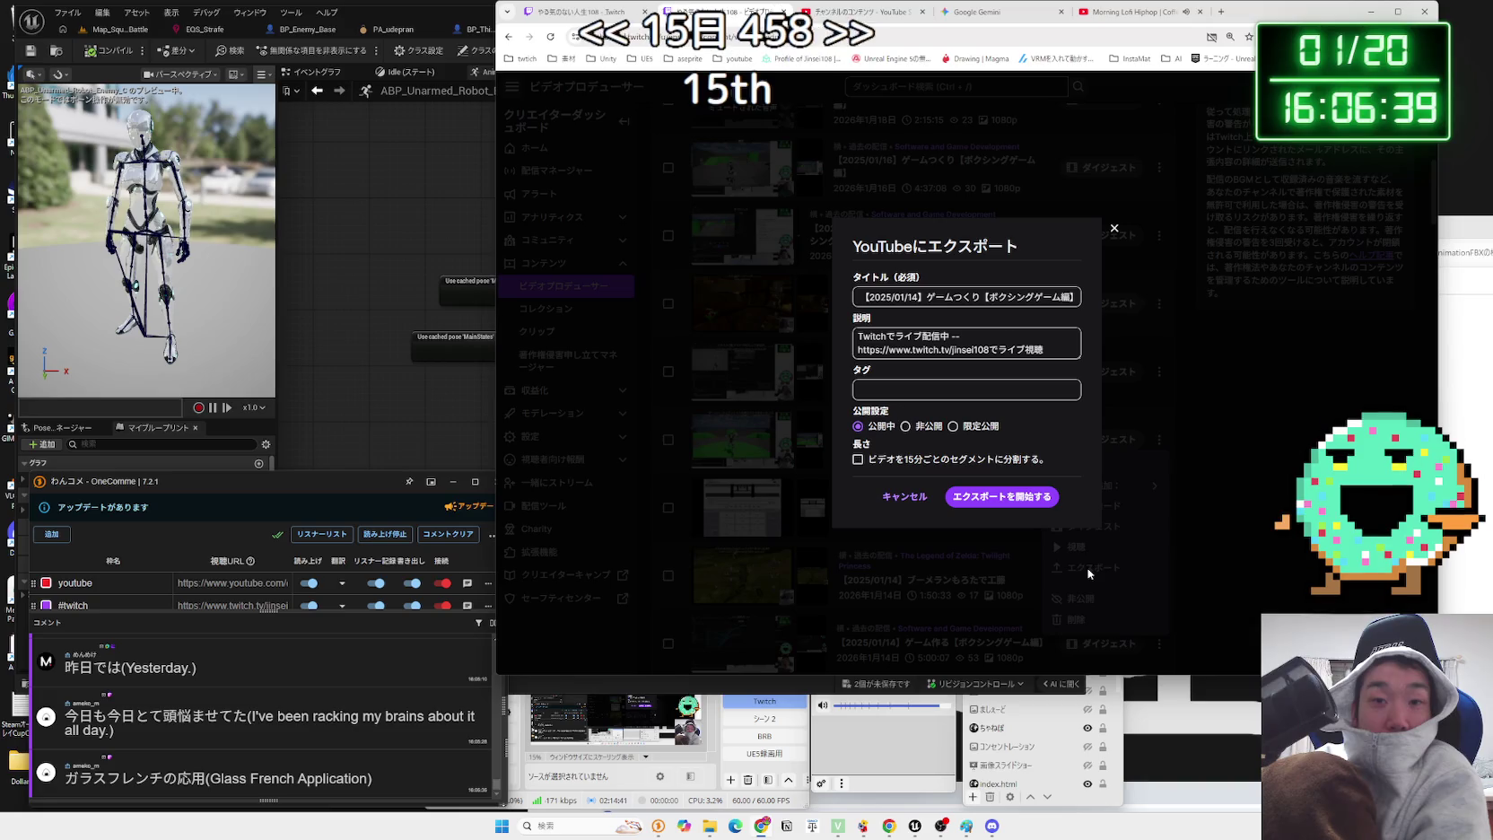
click(941, 299)
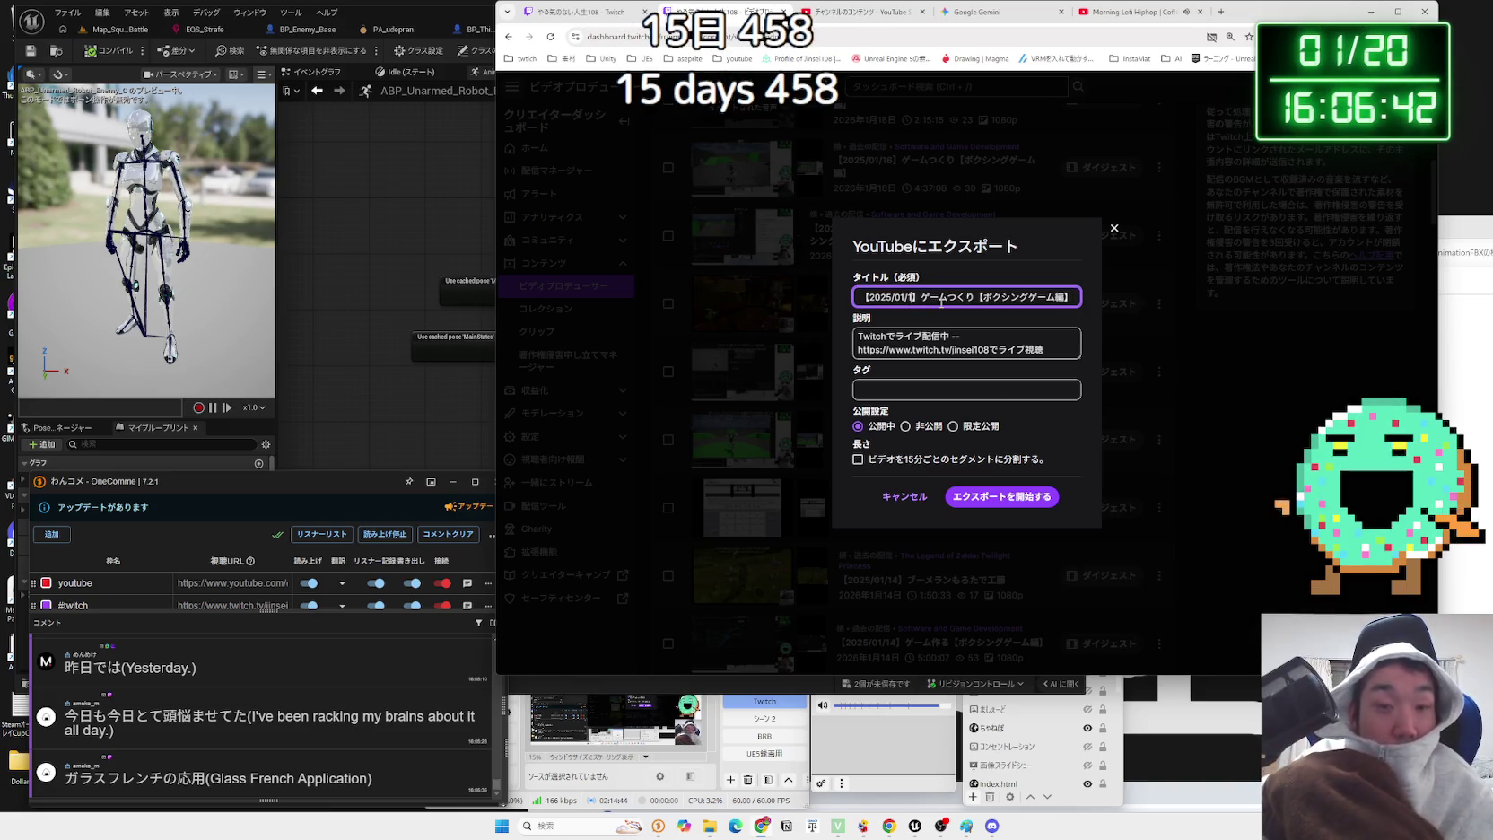
text(5)
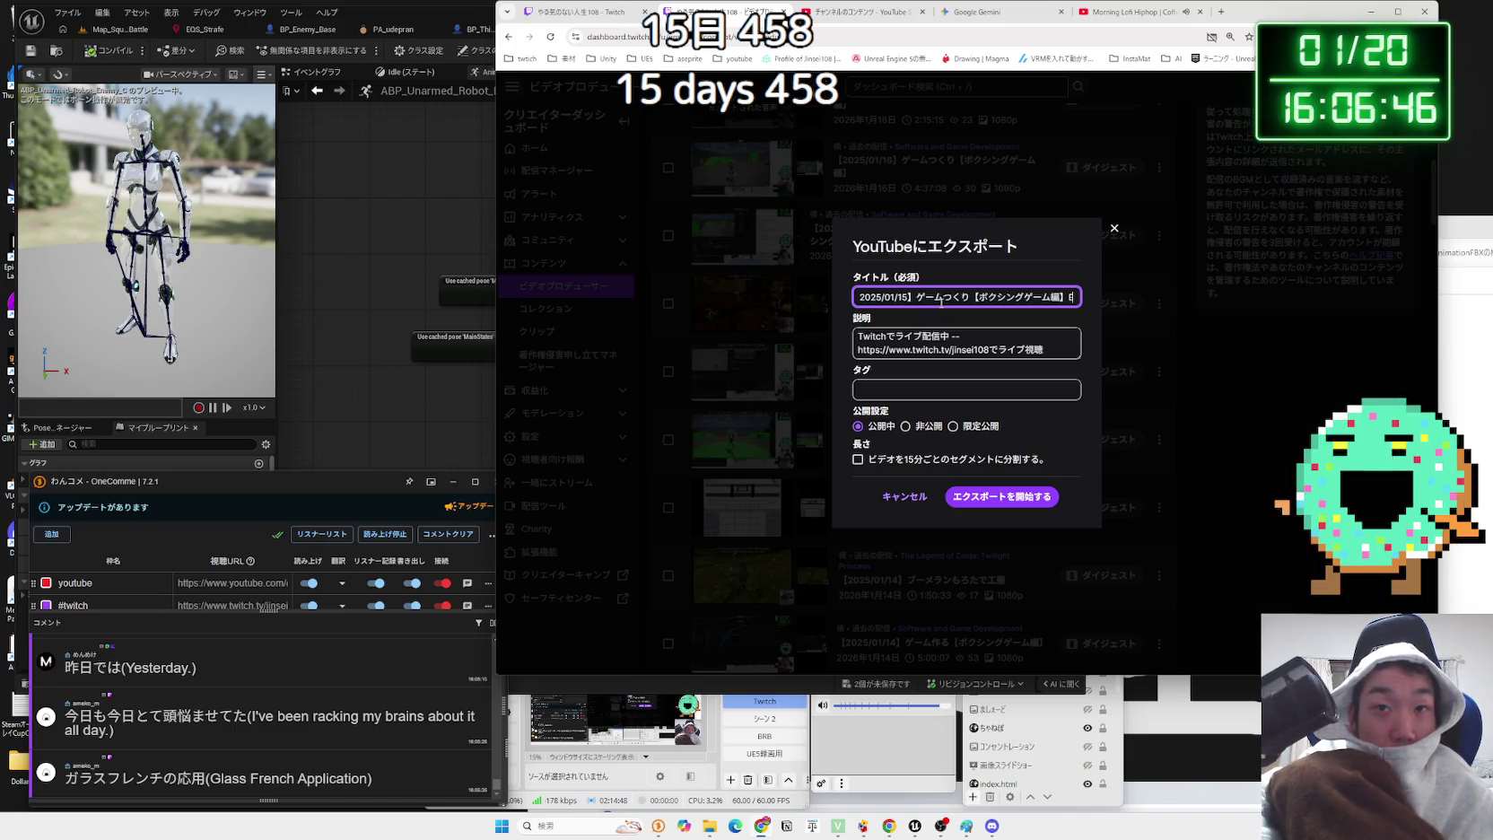
text(#)
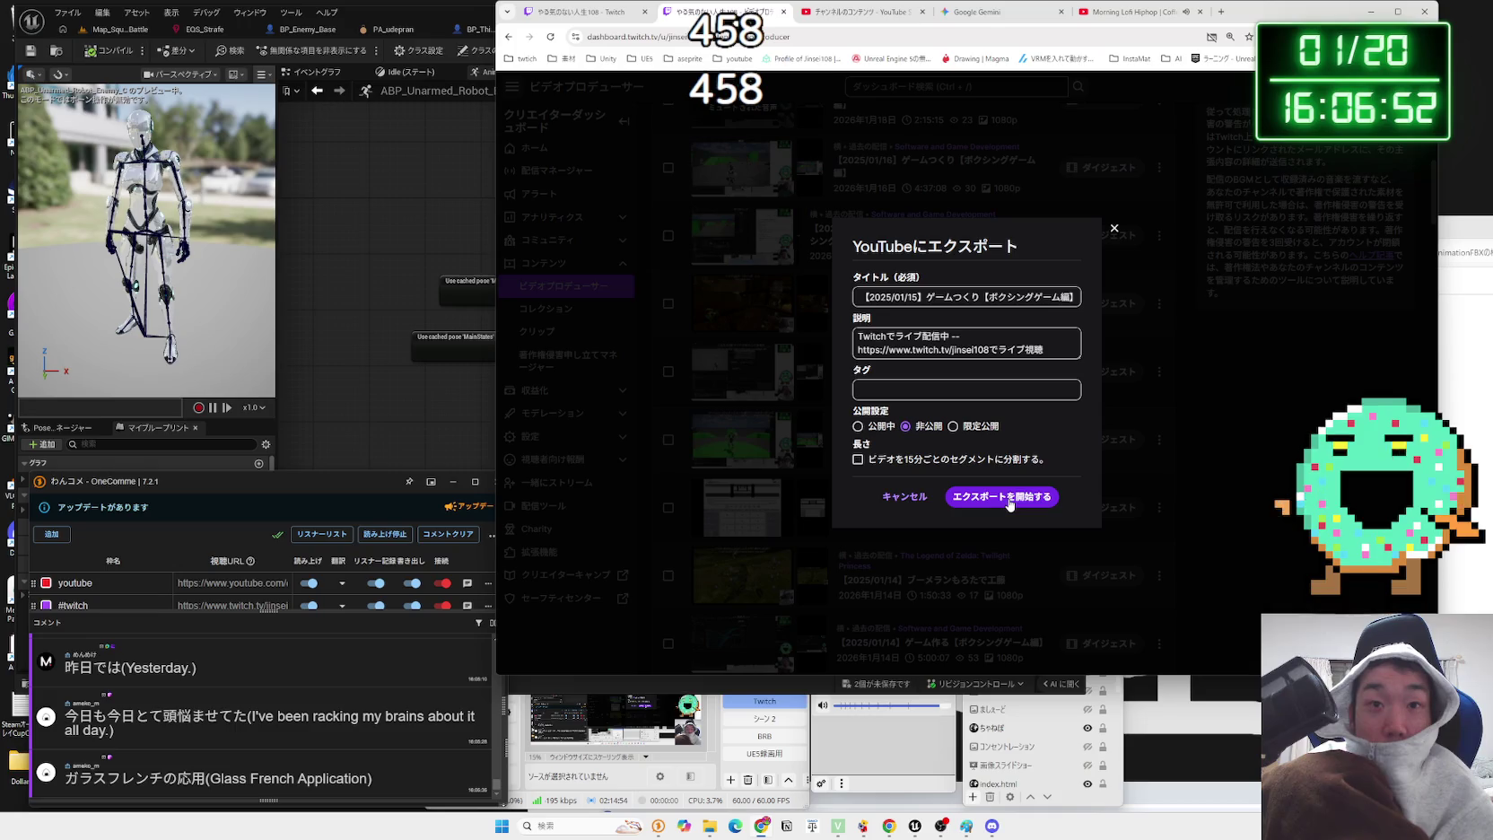
click(878, 19)
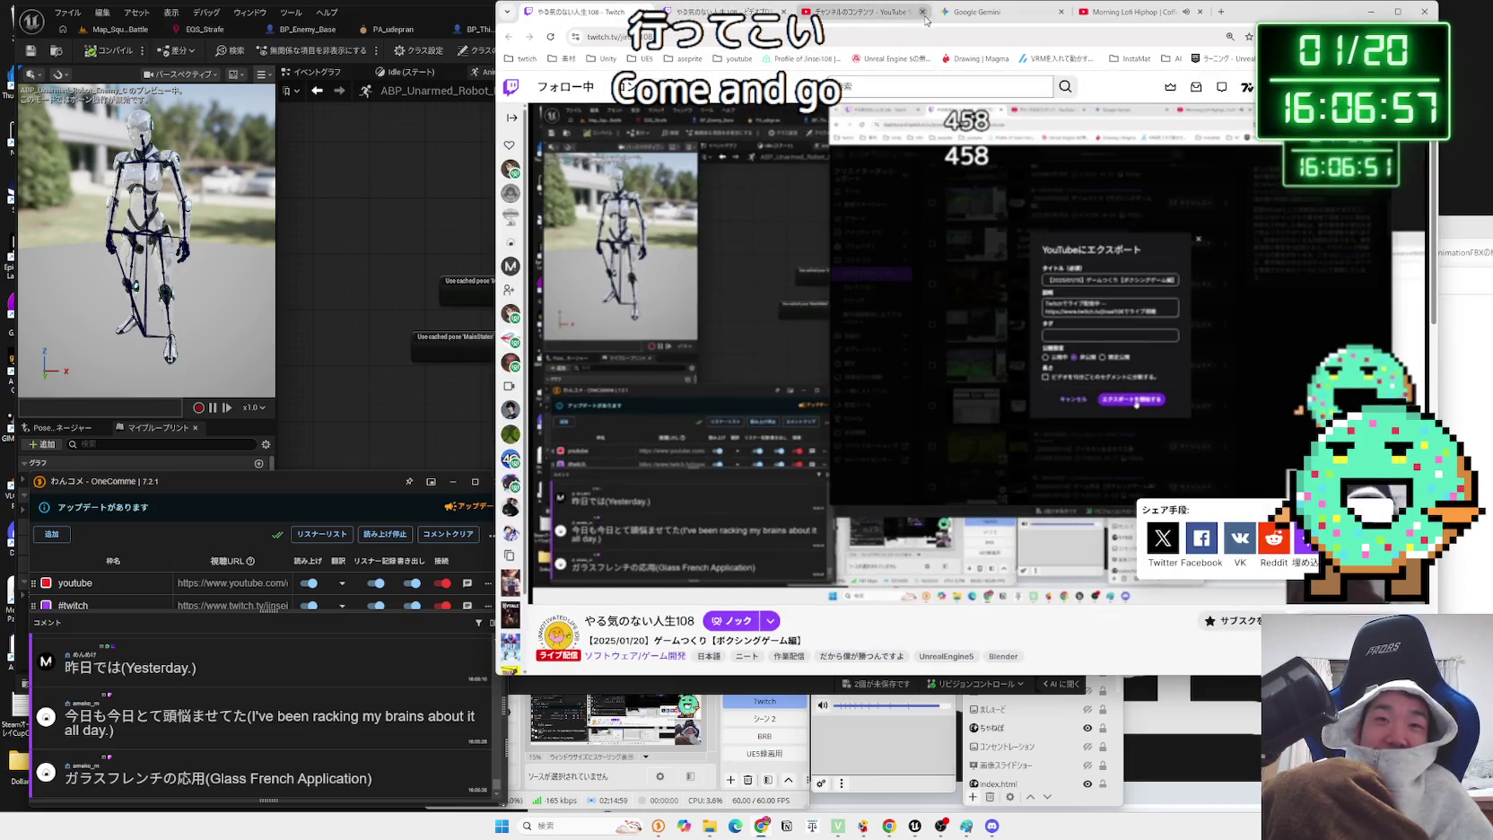
- Return from the browser to Unreal, open Map_SquareBattle, and start a play session
click(1016, 11)
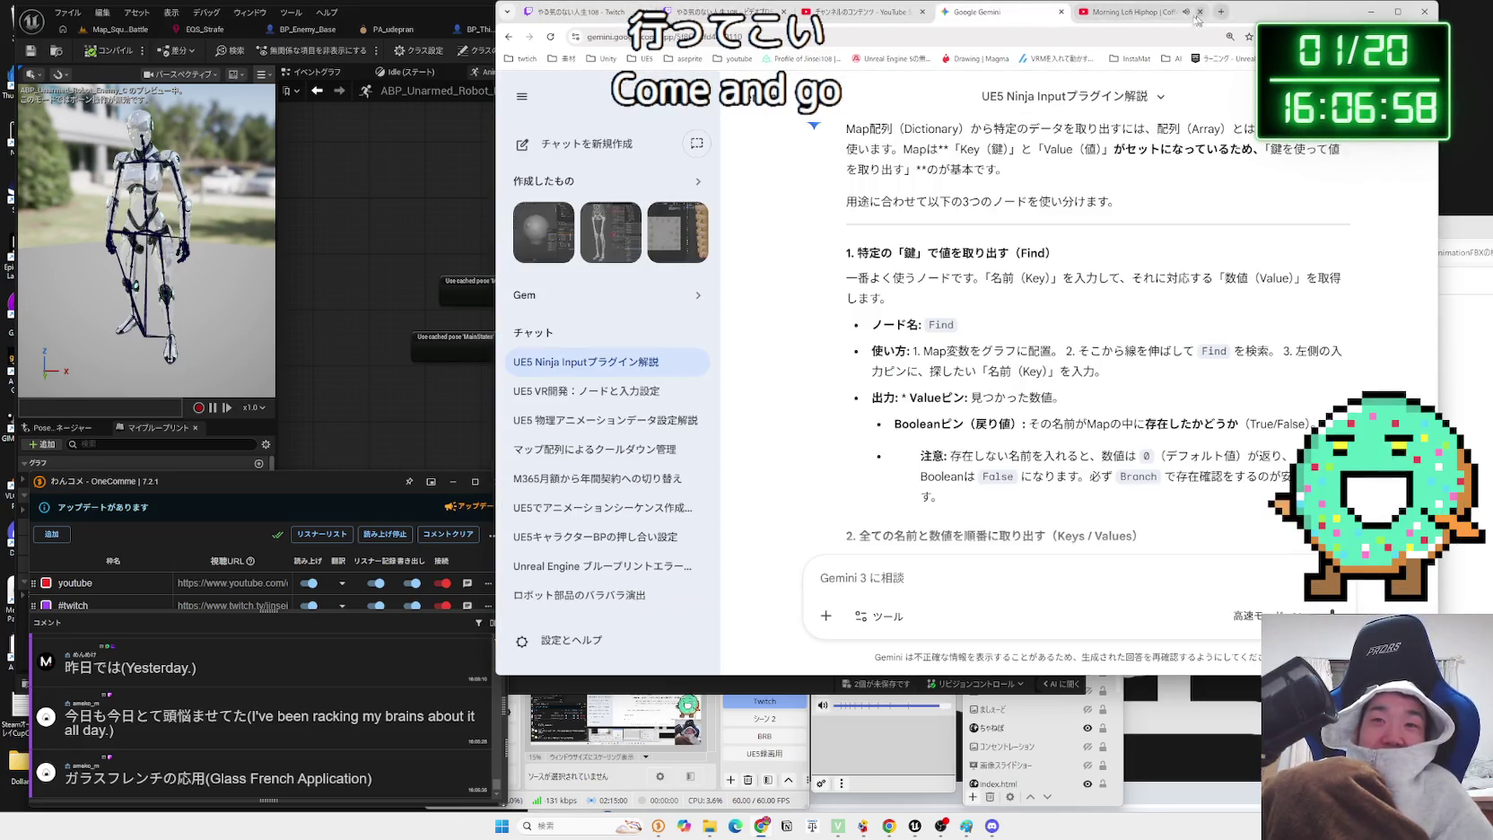
click(446, 4)
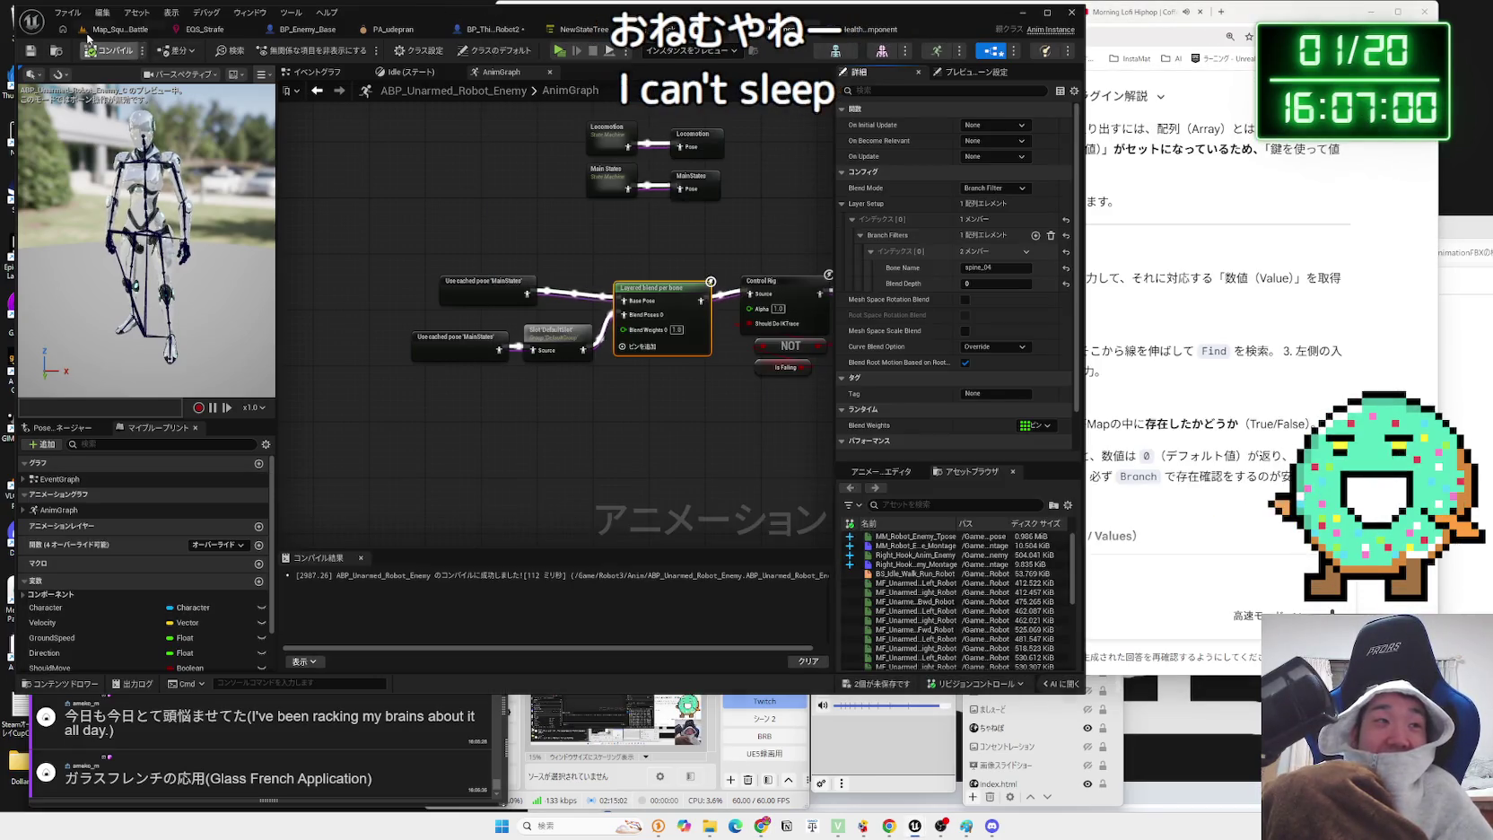
click(90, 30)
click(287, 50)
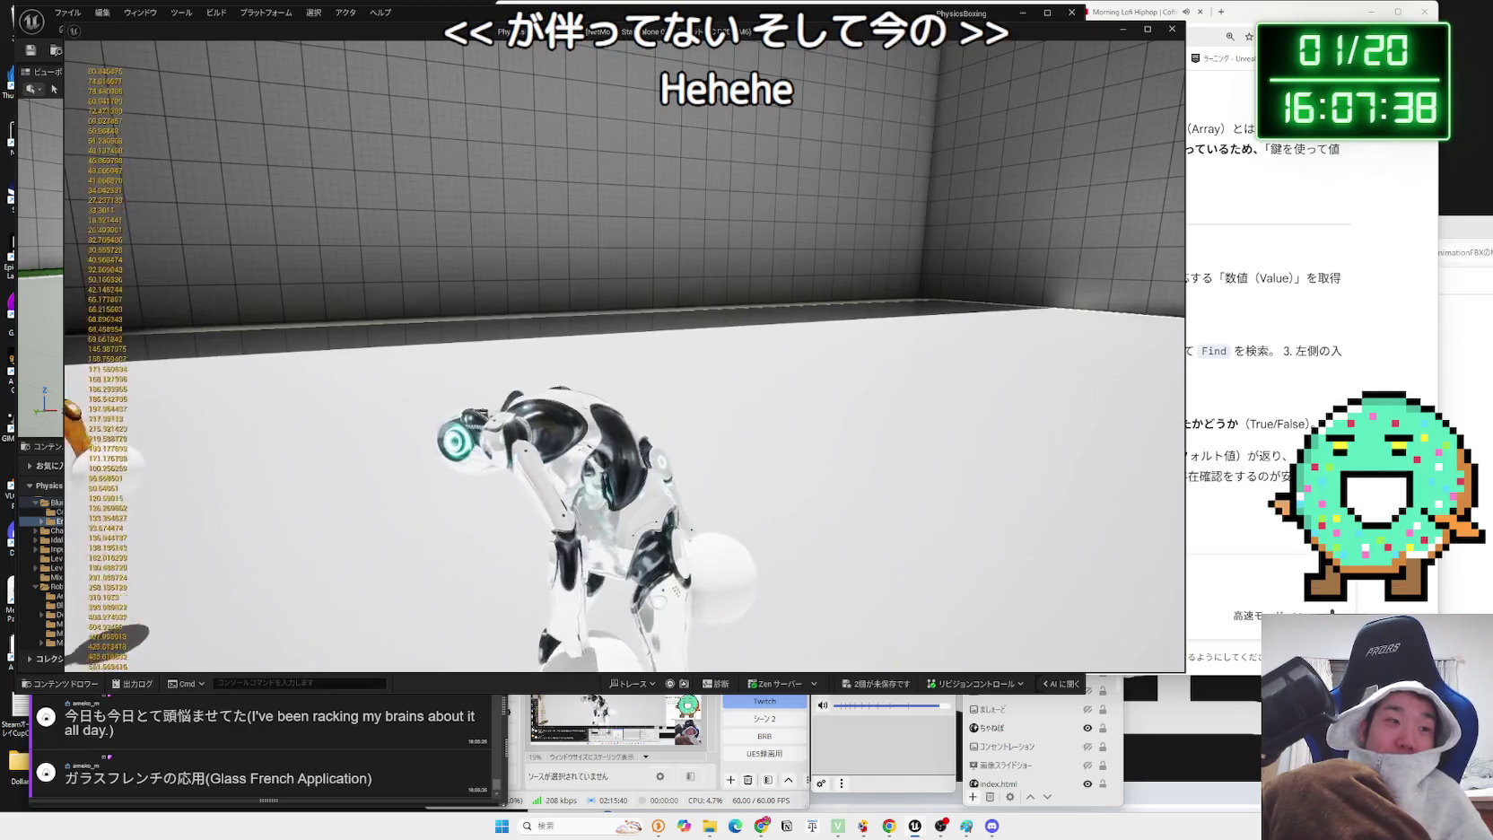
- Stop play and delete the glove-velocity debug nodes and Event Tick from BP_ThirdPersonCharacter_Robot2
key(Escape)
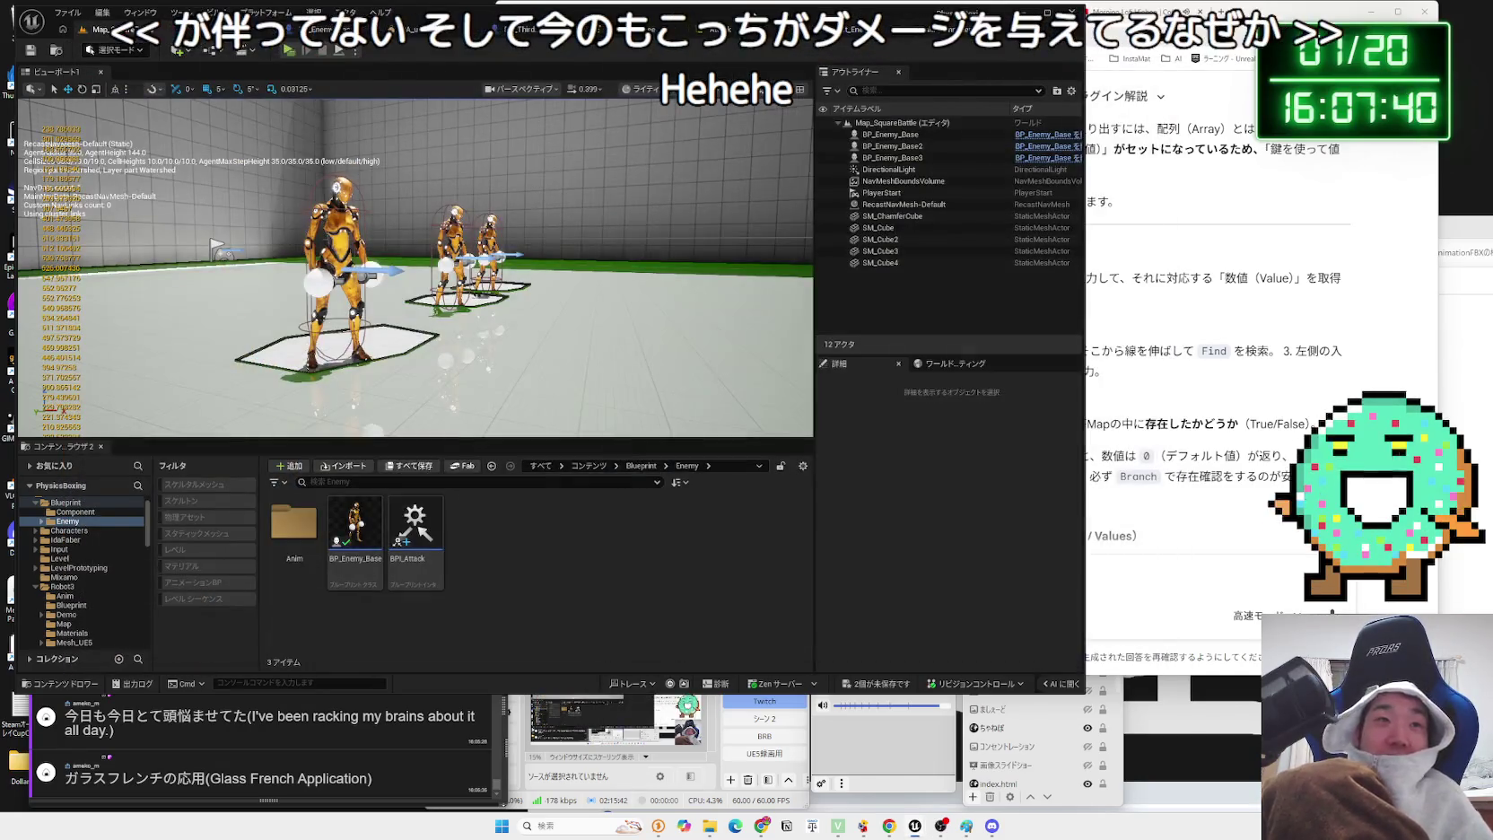
click(525, 28)
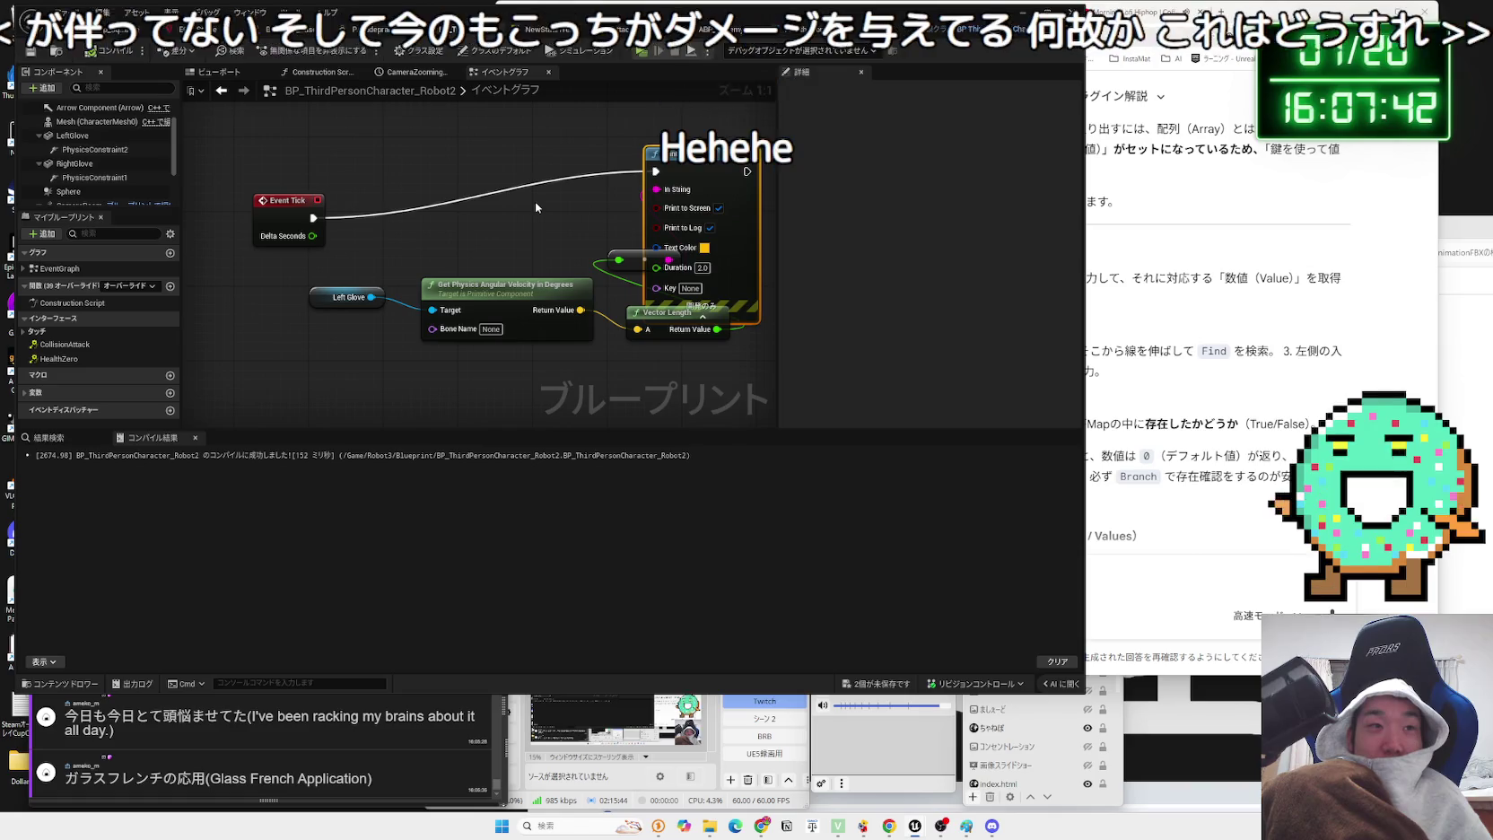
scroll(533, 318, down, 2)
scroll(534, 318, down, 1)
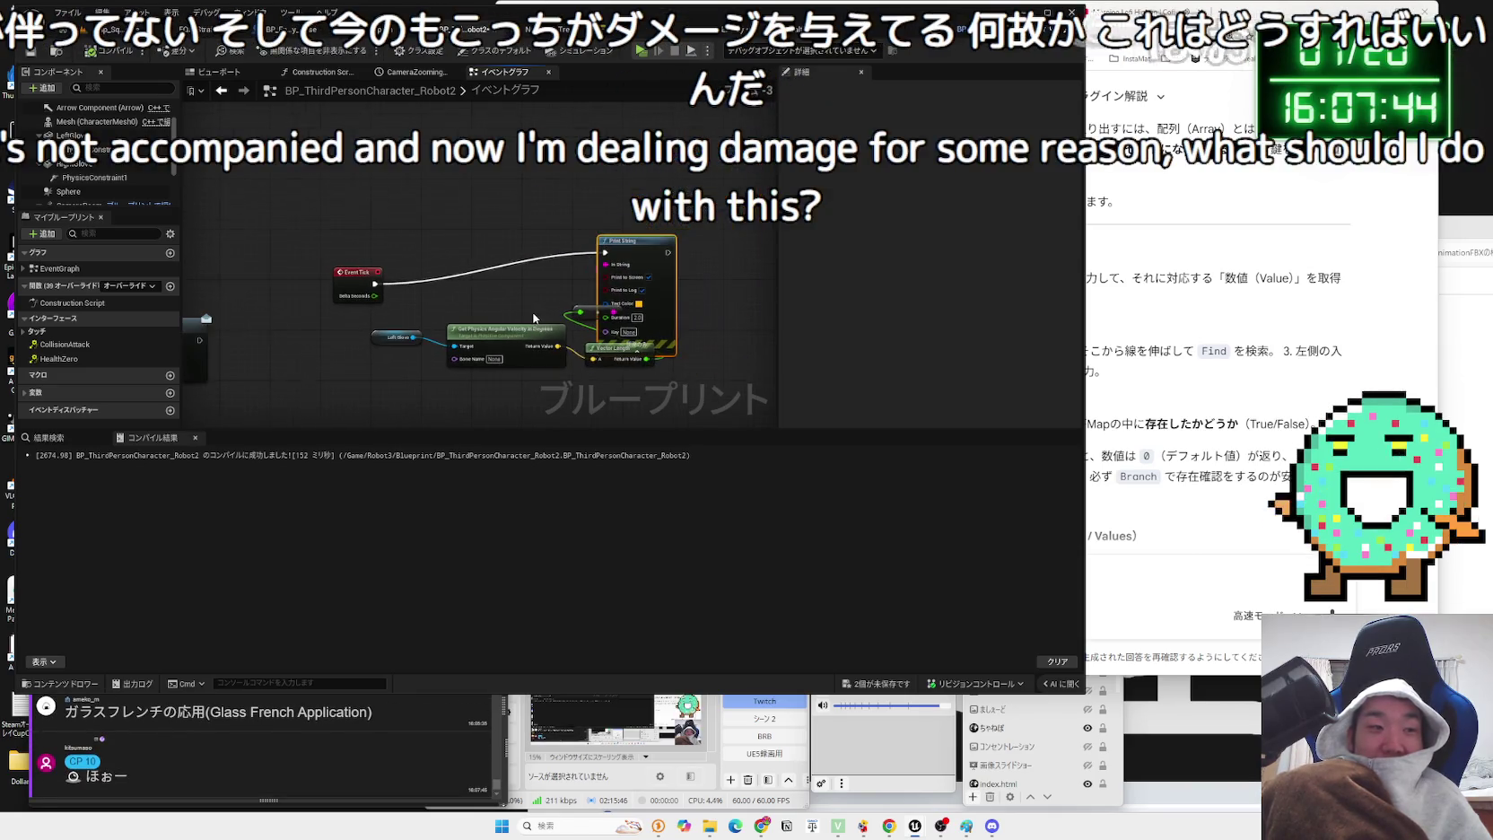
mouse_move(418, 222)
mouse_down()
mouse_move(577, 382)
mouse_move(610, 378)
mouse_up()
key(Delete)
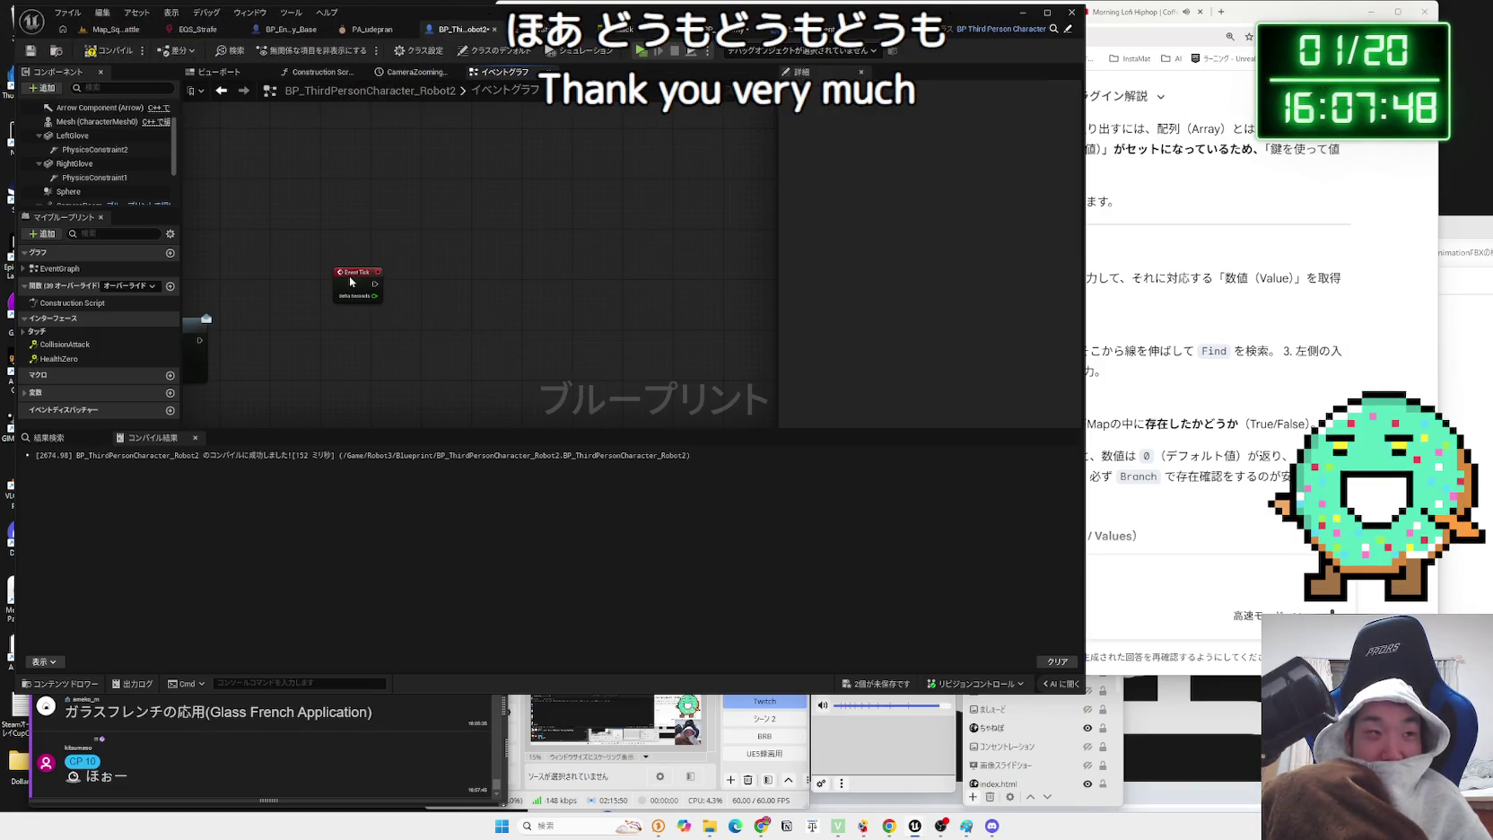
click(350, 282)
key(Delete)
- Recompile the character blueprint and save both unsaved assets
click(108, 50)
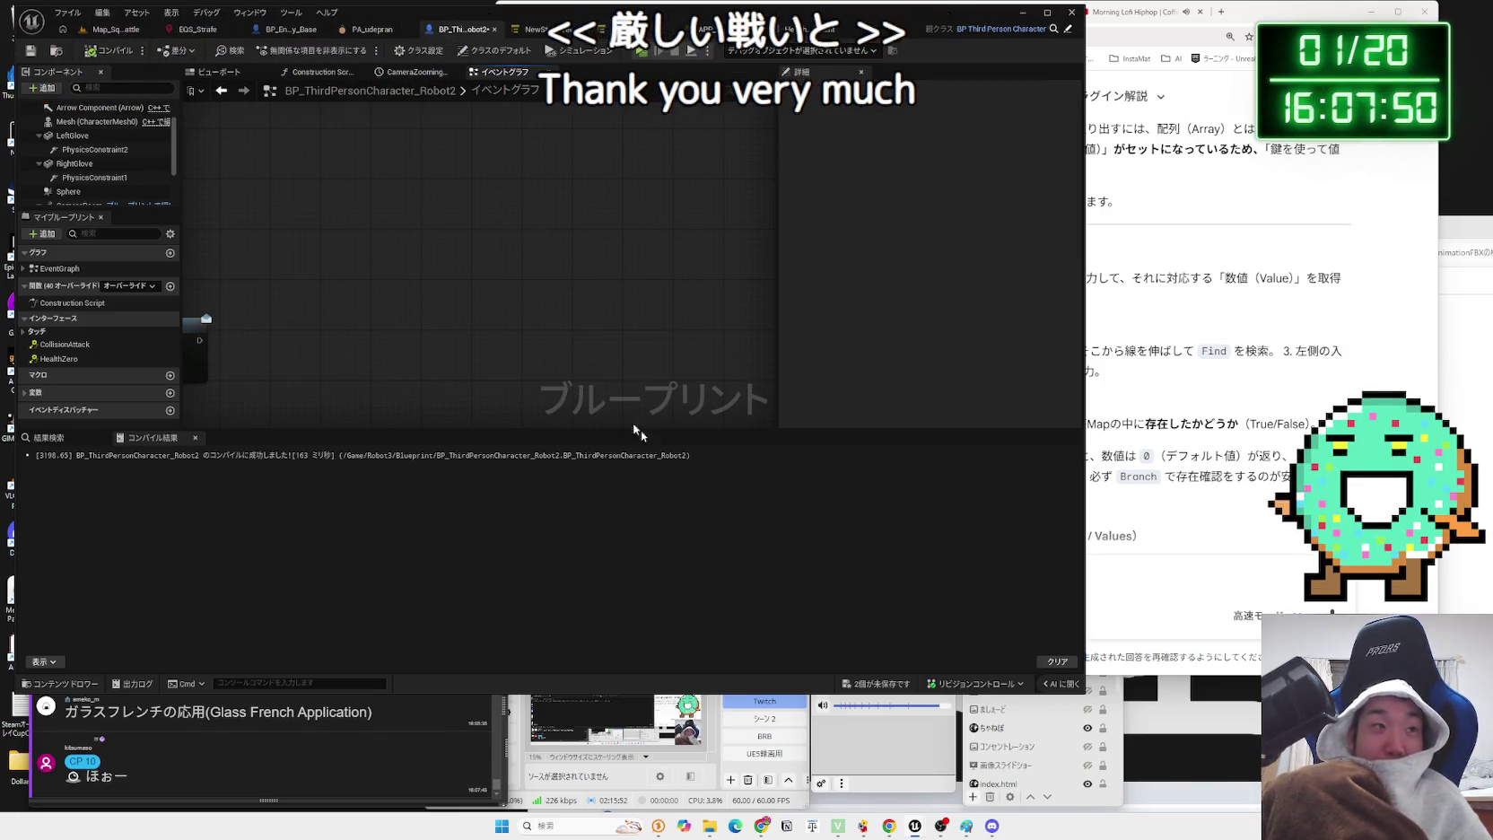
key(ctrl+shift+s)
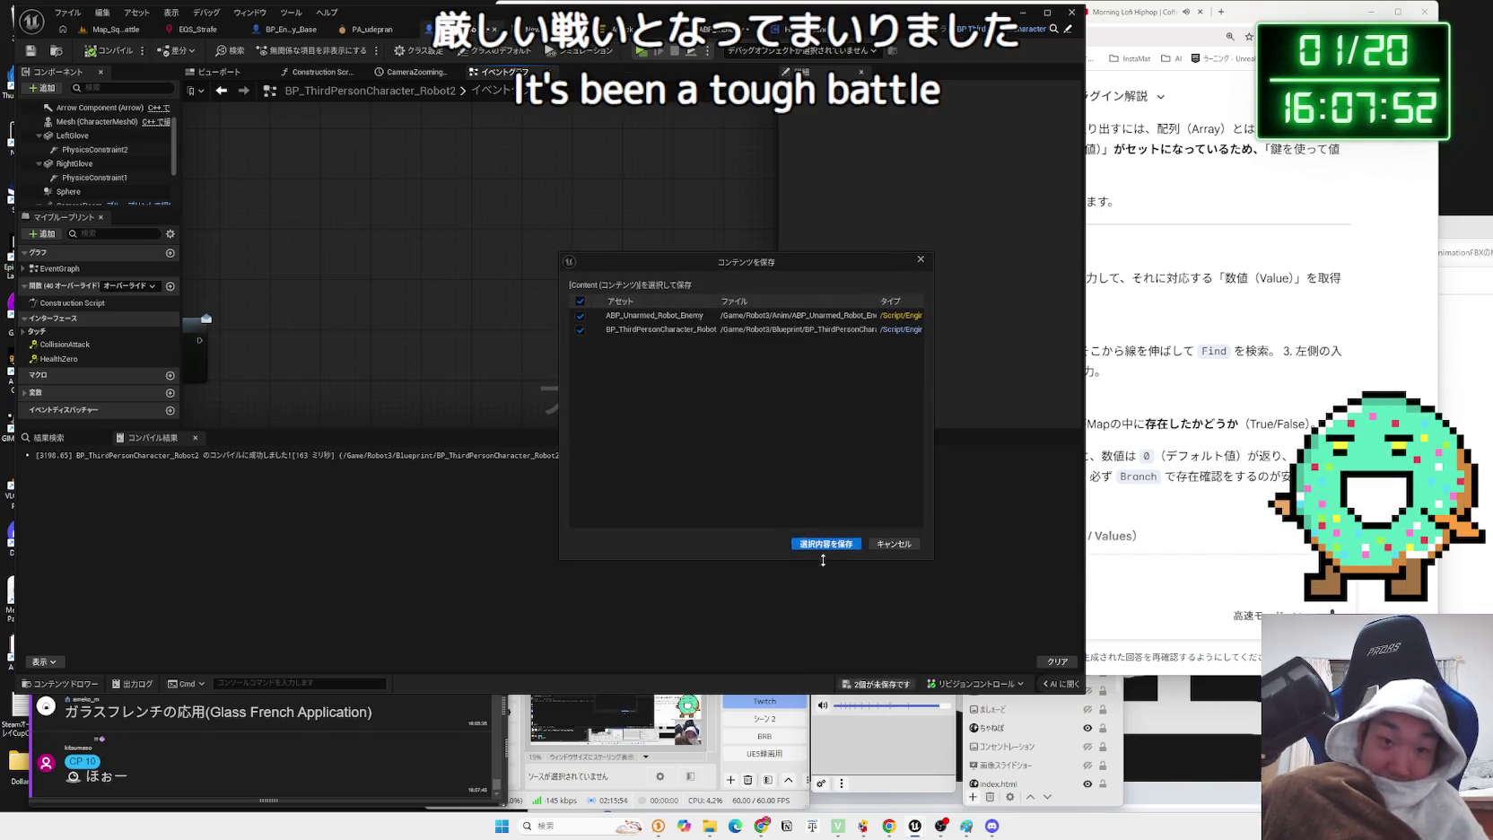
click(824, 543)
- In BP_Enemy_Base, collapse the Print String node's options and recompile with F7
click(311, 29)
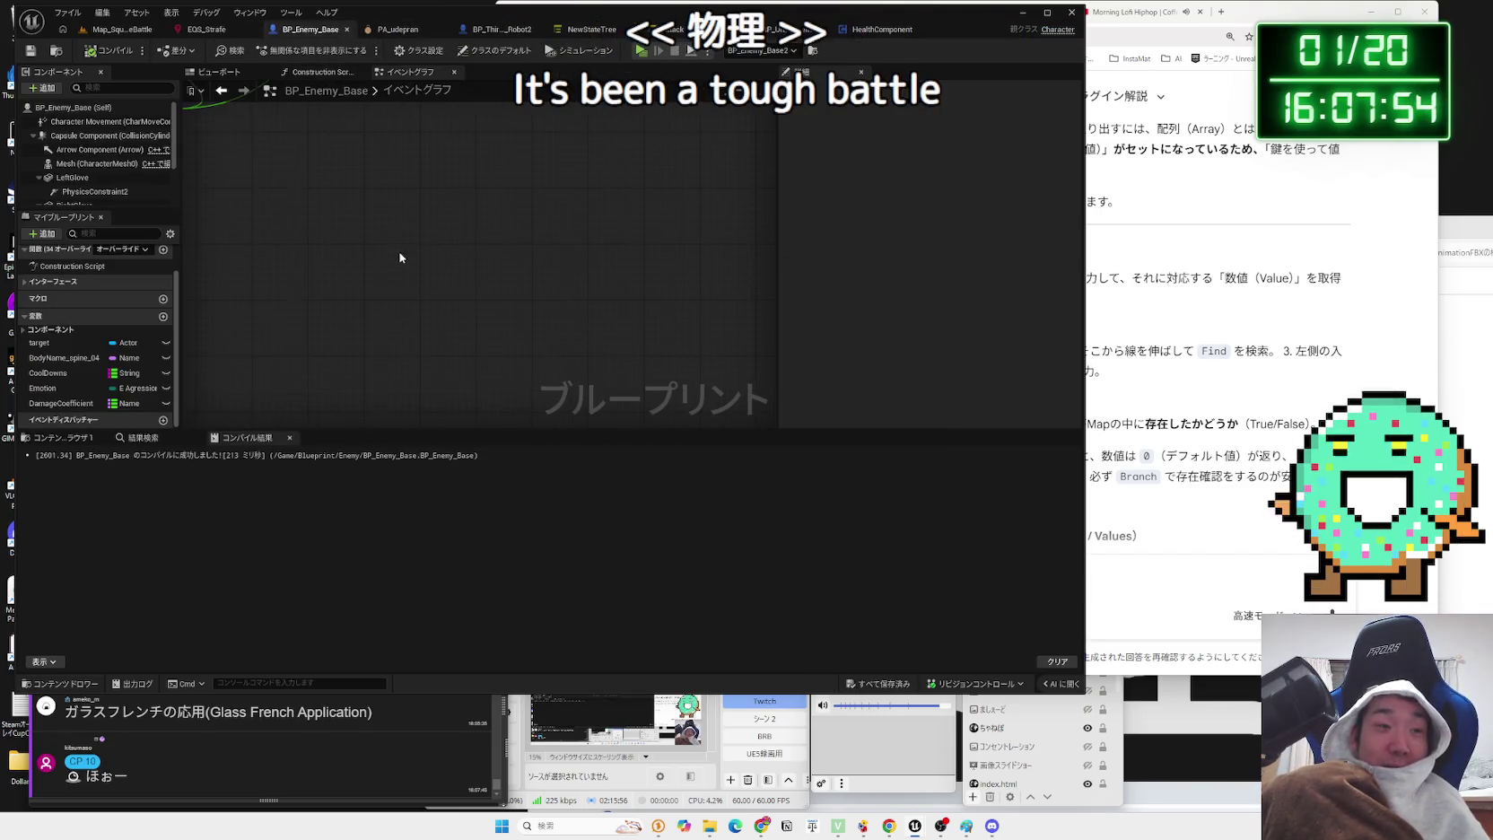
scroll(586, 265, up, 5)
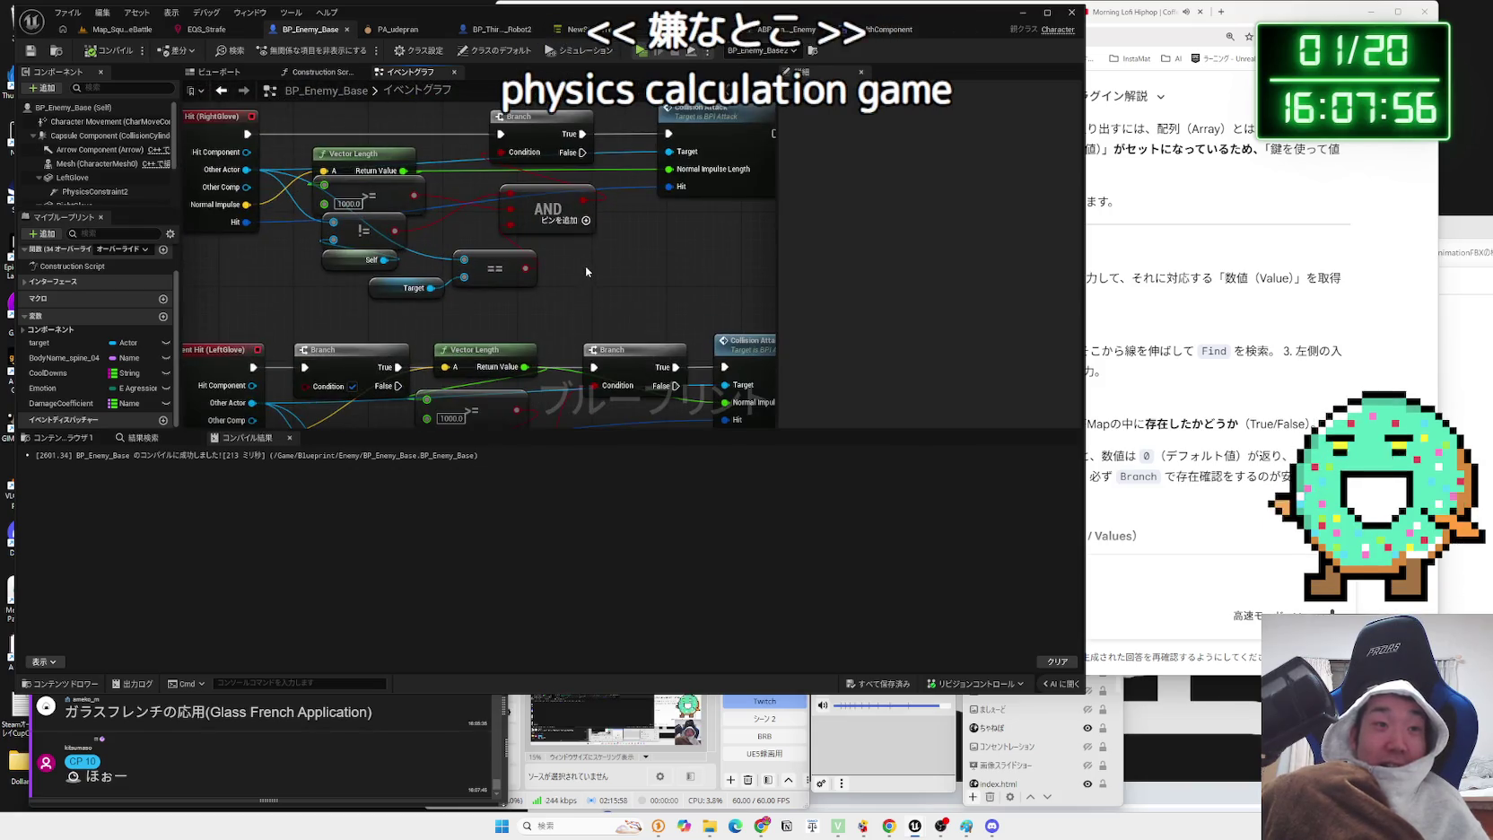
scroll(586, 267, down, 4)
scroll(509, 343, up, 4)
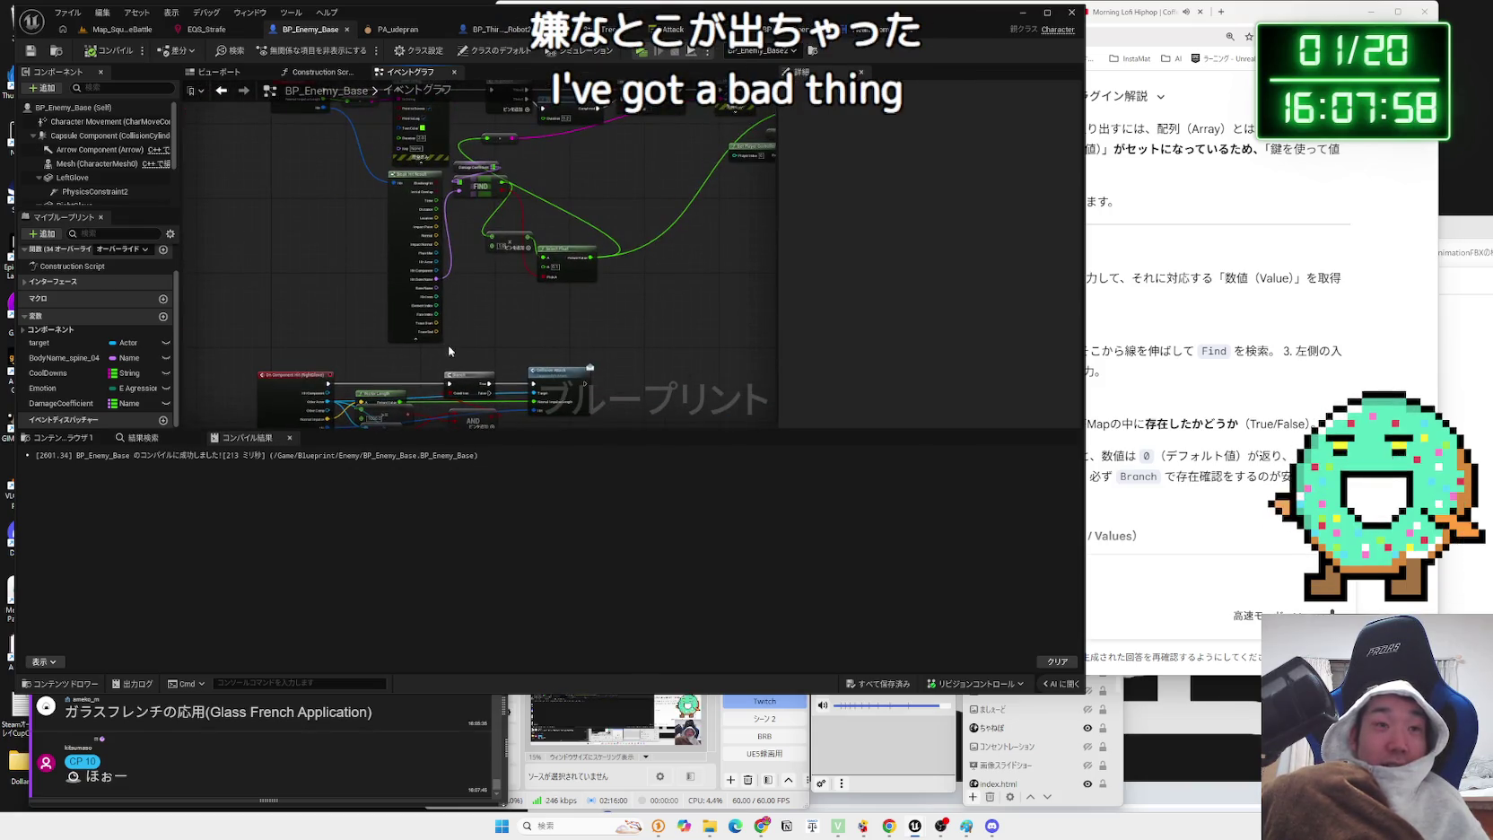
scroll(510, 343, up, 3)
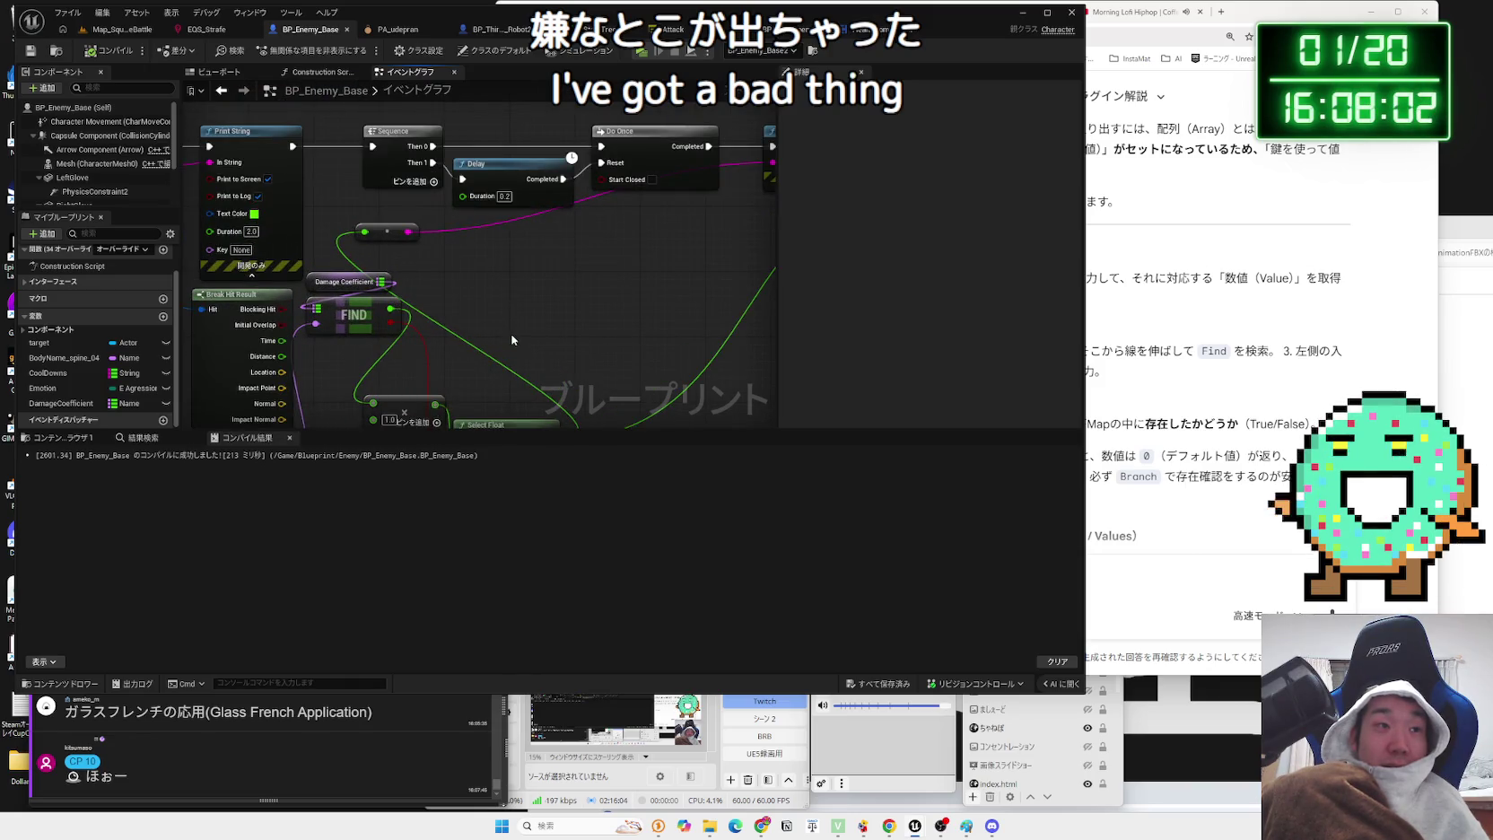
scroll(511, 340, down, 2)
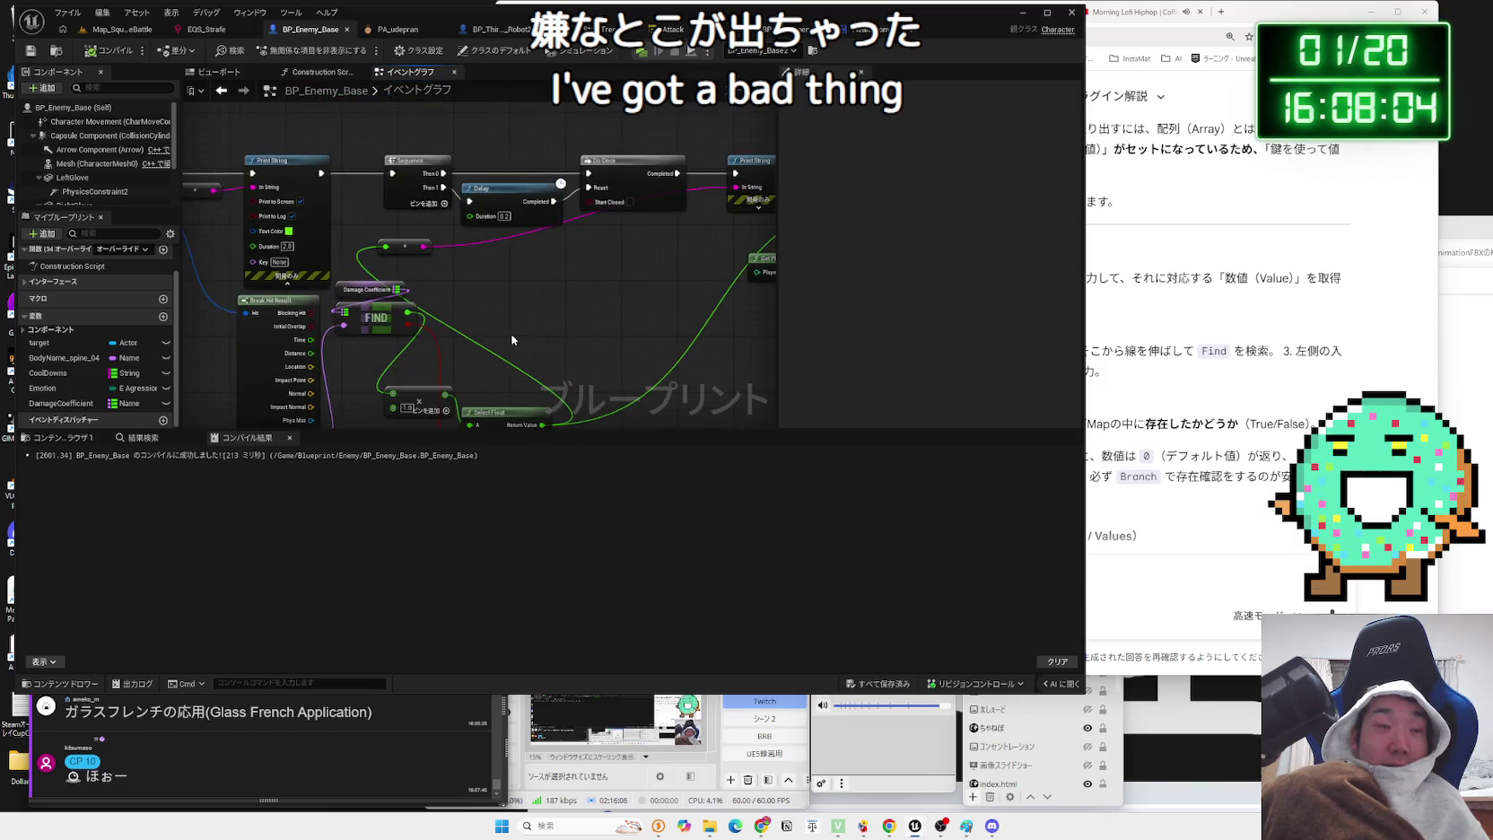
click(294, 287)
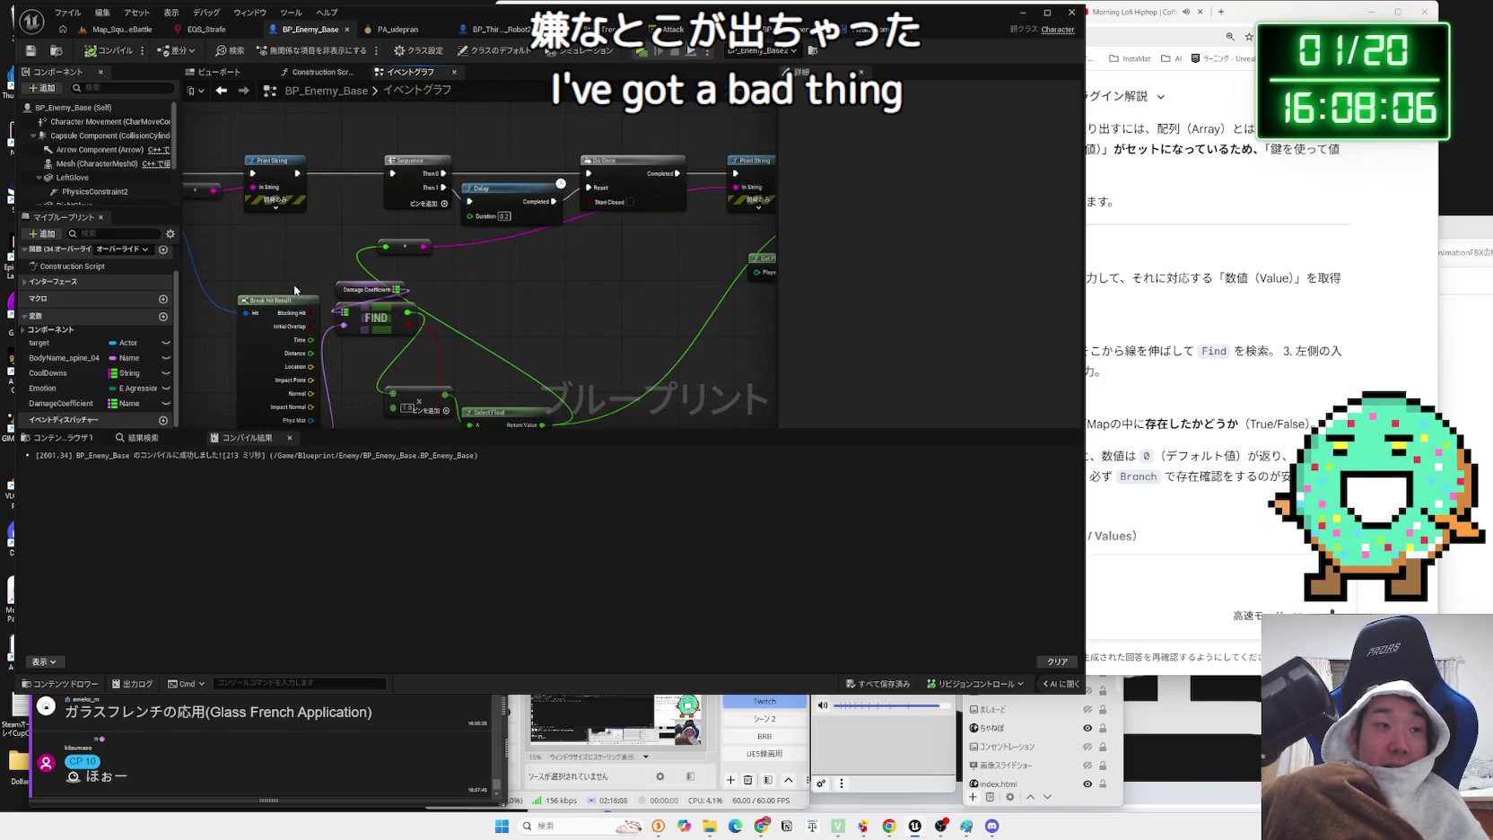
drag(600, 295, 494, 296)
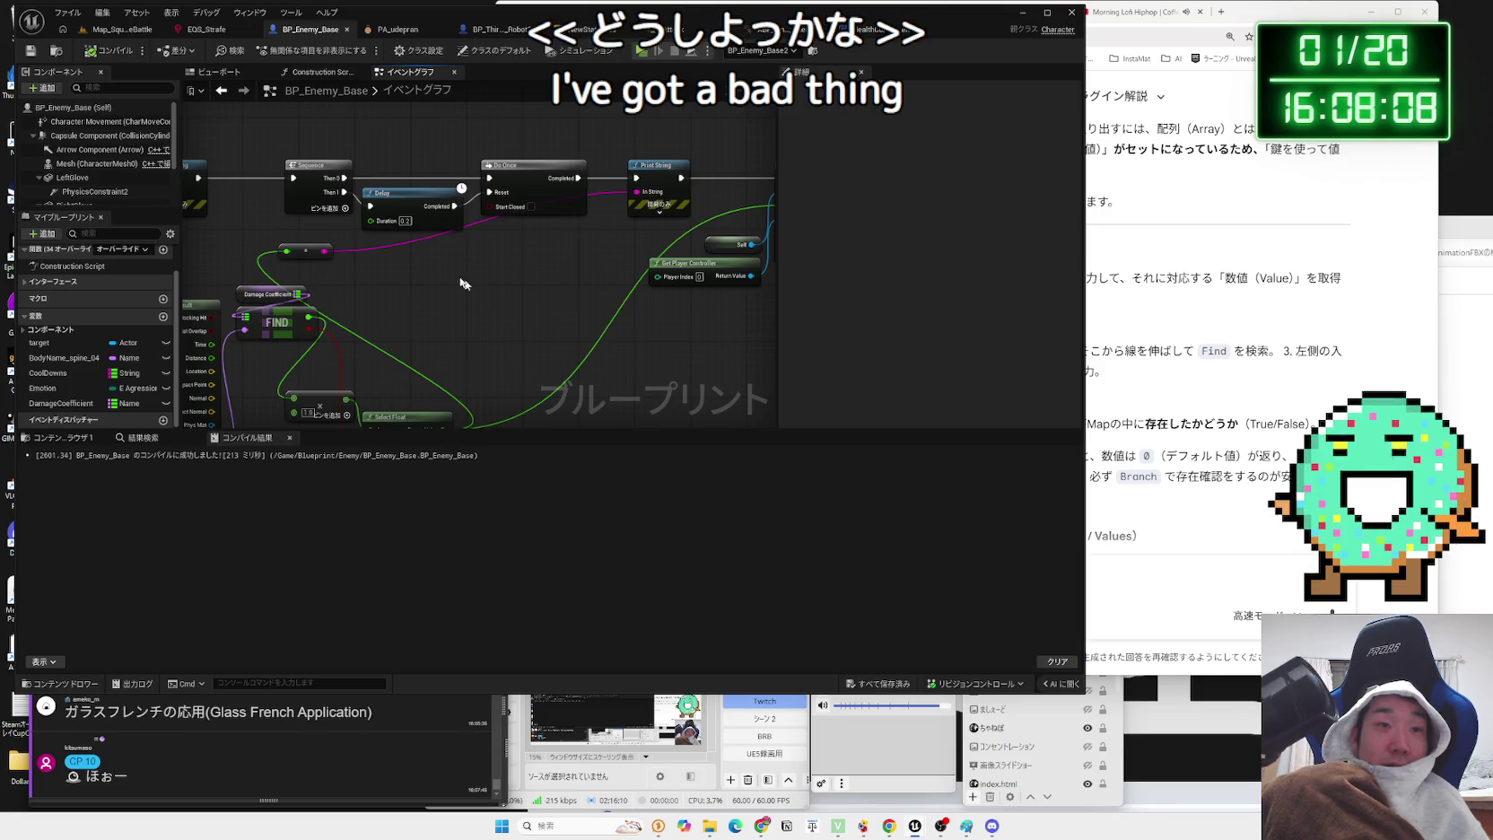
key(F7)
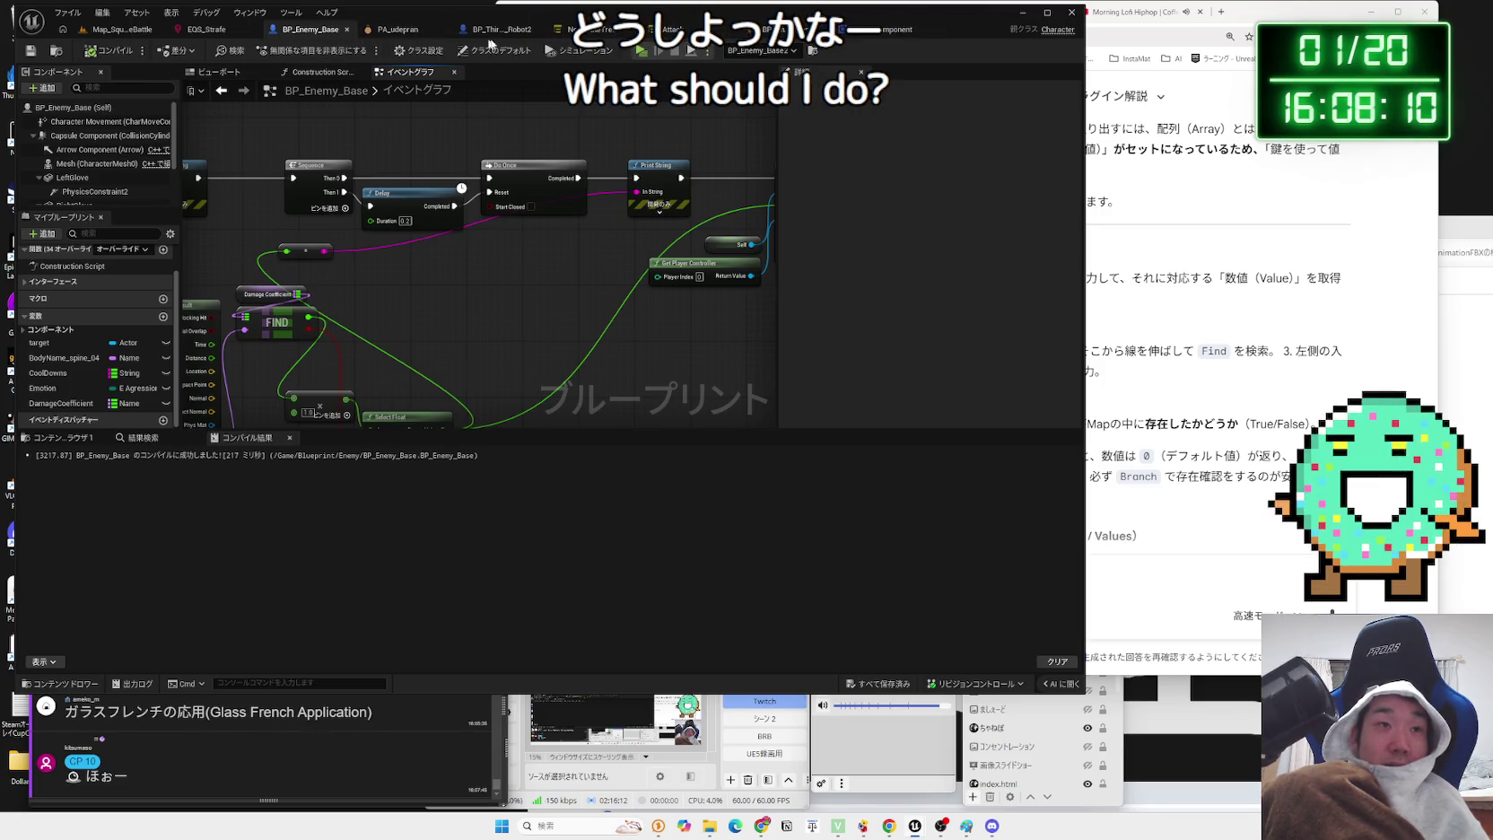
scroll(394, 338, down, 5)
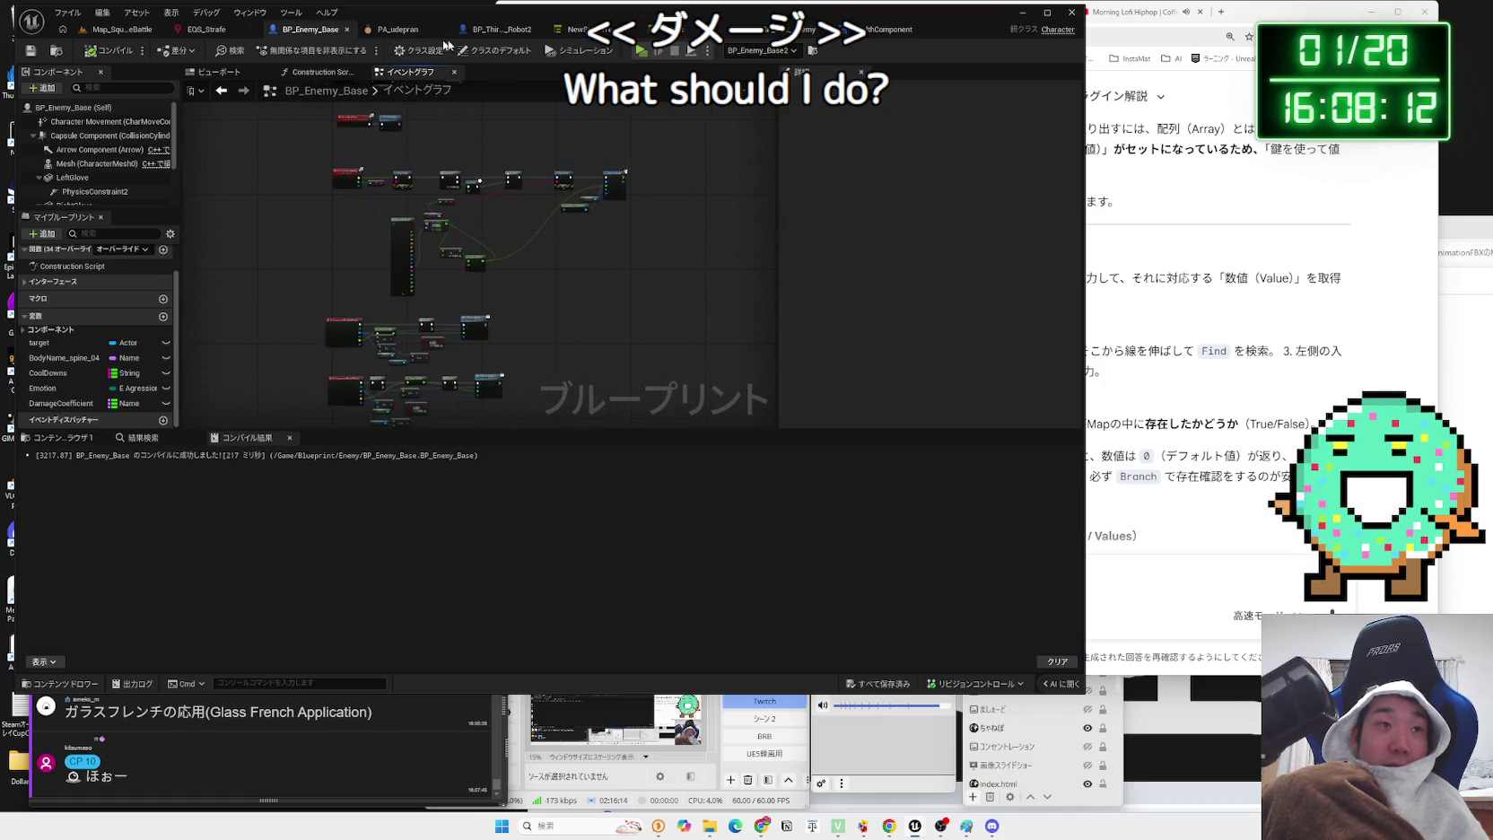
- Review BP_ThirdPersonCharacter_Robot2's overlap, OnHit and Apply Damage nodes
click(498, 28)
mouse_move(606, 322)
mouse_down()
mouse_move(611, 350)
mouse_move(660, 90)
mouse_up()
mouse_move(711, 388)
mouse_down()
mouse_move(664, 314)
mouse_move(500, 140)
mouse_move(533, 240)
mouse_move(503, 233)
mouse_up()
scroll(491, 233, up, 5)
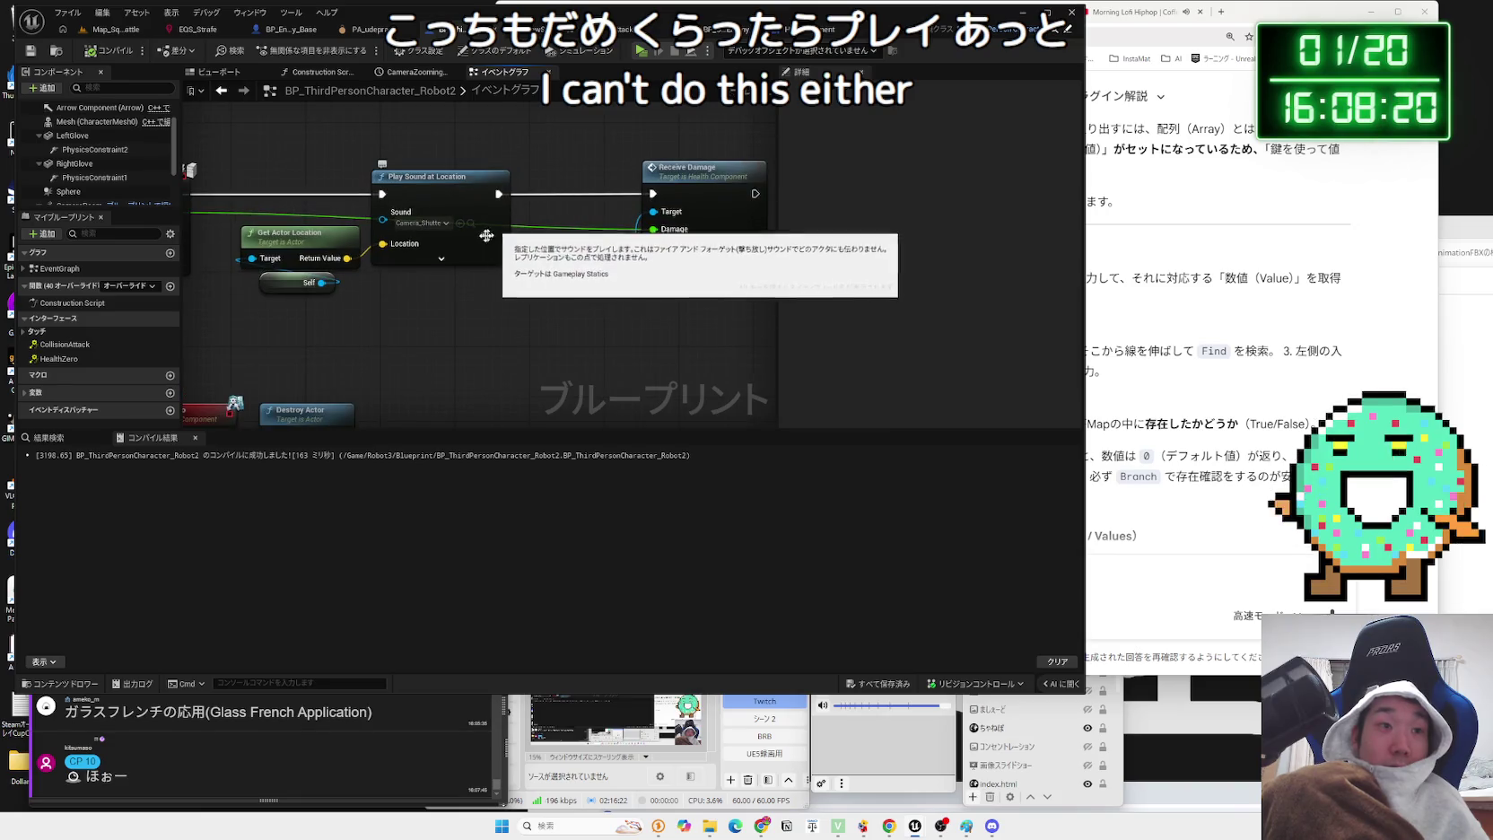
- Set Play Sound at Location's sound to Click_on_Button and recompile the character blueprint
click(420, 222)
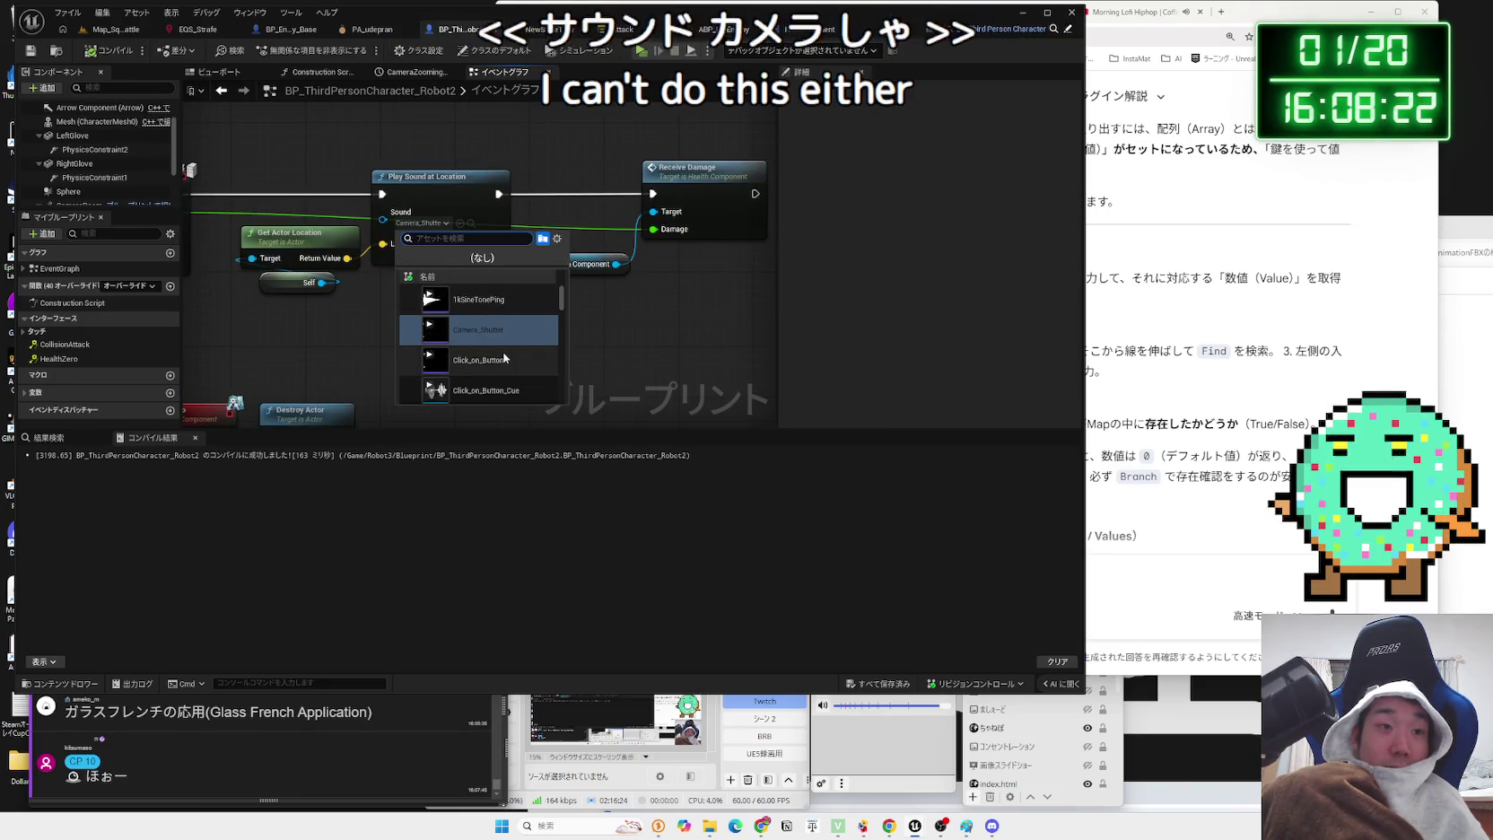
click(499, 359)
click(135, 54)
mouse_move(280, 120)
mouse_down()
mouse_move(416, 125)
mouse_move(420, 350)
mouse_move(423, 290)
mouse_up()
scroll(428, 174, down, 2)
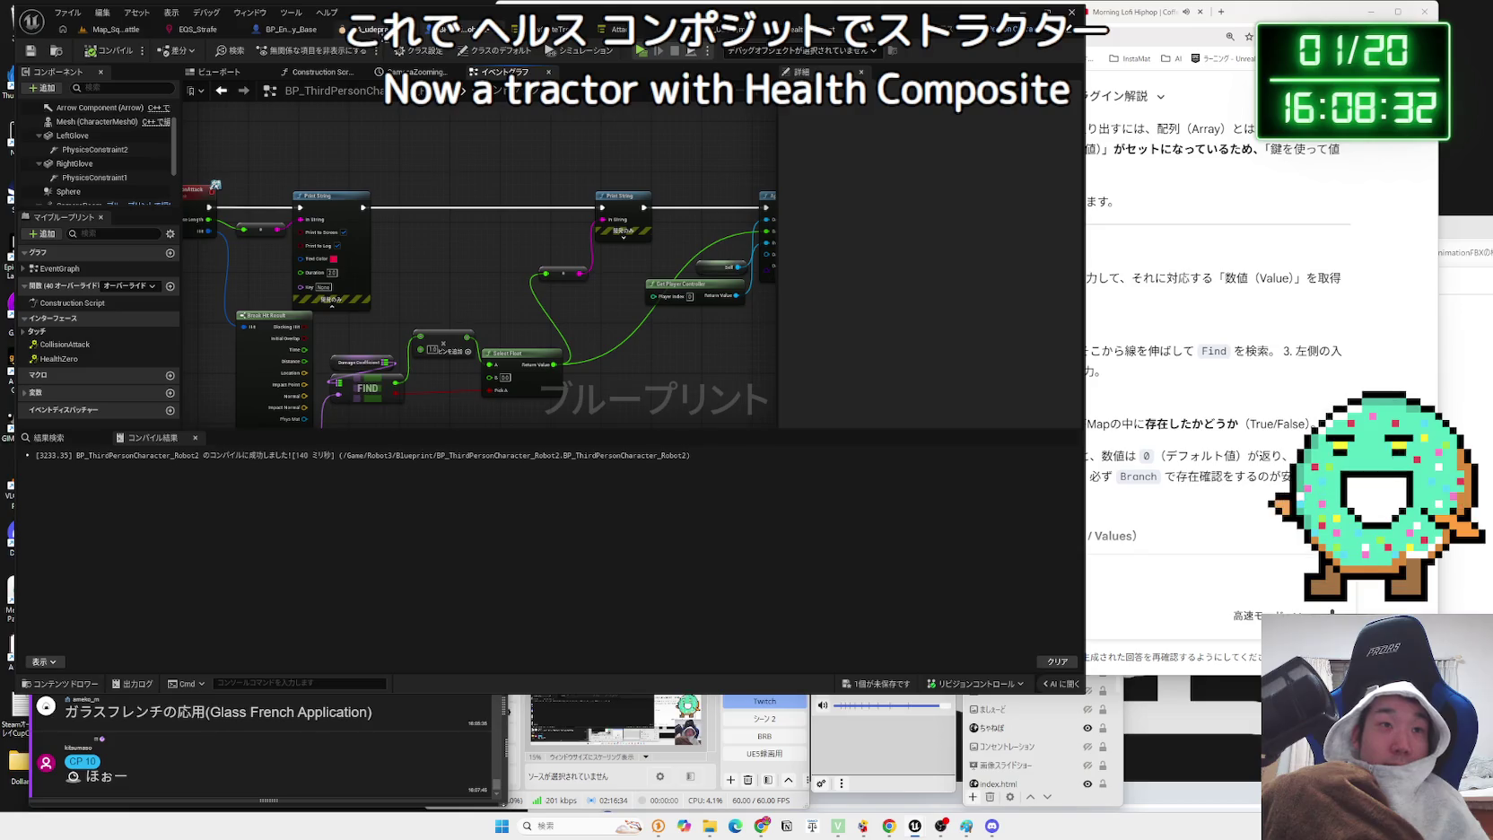
click(664, 33)
drag(669, 393, 414, 328)
- Move Layered blend per bone aside, chain cached MainStates through Slot DefaultSlot, compile, and play
click(650, 353)
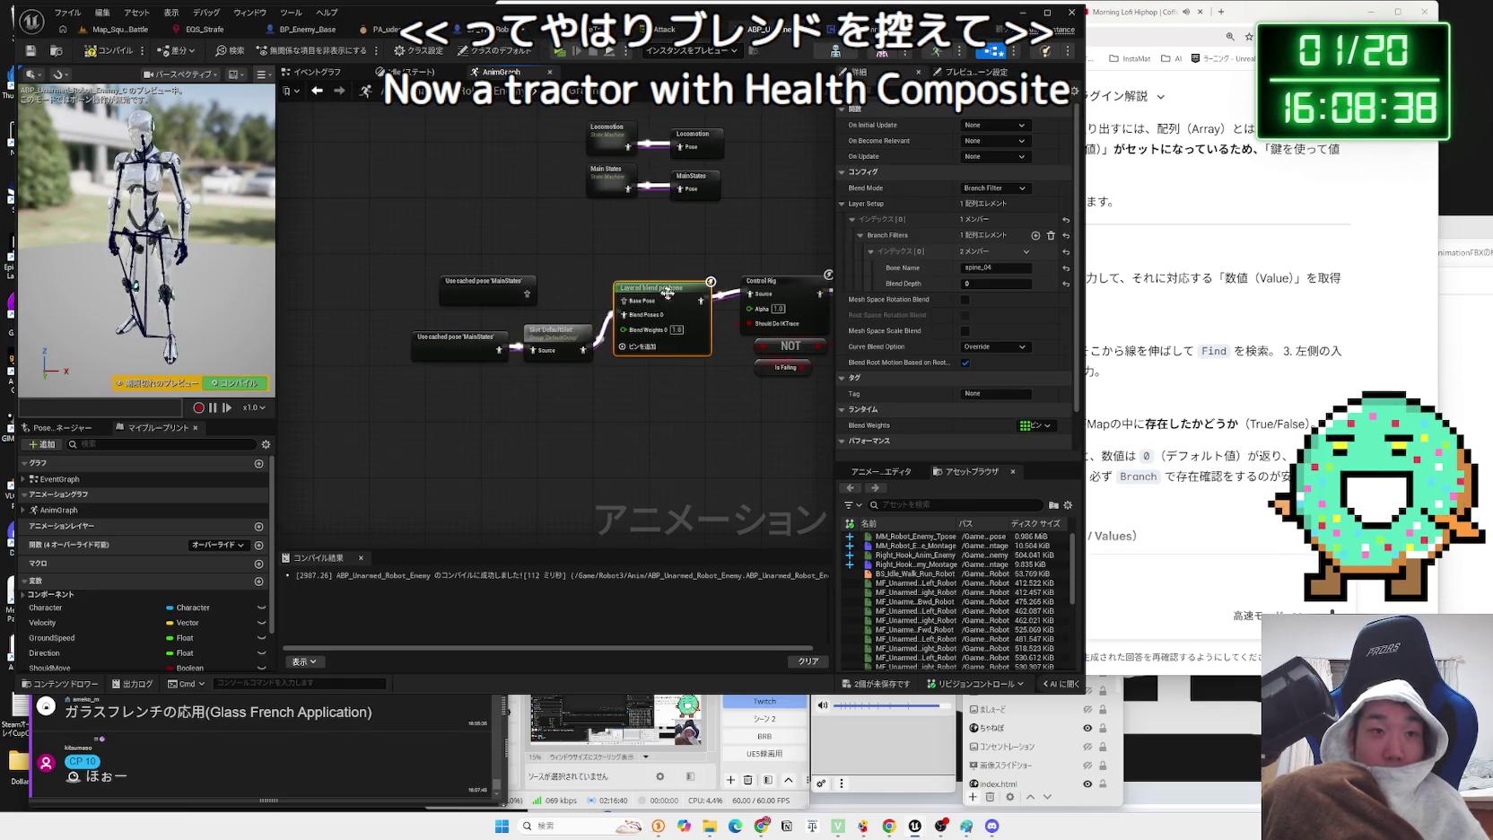
drag(664, 287, 650, 405)
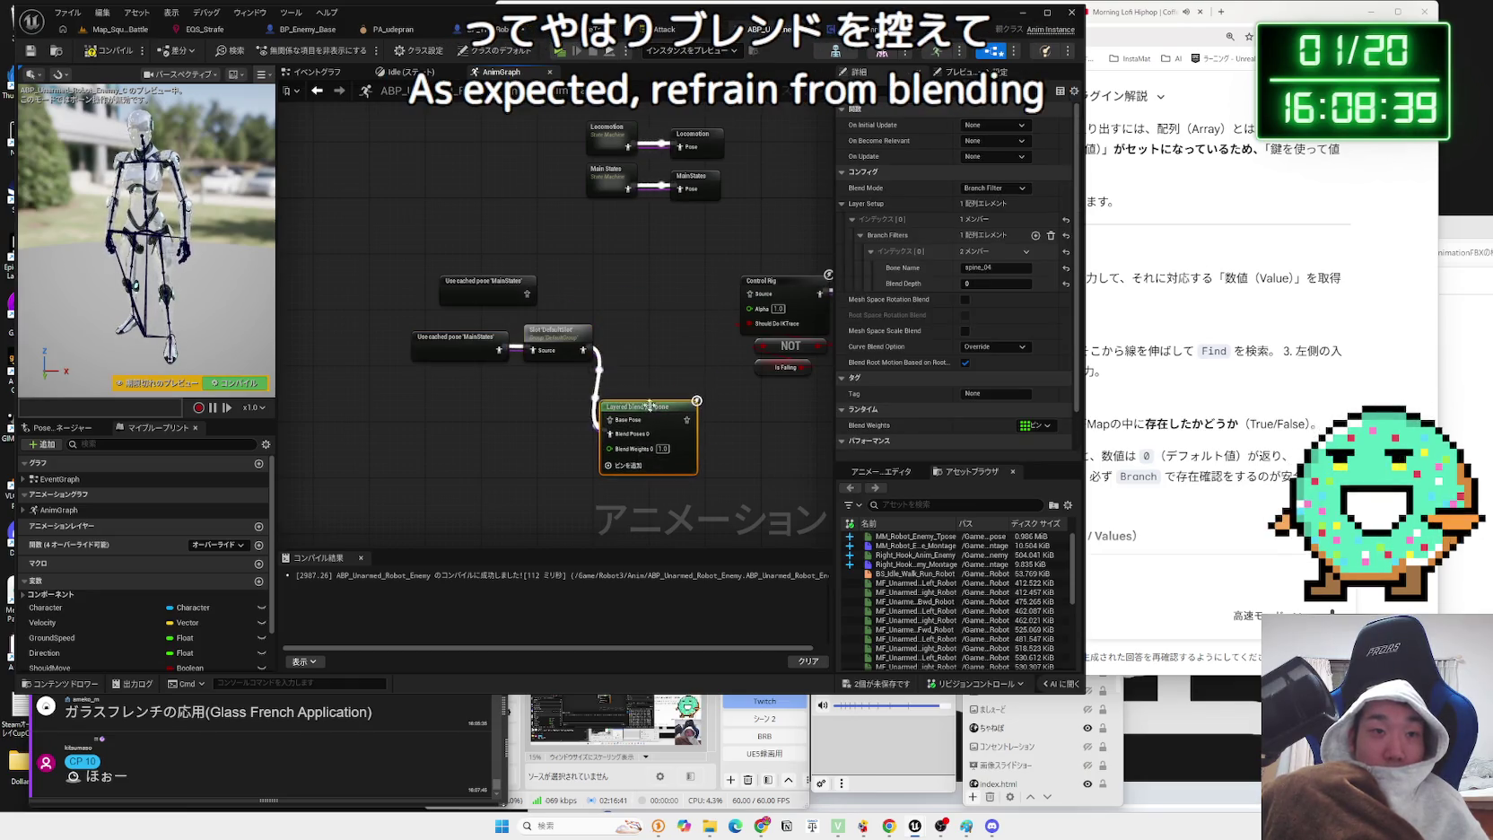
click(600, 377)
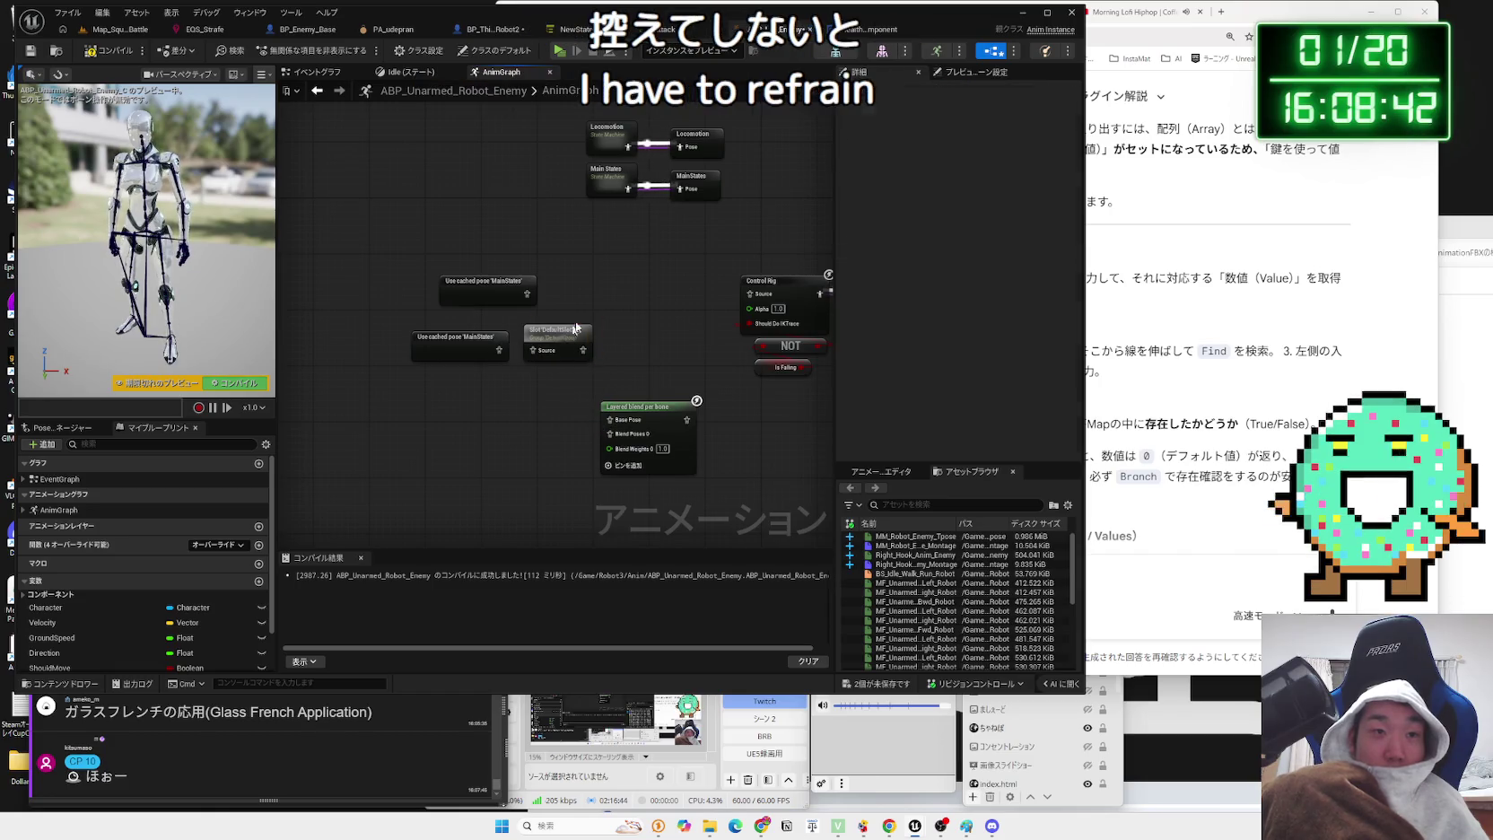
drag(556, 330, 611, 281)
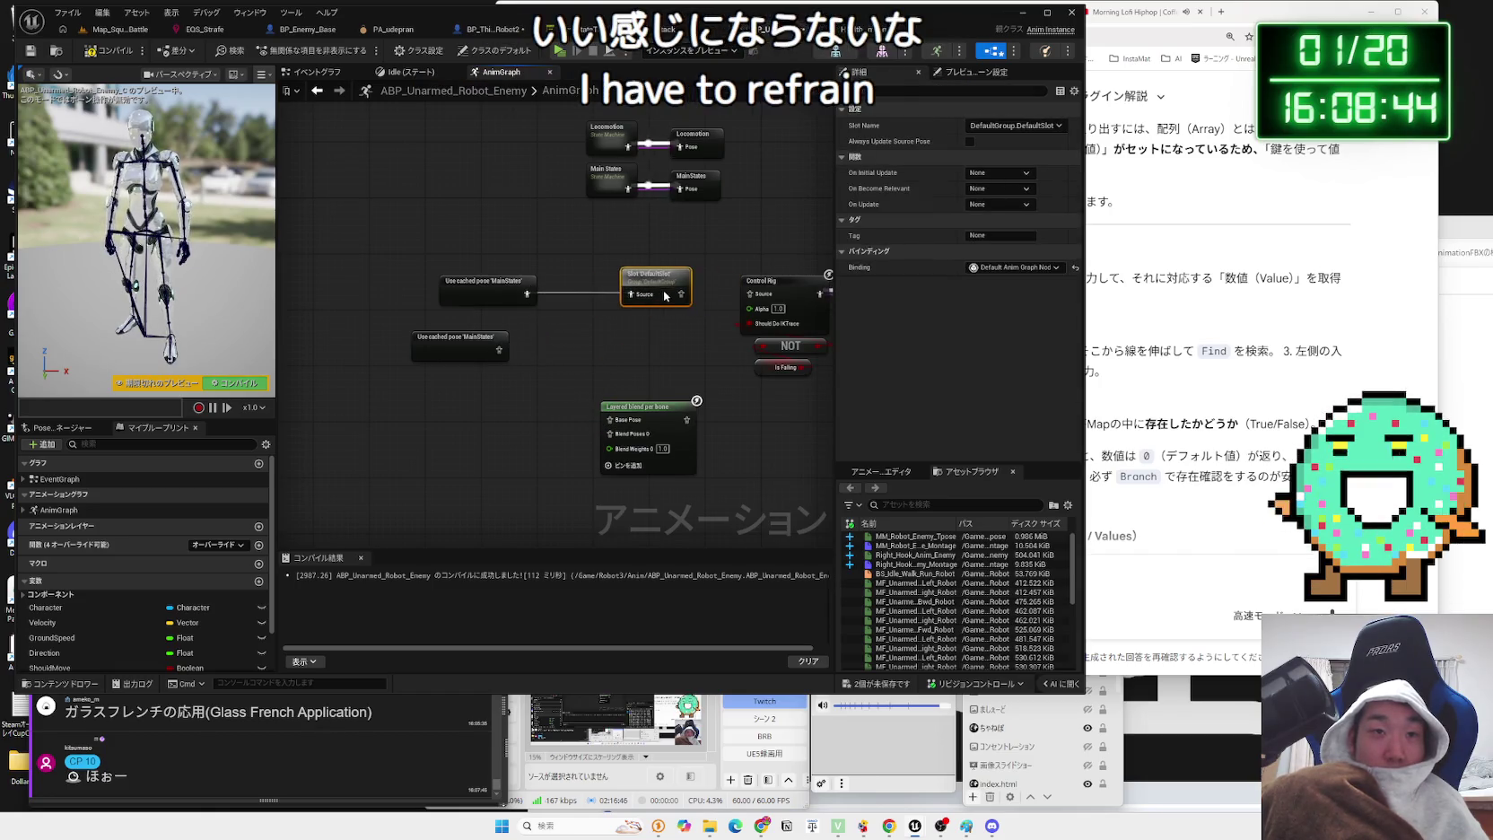
drag(523, 285, 550, 282)
click(452, 228)
click(109, 52)
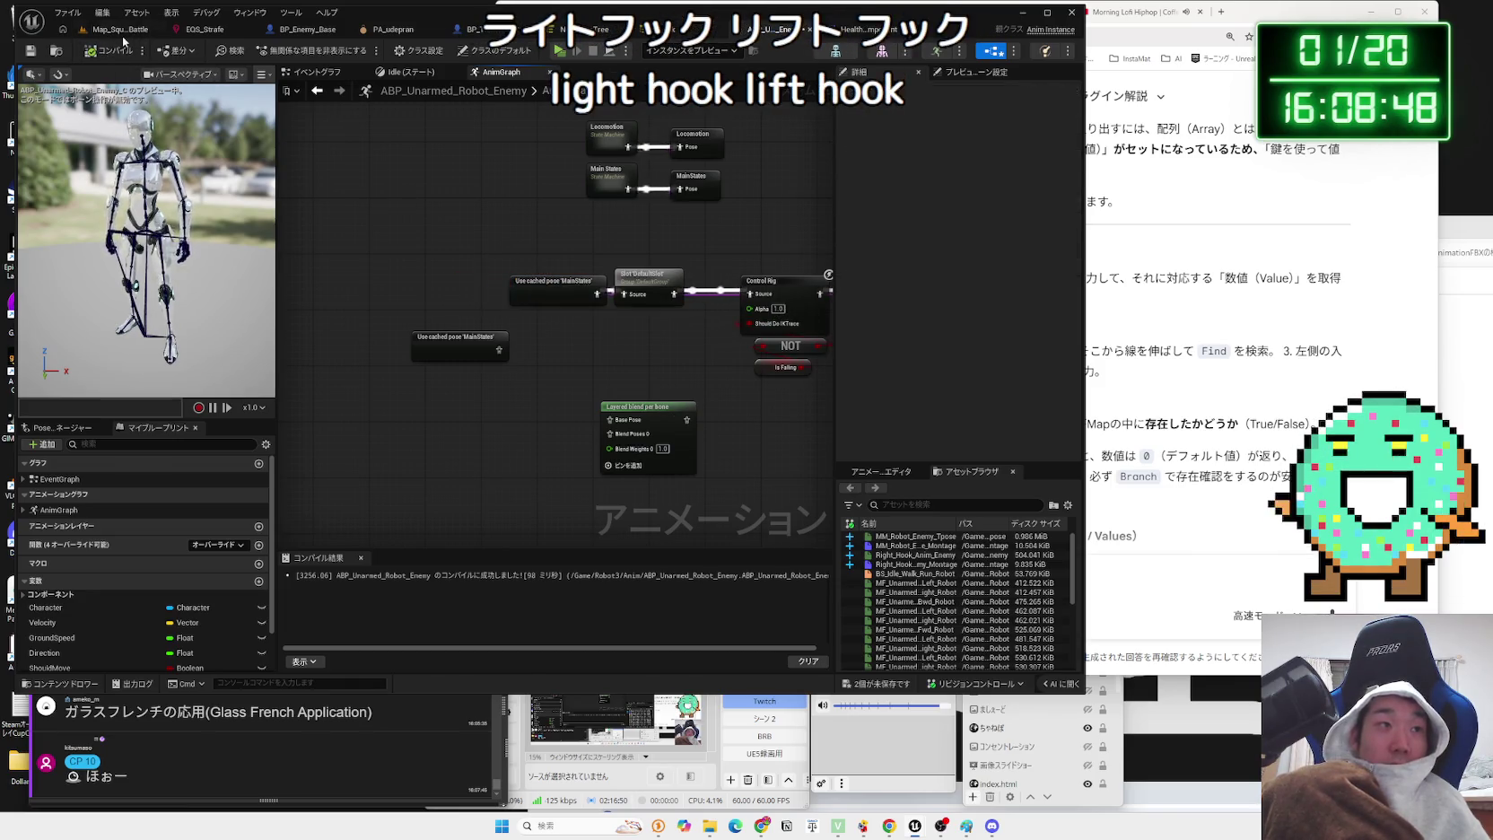
click(123, 36)
click(288, 51)
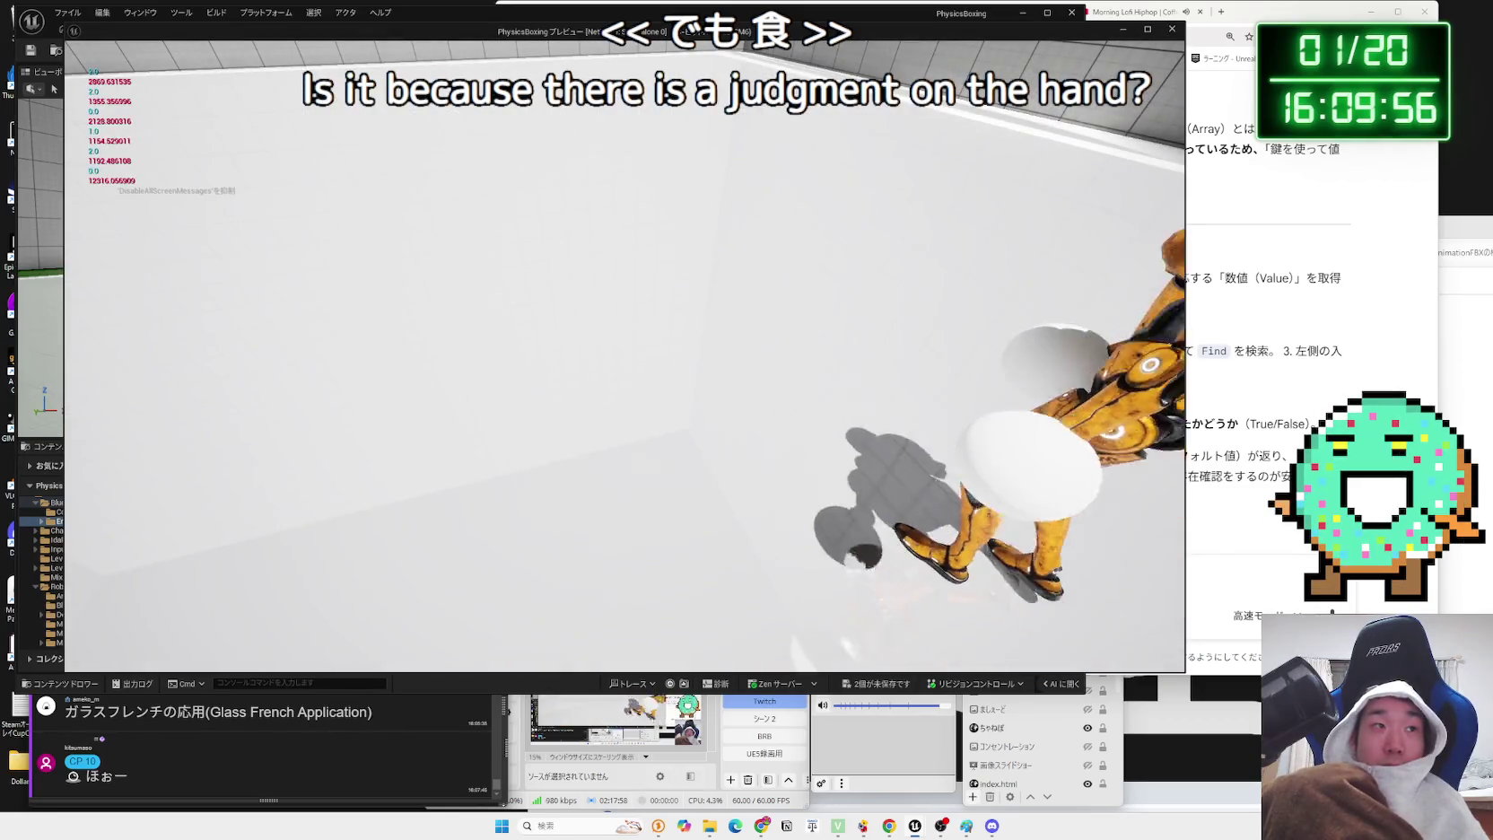
- Stop the PhysicsBoxing play session to return to the Map_SquareBattle level editor
key(Escape)
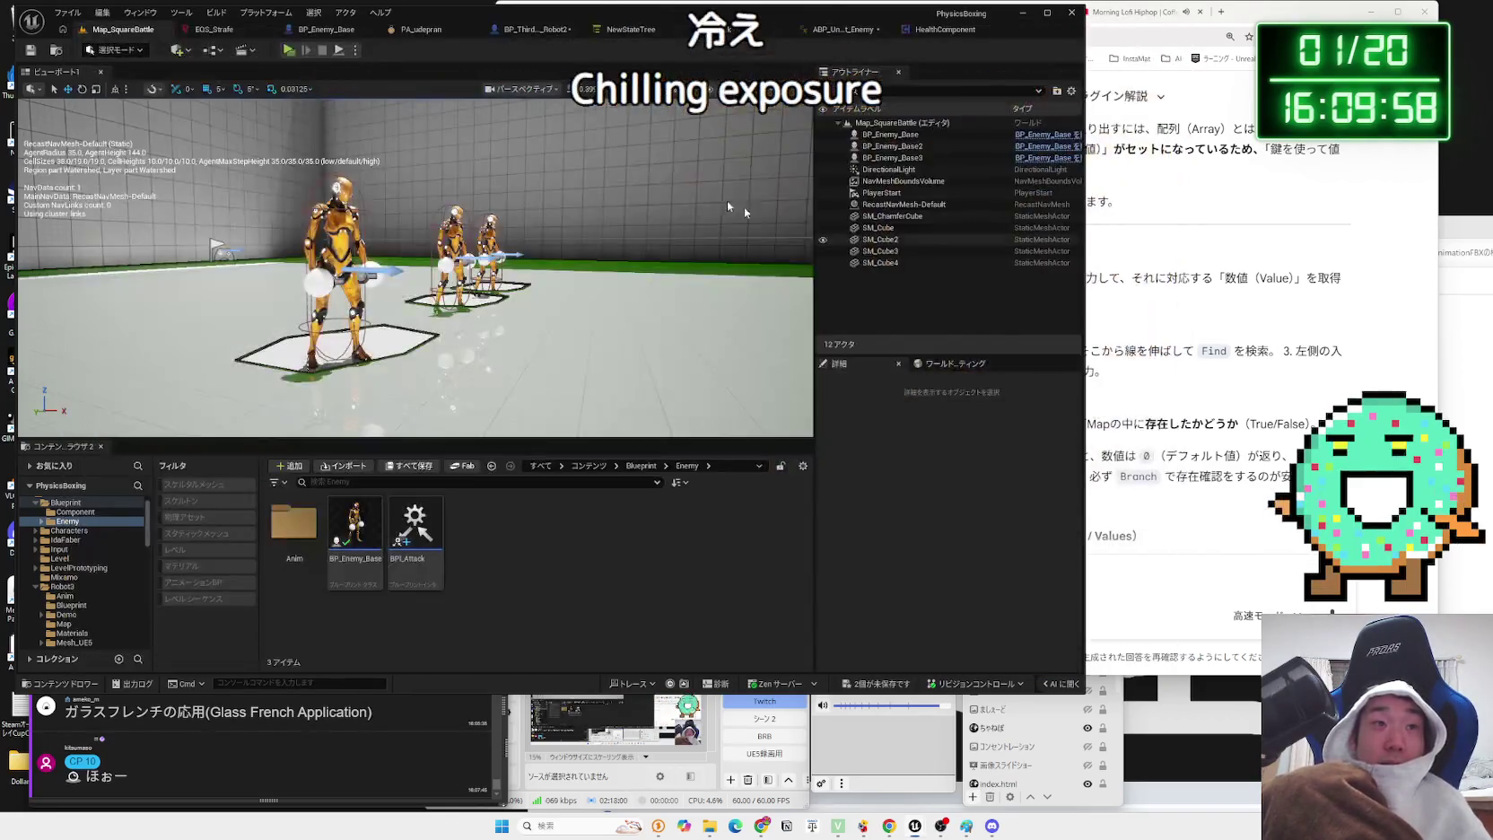
- Compare BP_Enemy_Base's collision nodes with Robot2's damage graph, then play-test Map_SquareBattle
click(314, 31)
scroll(433, 322, up, 5)
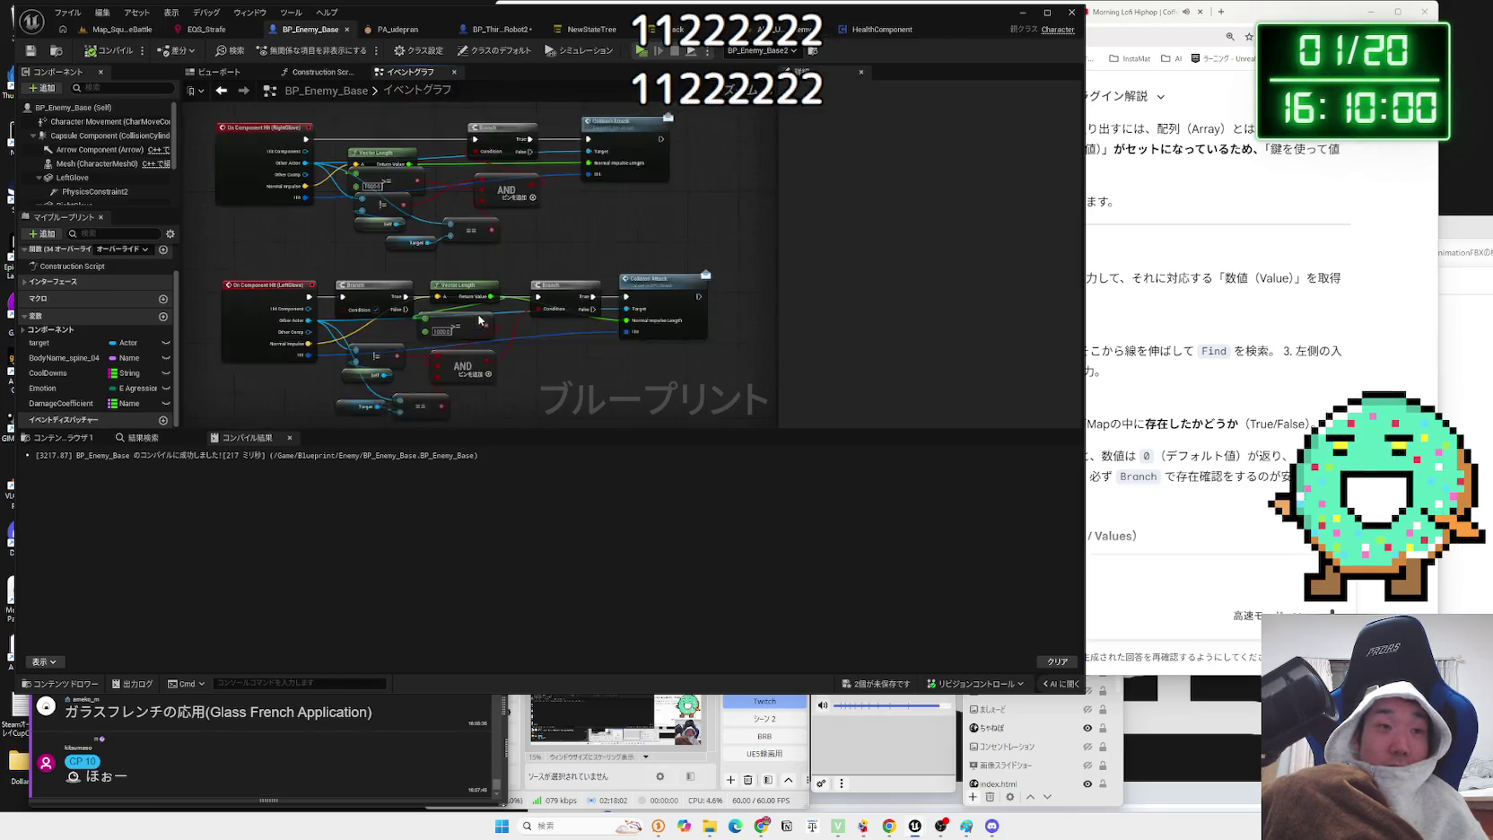
drag(523, 261, 528, 307)
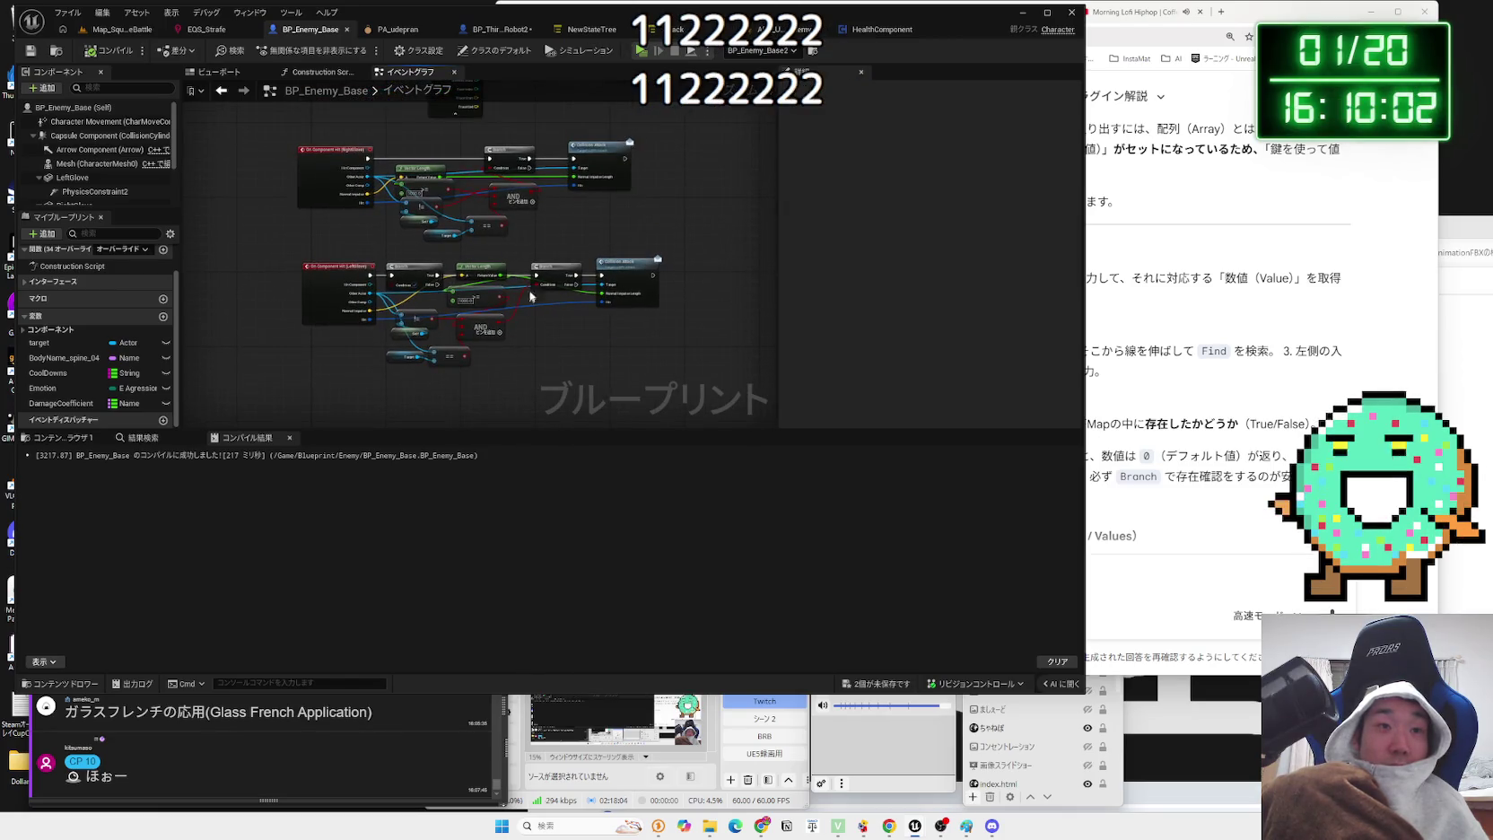
click(492, 34)
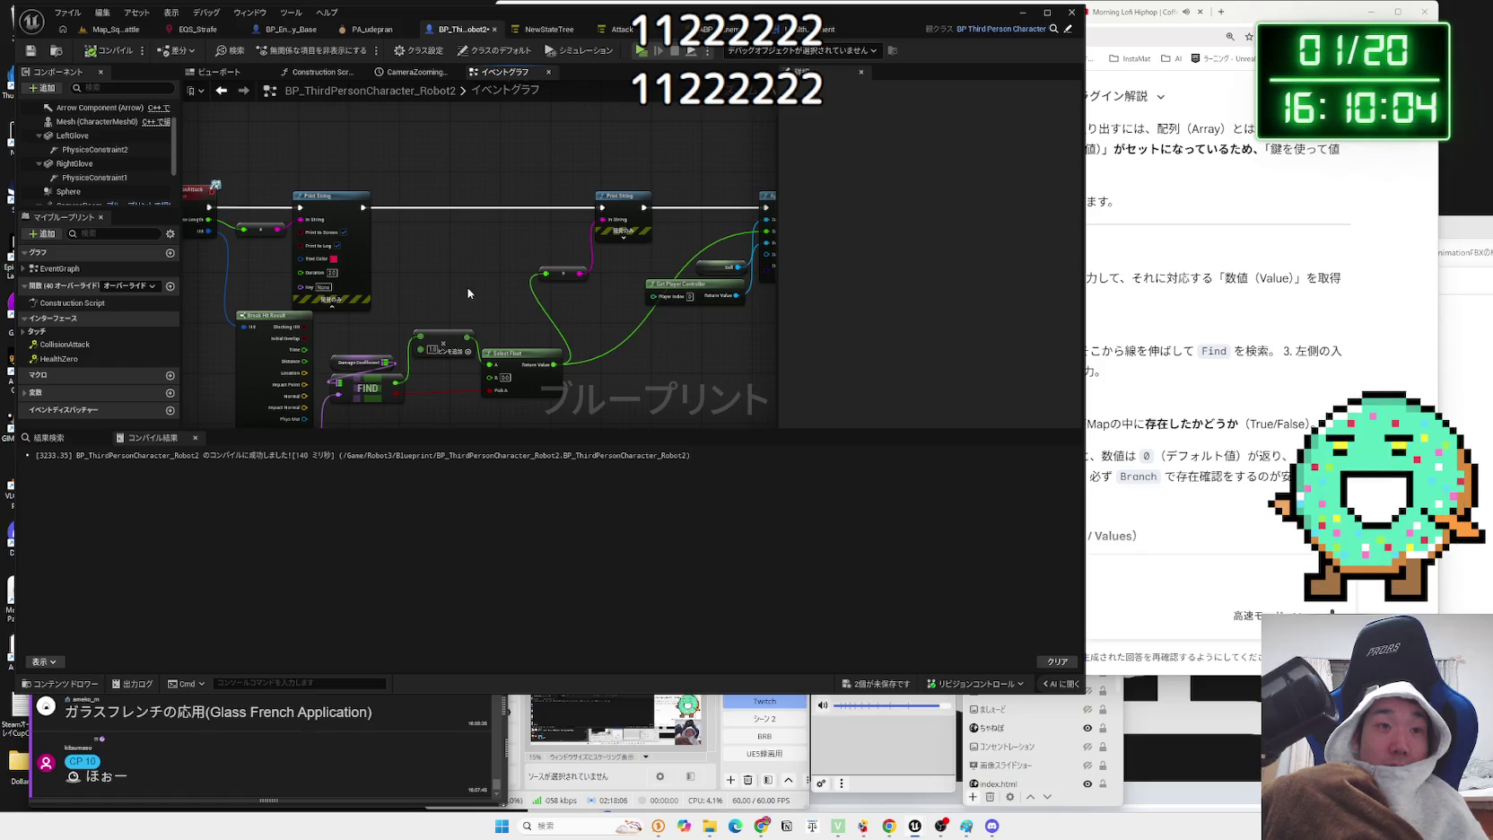
scroll(467, 294, down, 4)
mouse_move(446, 334)
mouse_down()
mouse_move(457, 309)
mouse_move(430, 300)
mouse_move(437, 250)
mouse_move(421, 269)
mouse_move(443, 260)
mouse_move(449, 305)
mouse_move(409, 307)
mouse_move(394, 240)
mouse_move(507, 407)
mouse_move(500, 346)
mouse_move(458, 361)
mouse_up()
scroll(405, 242, up, 3)
scroll(507, 407, down, 5)
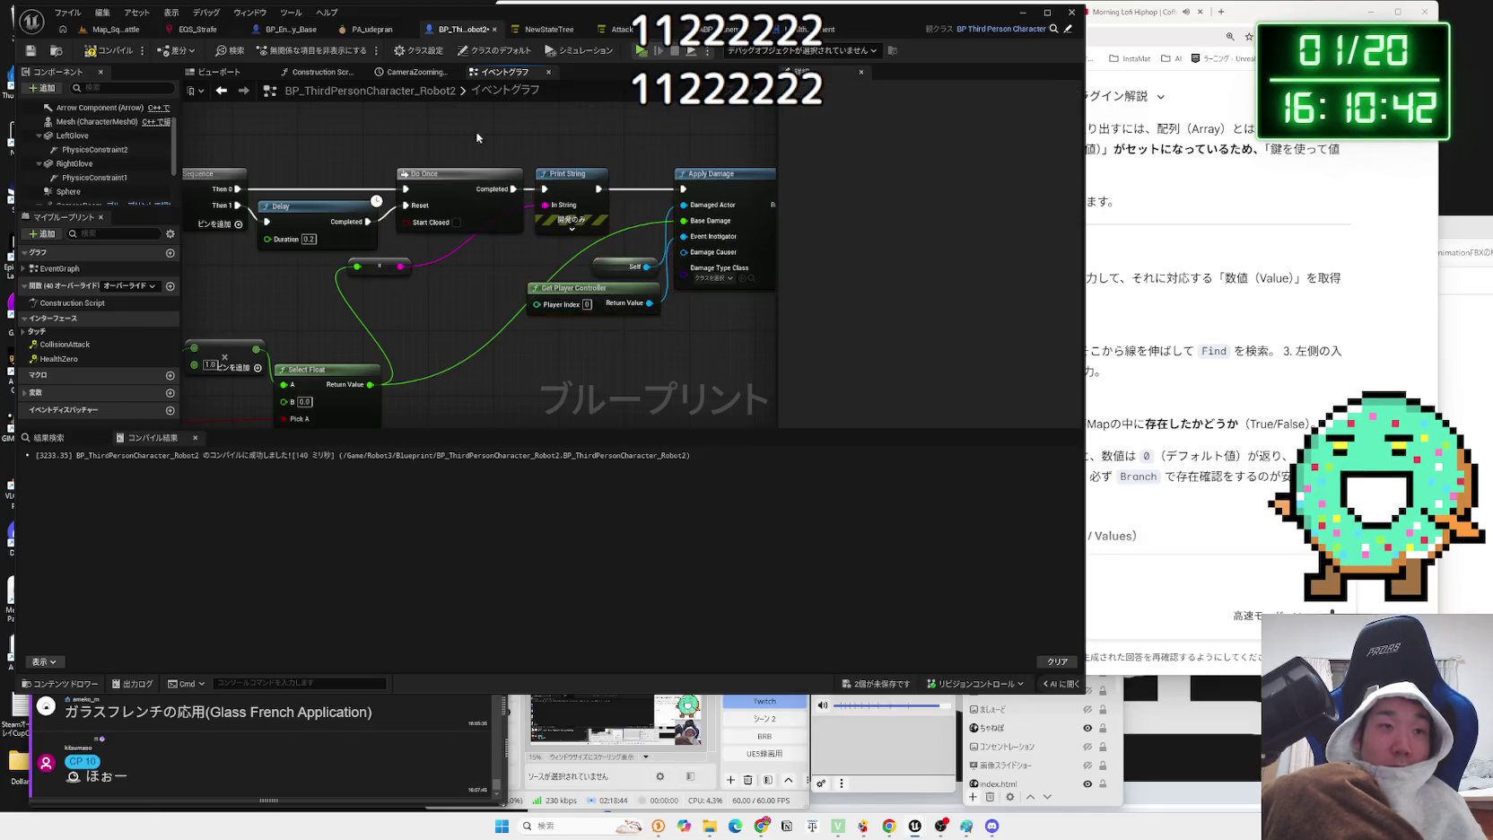
click(100, 33)
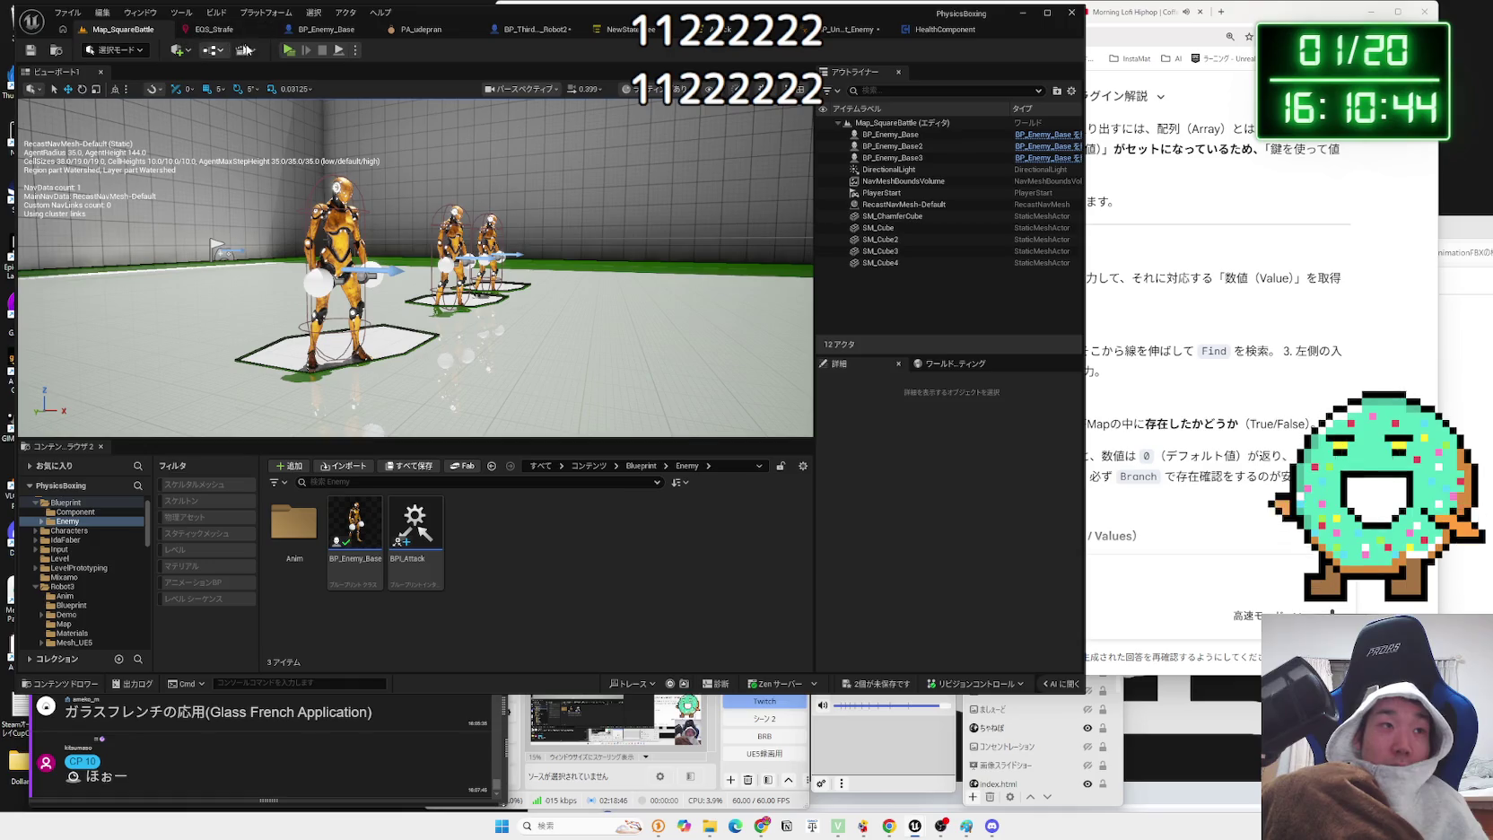
click(288, 50)
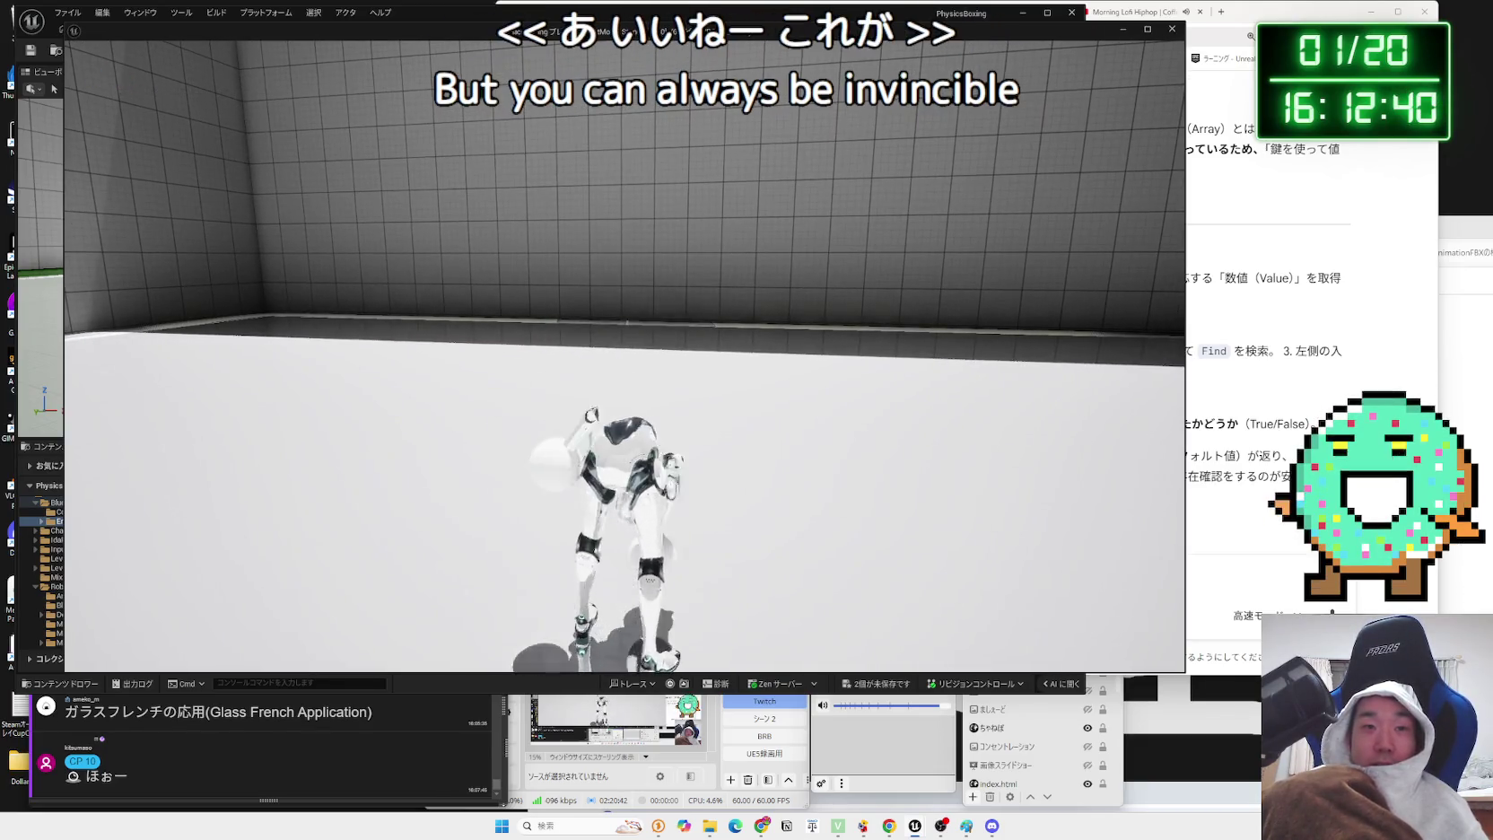
- Stop the play test to return to the Map_SquareBattle level editor
key(Escape)
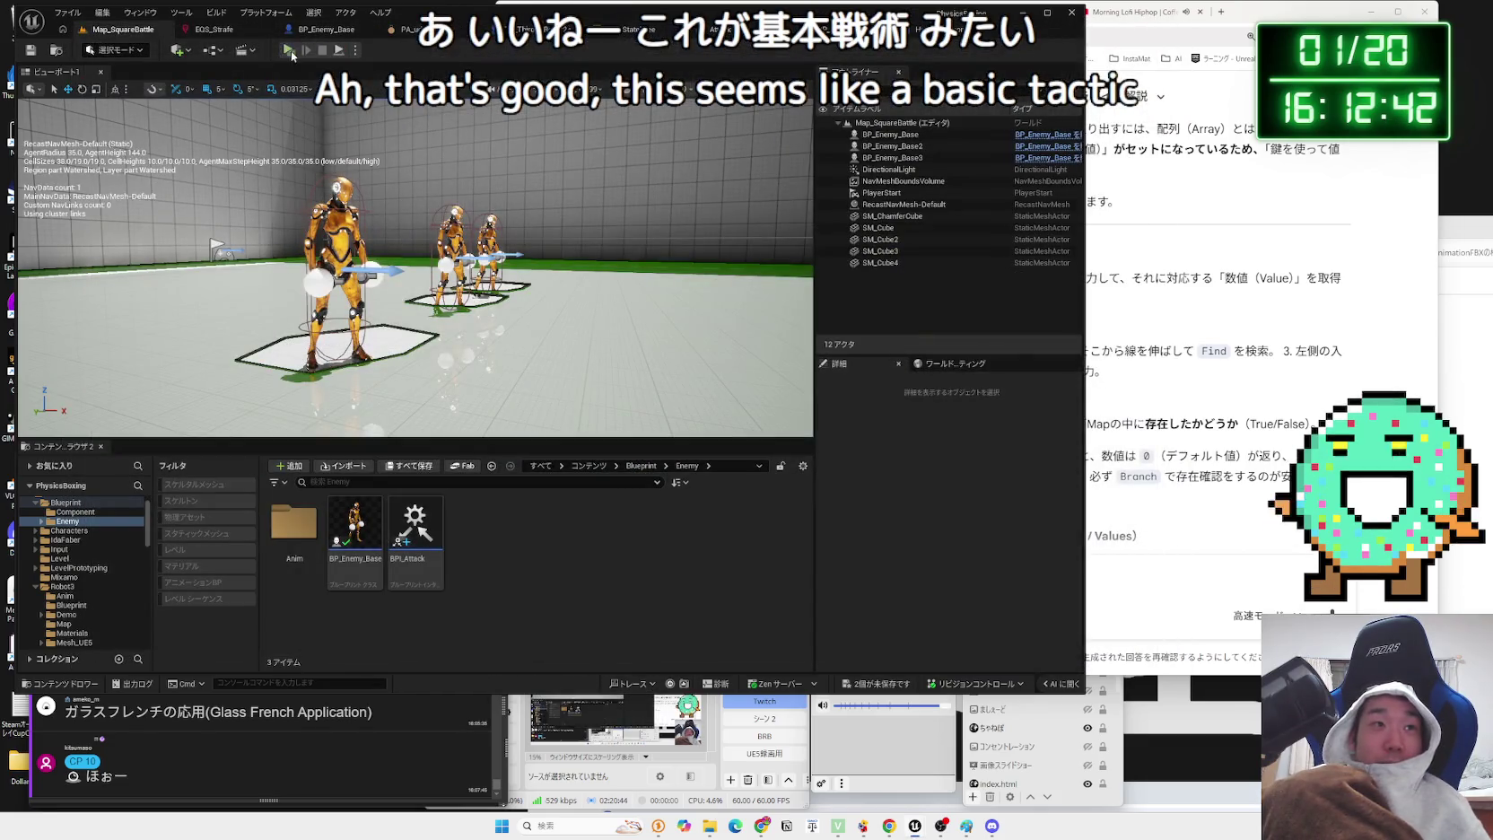
key(alt+p)
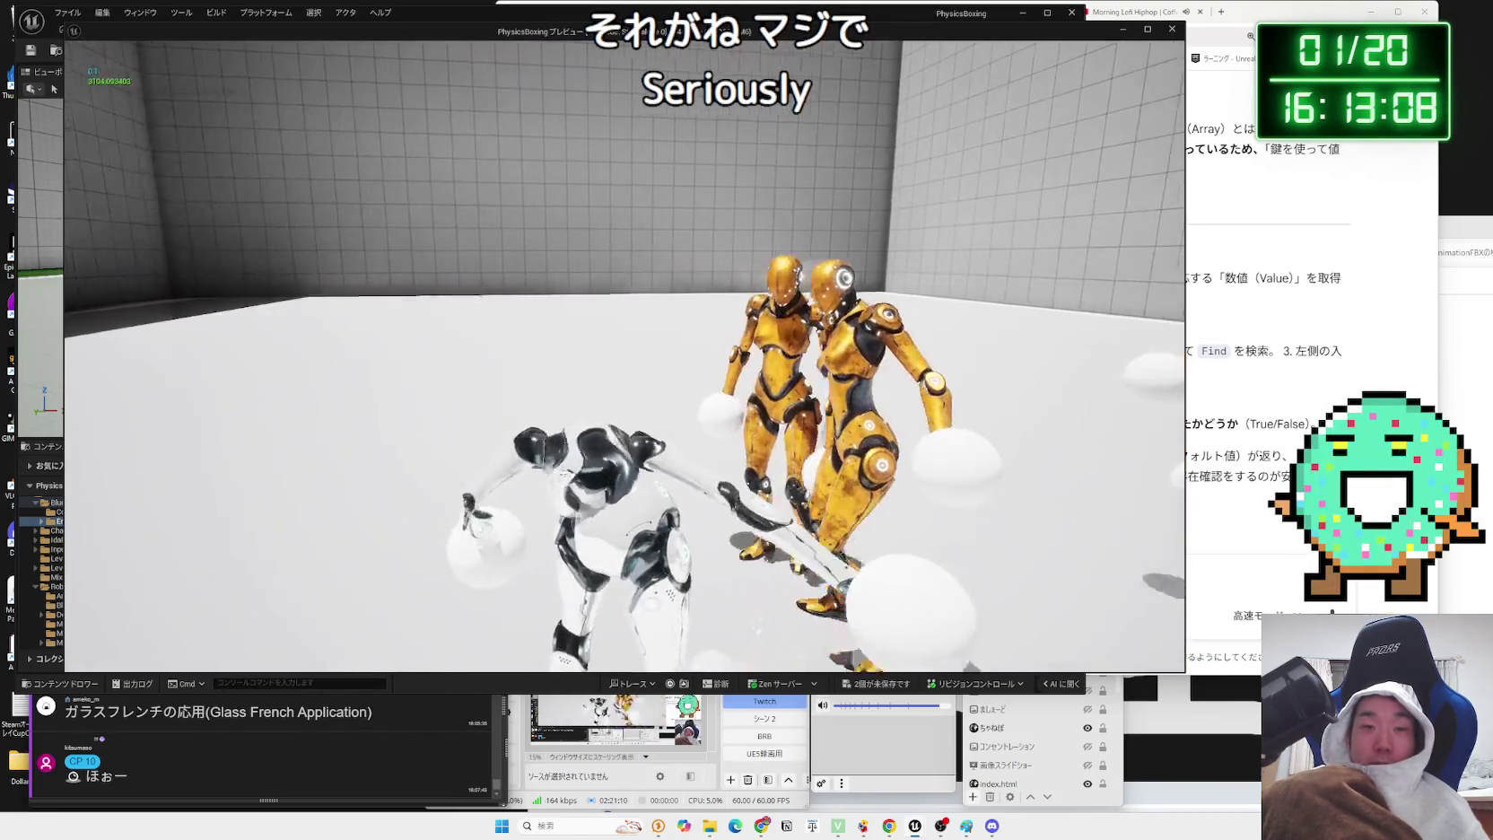
key(Escape)
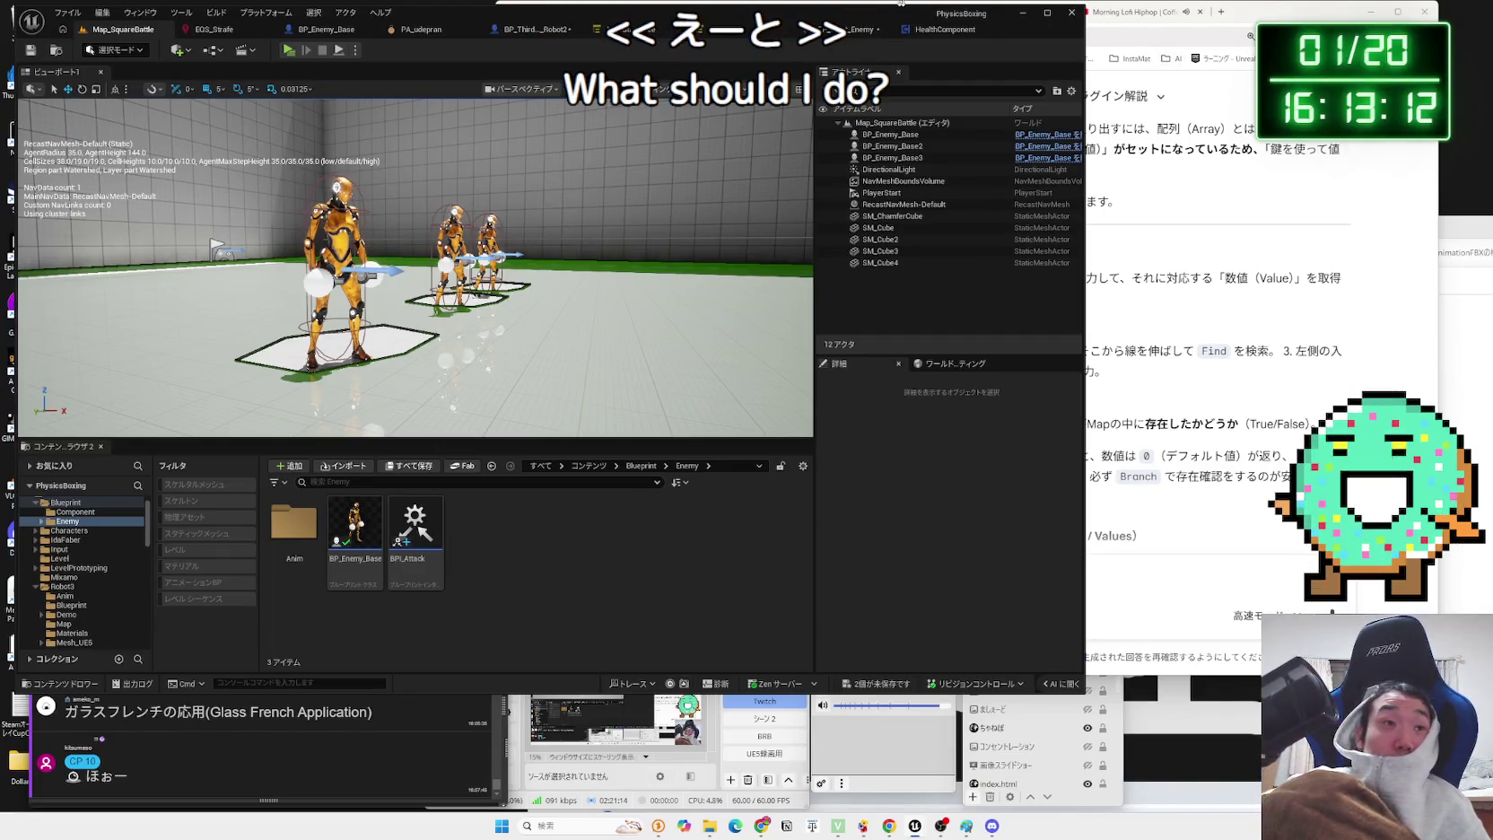
- Review the damage and Break Hit Result nodes in BP_Enemy_Base and the Robot2 blueprint
click(332, 30)
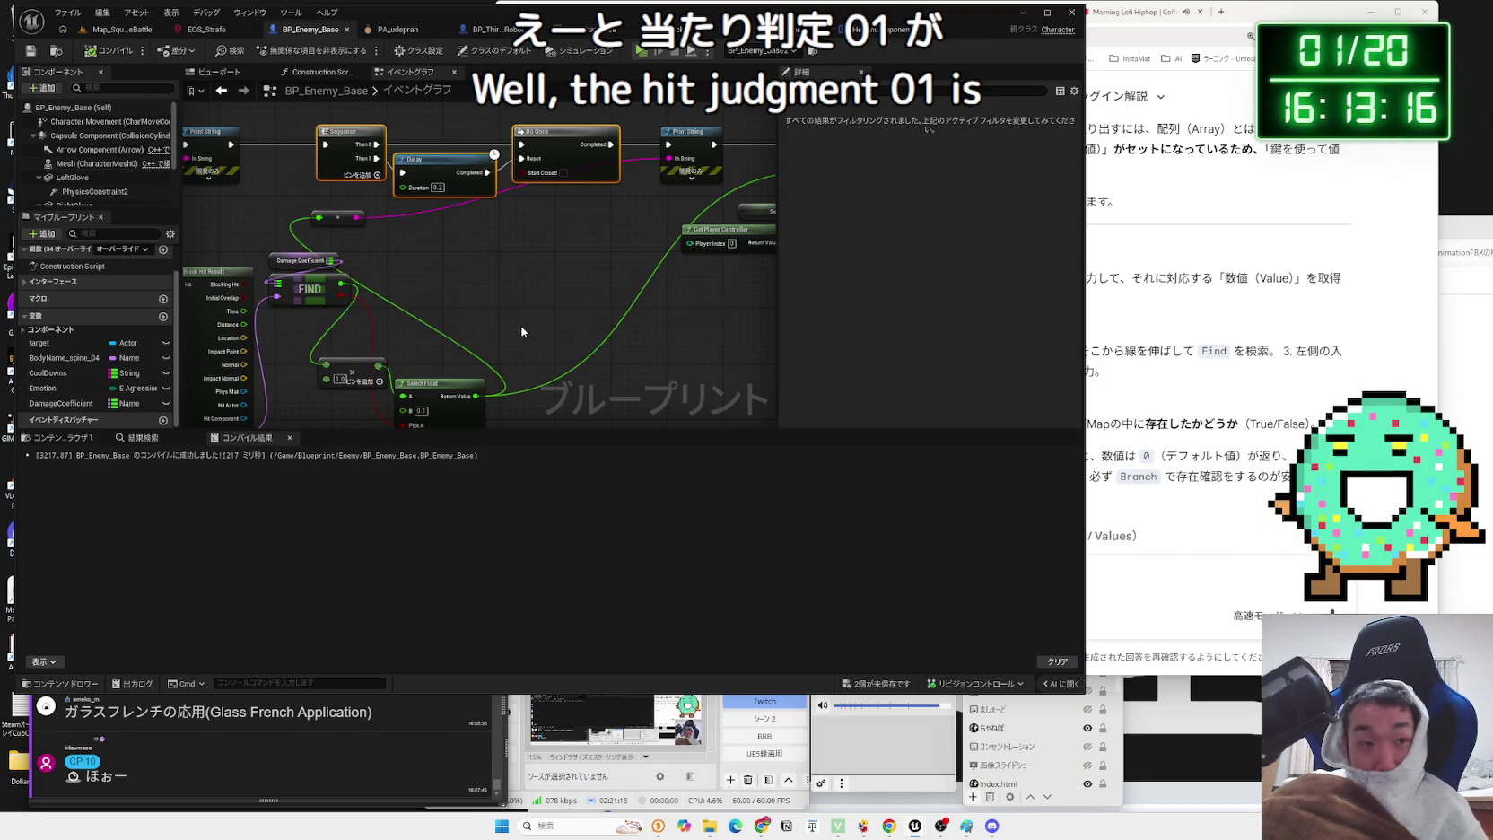
drag(521, 331, 521, 299)
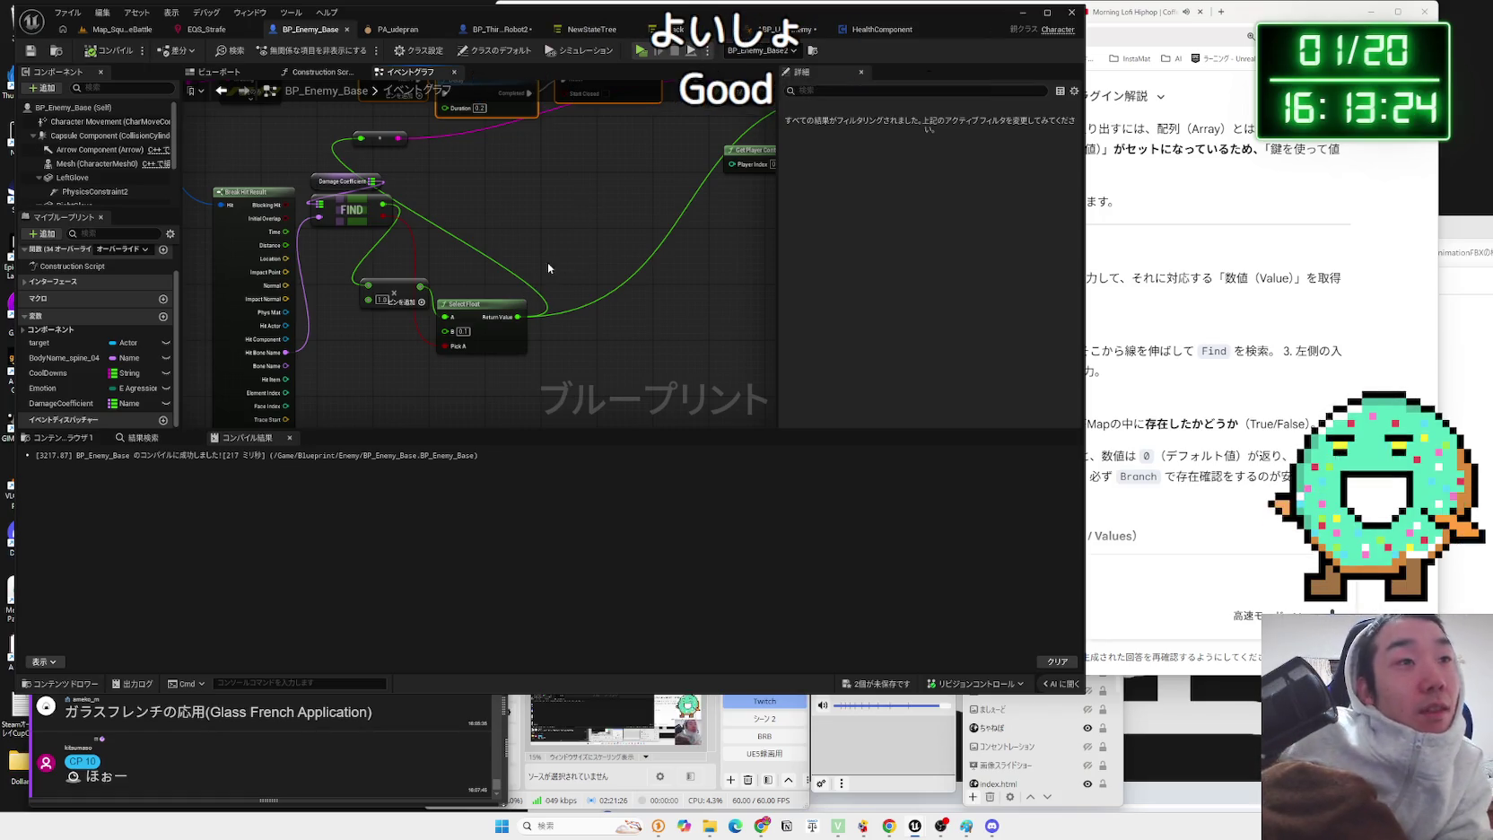
drag(549, 268, 707, 323)
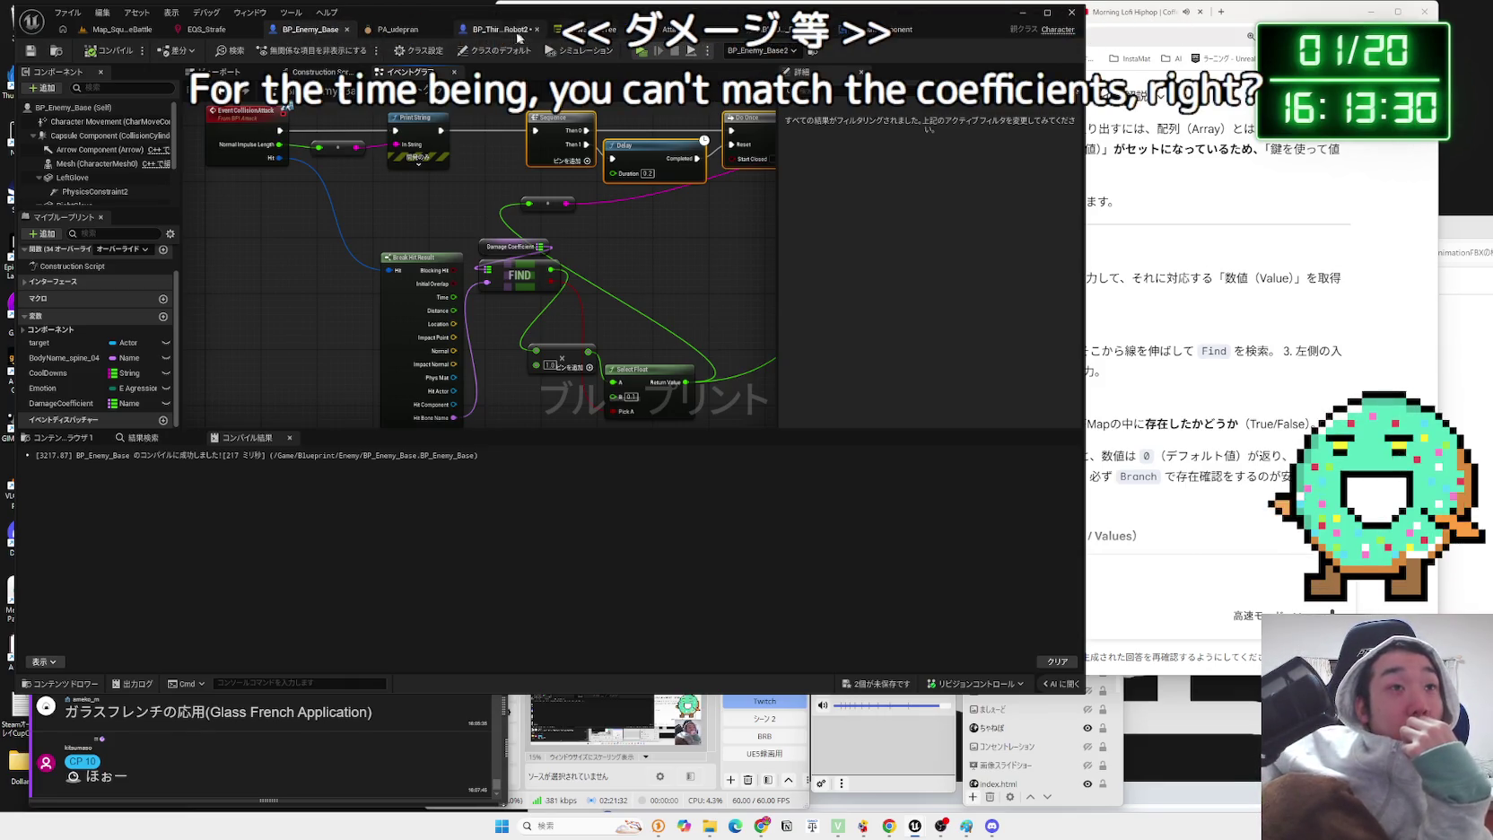
click(462, 29)
drag(571, 286, 536, 337)
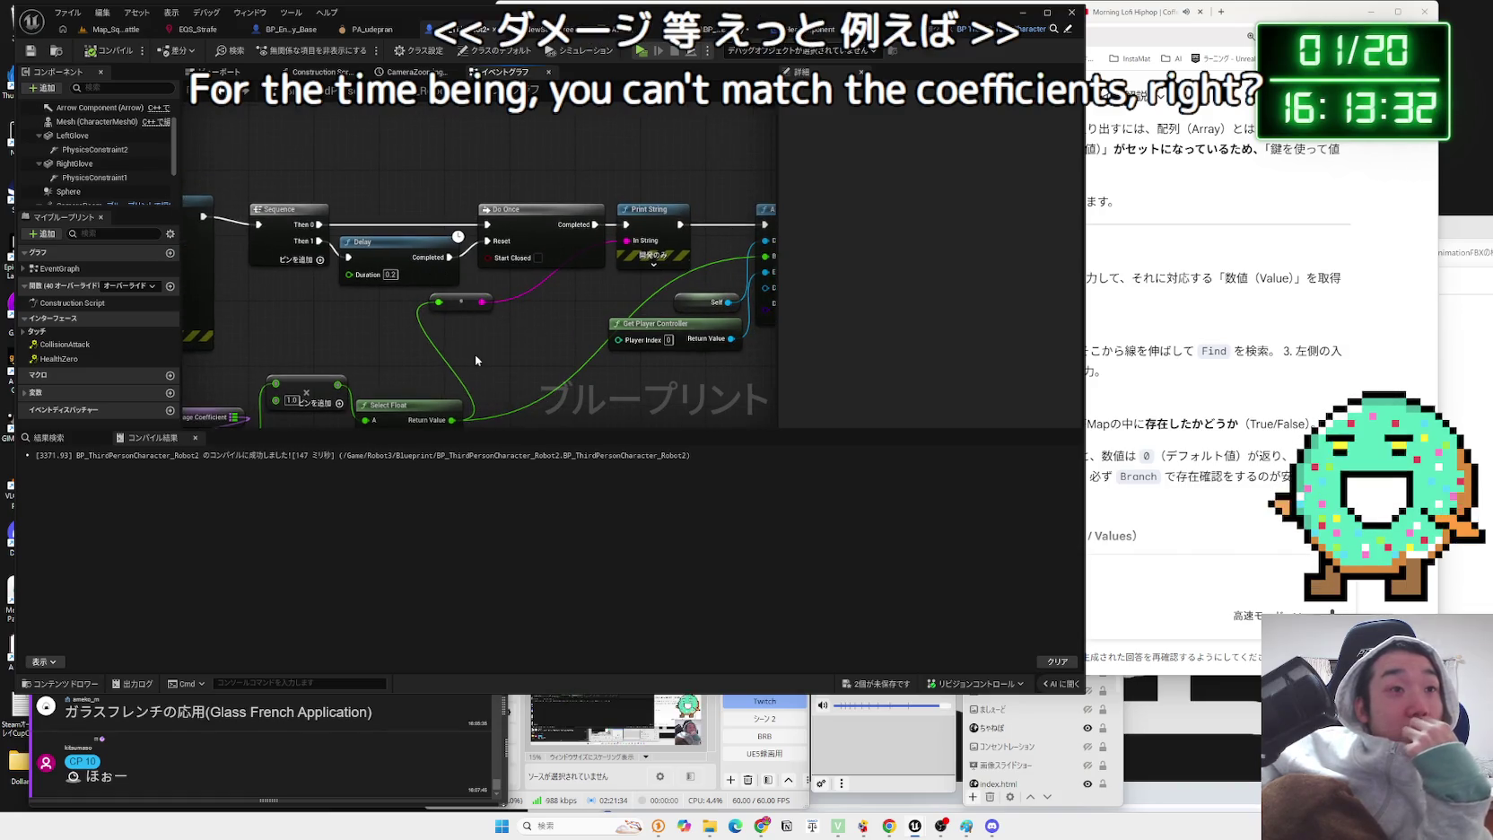
- Set BP_Enemy_Base's HealthComponent Max Health to 10000 and compile the blueprint
click(310, 29)
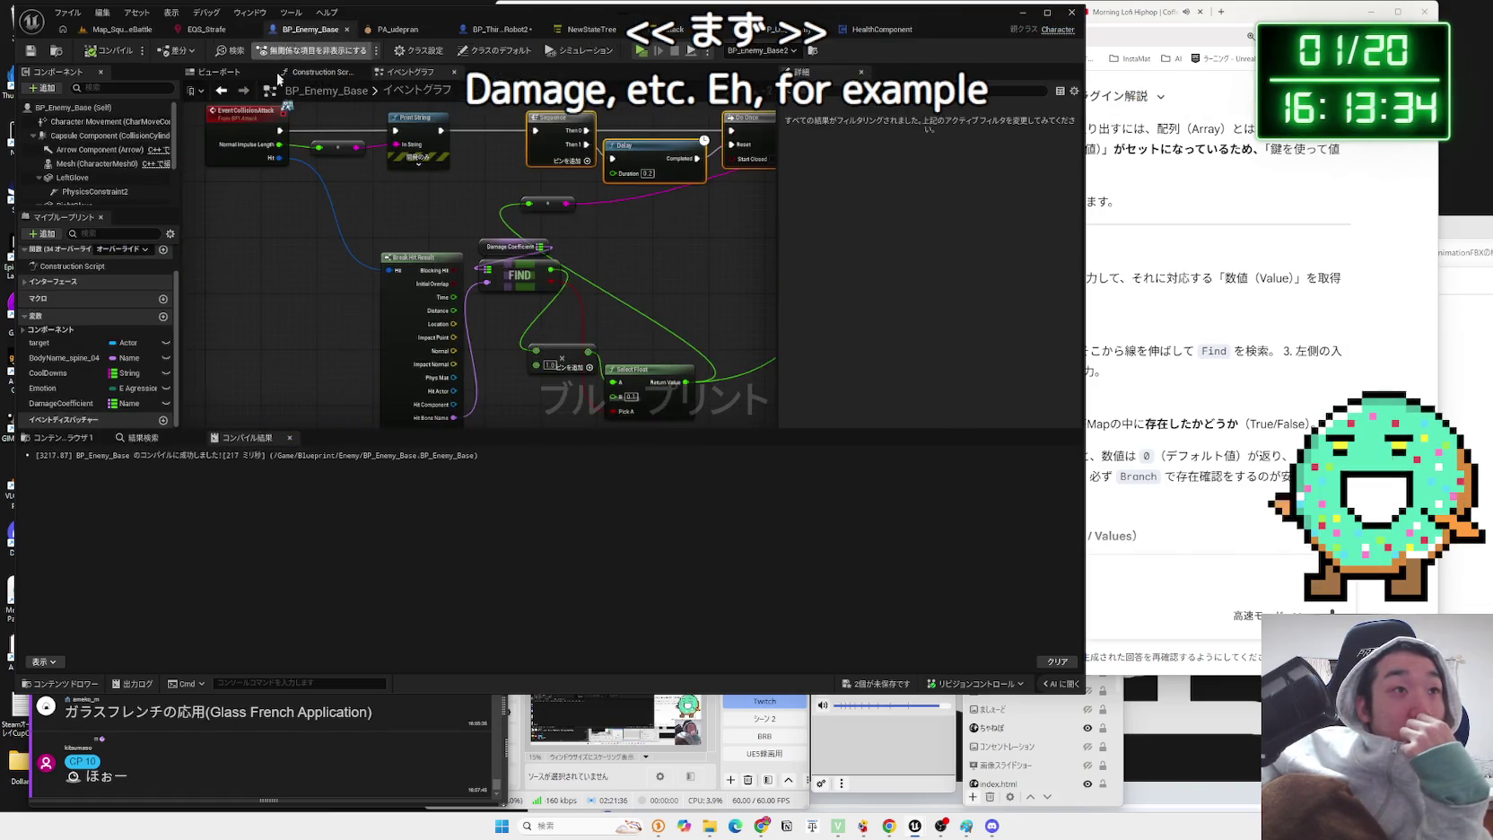
scroll(110, 181, down, 2)
click(85, 199)
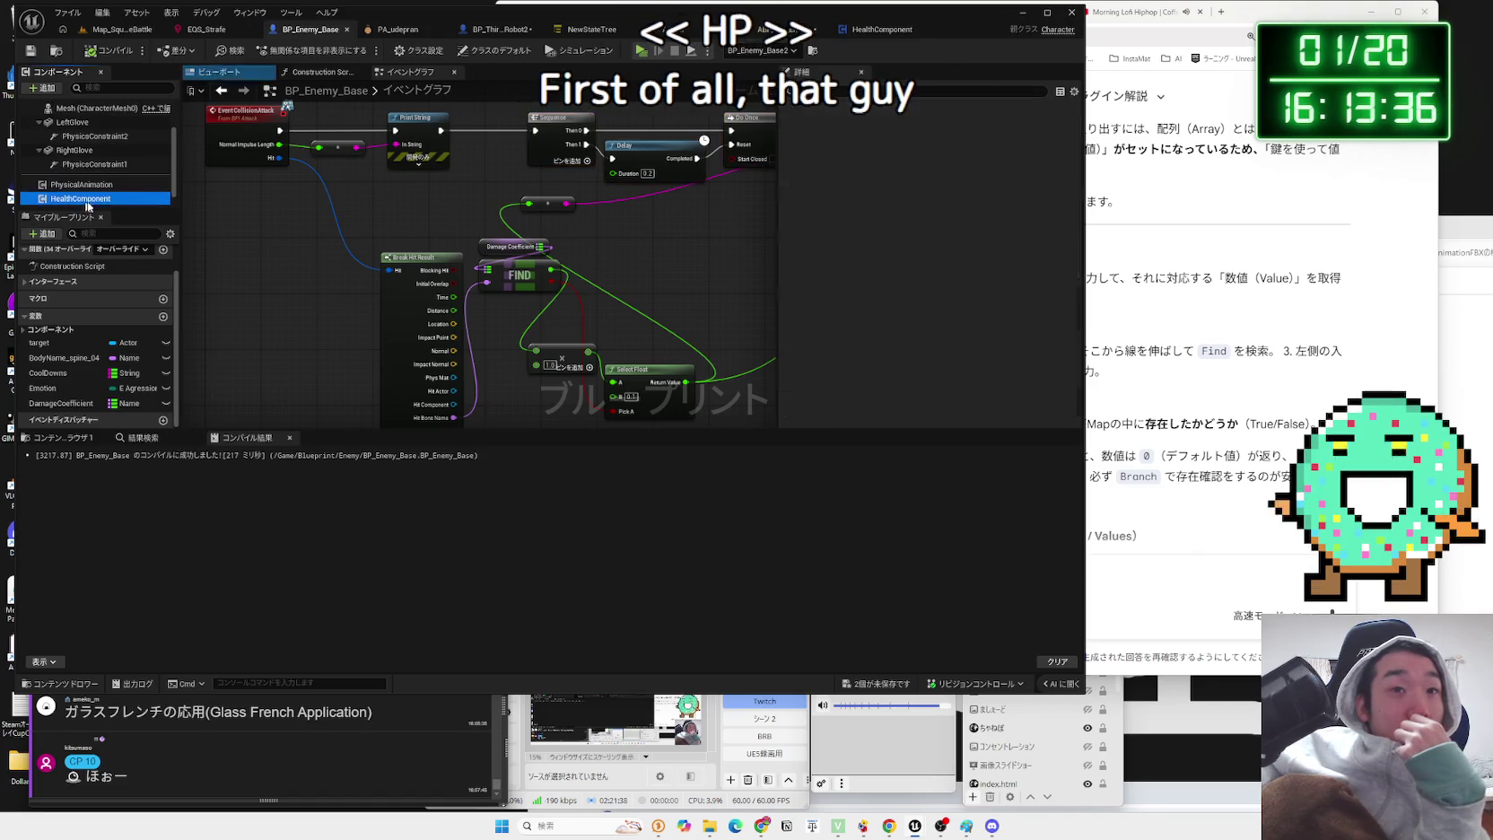
click(960, 235)
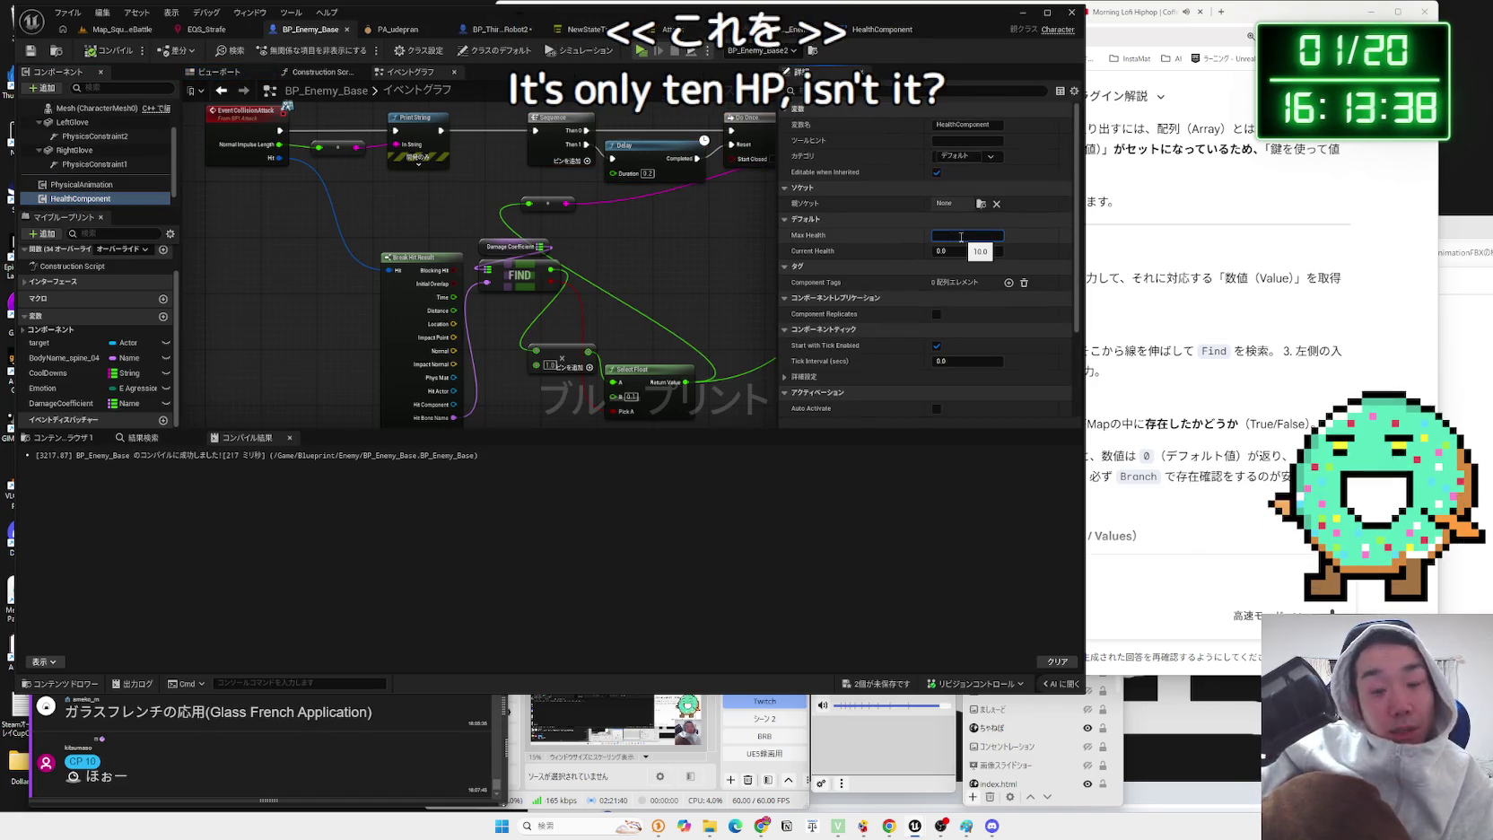
text(10000)
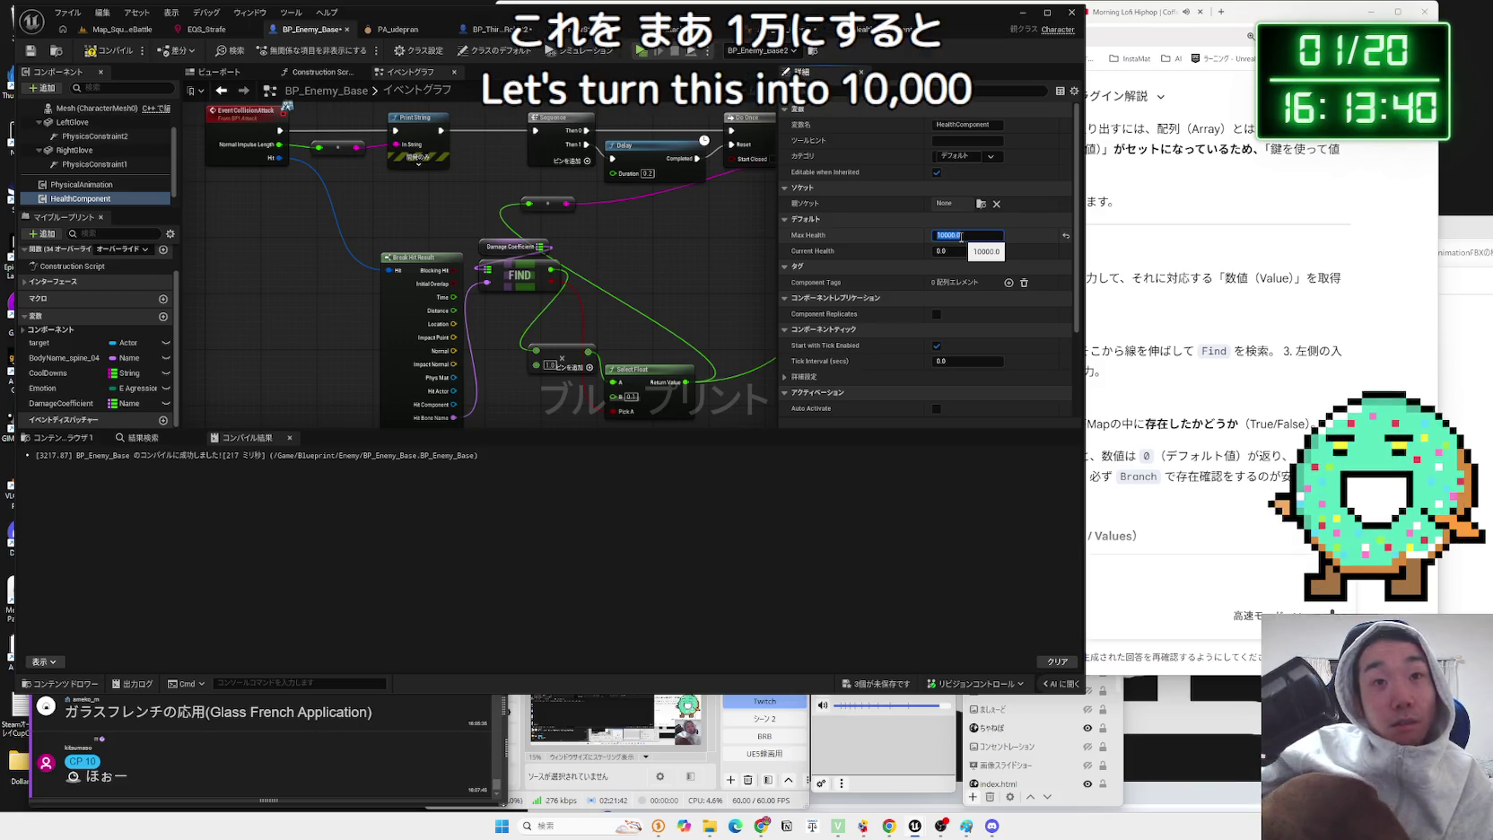
click(134, 52)
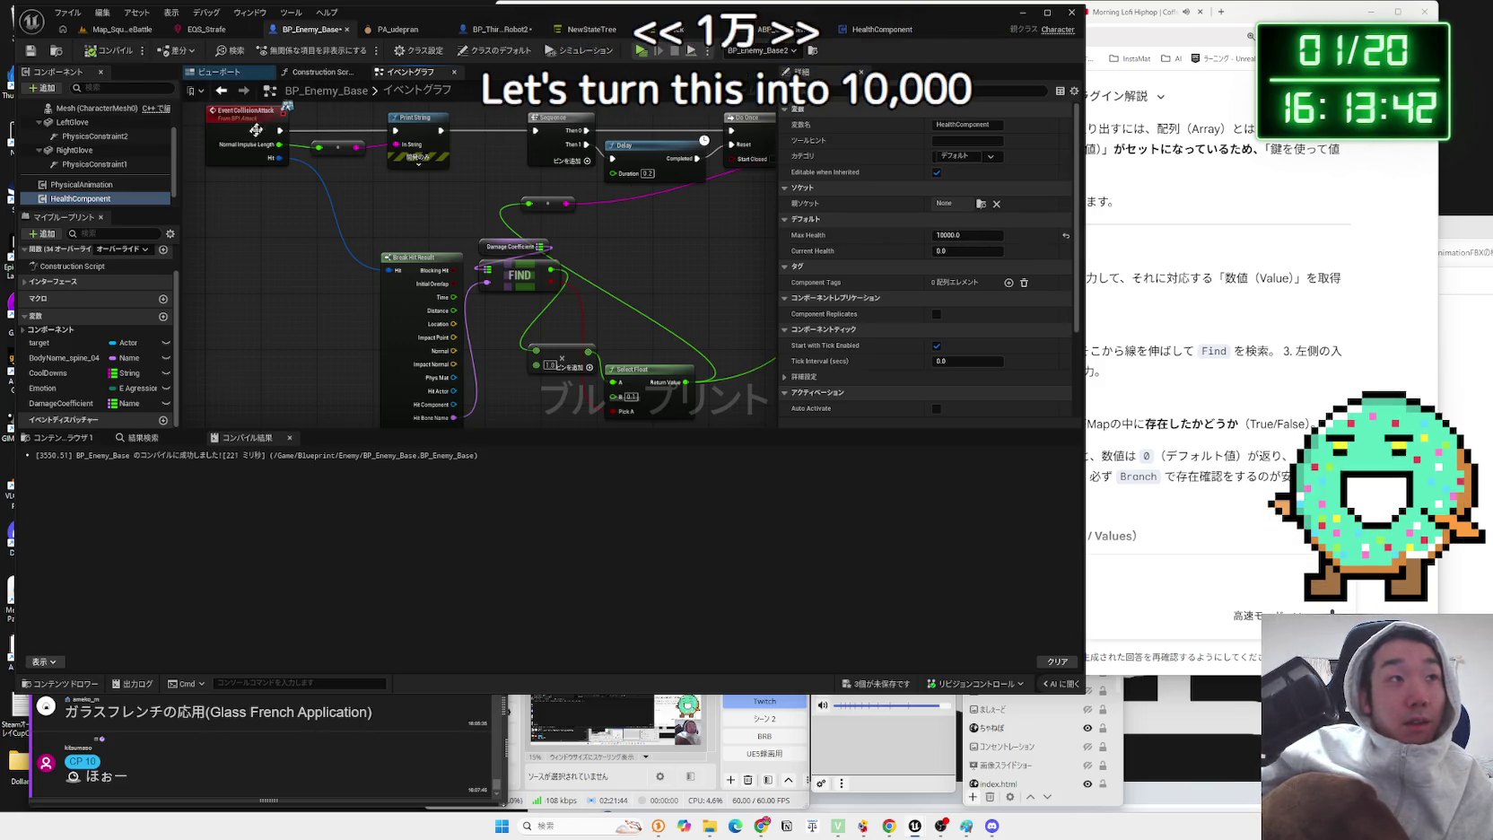
- Delete the Print String node and its reroute from the hit event, recompile, and return to Map_SquareBattle
right_click(557, 281)
drag(355, 212, 299, 135)
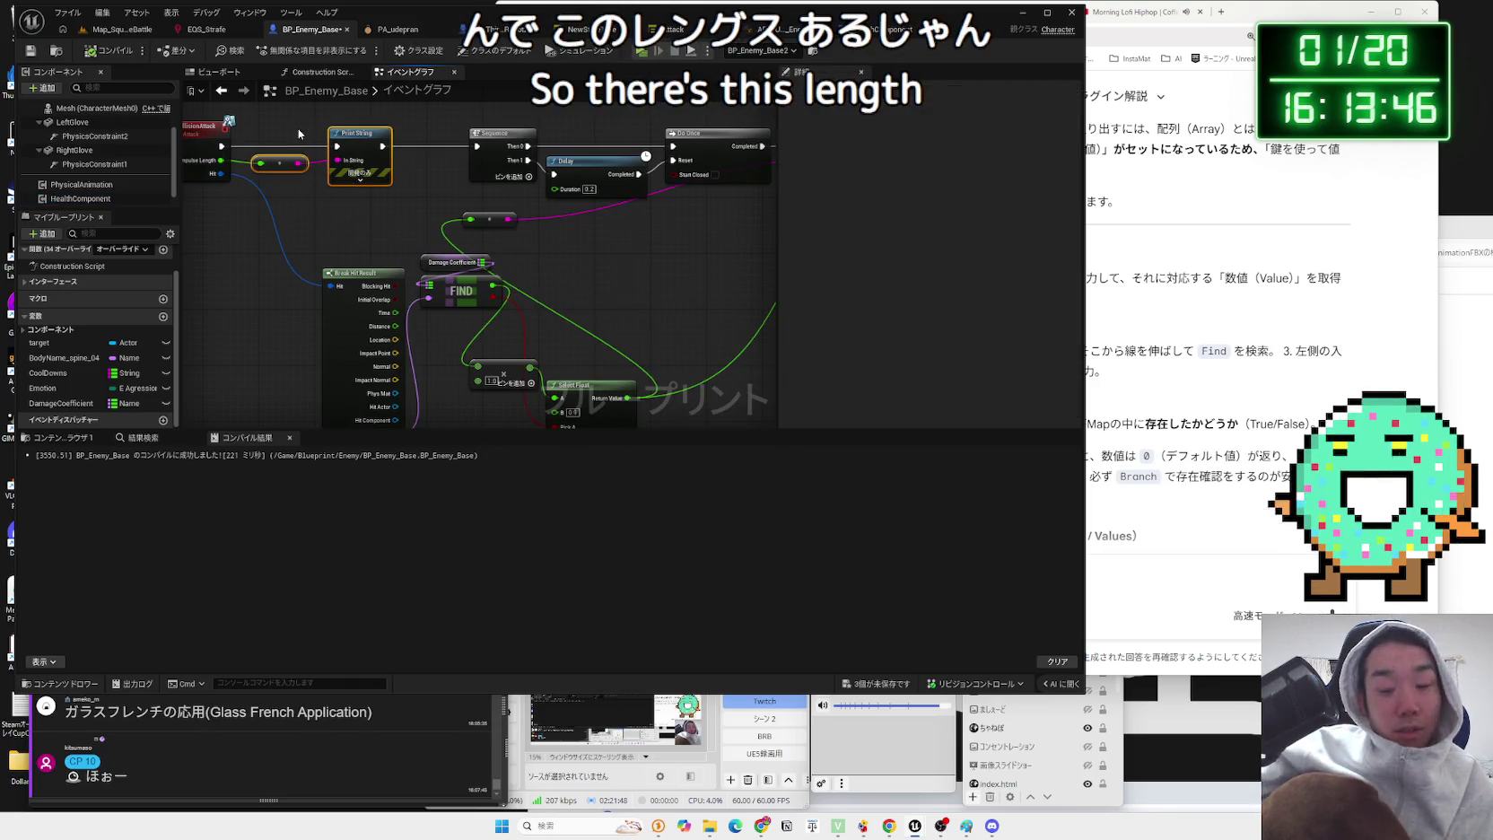
key(Delete)
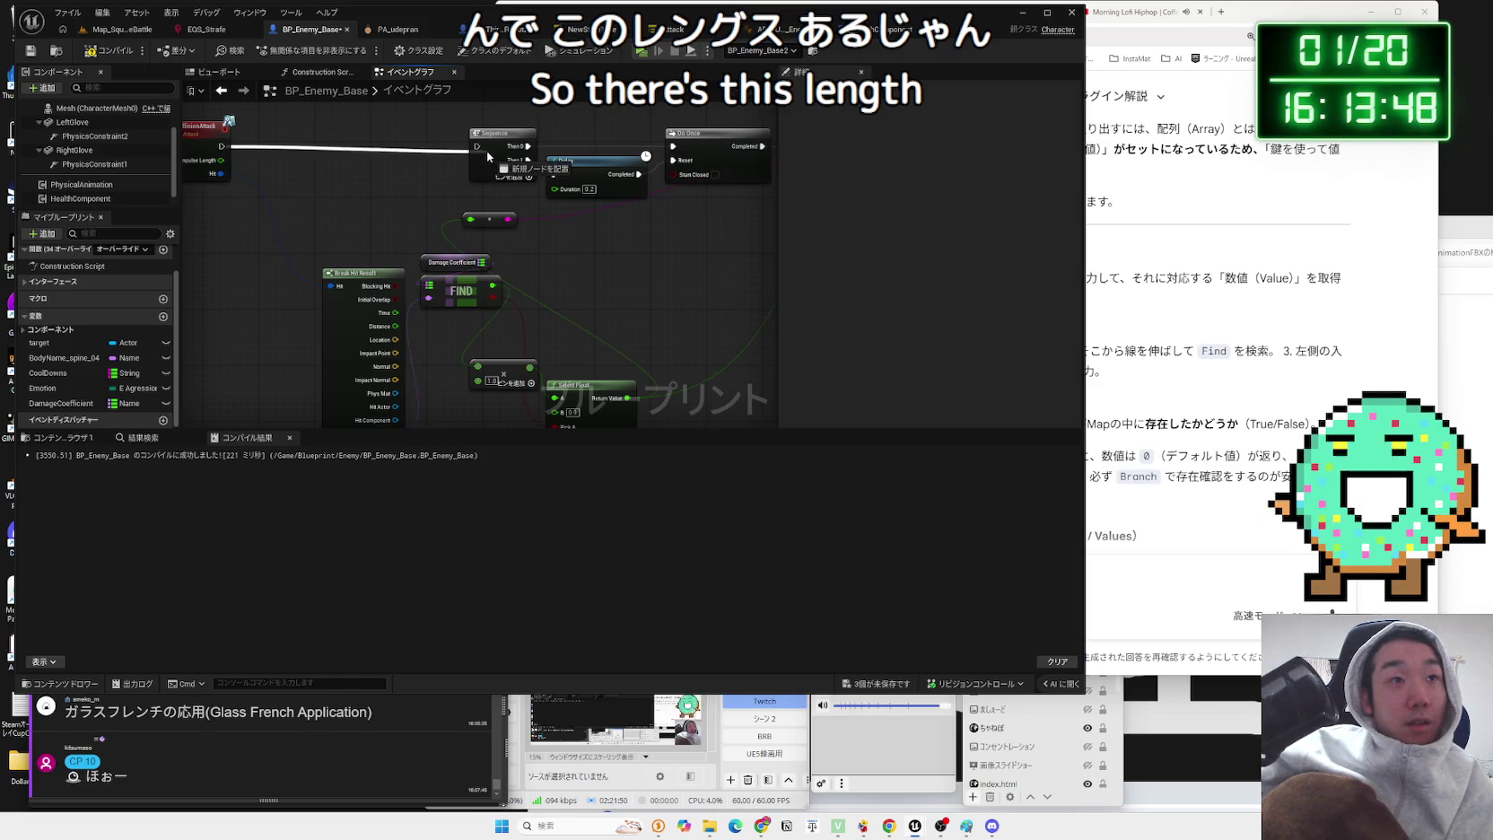
drag(259, 166, 213, 124)
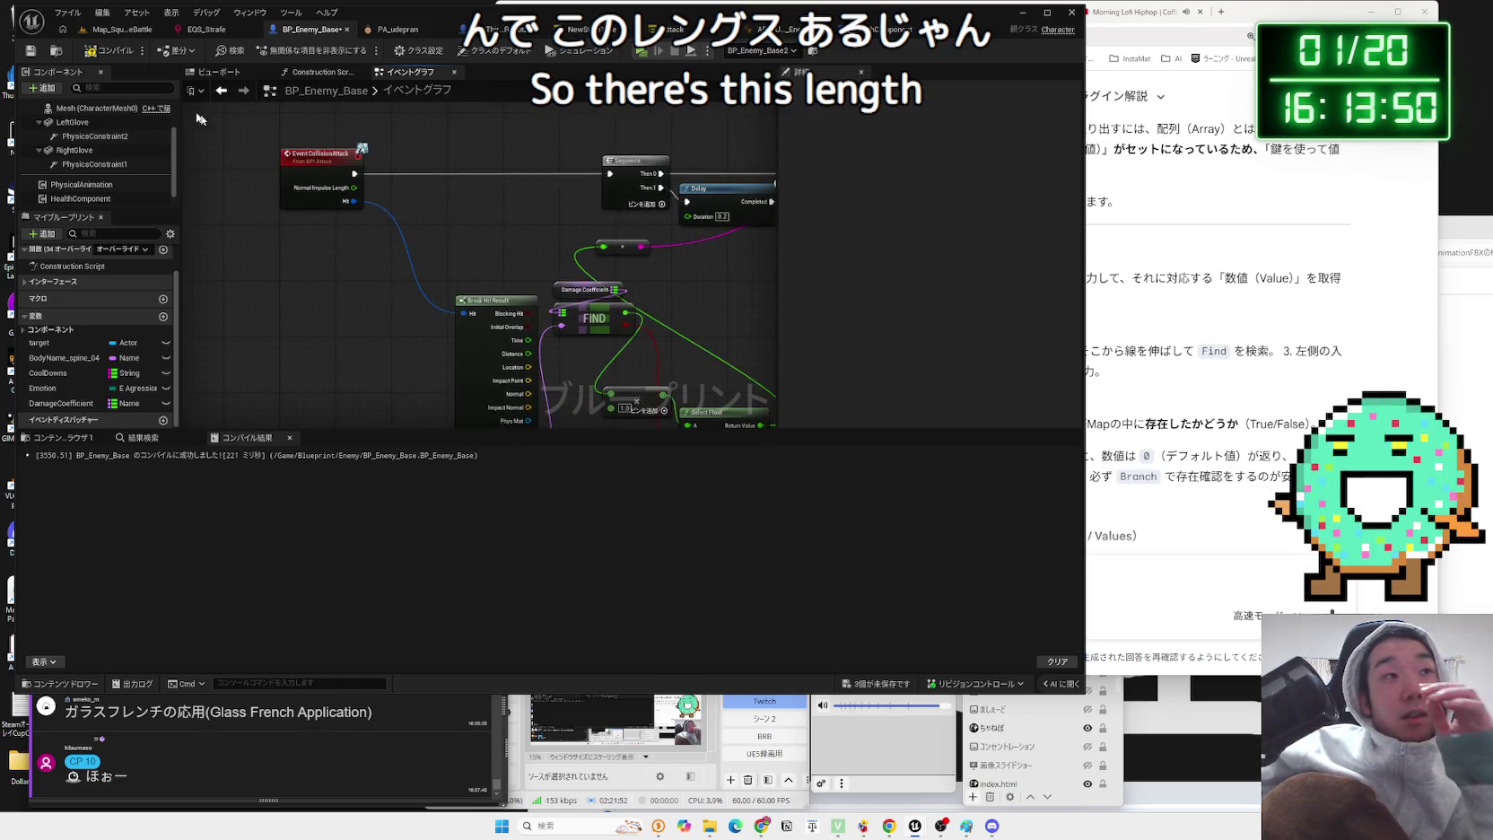
click(114, 51)
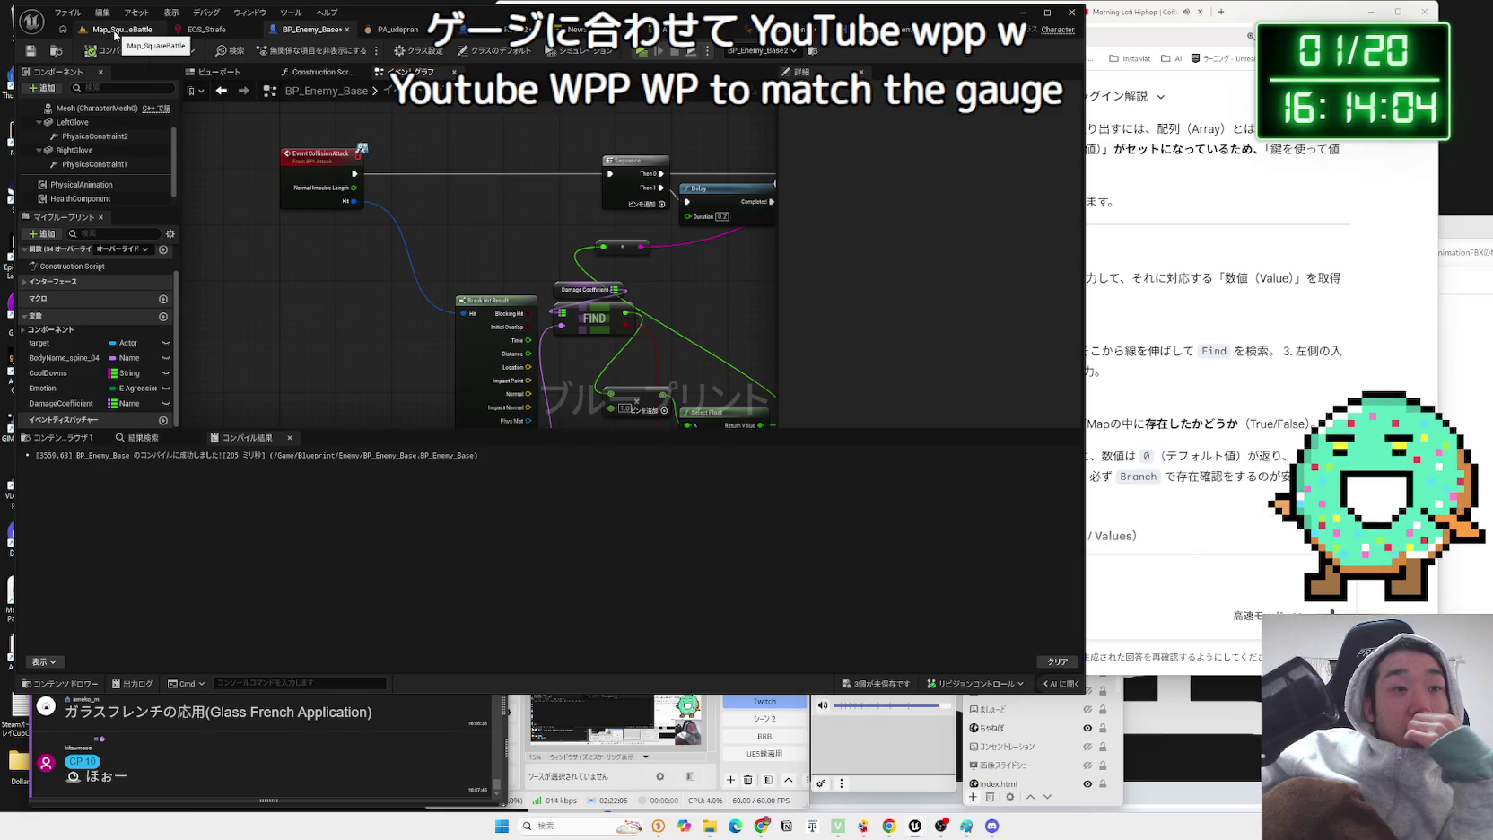
click(125, 36)
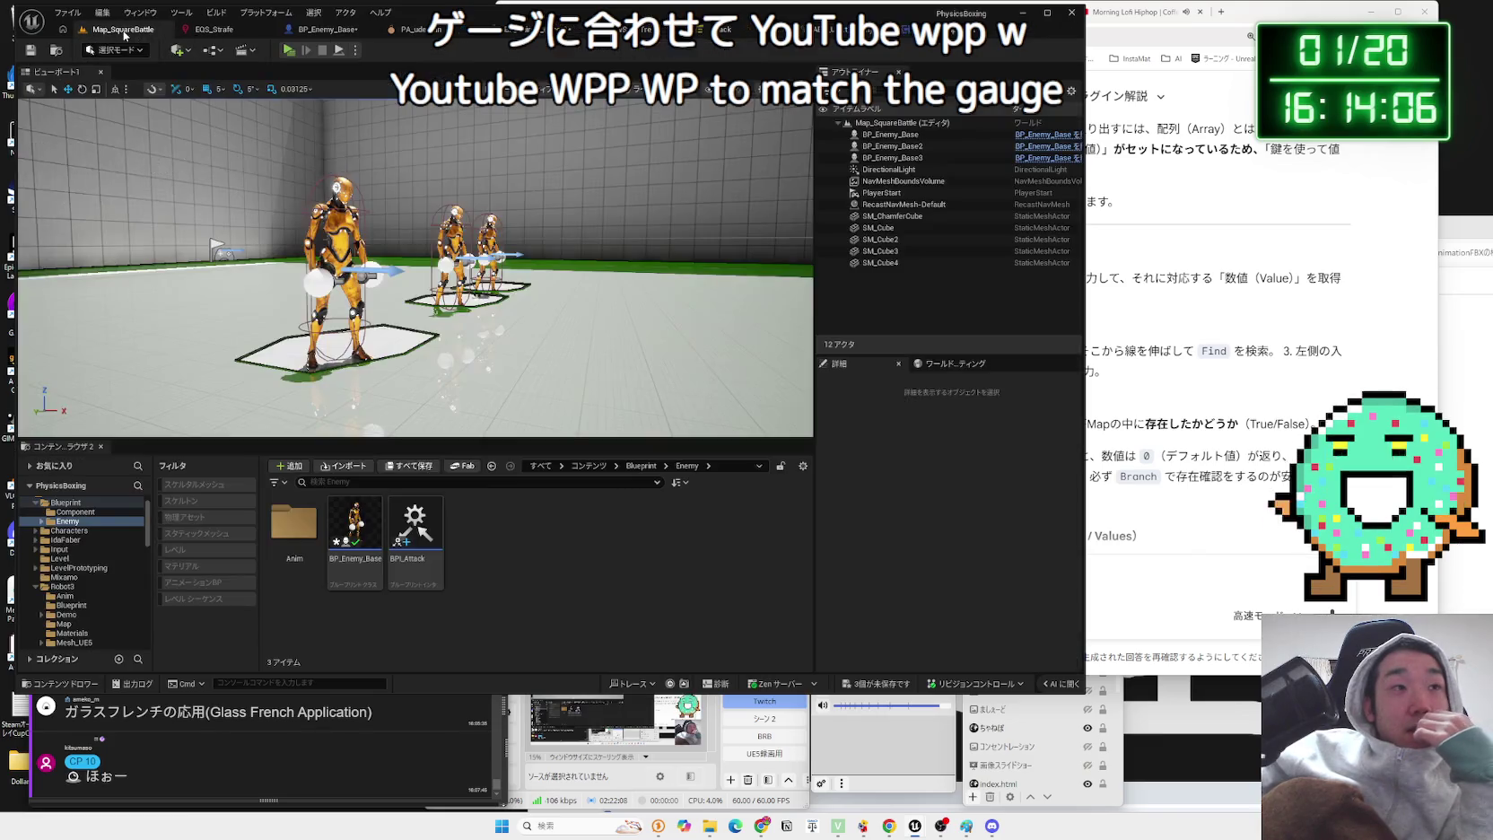
- Look through the Content Browser's add-content options, including inside the Component folder
right_click(491, 578)
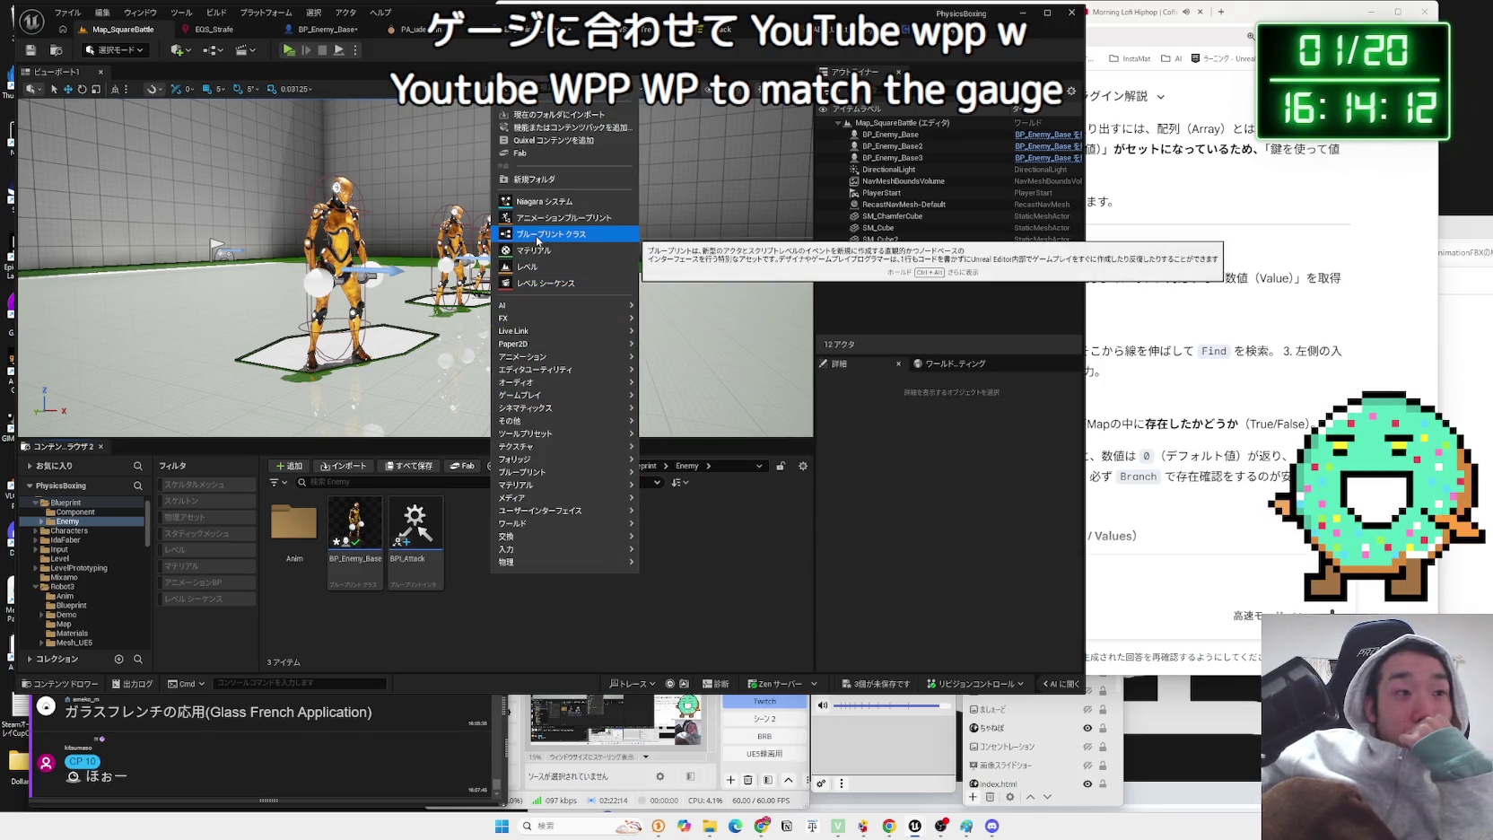
click(75, 510)
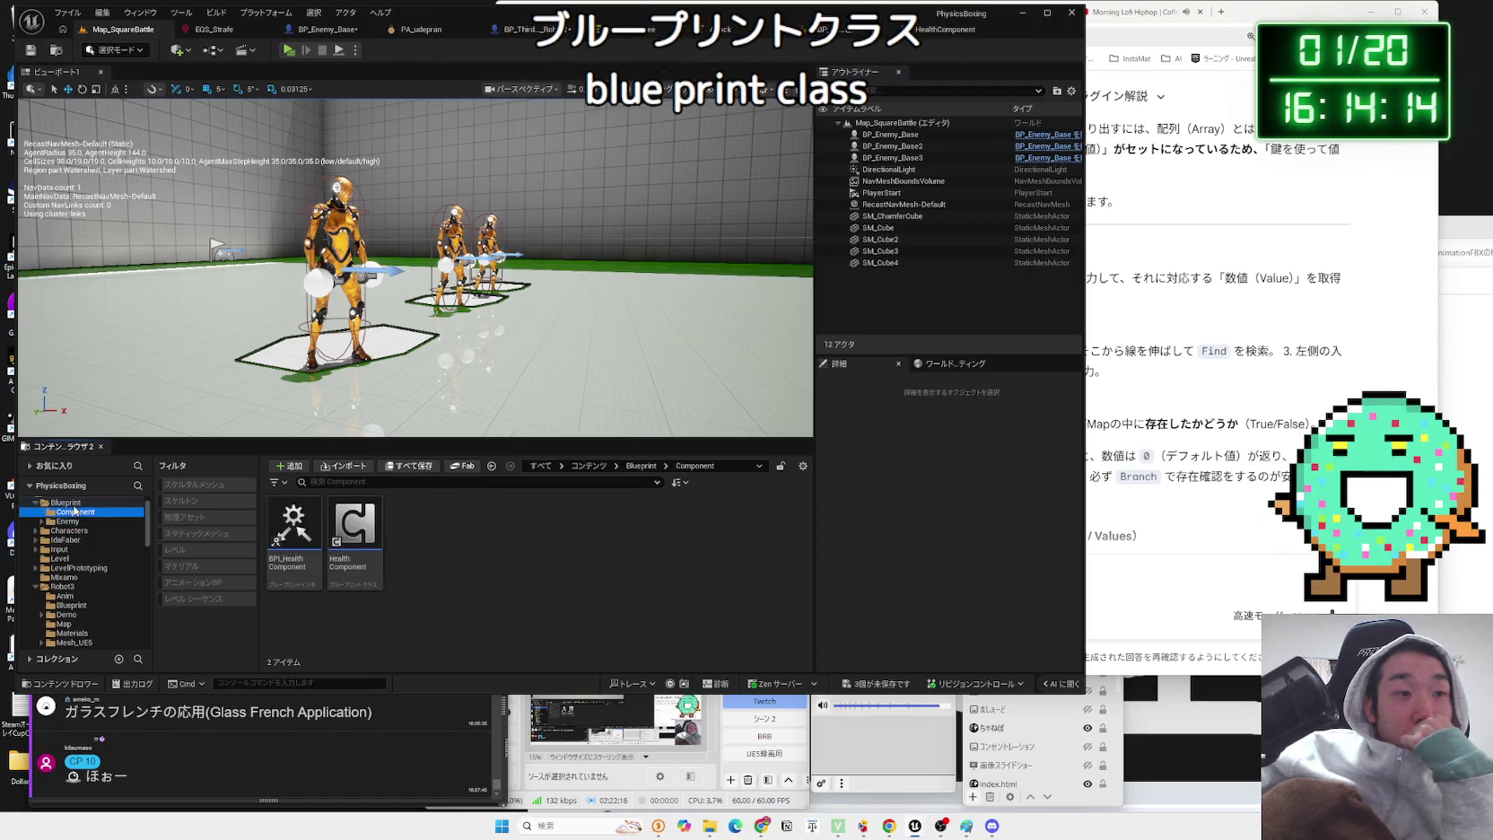
right_click(411, 531)
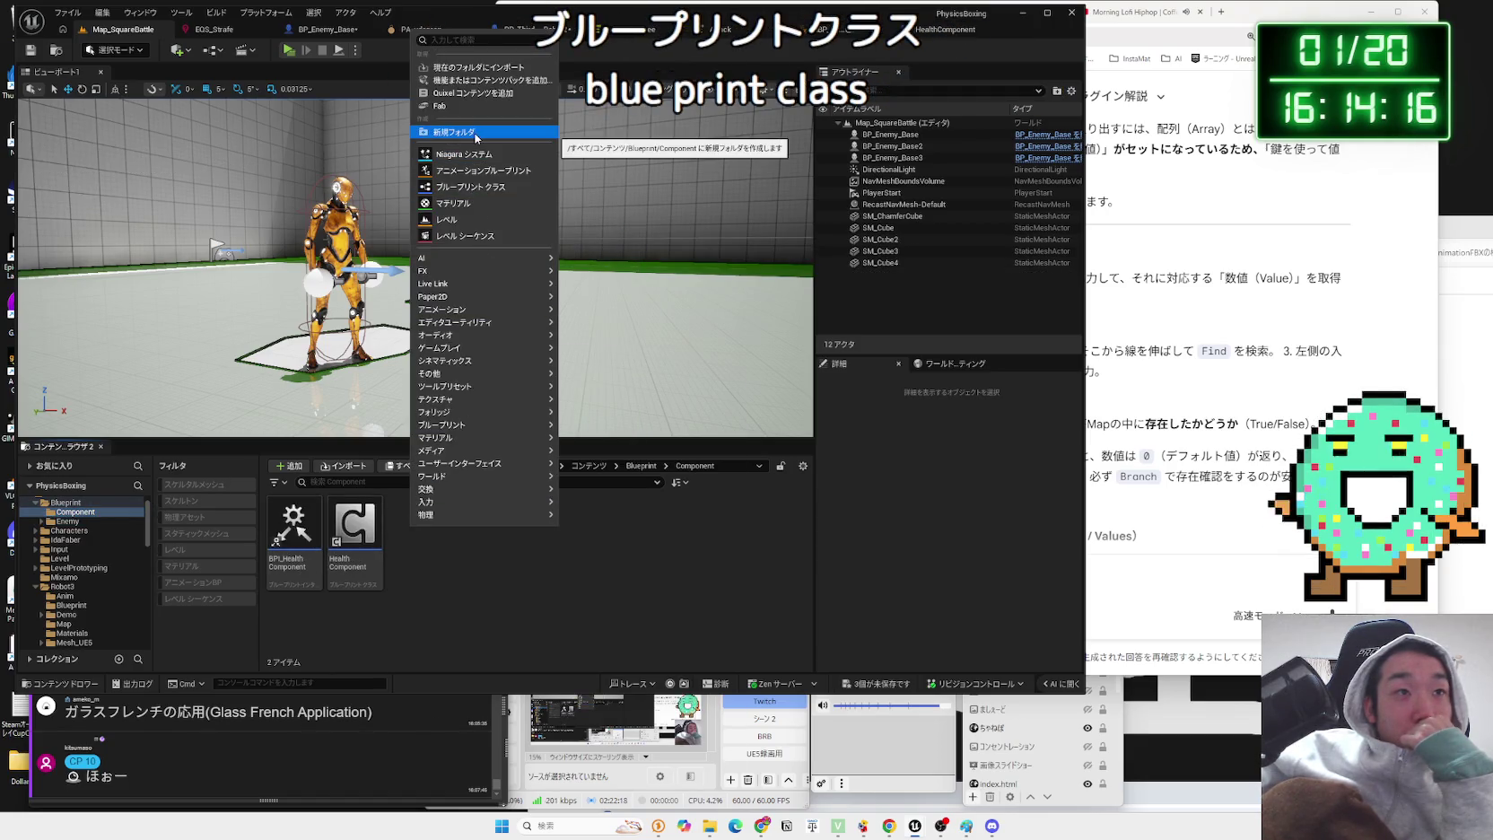
mouse_move(481, 496)
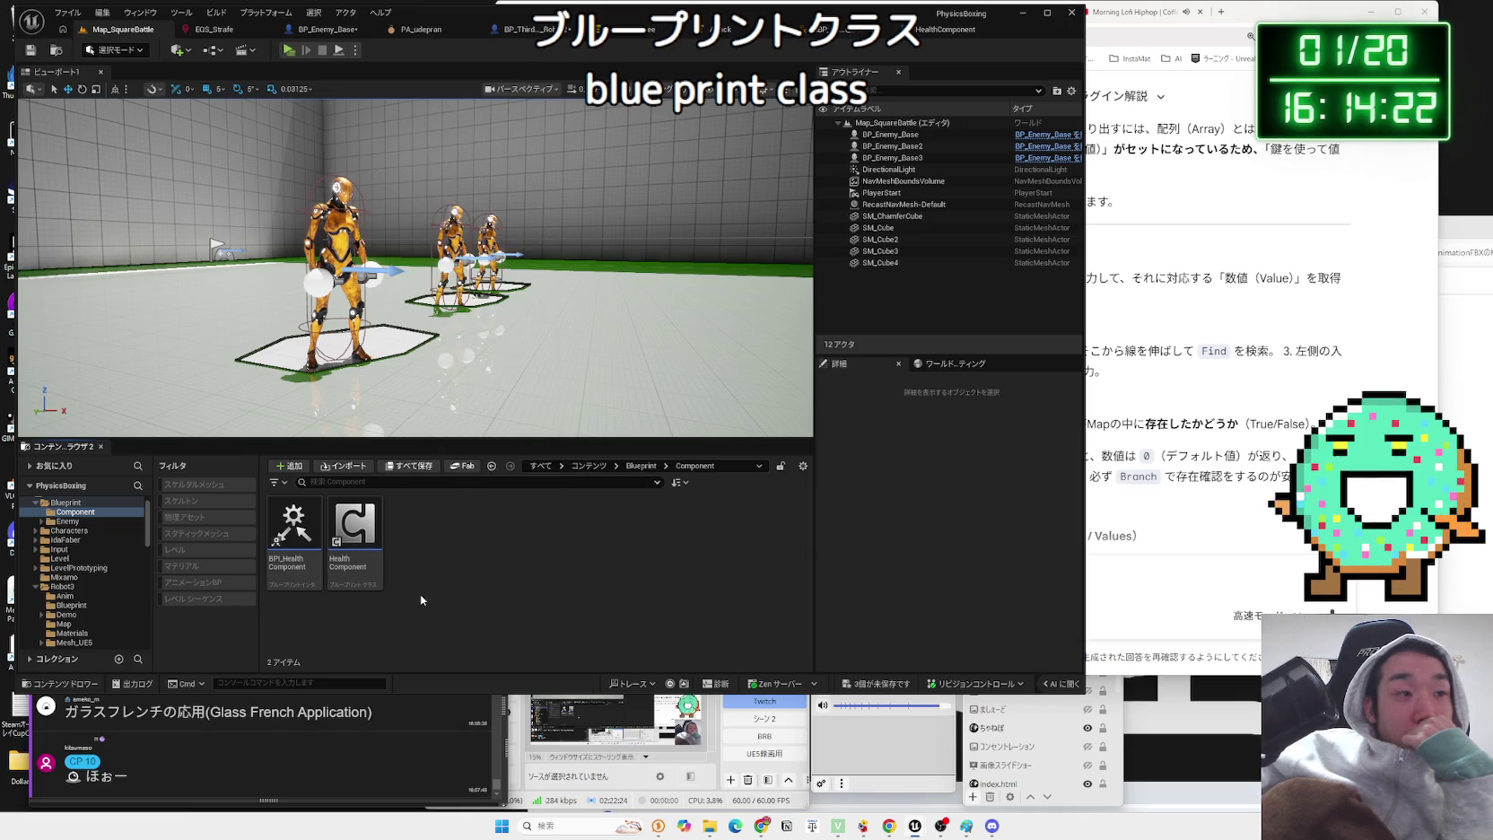
- Create and open a Widget folder under Blueprint, then begin saving the modified assets
click(66, 502)
right_click(462, 539)
mouse_move(493, 434)
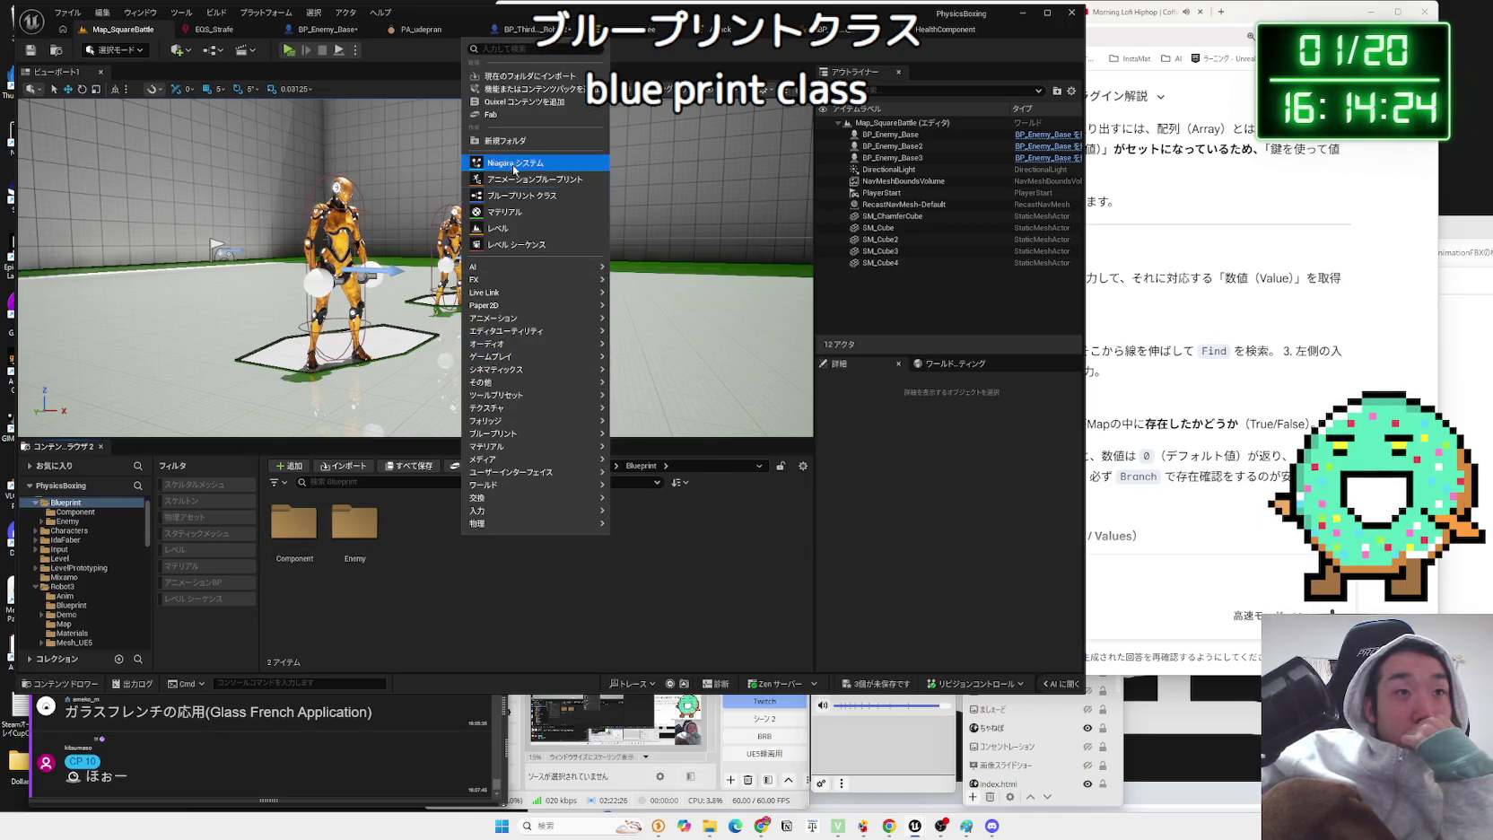
click(509, 141)
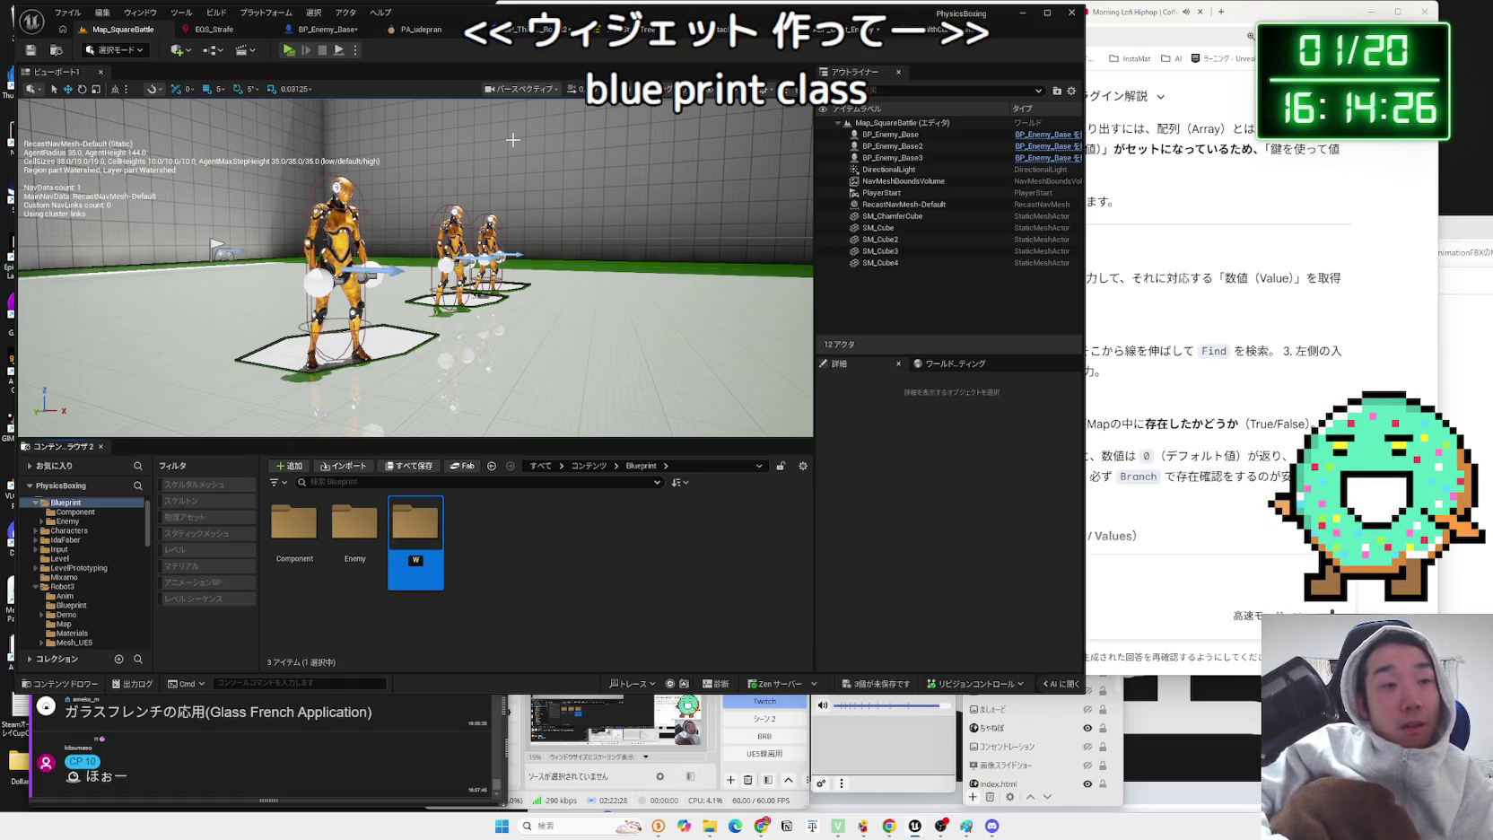
text(idget)
key(Return)
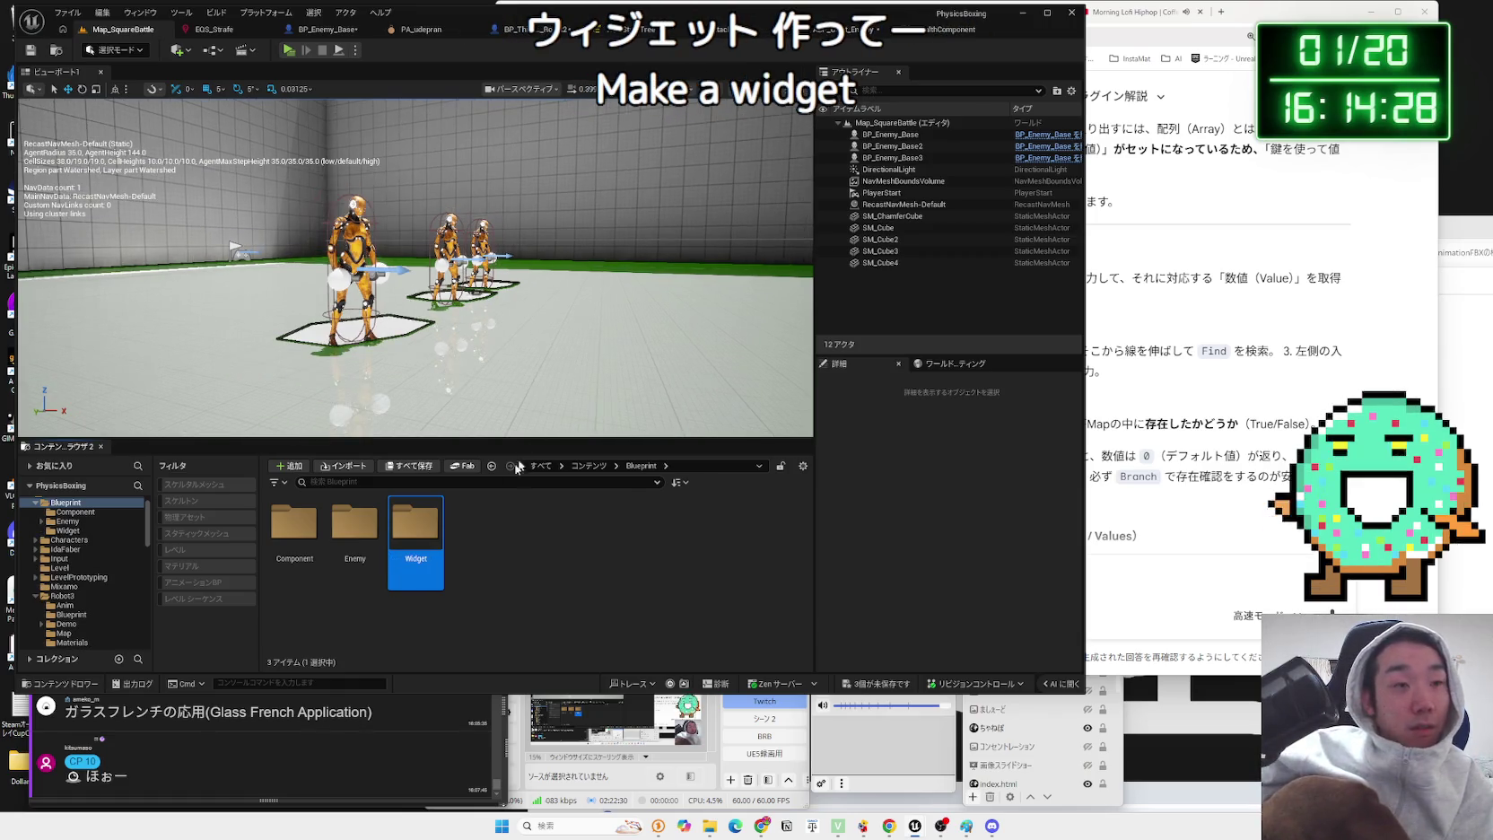
double_click(416, 530)
click(884, 687)
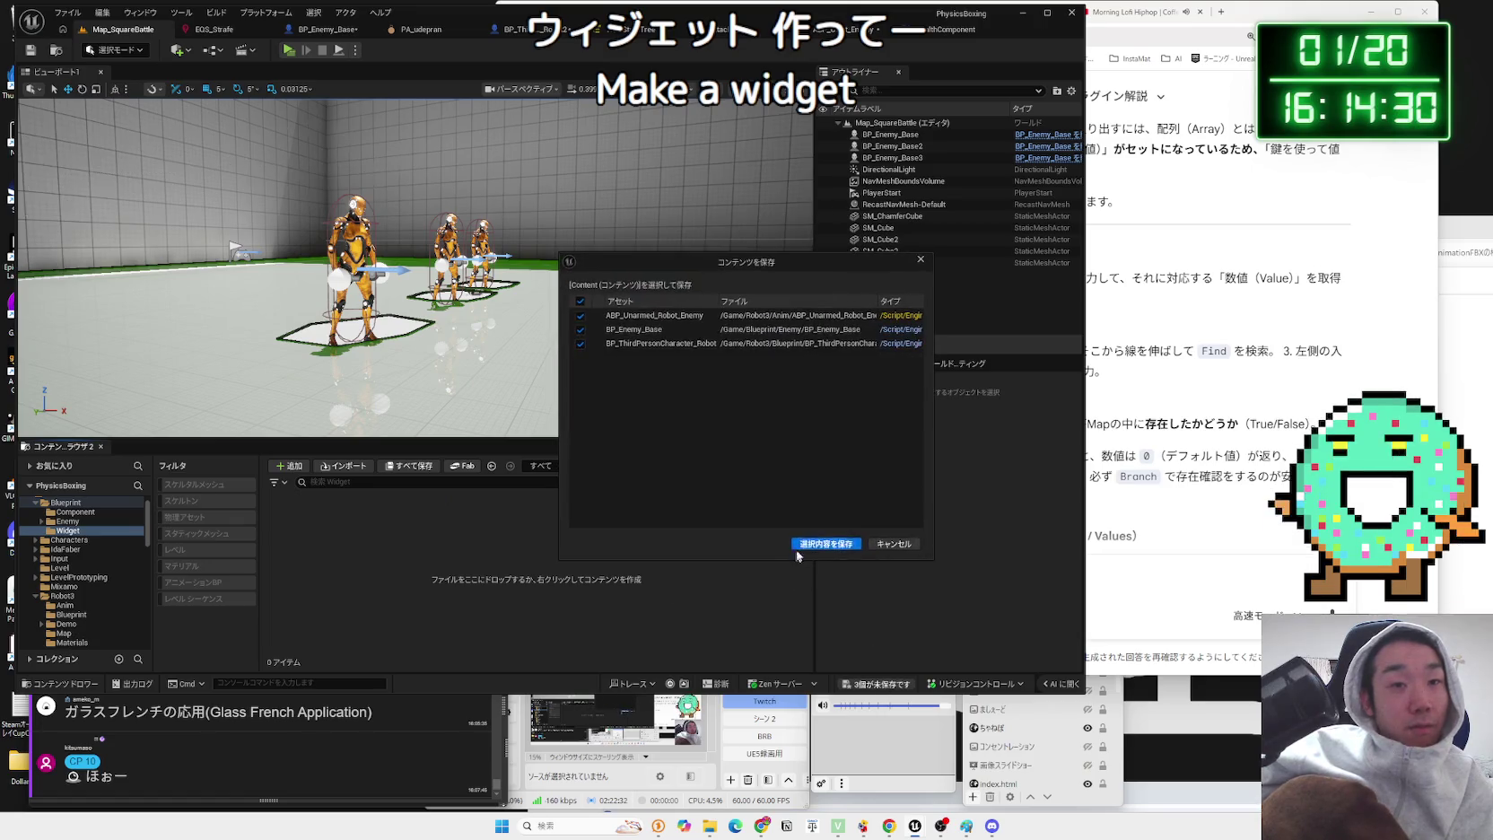
- Save the modified assets, then start a UserWidget-based Widget Blueprint and cancel it
click(808, 543)
right_click(409, 534)
mouse_move(424, 514)
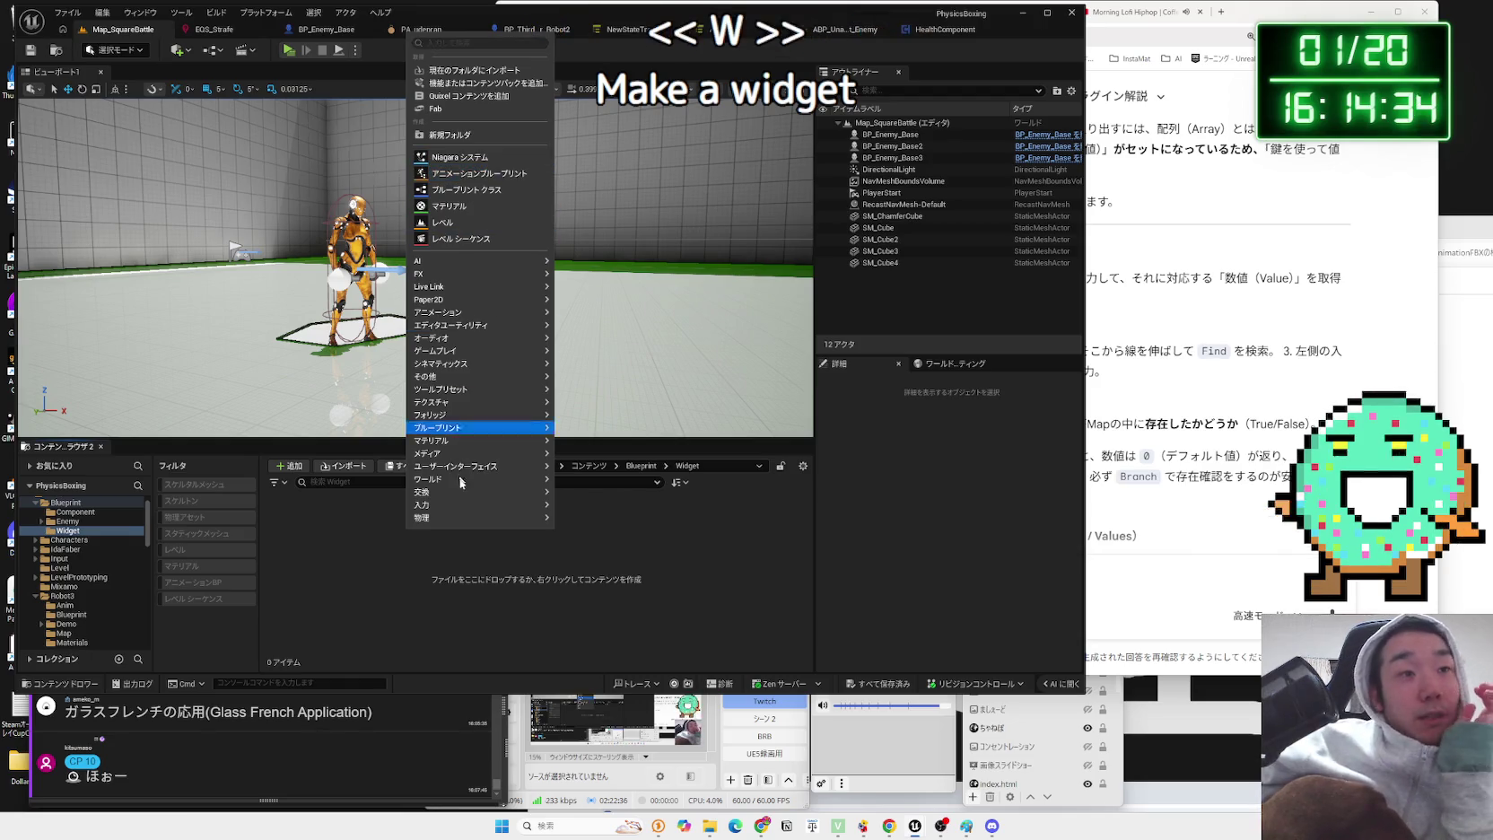
mouse_move(466, 476)
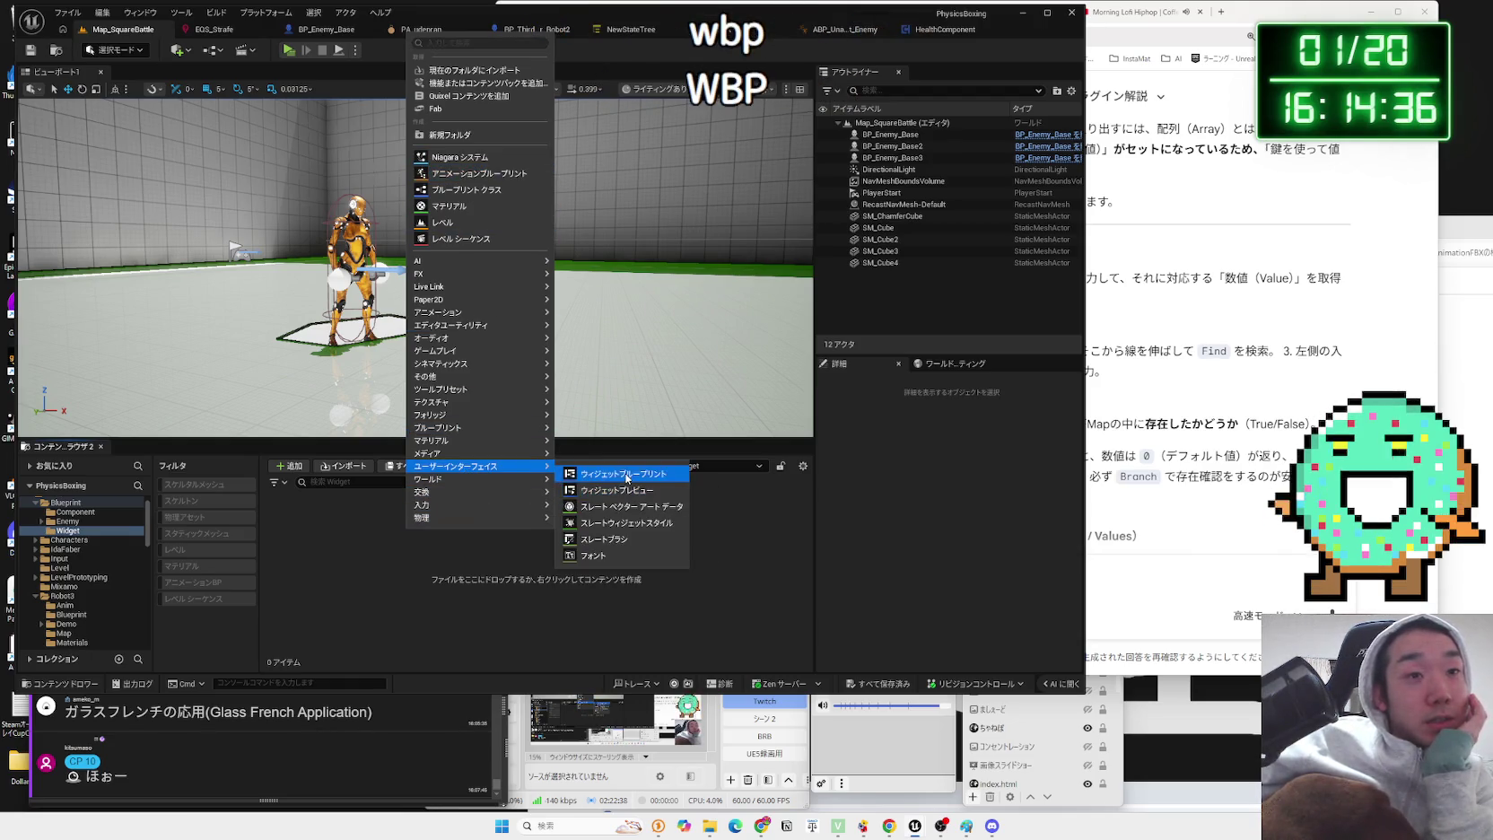
click(626, 476)
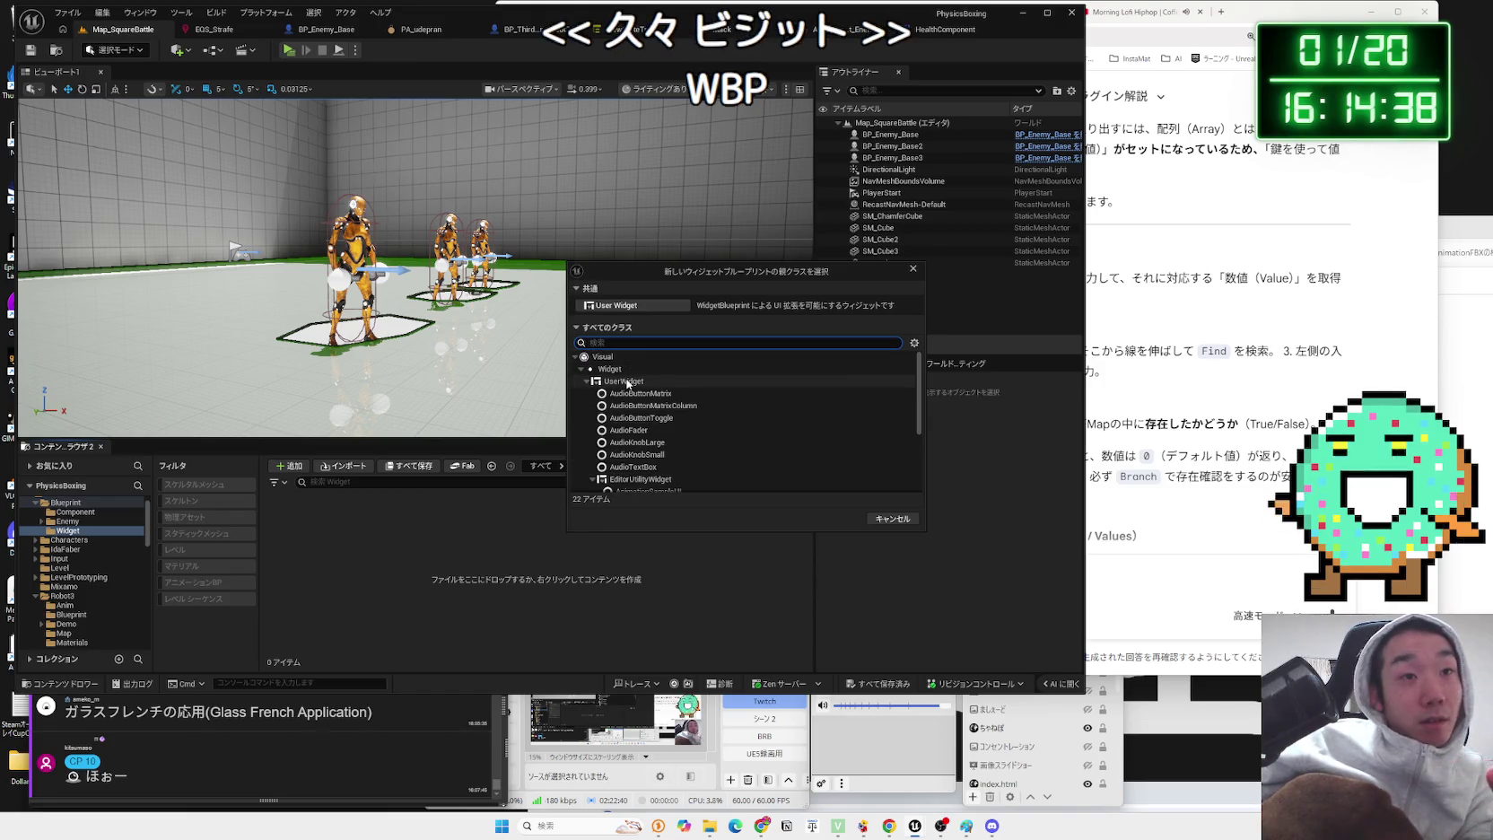
click(627, 382)
scroll(723, 455, down, 5)
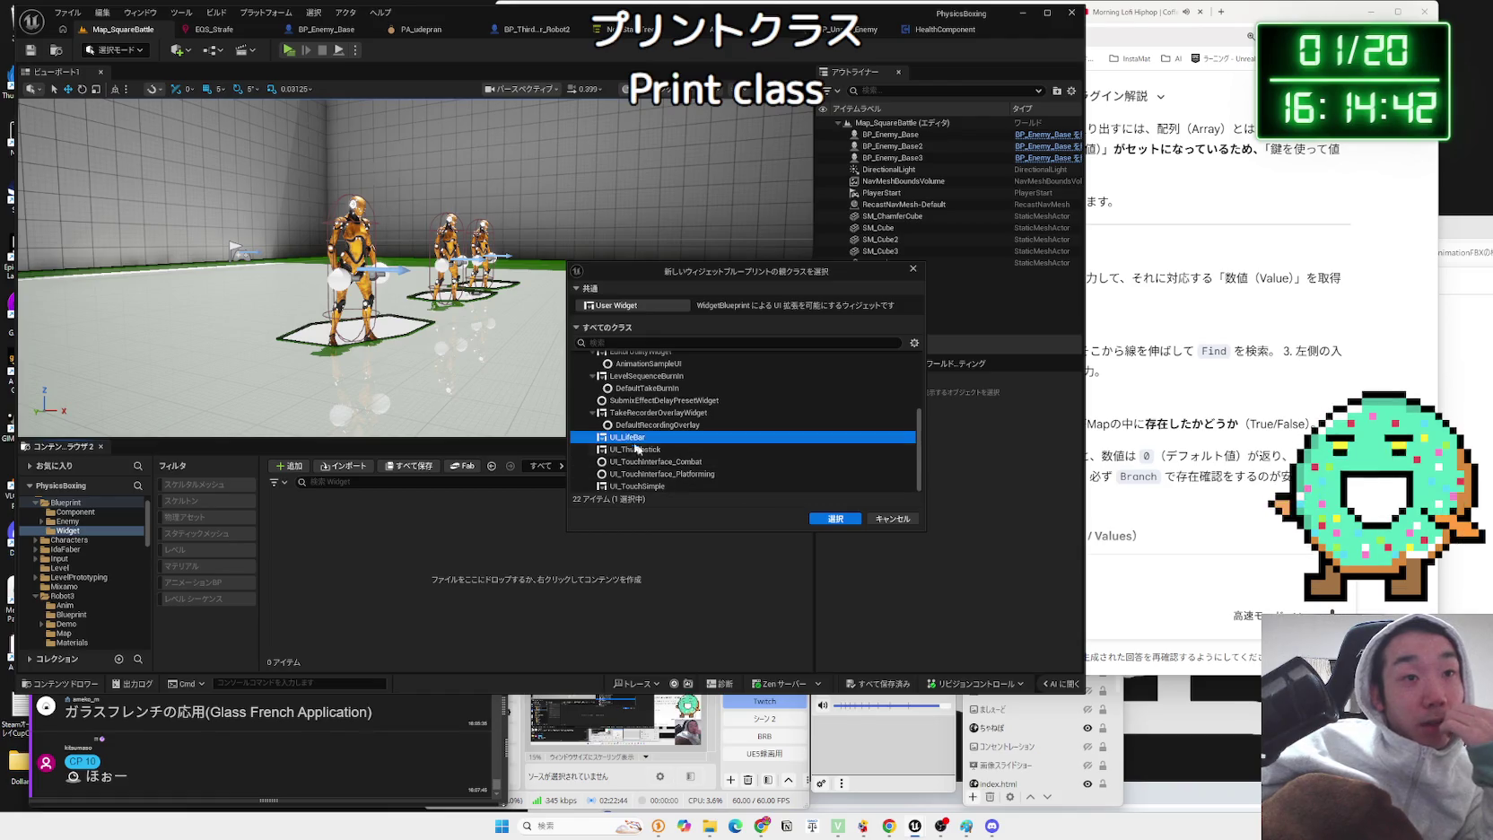
click(888, 520)
- Navigate to Variant_Combat > UI and open the UI_LifeBar widget
click(63, 595)
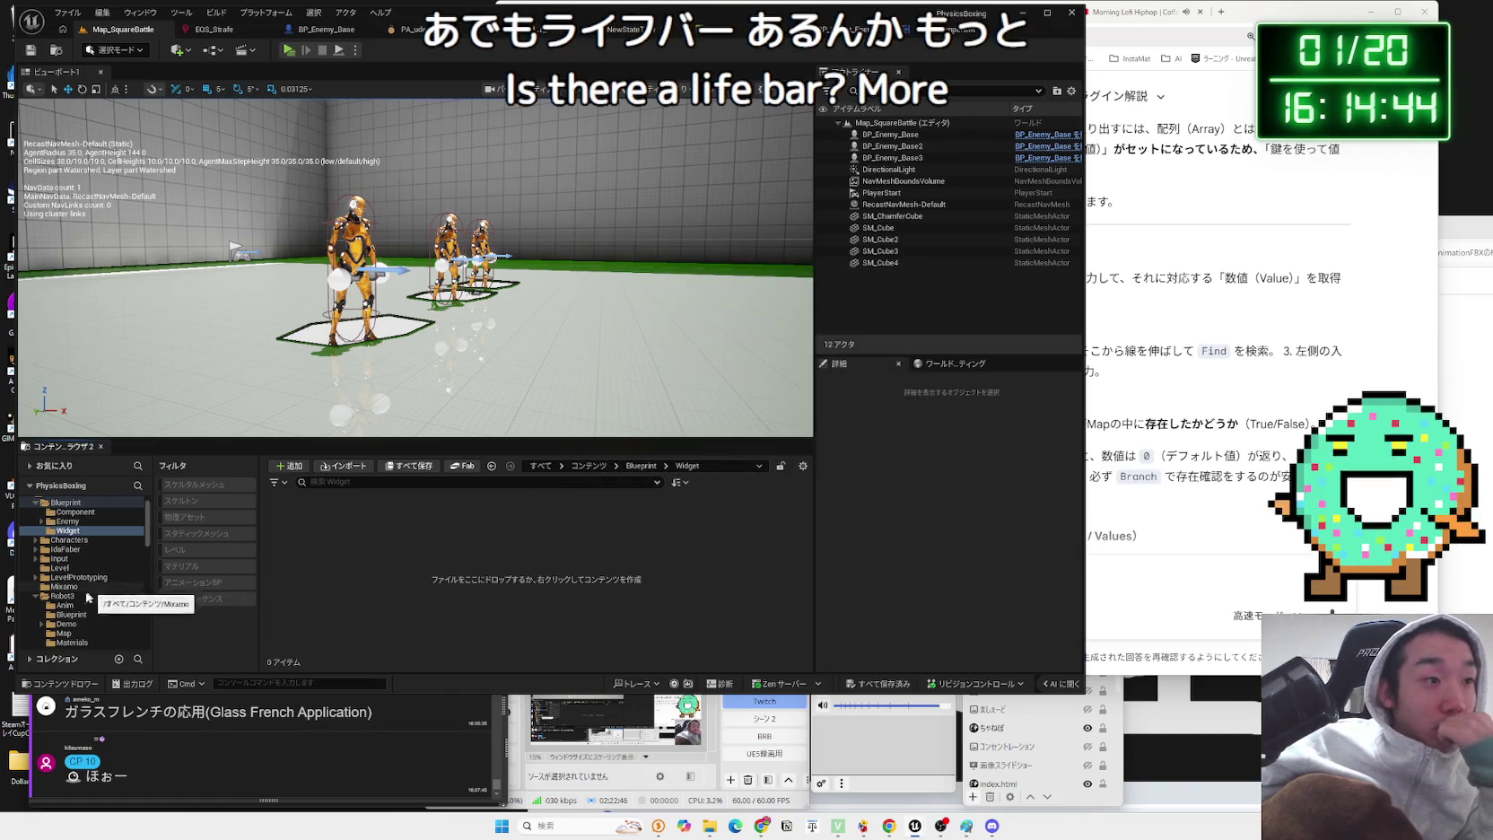
click(62, 605)
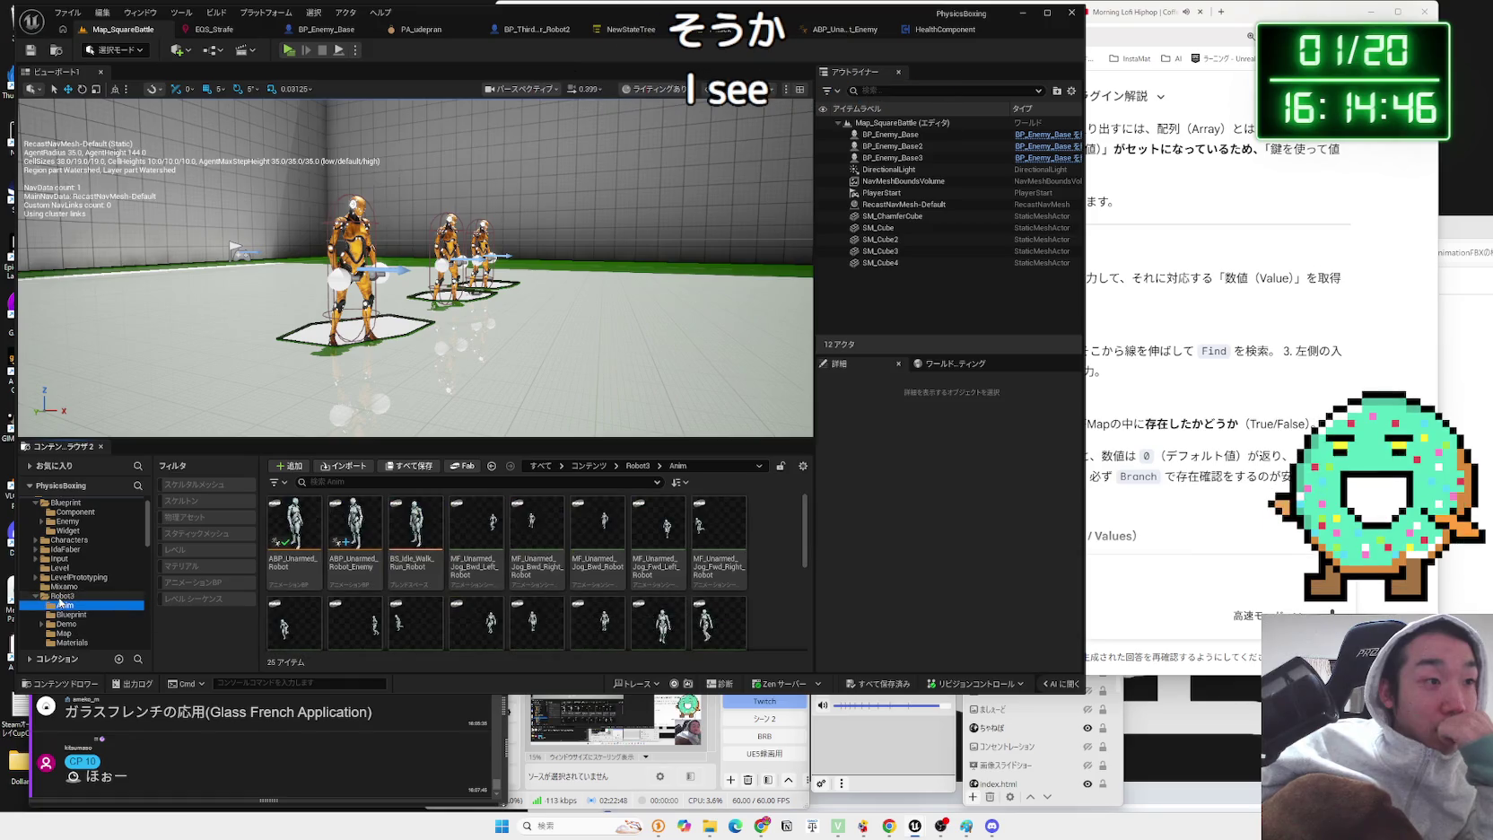
click(35, 595)
scroll(81, 574, down, 2)
click(79, 577)
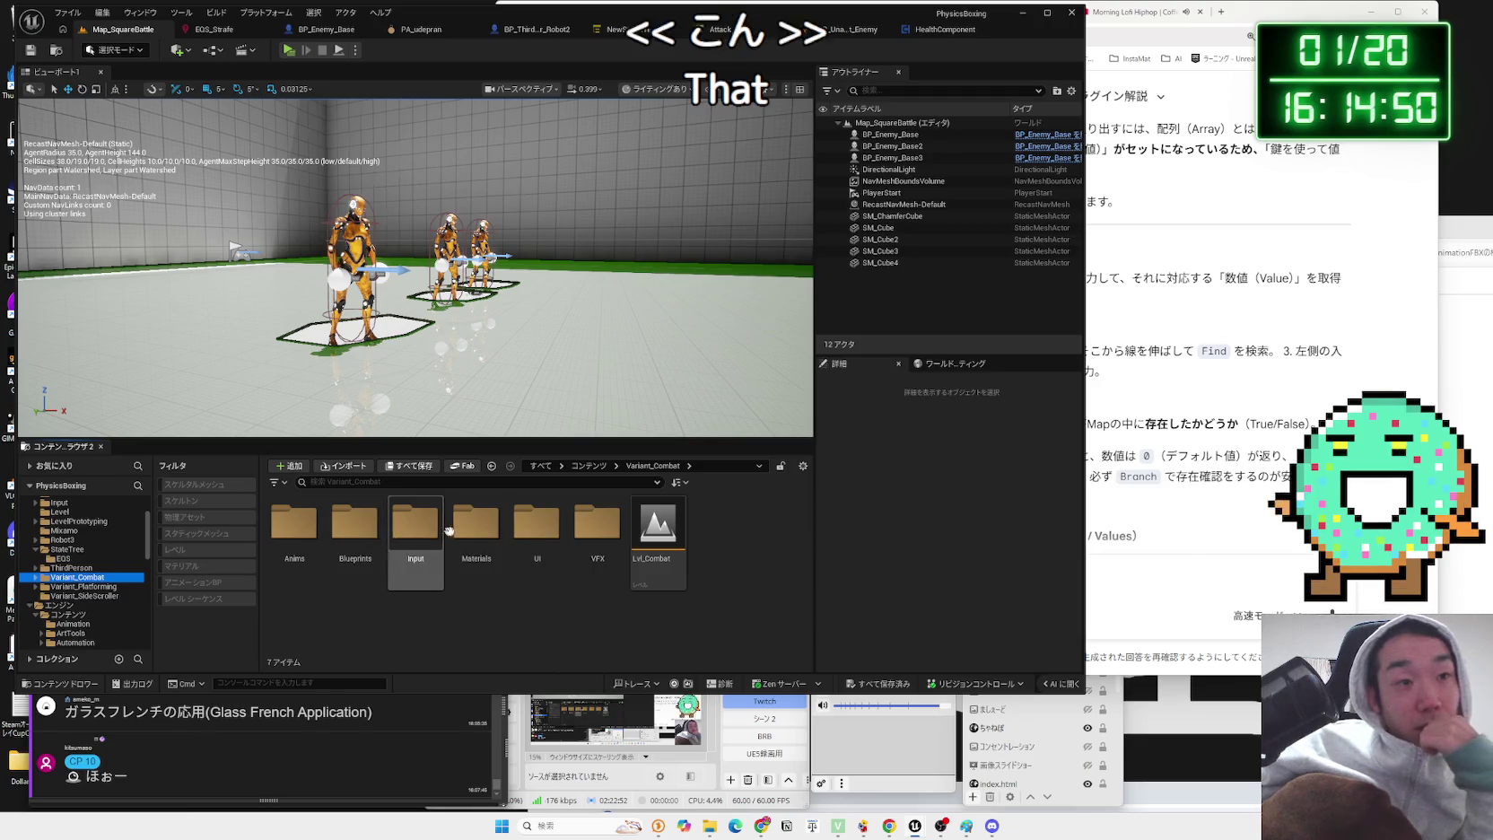
double_click(537, 529)
double_click(295, 537)
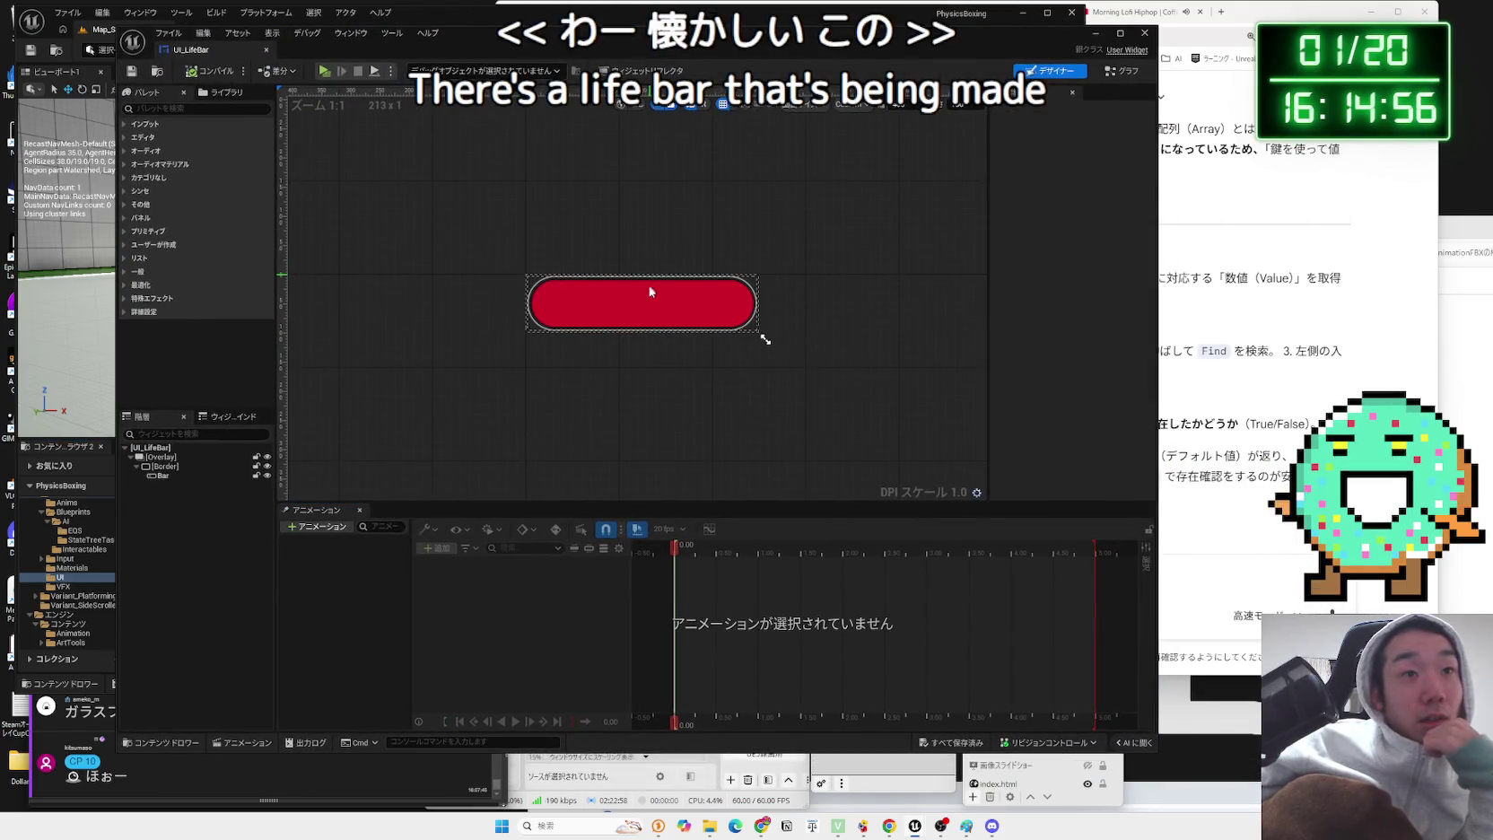
click(650, 302)
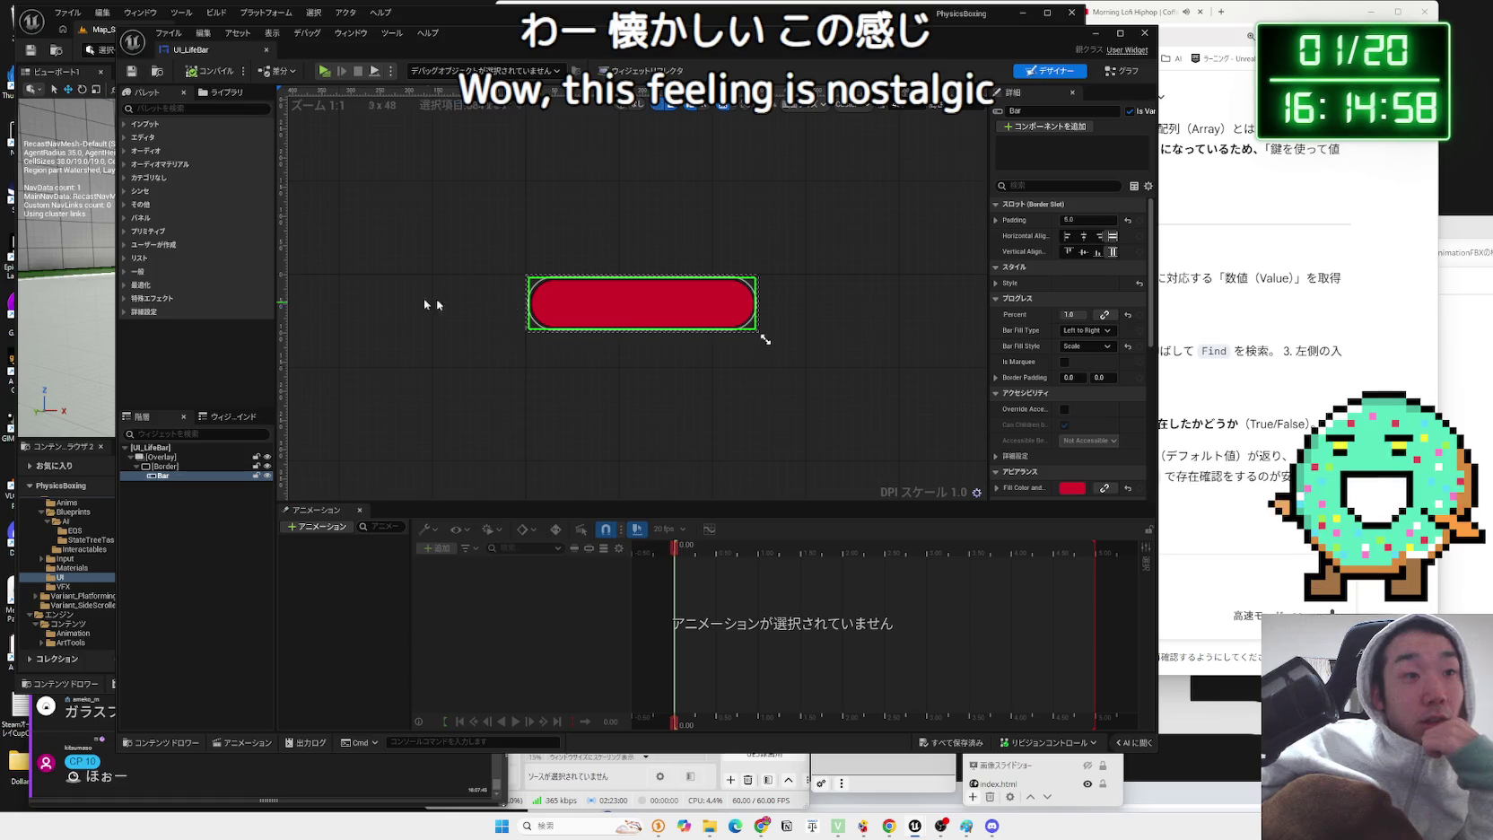
click(161, 466)
click(163, 476)
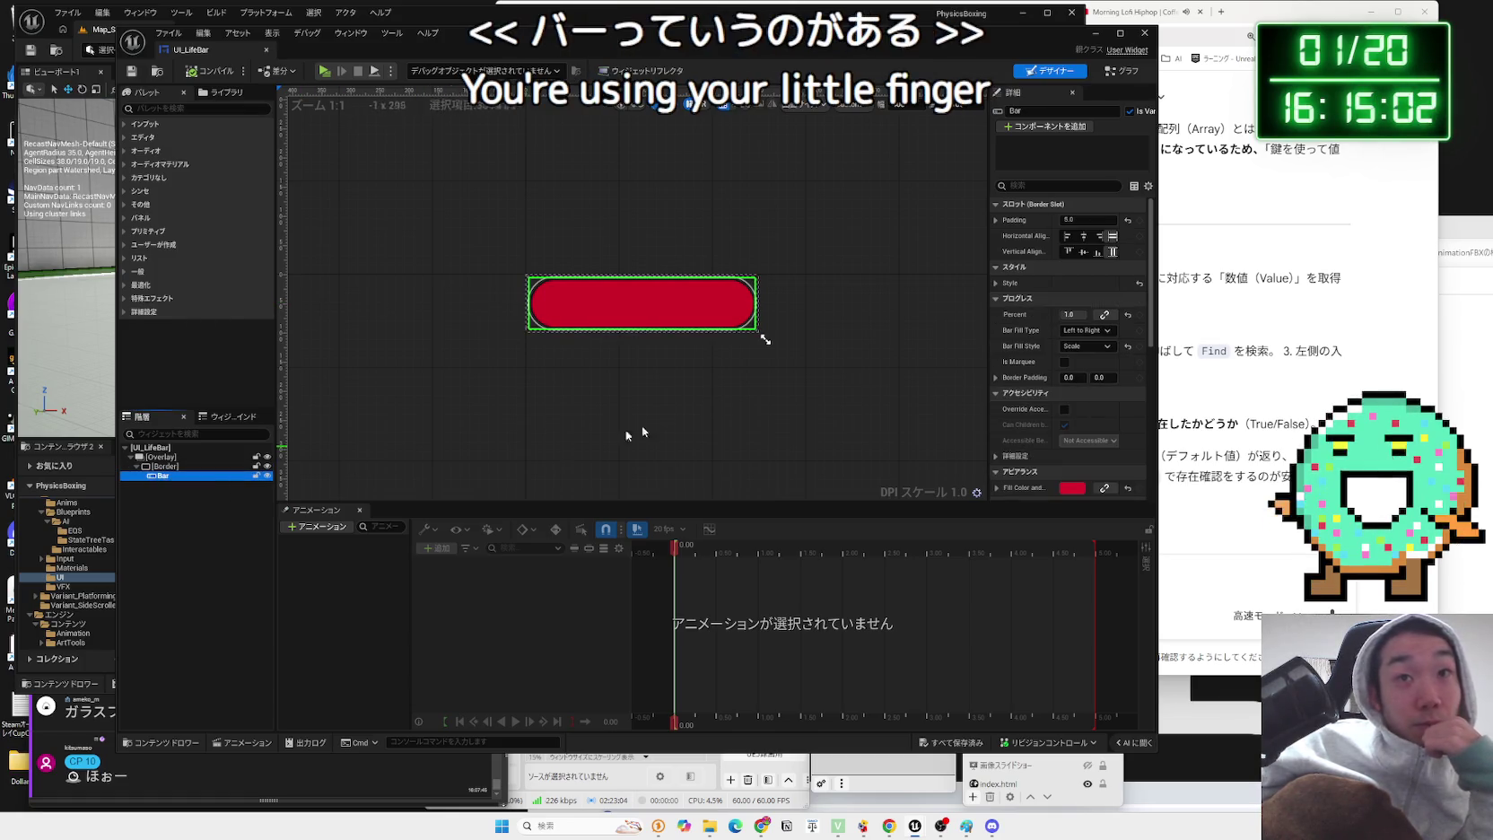
mouse_move(988, 195)
mouse_down()
mouse_move(883, 193)
mouse_move(911, 193)
mouse_up()
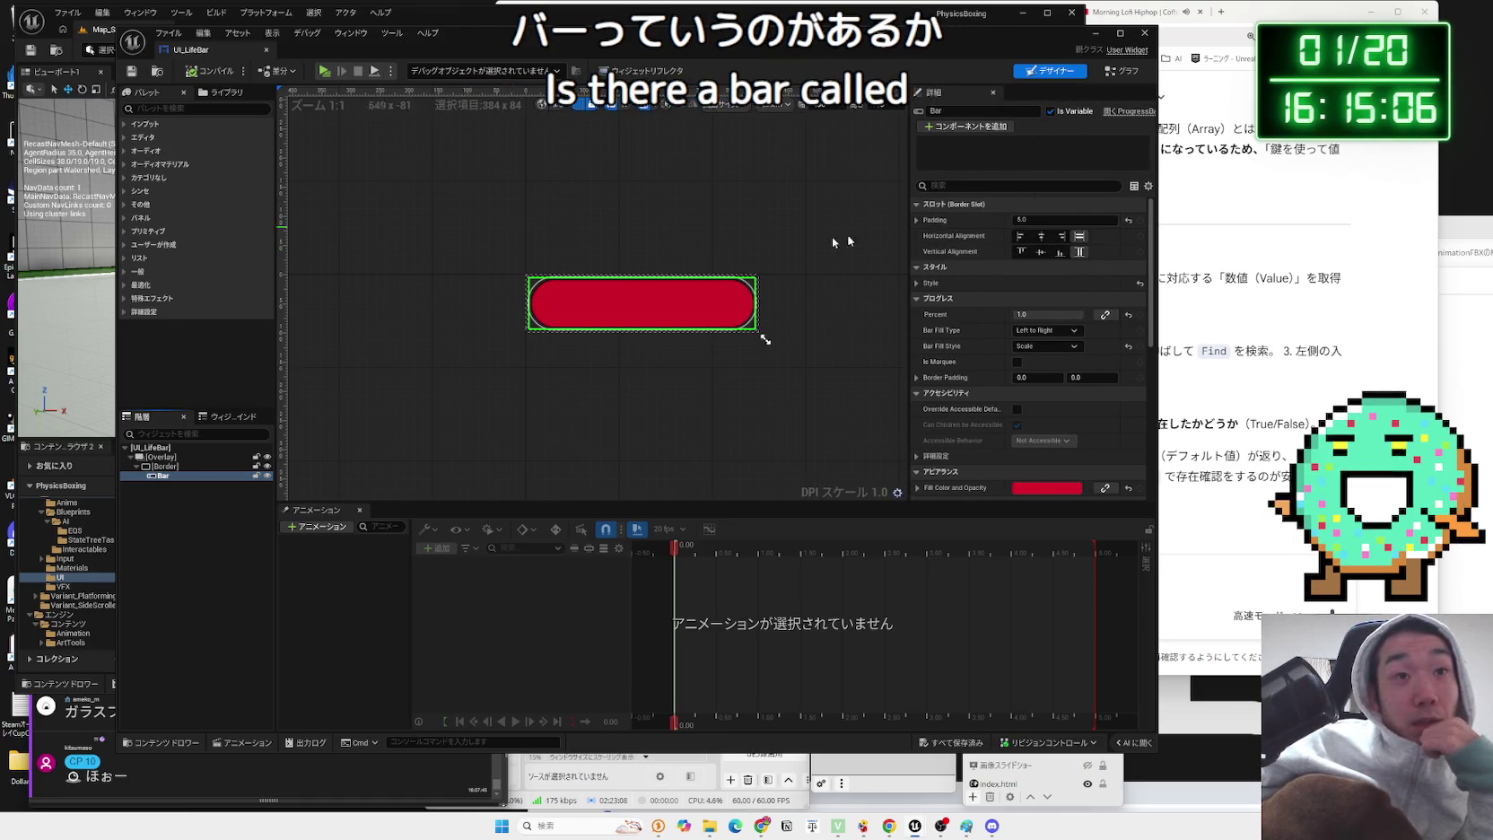
click(158, 468)
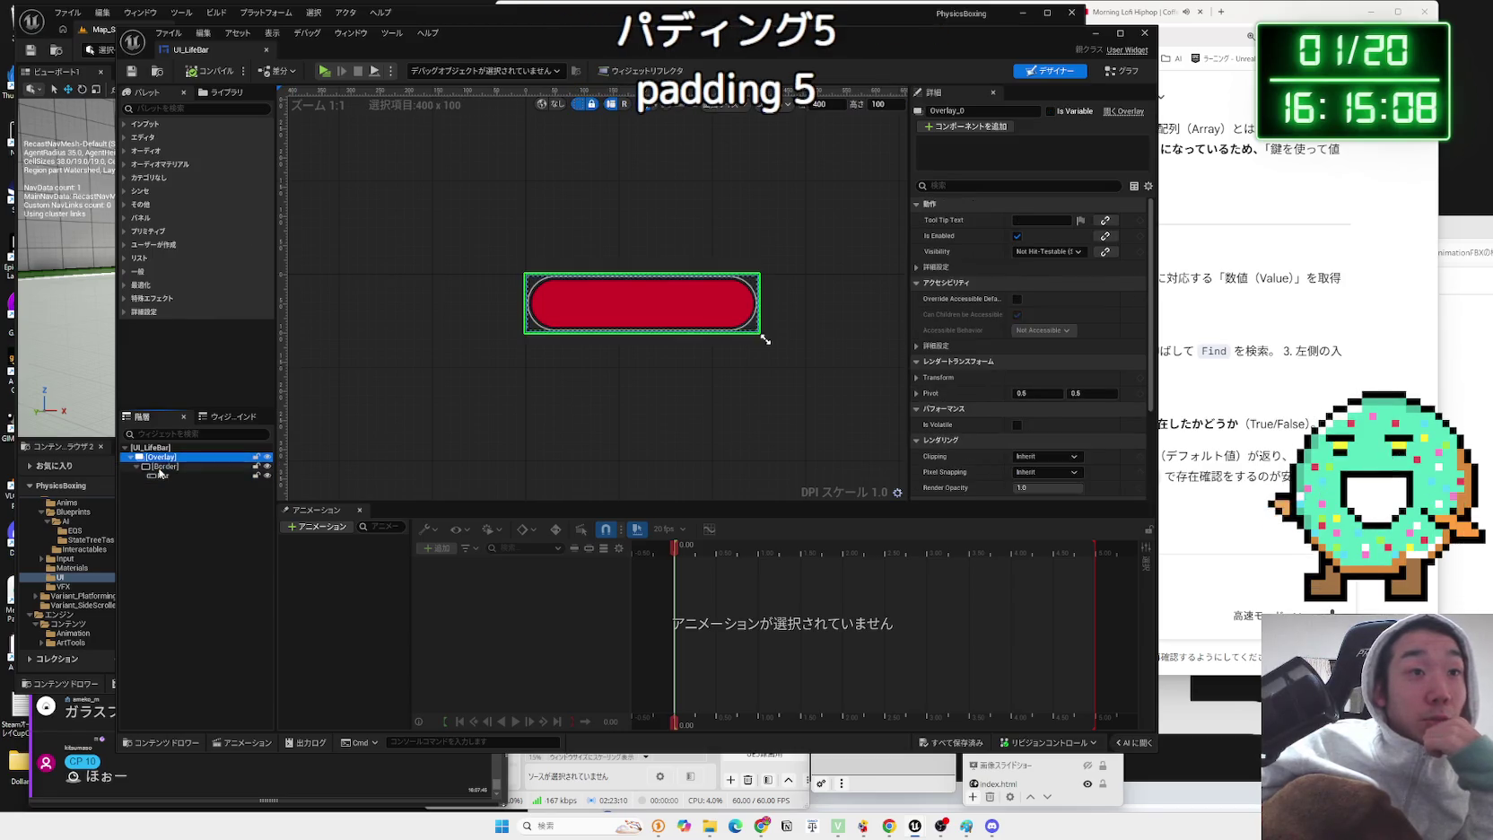
click(160, 475)
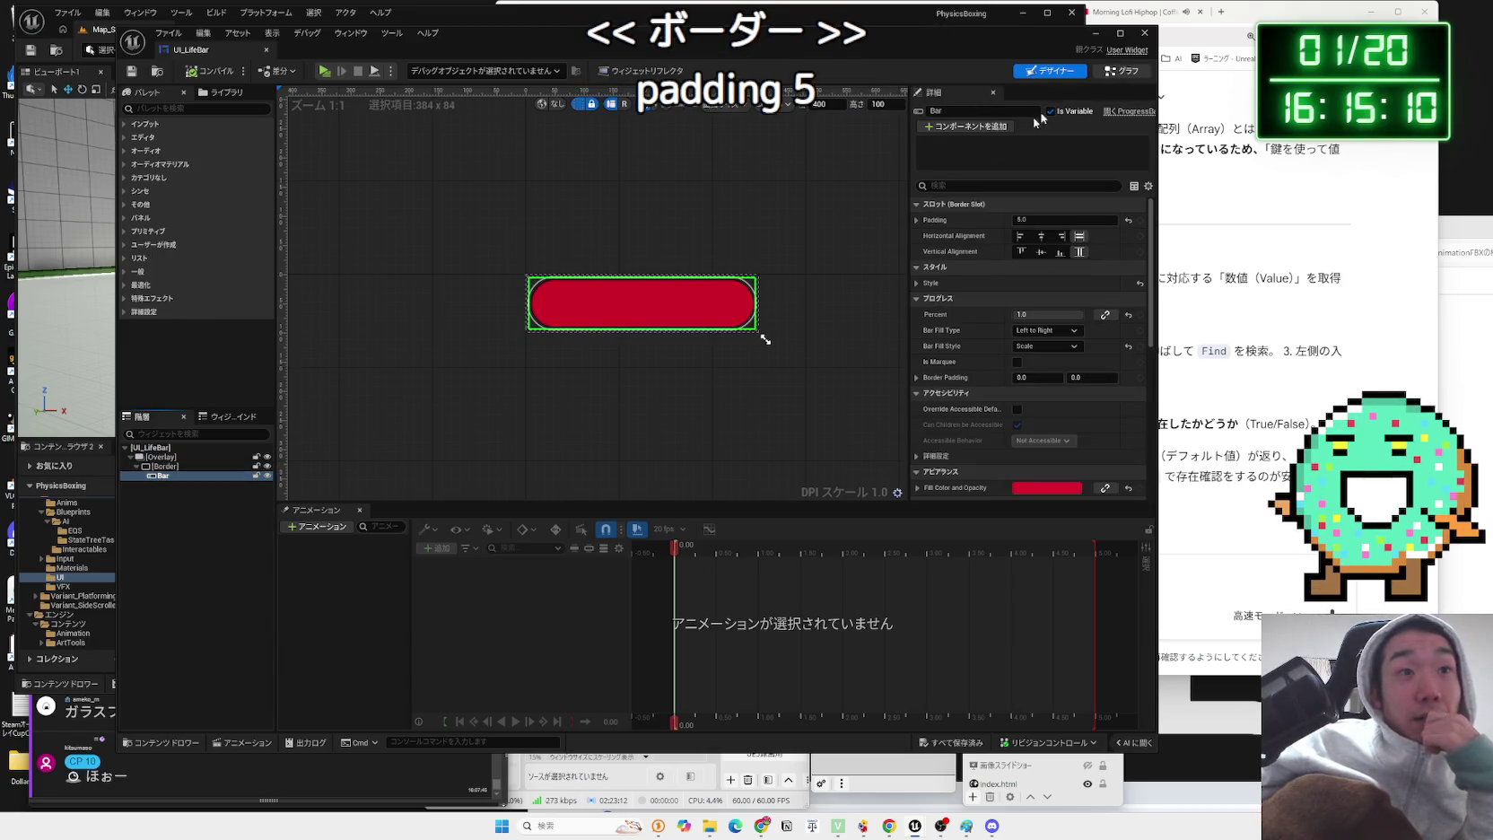
double_click(743, 319)
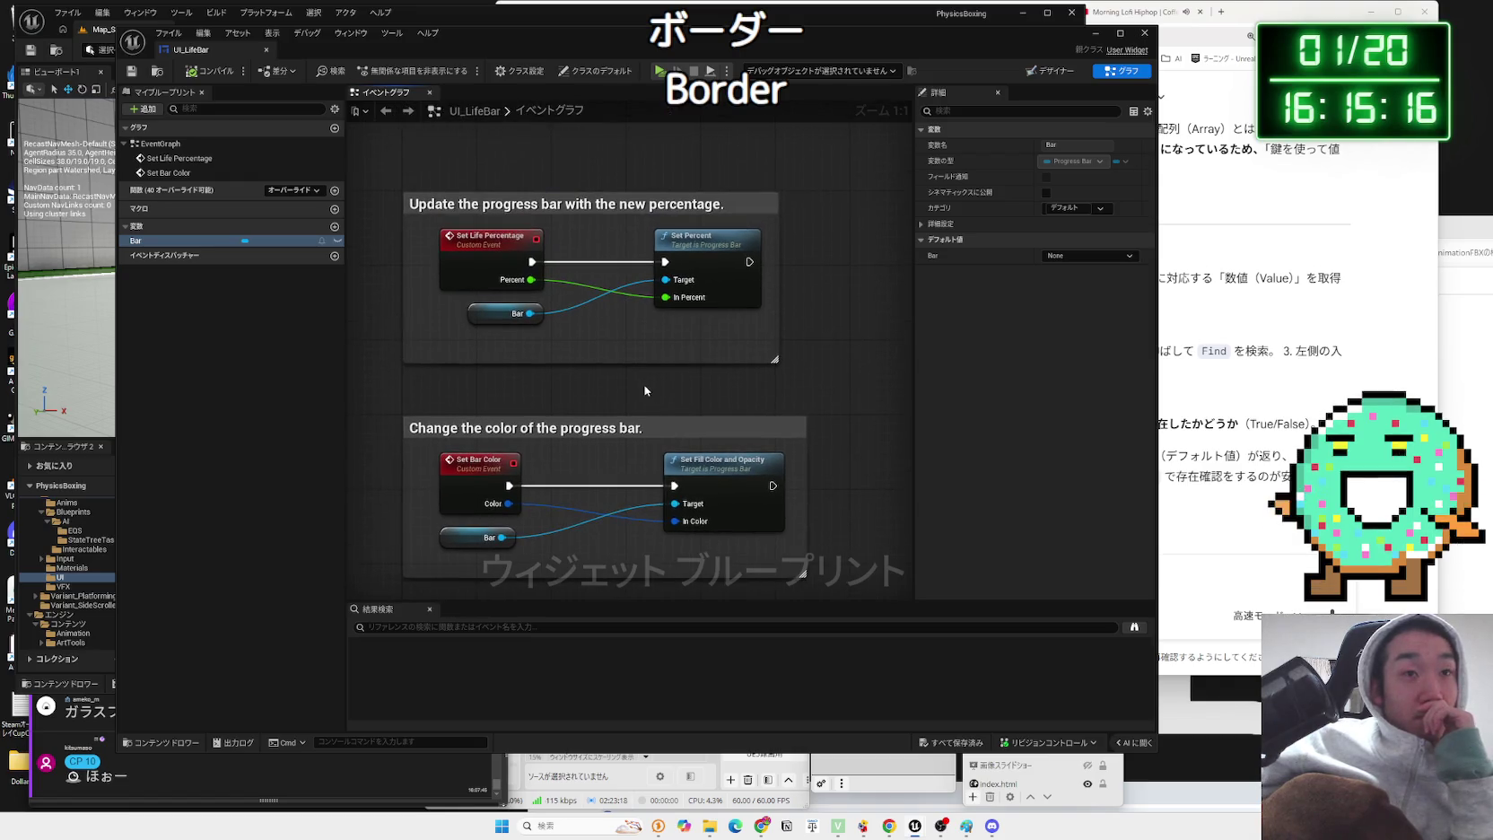
click(715, 262)
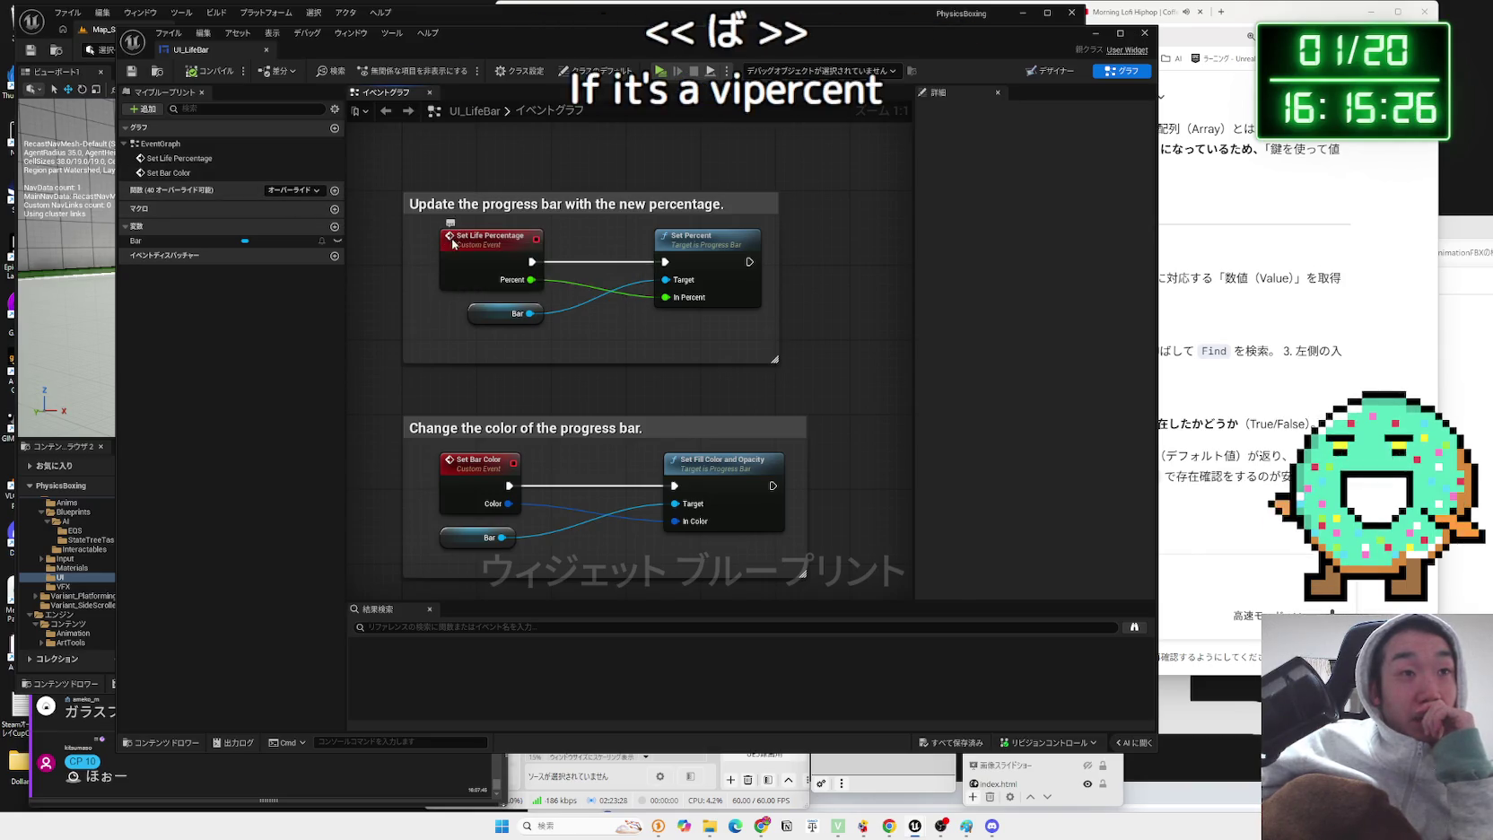
drag(382, 251, 423, 279)
scroll(423, 279, down, 2)
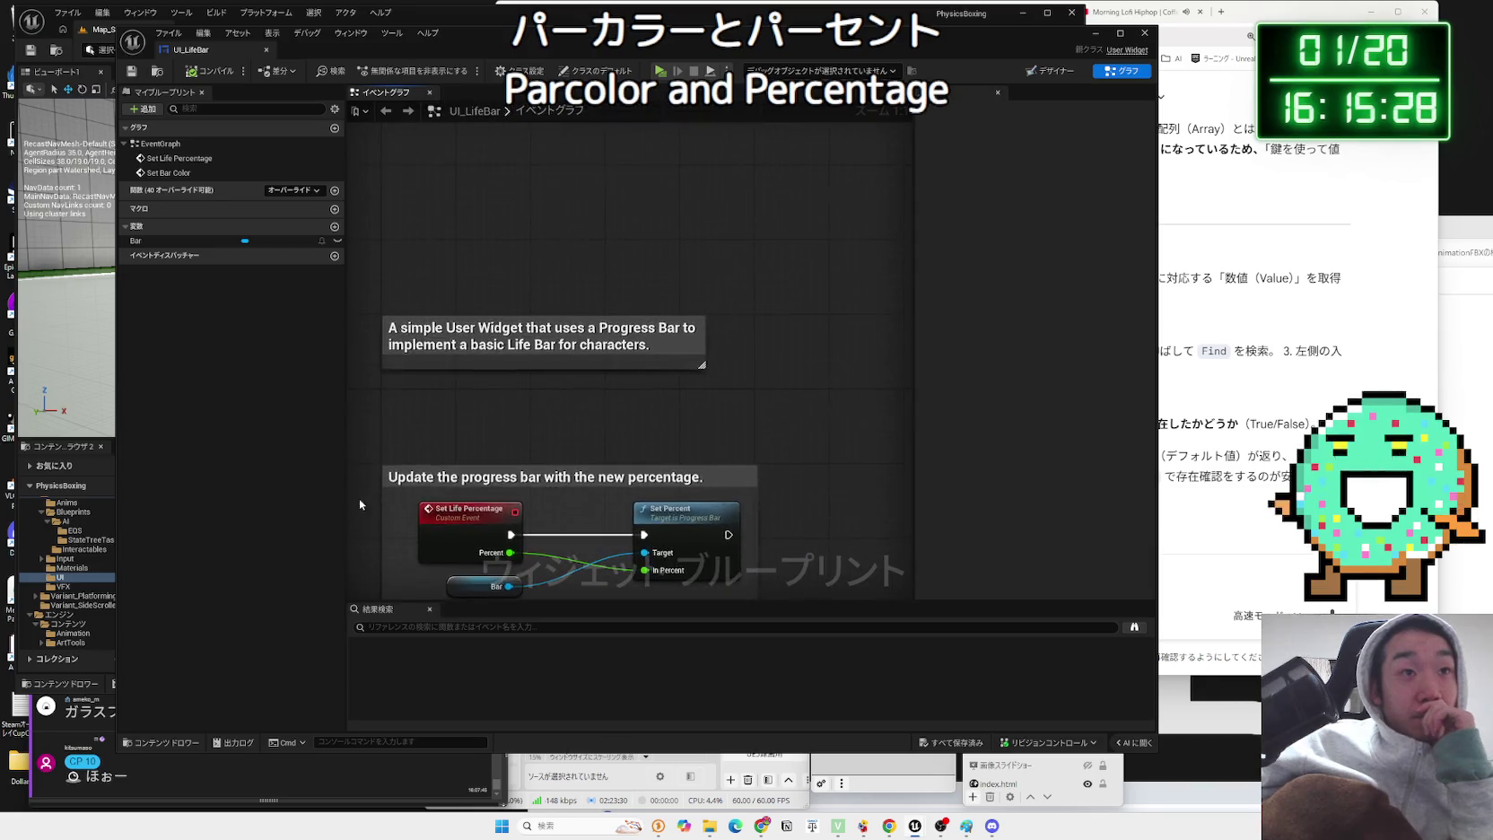
scroll(429, 359, up, 1)
drag(429, 360, 455, 308)
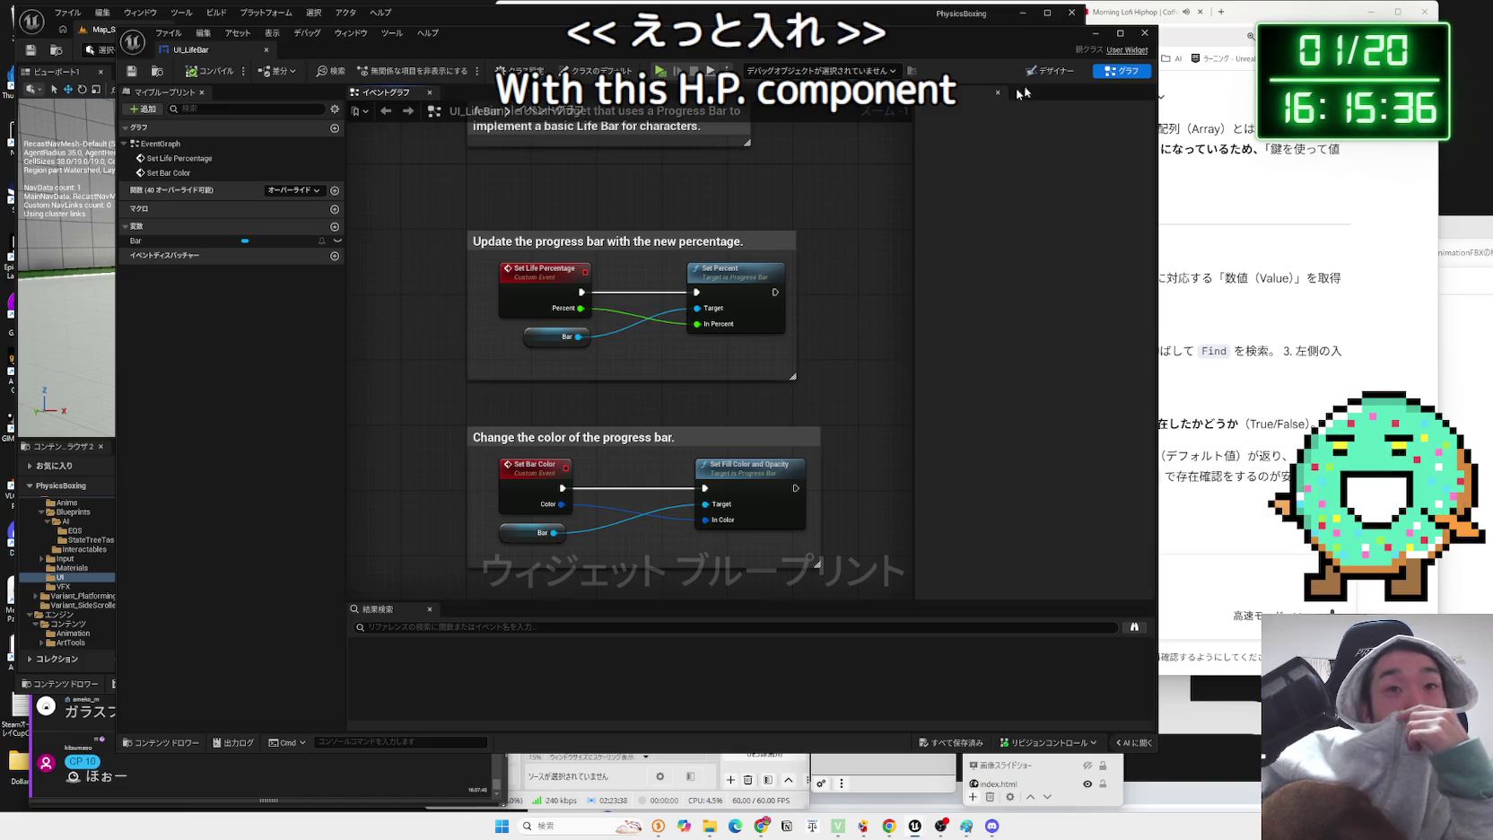
key(ctrl+shift+d)
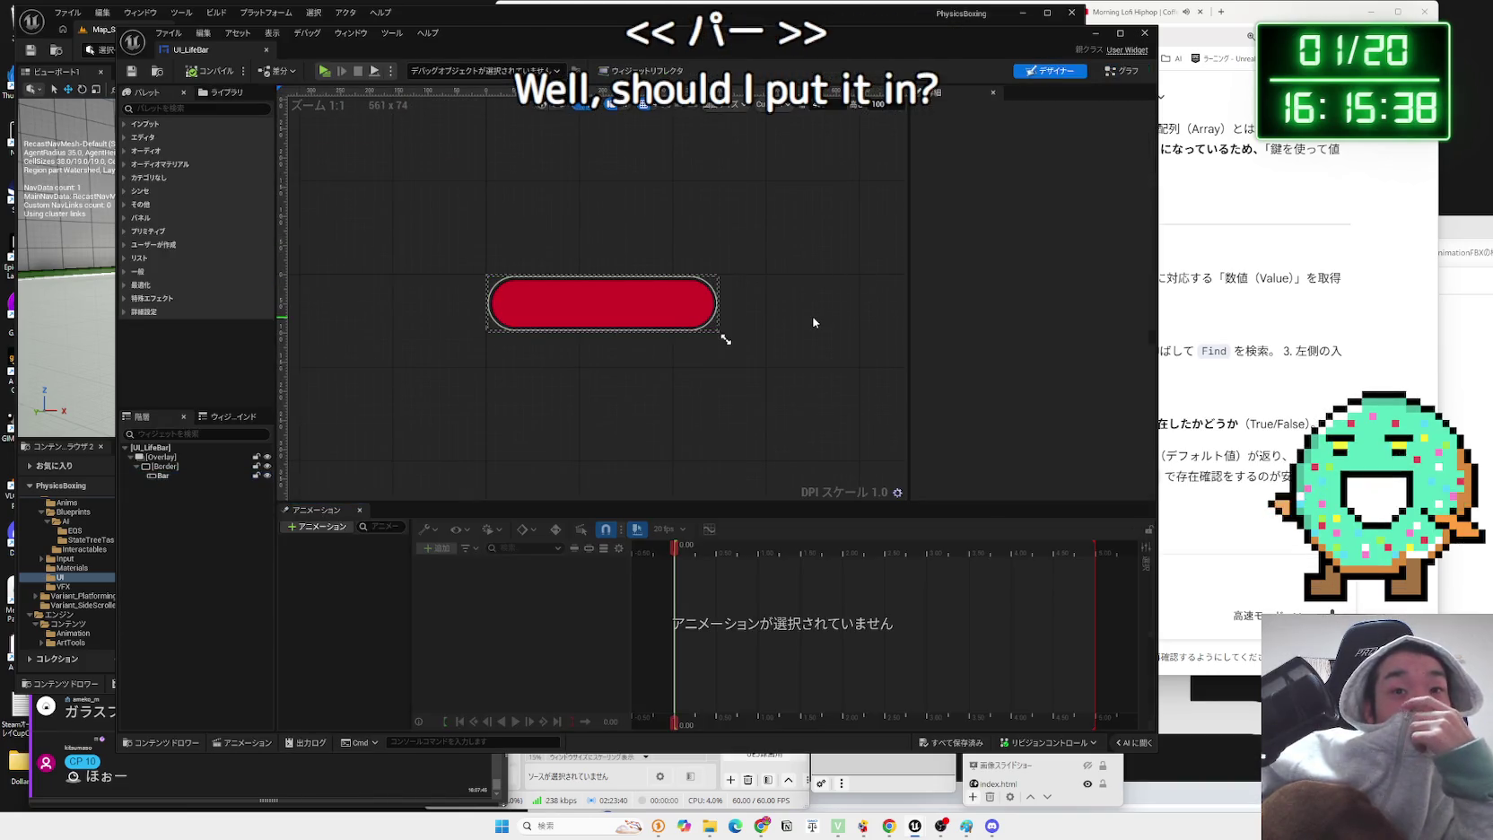
click(788, 313)
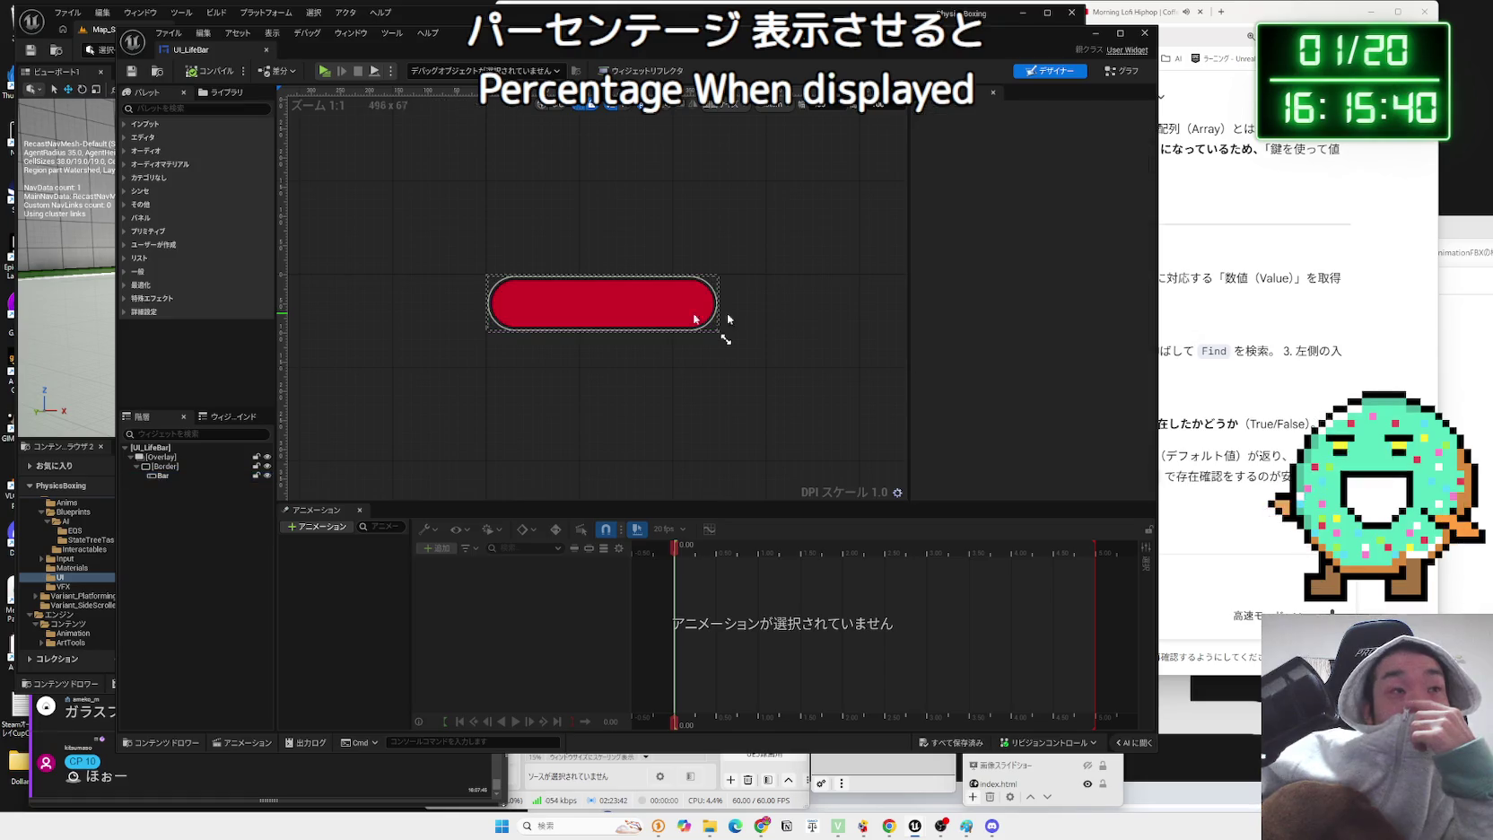
click(265, 50)
right_click(305, 539)
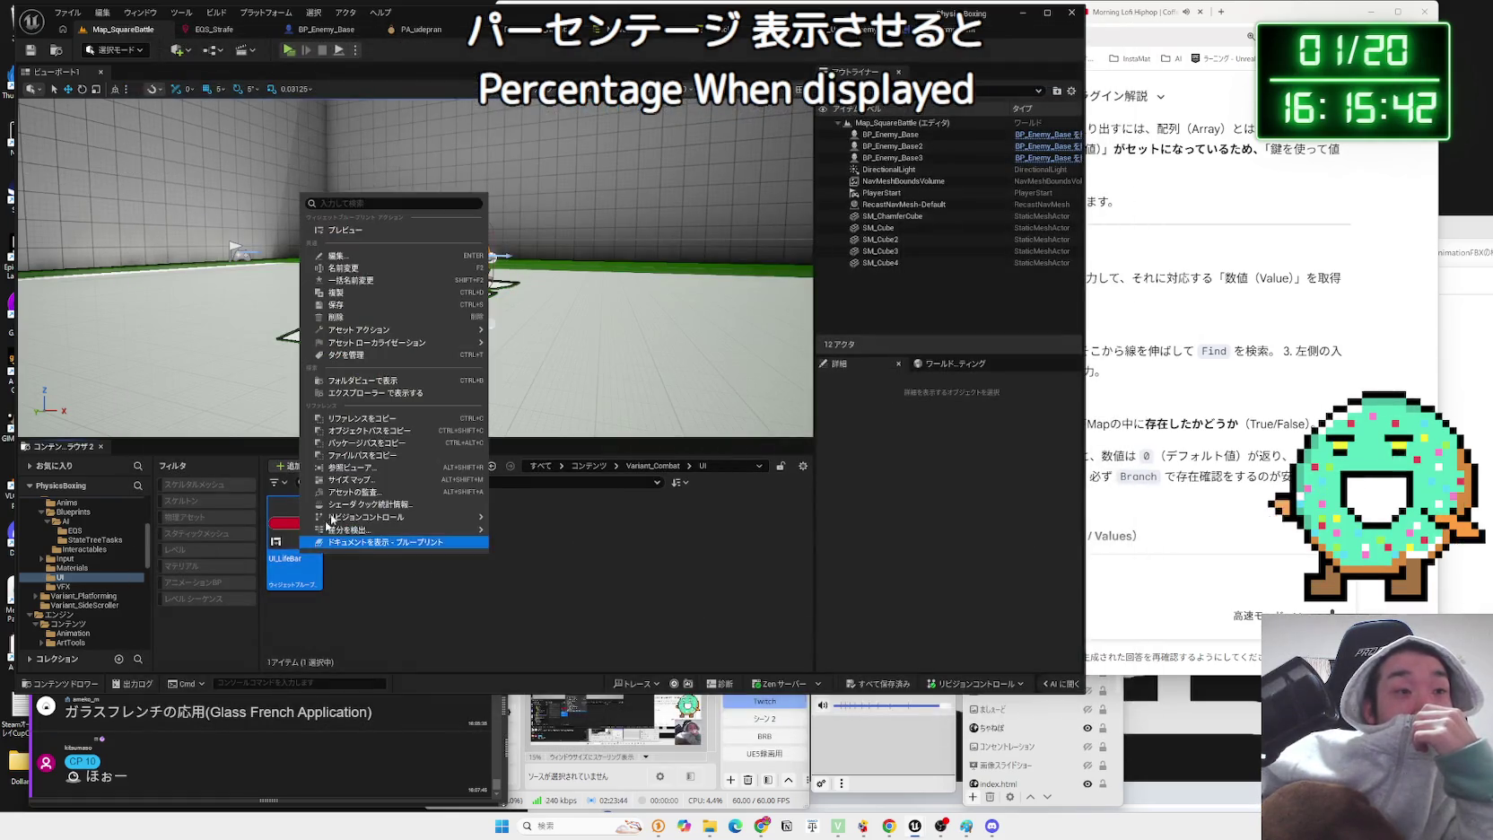
- Find BP_CombatEnemy among UI_LifeBar's referencers and open that blueprint
click(376, 467)
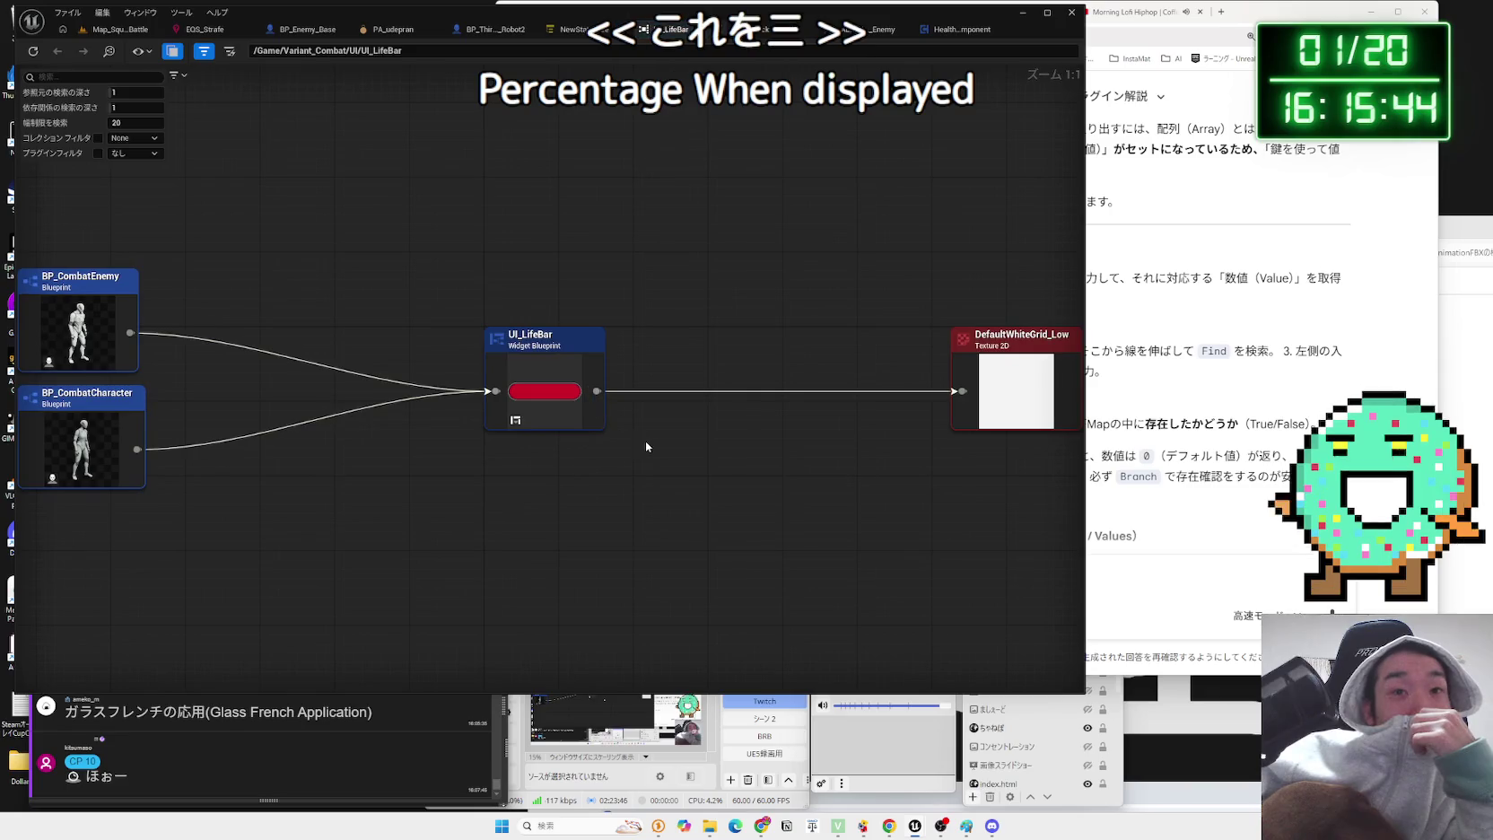
click(1004, 403)
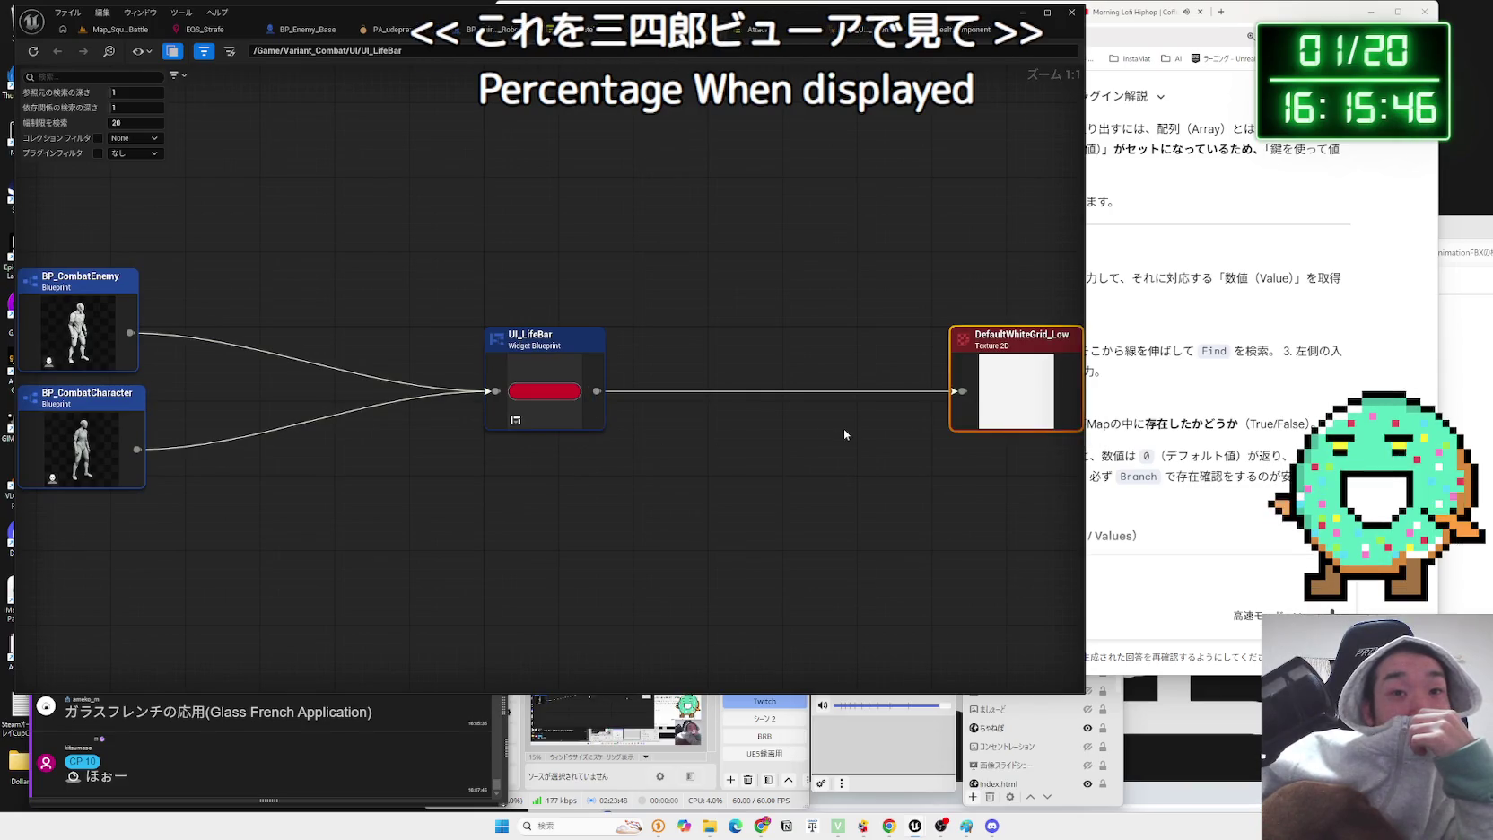
drag(843, 435, 1062, 441)
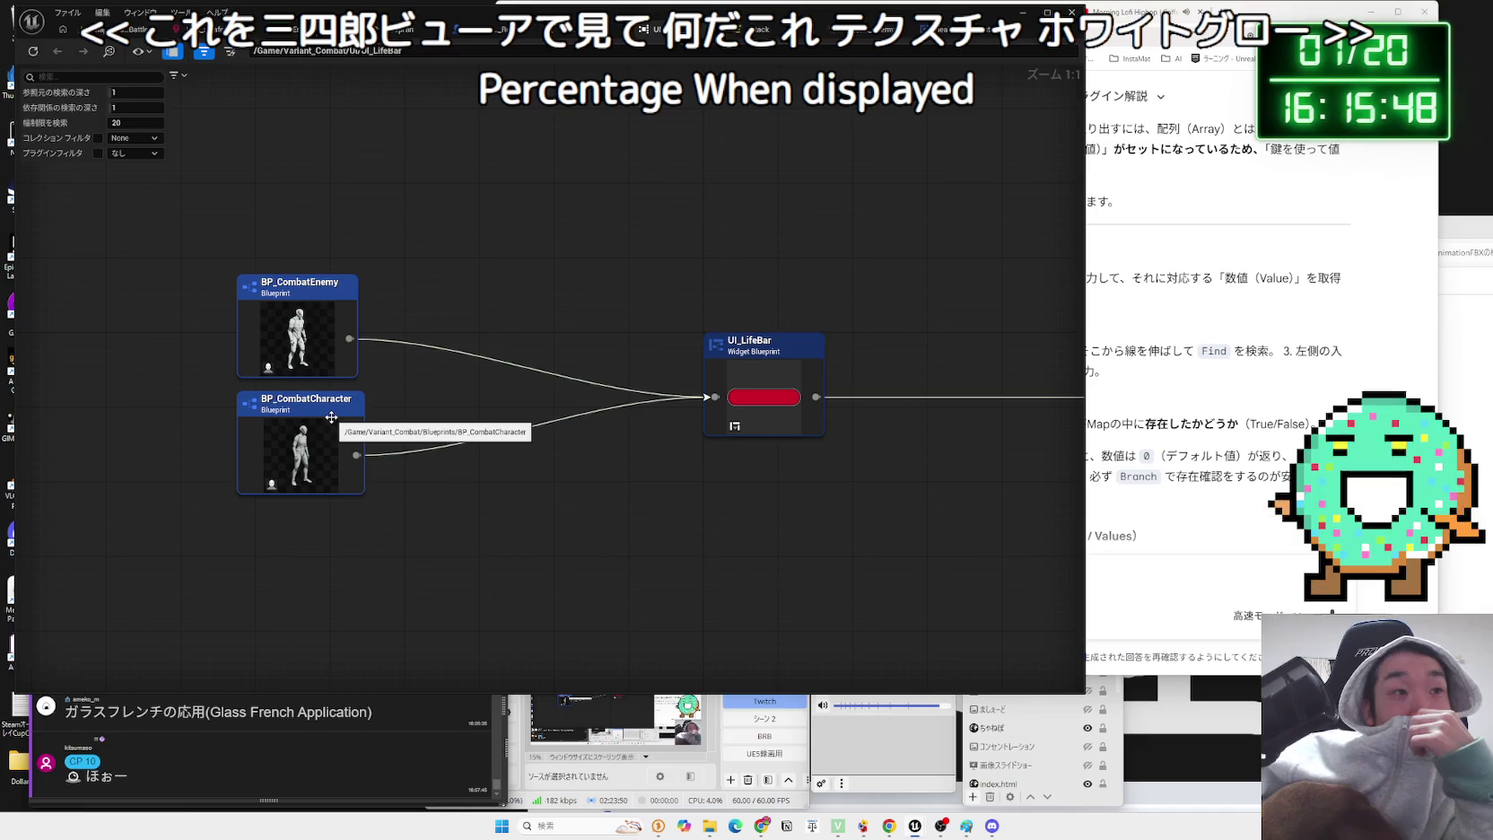
double_click(301, 332)
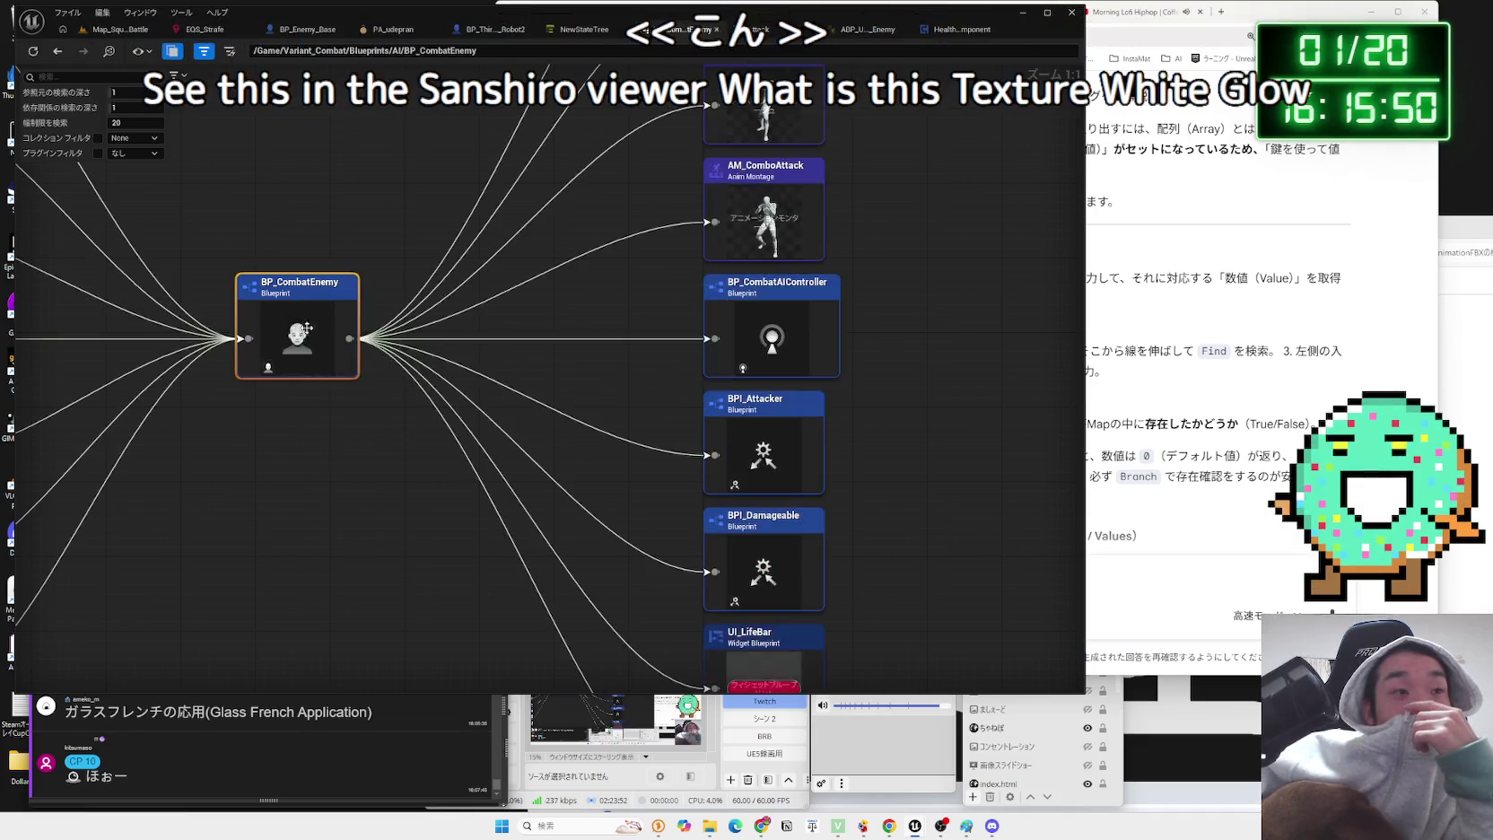
right_click(390, 352)
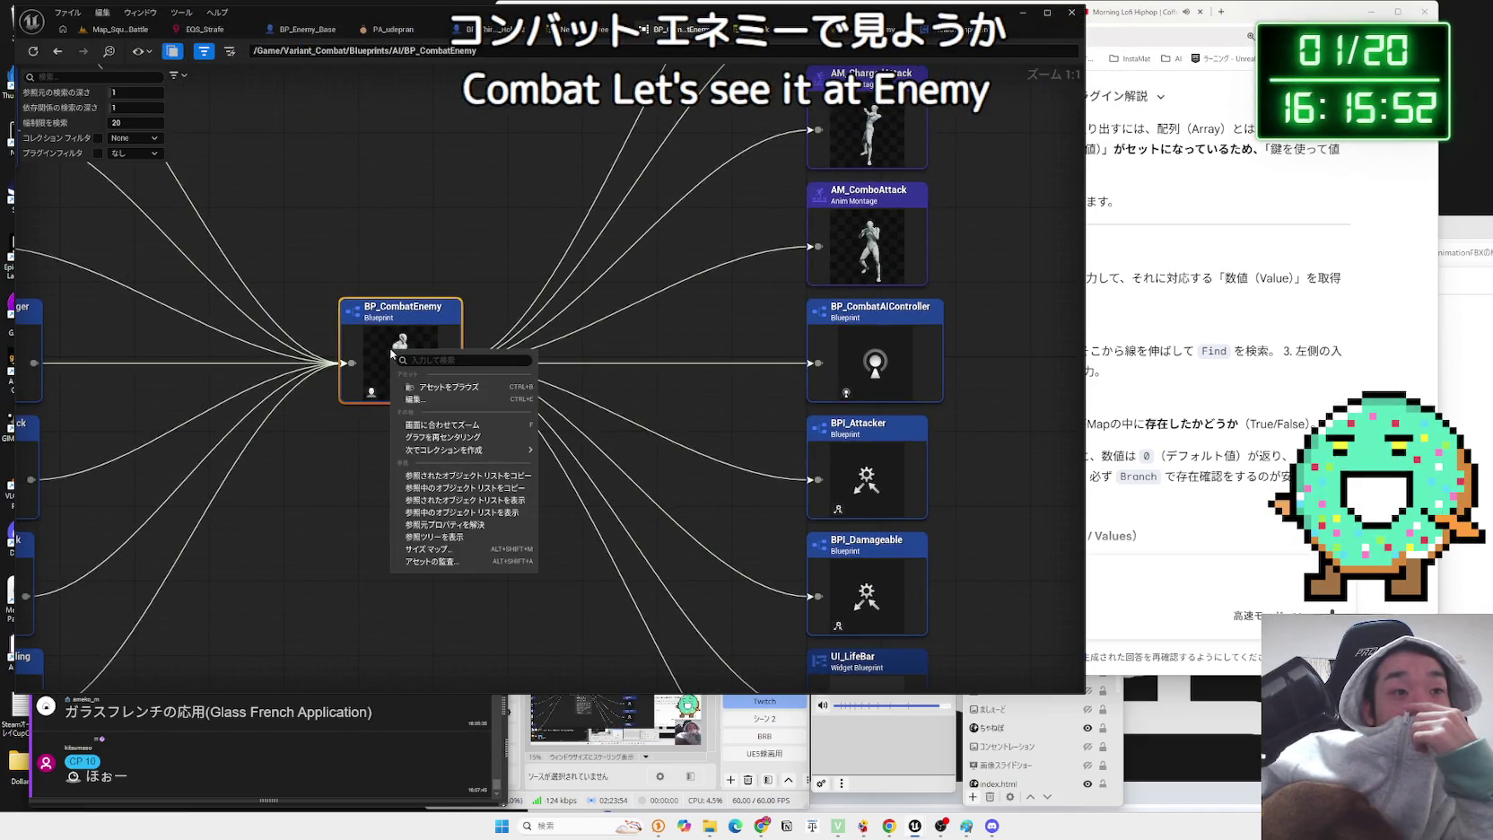
click(459, 404)
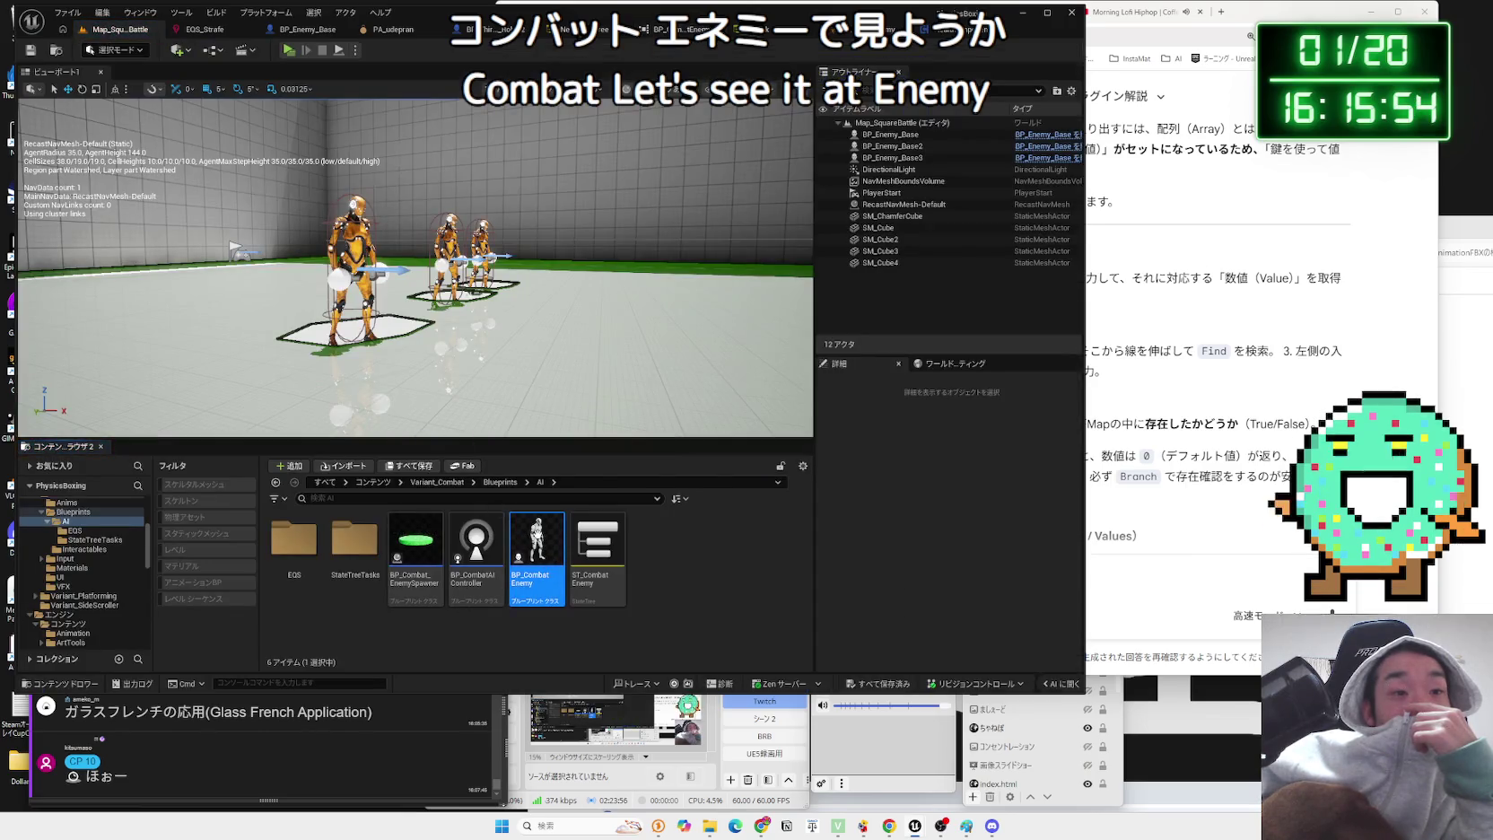
double_click(536, 538)
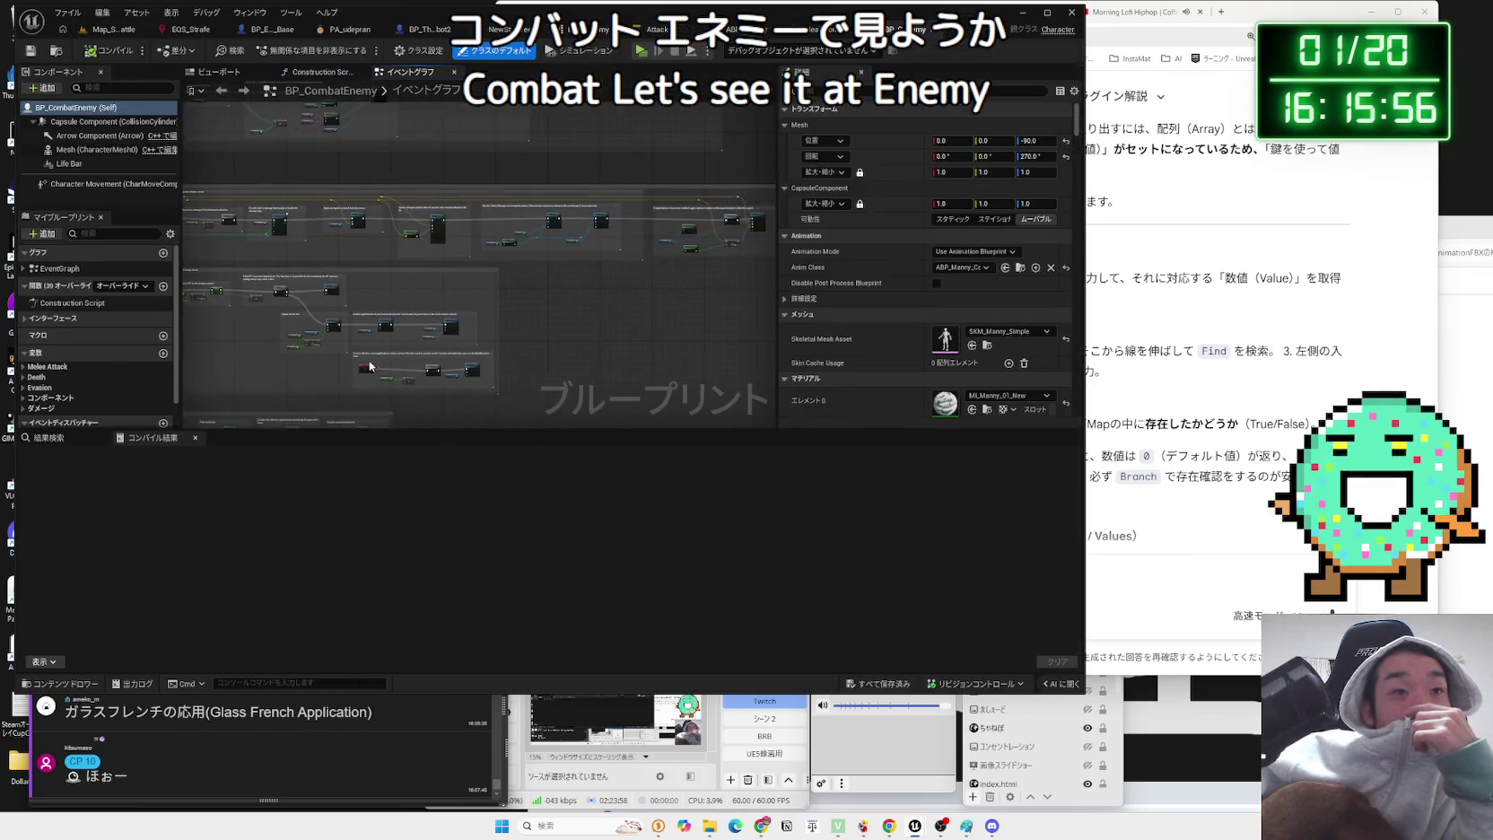
- Search BP_CombatEnemy for life bar nodes and jump to the Get Life Bar retrieval comment
scroll(489, 336, down, 5)
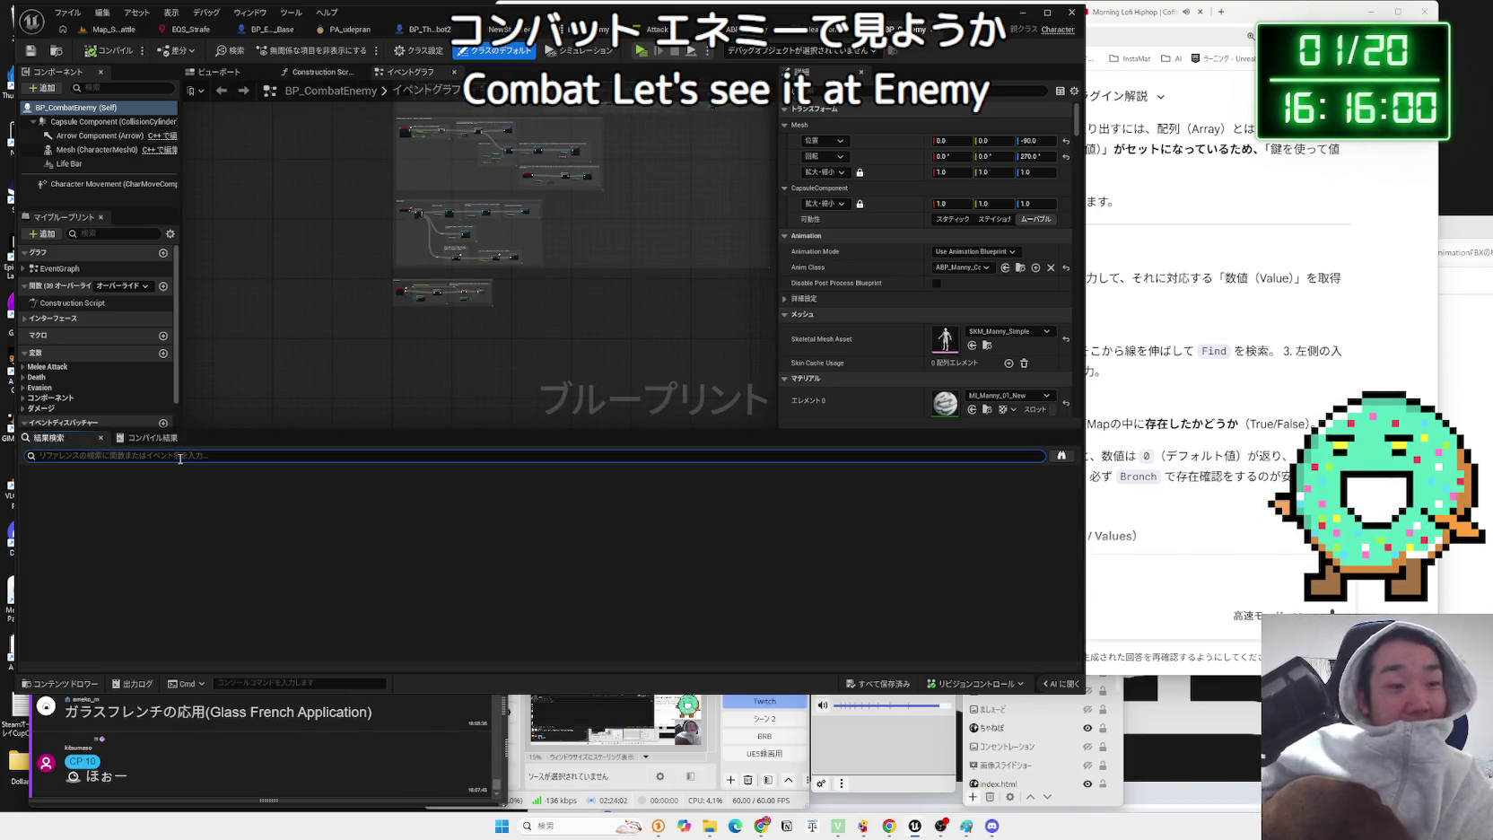
key(Return)
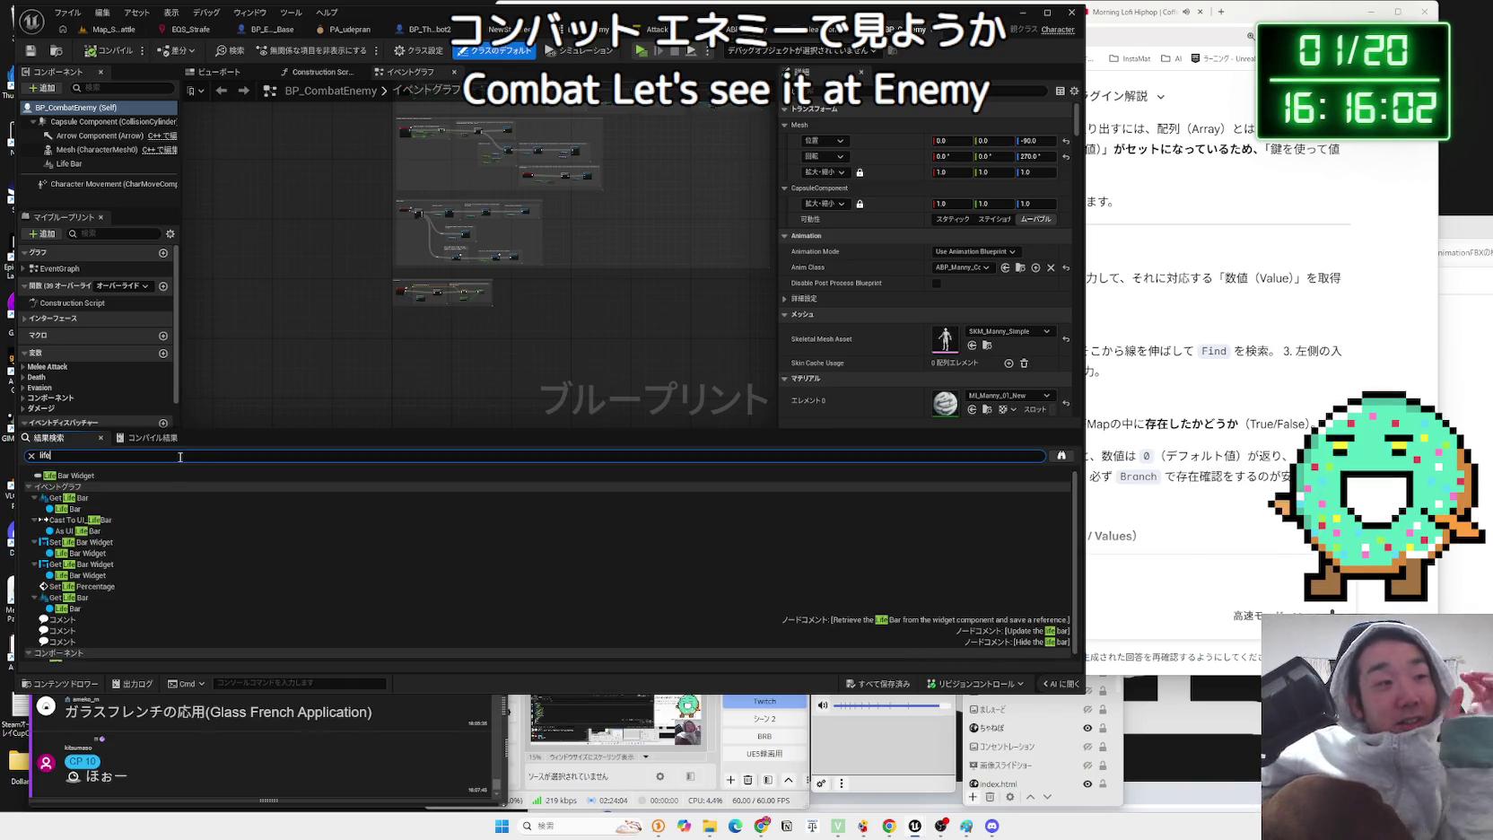
click(69, 497)
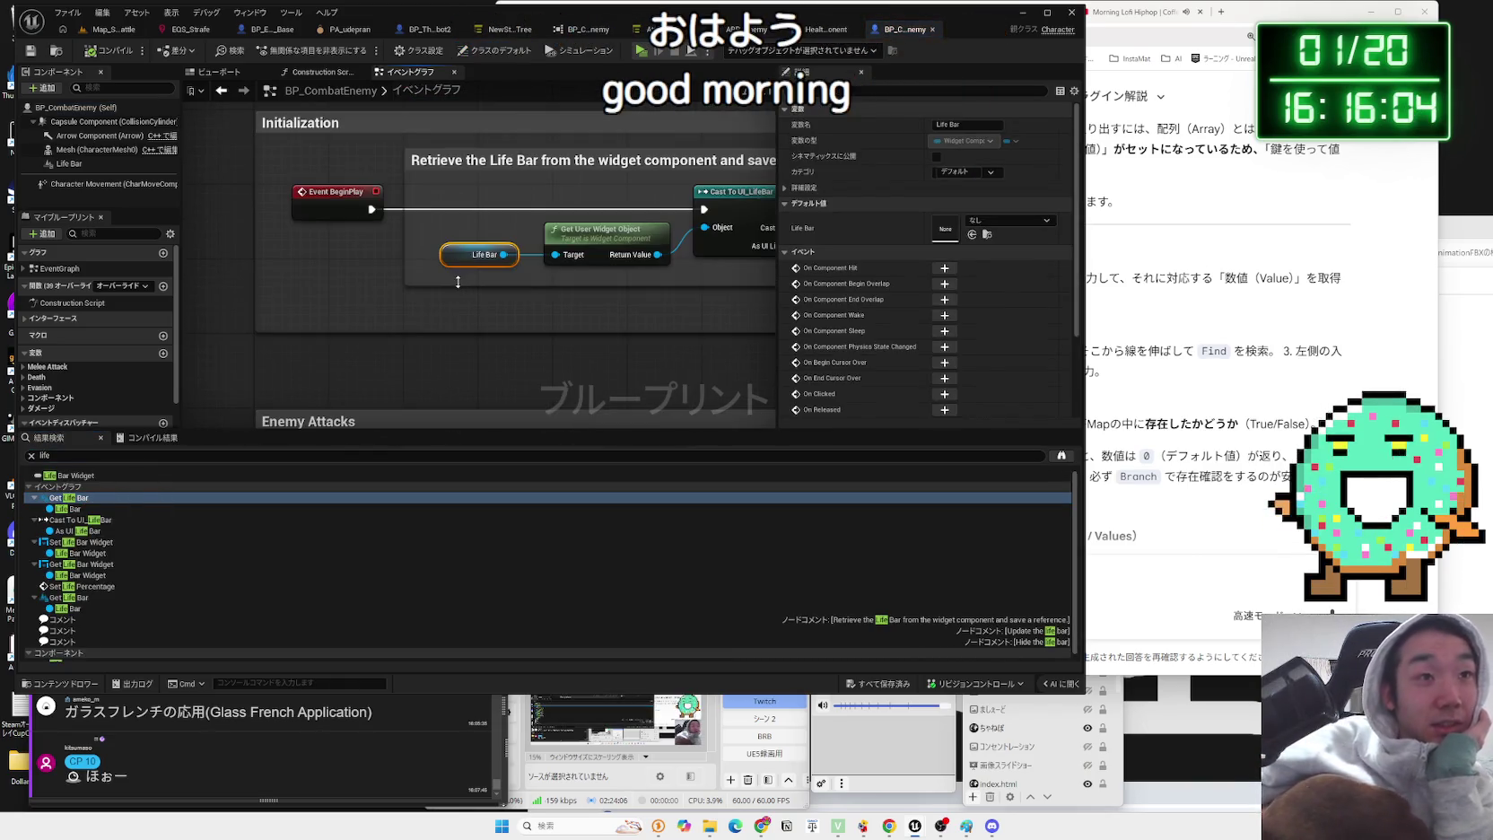
scroll(457, 282, down, 3)
scroll(412, 295, up, 3)
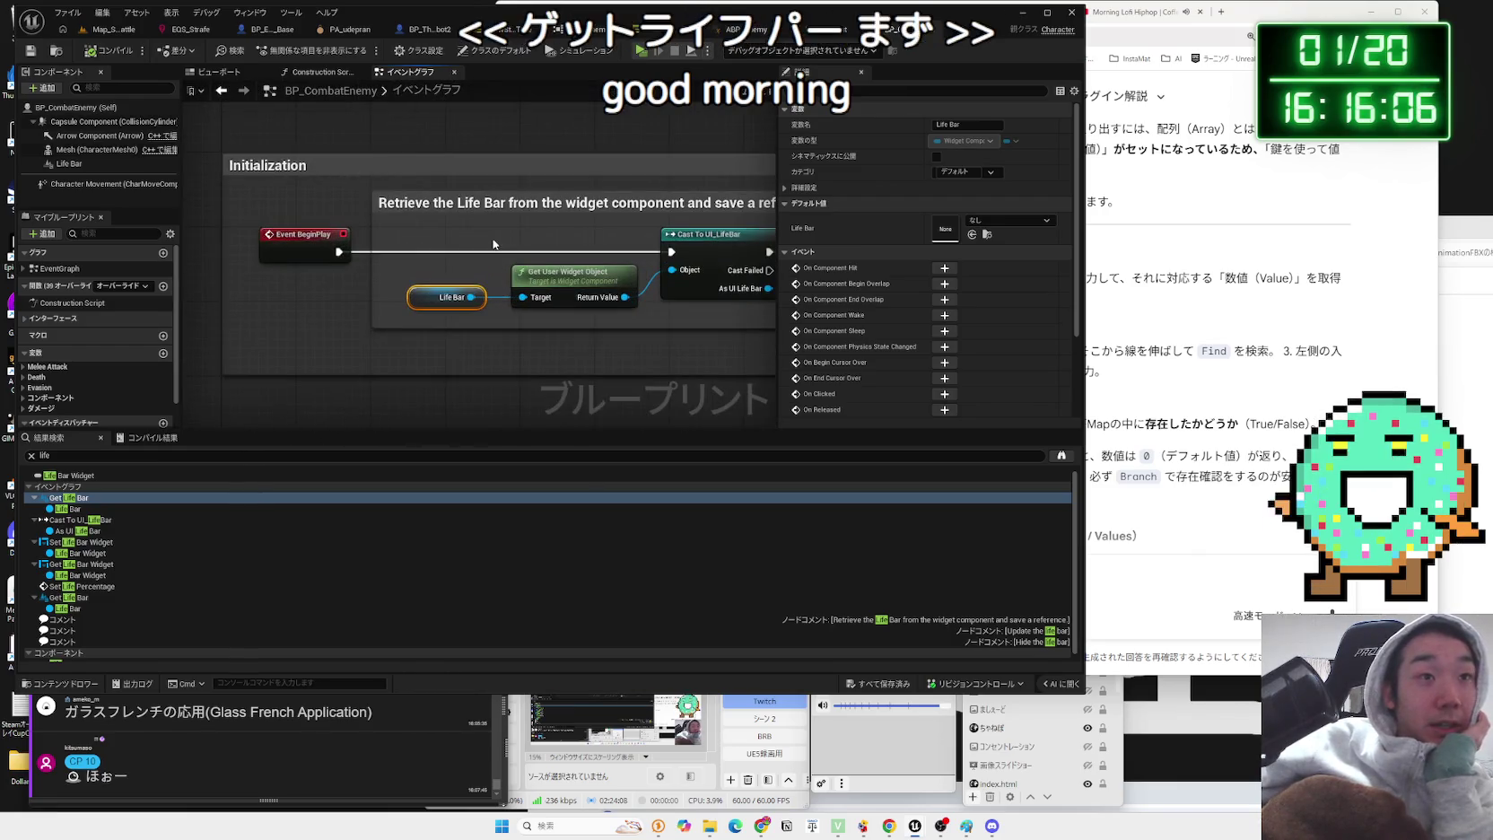
drag(685, 326, 571, 332)
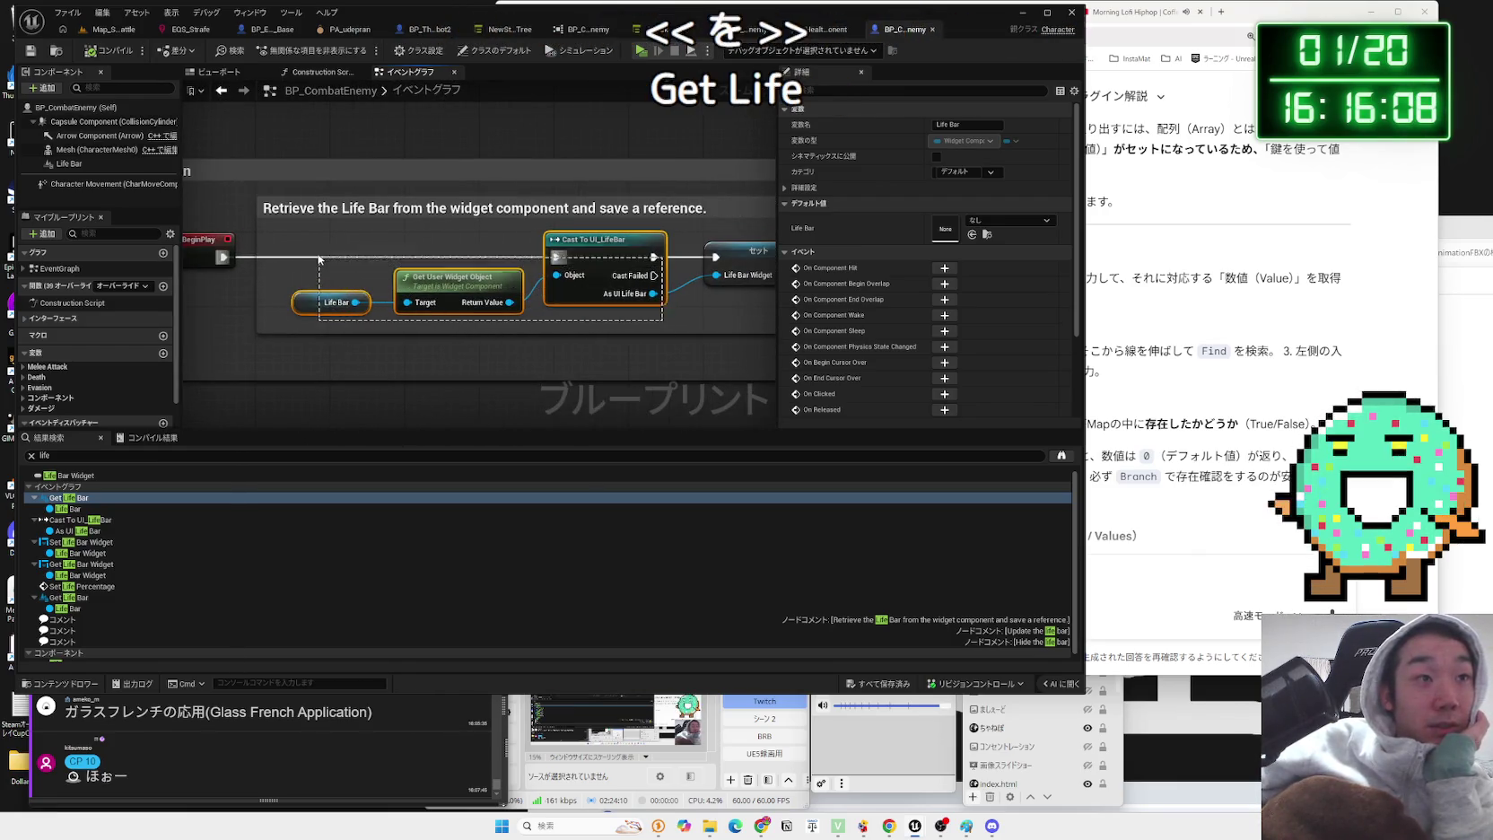
- Inspect the Get User Widget Object, Cast To UI_LifeBar and Set Life Bar Widget nodes
click(720, 315)
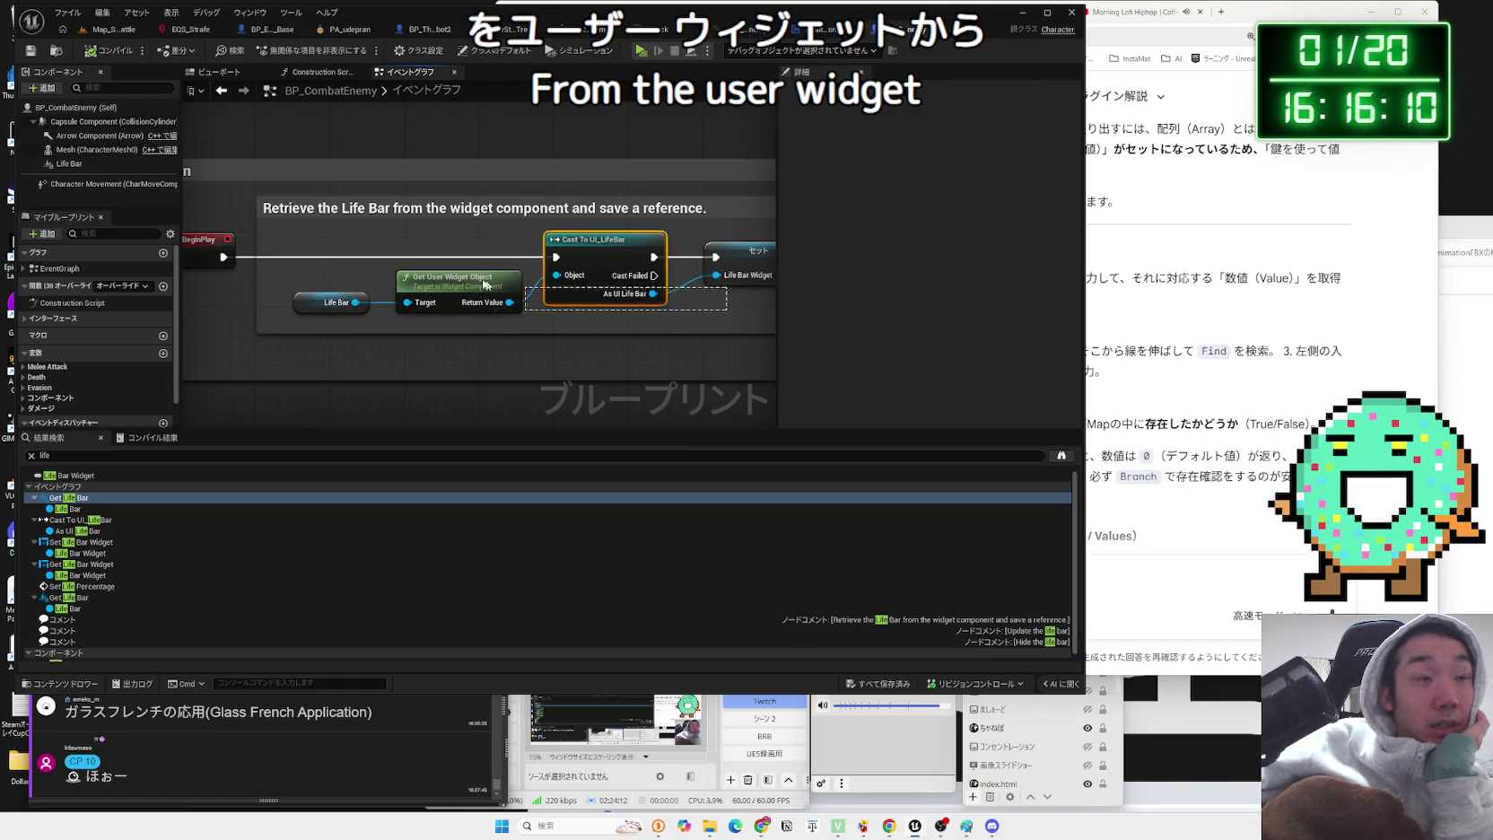
drag(508, 288, 504, 294)
click(642, 265)
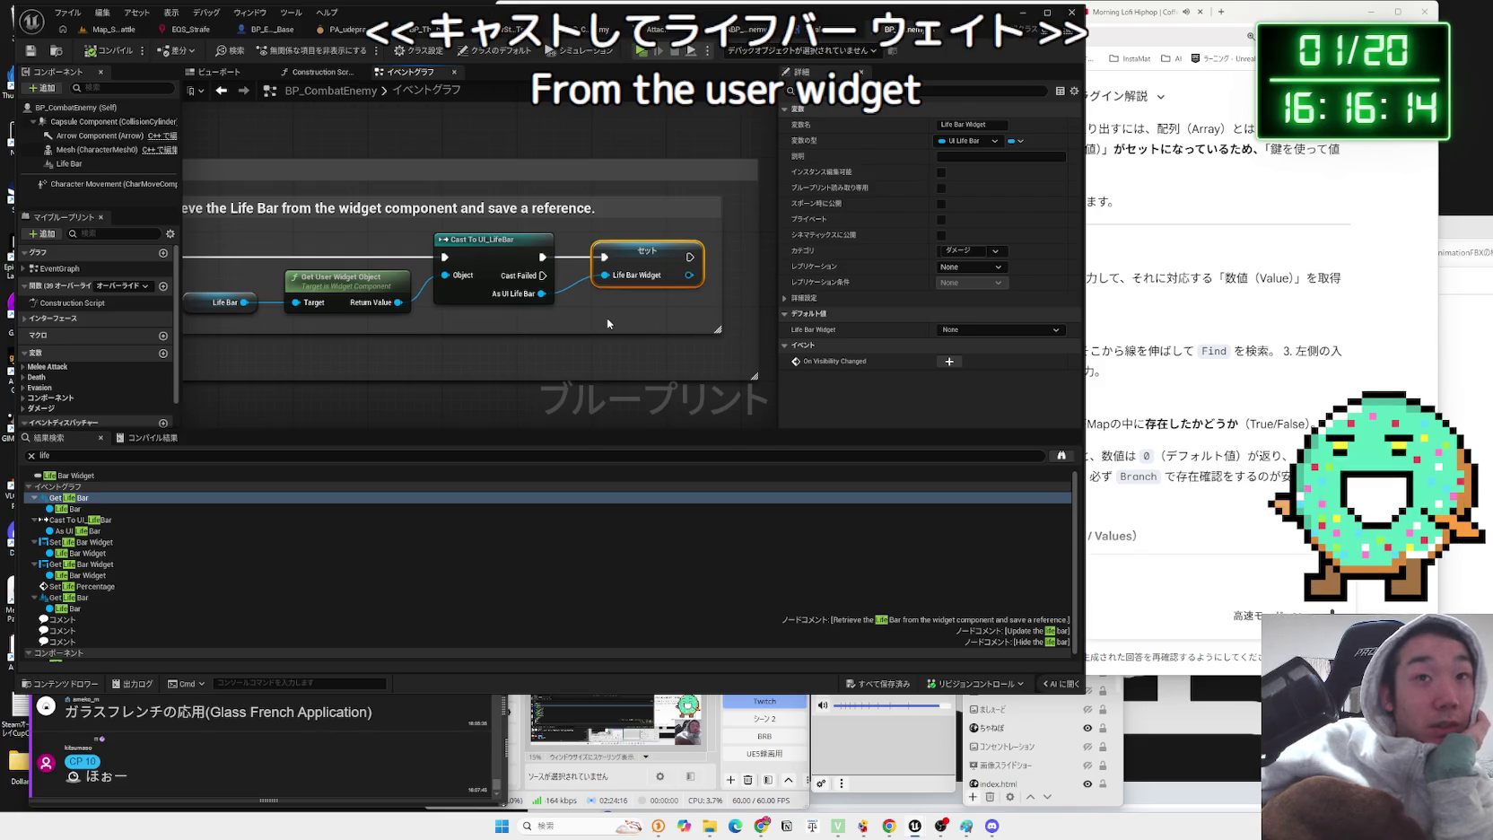
click(644, 278)
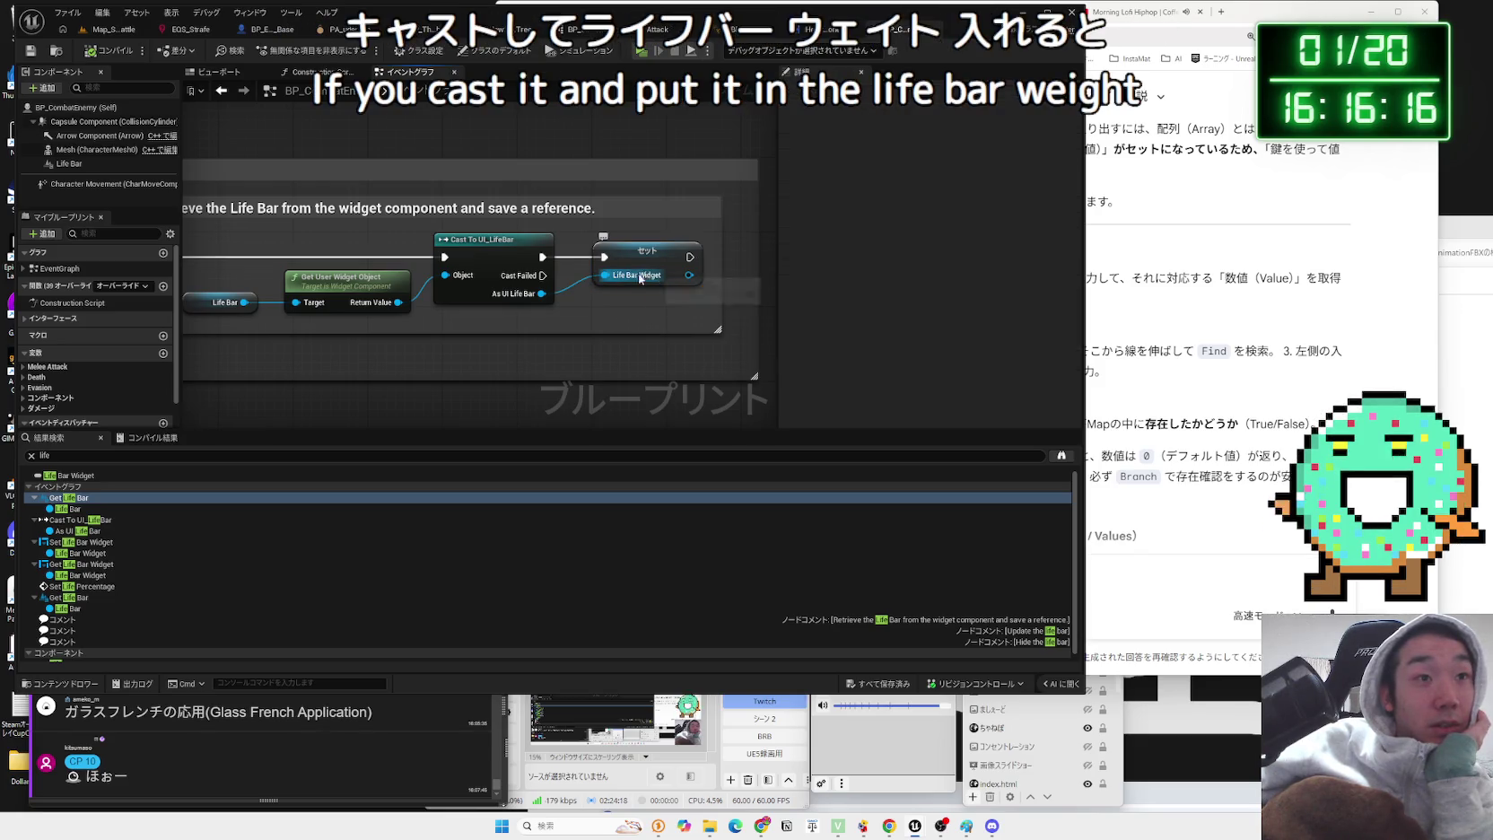
drag(466, 324, 556, 312)
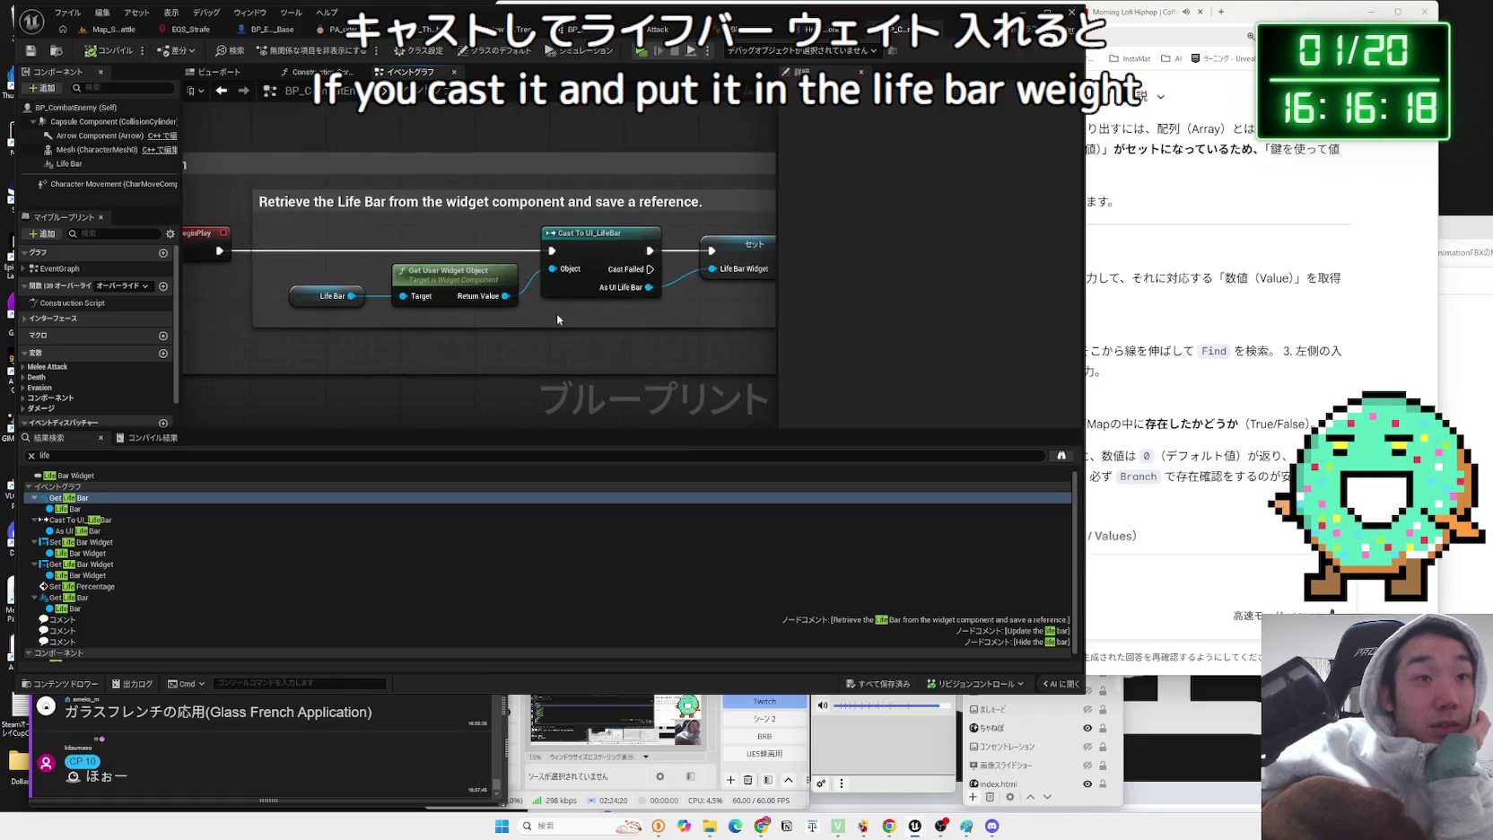
click(819, 30)
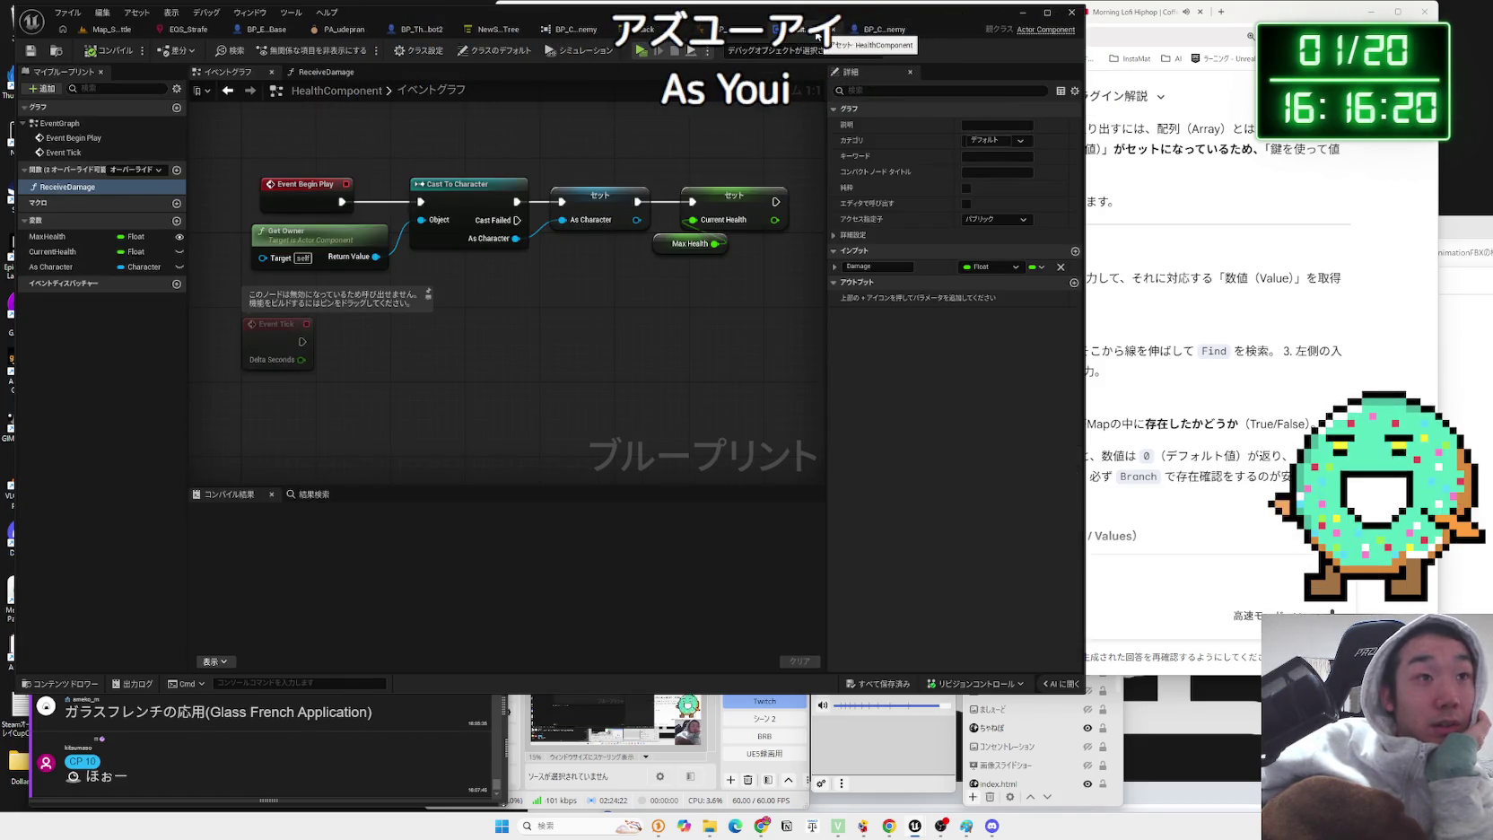
- Locate UI_LifeBar from its reference view and open the widget blueprint
click(574, 34)
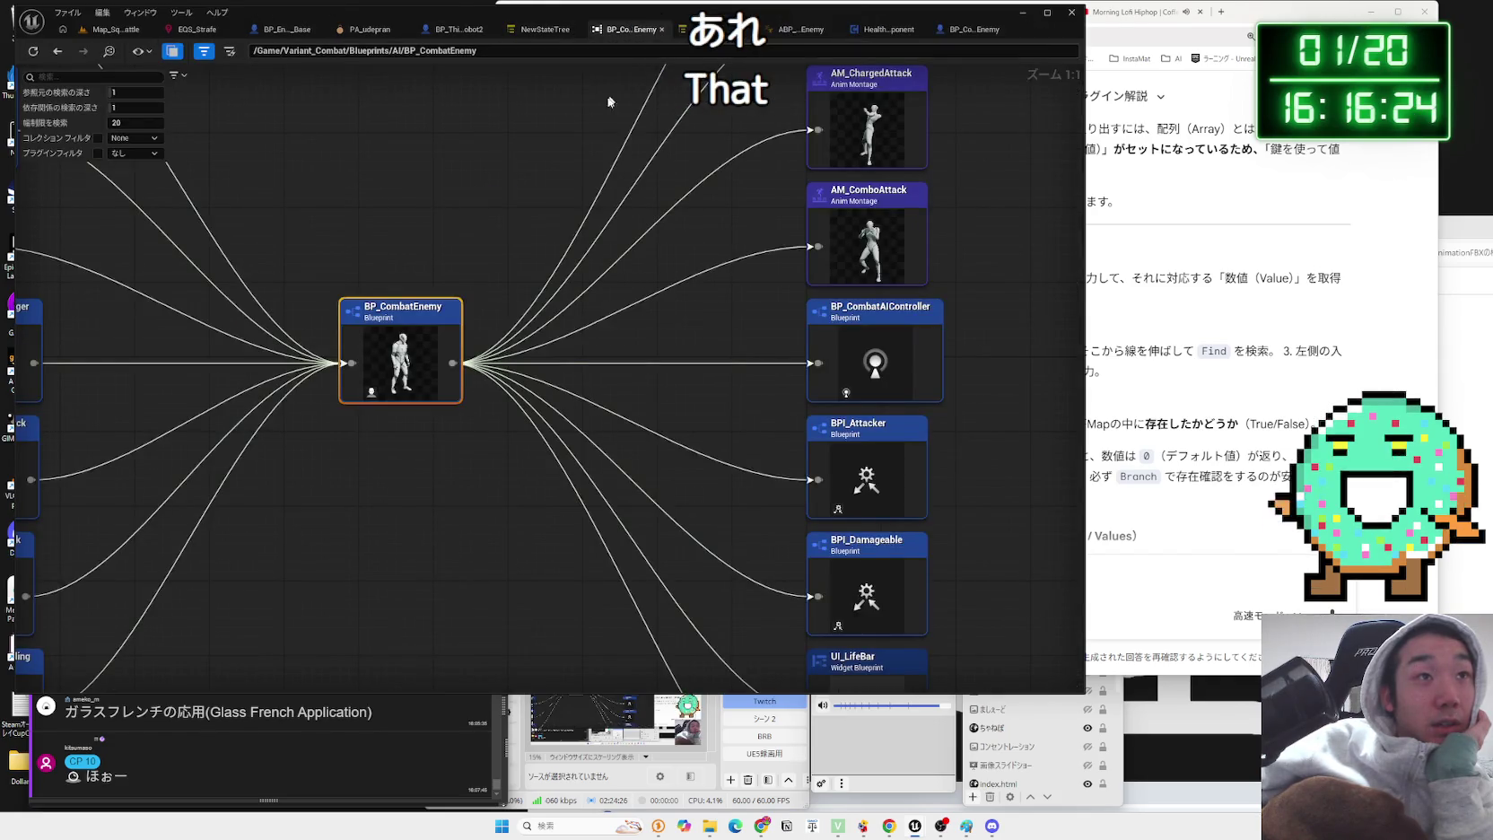
key(alt+Left)
right_click(879, 402)
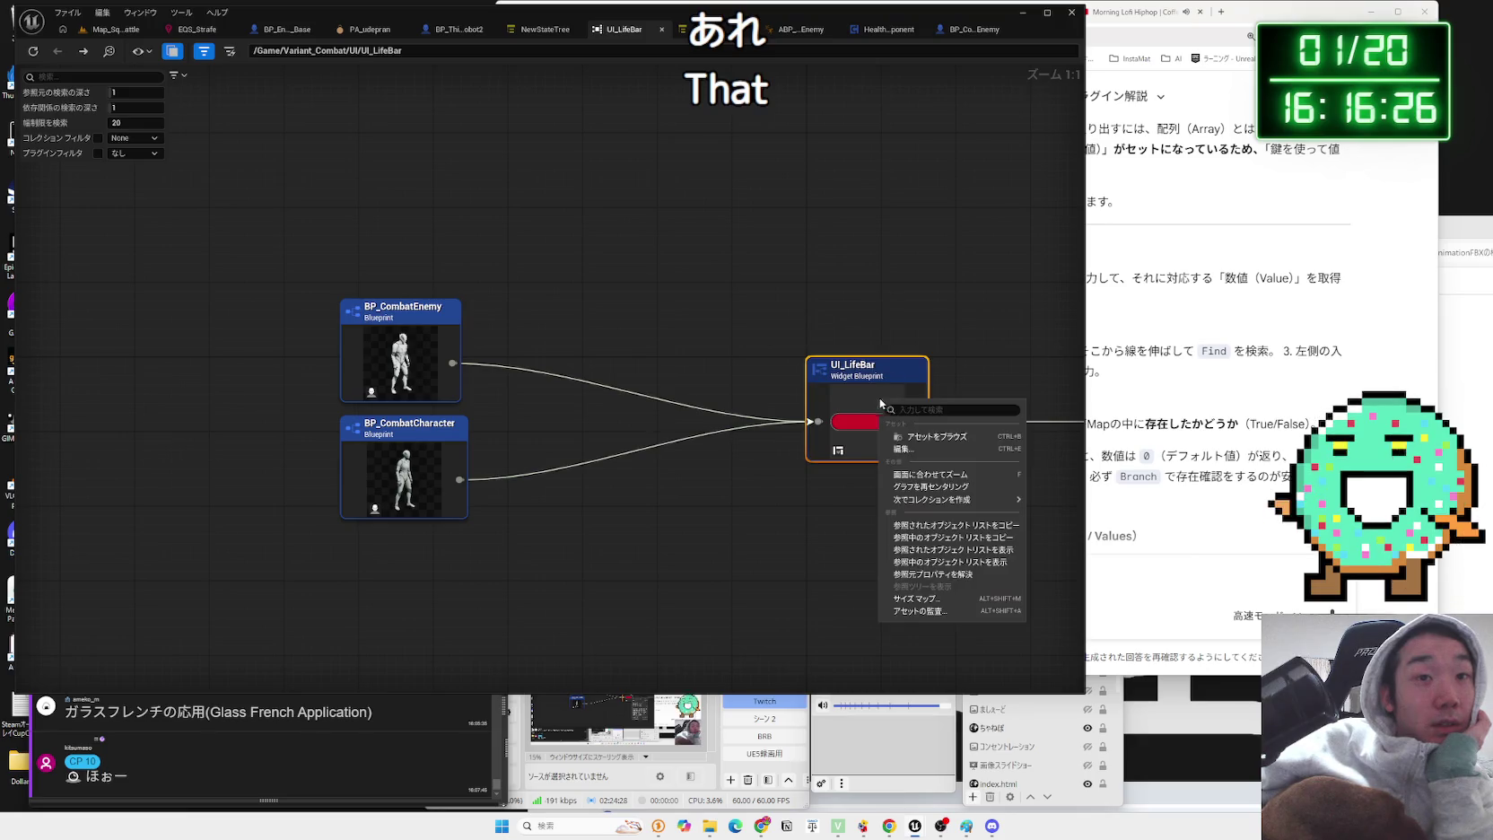
click(945, 439)
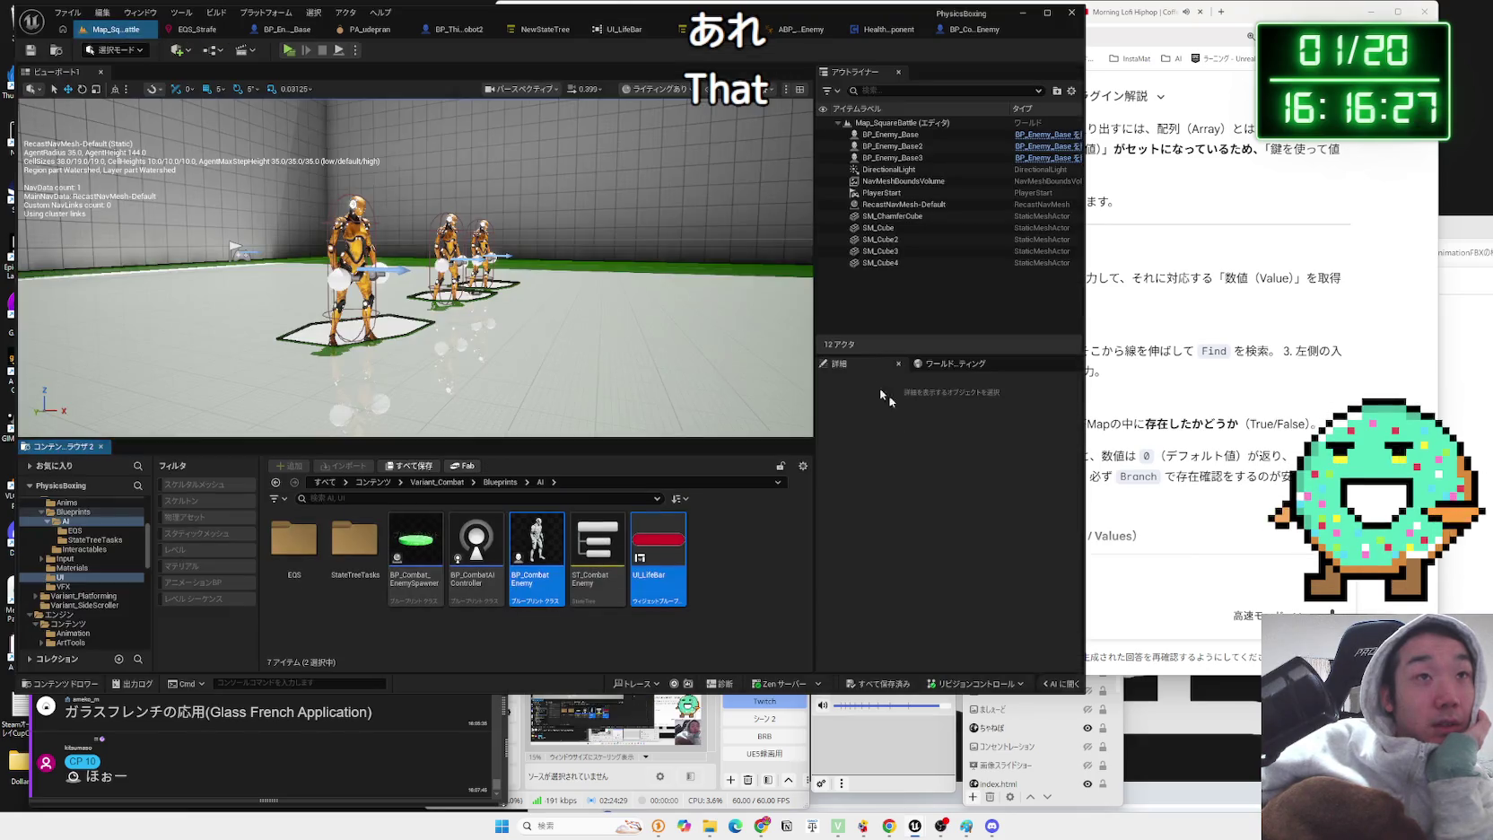
double_click(648, 561)
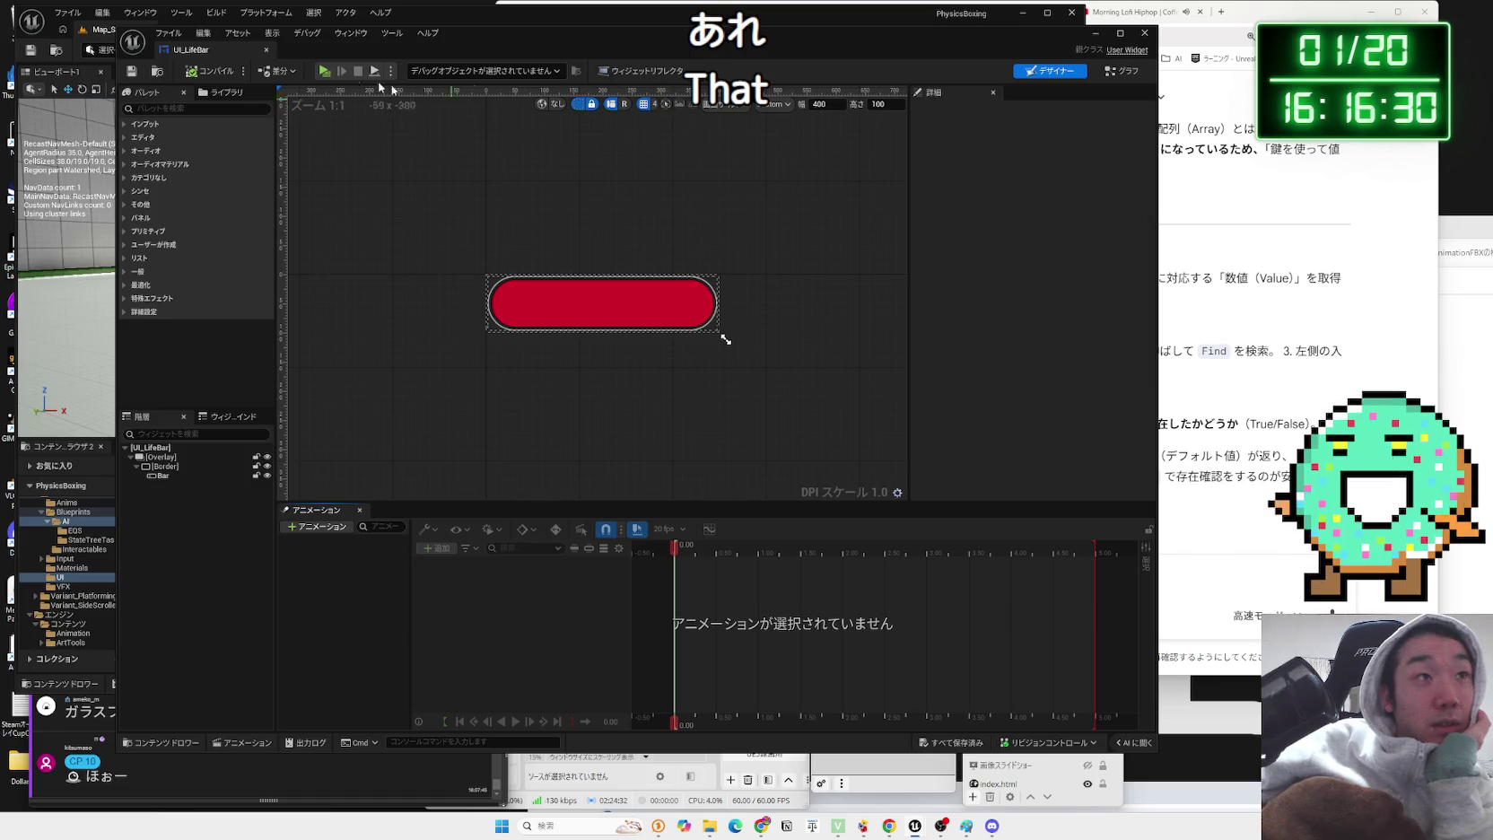
- Dock the UI_LifeBar editor in the main window and view its Set Life Percentage graph
click(197, 41)
click(195, 43)
drag(596, 58, 661, 37)
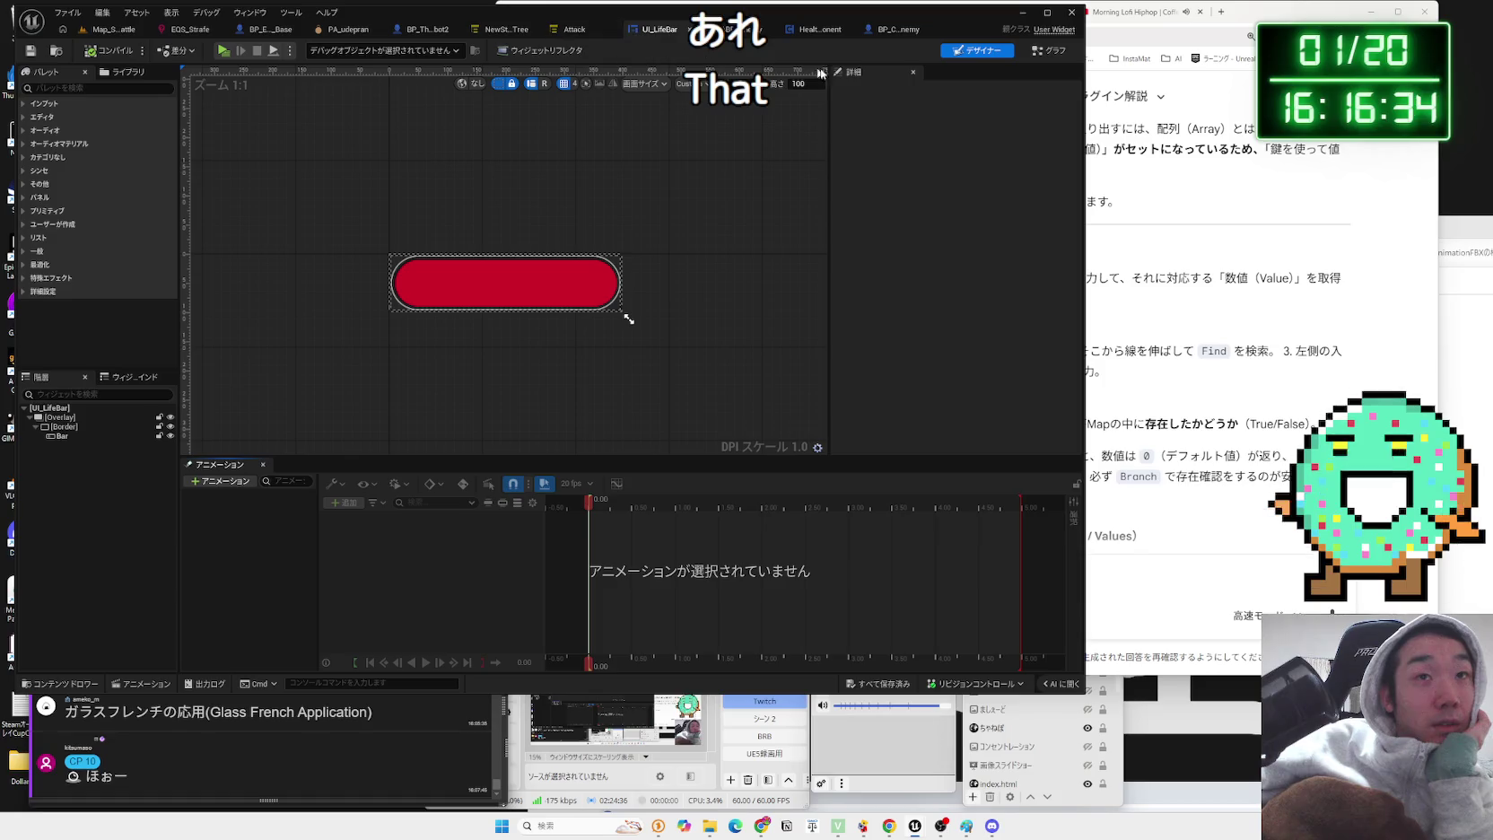
double_click(415, 318)
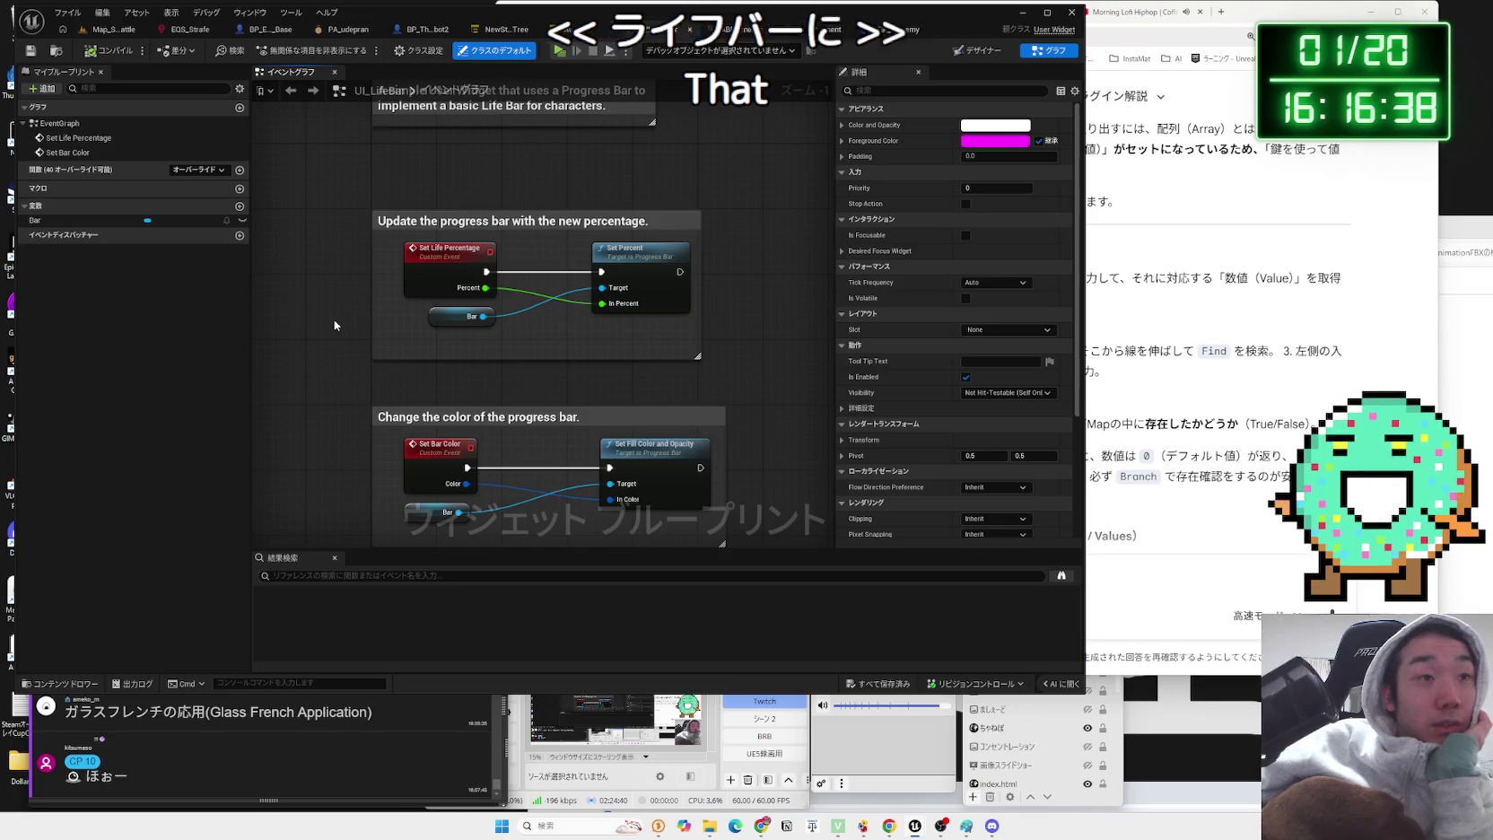
scroll(334, 325, down, 1)
scroll(383, 284, up, 1)
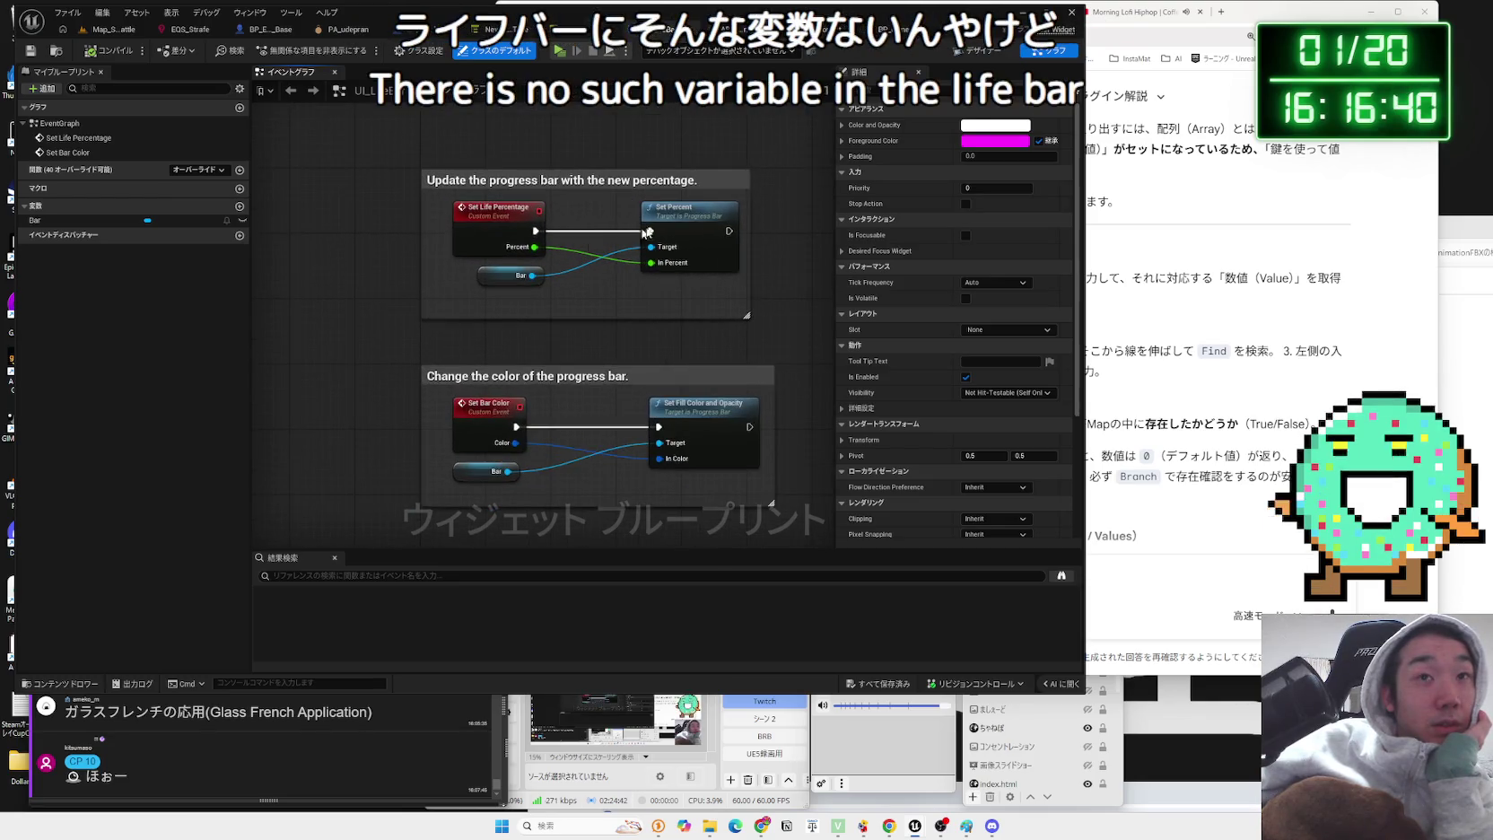
- In BP_CombatEnemy, inspect the Life Bar component and its Life Bar Widget getter and setter
click(886, 30)
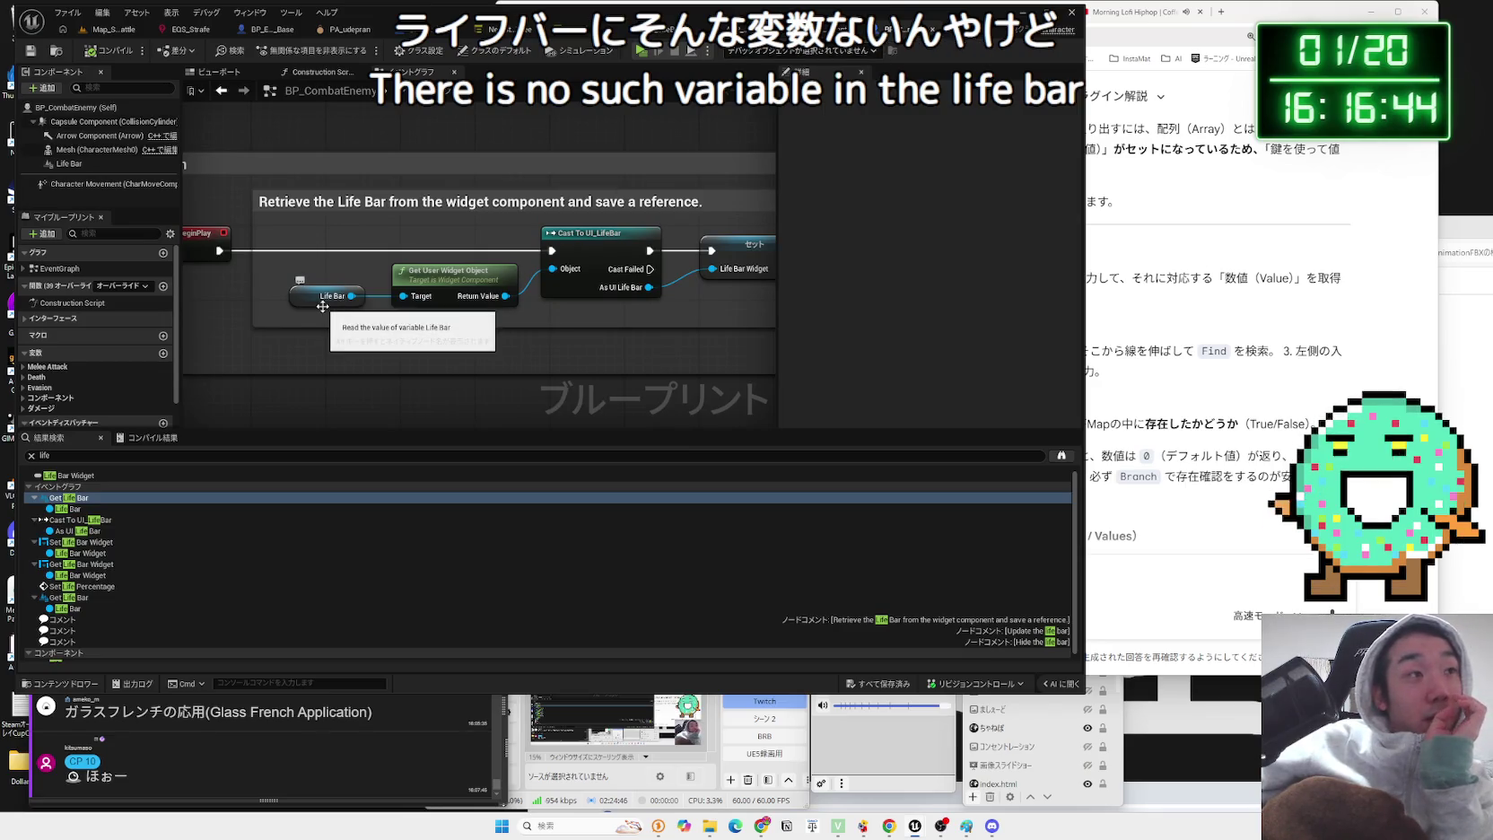
click(85, 168)
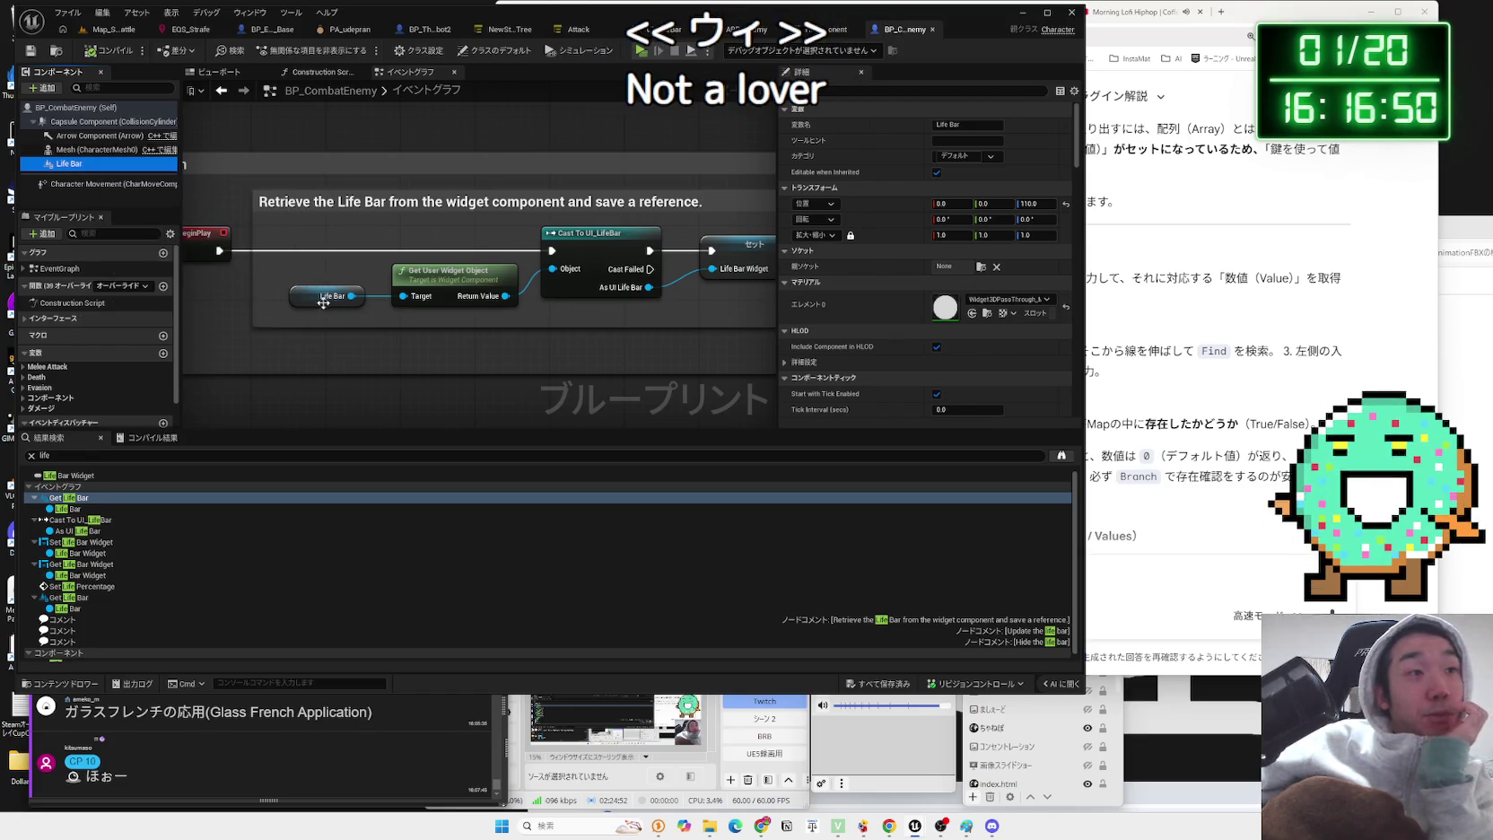
drag(601, 271, 511, 275)
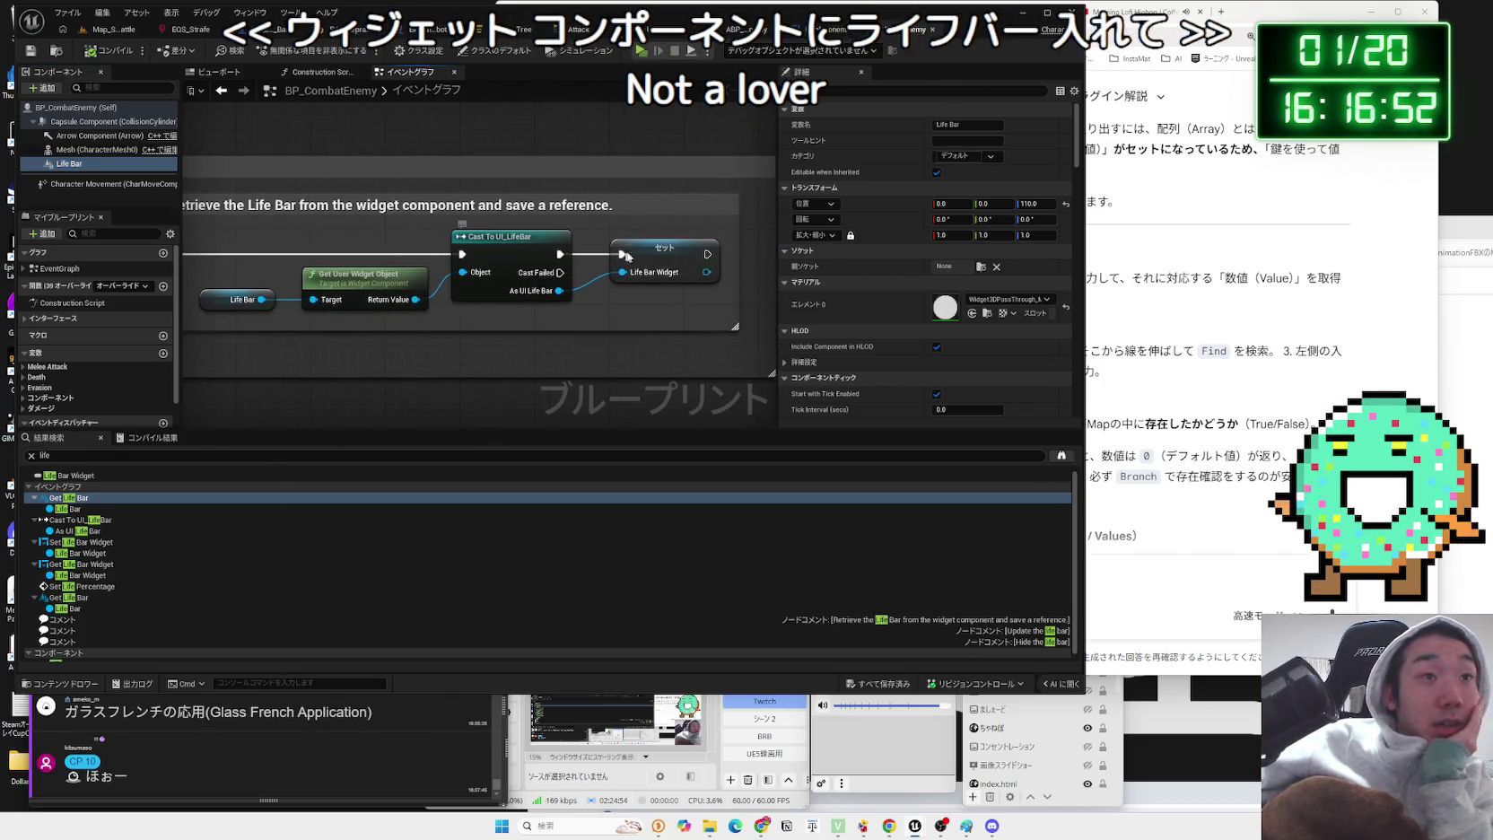
scroll(671, 271, down, 5)
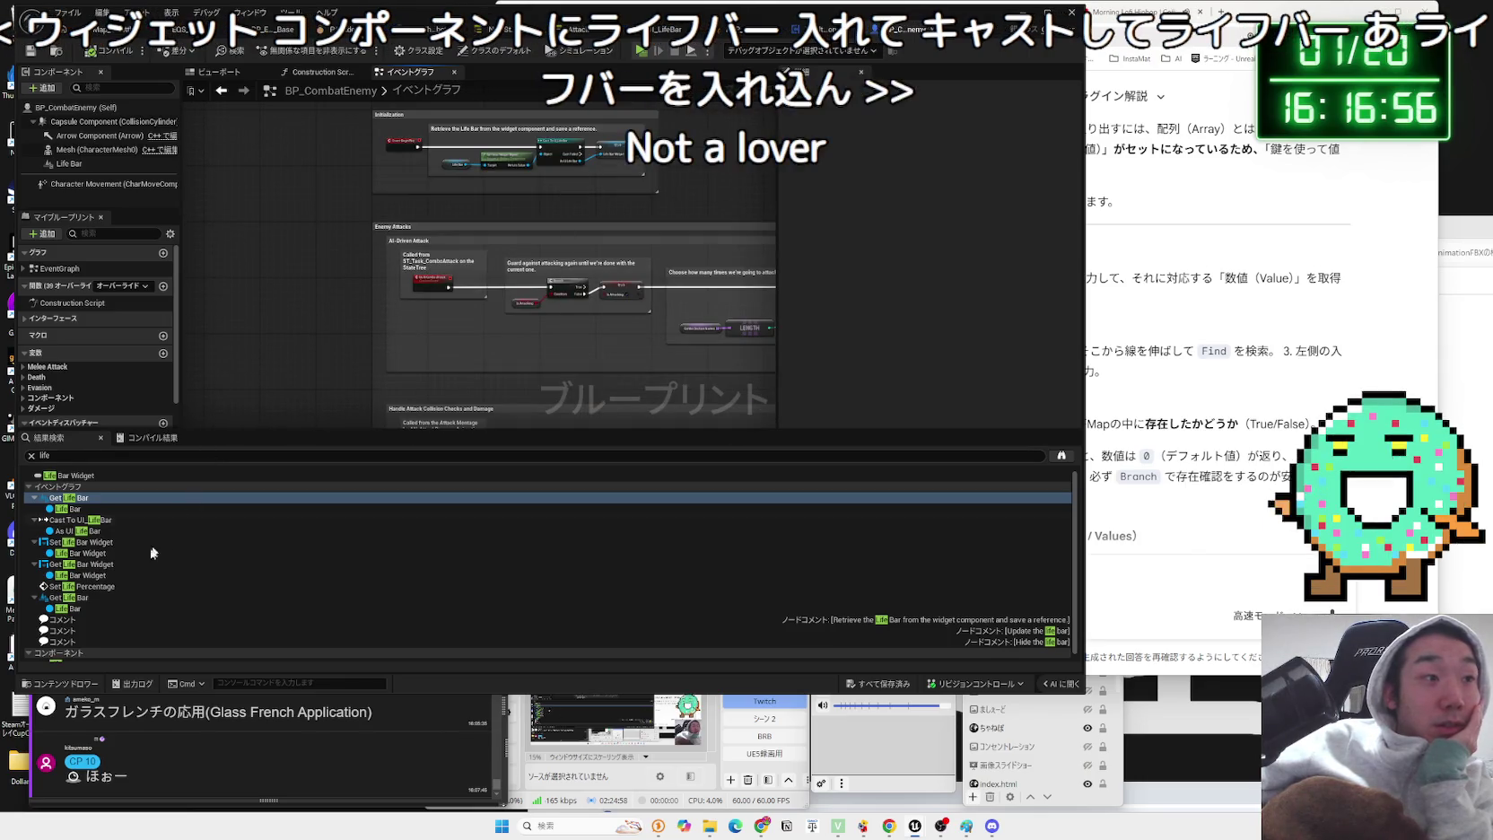
click(68, 508)
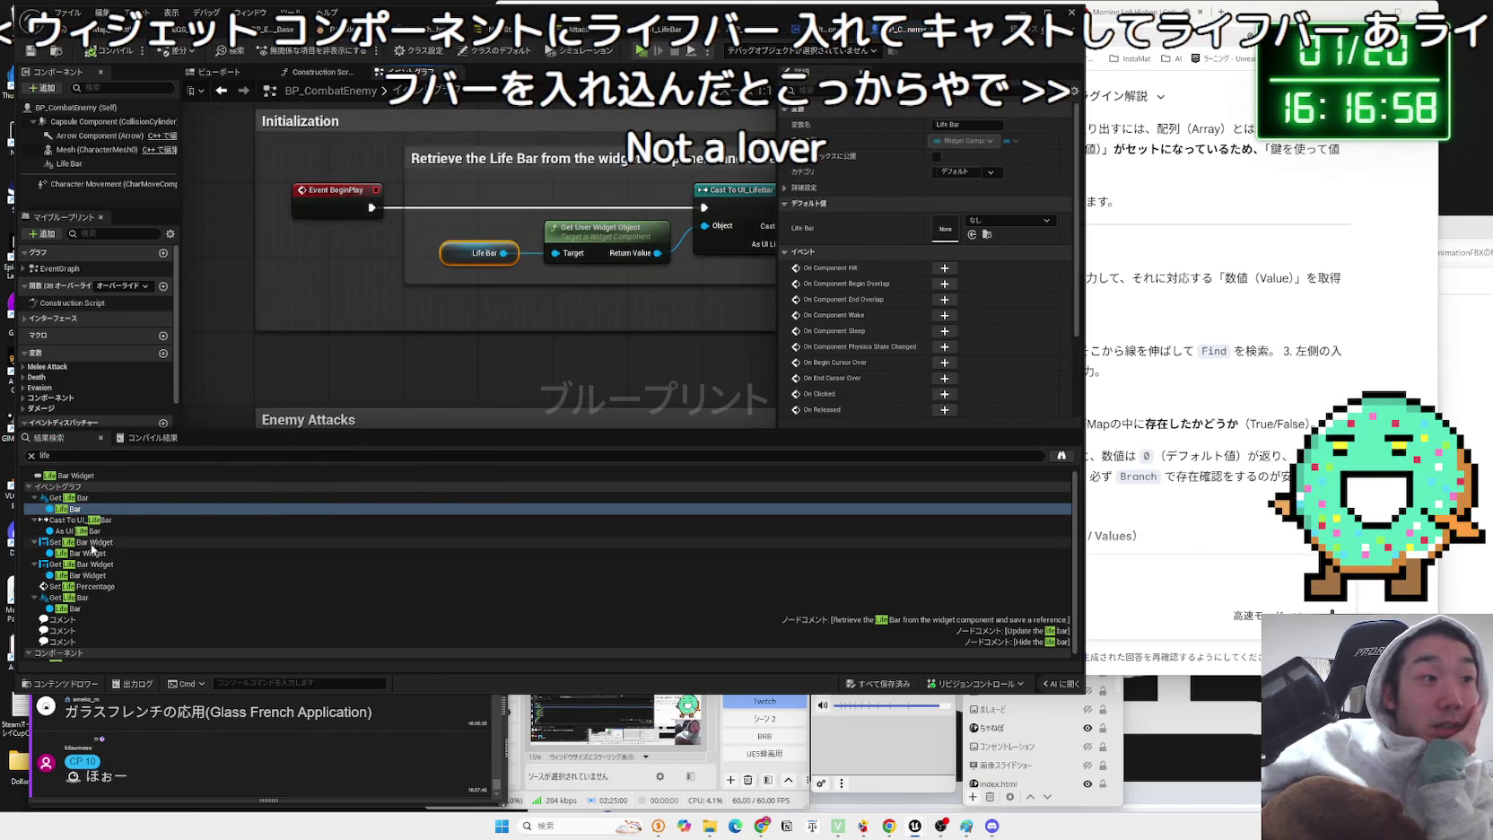
click(78, 553)
click(79, 563)
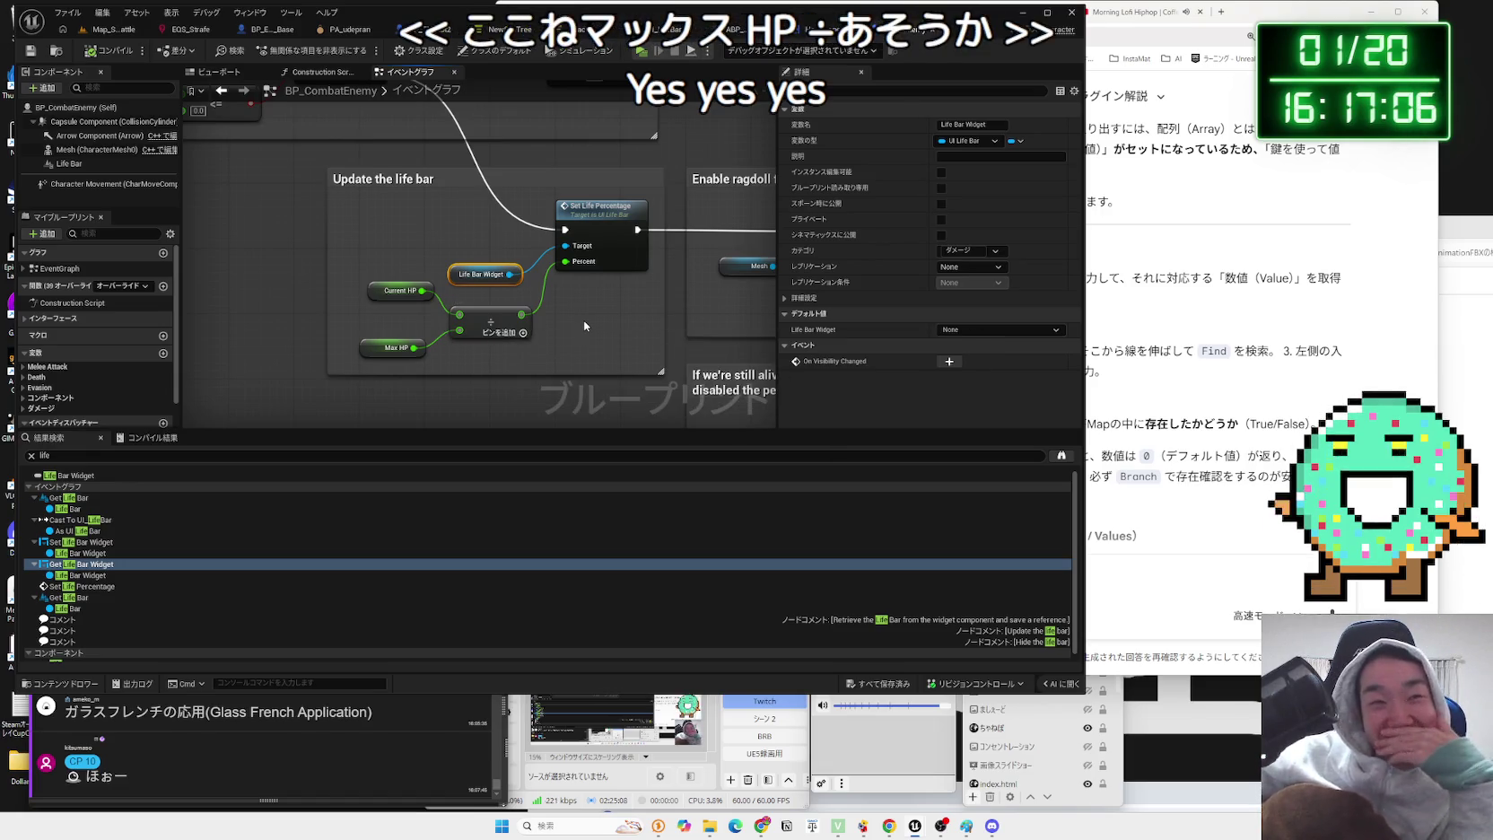
- Review the remaining Life Bar results, including Hide the life bar and Event Handle Death
scroll(583, 320, down, 2)
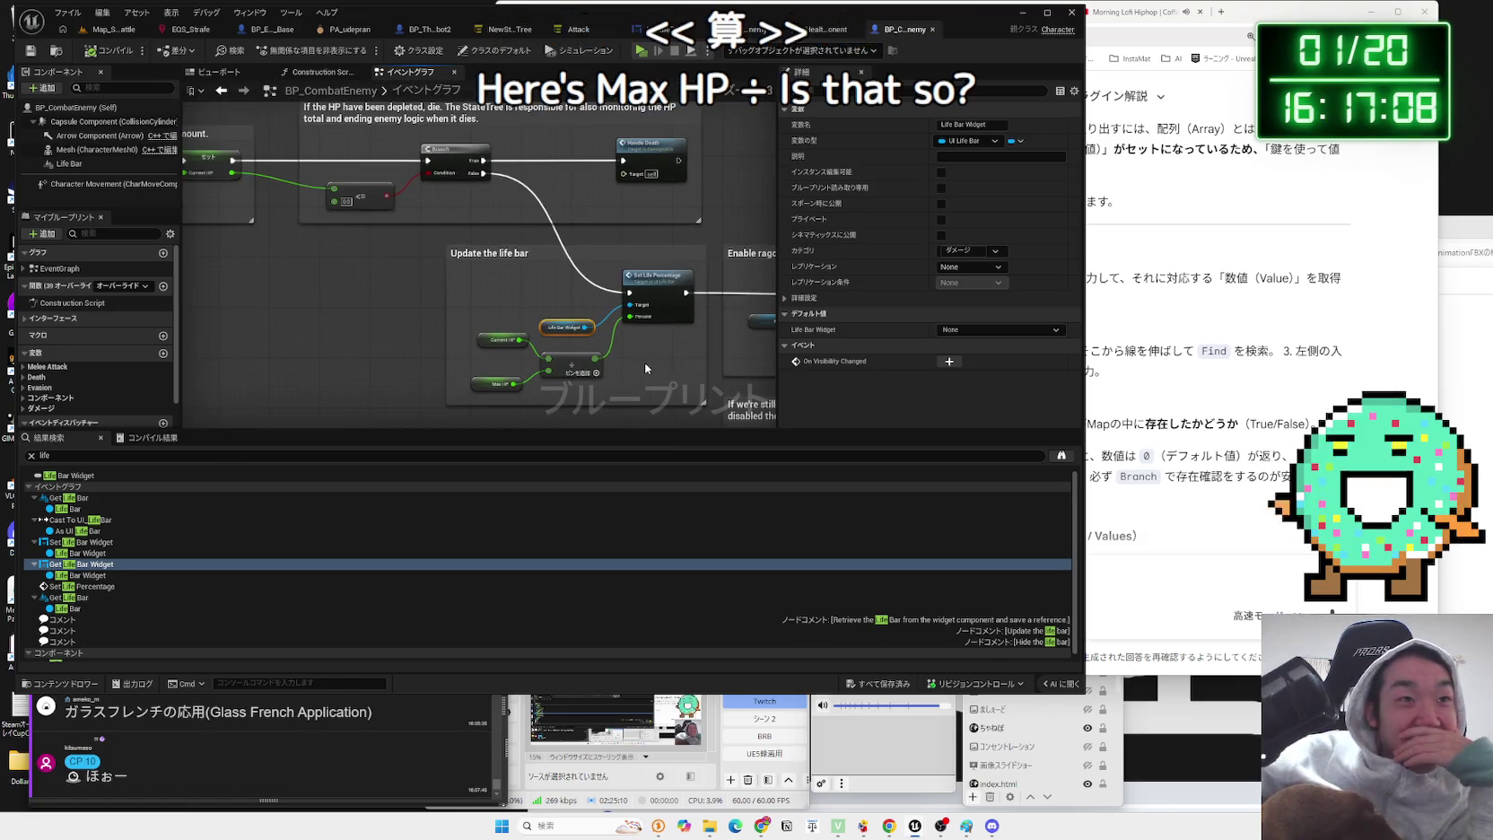
scroll(651, 365, down, 2)
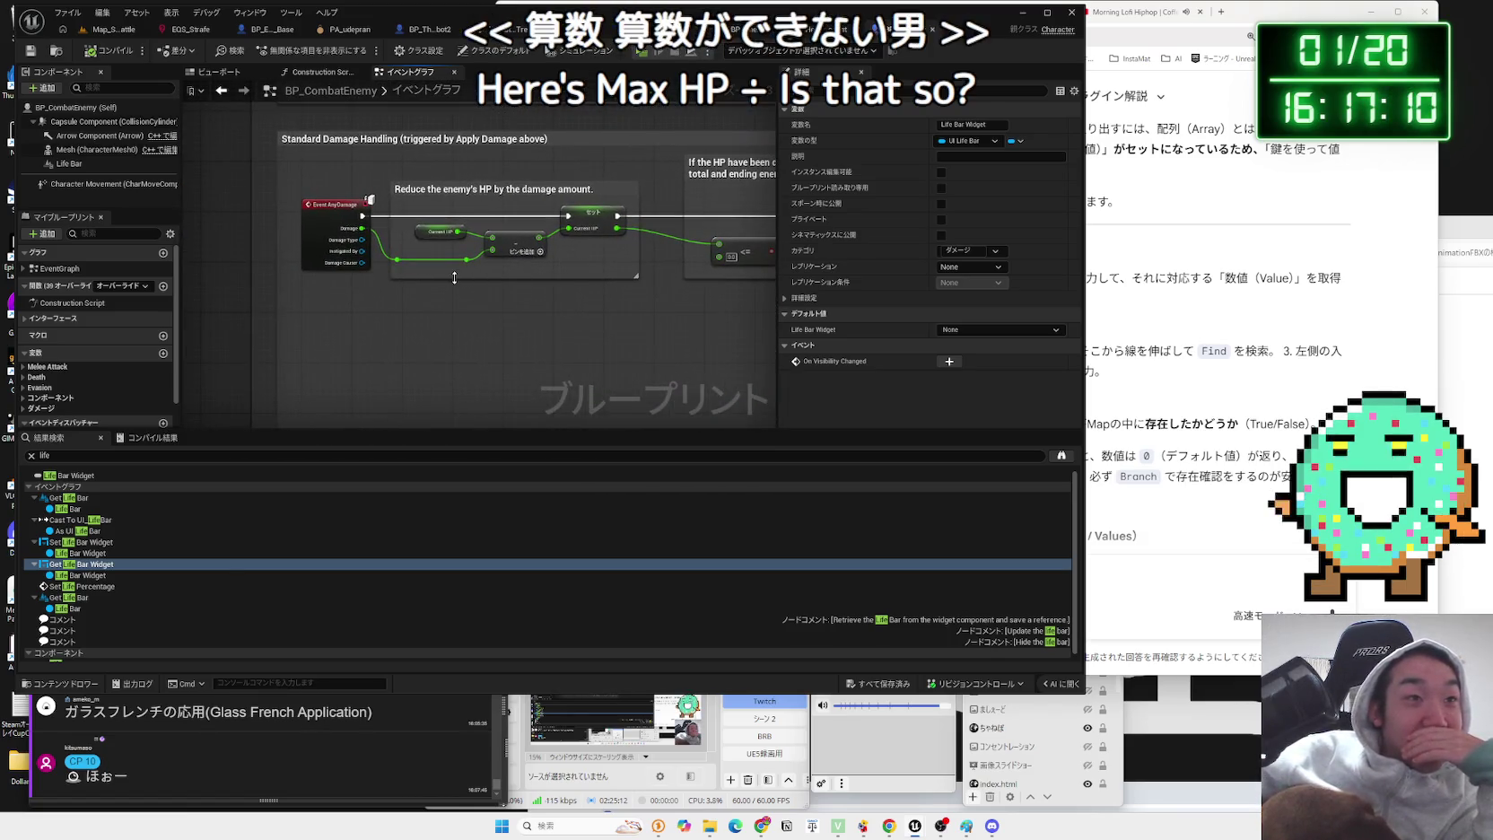
scroll(457, 289, up, 3)
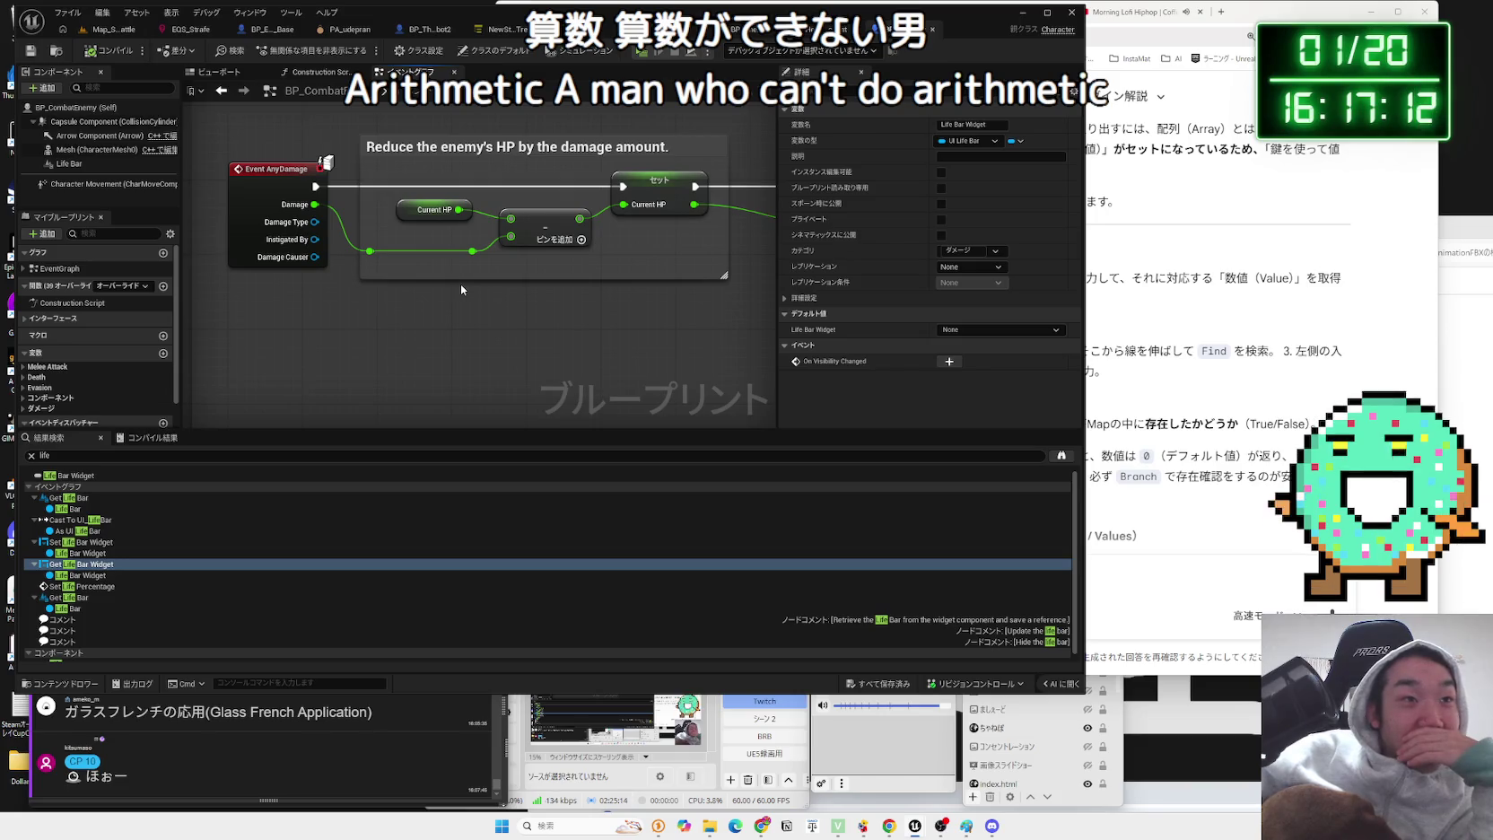
scroll(458, 289, down, 5)
scroll(313, 388, up, 4)
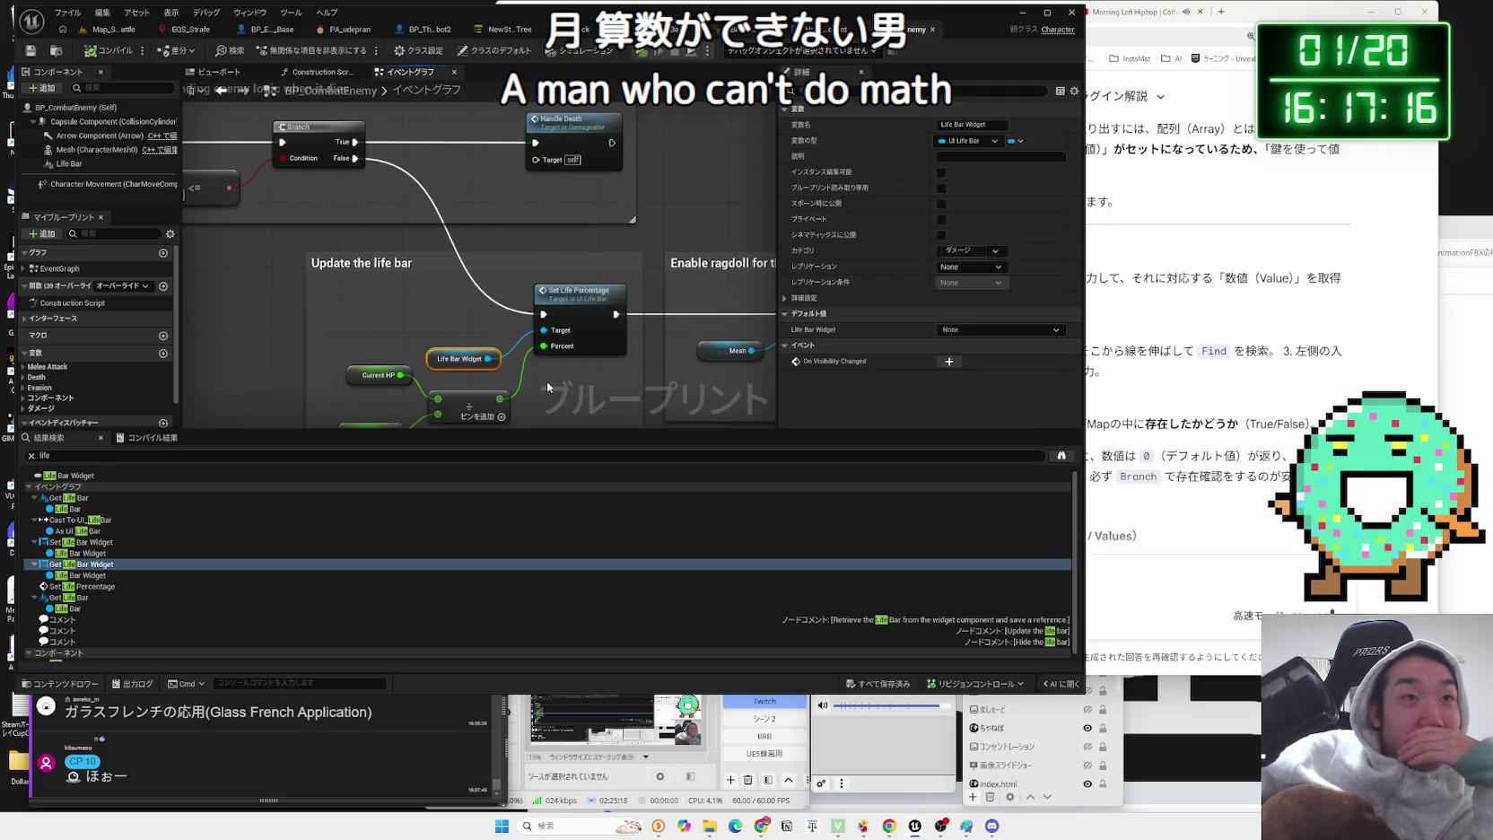
scroll(547, 387, down, 2)
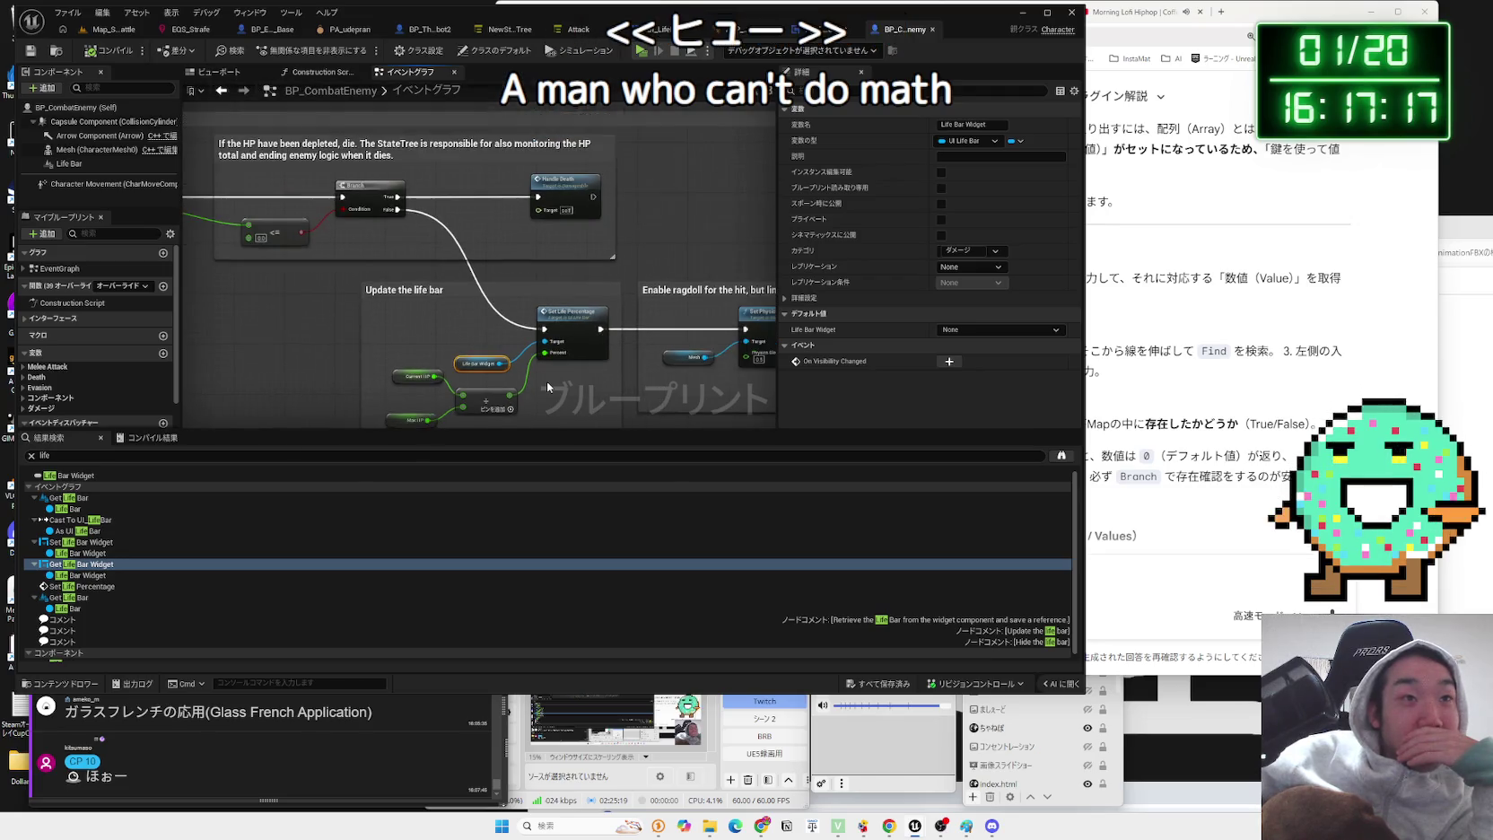
click(70, 597)
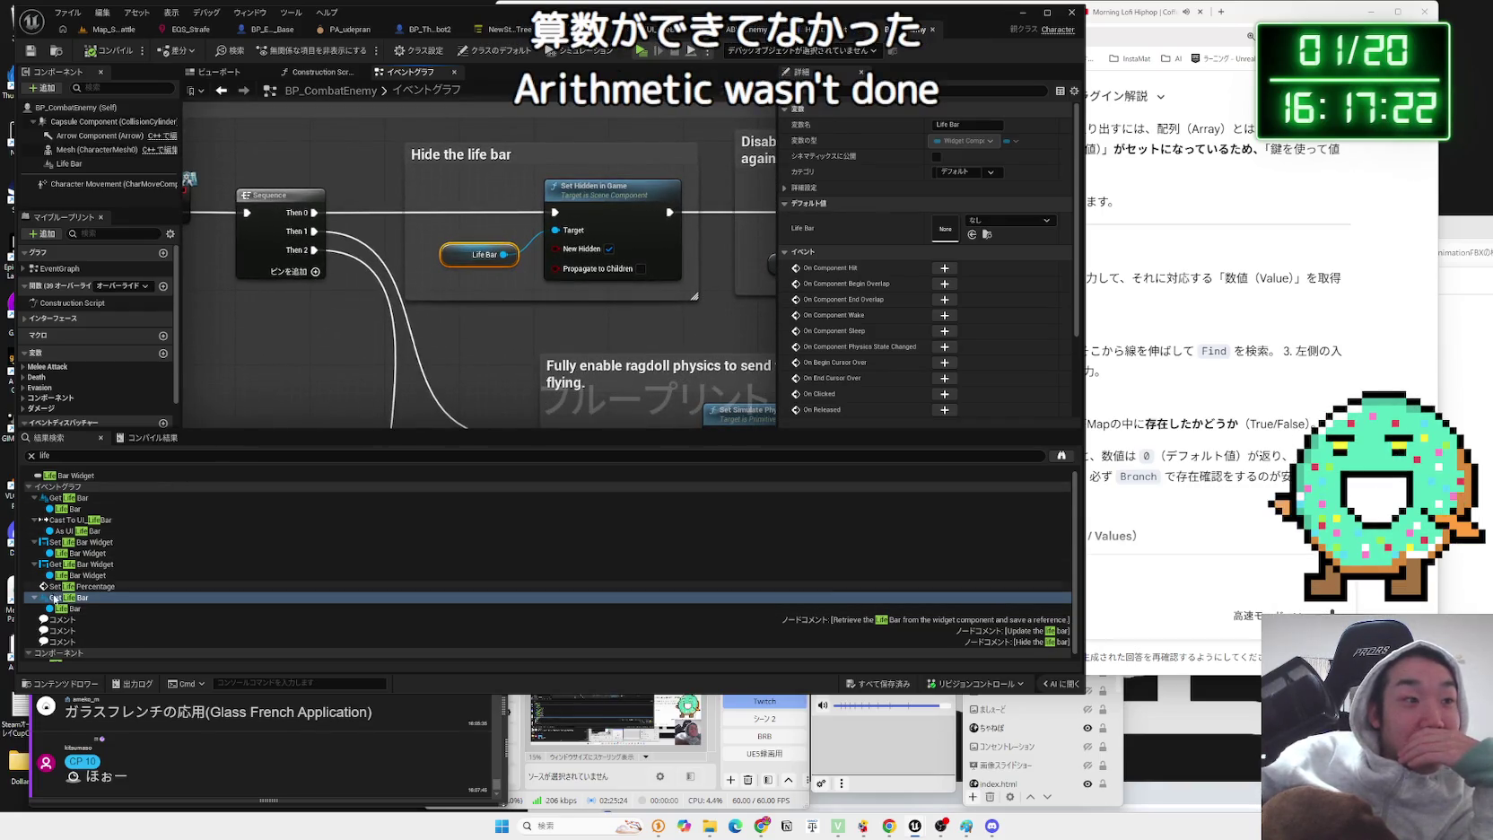
click(51, 609)
drag(455, 324, 668, 321)
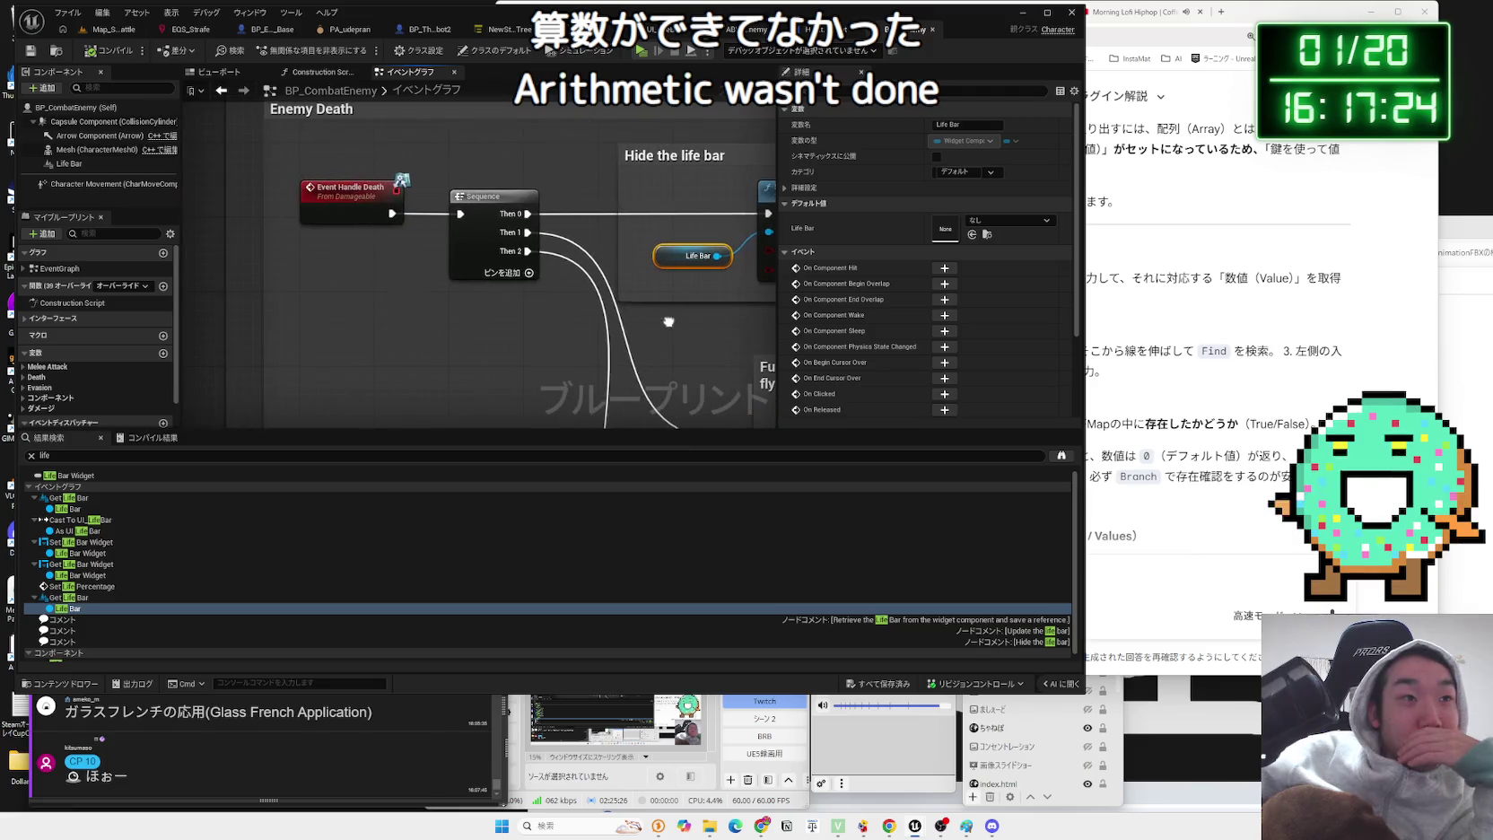
click(841, 34)
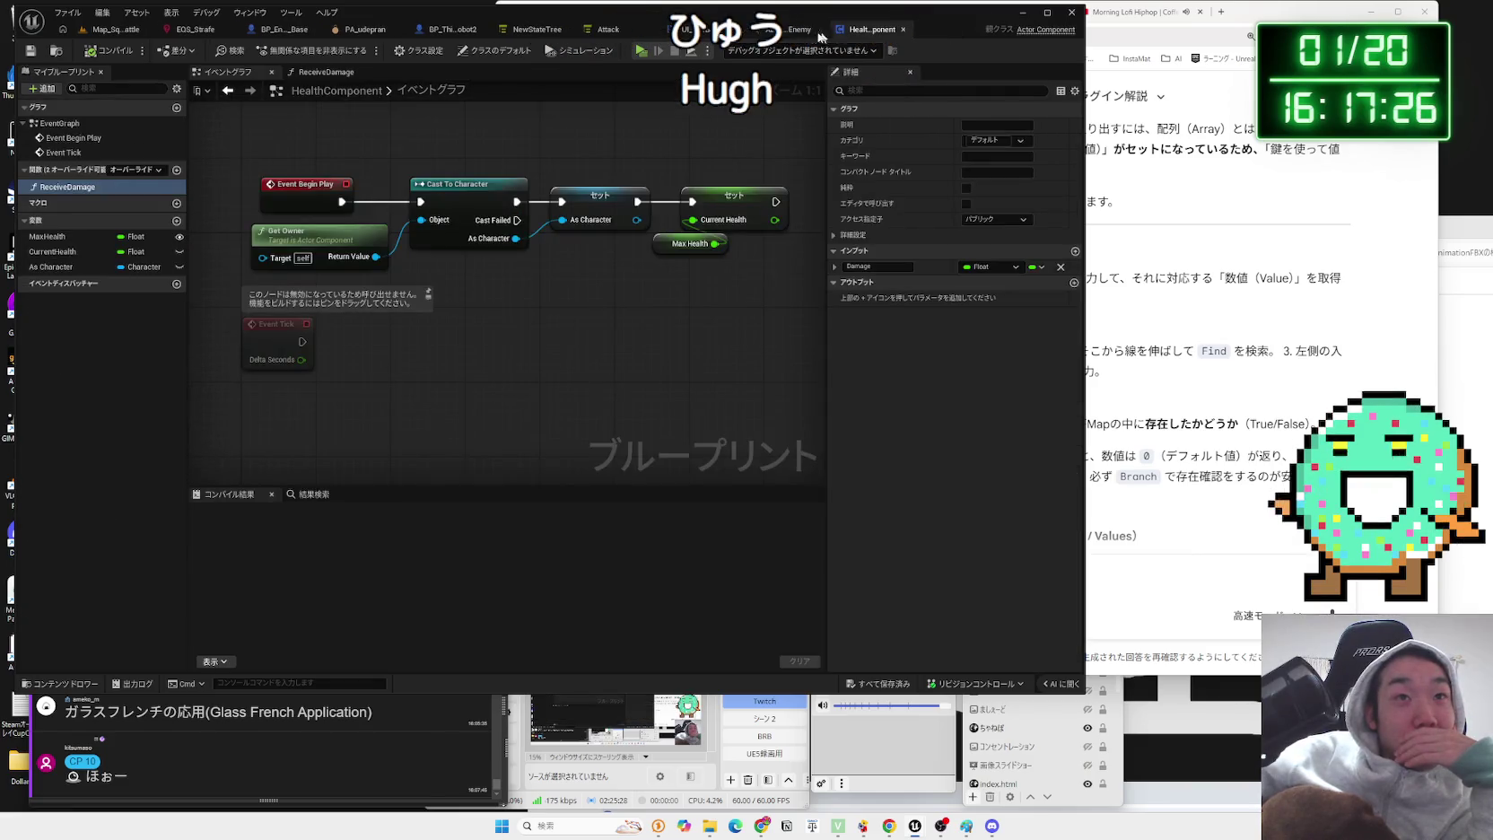
- Add a Widget component under RightGlove in BP_Enemy_Base's viewport and compile with F7
click(262, 33)
click(220, 72)
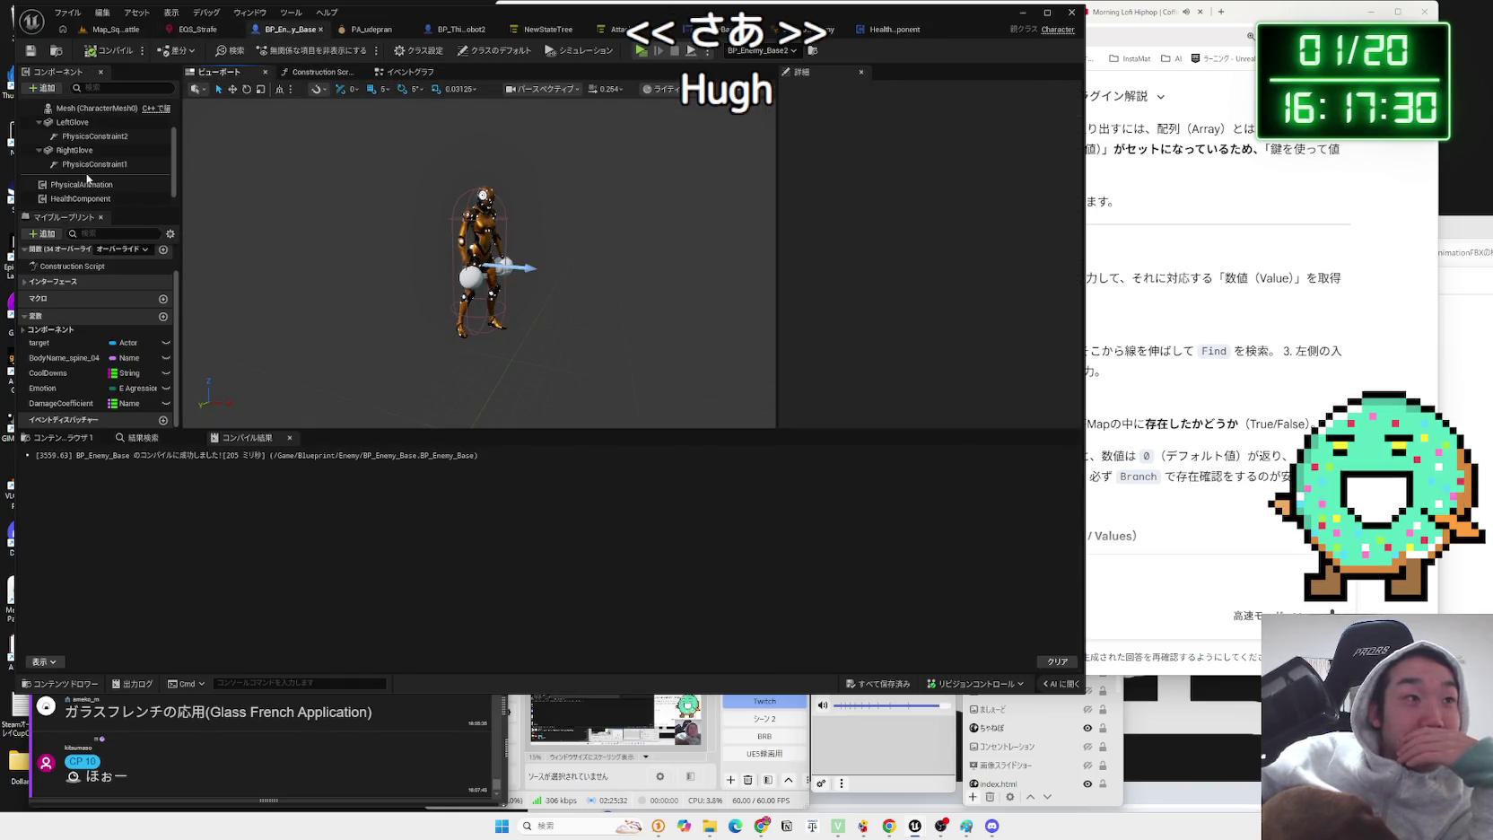
click(52, 89)
text(W)
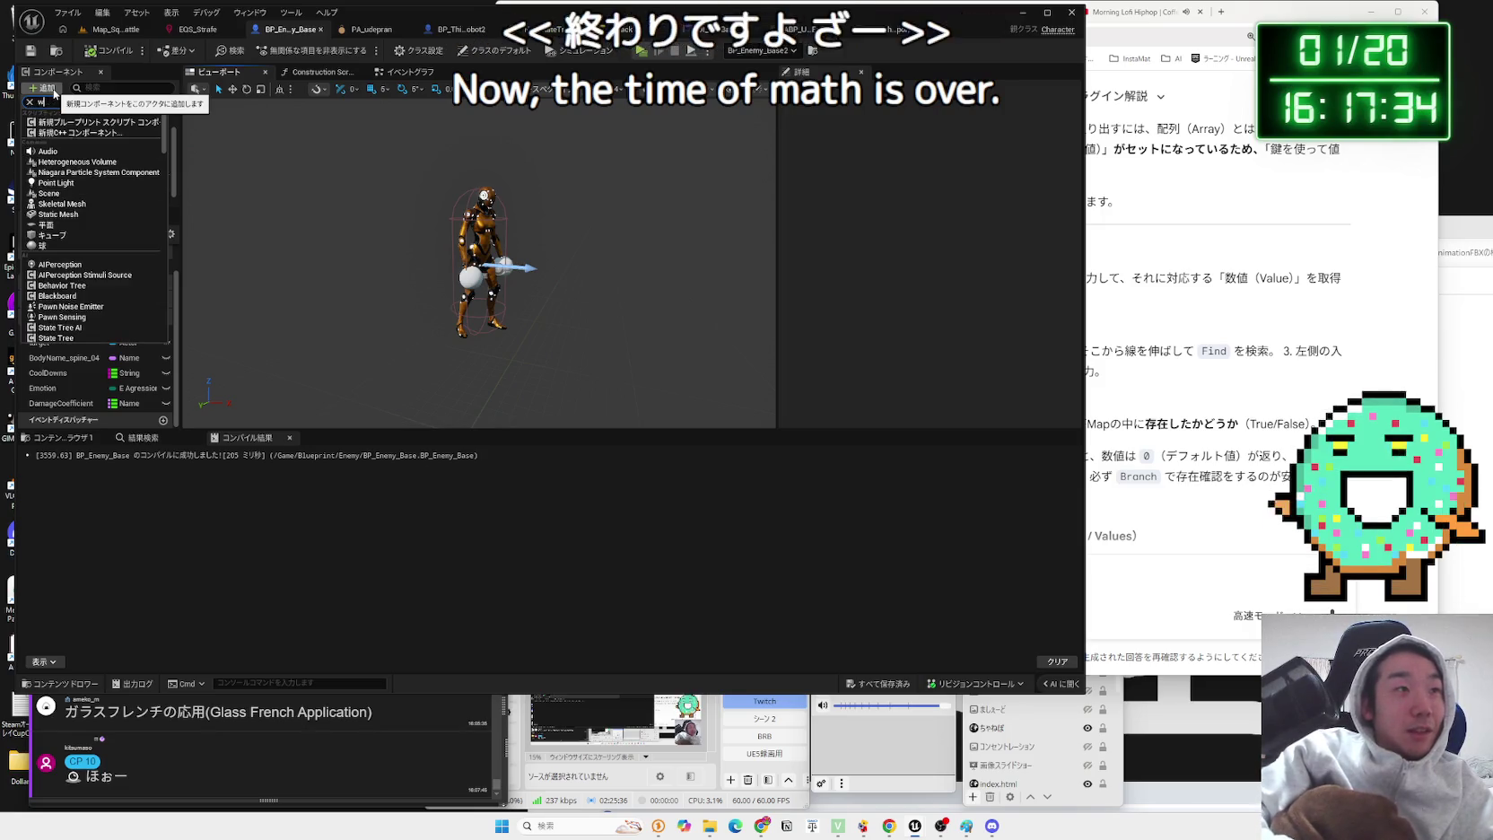
text(idge)
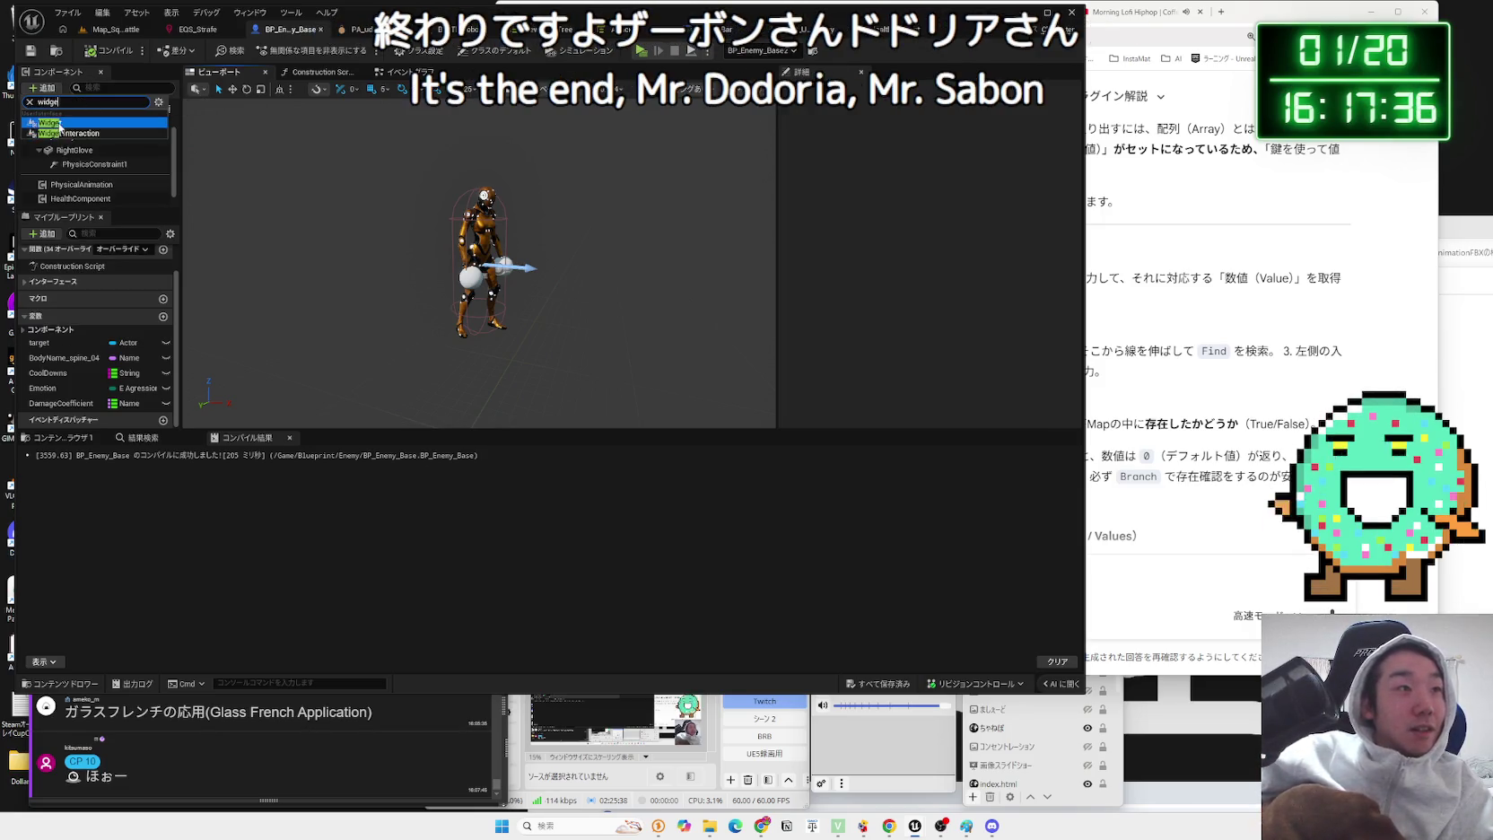
click(59, 125)
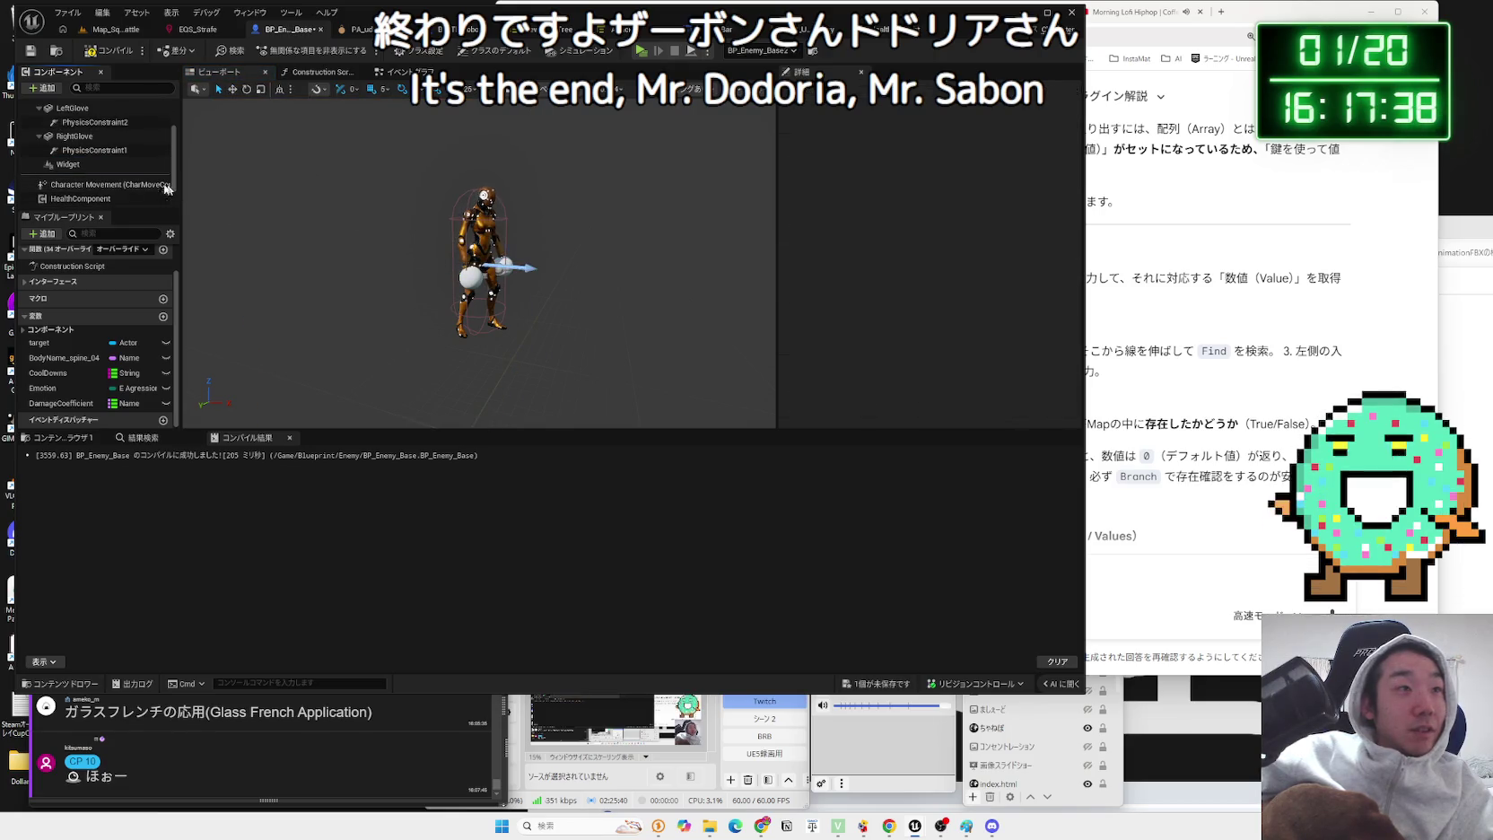
click(72, 166)
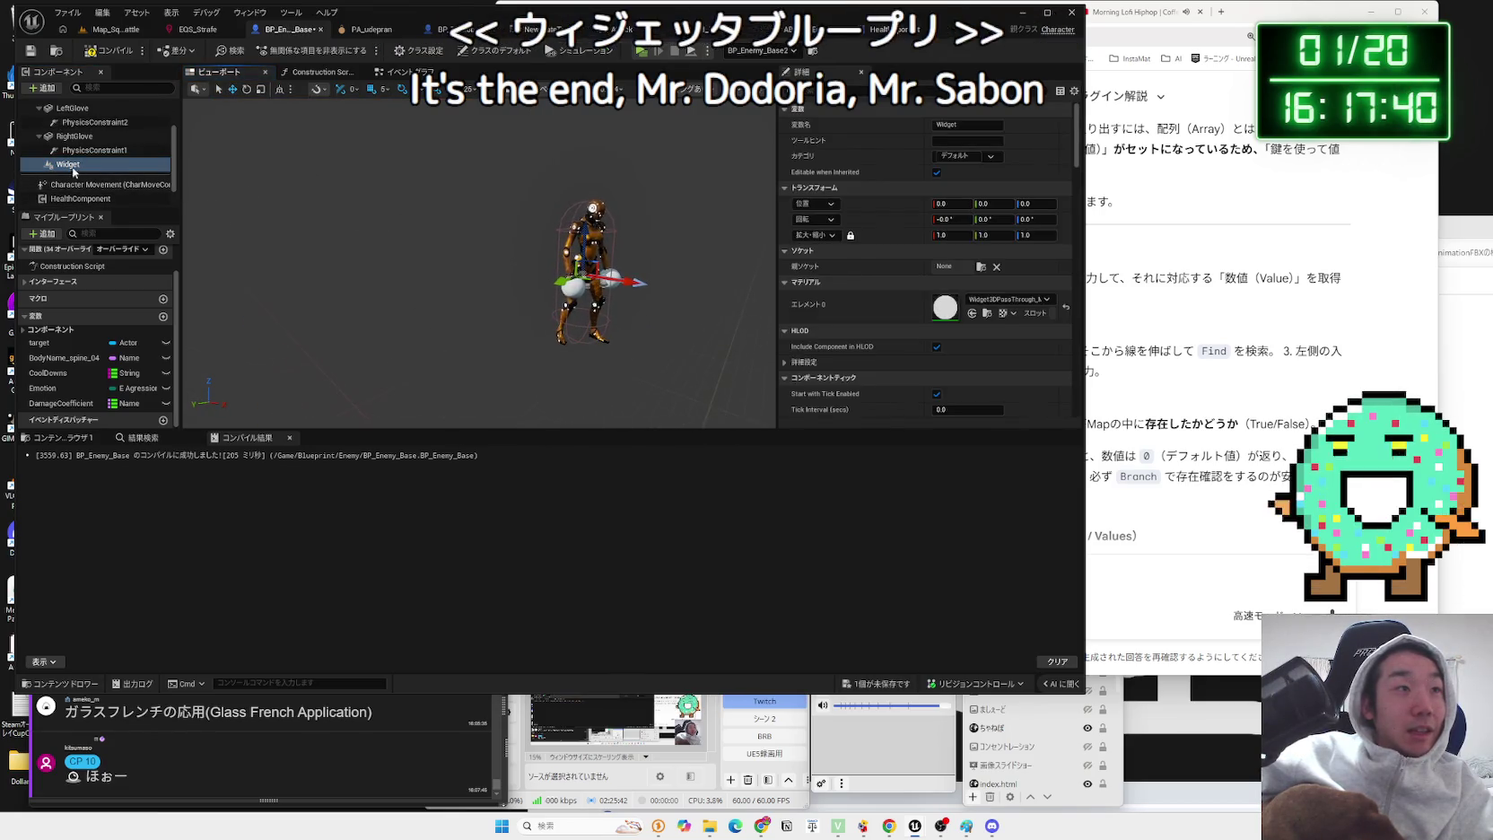
key(F7)
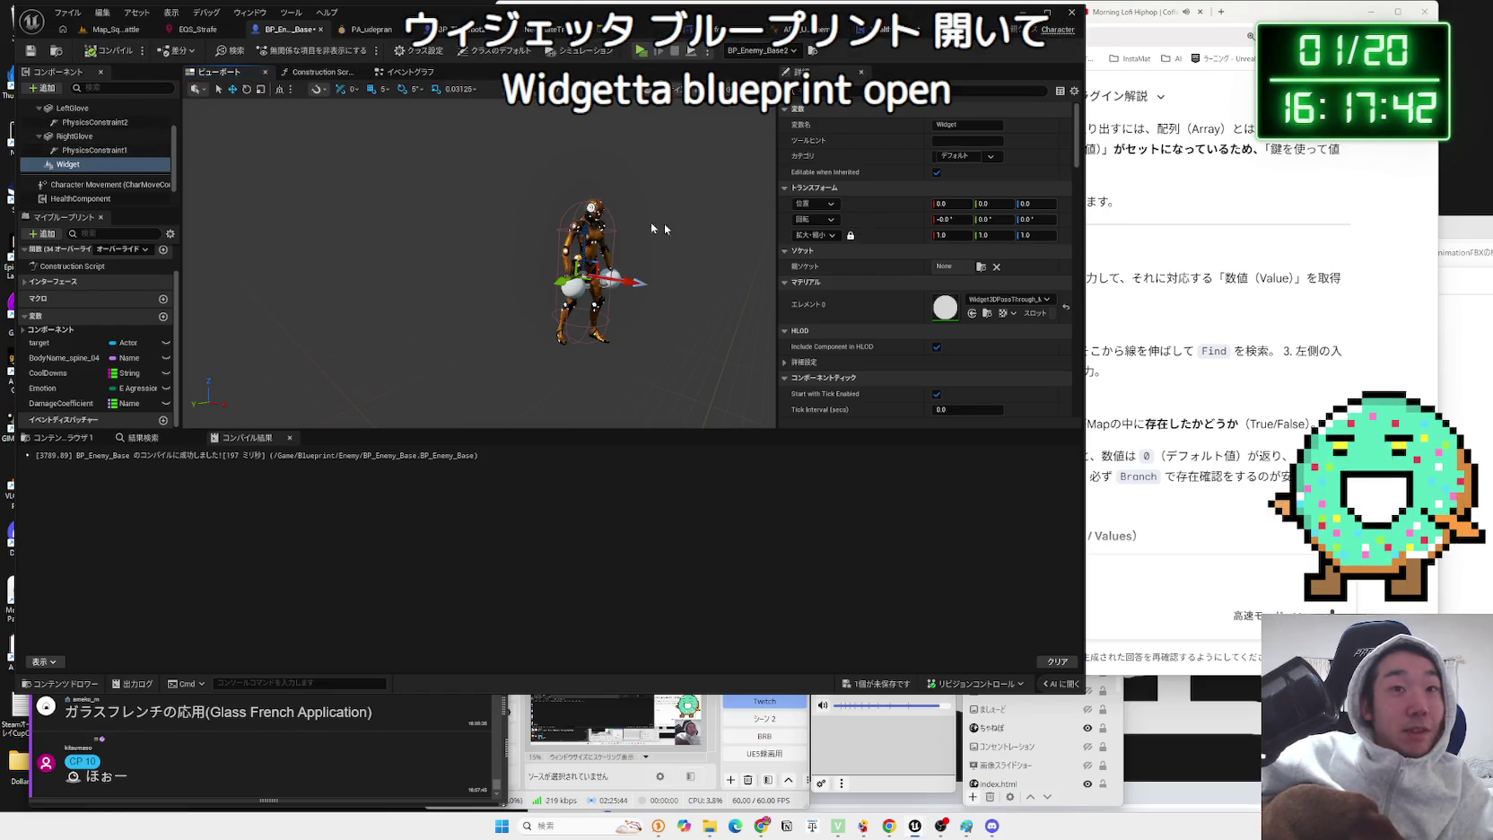
- Browse the Widget component's Details, expanding the advanced tick settings and collapsing collision presets
scroll(998, 343, down, 5)
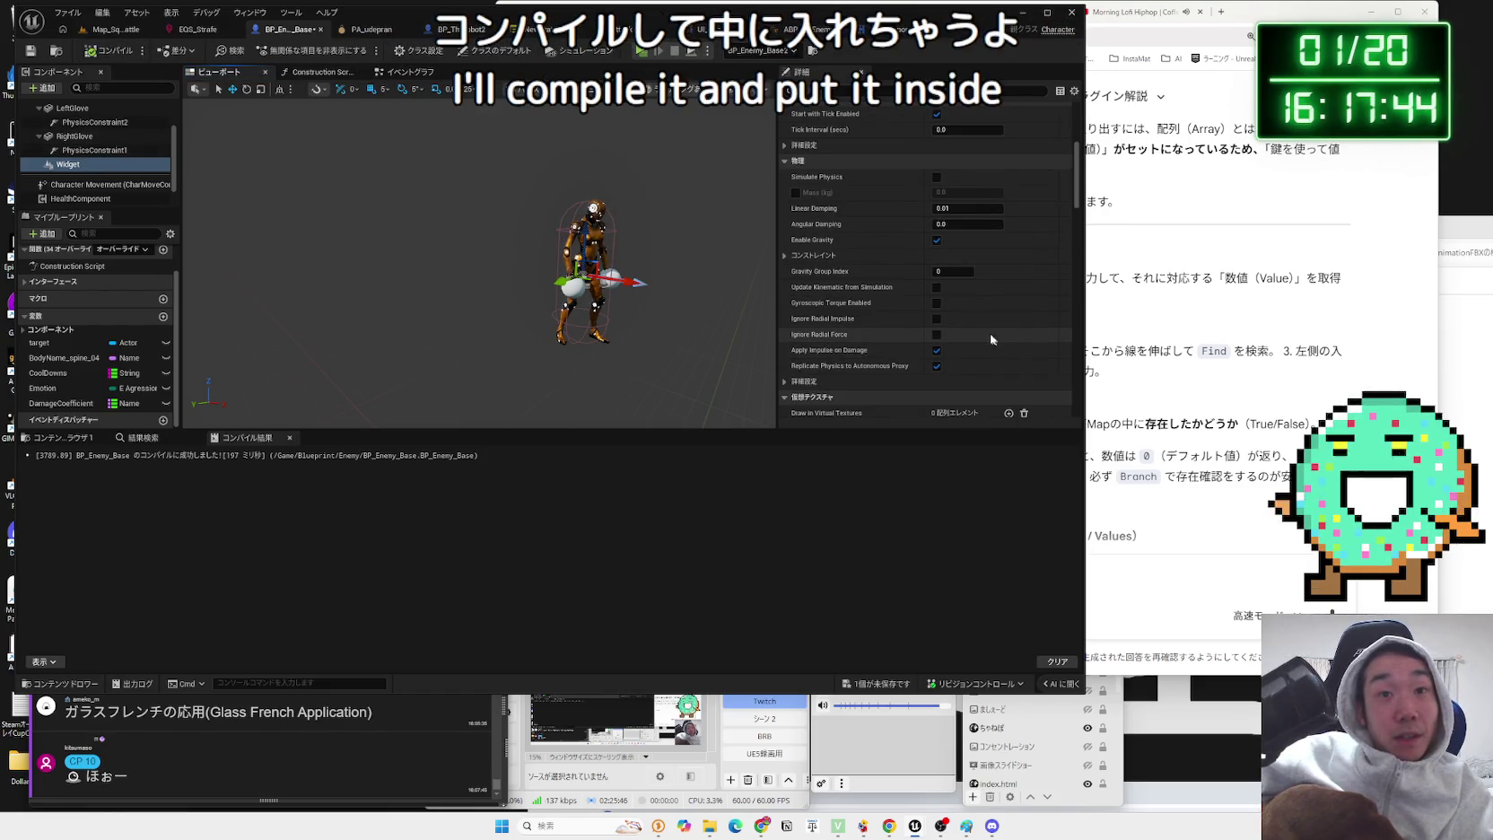
scroll(976, 340, up, 3)
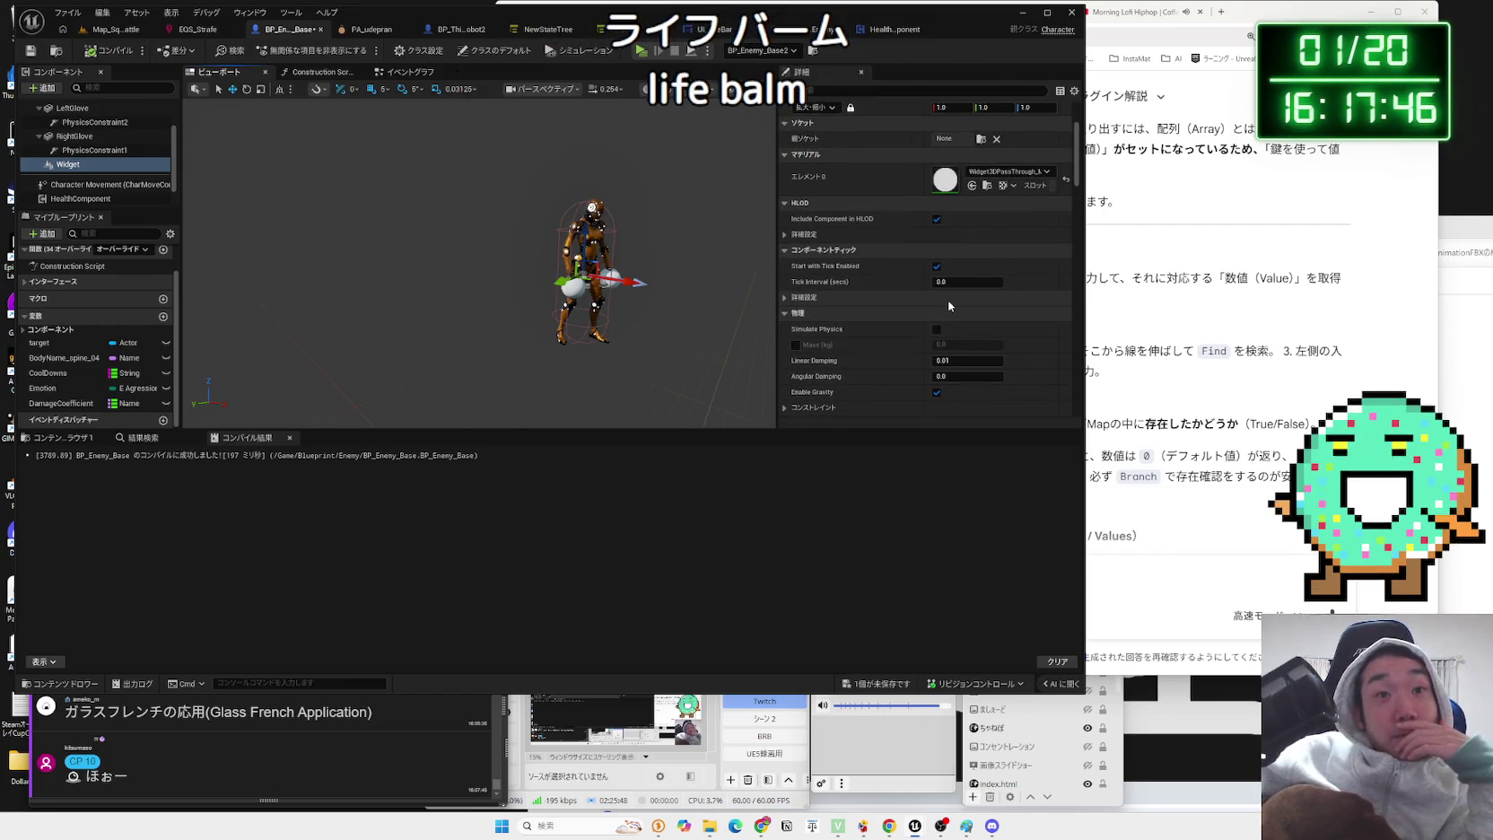
click(785, 297)
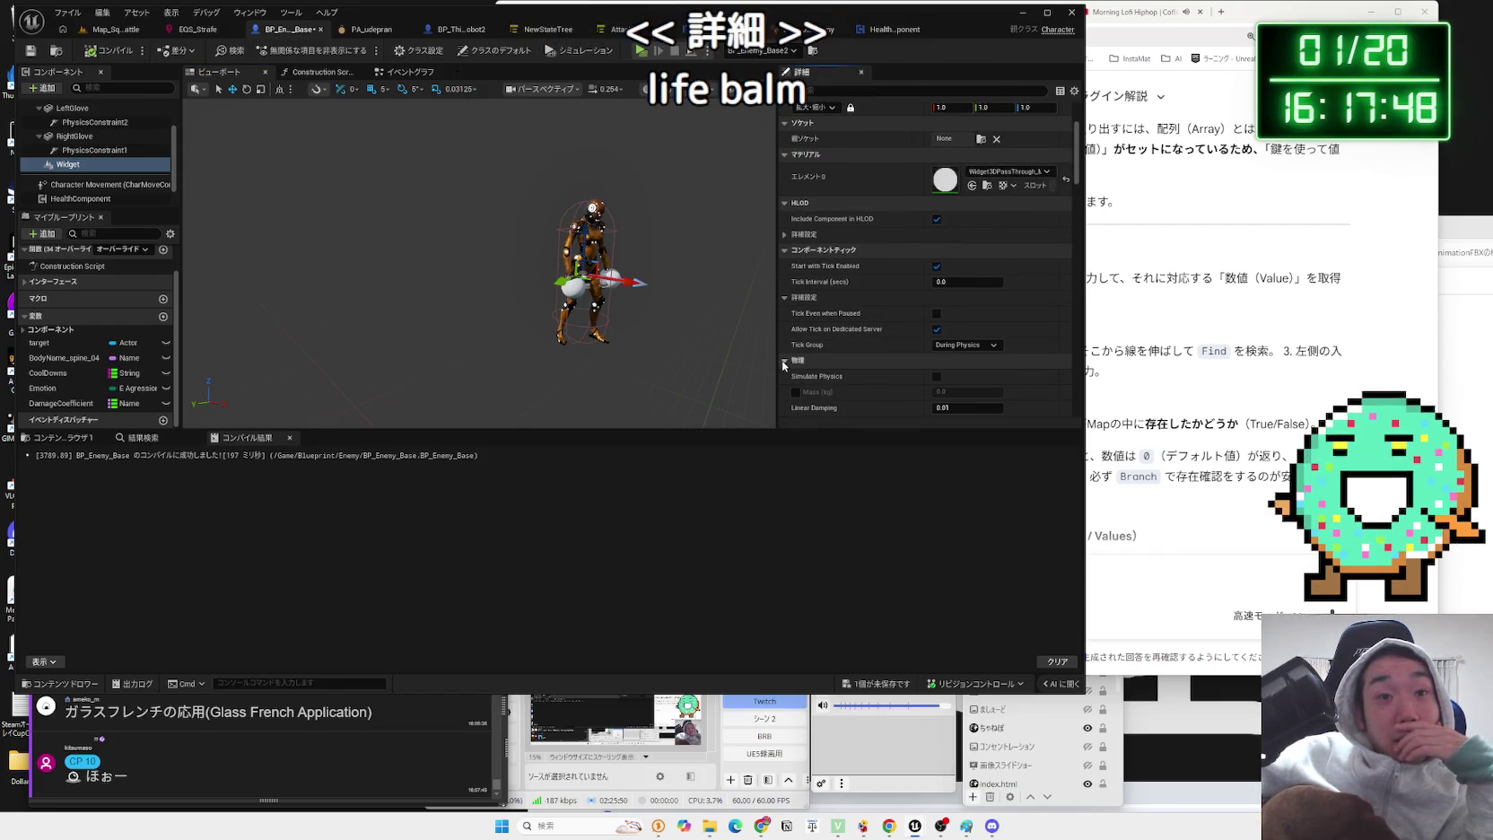
scroll(874, 347, down, 4)
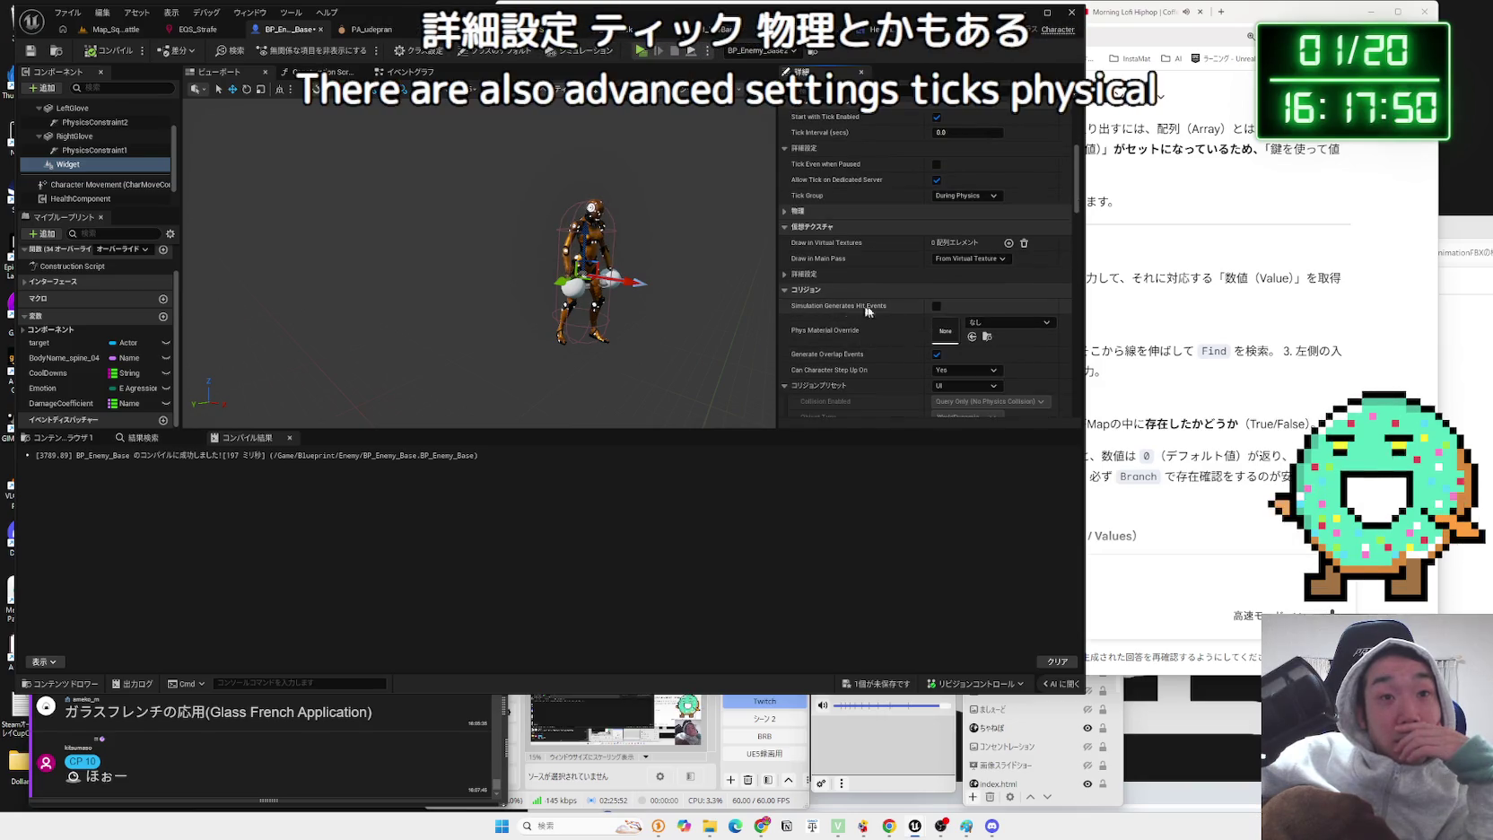
scroll(868, 318, down, 1)
scroll(869, 317, down, 1)
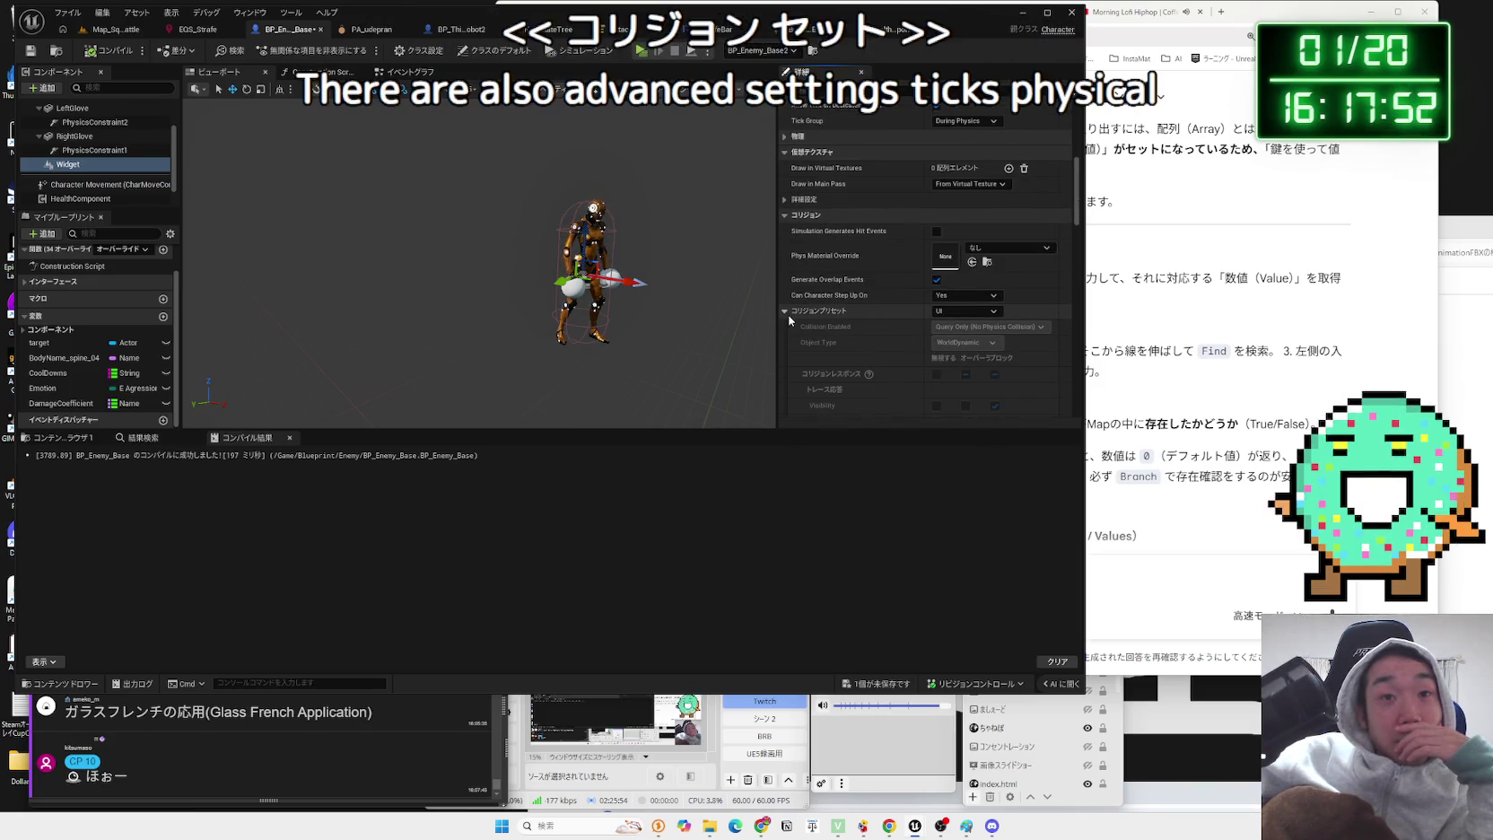
scroll(894, 327, down, 3)
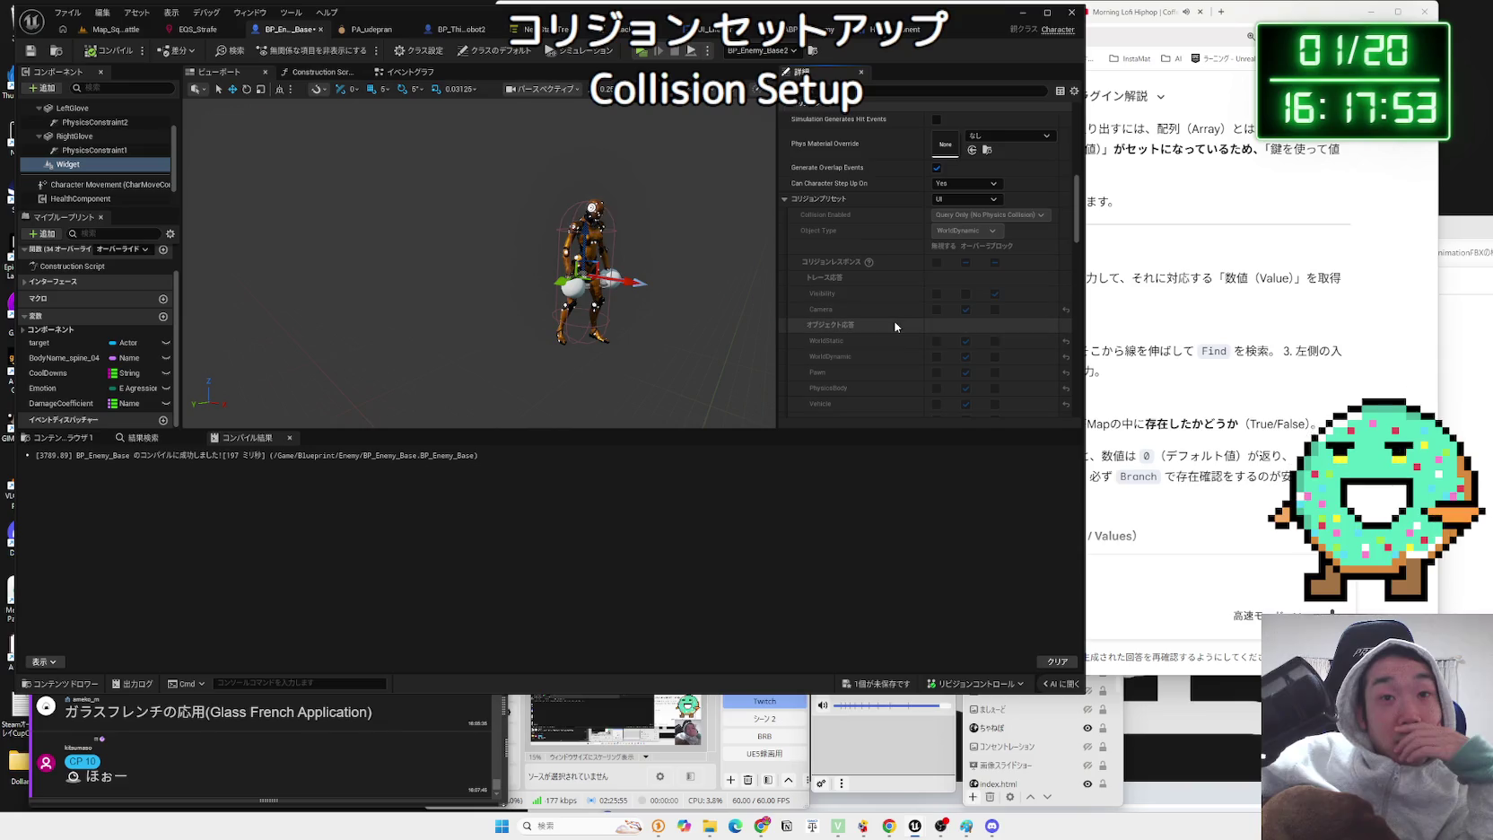
click(786, 199)
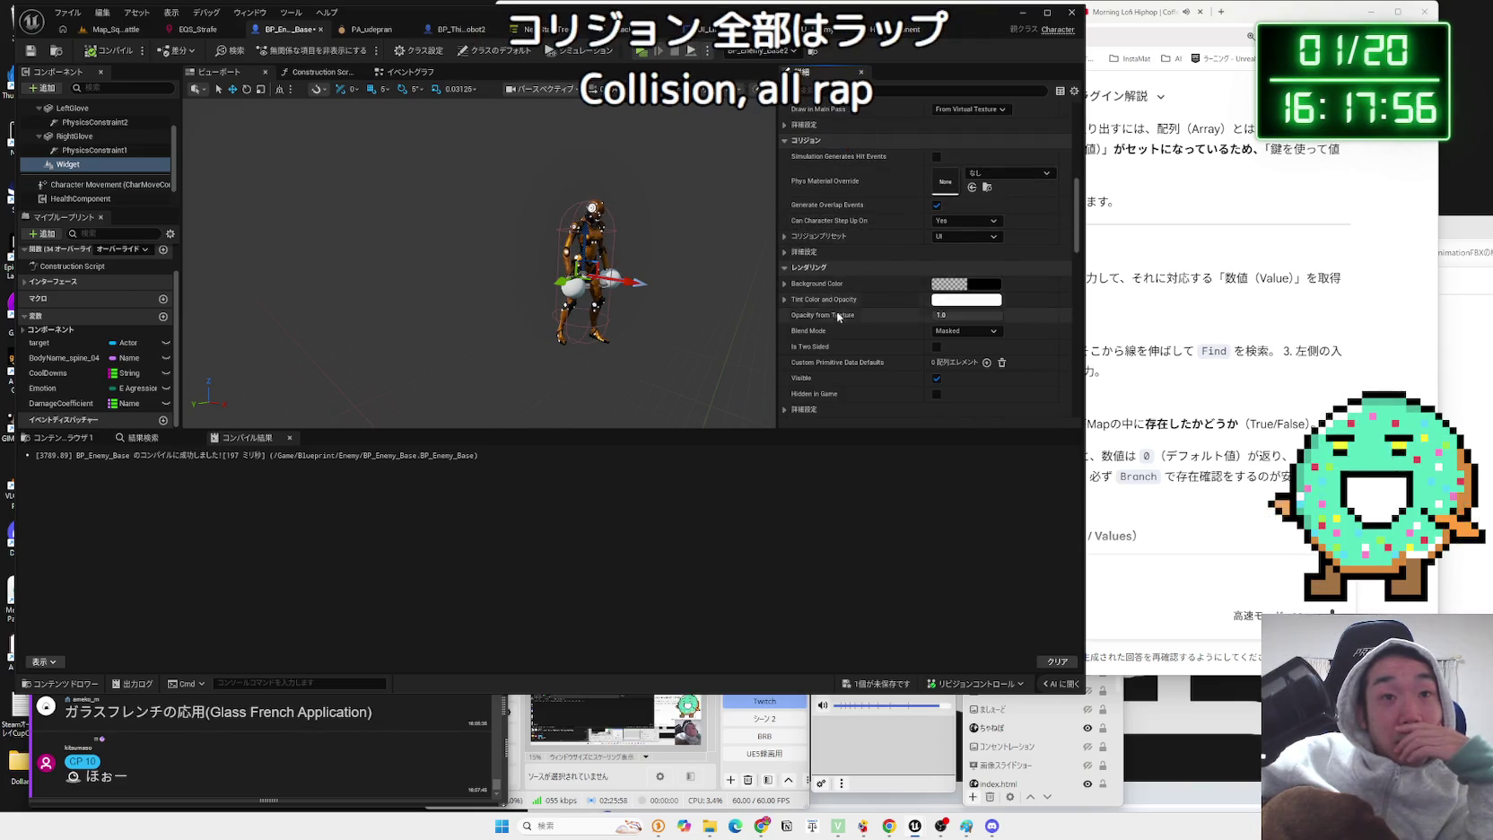
- Look through the widget's material options and save the blueprint changes
scroll(841, 318, down, 7)
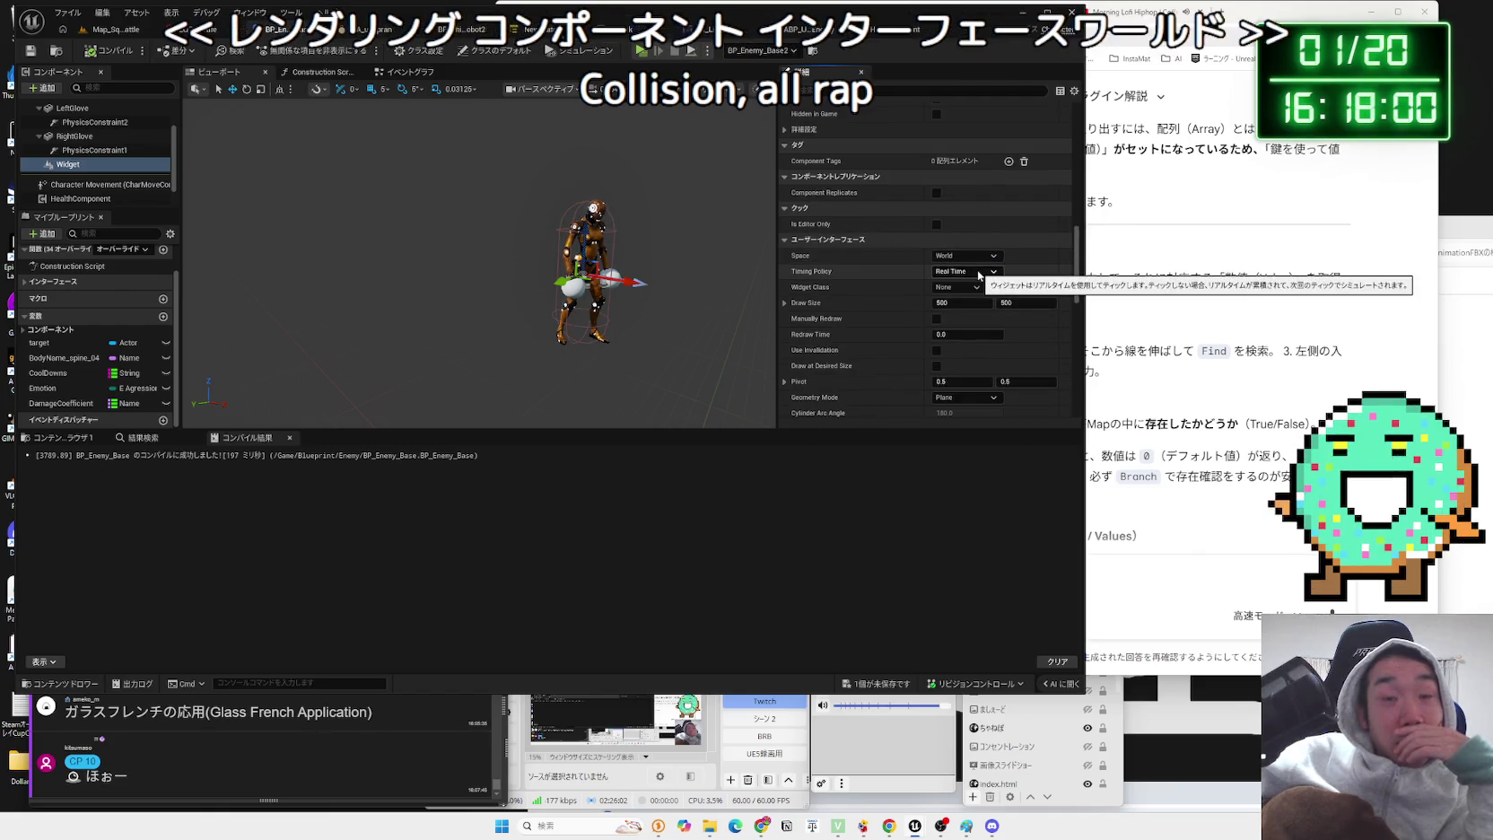
scroll(976, 278, down, 10)
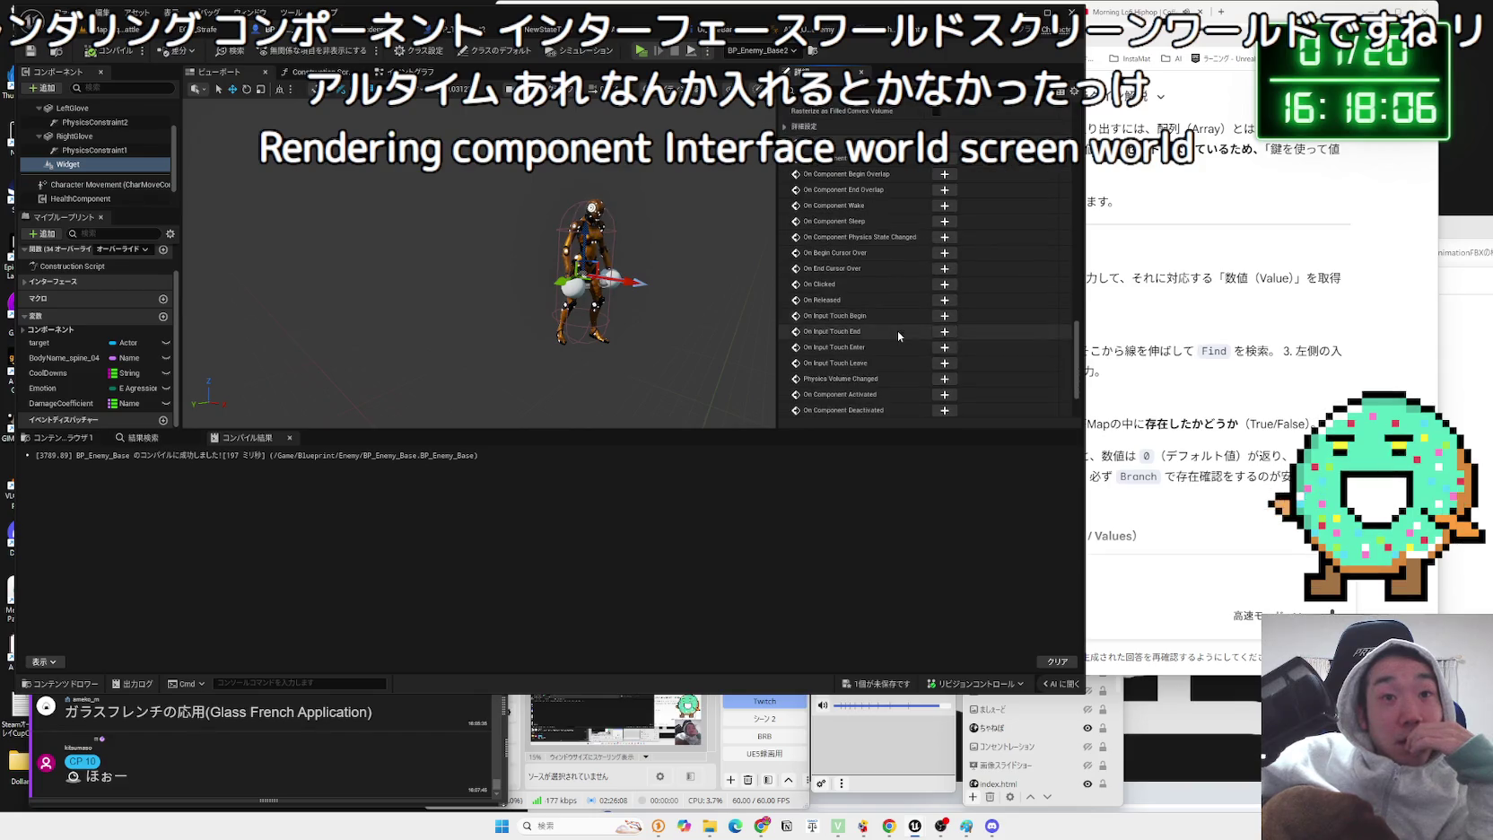
scroll(897, 335, down, 5)
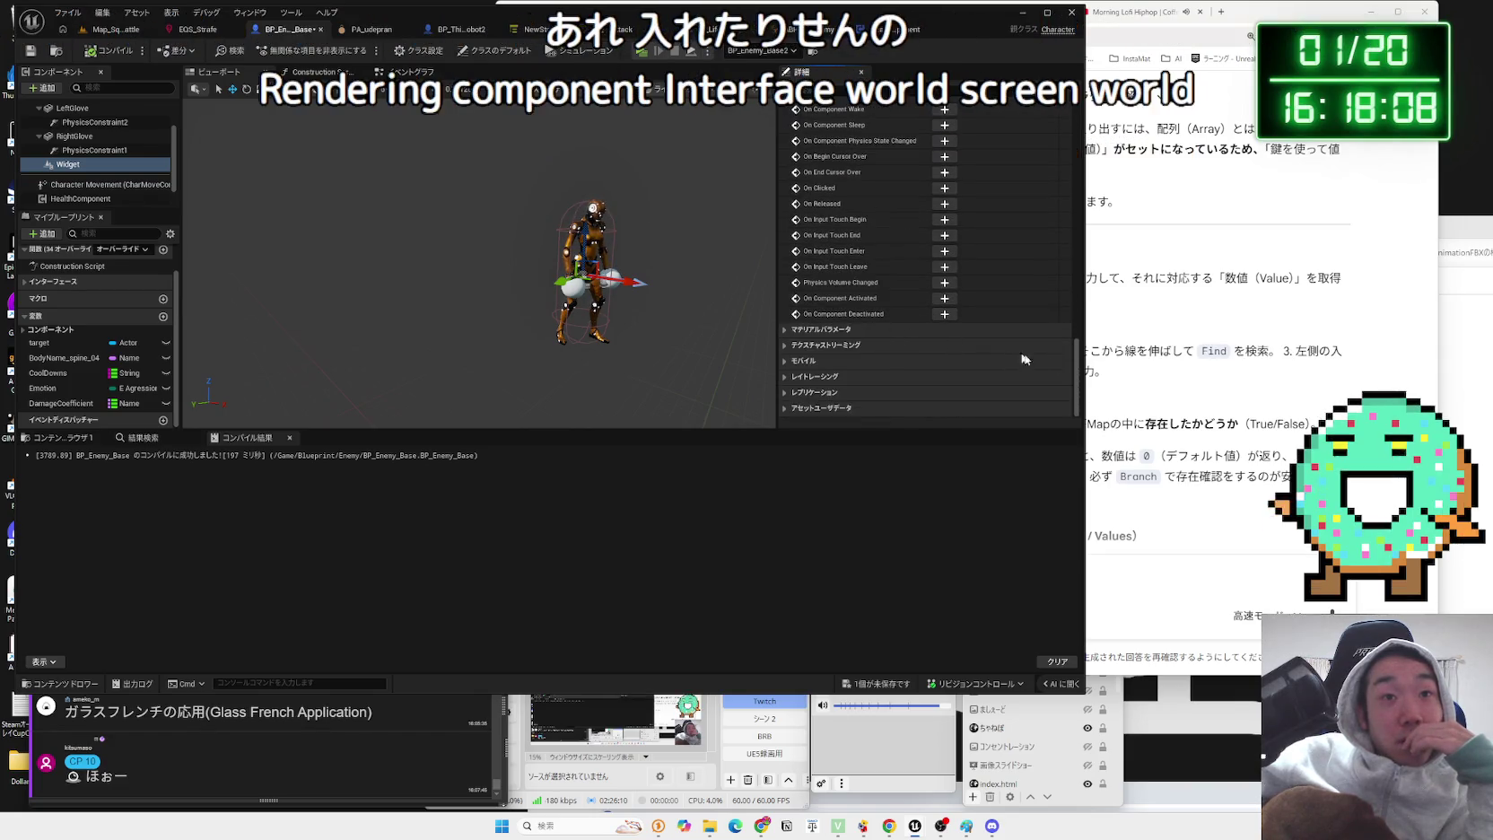
scroll(956, 262, up, 15)
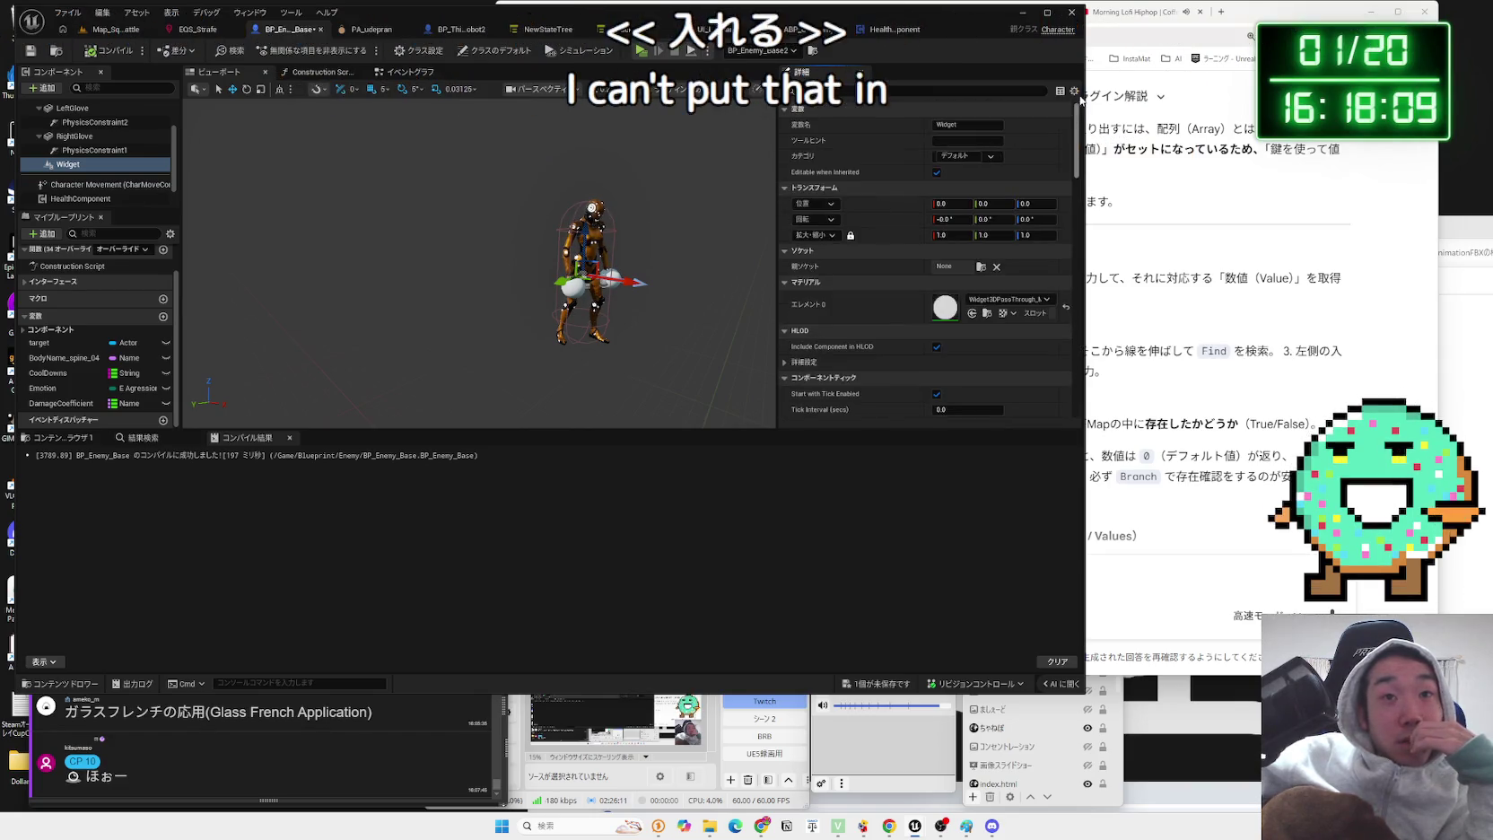
click(996, 303)
click(969, 301)
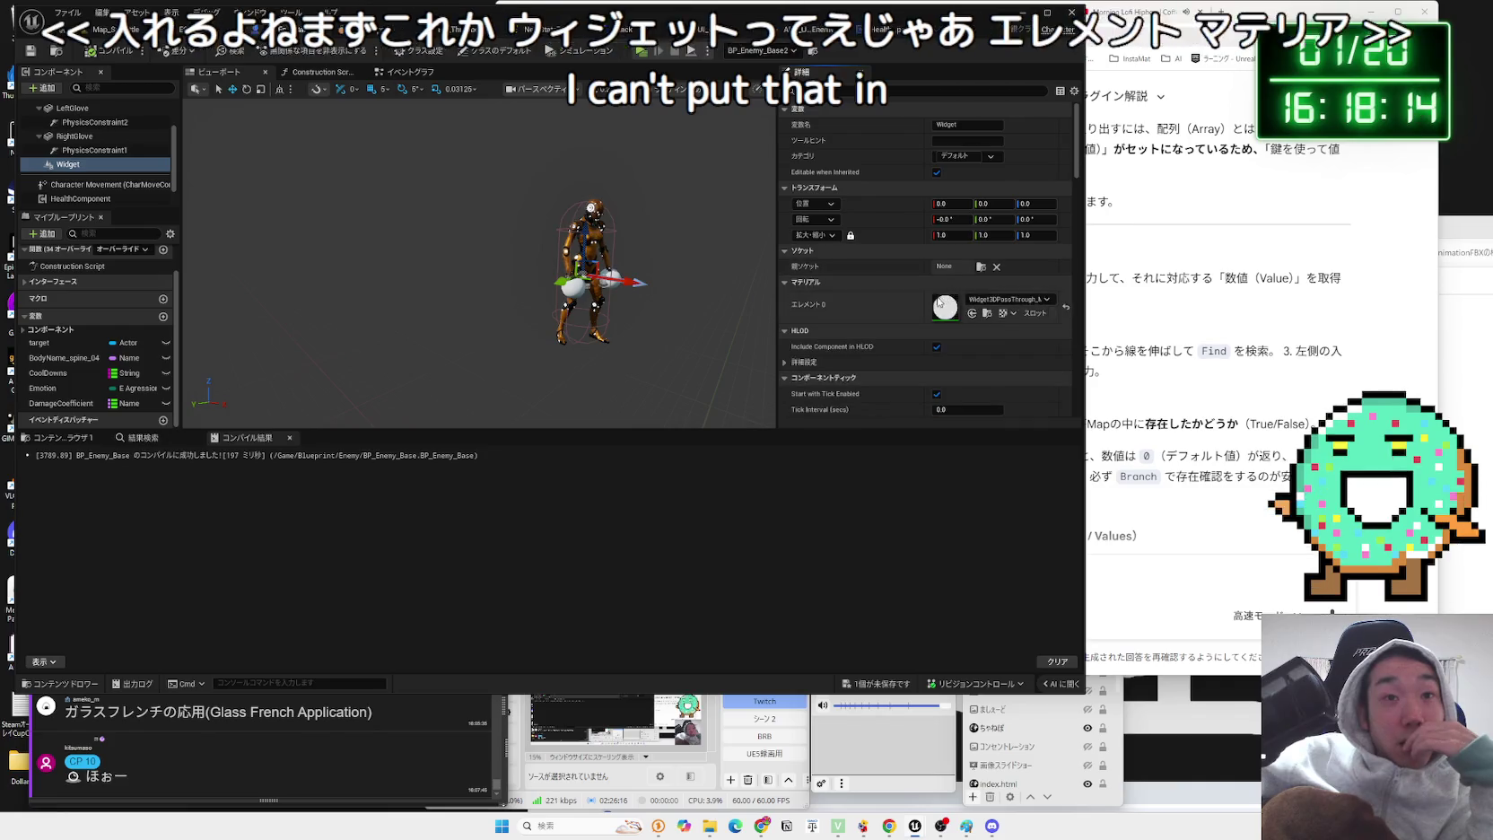
scroll(839, 336, down, 2)
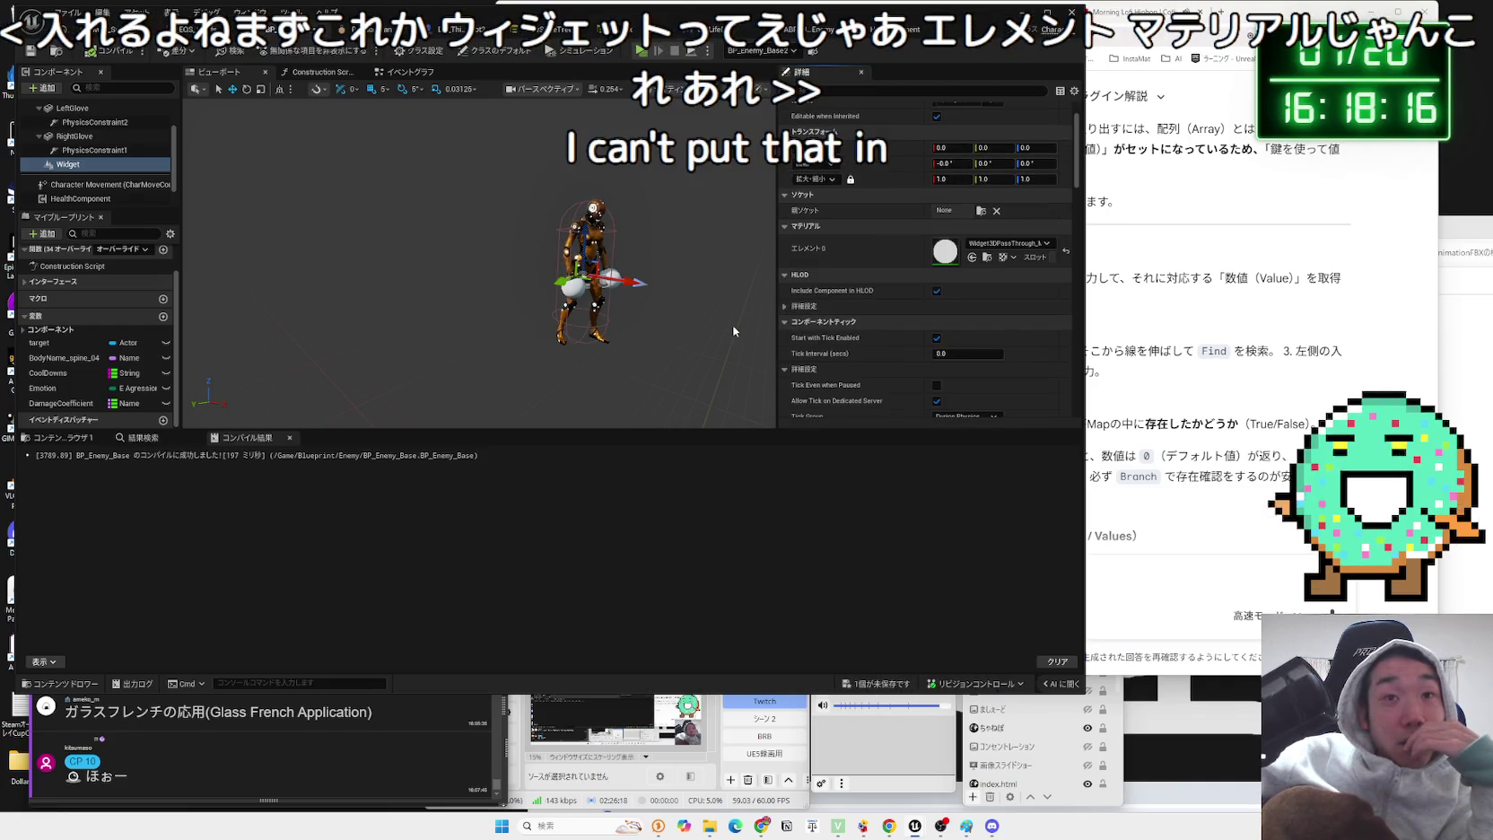
click(869, 683)
click(829, 541)
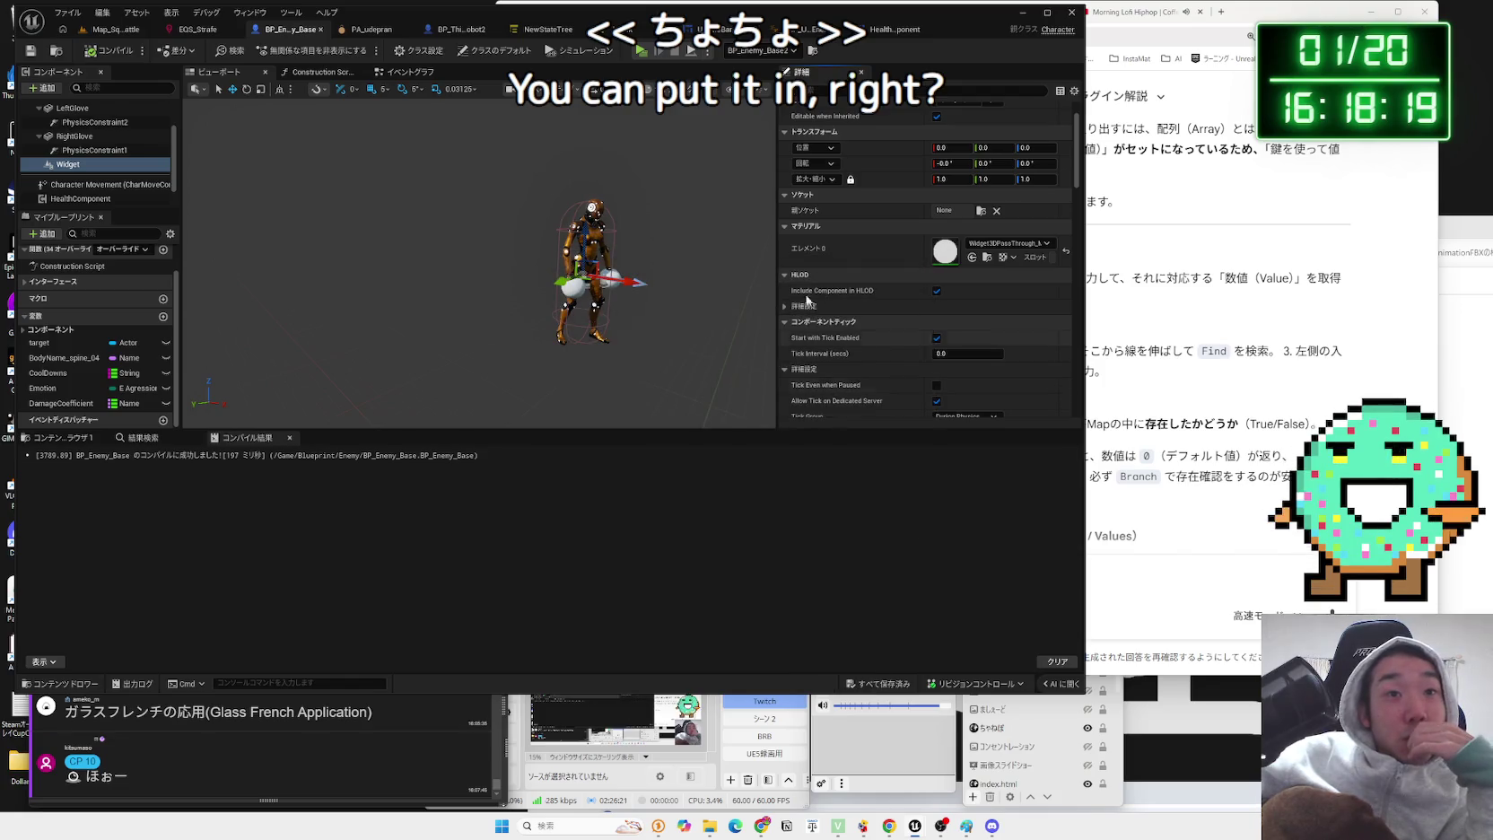
- Review the HLOD and virtual texture settings, leaving HLOD batching policy at None
click(786, 307)
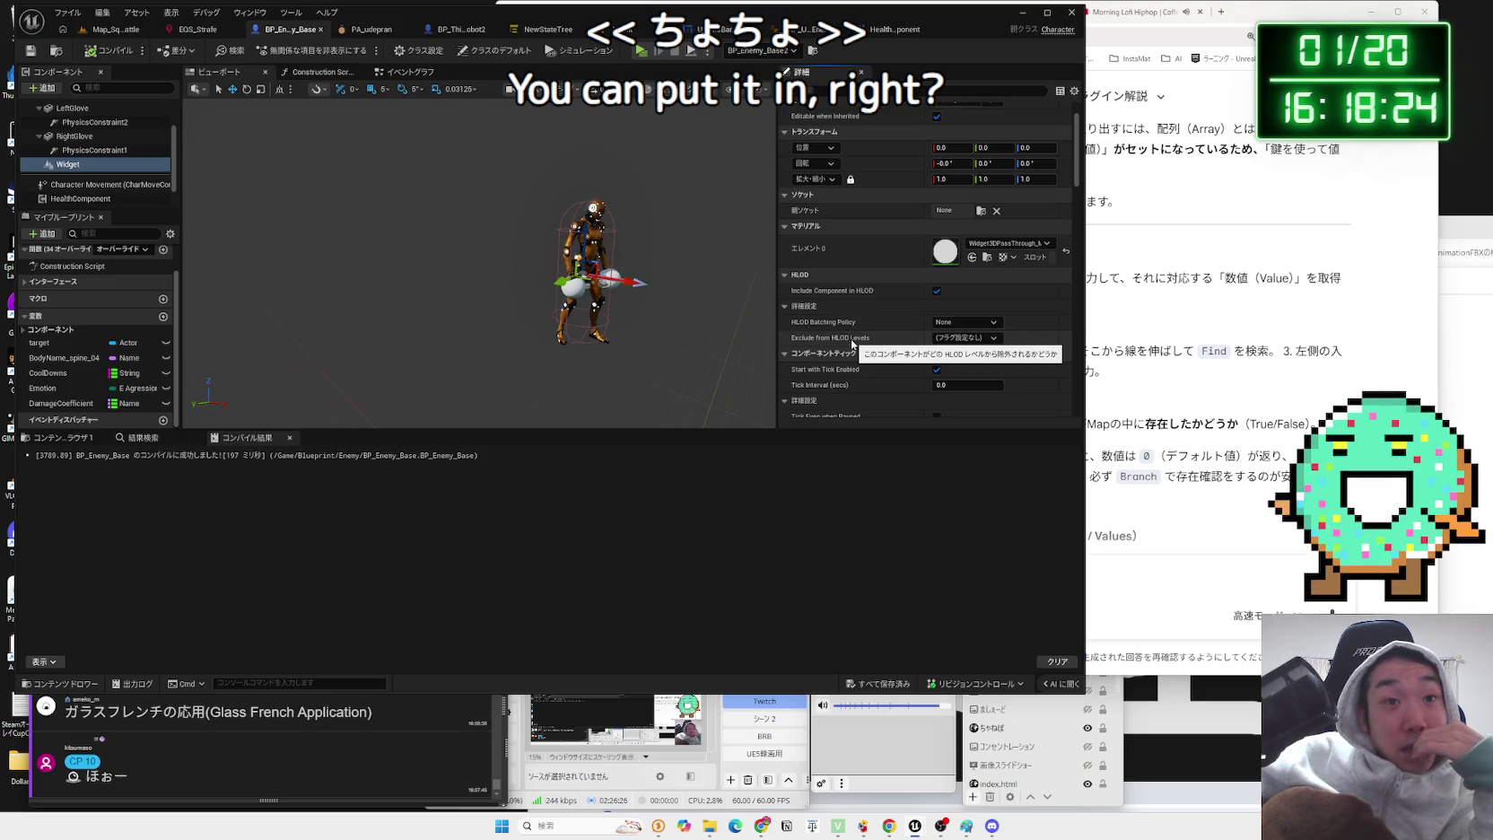
click(944, 333)
click(844, 306)
click(787, 276)
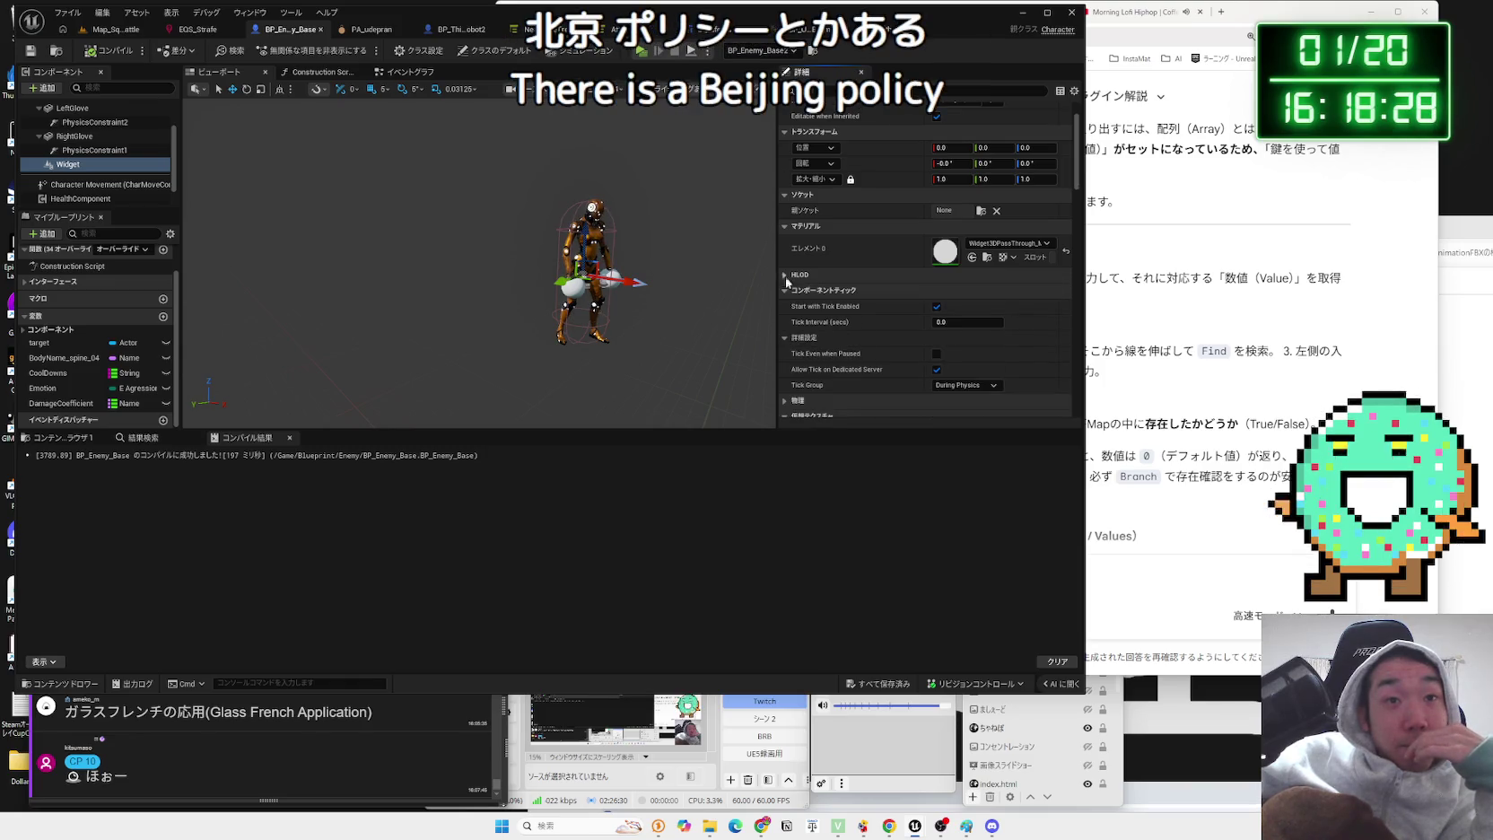
click(785, 339)
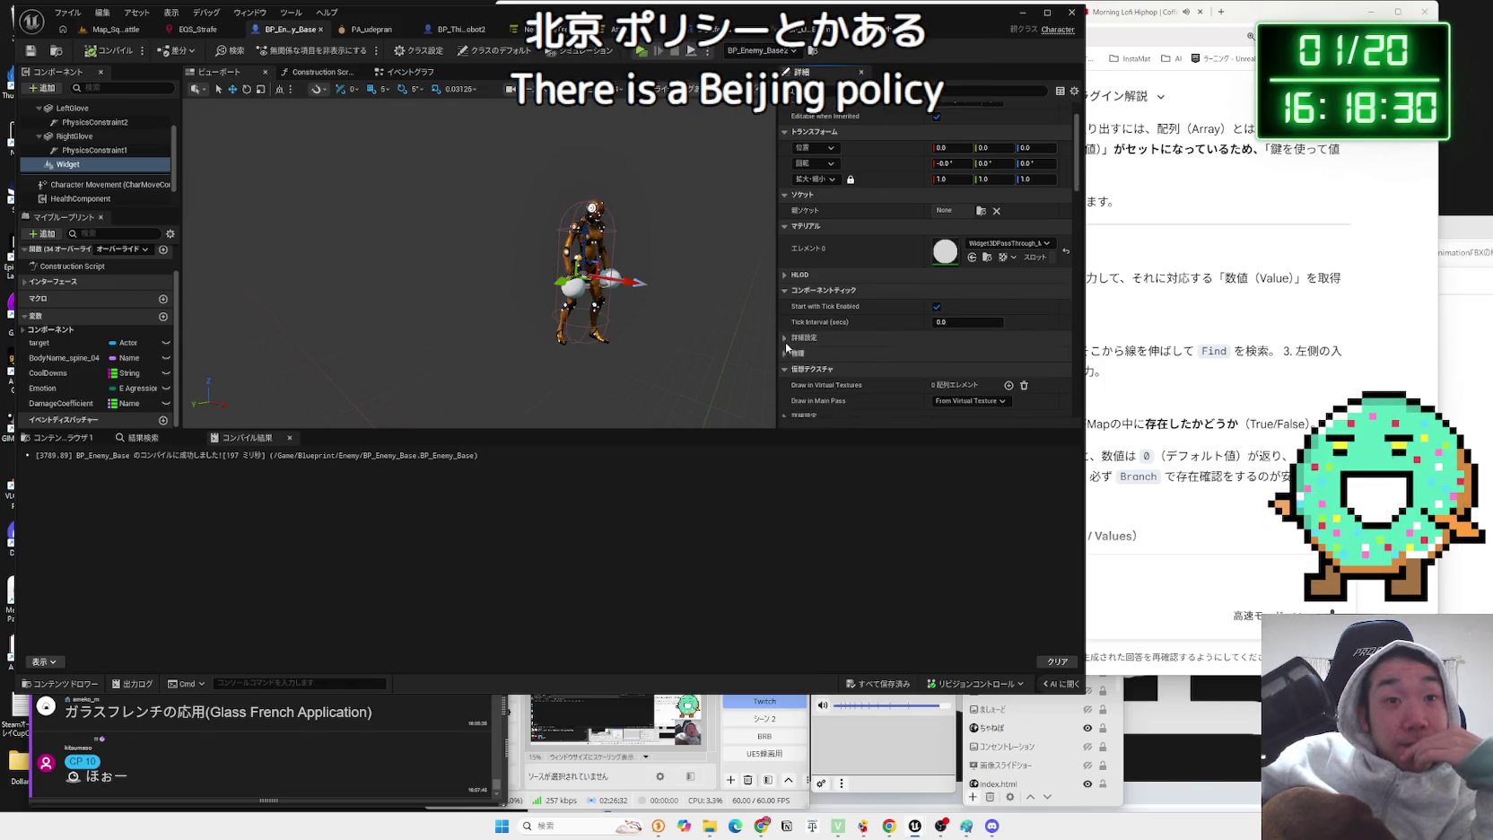
scroll(786, 349, down, 2)
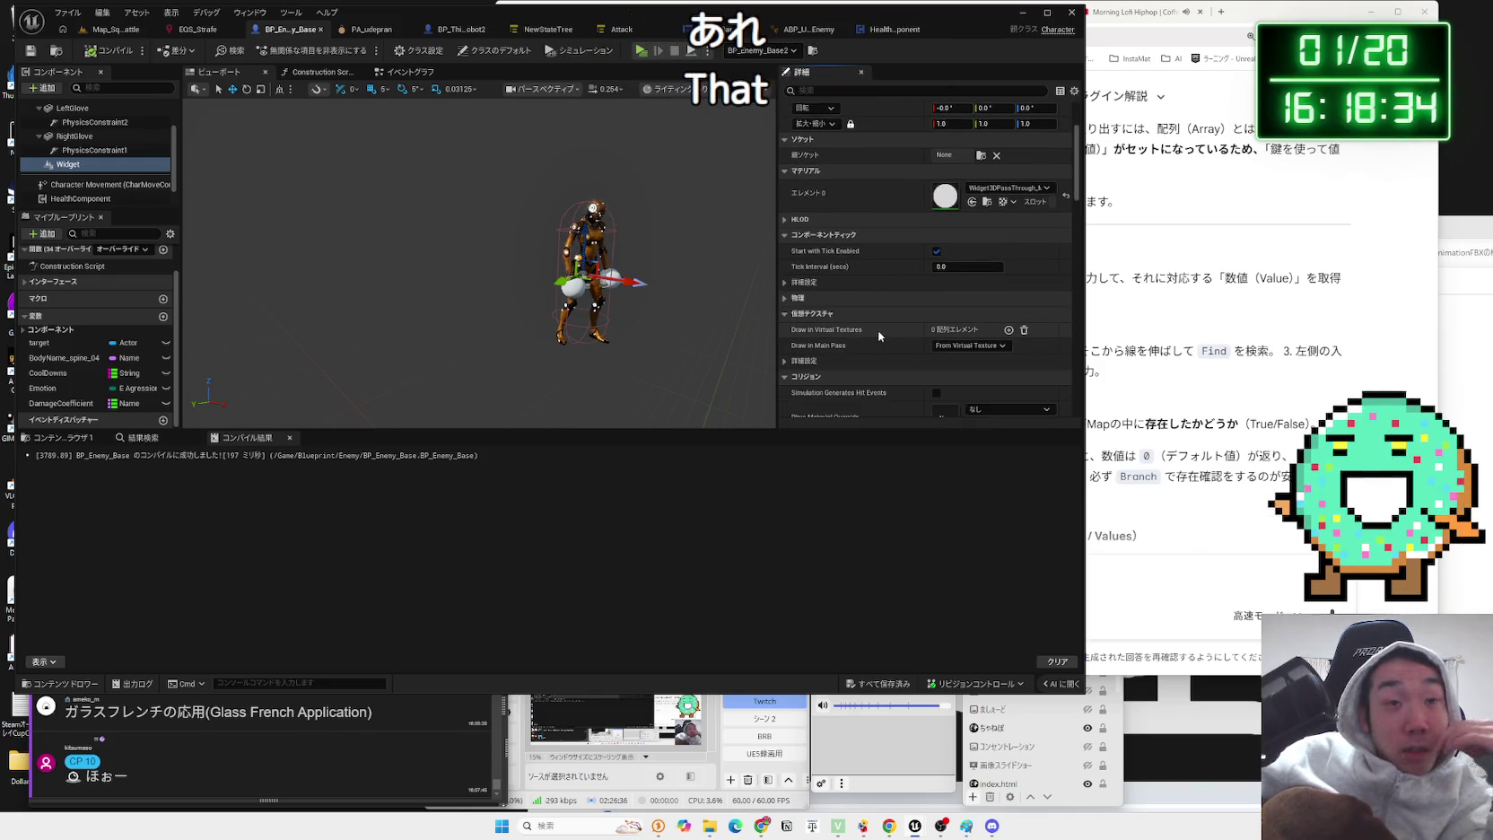
scroll(877, 329, down, 1)
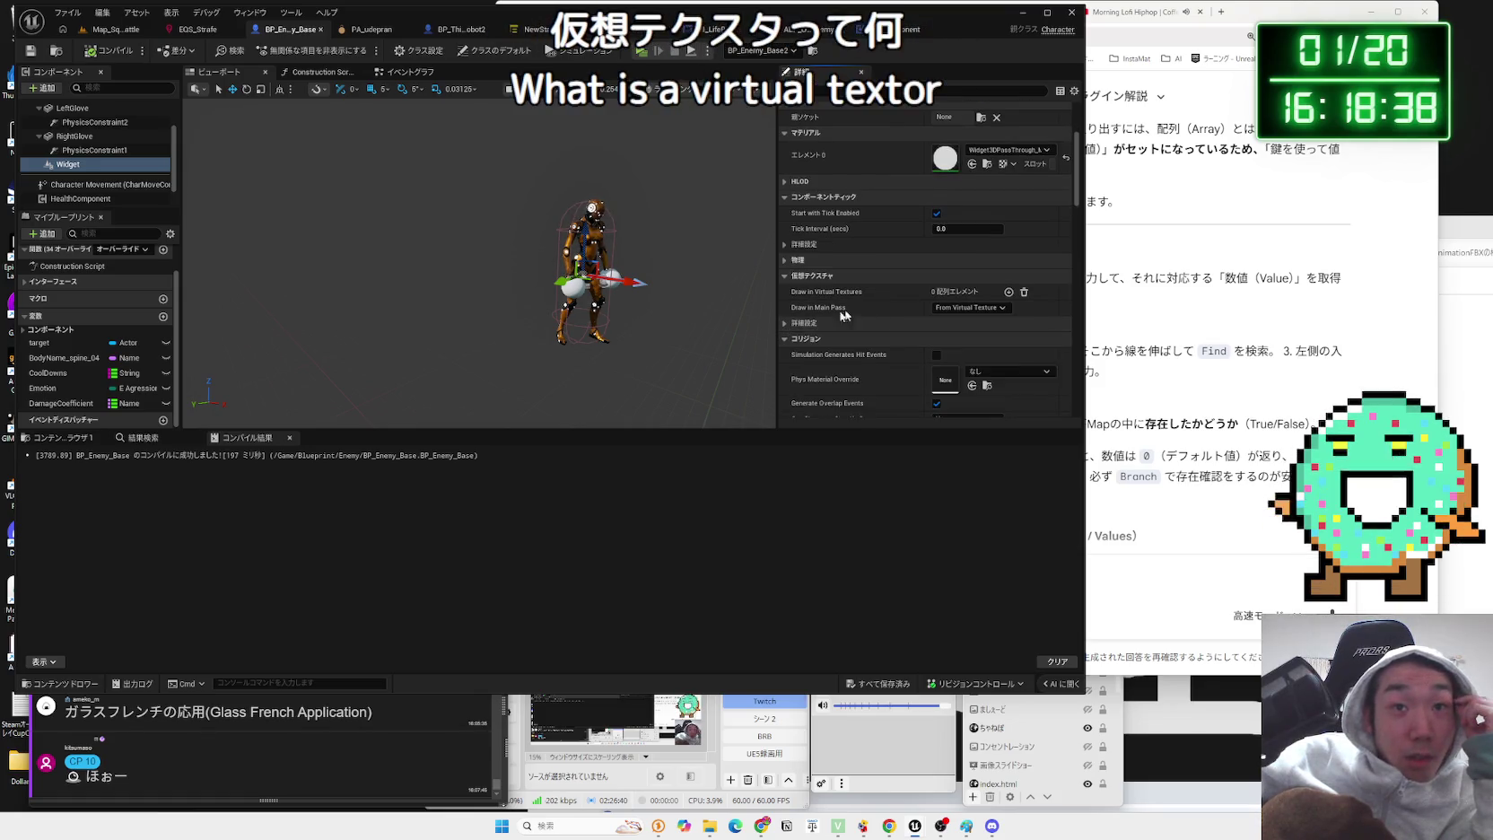
click(1007, 293)
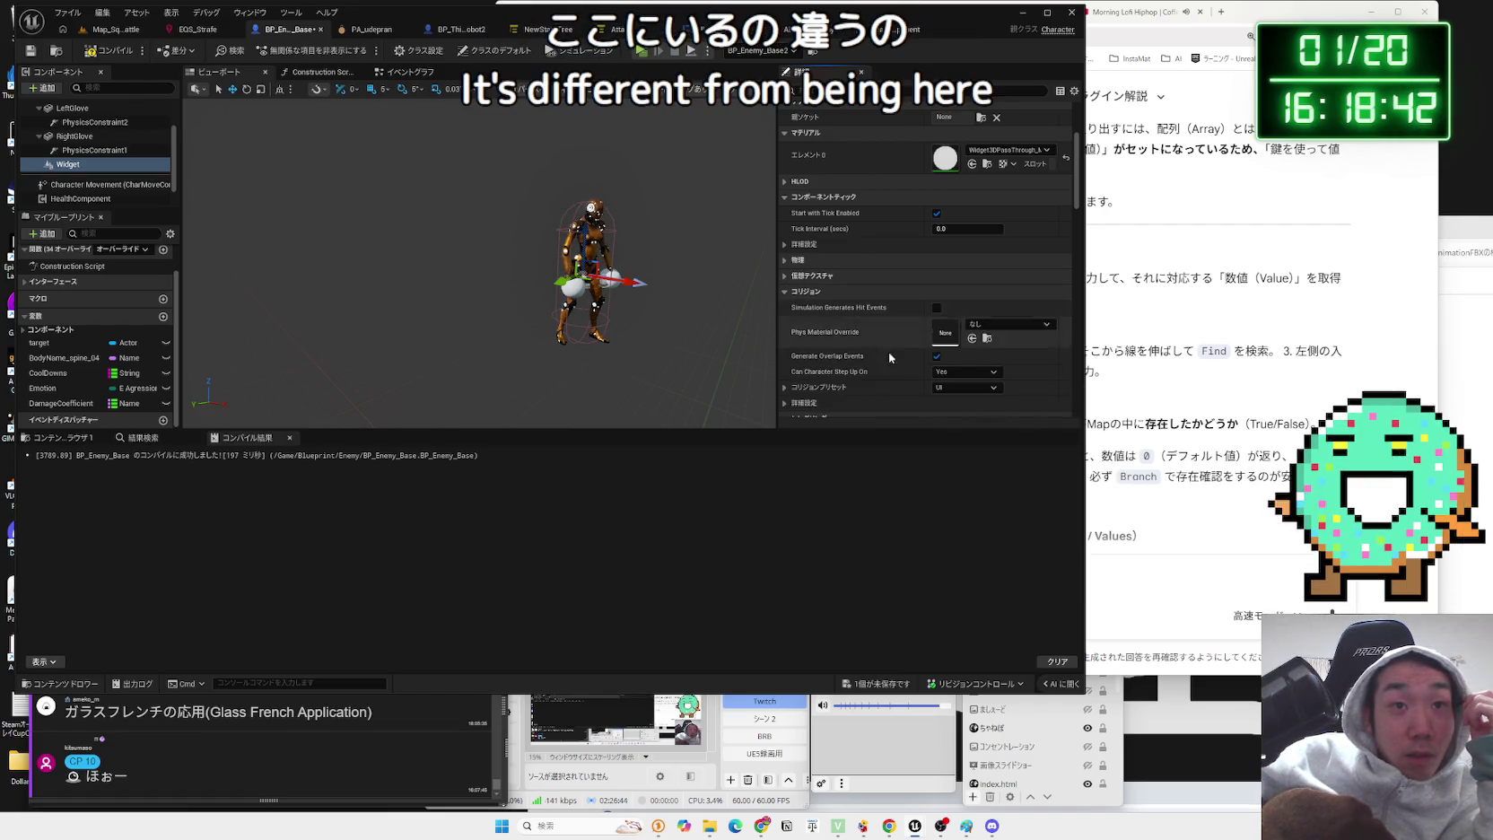
click(812, 275)
- Scroll past the rendering settings, set Widget Class to UI_LifeBar, and begin saving
scroll(889, 359, down, 2)
scroll(890, 357, down, 2)
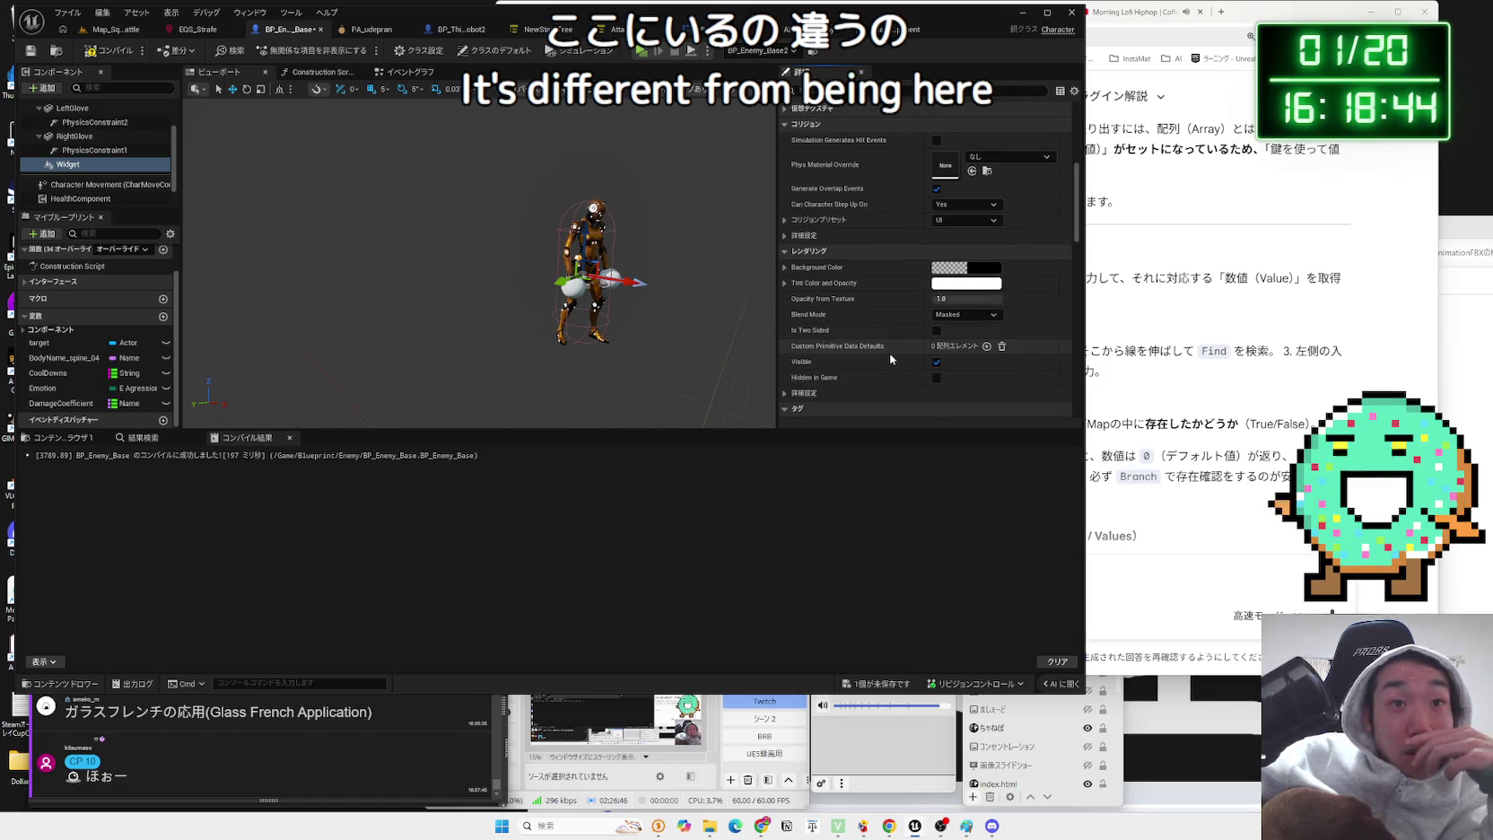
scroll(889, 353, down, 2)
click(785, 337)
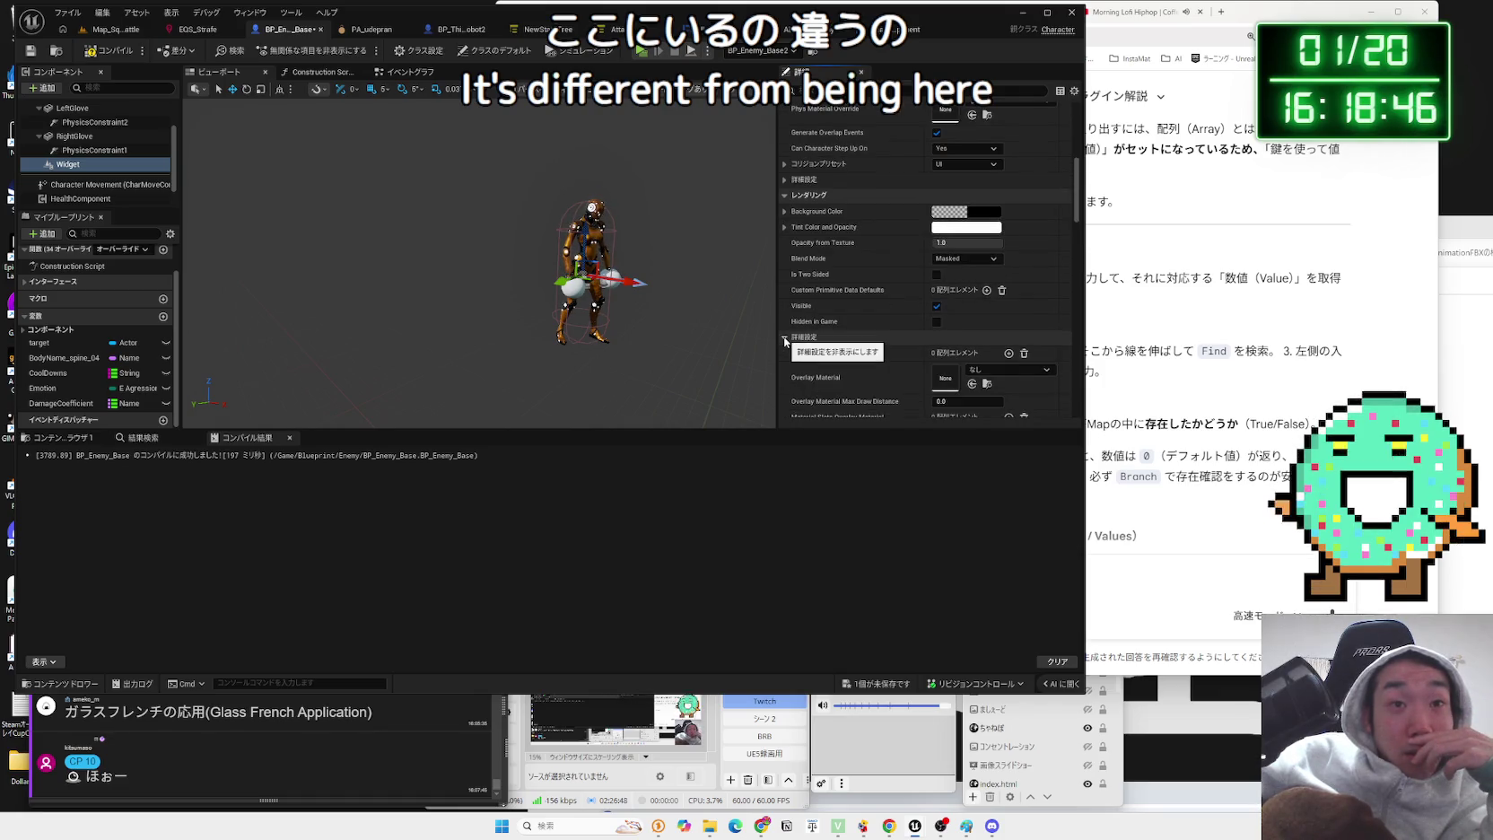
scroll(866, 337, down, 2)
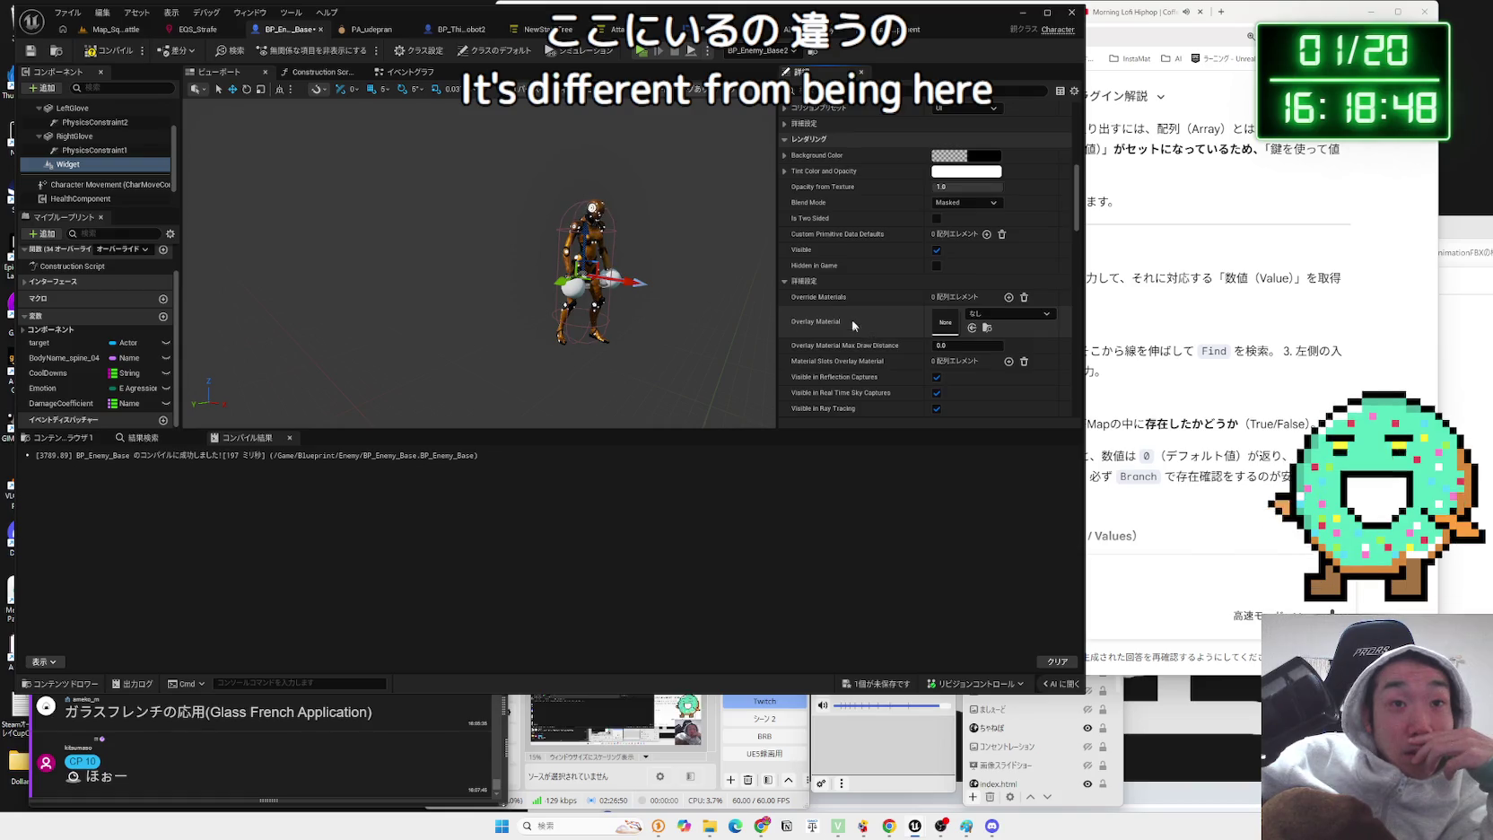
scroll(854, 327, down, 2)
click(786, 225)
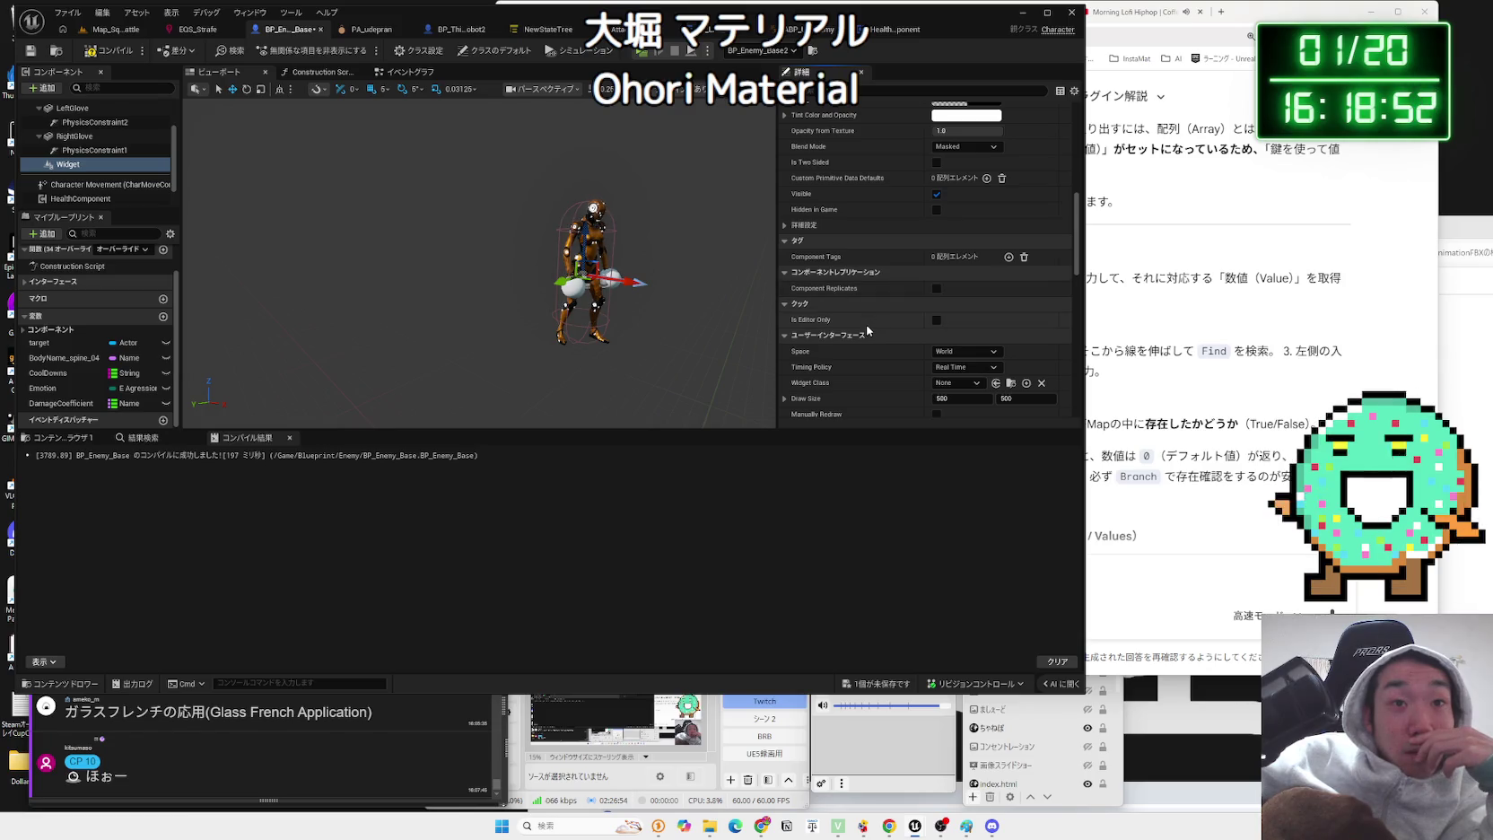
scroll(866, 331, down, 3)
click(957, 310)
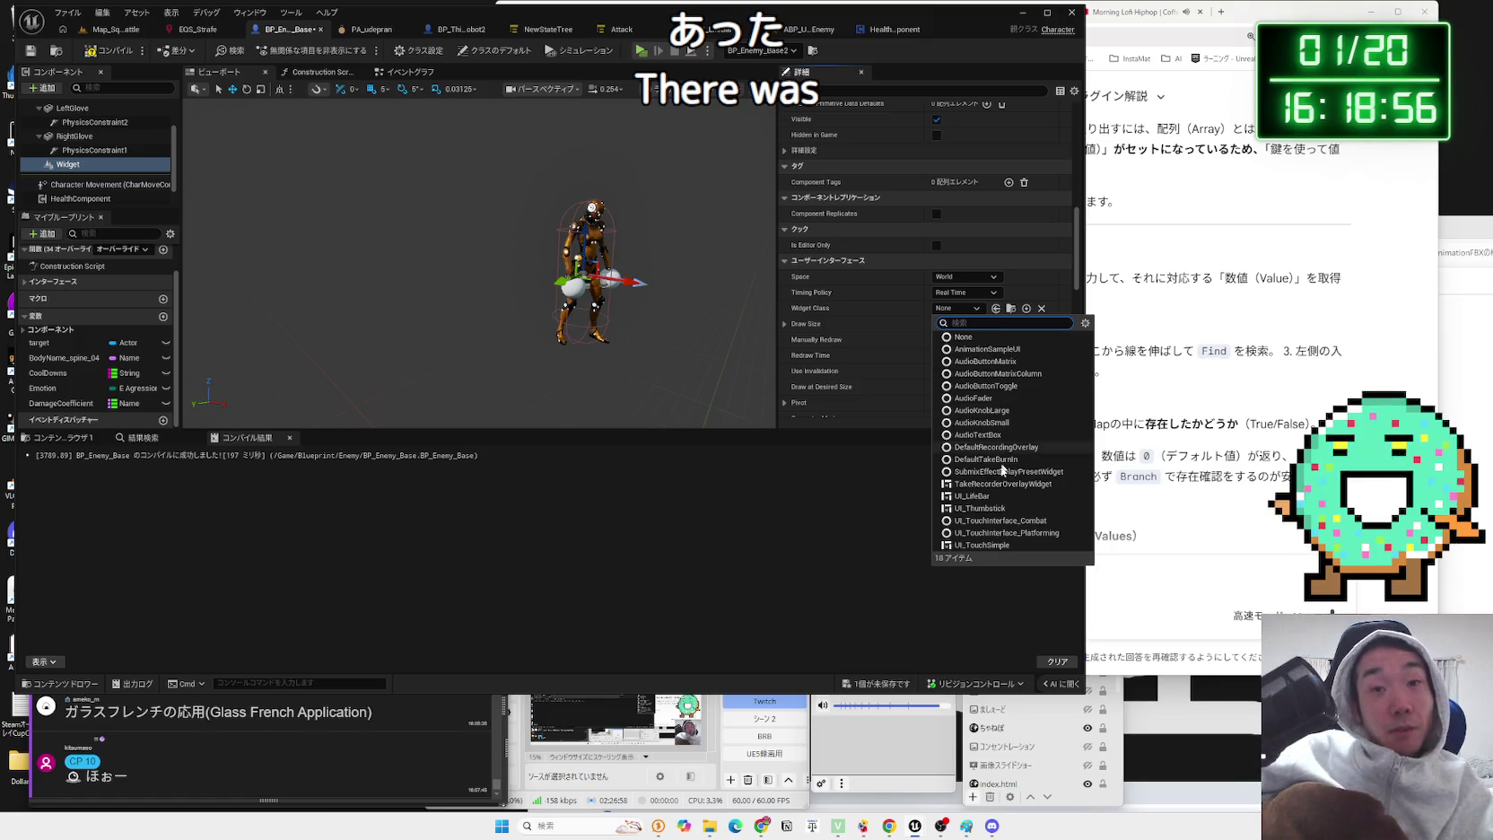
click(969, 495)
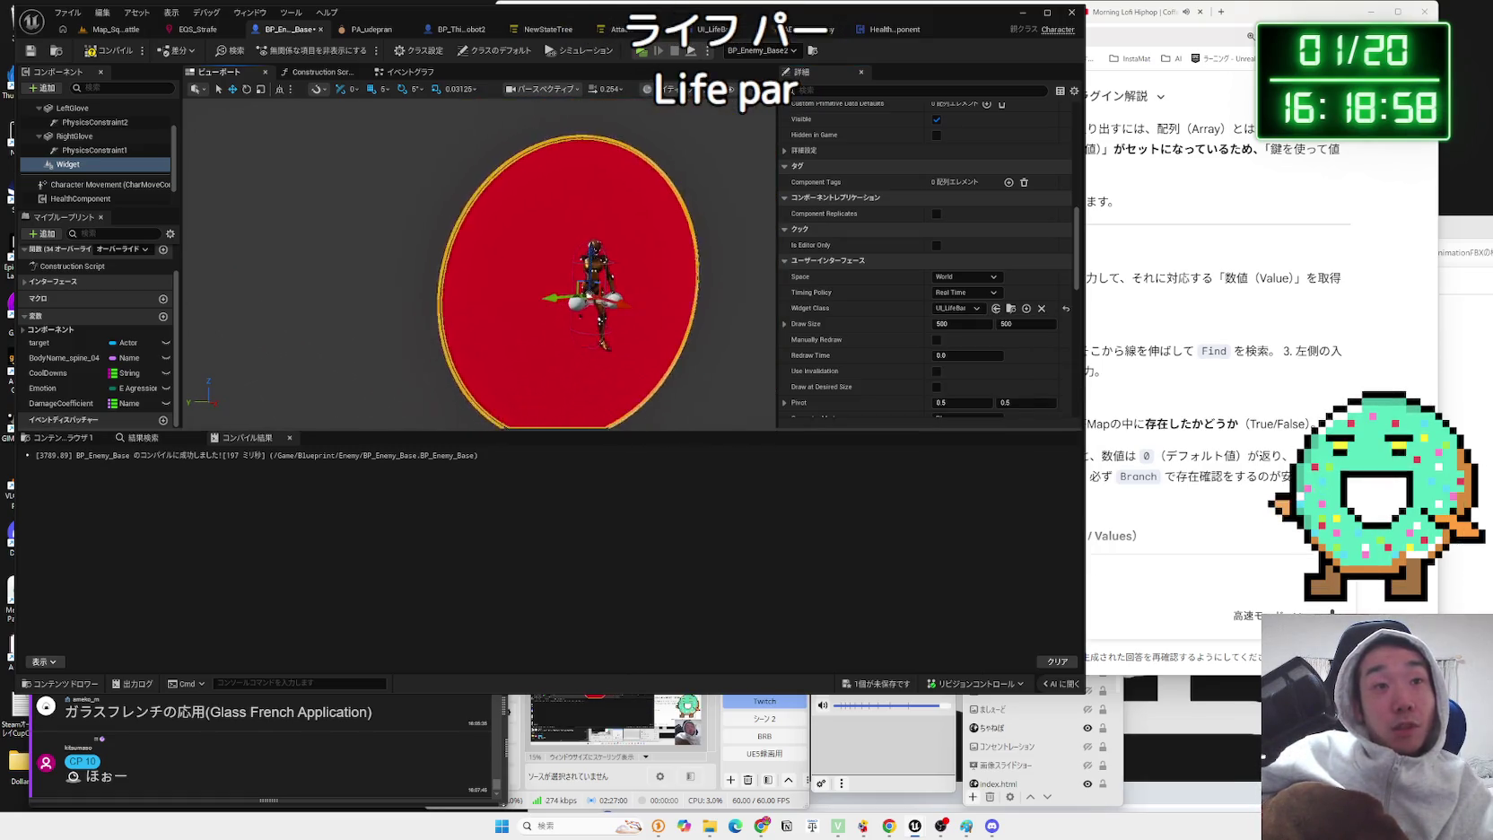
click(885, 685)
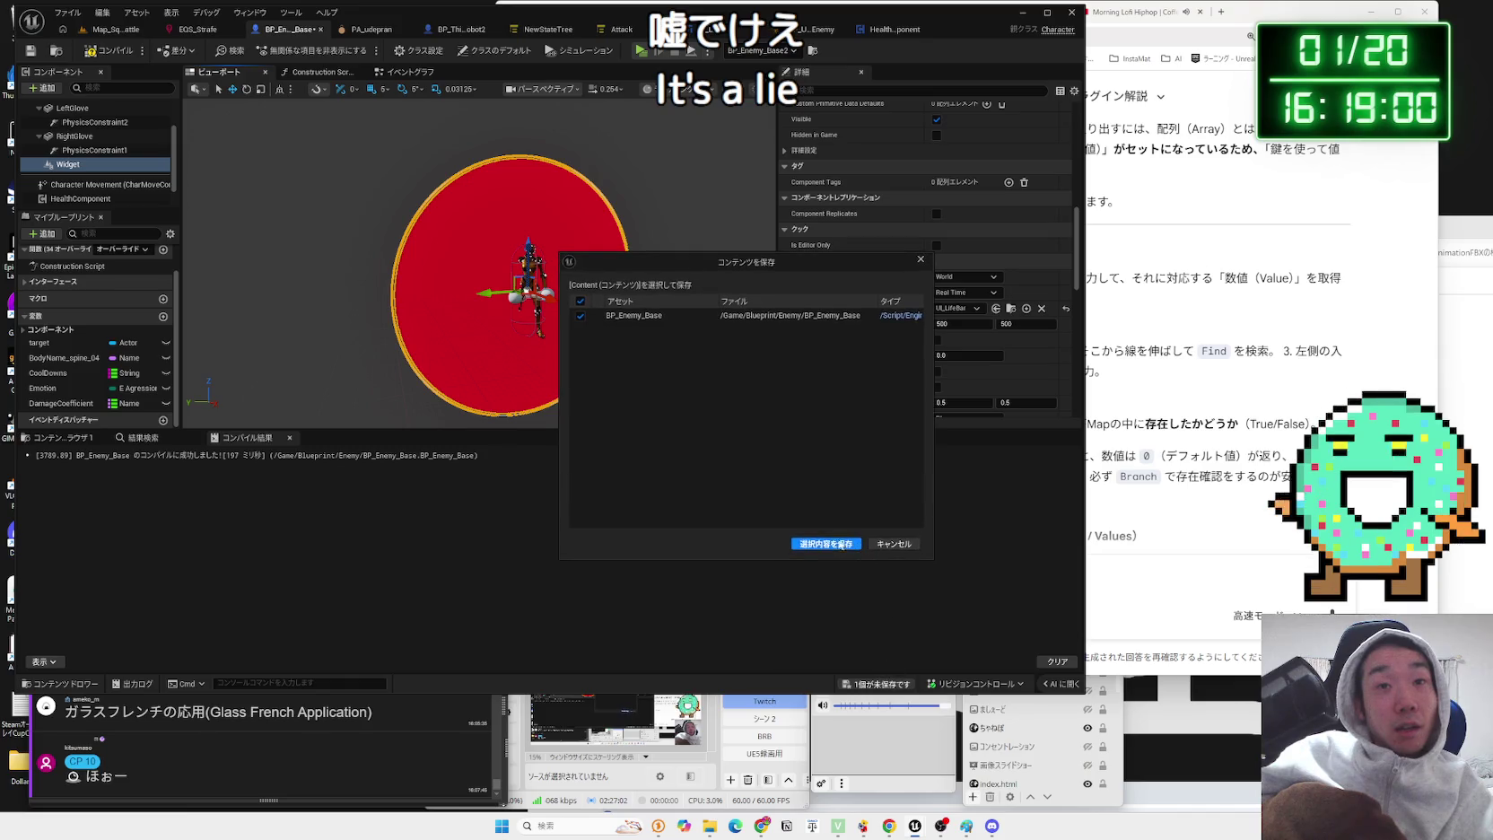
- Save BP_Enemy_Base, then play-test Map_SquareBattle by walking toward the enemies, and stop
click(822, 545)
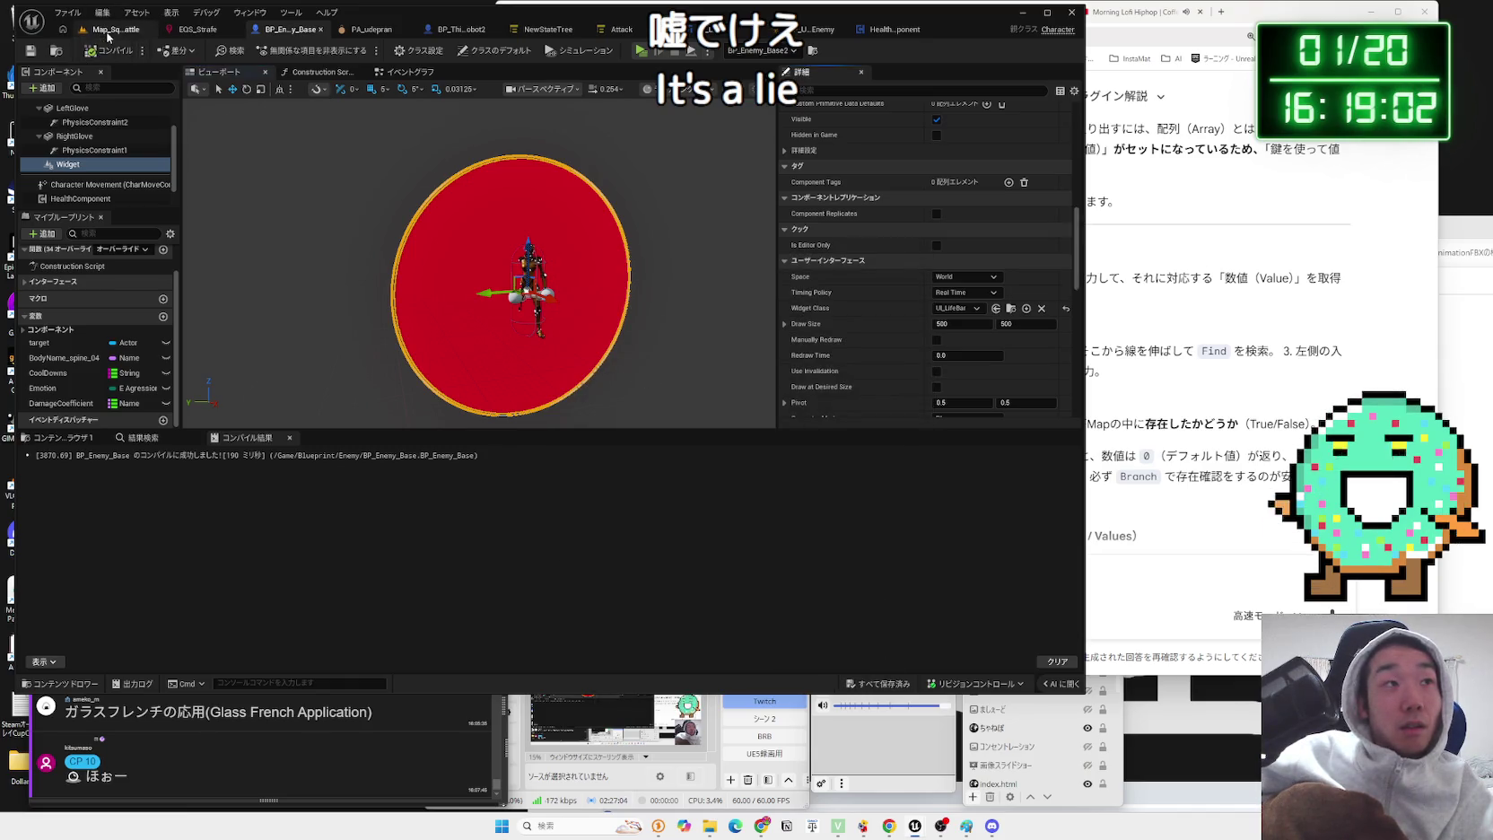
click(108, 32)
key(alt+p)
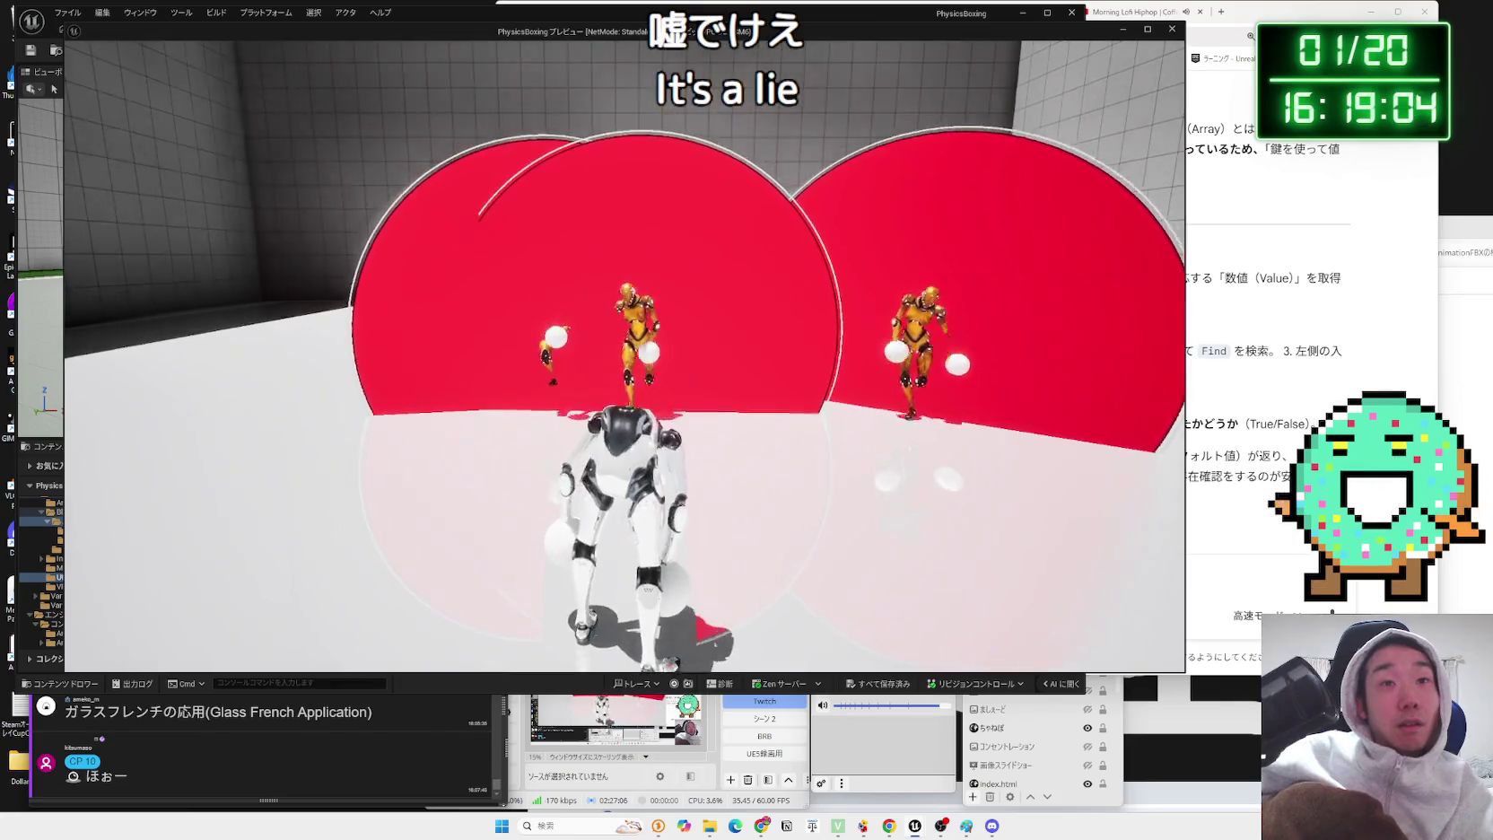
key(w)
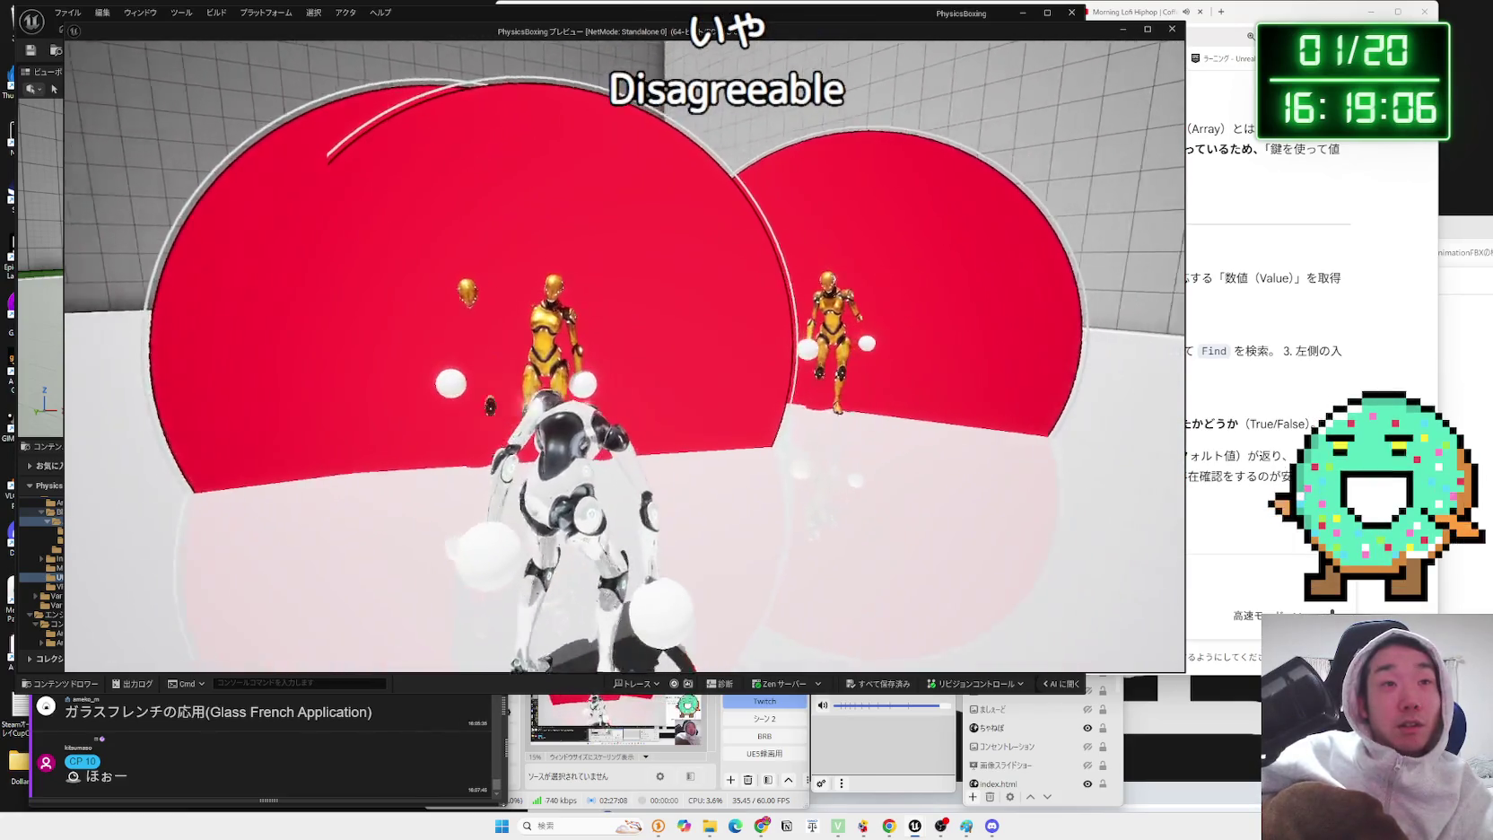
key(w)
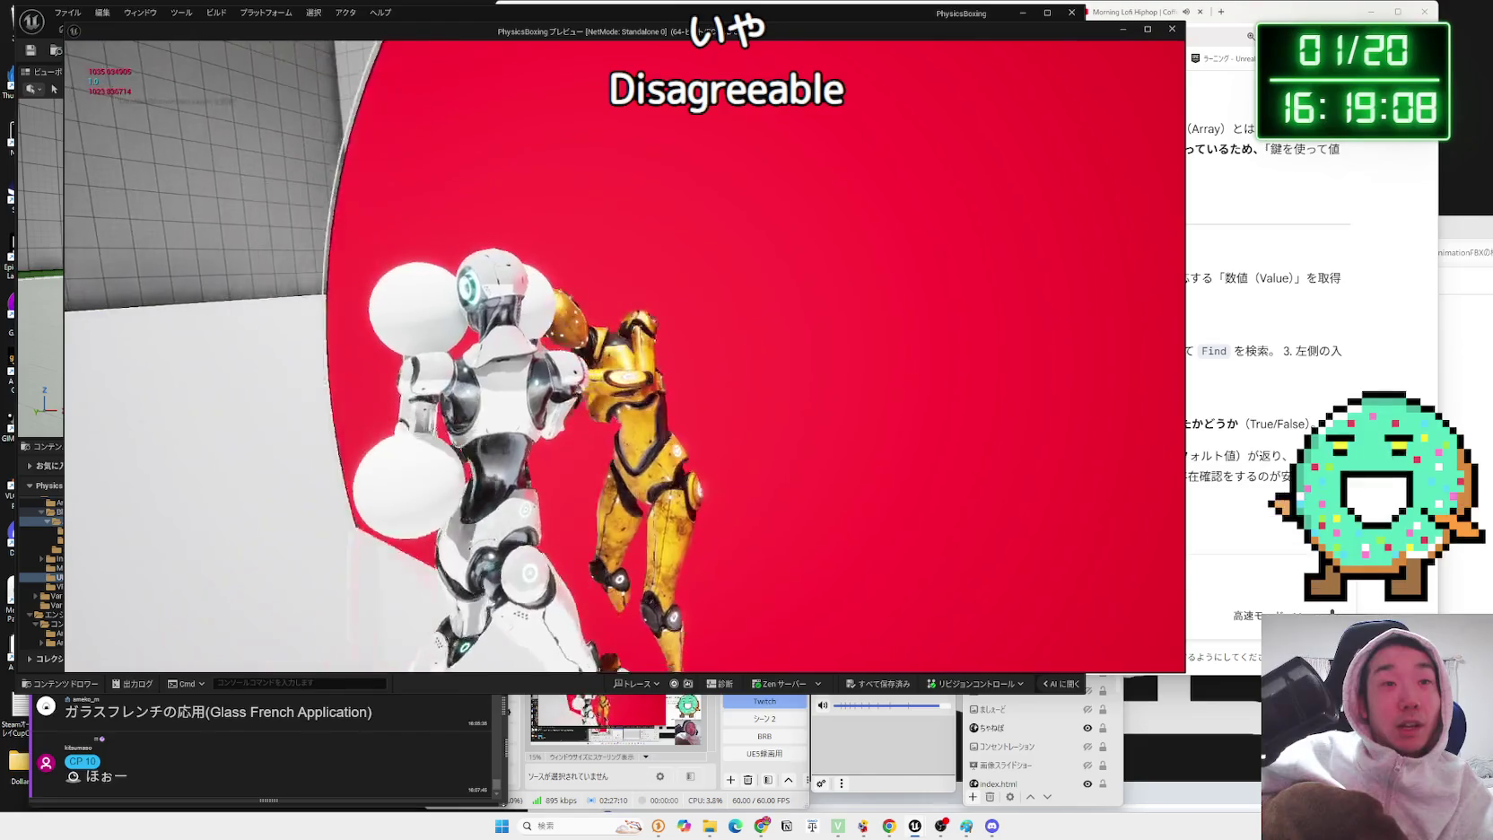
key(Escape)
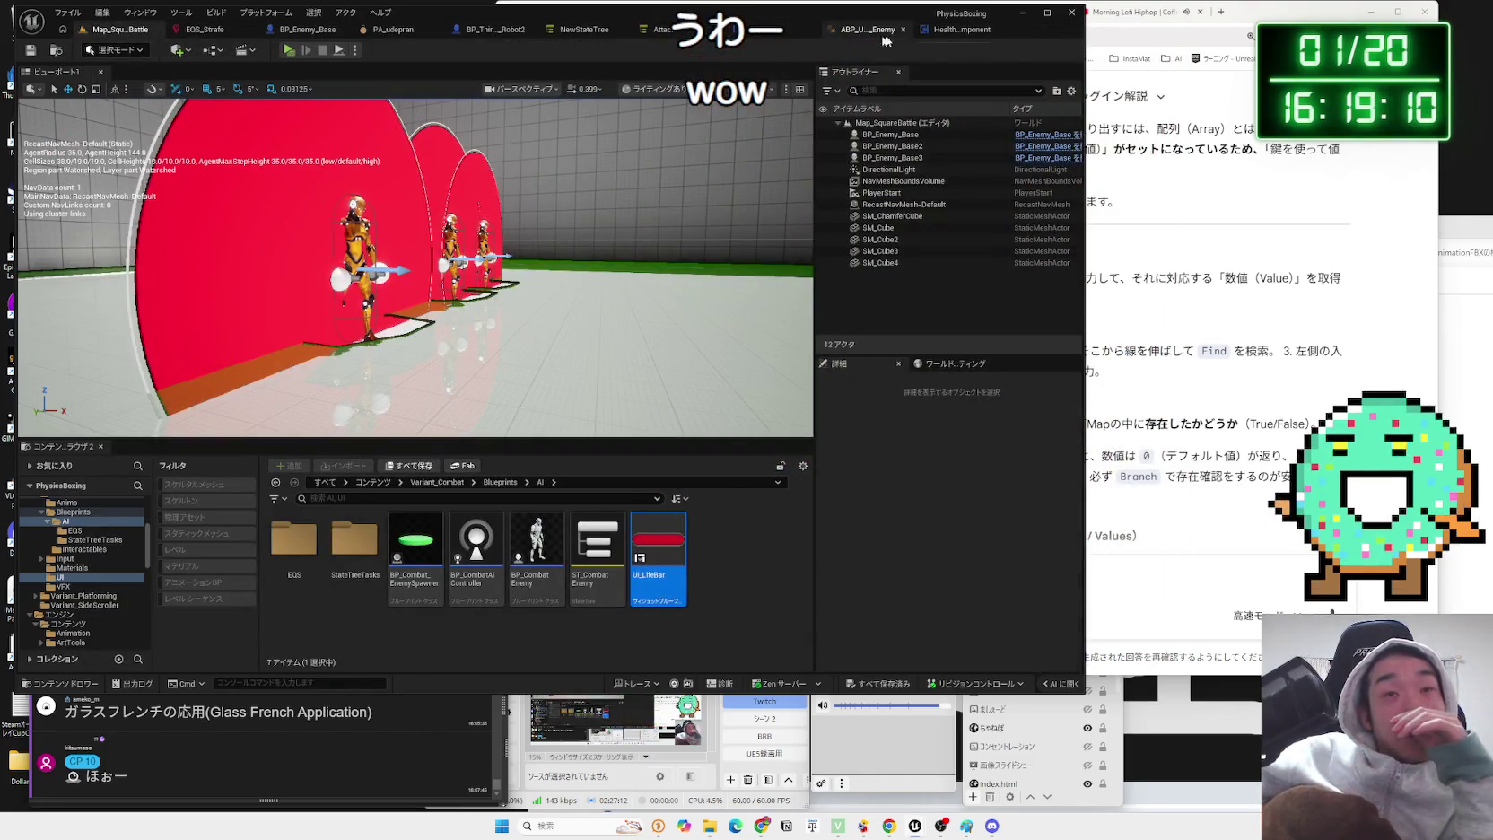
- Check the HealthComponent and UI_LifeBar tabs, then open BP_CombatEnemy and inspect its Life Bar component
click(949, 38)
click(695, 30)
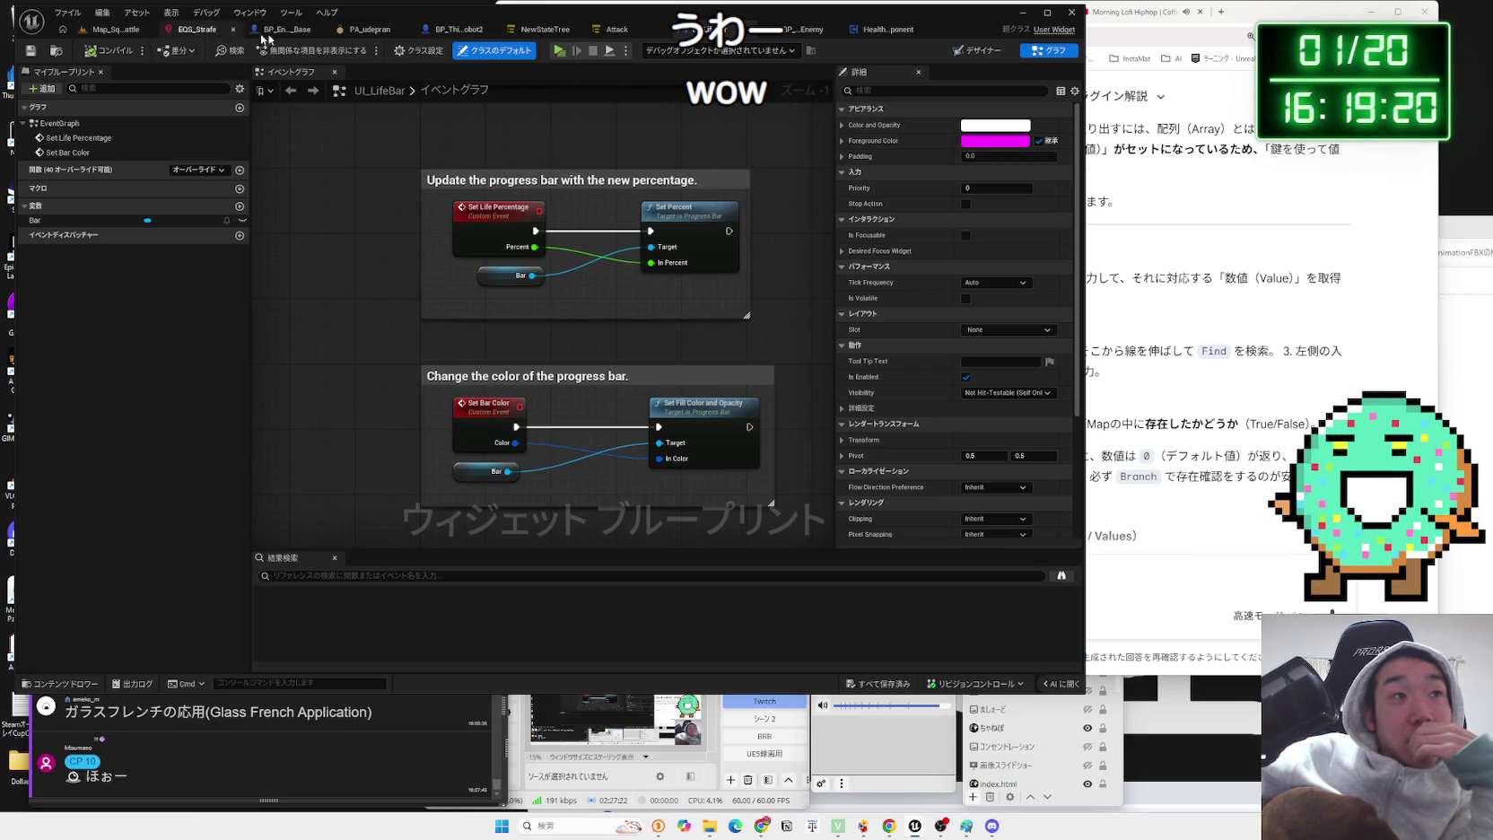
click(123, 32)
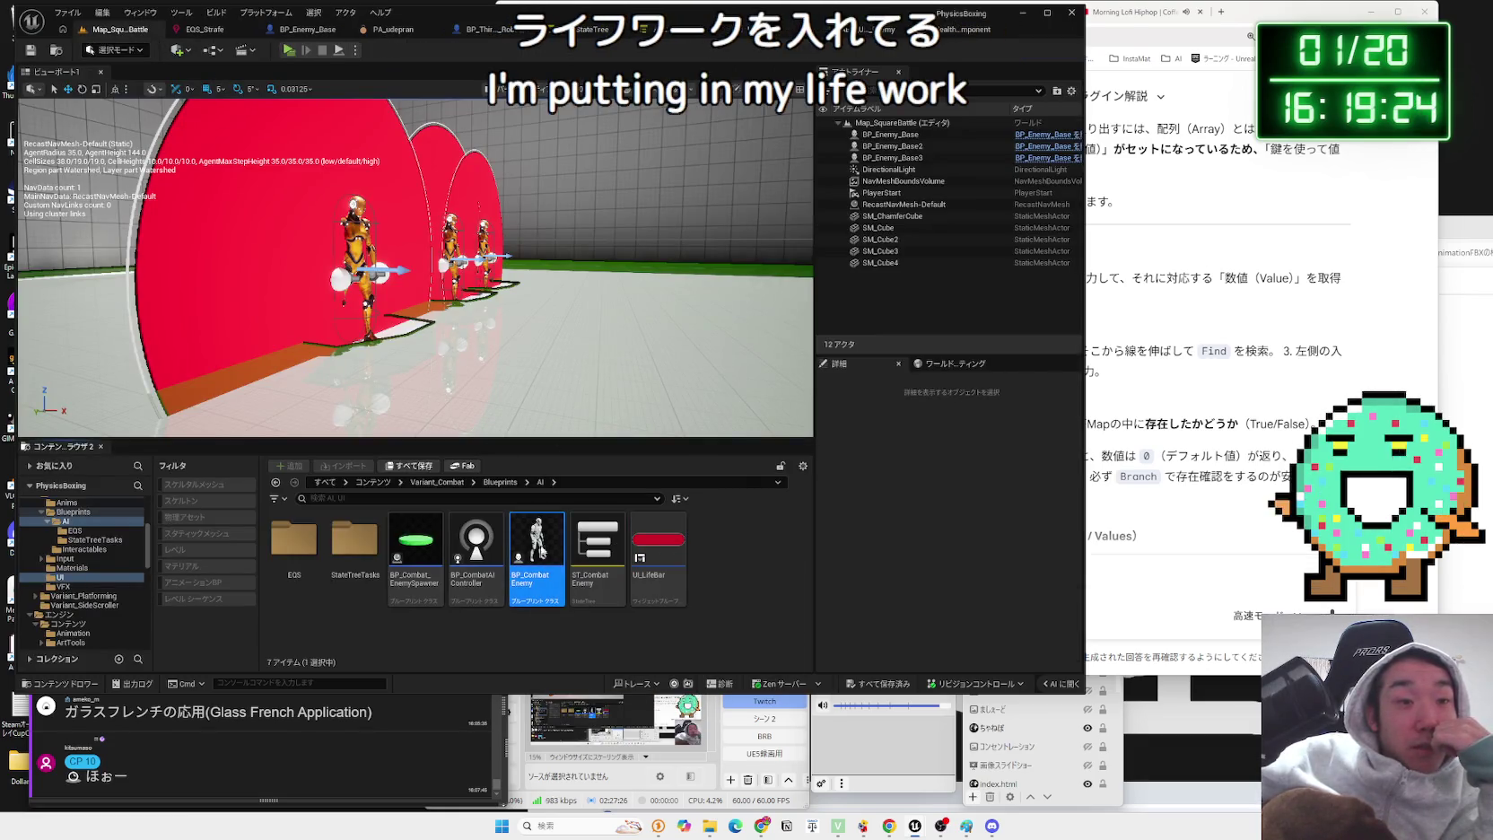
double_click(537, 551)
scroll(984, 341, down, 10)
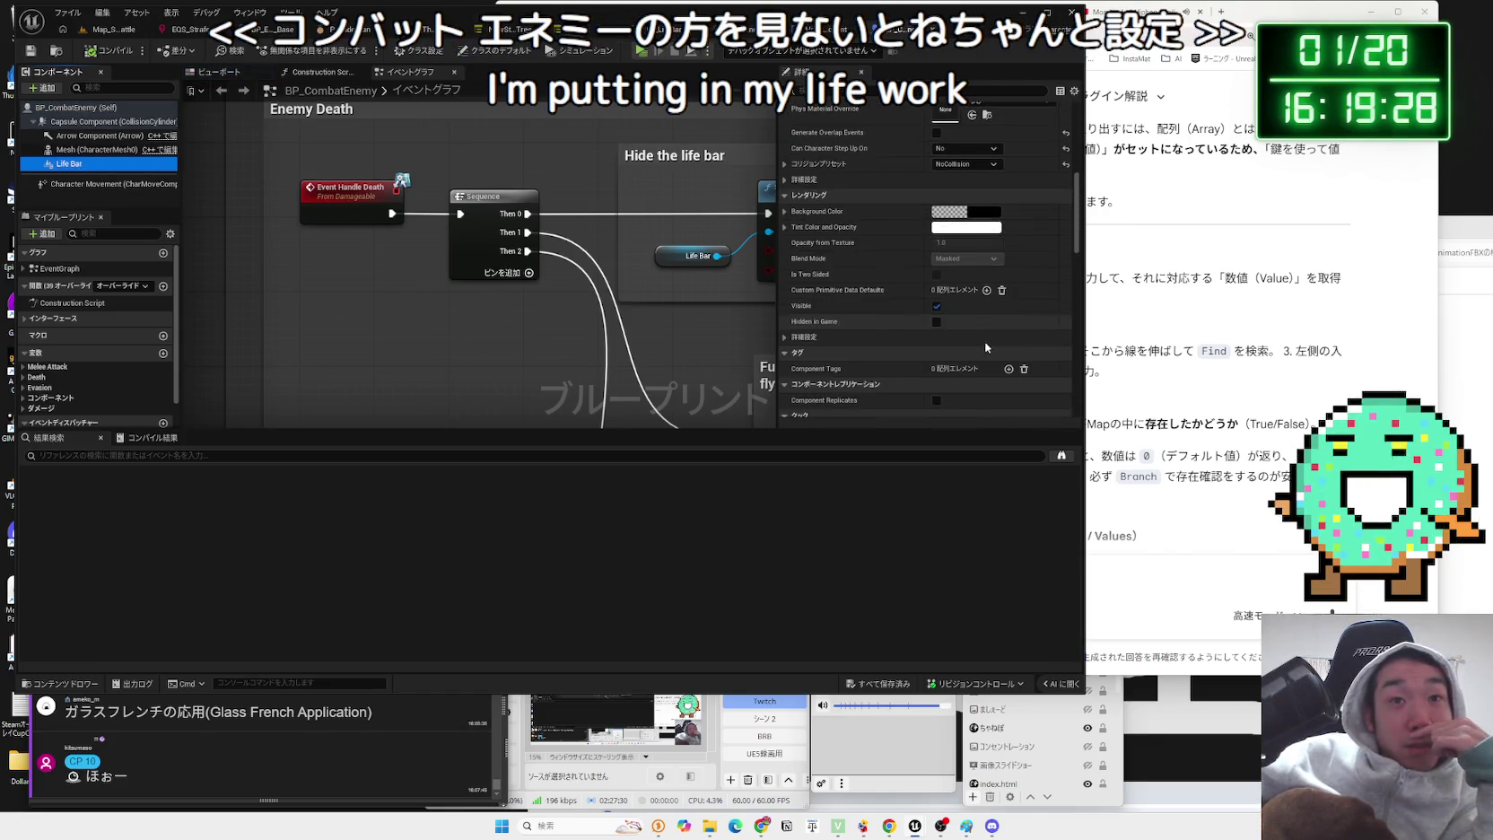
scroll(984, 341, down, 5)
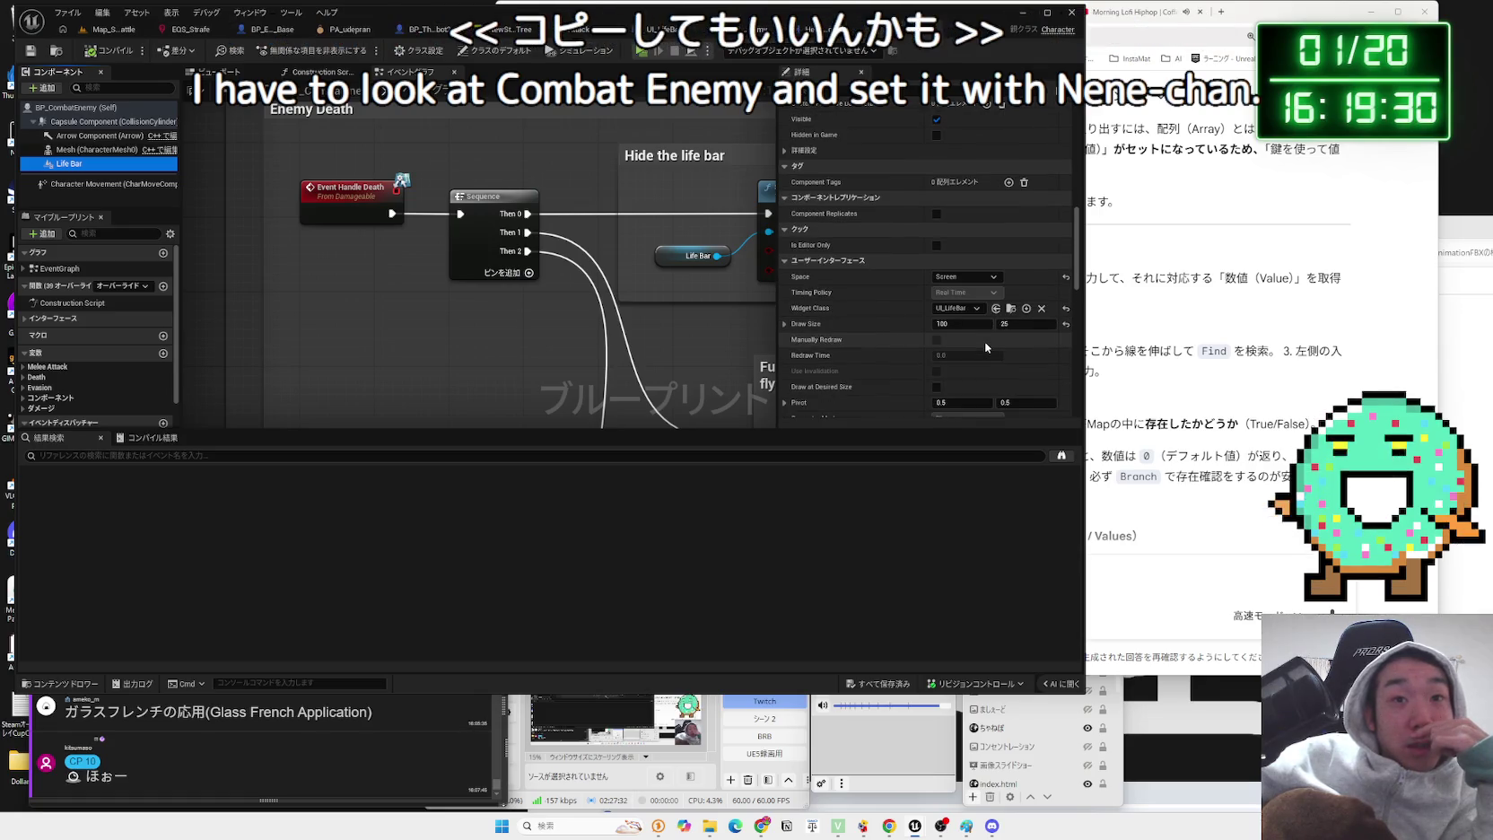
right_click(70, 173)
- Copy BP_CombatEnemy's Life Bar and paste it into BP_Enemy_Base in place of the old Widget
click(112, 254)
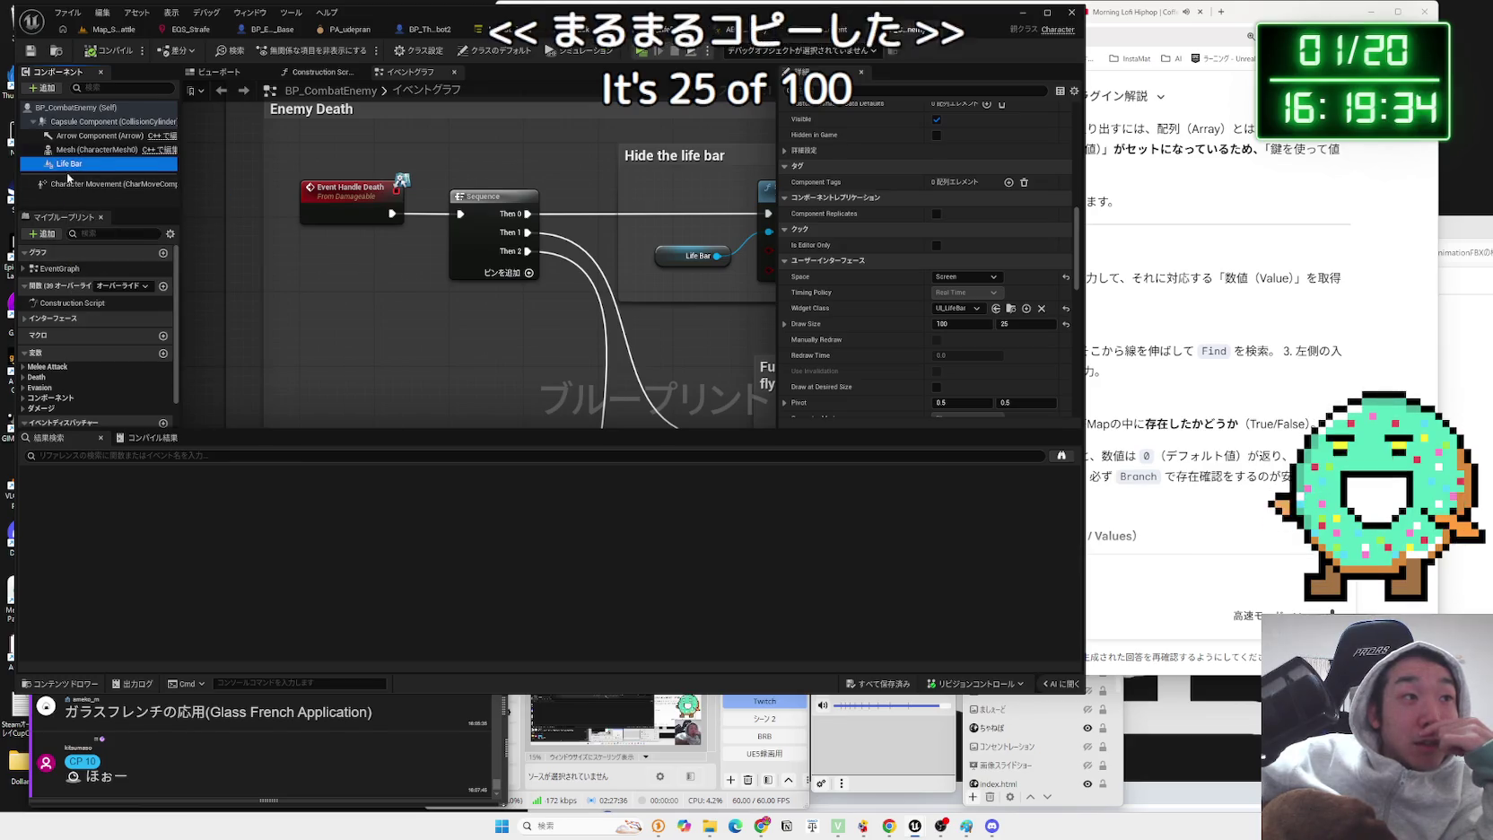
key(ctrl+Tab)
key(ctrl+Tab)
key(ctrl+Tab)
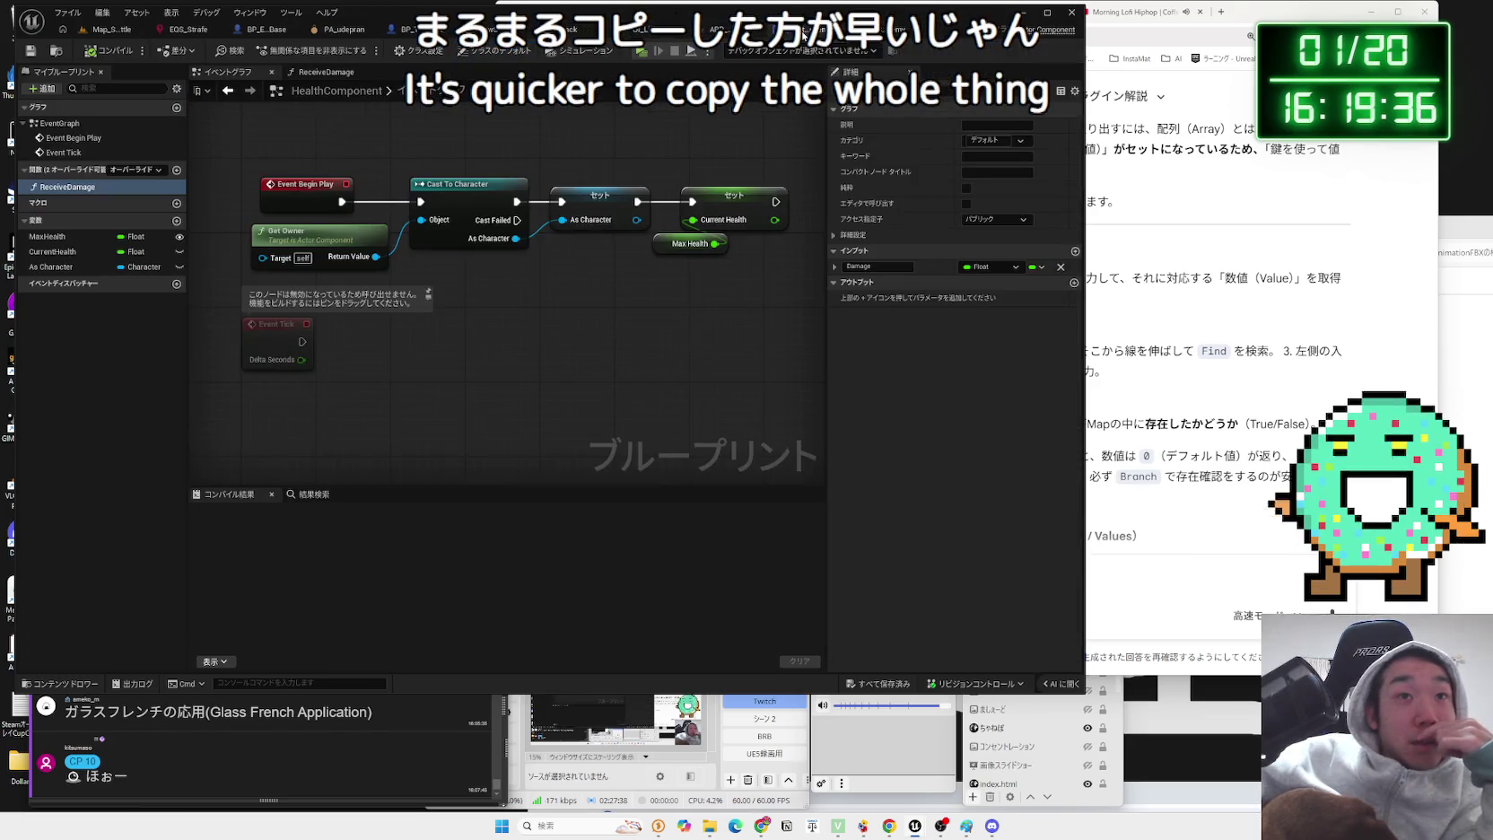
key(ctrl+Tab)
key(ctrl+Tab)
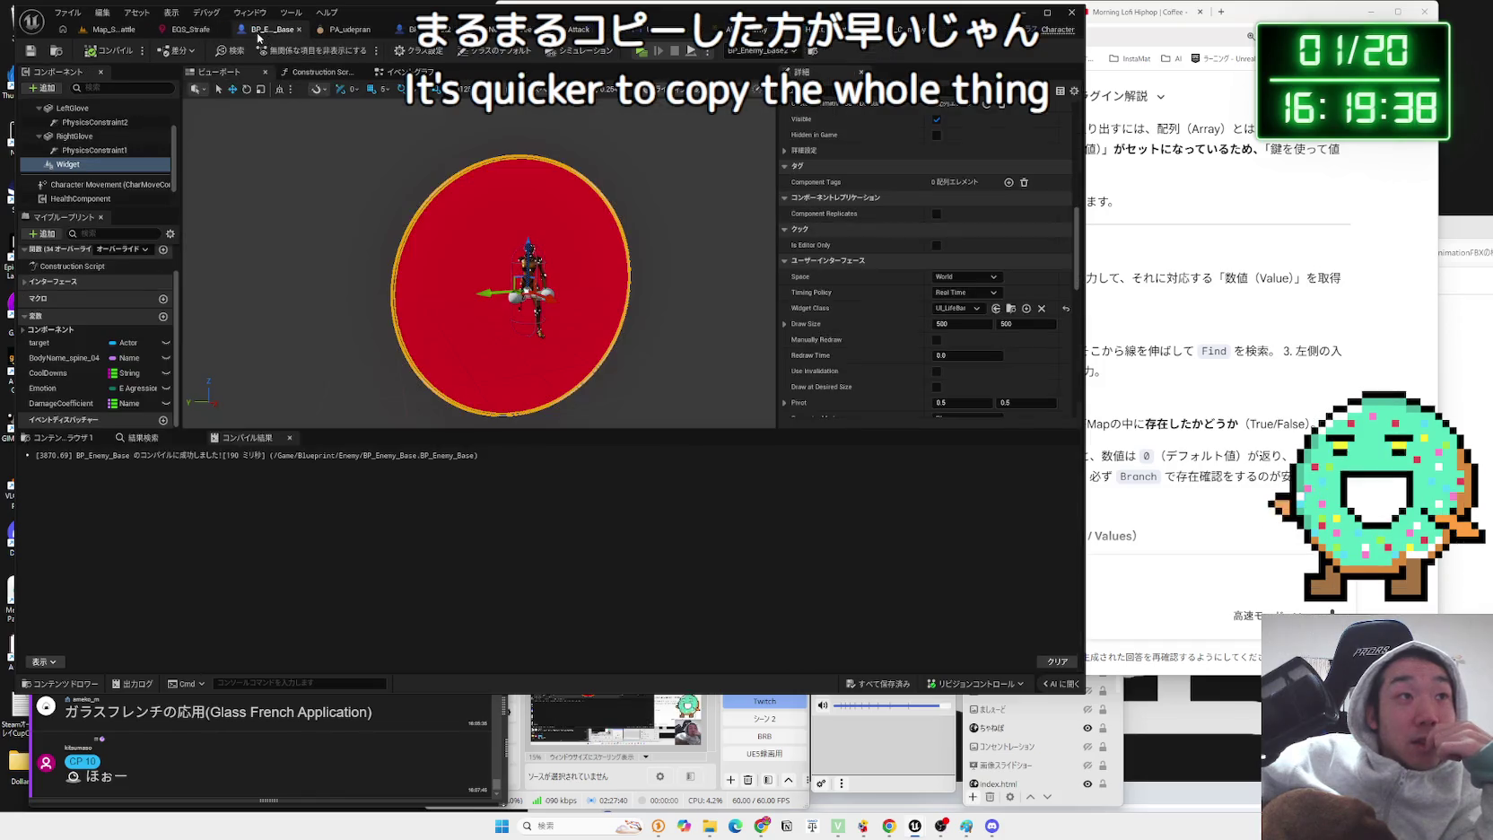
key(Delete)
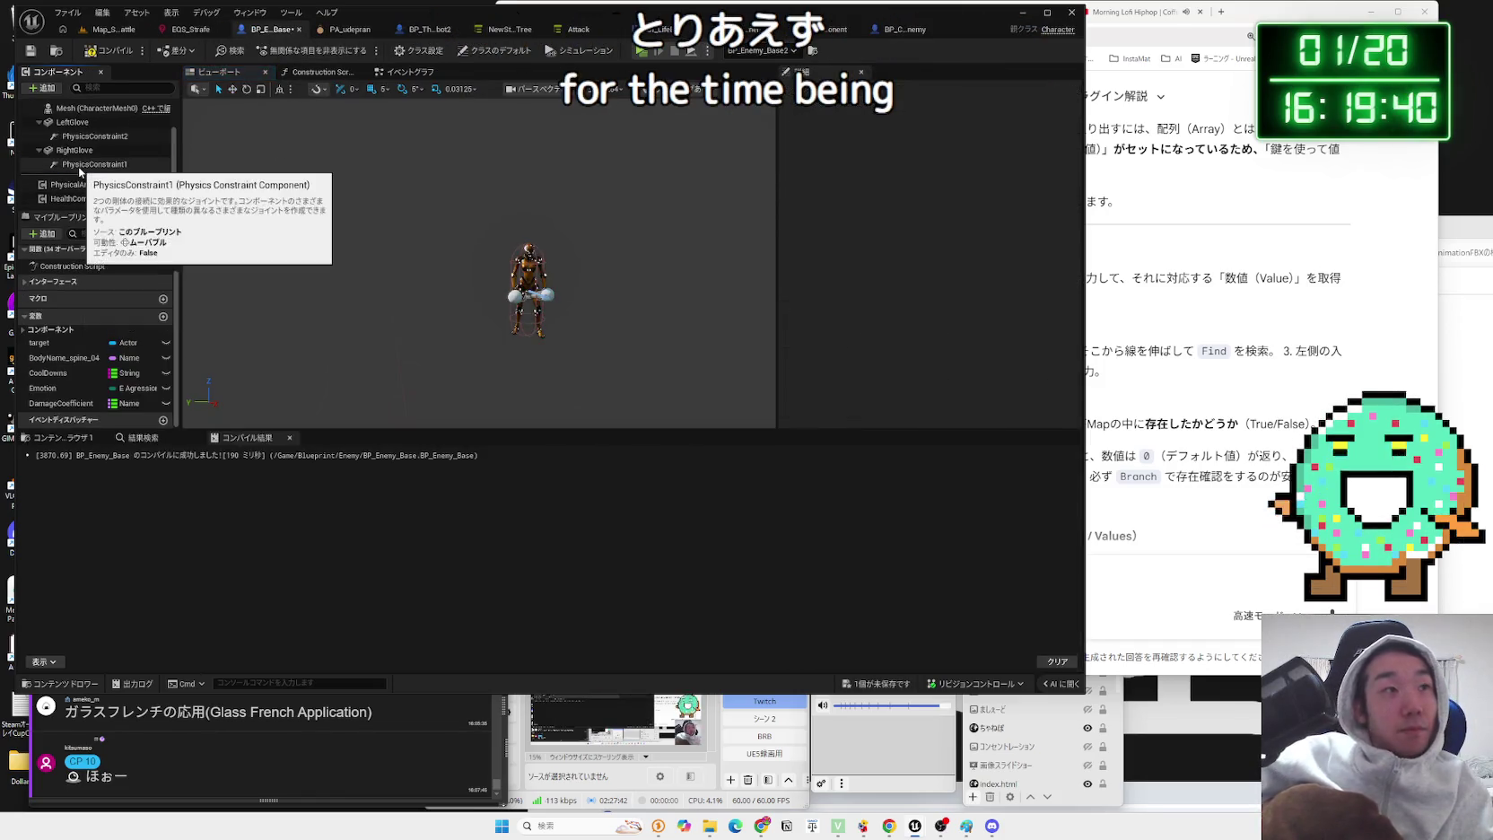
scroll(88, 134, up, 3)
key(ctrl+z)
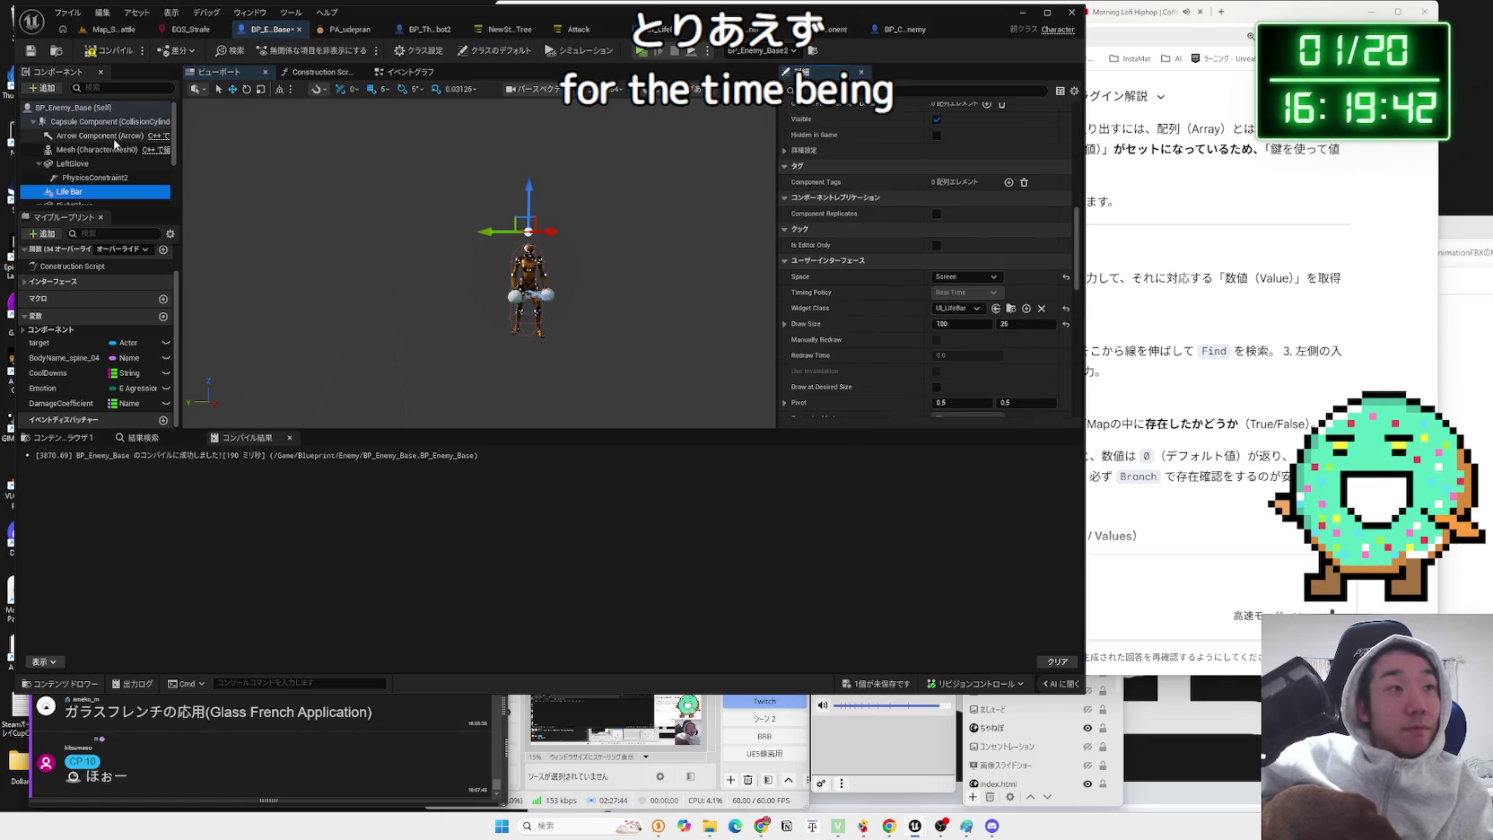
- Play-test the battle level to see the slim life bars, then stop
click(126, 36)
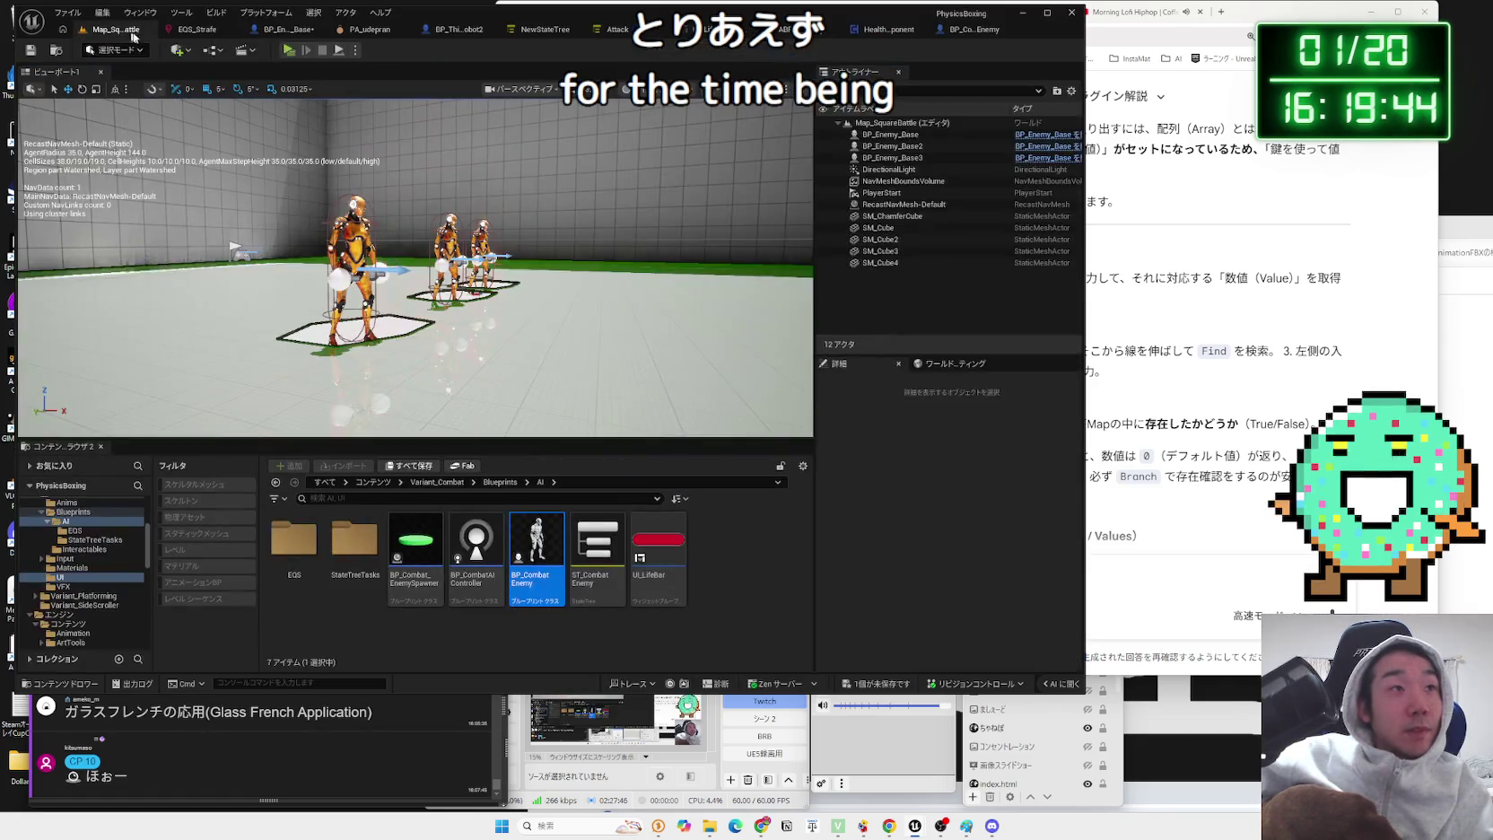
click(289, 50)
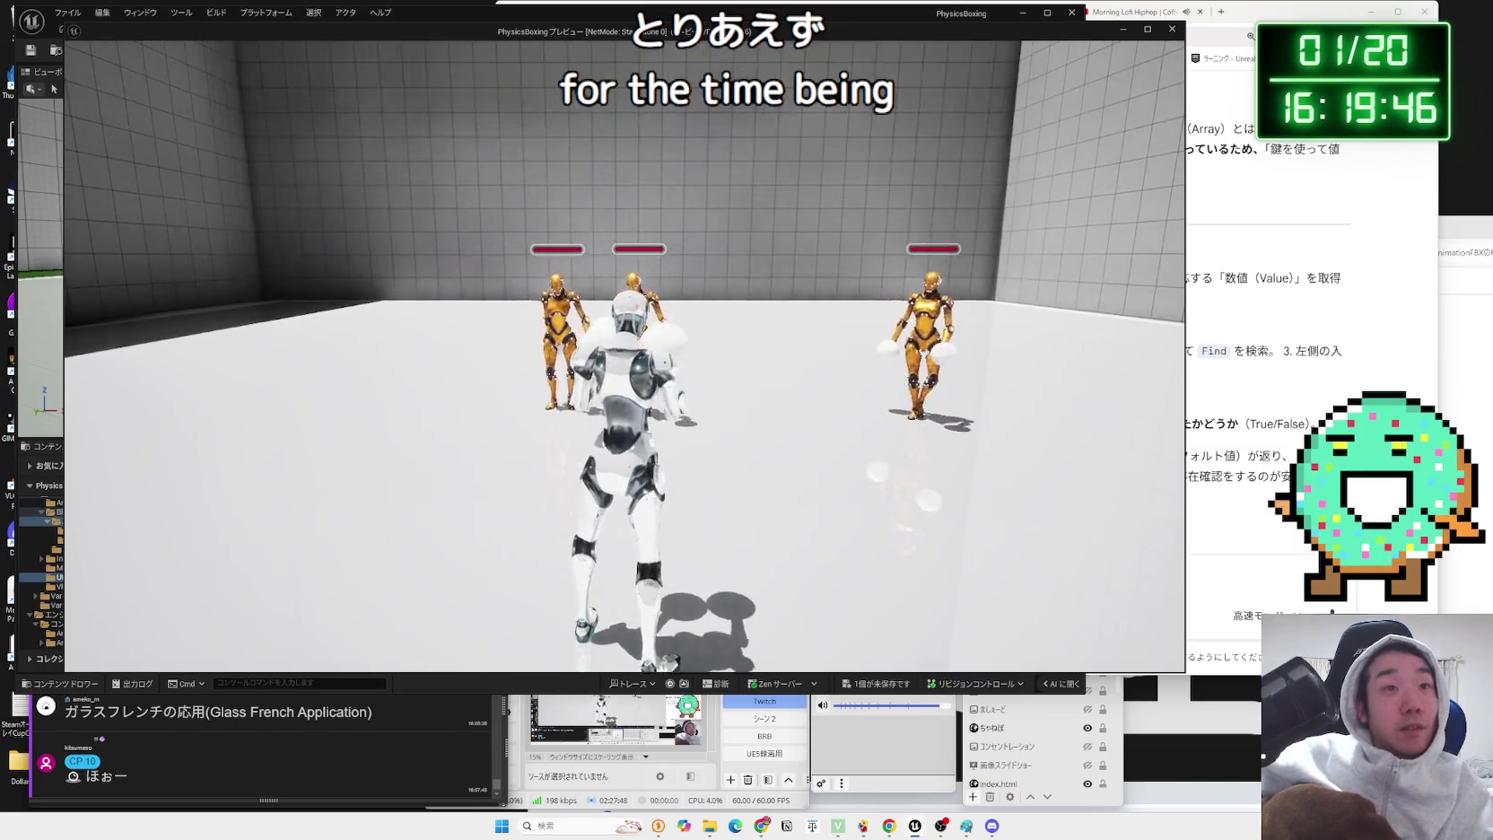
key(Escape)
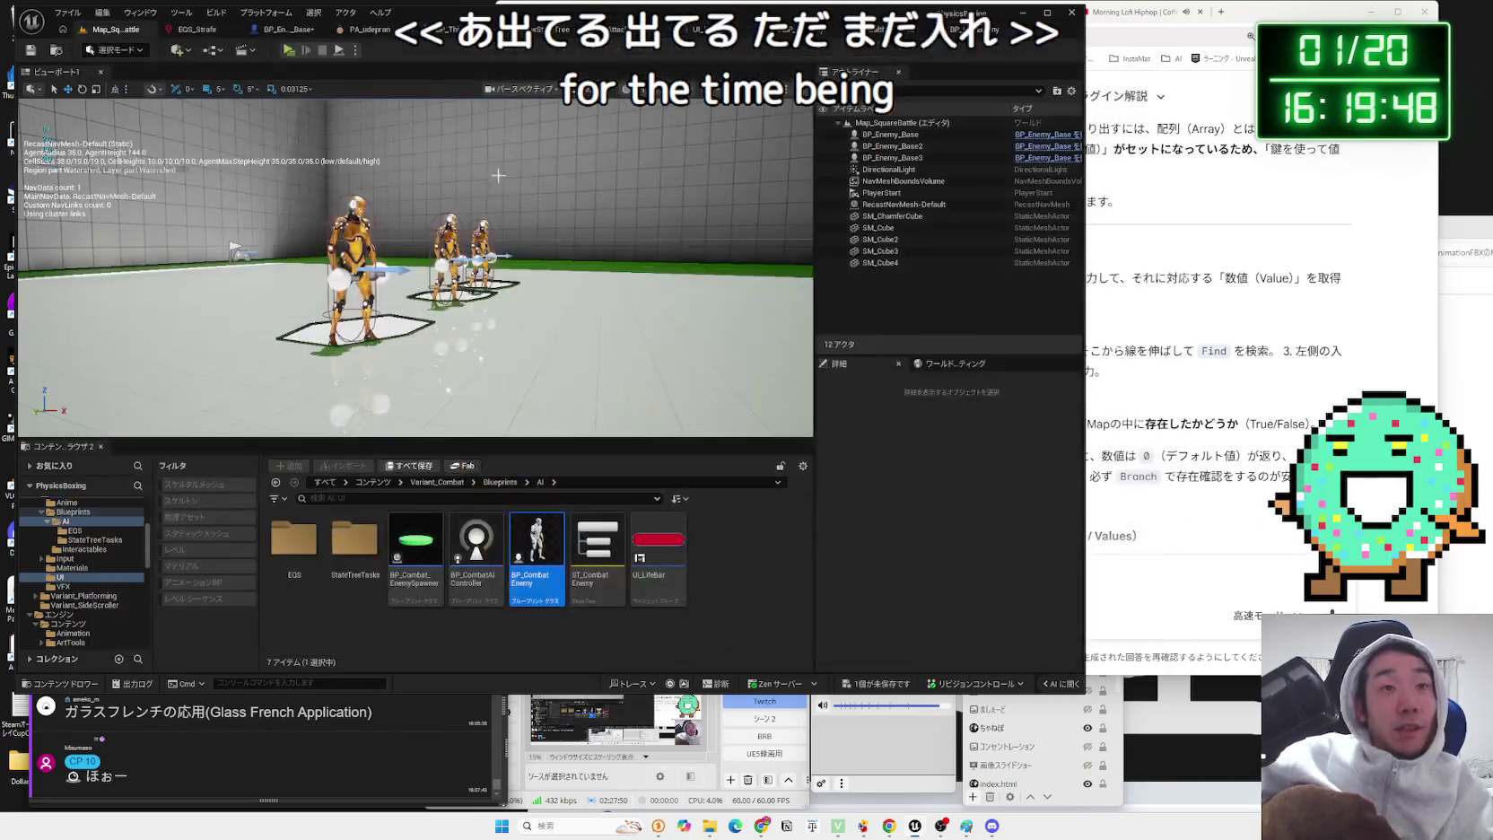
click(816, 30)
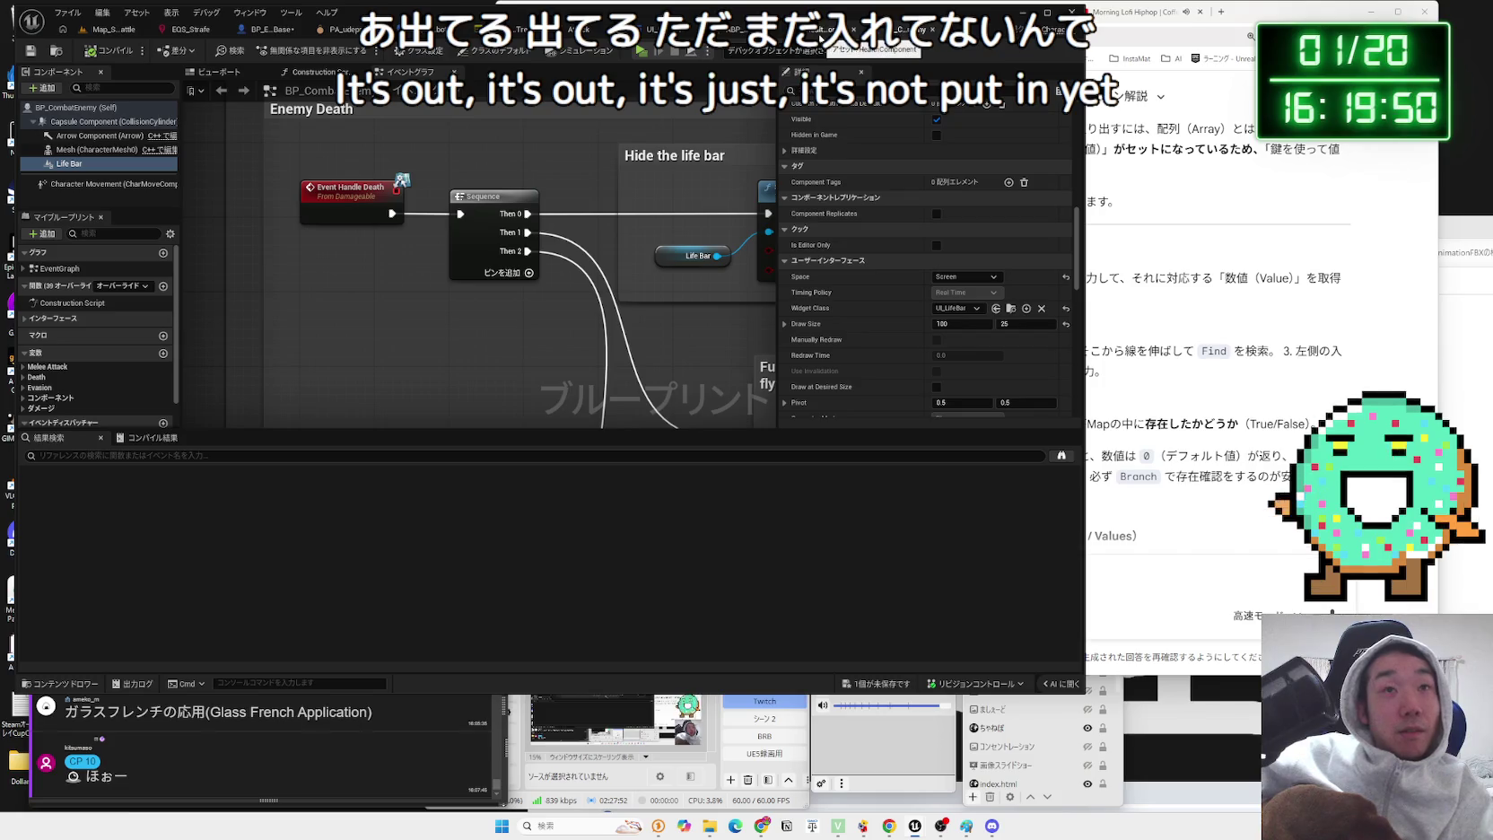
- Pan through the Enemy Death and HealthComponent graphs
mouse_move(648, 182)
mouse_down()
mouse_move(542, 350)
mouse_move(542, 213)
mouse_up()
click(806, 31)
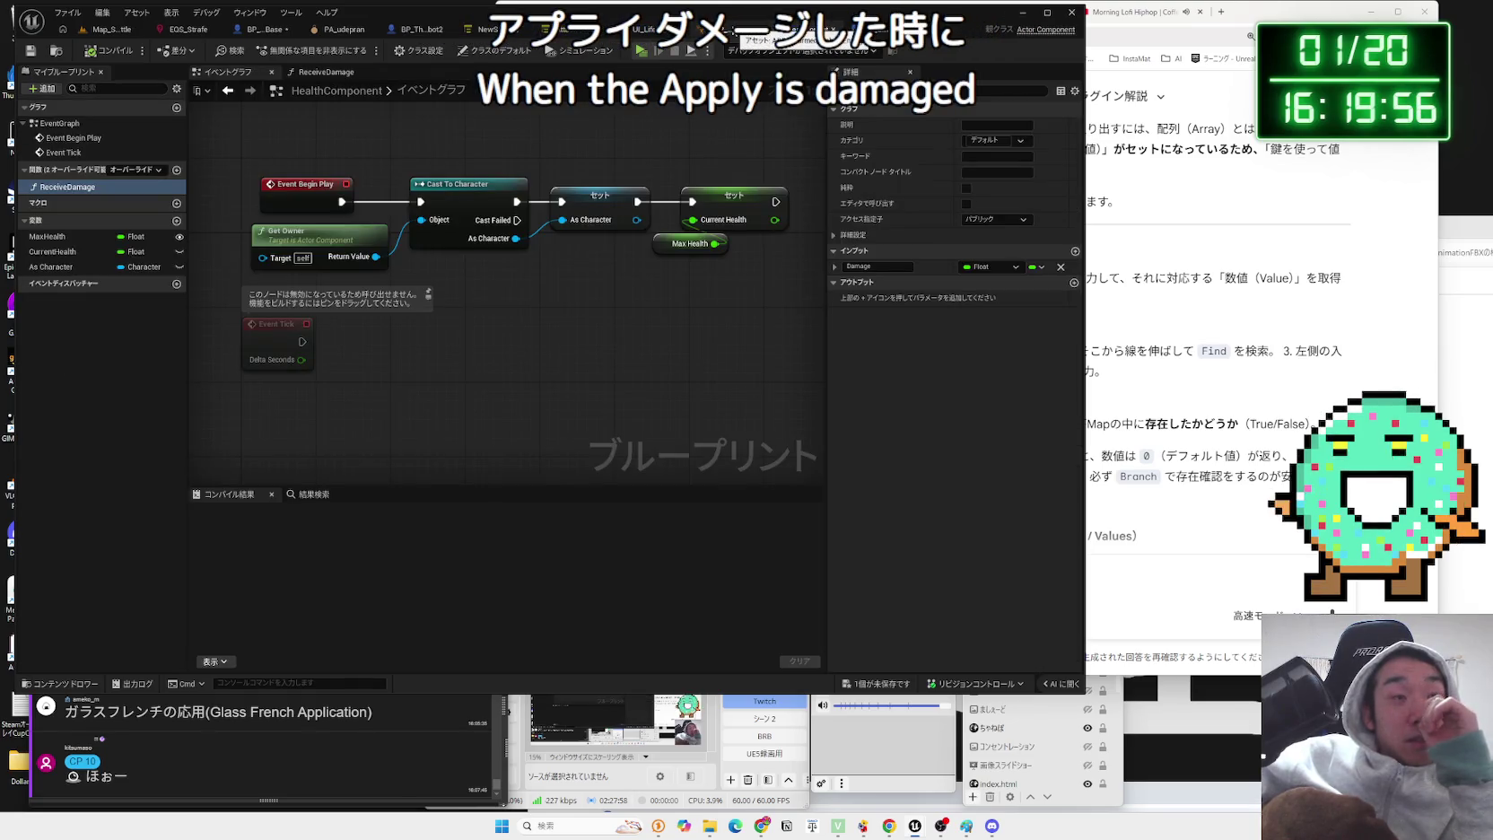
scroll(599, 349, down, 2)
drag(599, 350, 595, 176)
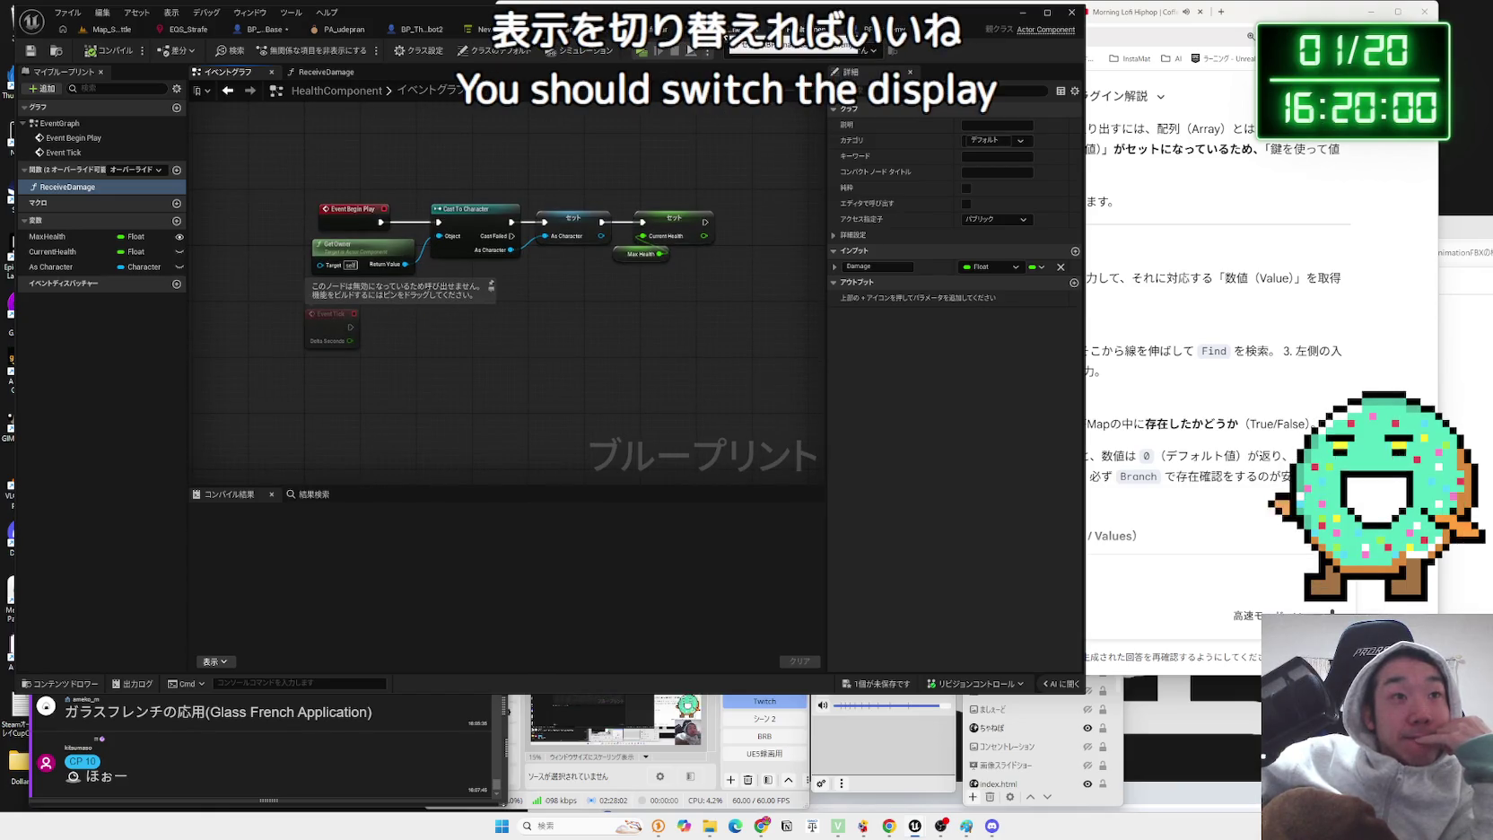
click(574, 29)
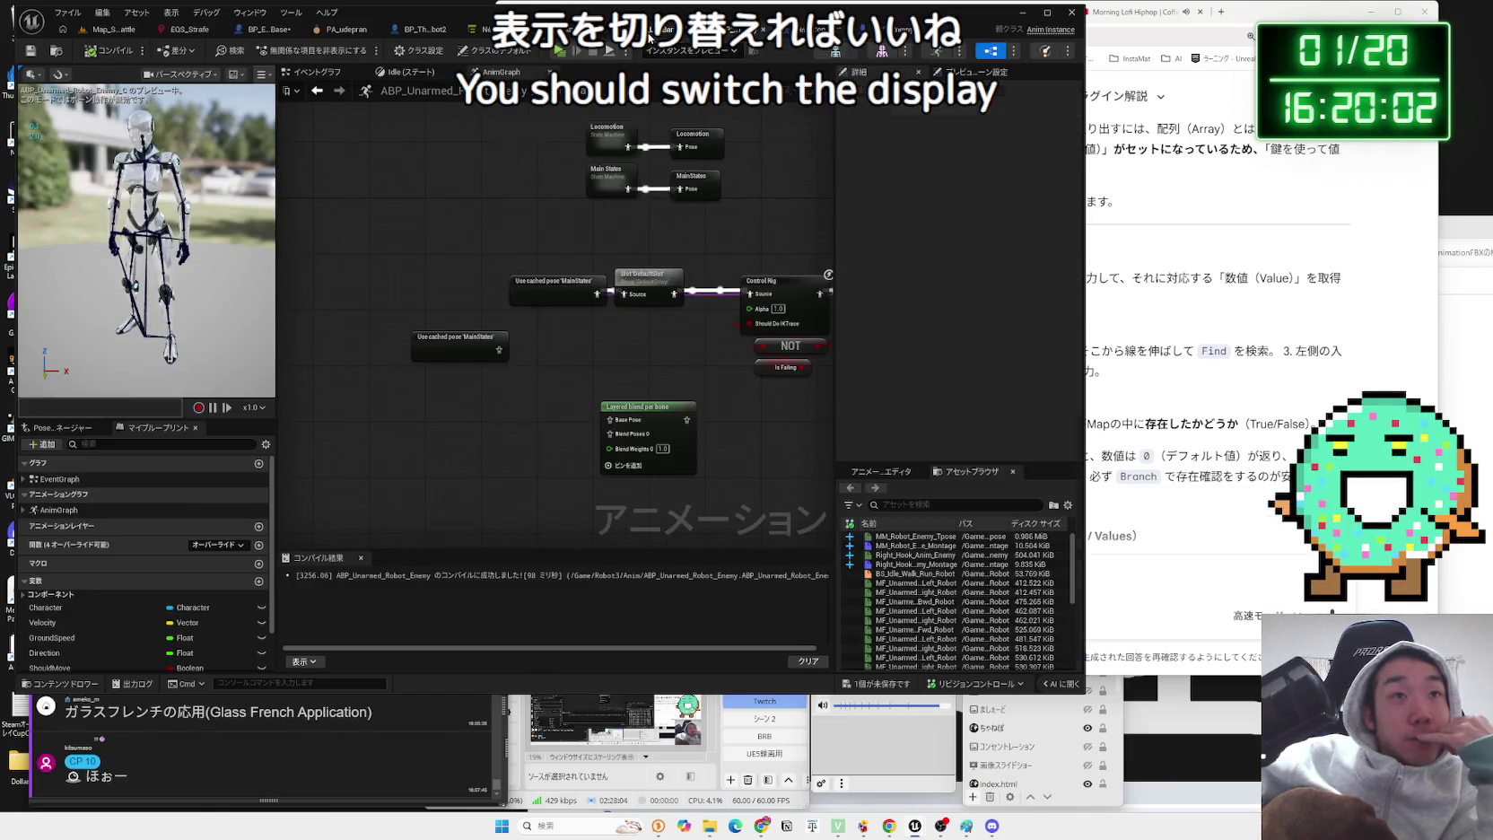
click(660, 29)
- Select UI_LifeBar's Set Life Percentage event to view its Percent input, then return to BP_Enemy_Base
drag(571, 348, 546, 304)
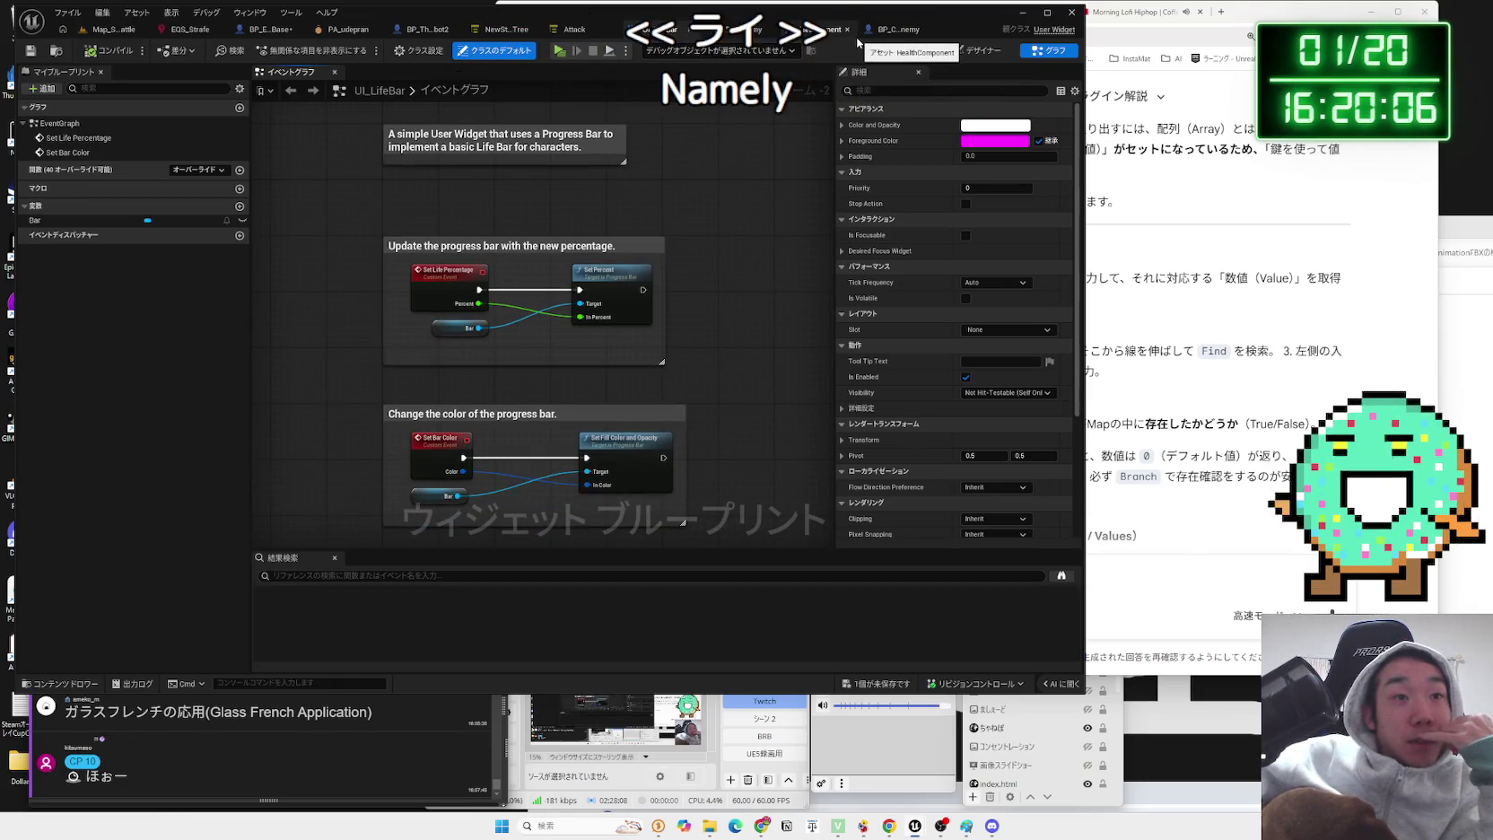
scroll(648, 287, up, 2)
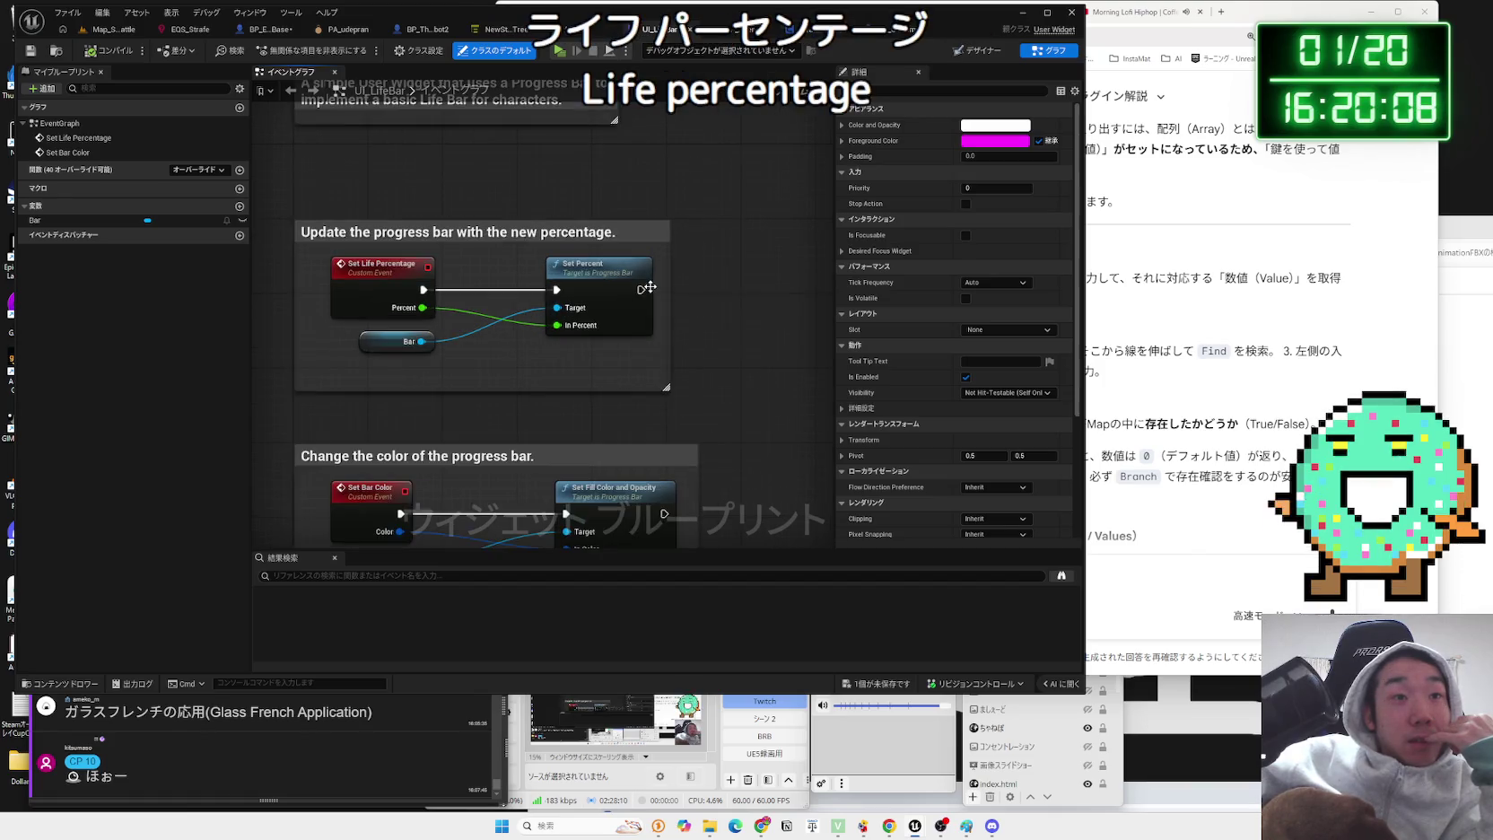
click(656, 278)
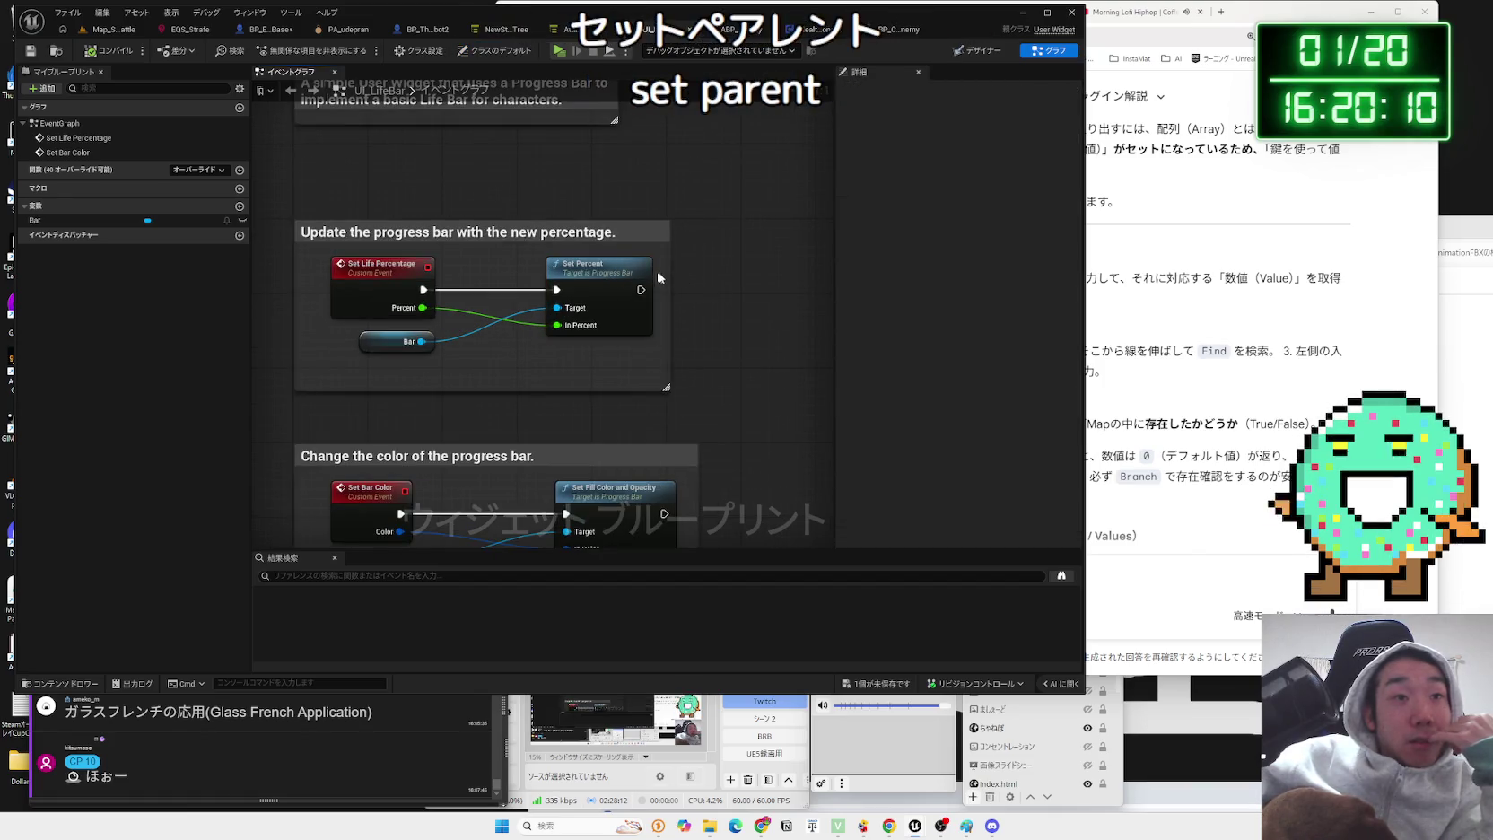
click(358, 279)
drag(358, 279, 414, 273)
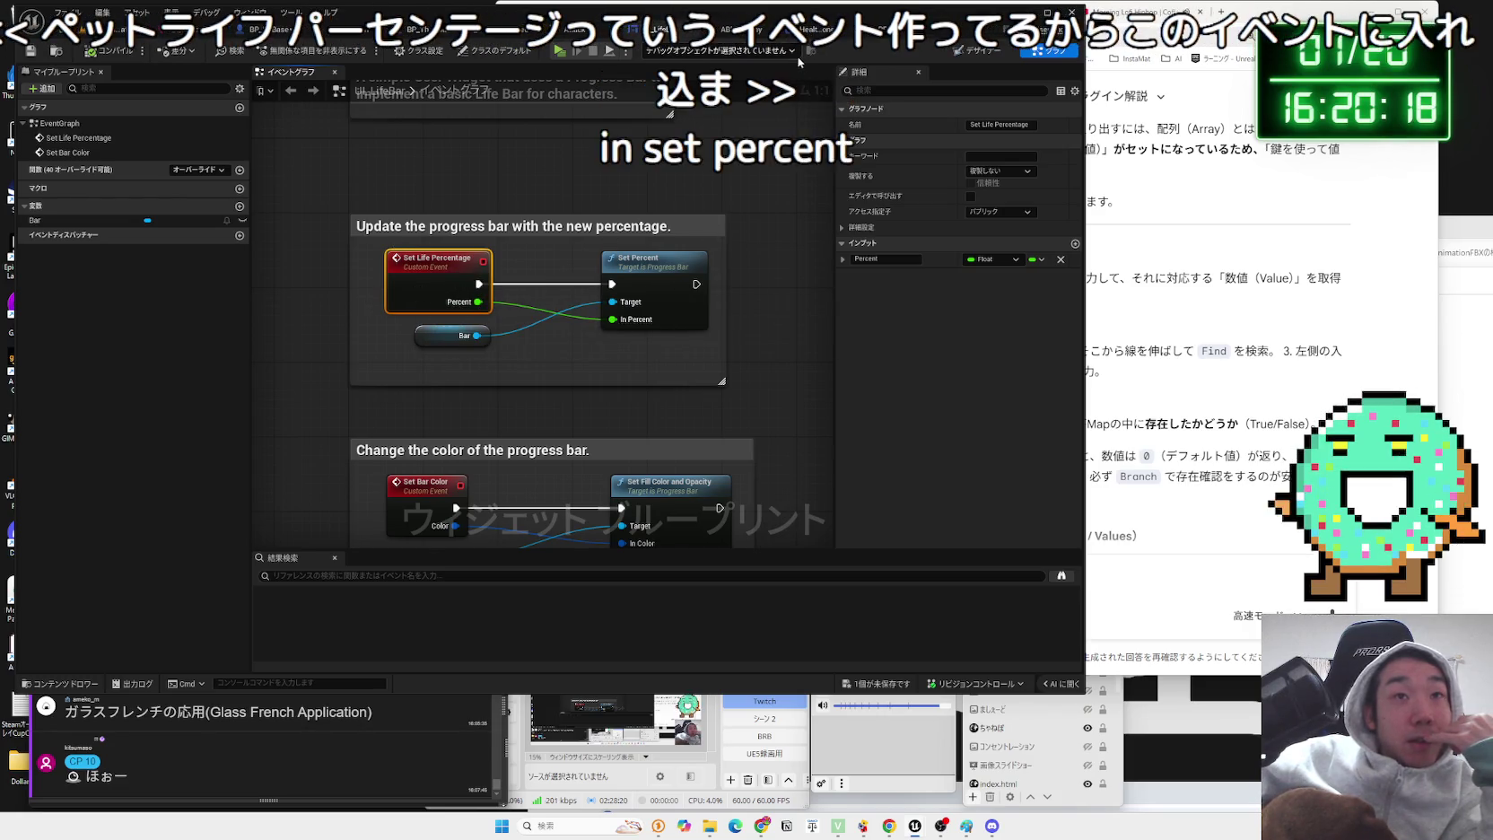
click(727, 29)
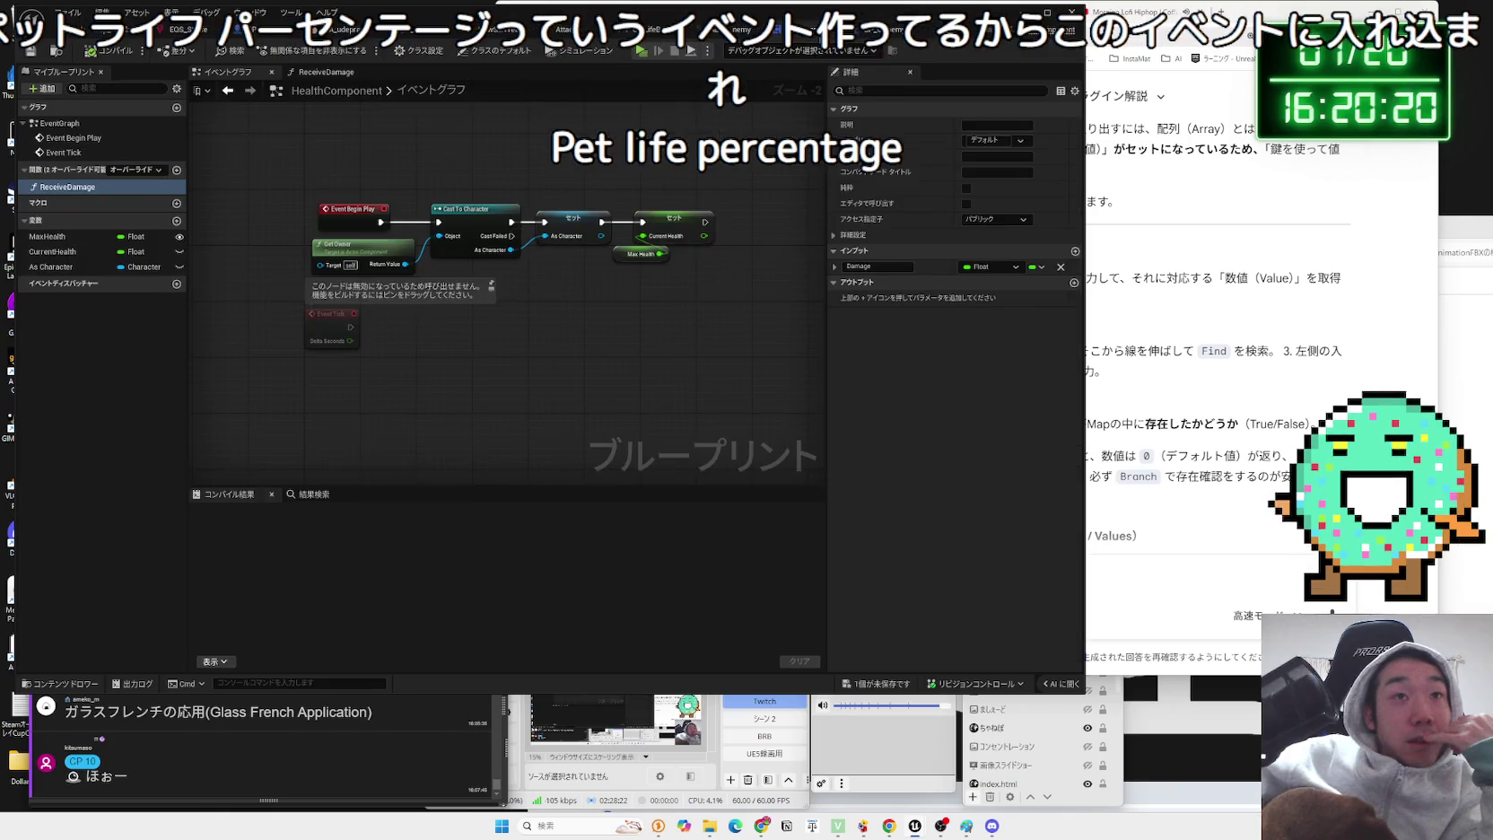
click(602, 32)
click(277, 33)
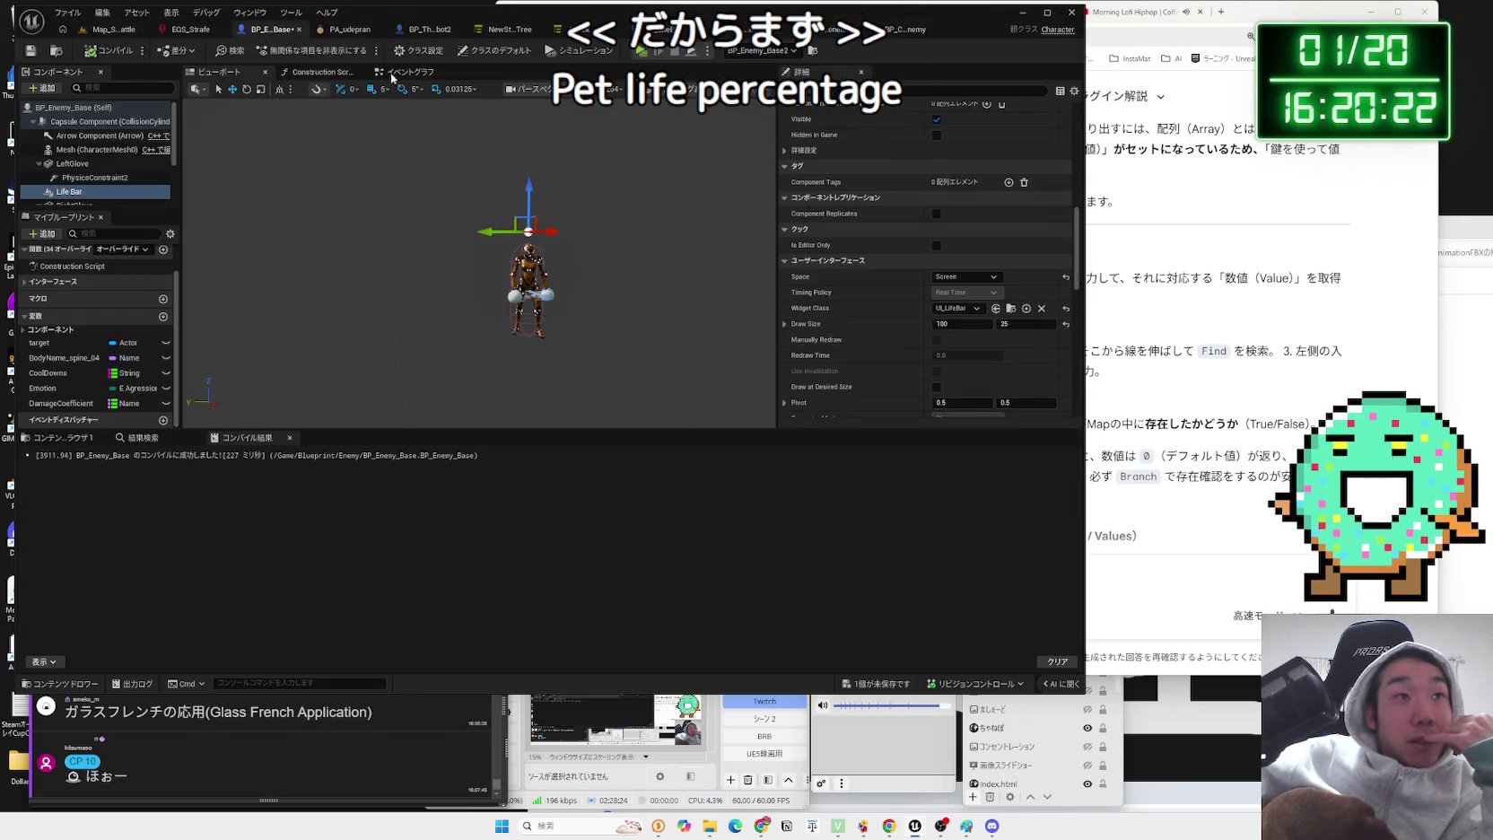
- Save BP_Enemy_Base and rearrange its BeginPlay setup nodes to make room
click(394, 75)
click(880, 682)
click(825, 544)
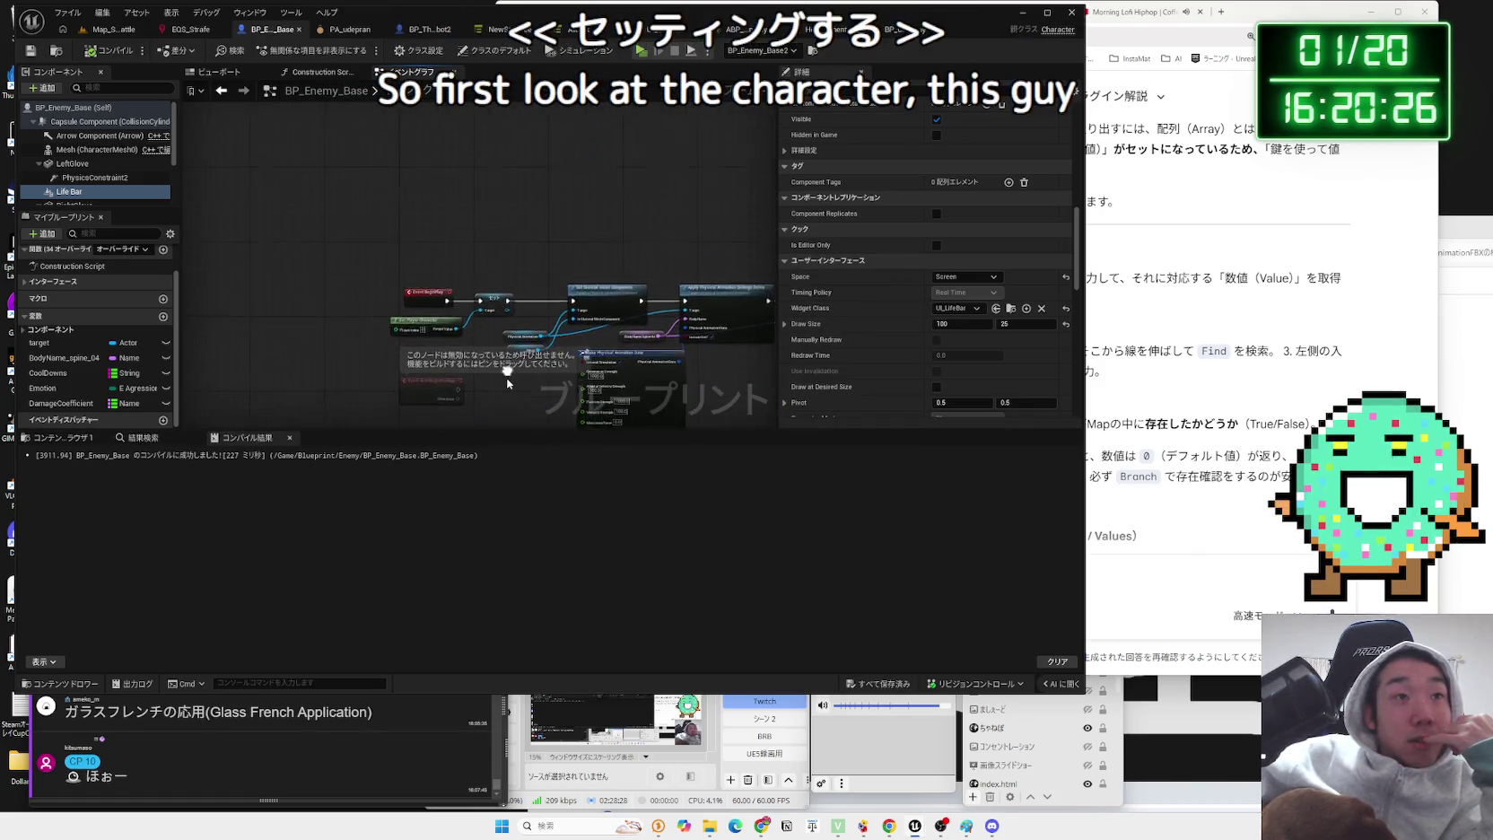
scroll(484, 268, up, 4)
drag(484, 268, 248, 260)
drag(354, 228, 345, 240)
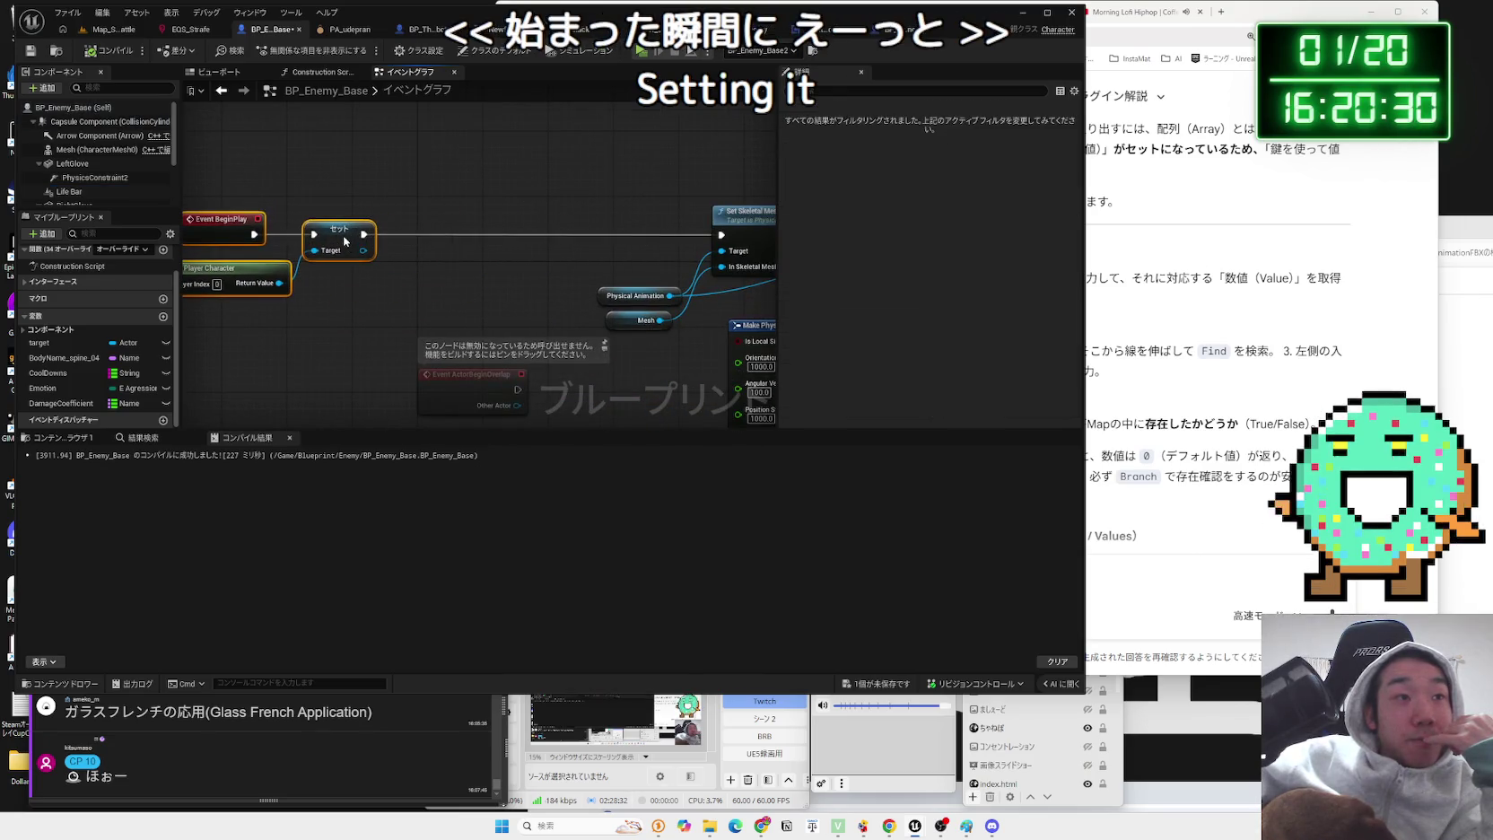
click(372, 218)
drag(442, 230, 443, 232)
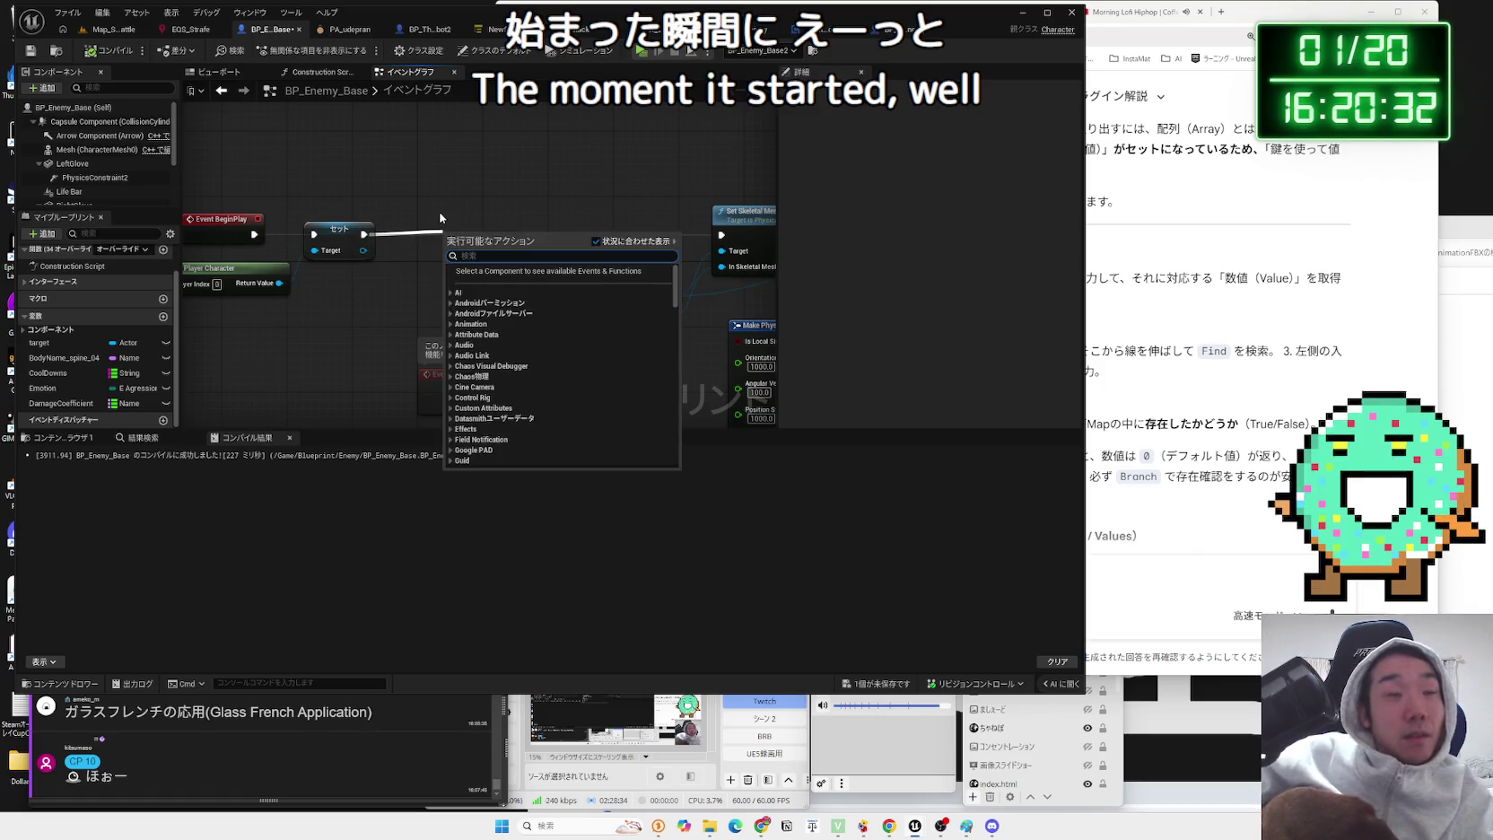
click(424, 208)
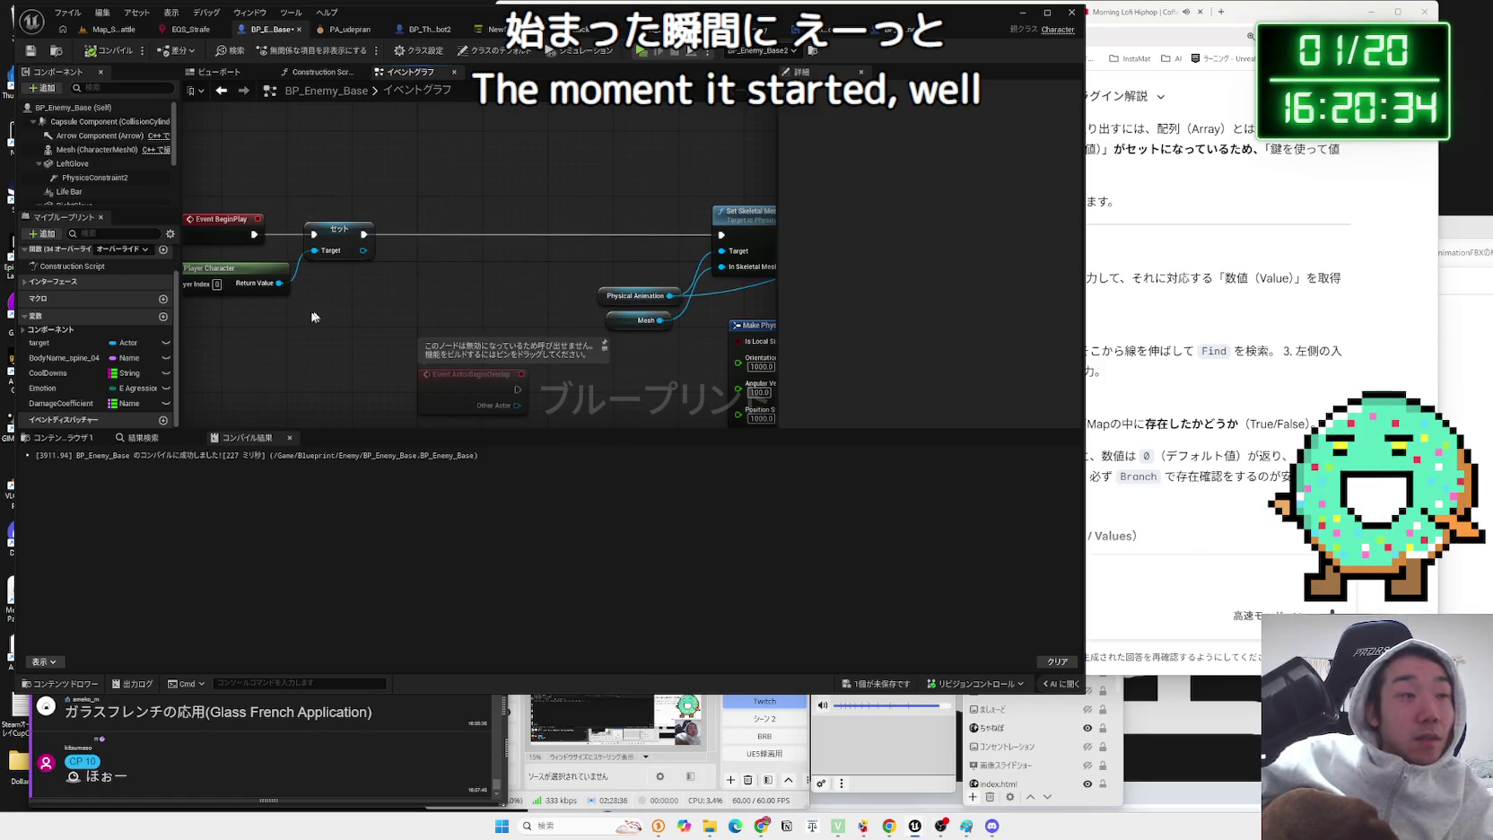
- Add a Life Bar reference, compare with BP_CombatEnemy's chain, and delete the wrong Get Widget node
mouse_move(75, 191)
mouse_down()
mouse_move(402, 287)
mouse_move(465, 278)
mouse_up()
text(get widget)
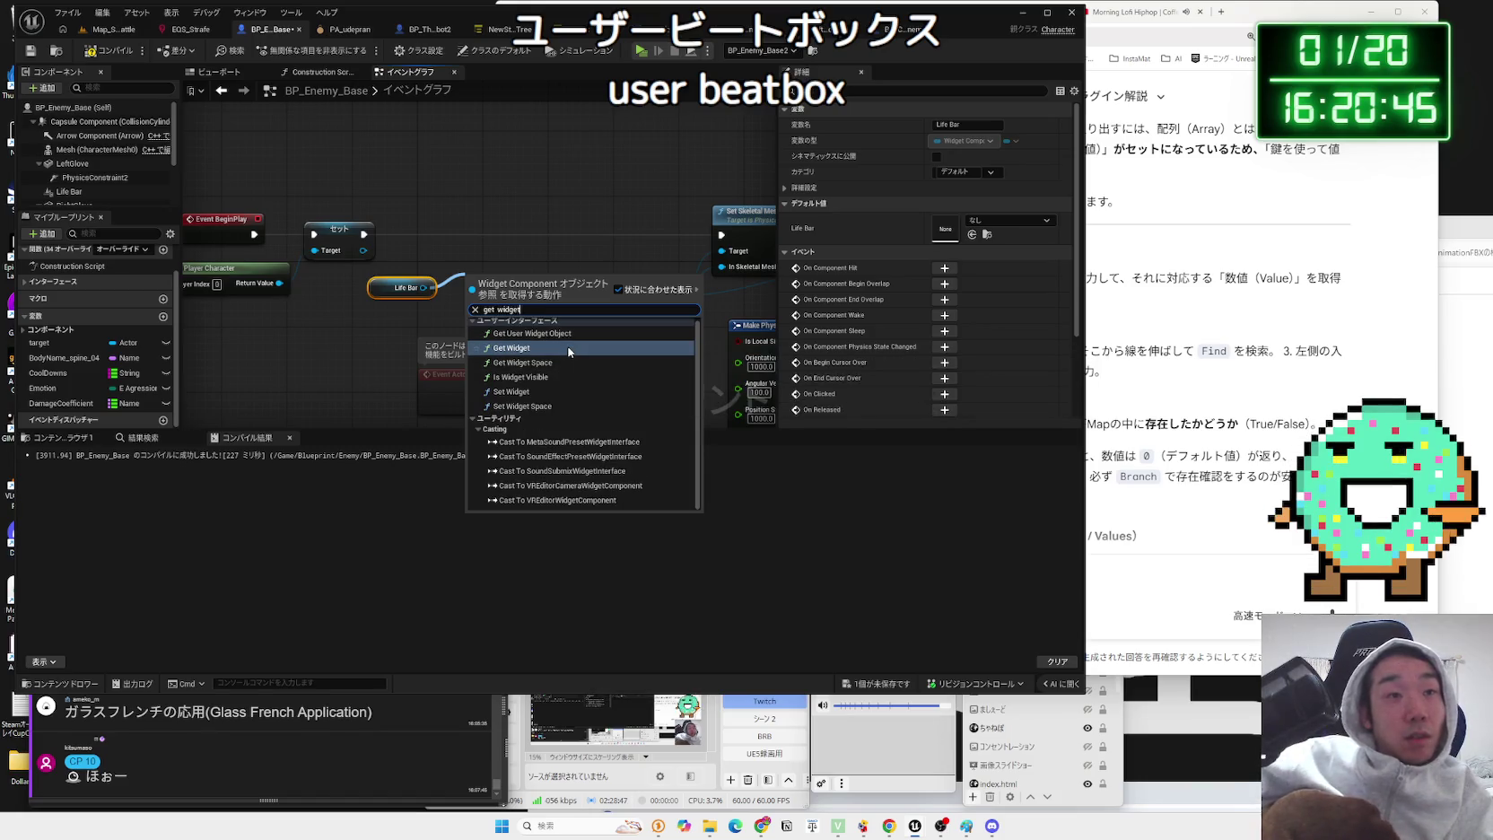
click(538, 339)
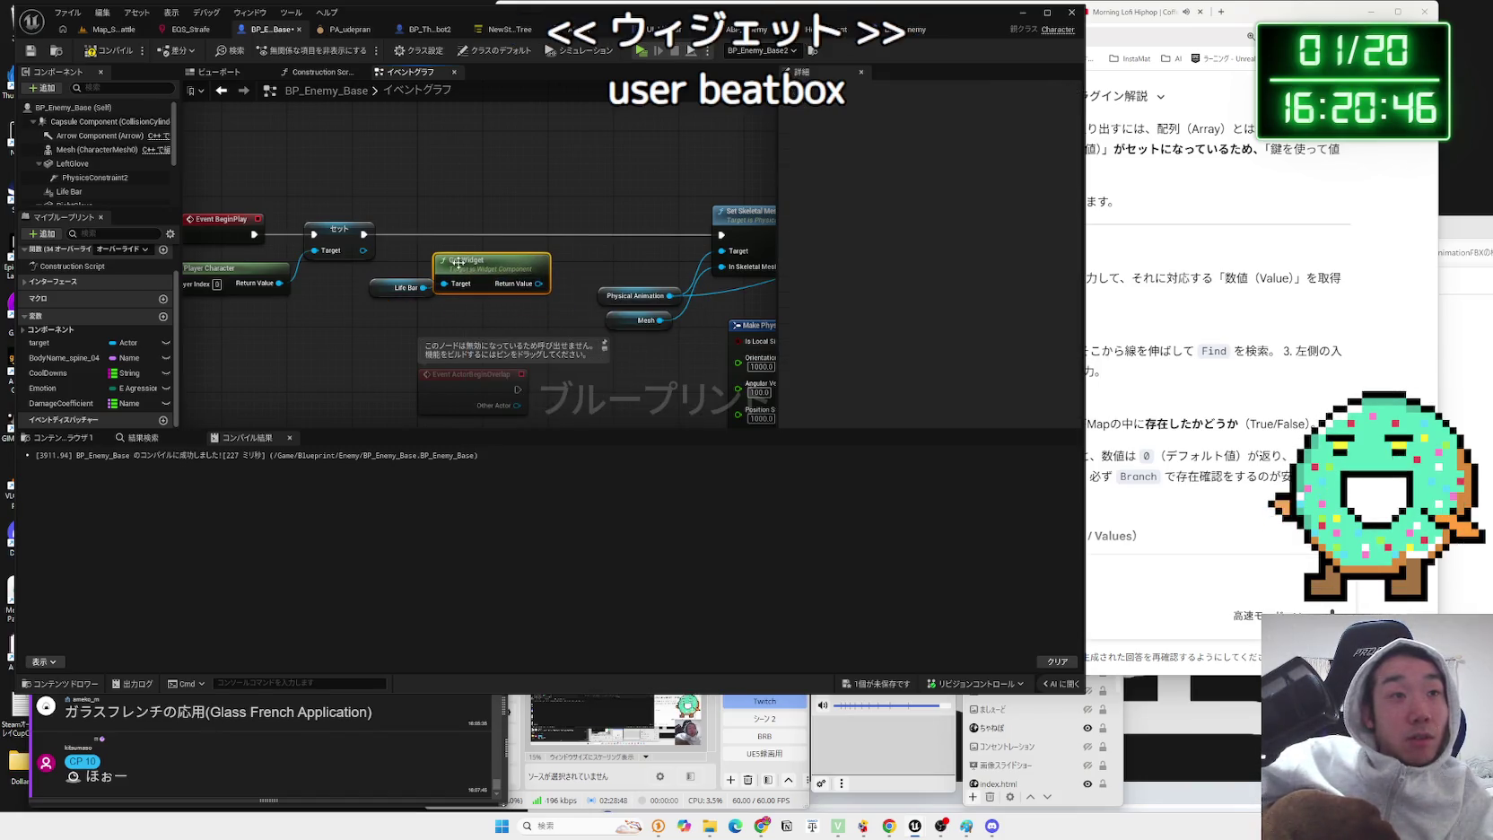
click(906, 28)
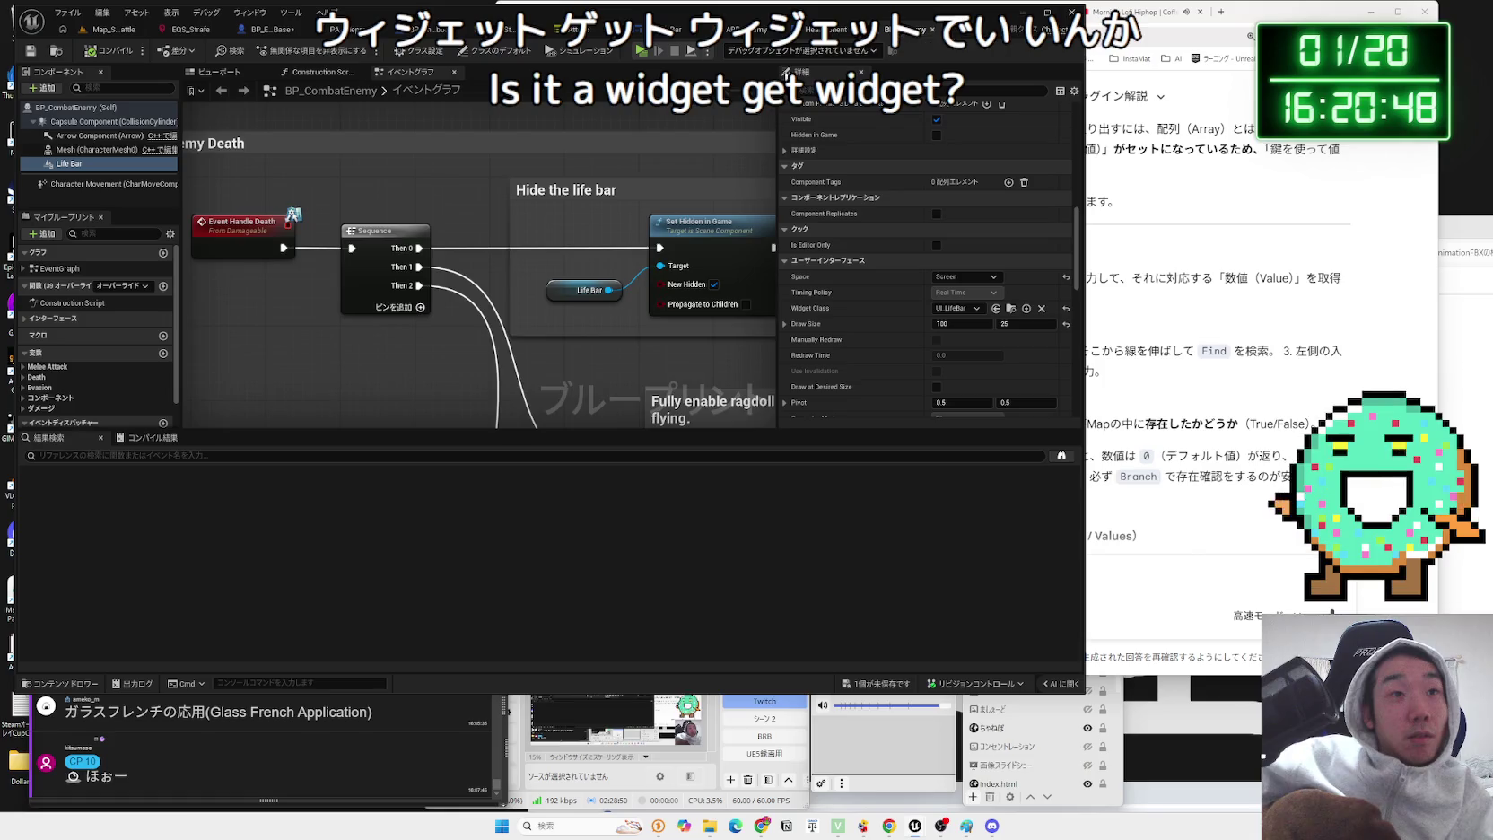
scroll(502, 305, down, 8)
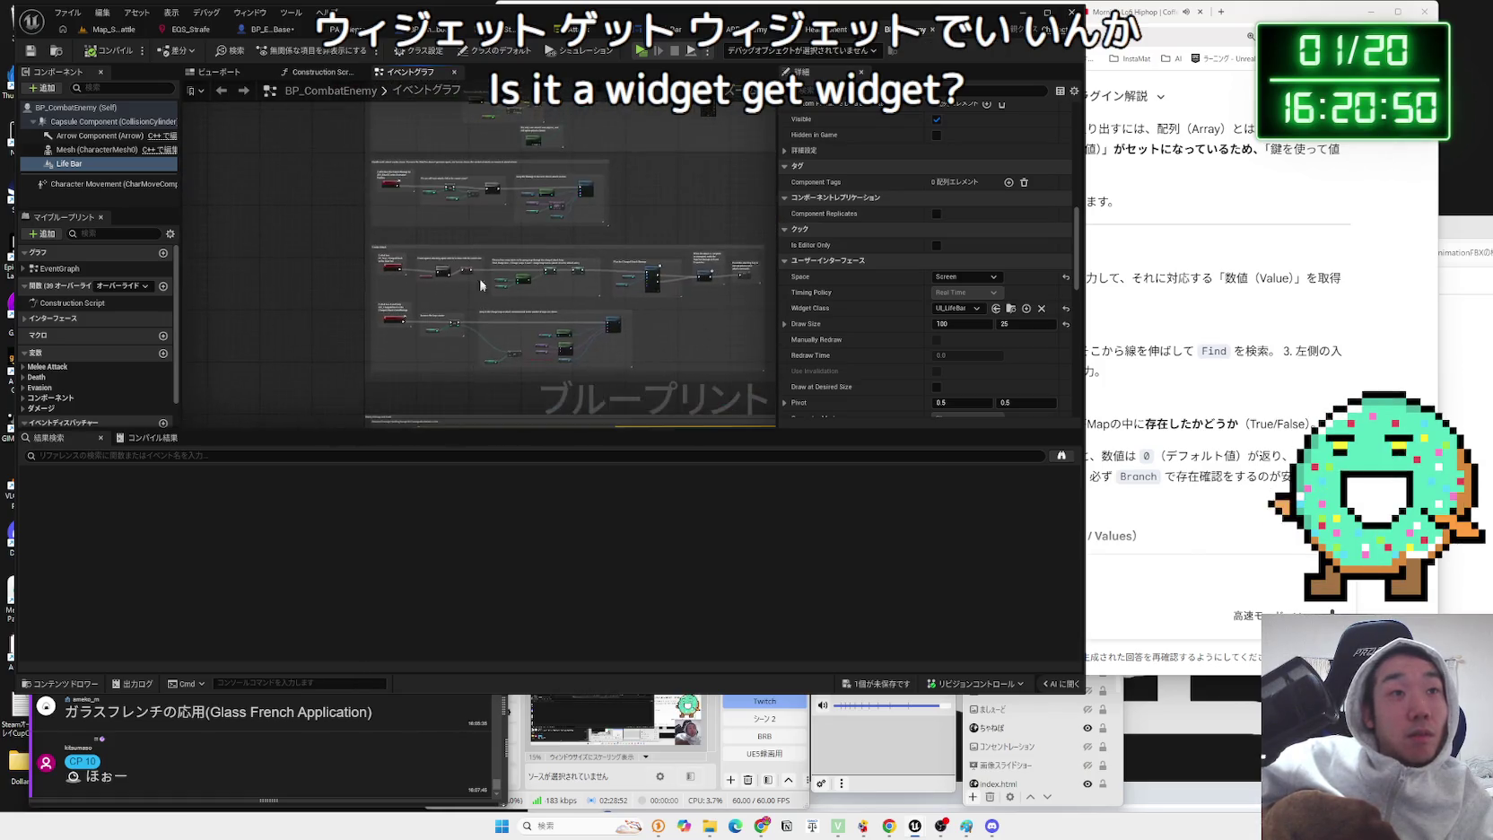
scroll(479, 303, up, 8)
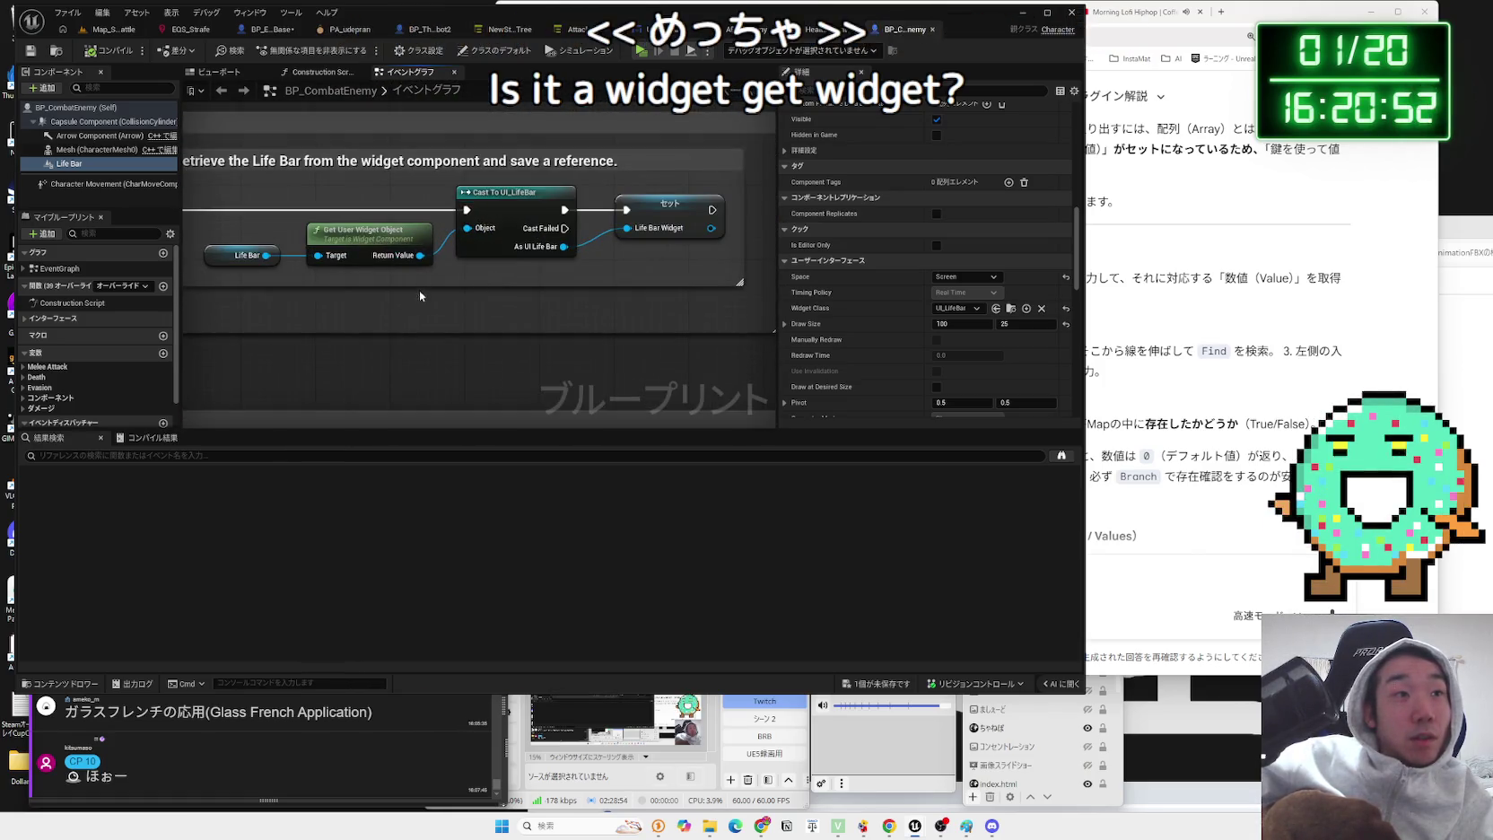
drag(419, 292, 492, 297)
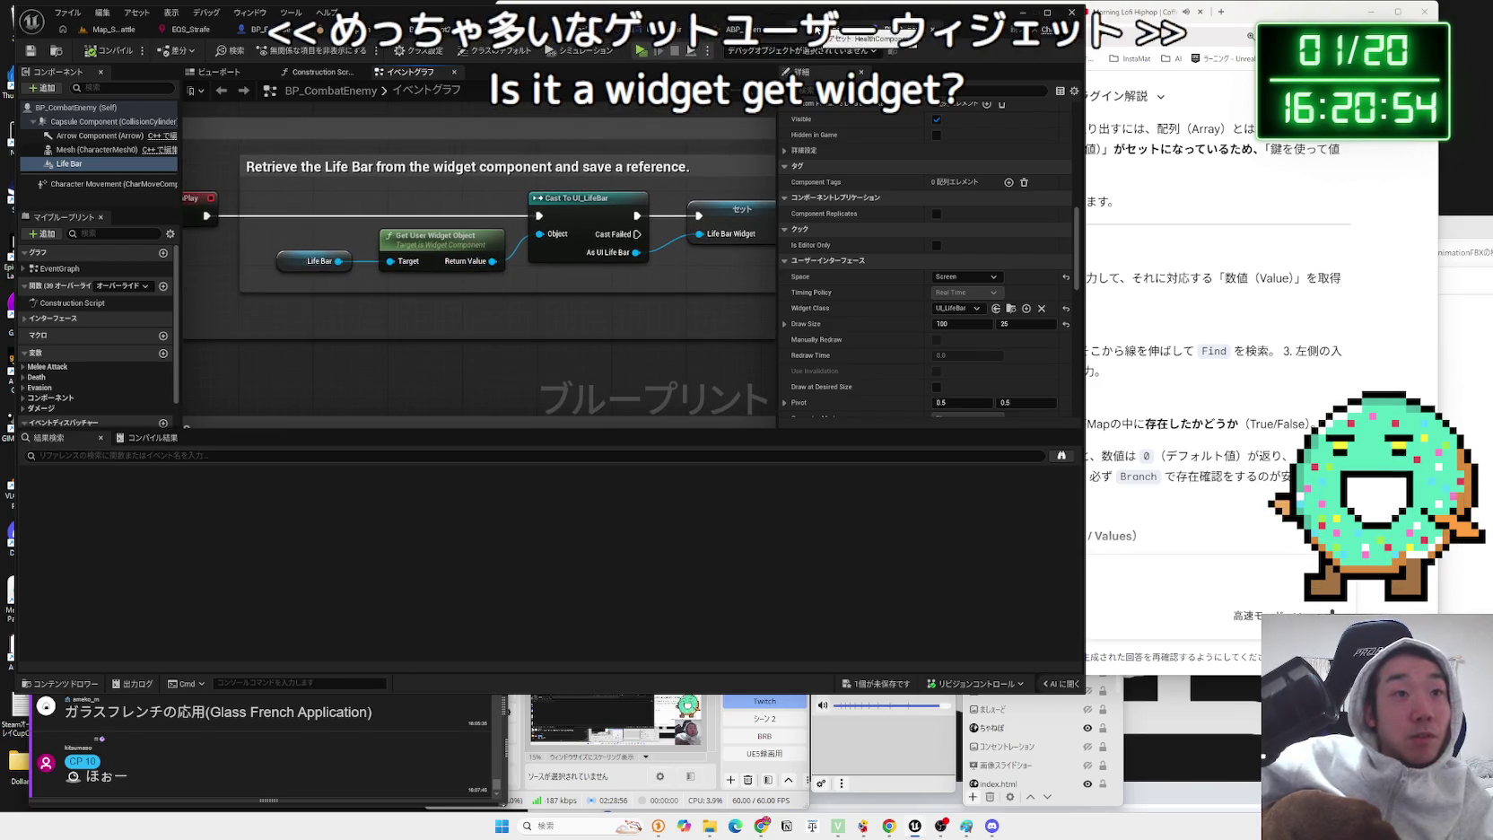
double_click(558, 240)
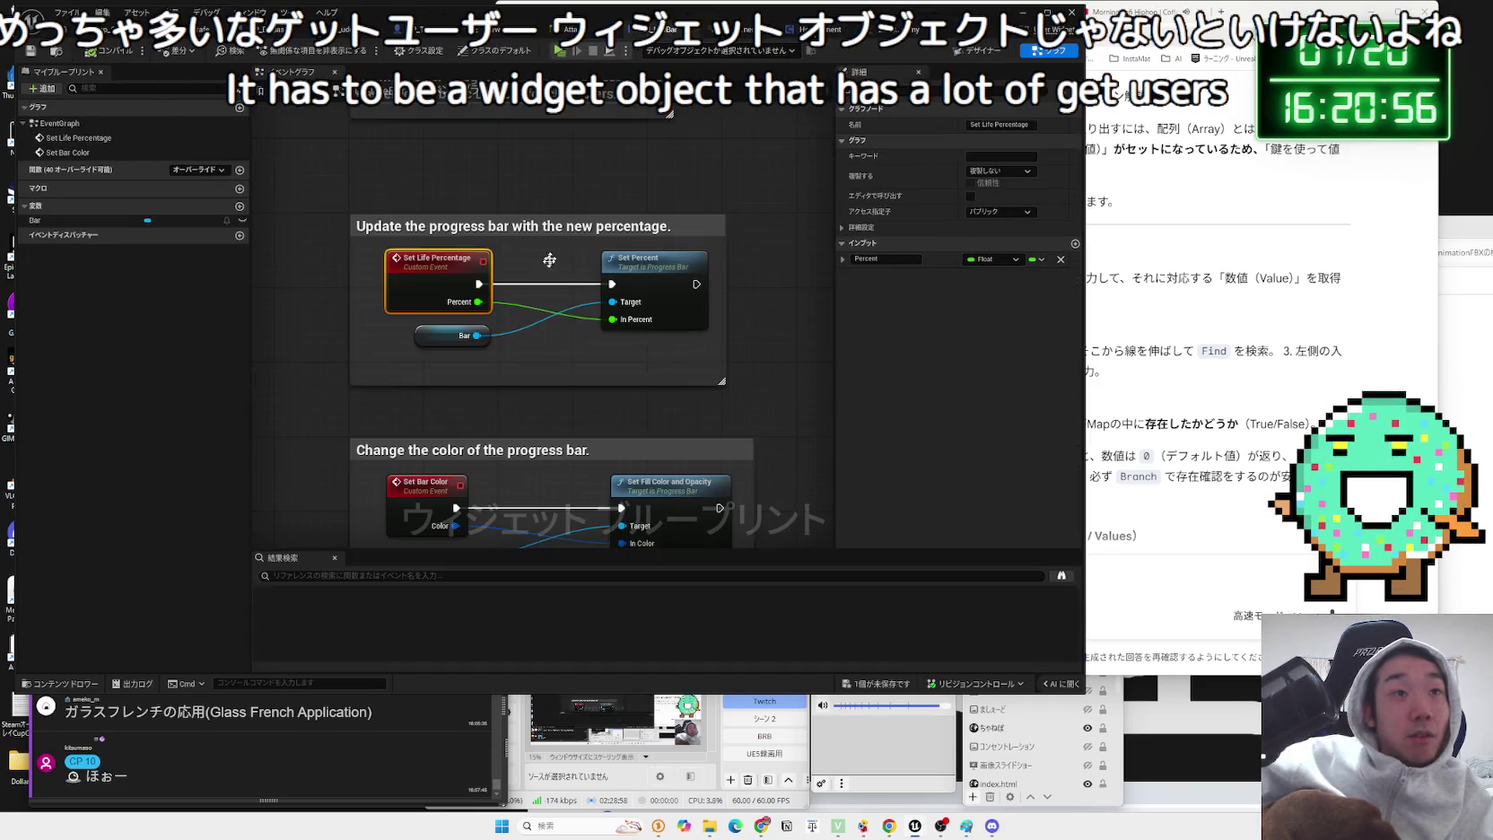
key(ctrl+Tab)
key(ctrl+Tab)
key(ctrl+Tab)
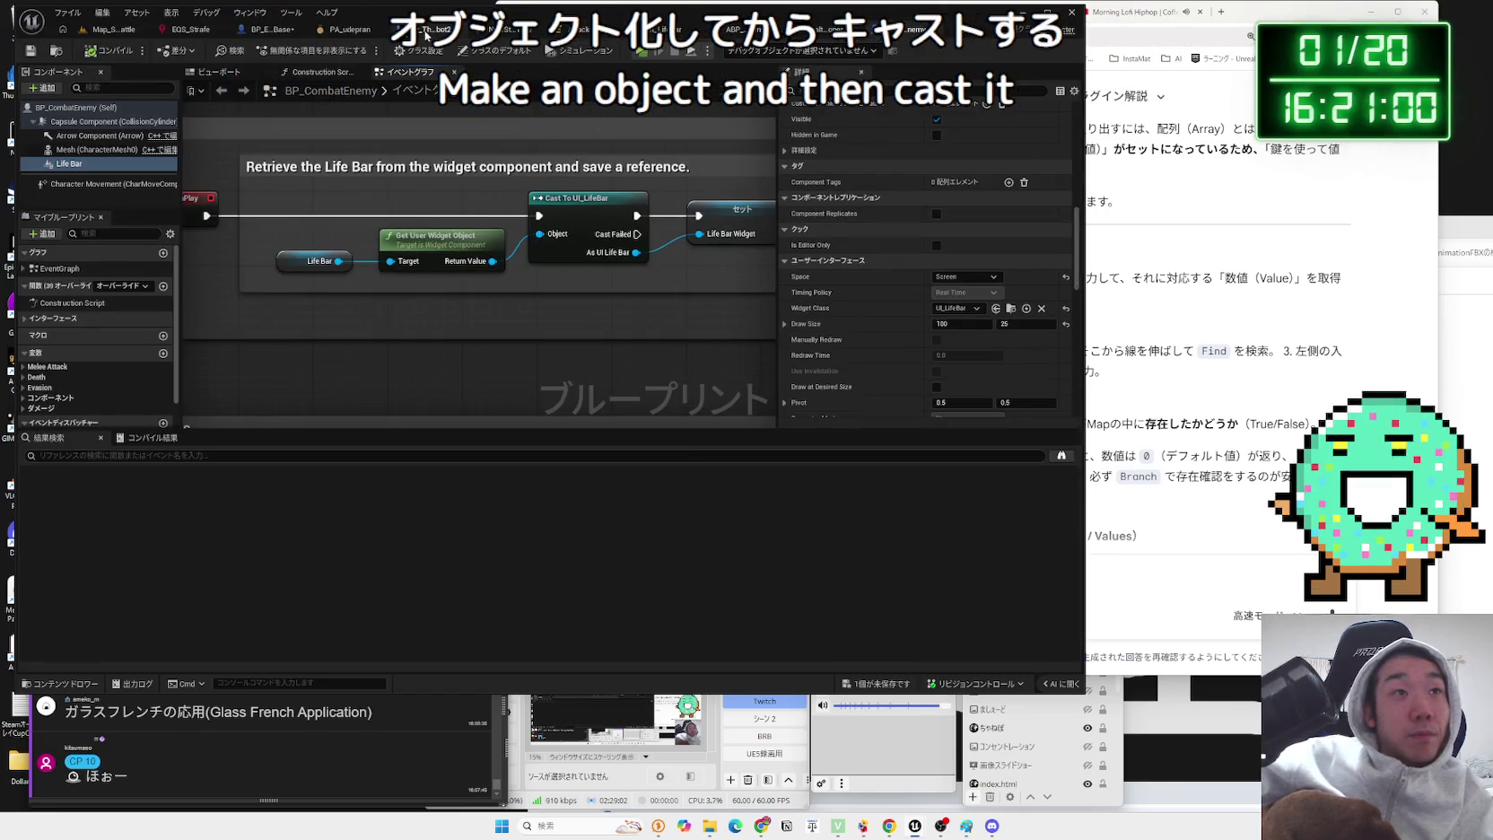
key(ctrl+Tab)
key(ctrl+Tab)
key(Delete)
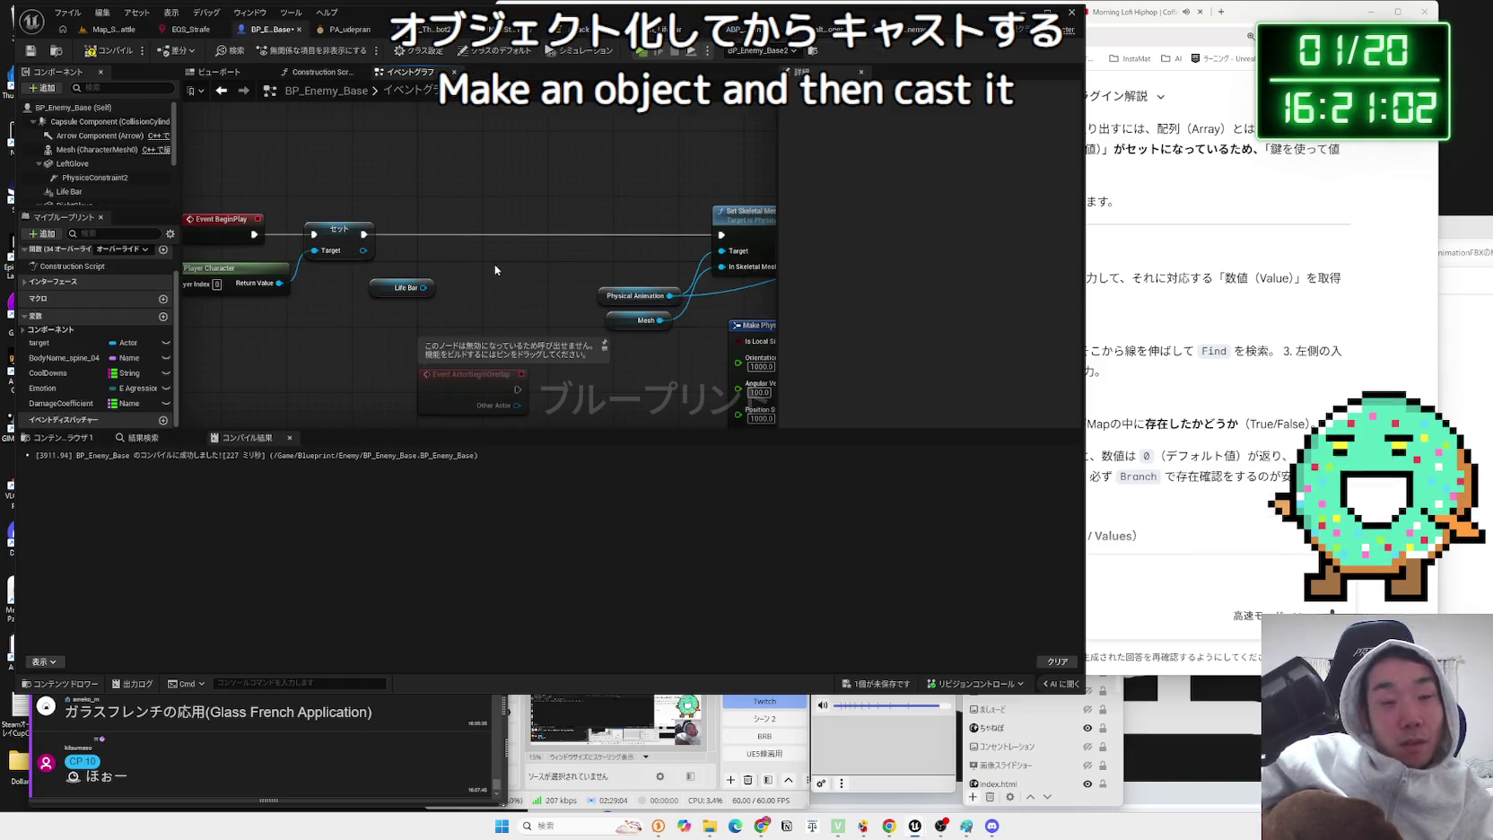
- Add Get User Widget Object from Life Bar and a Cast To UI_LifeBar node after the Set node
drag(422, 287, 458, 276)
text(get use obje)
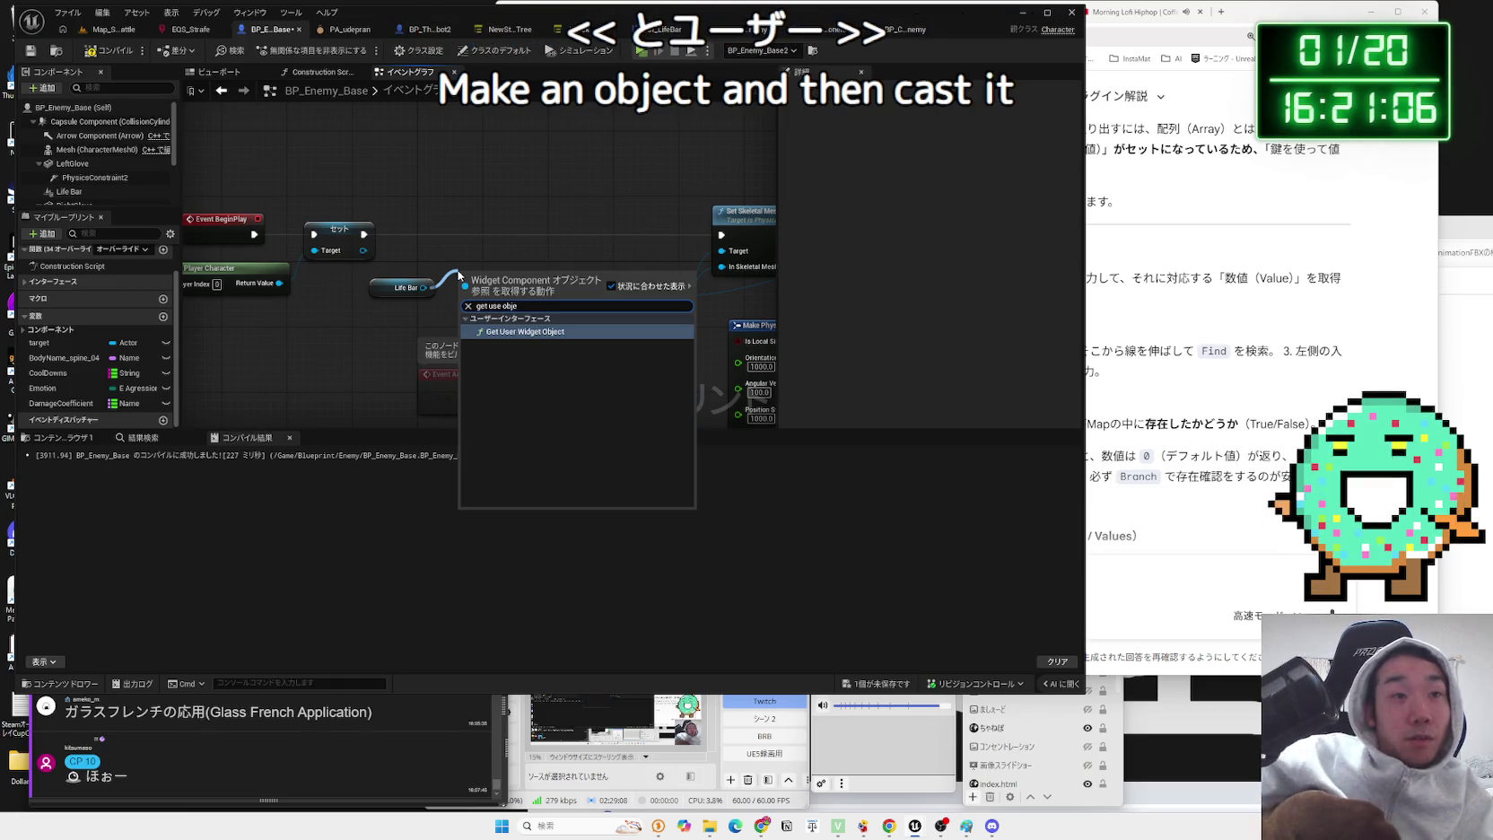
key(Return)
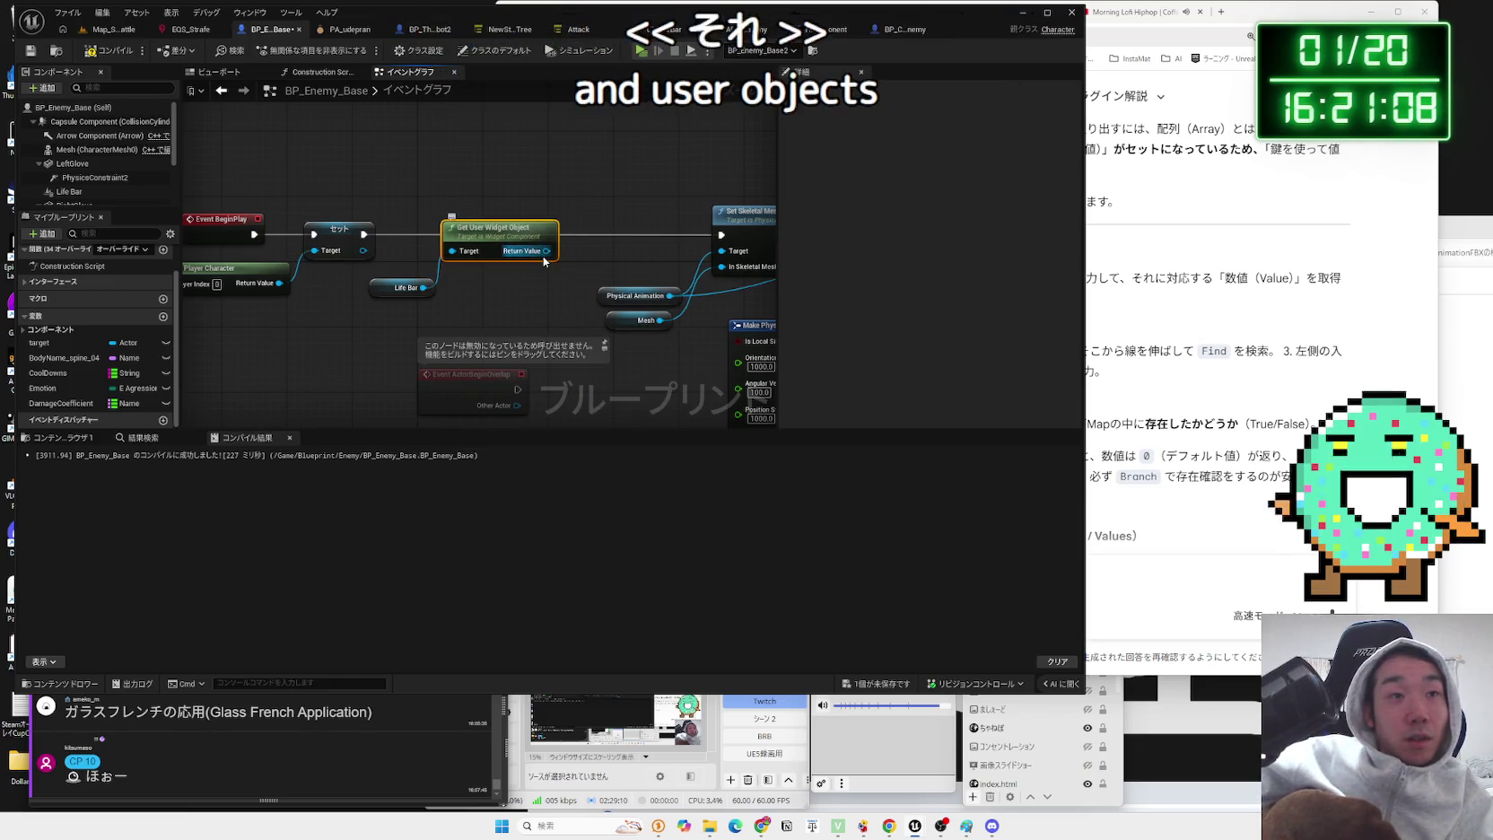
mouse_move(503, 233)
mouse_down()
mouse_move(551, 171)
mouse_move(397, 305)
mouse_move(475, 255)
mouse_up()
text(cast t)
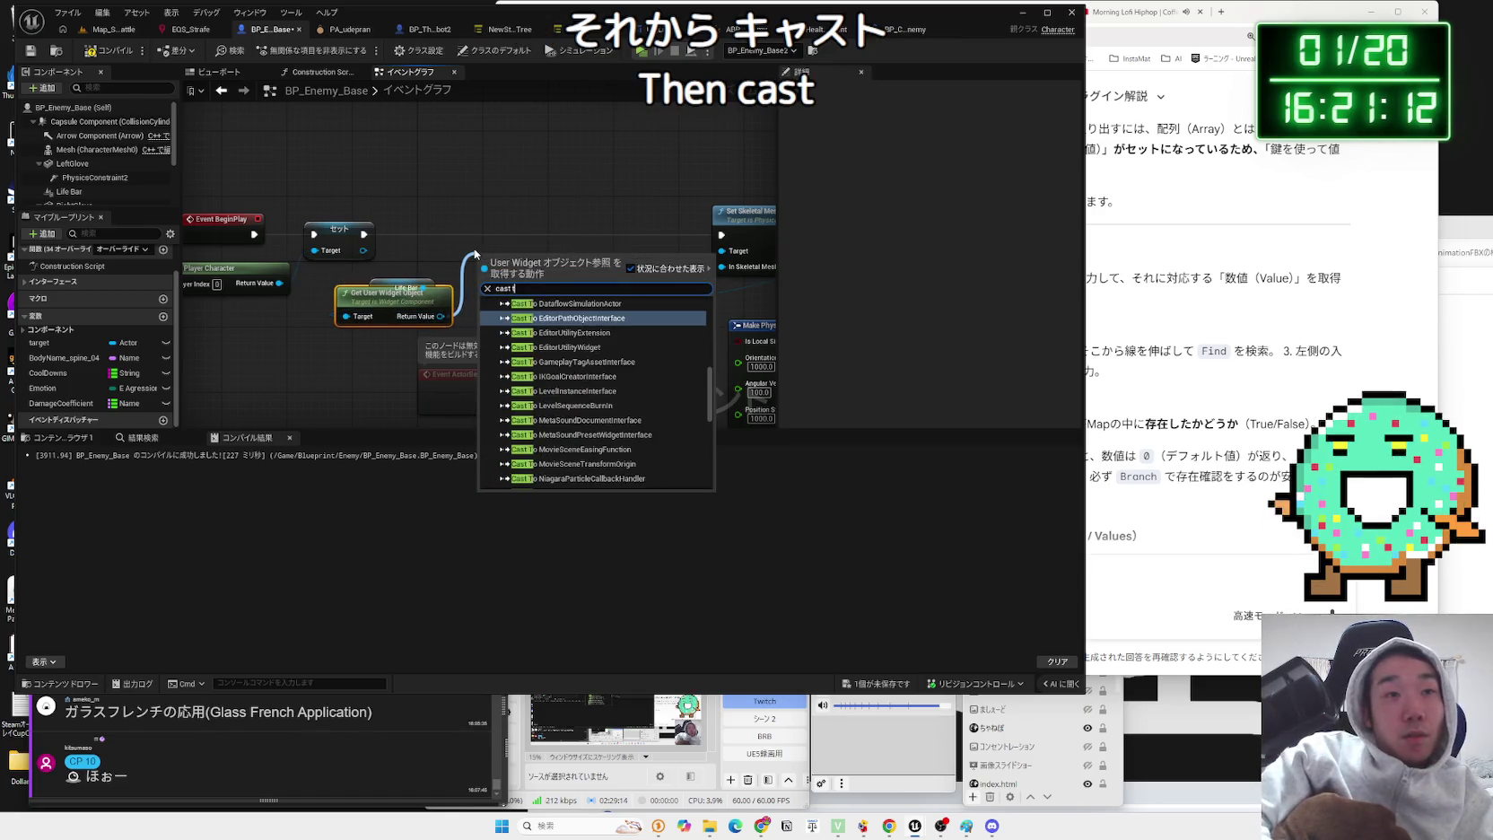
text(o u)
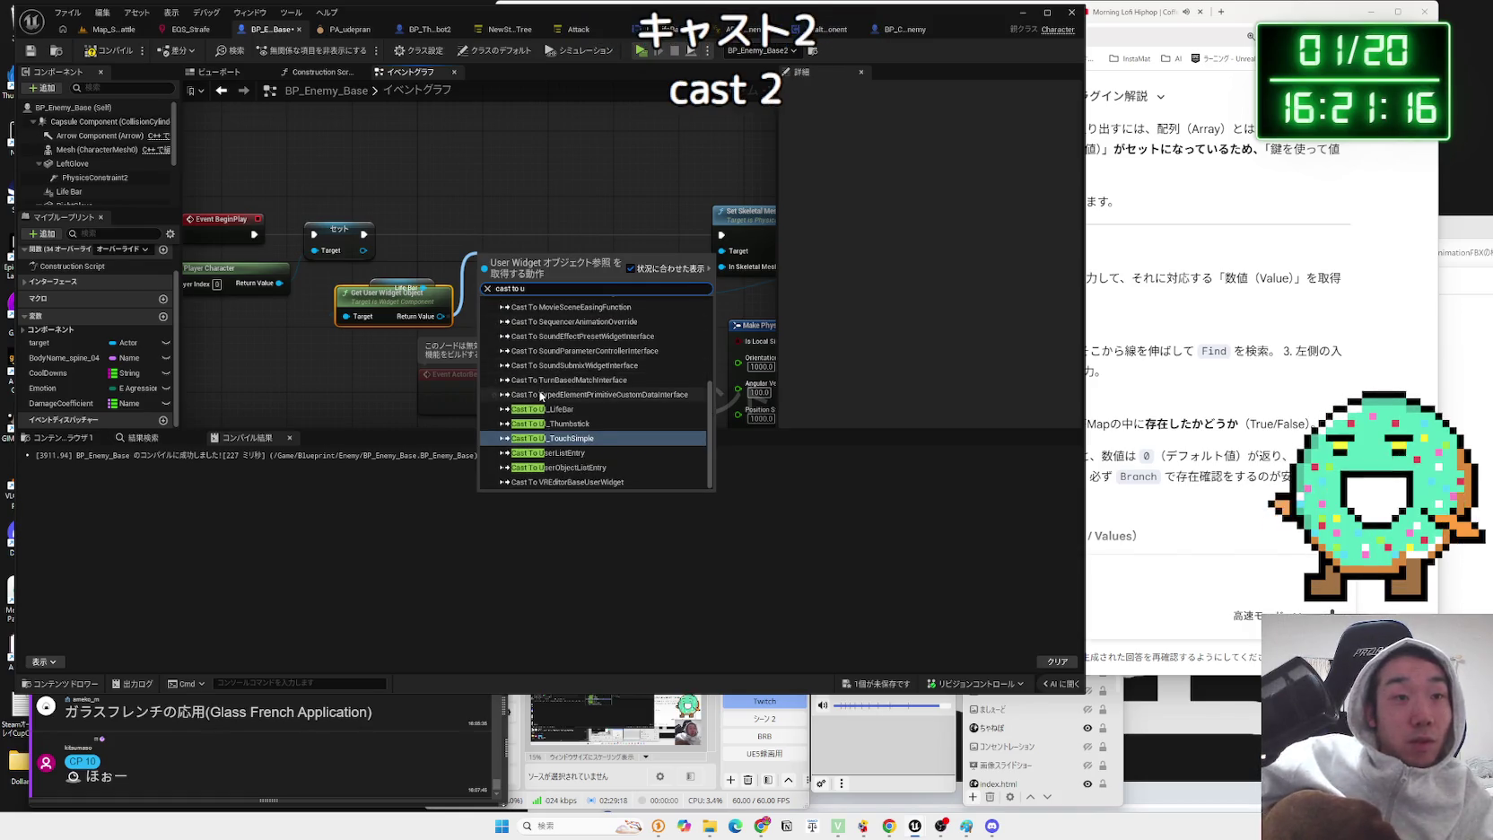
click(549, 408)
drag(532, 262, 516, 227)
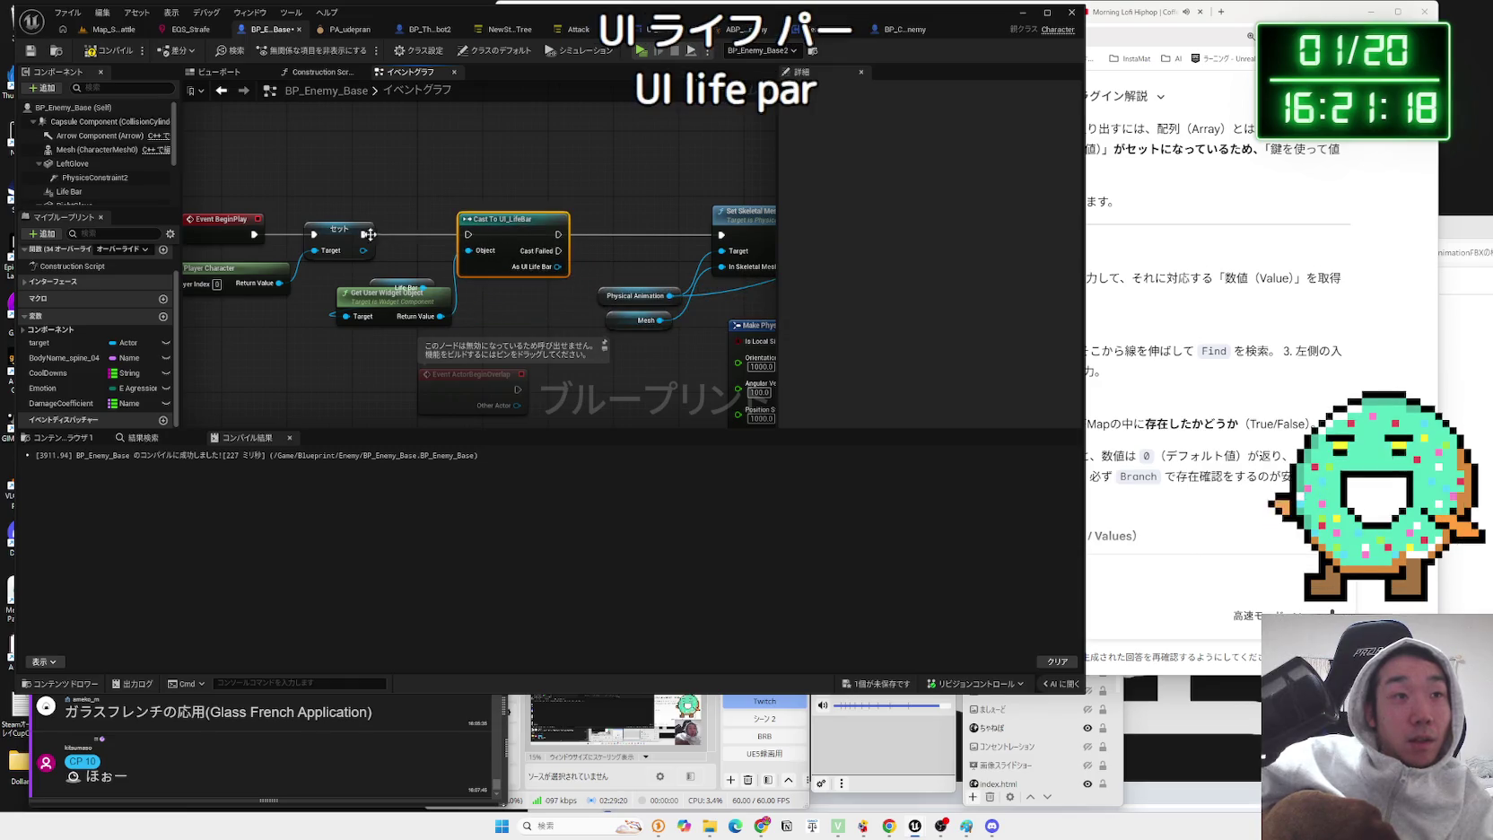
mouse_move(423, 336)
mouse_down()
mouse_move(375, 301)
mouse_move(484, 298)
mouse_up()
drag(525, 400, 474, 286)
mouse_move(485, 192)
mouse_down()
mouse_move(464, 278)
mouse_move(389, 317)
mouse_move(417, 275)
mouse_move(560, 269)
mouse_move(524, 230)
mouse_move(536, 203)
mouse_up()
- Promote the cast result to an As UI Life Bar variable, wire it into the chain, and compile
click(574, 305)
drag(663, 213, 661, 214)
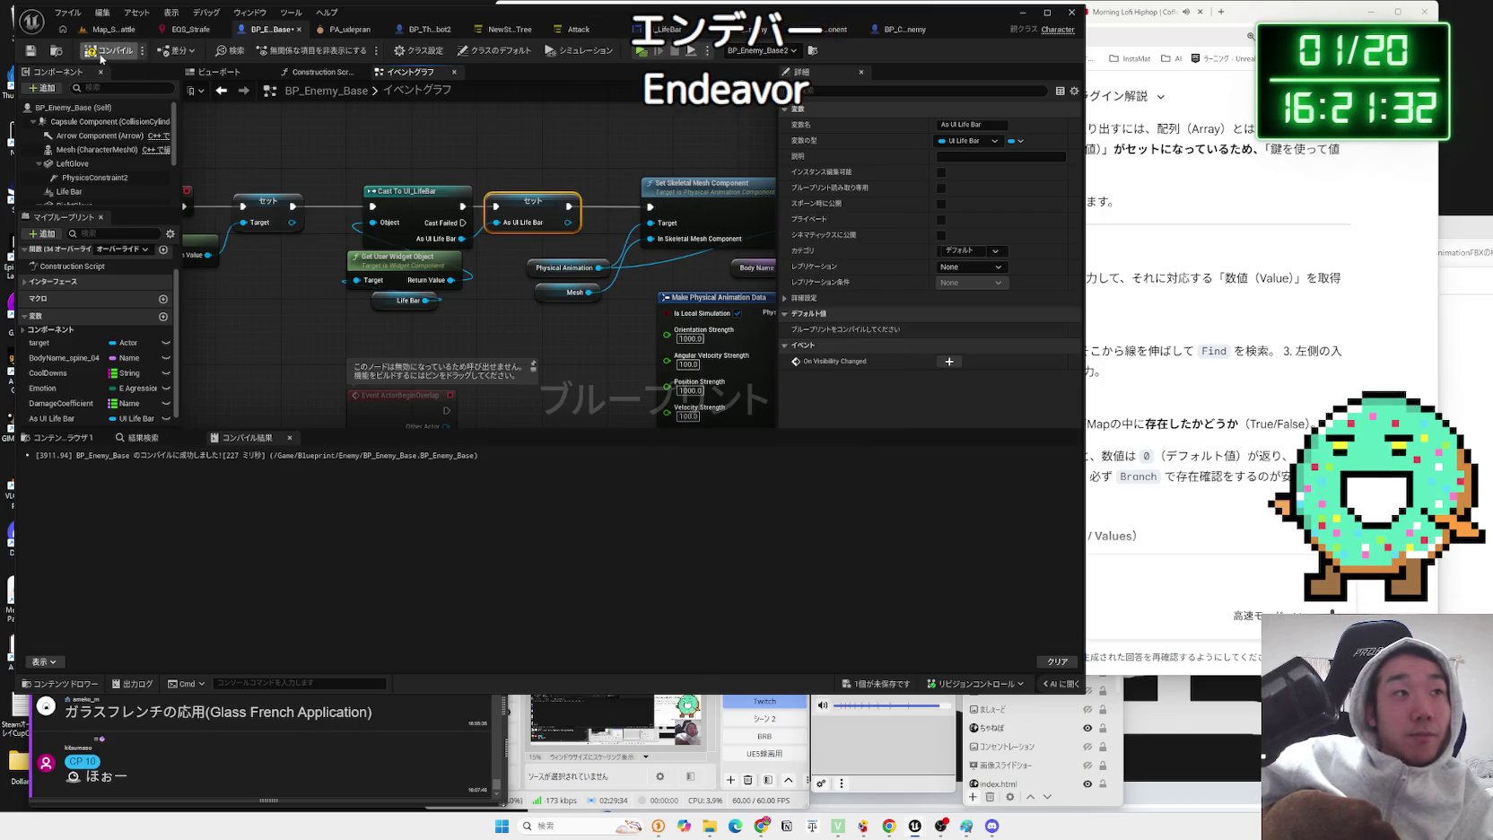
key(F7)
scroll(476, 257, down, 5)
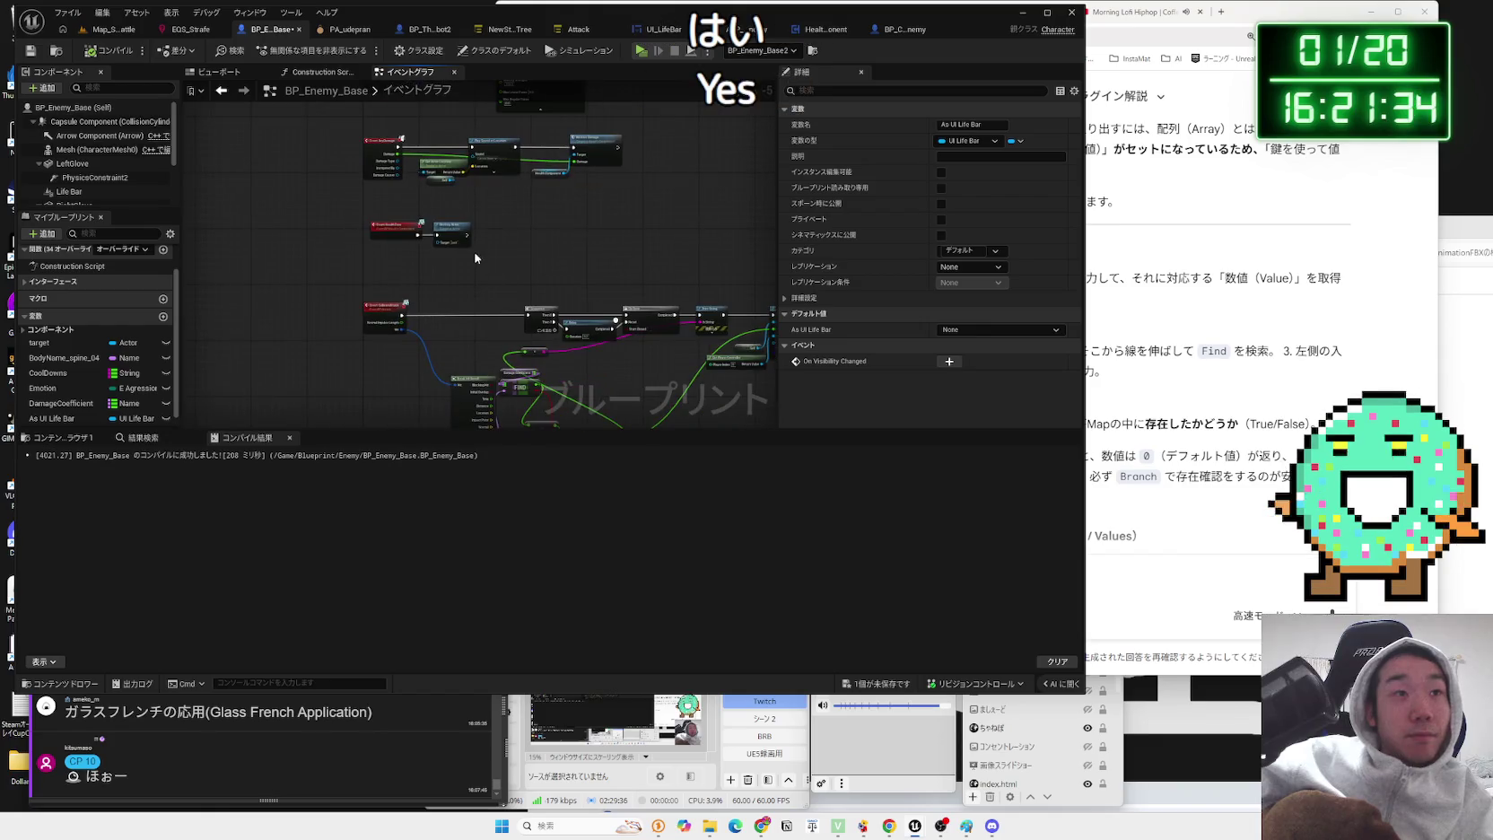
scroll(408, 285, up, 5)
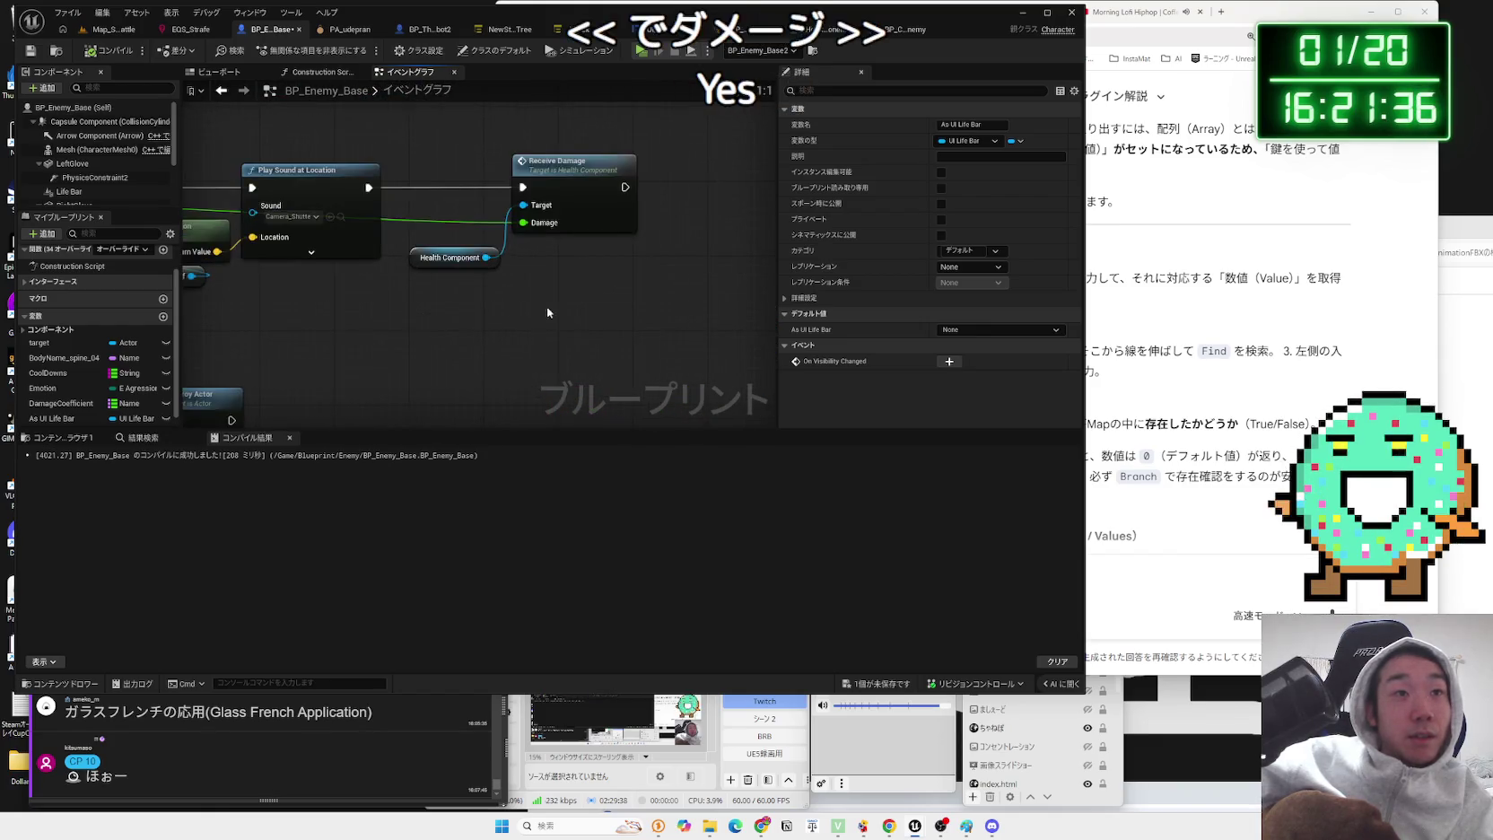
- Place the Health Component node under Receive Damage and shift the group left
drag(406, 285, 341, 179)
mouse_move(310, 282)
mouse_down()
mouse_move(402, 280)
mouse_move(404, 262)
mouse_up()
click(384, 187)
drag(384, 186, 310, 187)
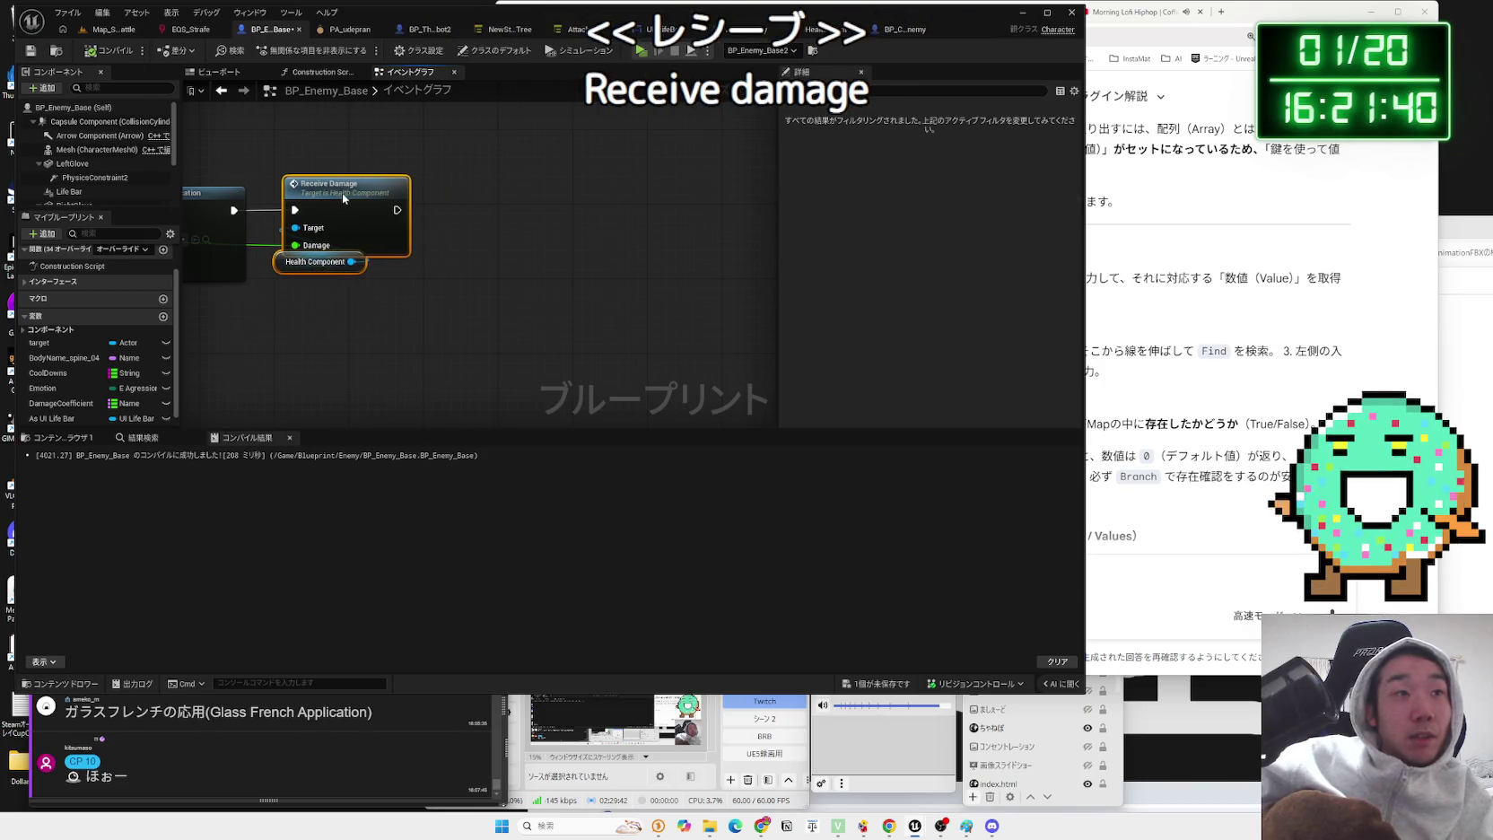
drag(296, 269, 411, 276)
scroll(89, 152, down, 3)
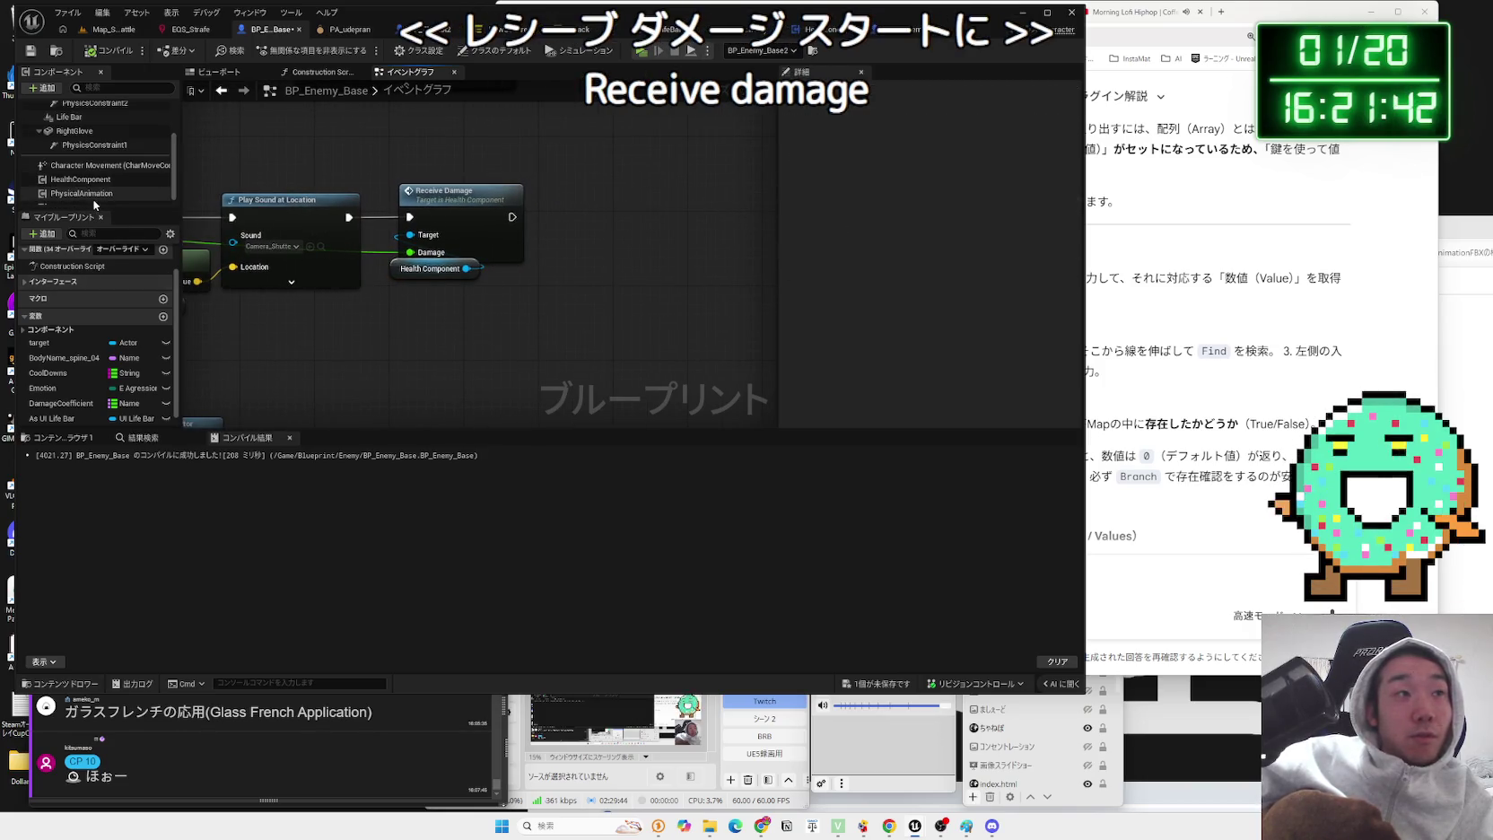
- Add Get Current Health and Get Max Health nodes off the Health Component and tidy them
mouse_move(81, 178)
mouse_down()
mouse_move(476, 318)
mouse_move(597, 315)
mouse_up()
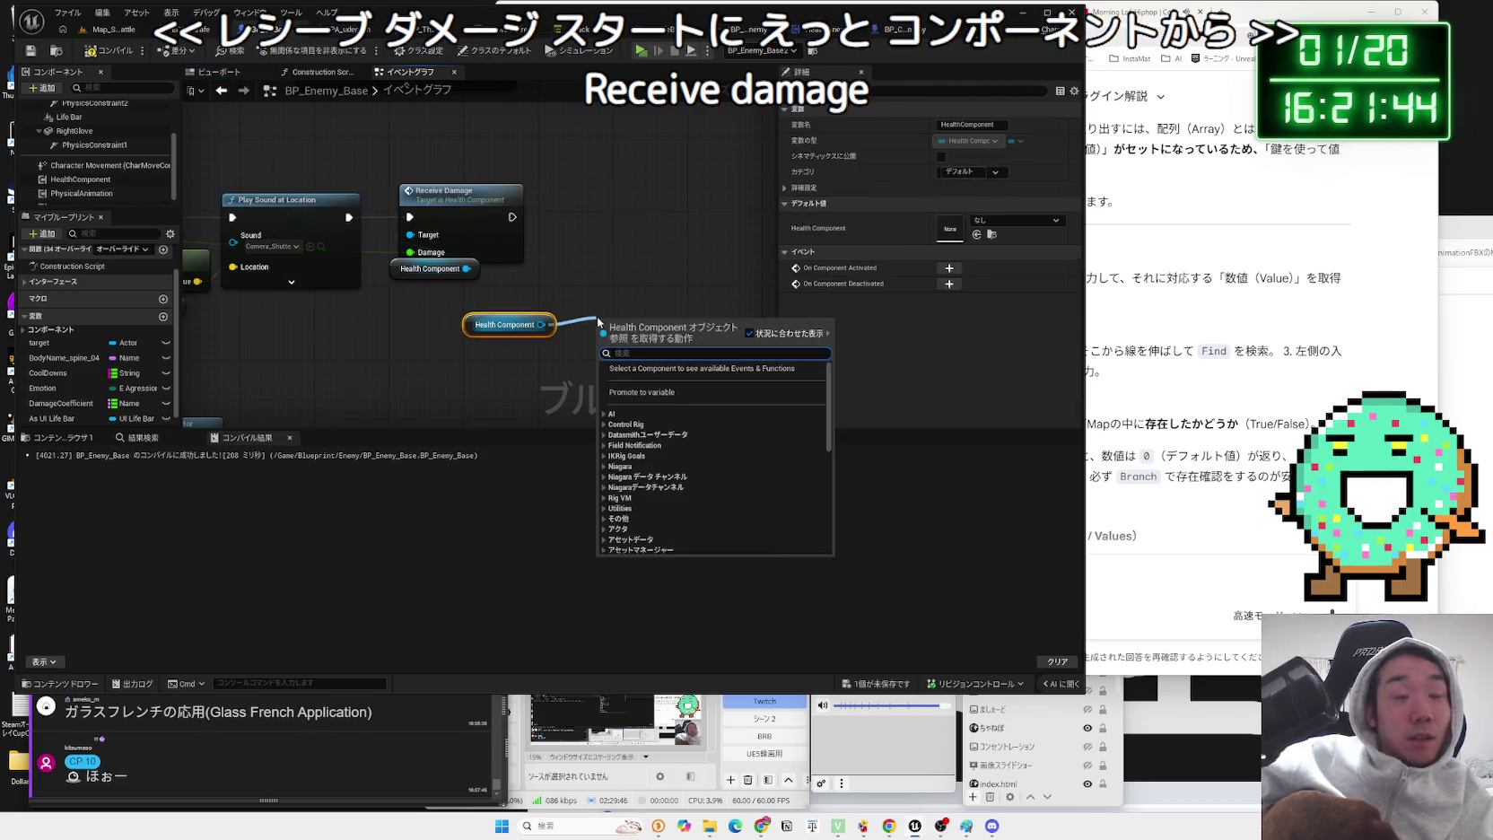
text(curren)
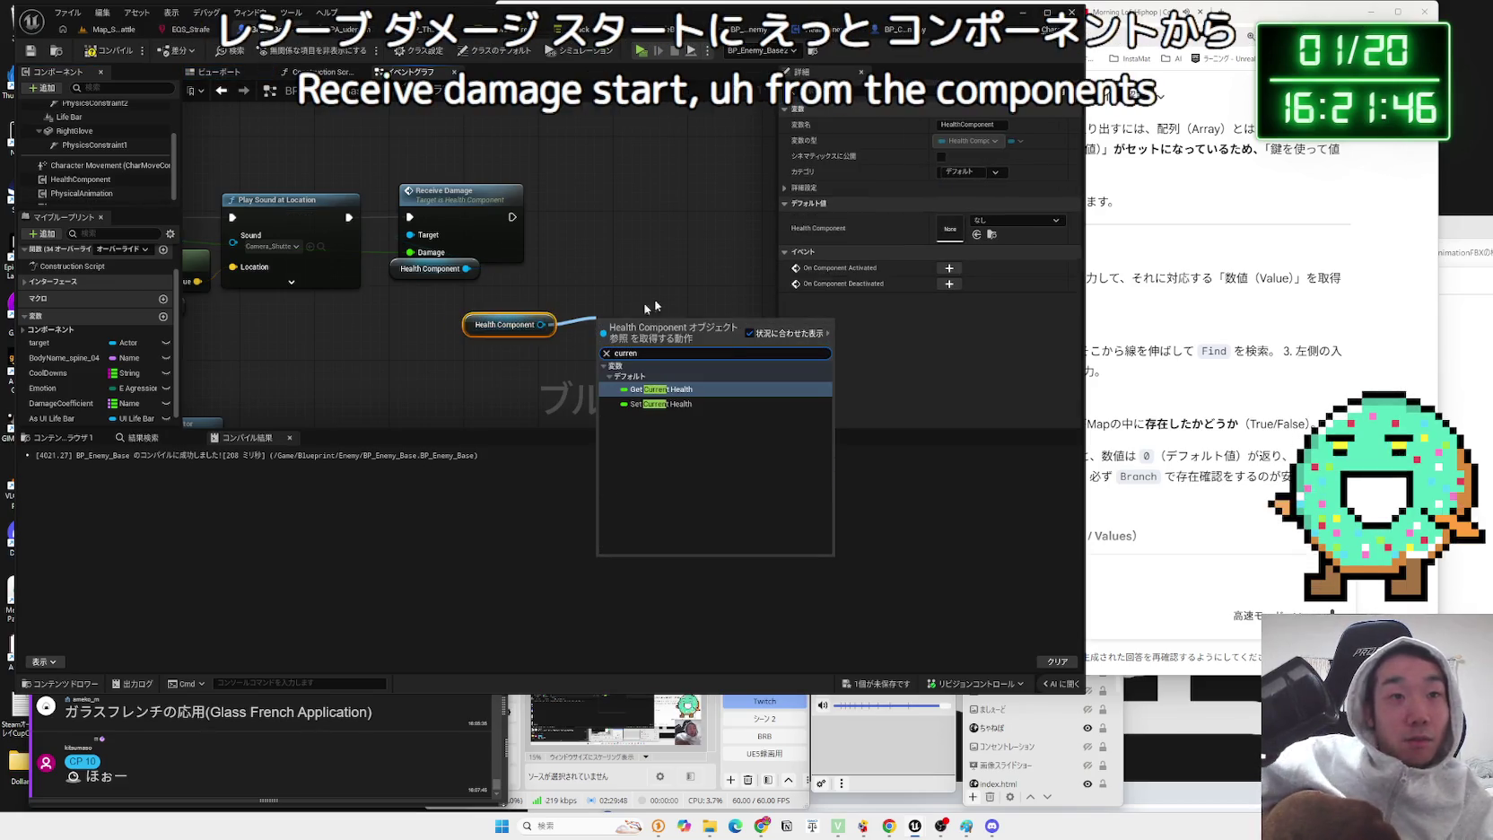
click(664, 389)
drag(598, 362, 624, 368)
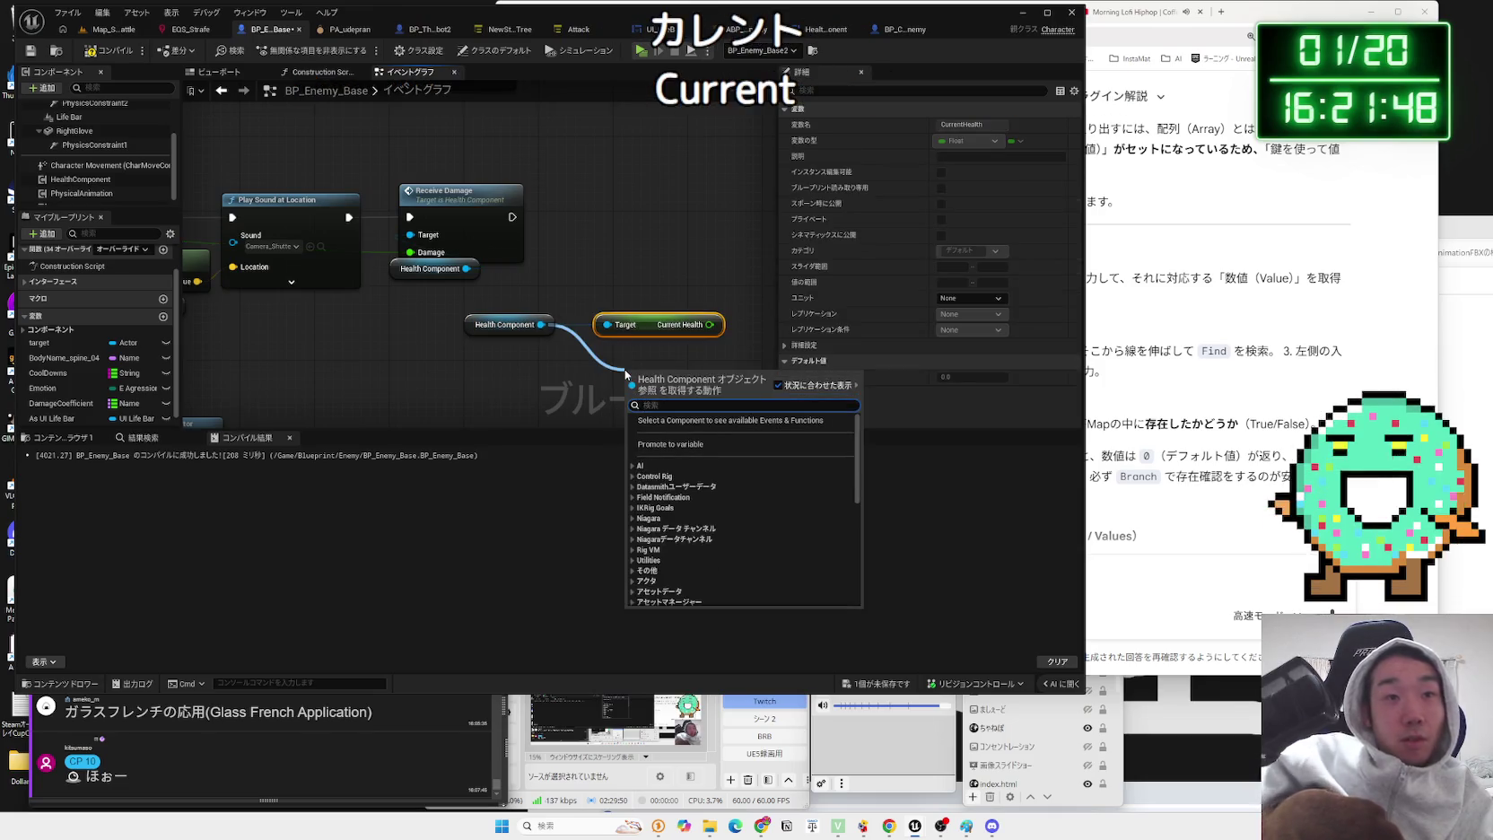
text(max)
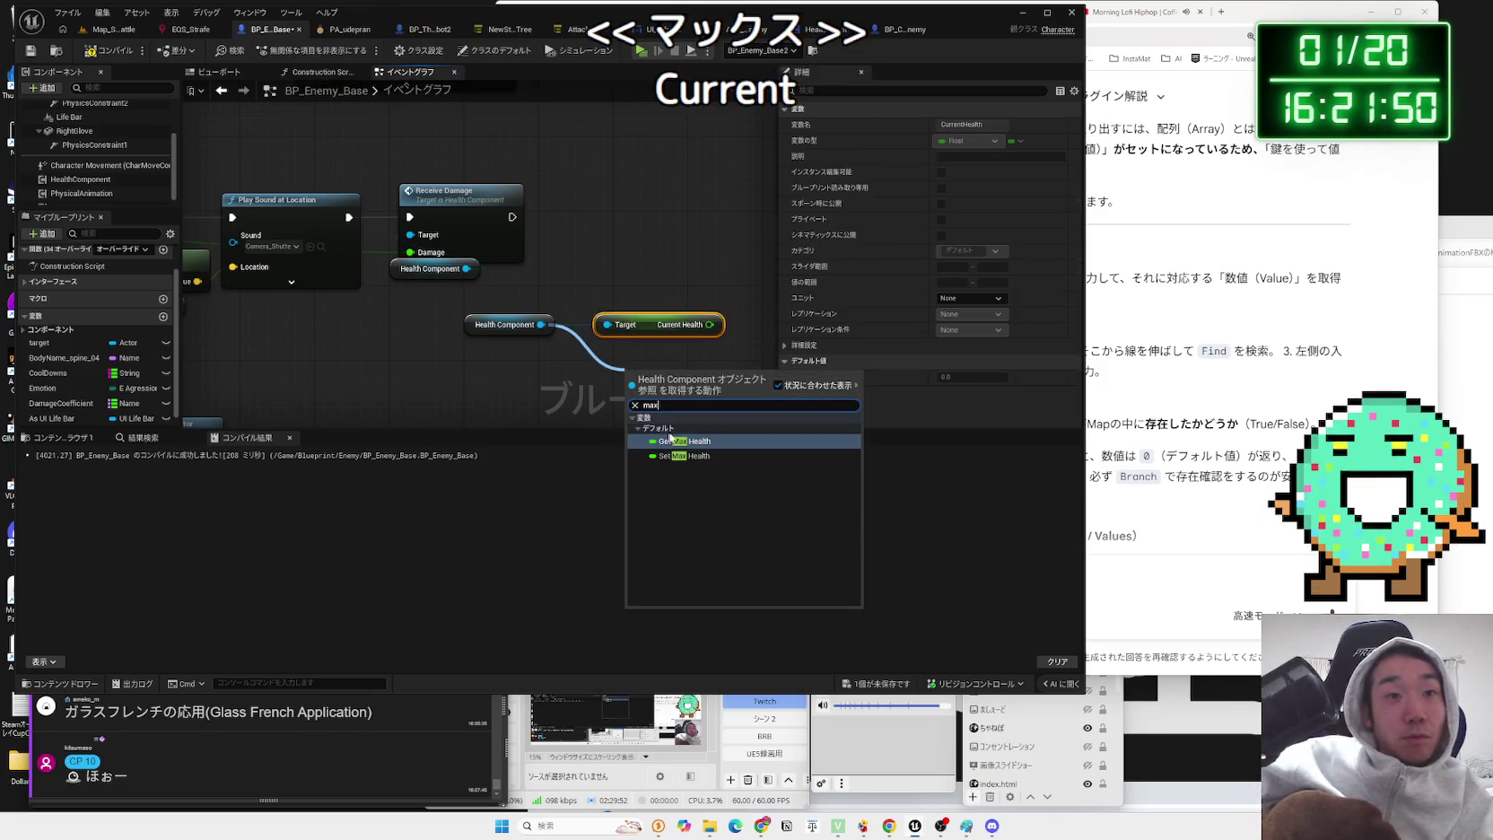
click(682, 440)
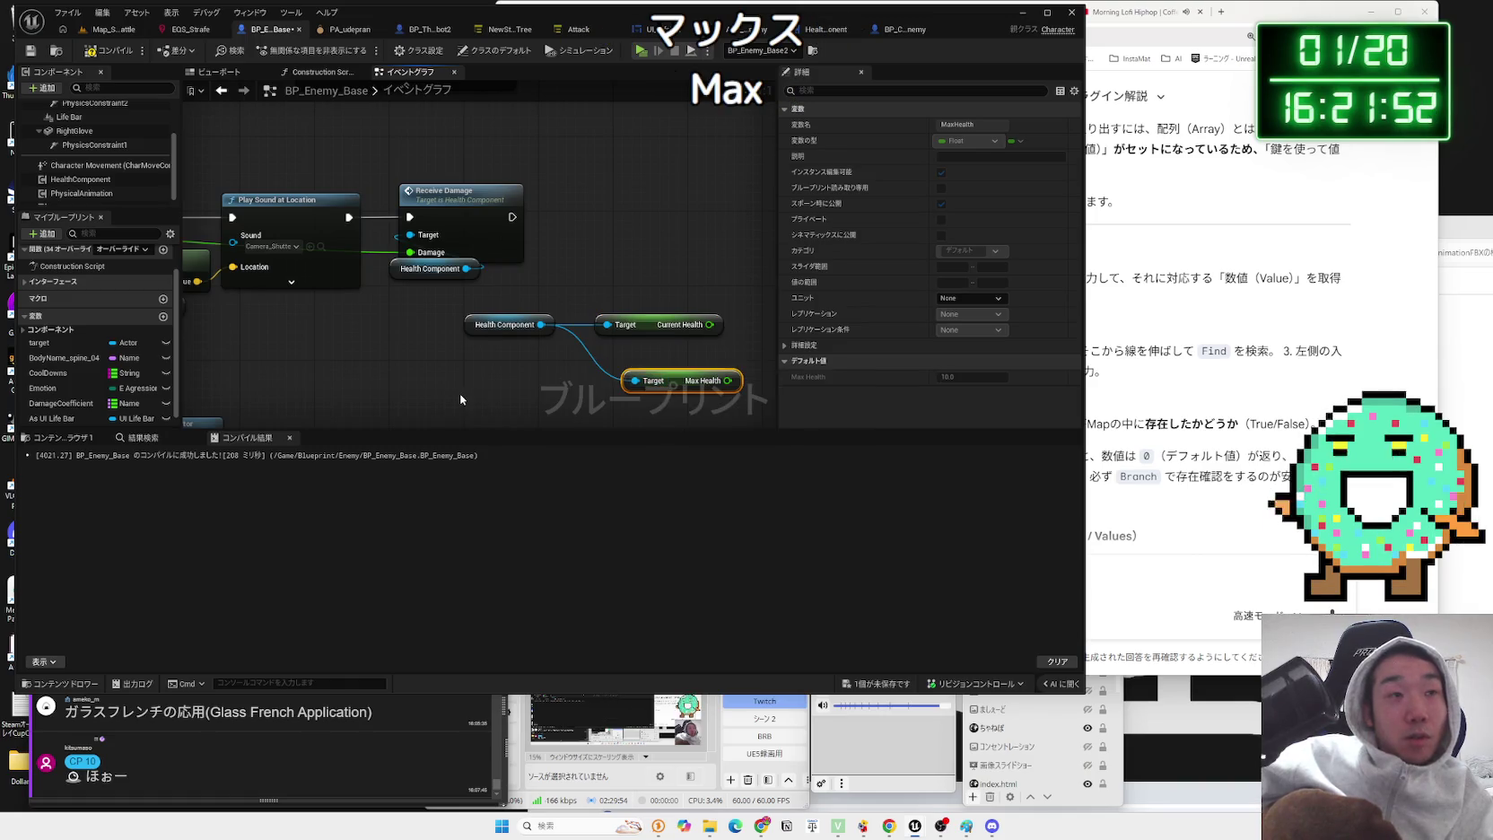
scroll(461, 400, down, 2)
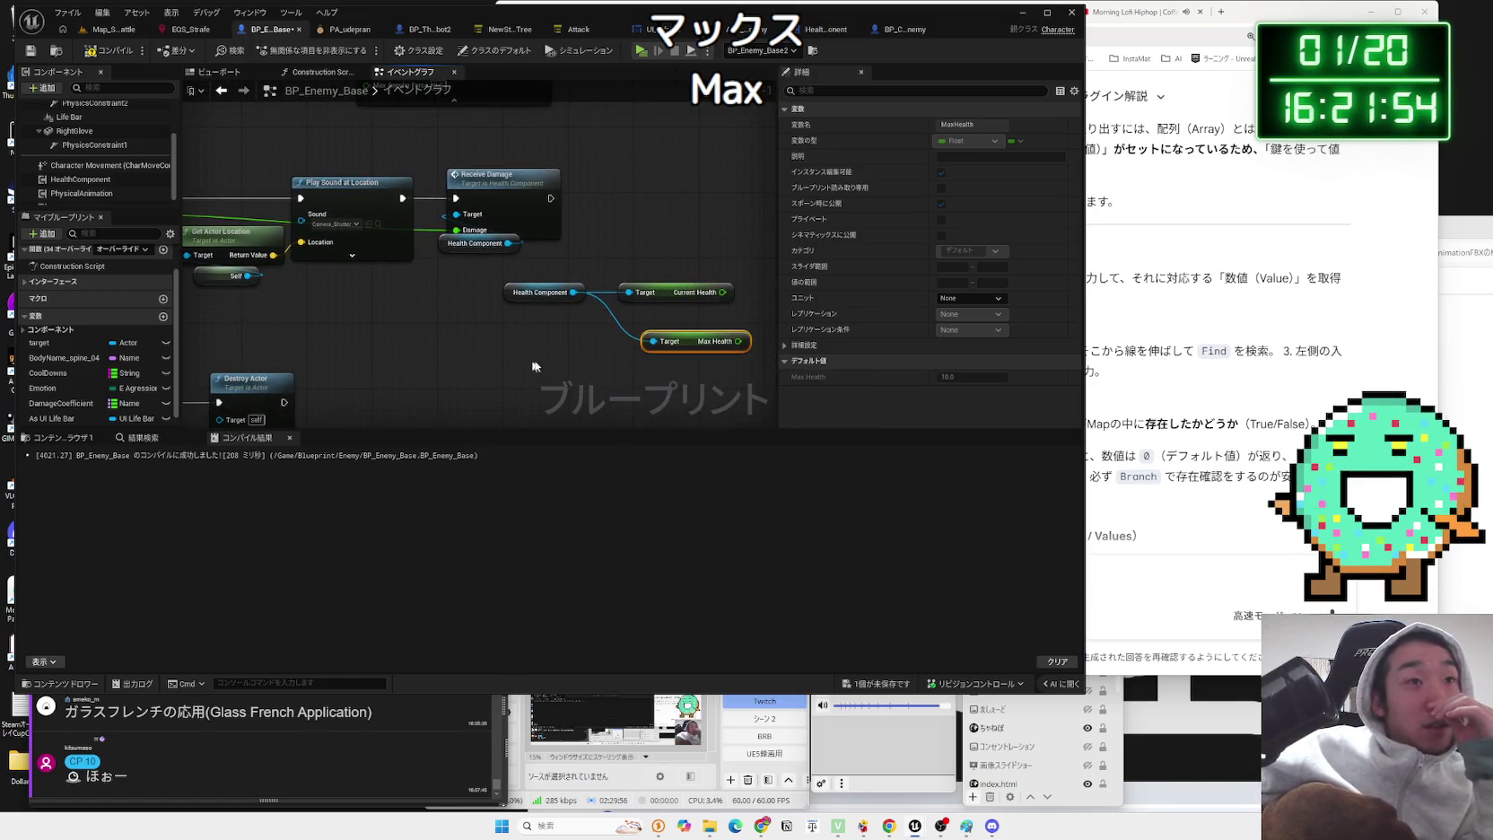
drag(703, 346, 687, 322)
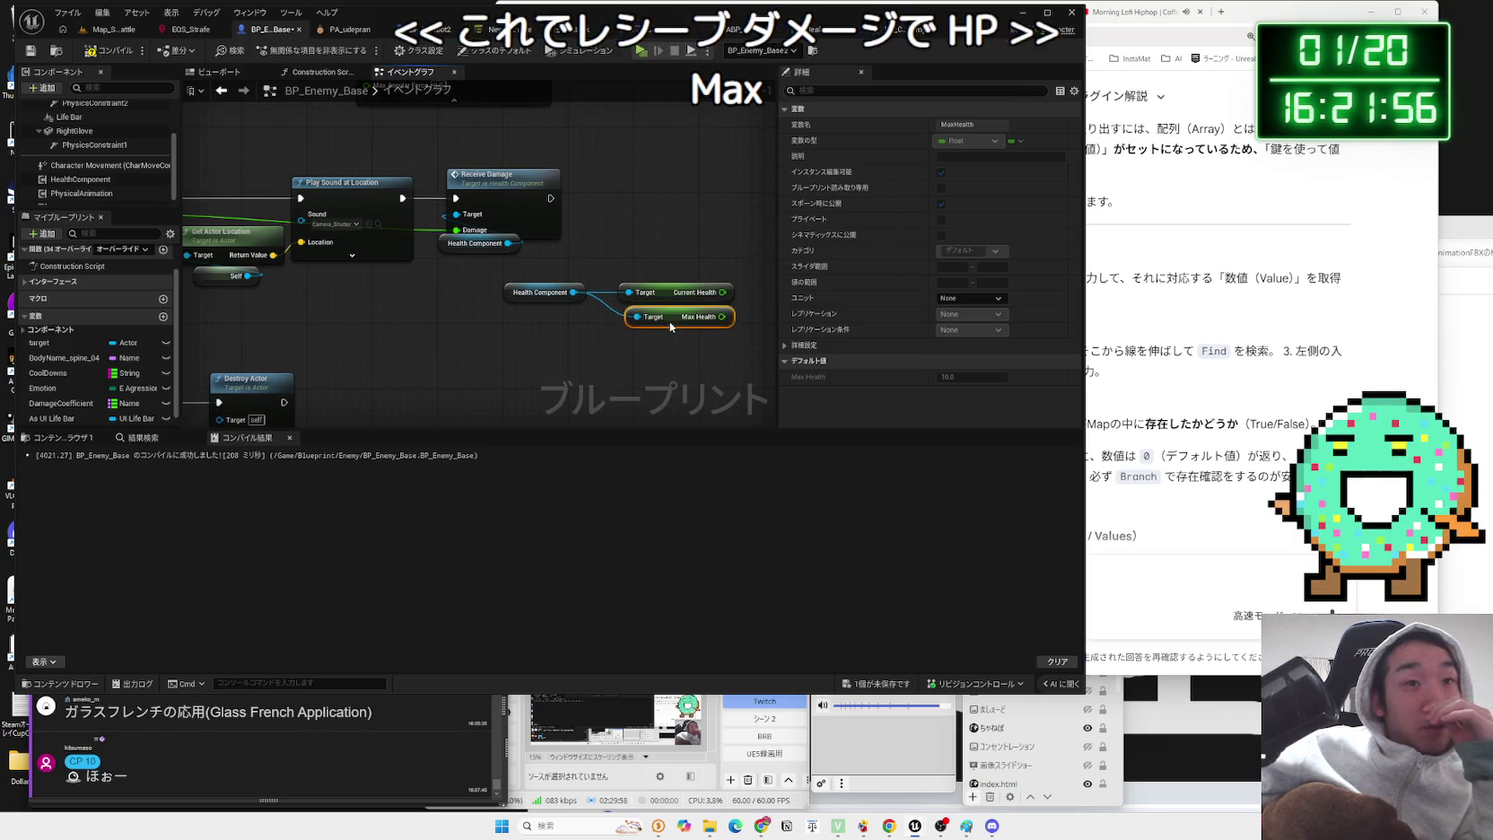
drag(551, 296, 575, 312)
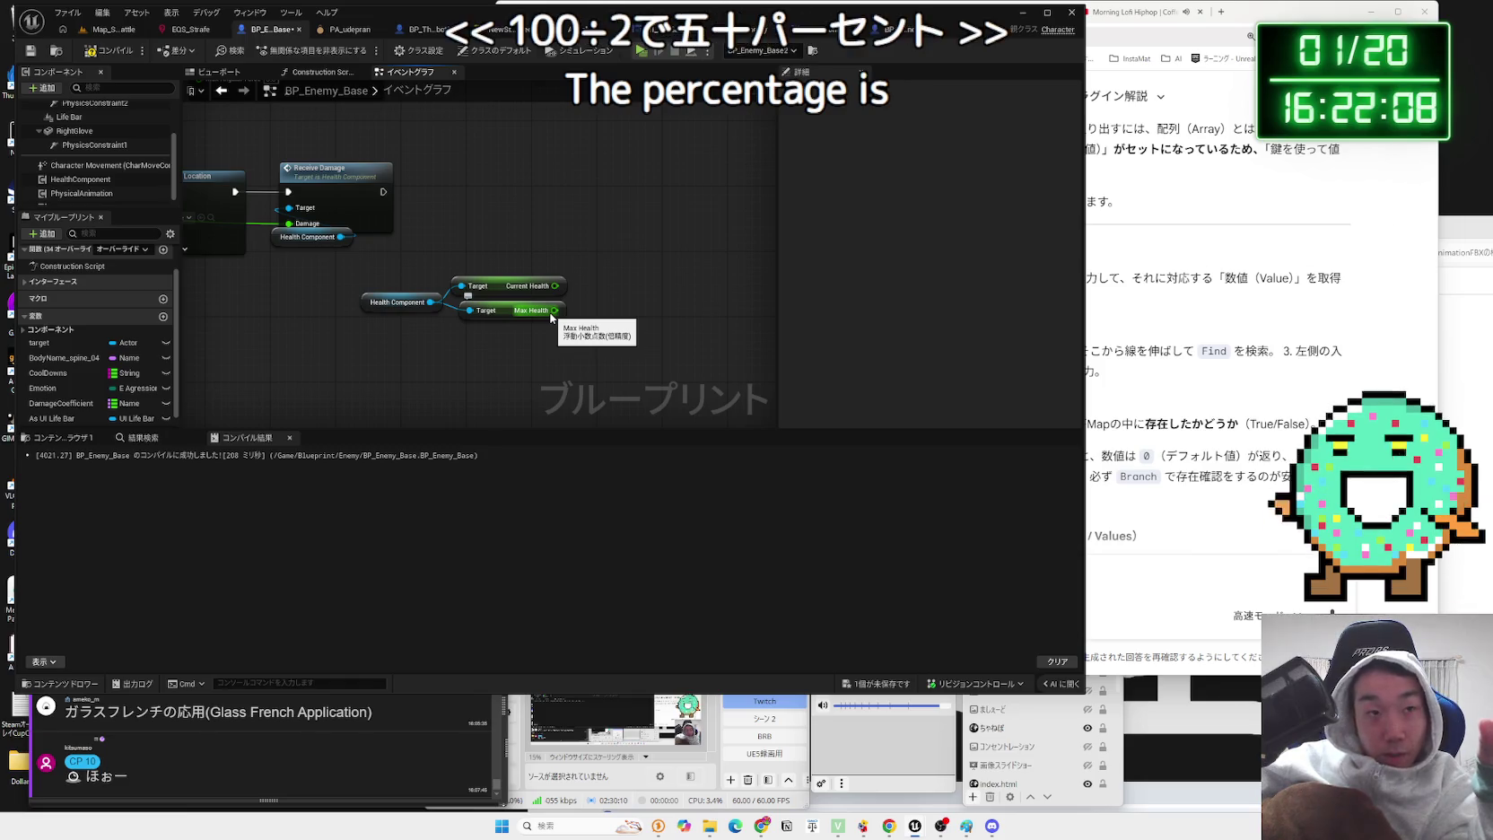
- Arrange the getters and add a Divide node computing Current Health over Max Health
mouse_move(533, 319)
mouse_down()
mouse_move(516, 271)
mouse_move(518, 327)
mouse_up()
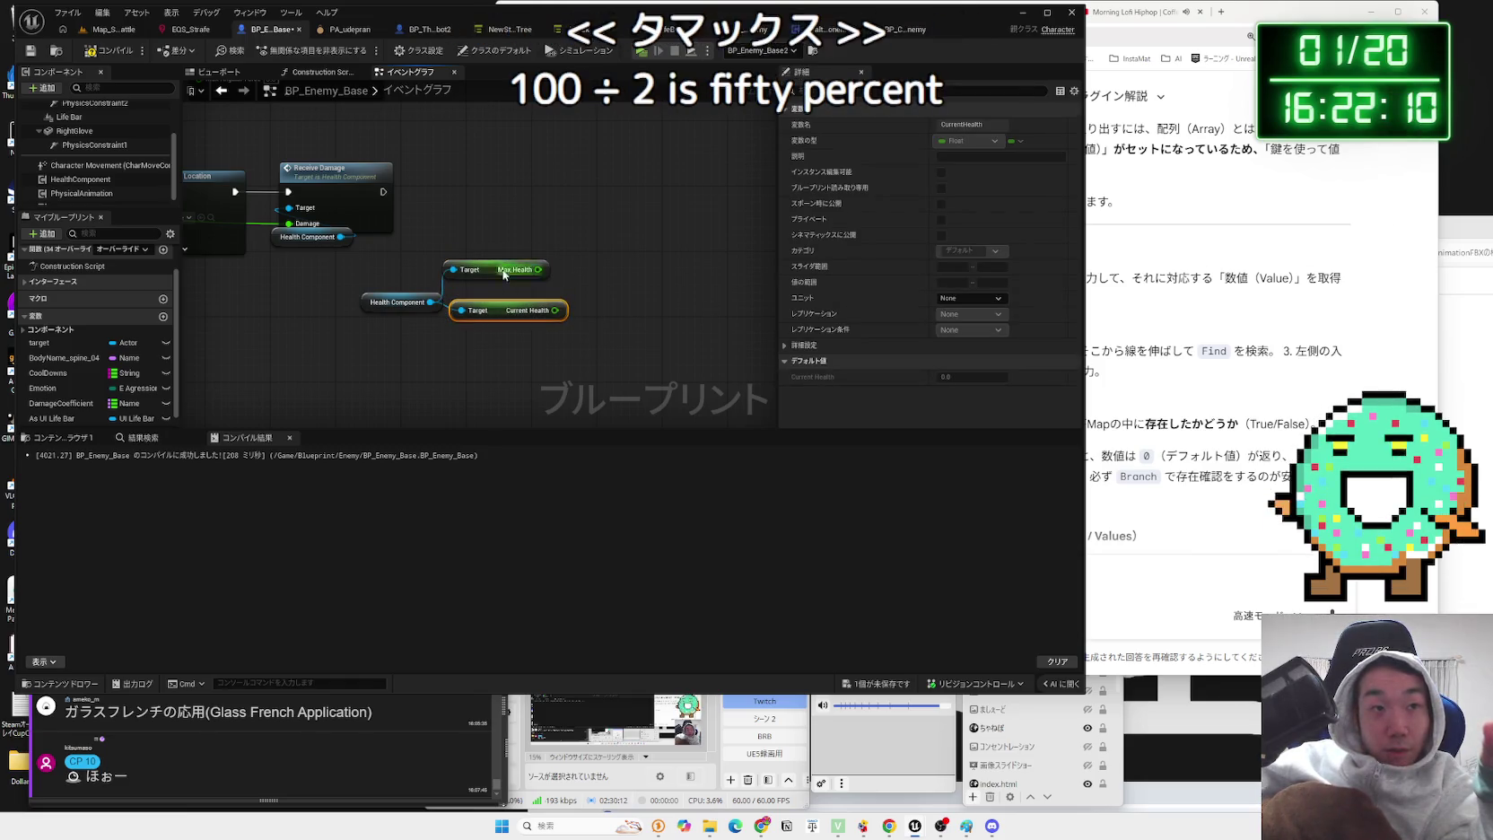
drag(538, 269, 554, 286)
click(600, 322)
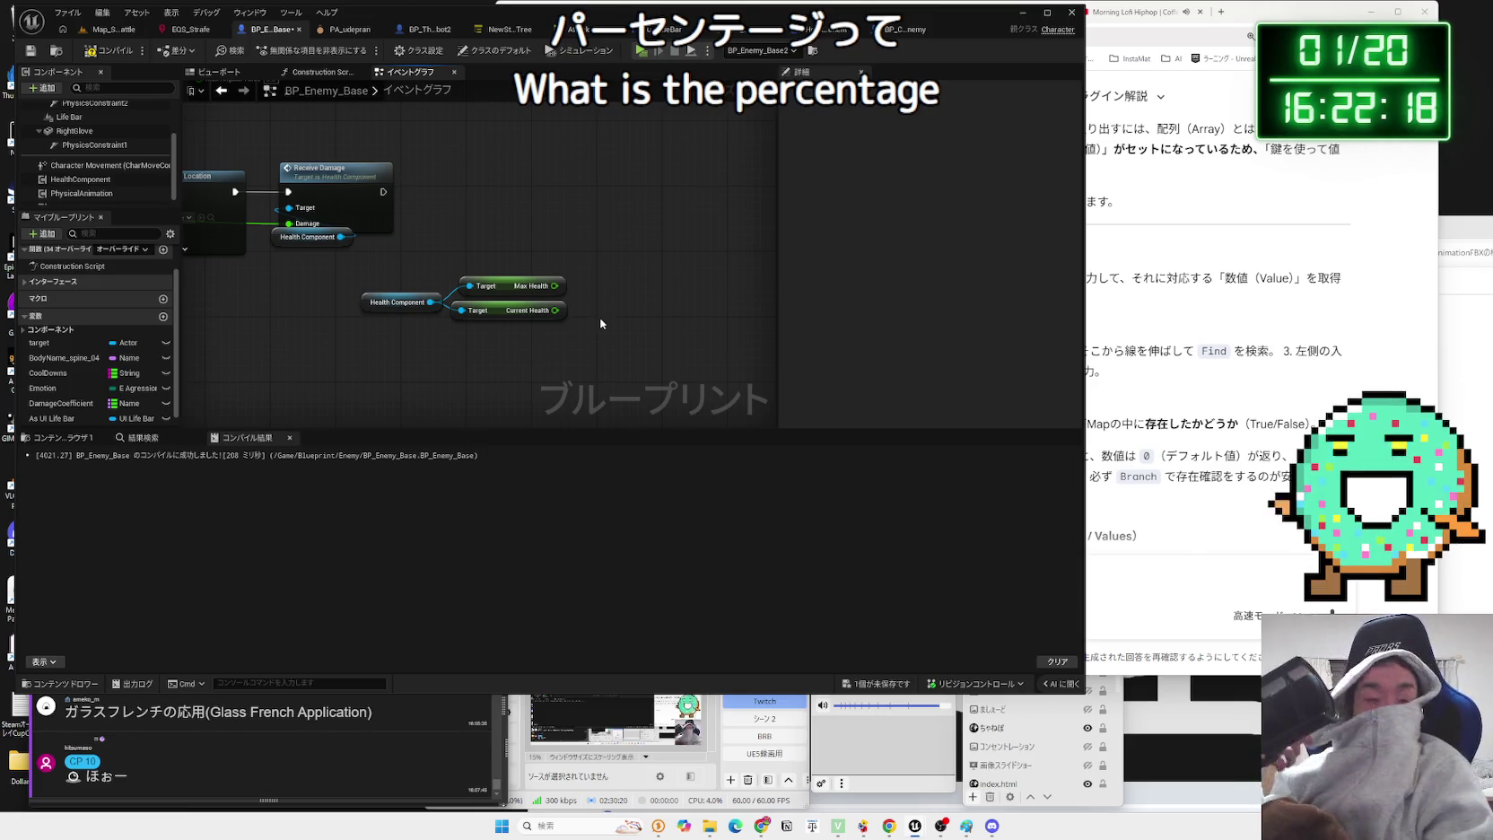
mouse_move(517, 291)
mouse_down()
mouse_move(518, 332)
mouse_move(504, 294)
mouse_move(604, 301)
mouse_up()
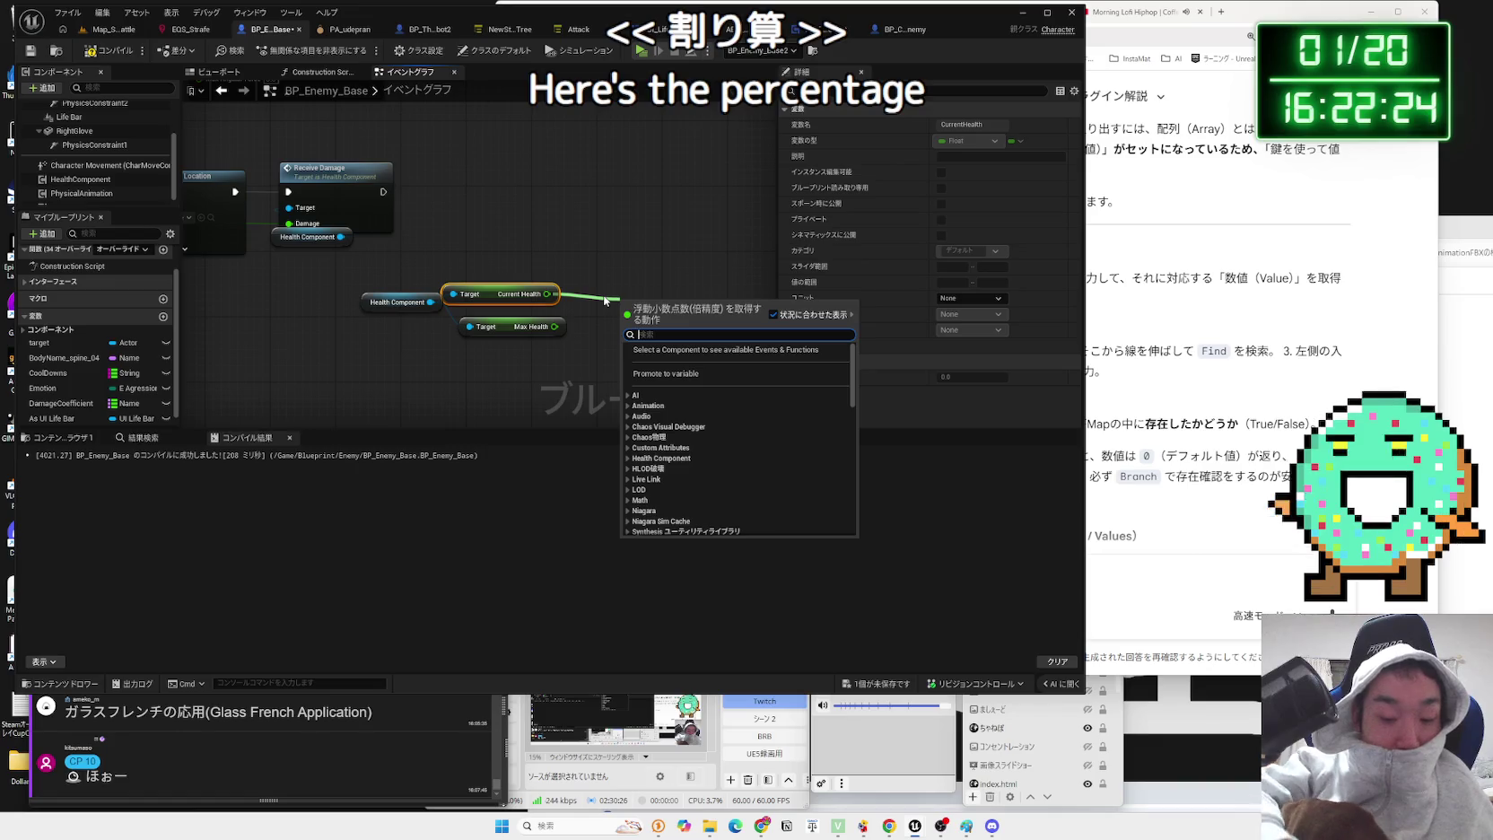
text(di)
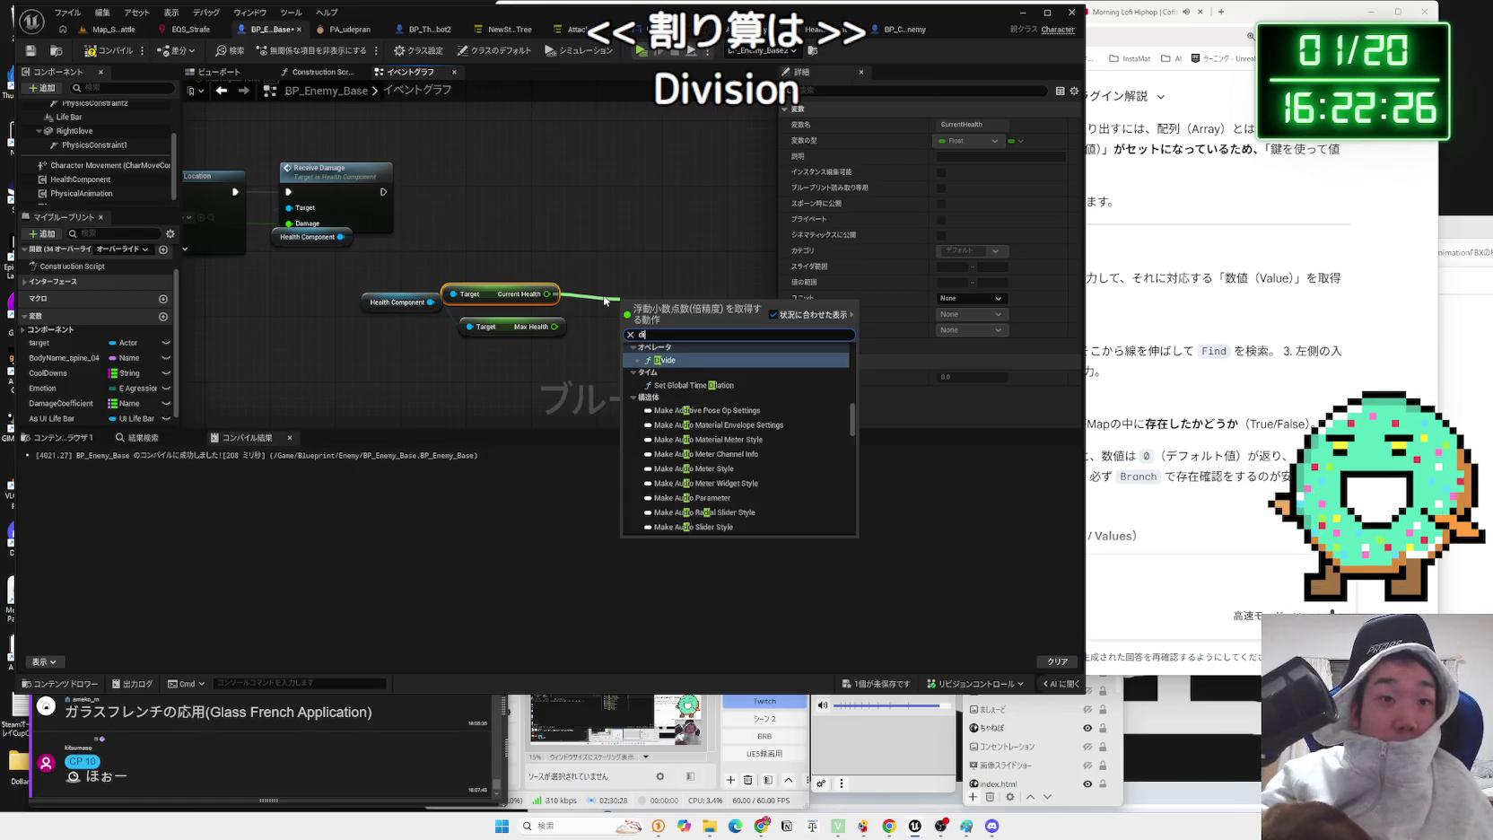
key(Return)
drag(556, 326, 621, 328)
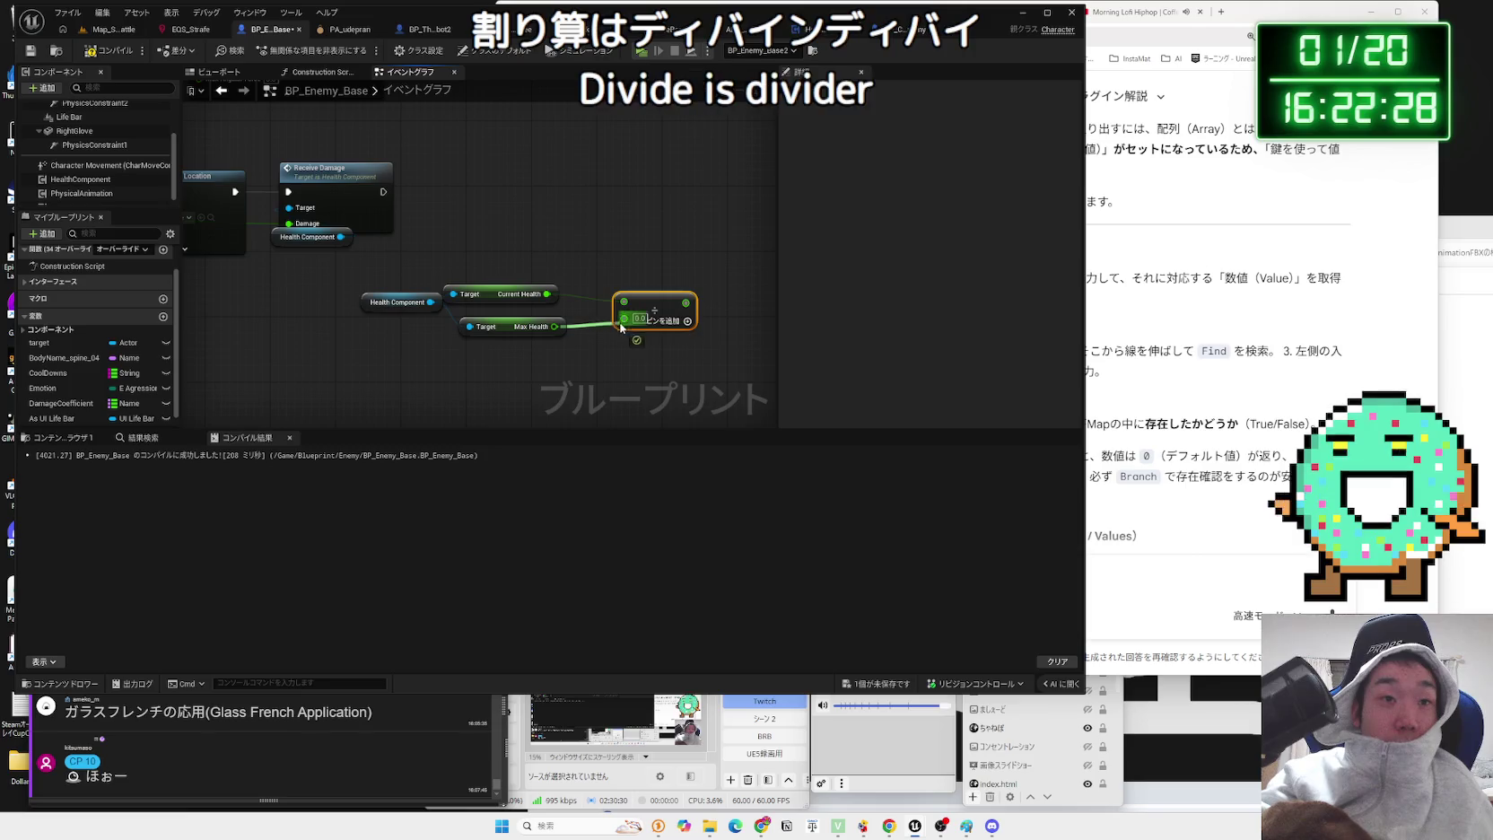
- Align the divide and health getter nodes neatly, then save the enemy blueprint
drag(508, 330, 492, 322)
drag(619, 310, 611, 301)
drag(495, 301, 496, 307)
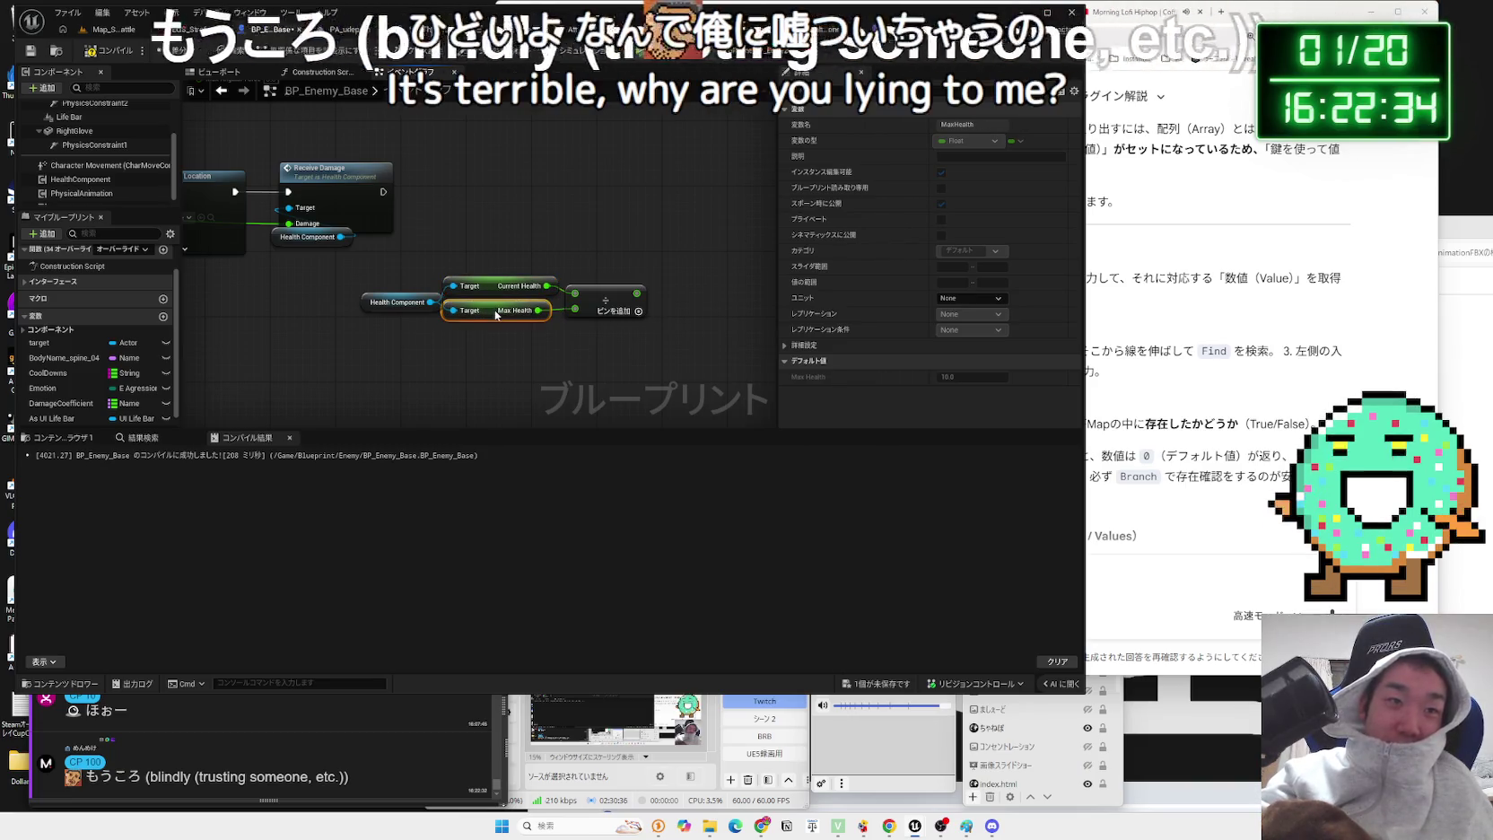
drag(394, 304, 394, 312)
drag(513, 300, 506, 300)
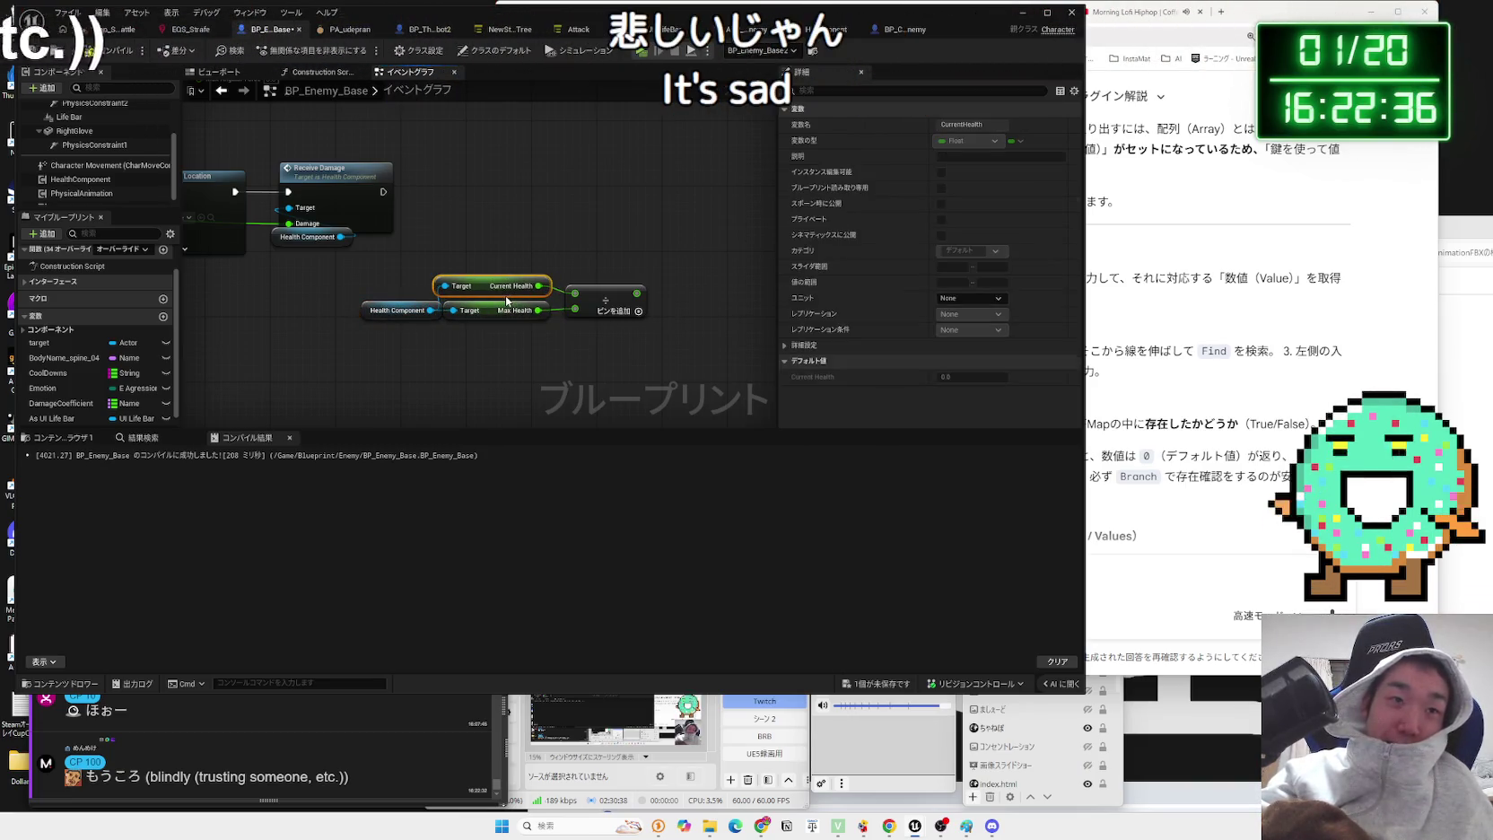
drag(610, 299, 594, 299)
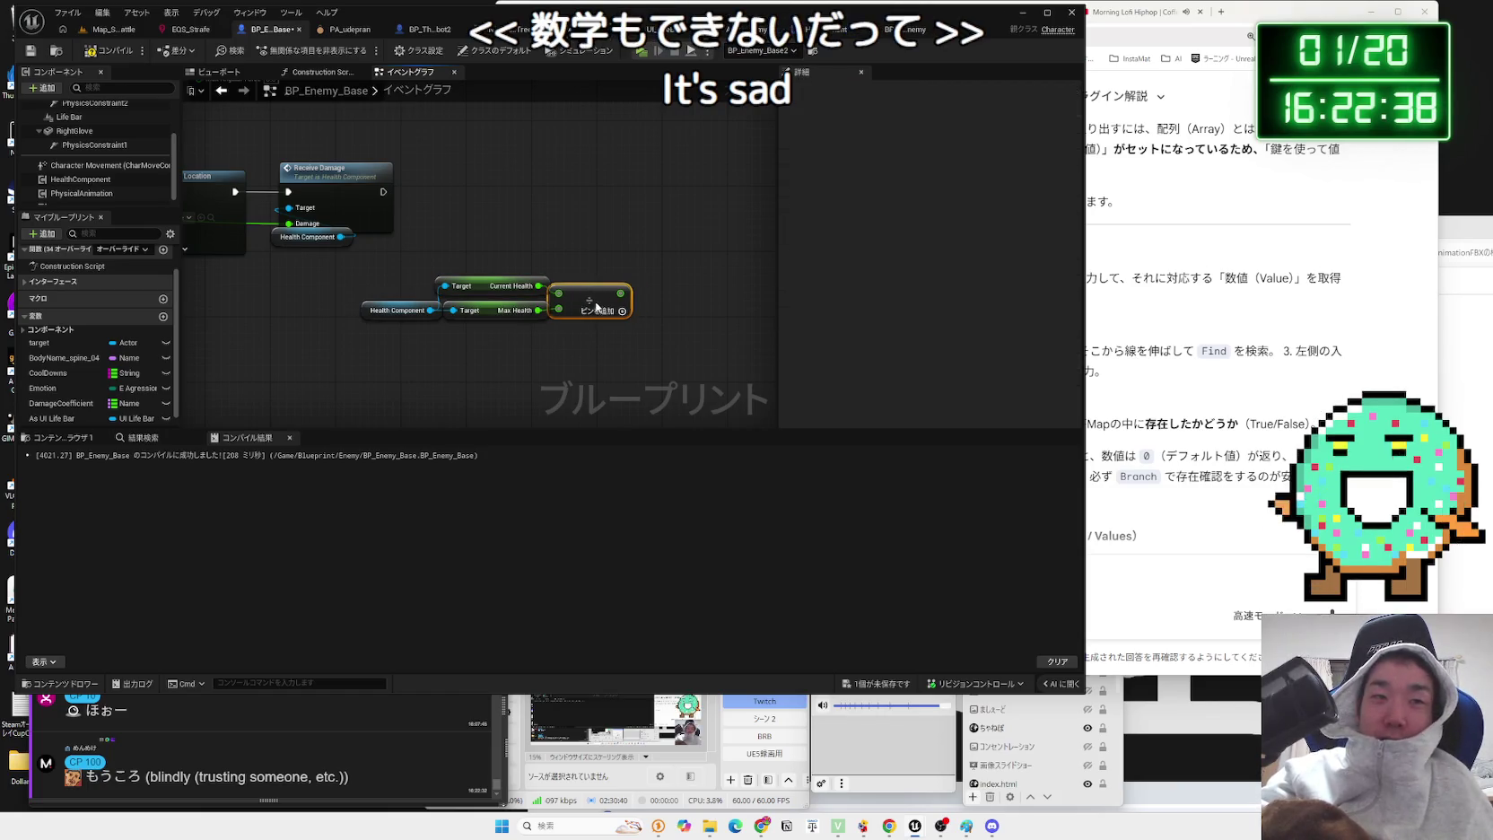
drag(594, 308, 593, 298)
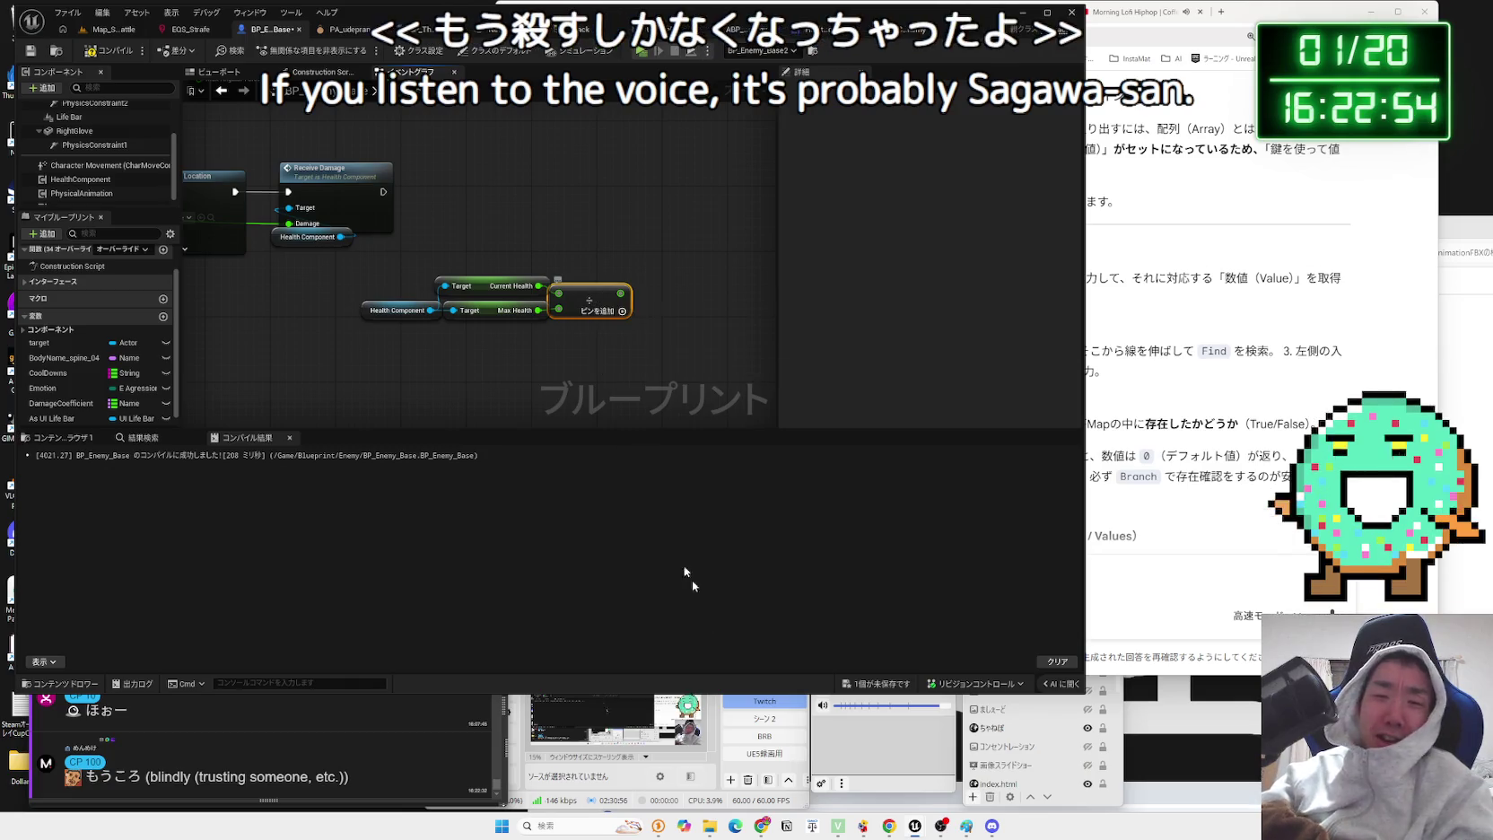
click(866, 683)
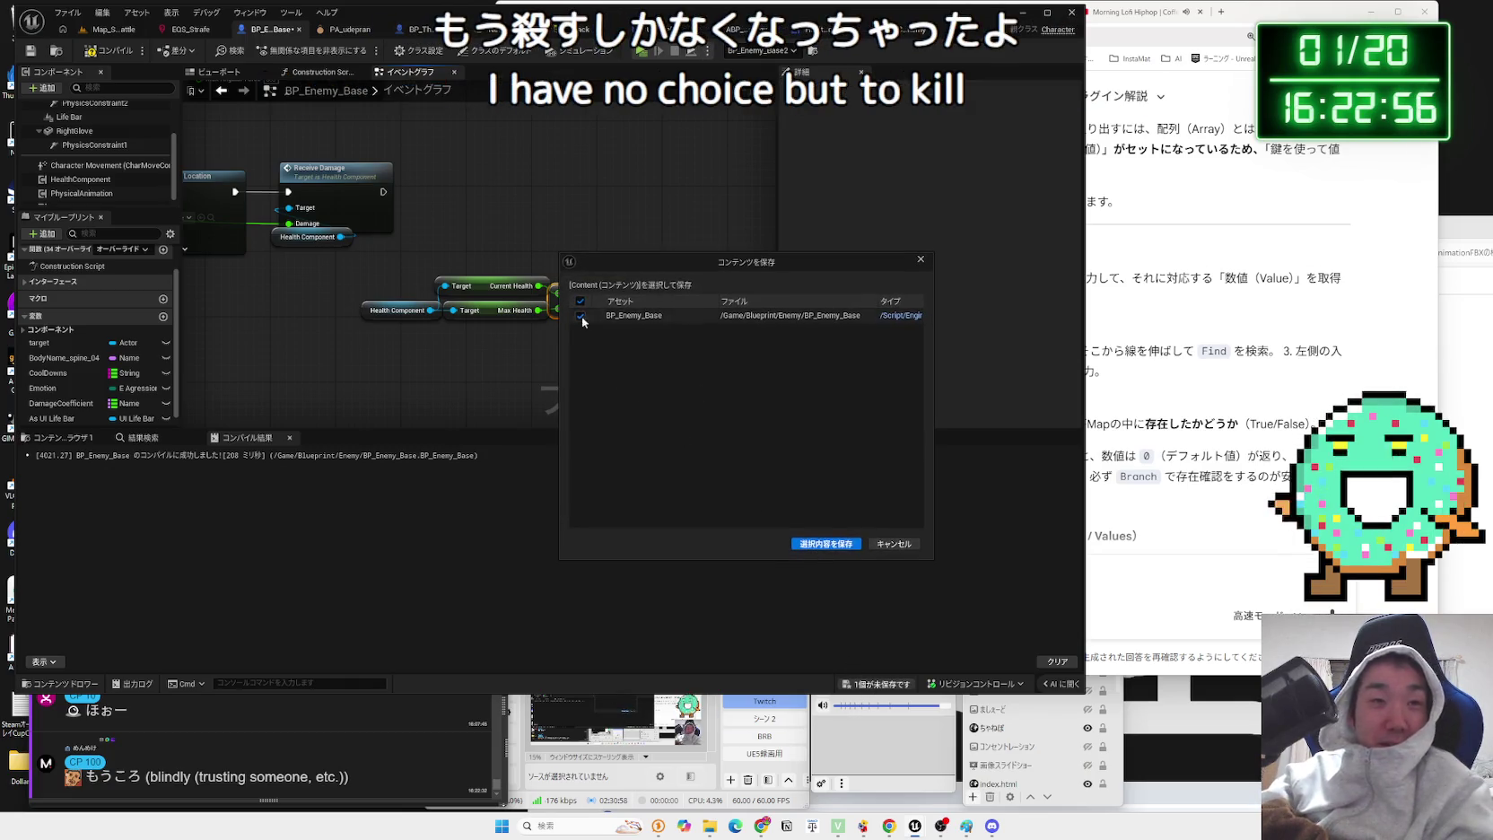
- Save BP_Enemy_Base and place an As UI Life Bar reference below the health calculation nodes
click(815, 542)
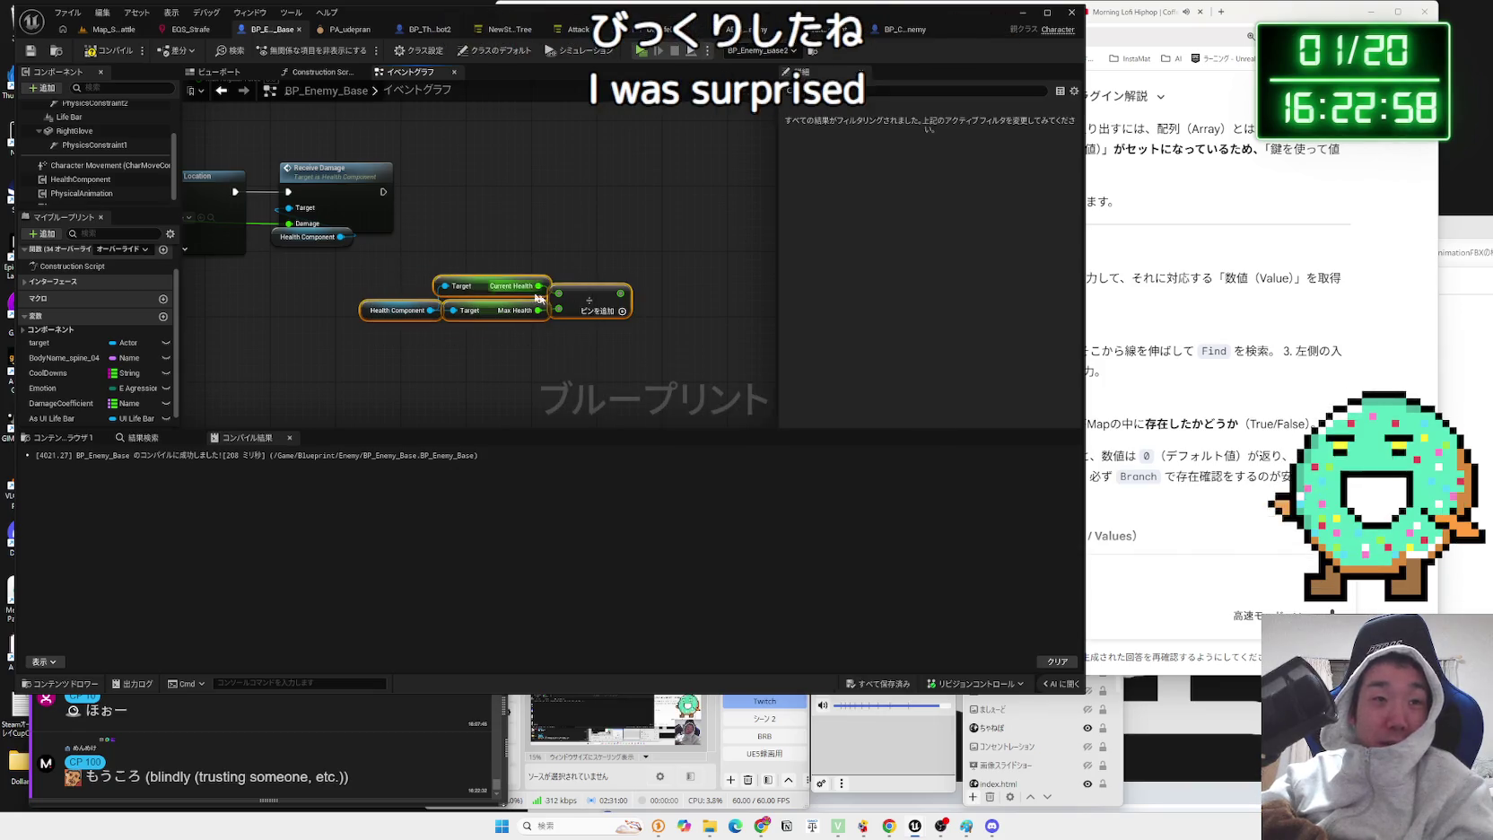
drag(527, 303, 516, 303)
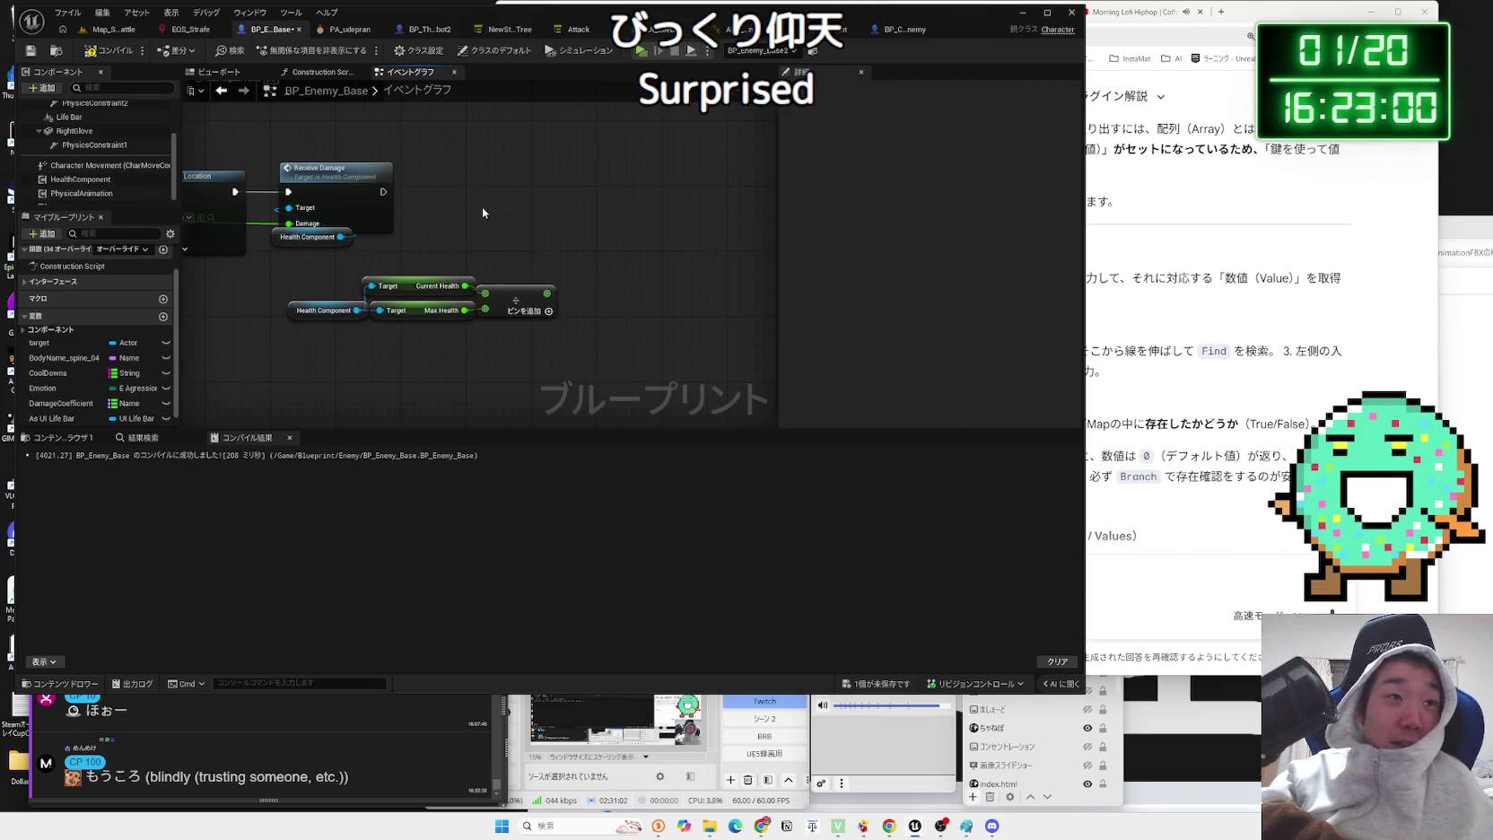
drag(68, 402, 456, 357)
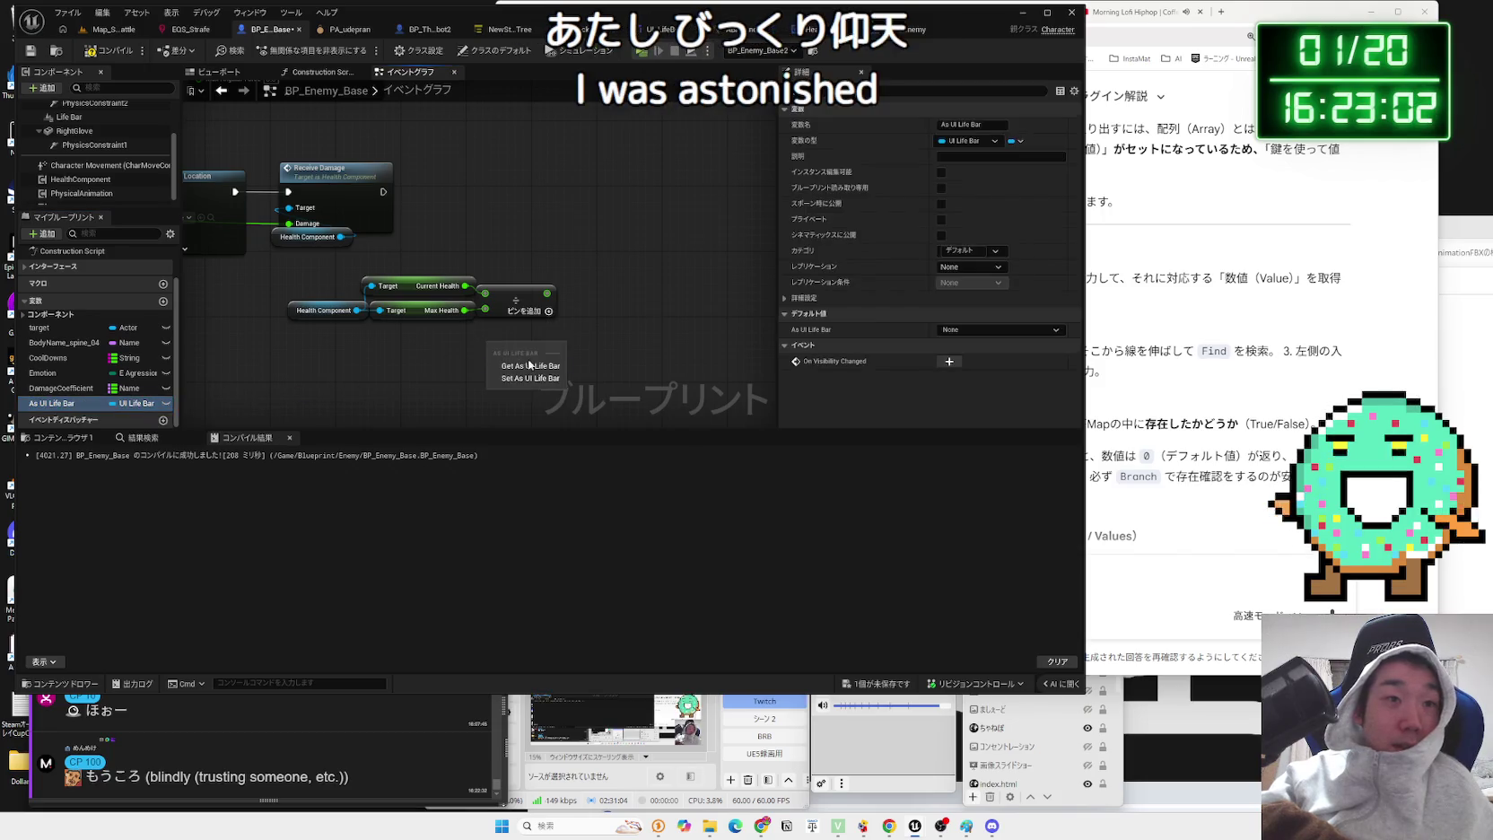
drag(585, 329, 586, 329)
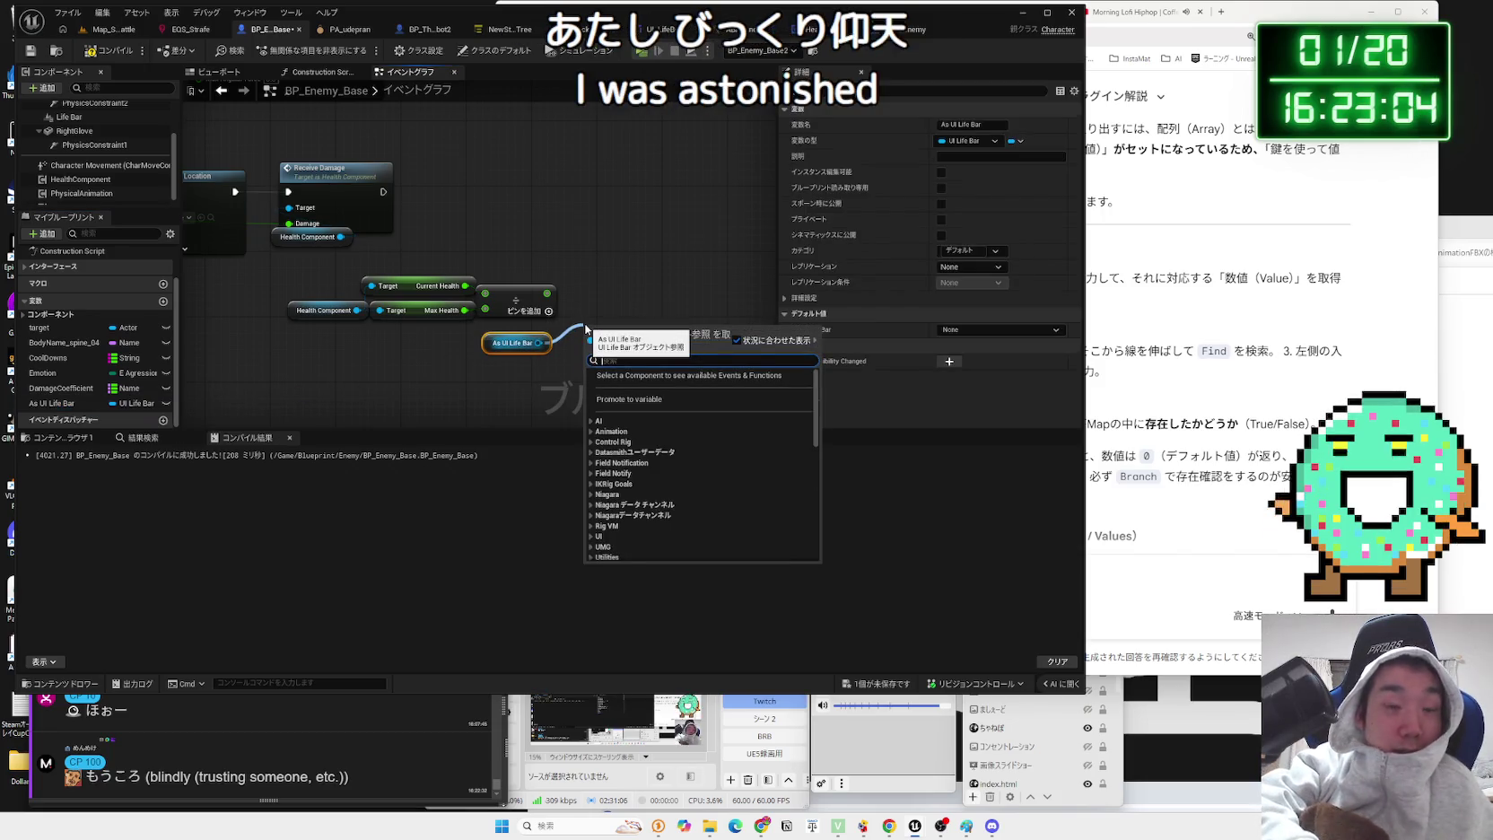
text(set)
click(633, 269)
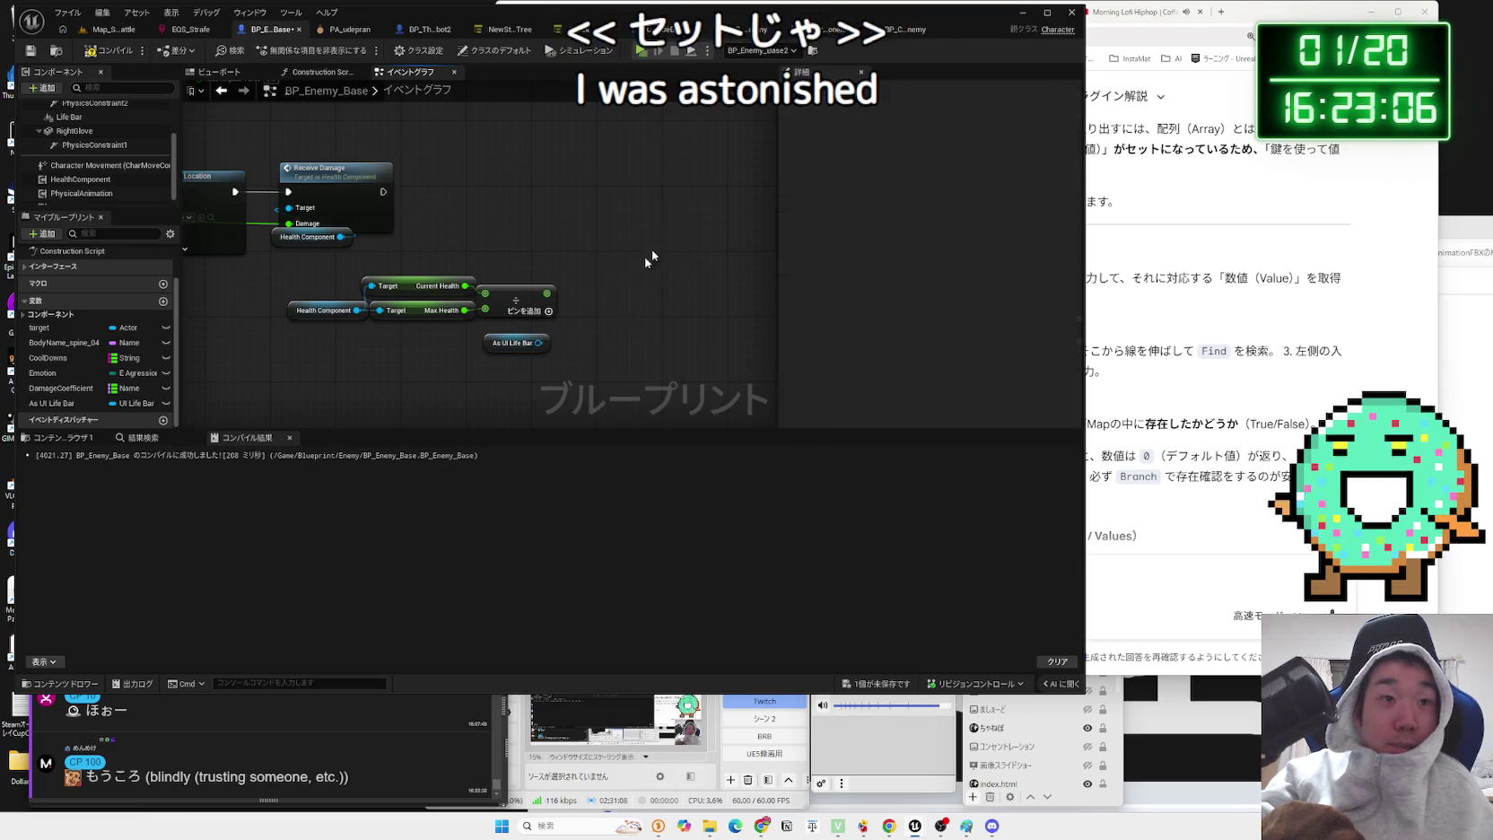
- Review the UI LifeBar and HealthComponent graphs, then search 'set life' from the life bar reference
click(834, 29)
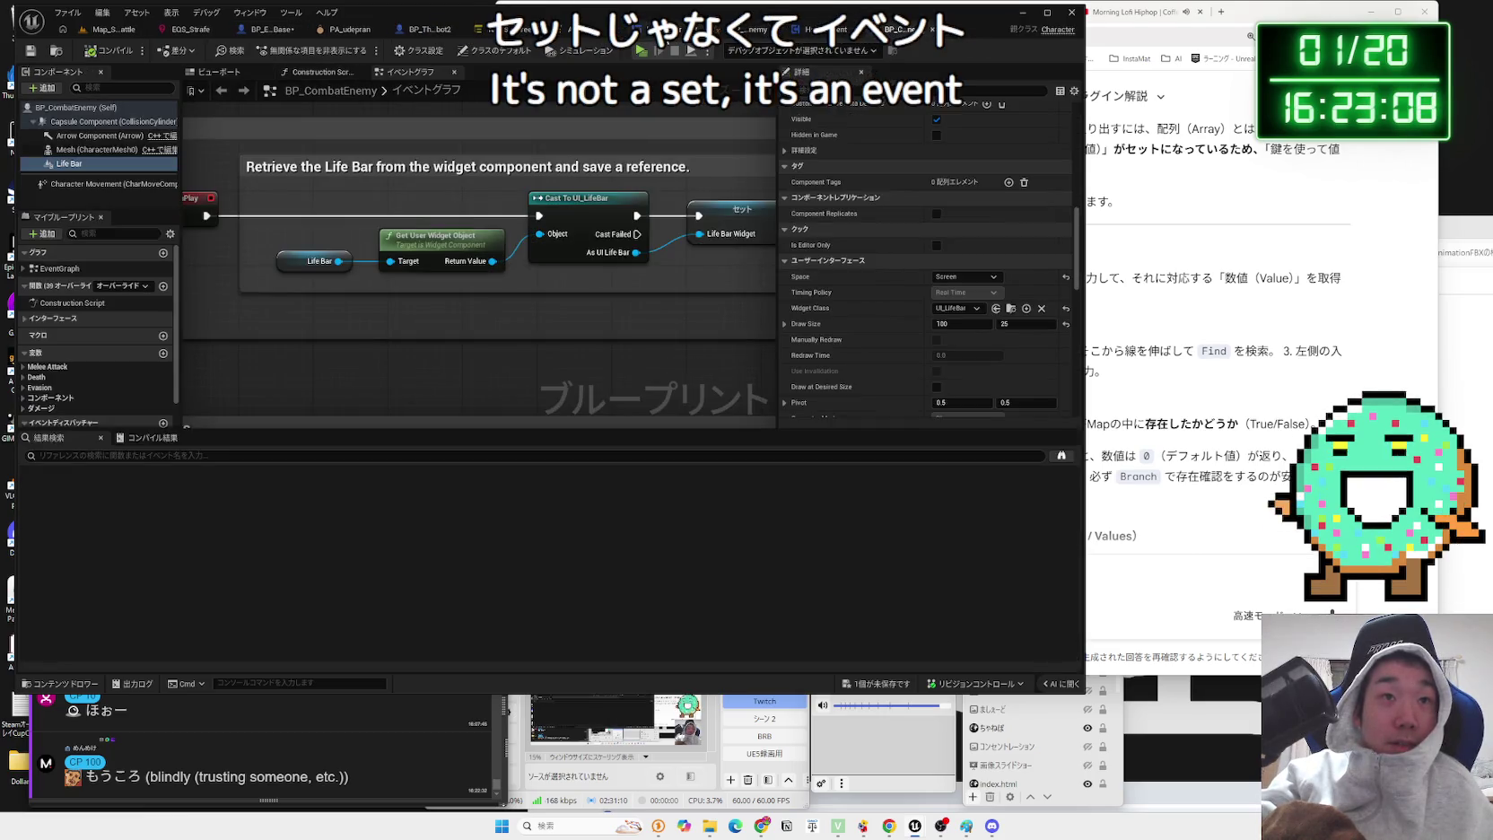
click(651, 30)
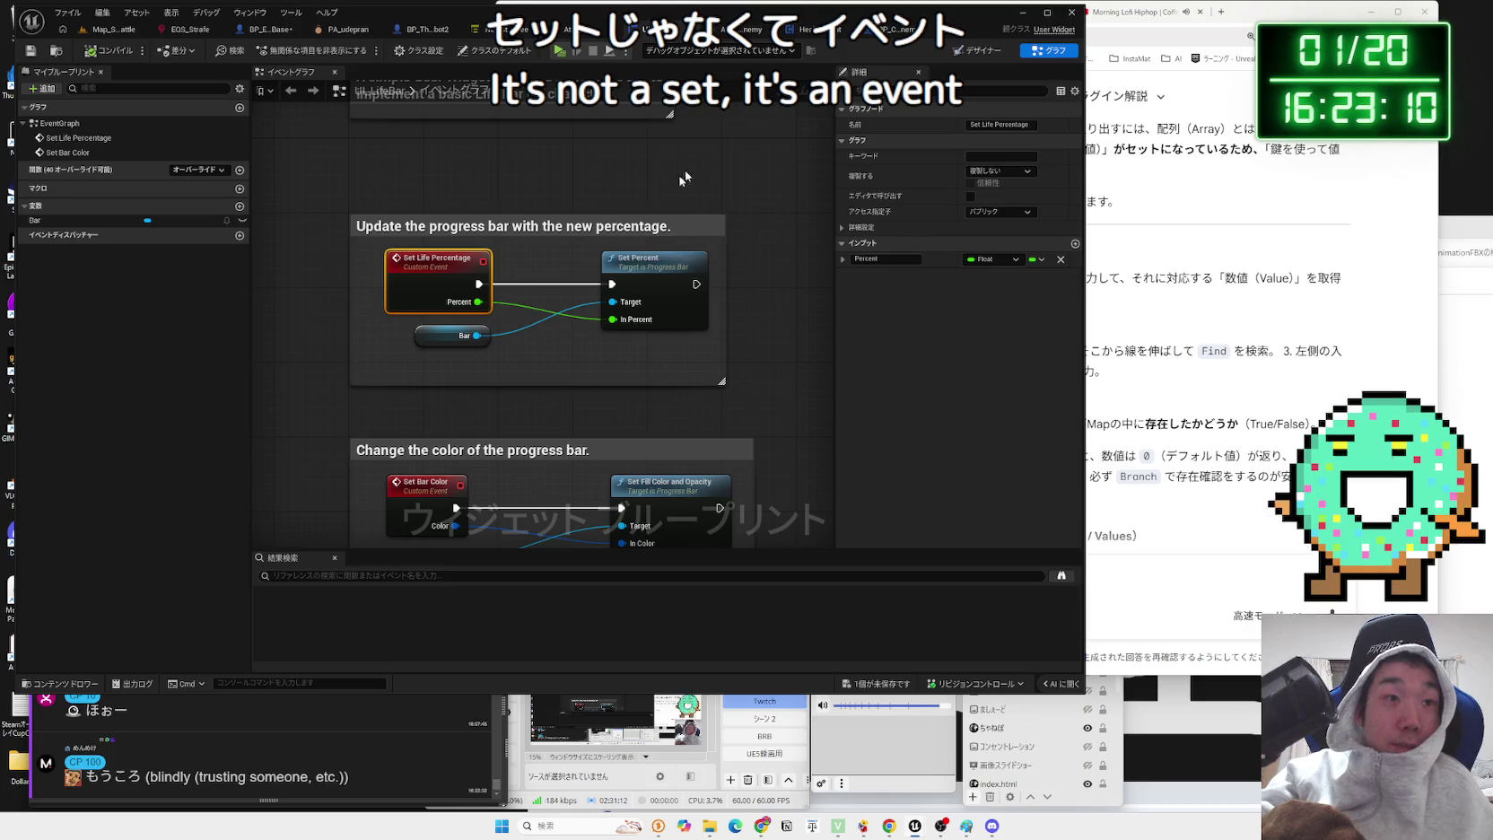
click(906, 30)
click(812, 30)
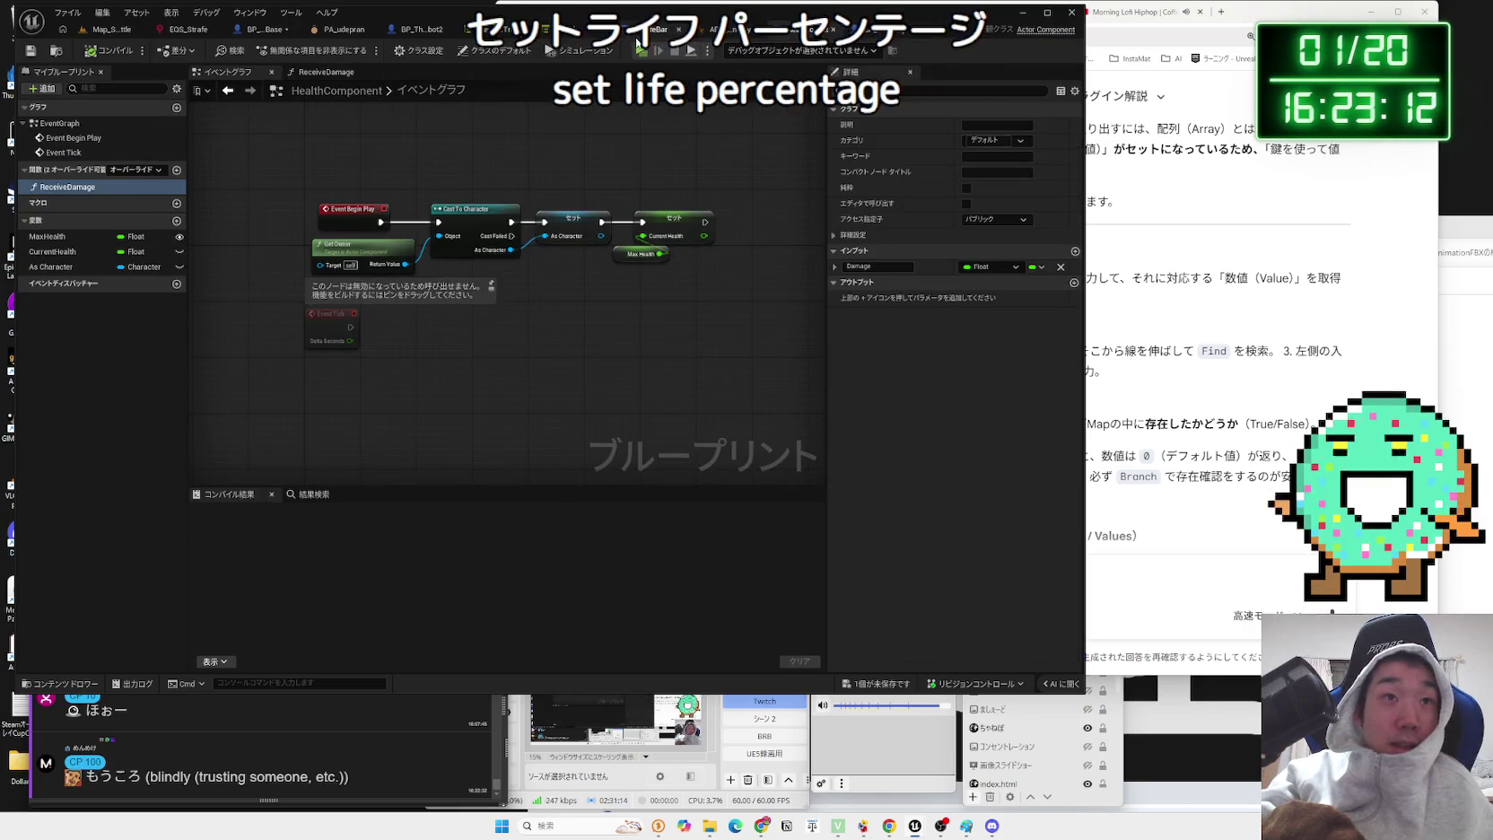
click(638, 40)
click(269, 30)
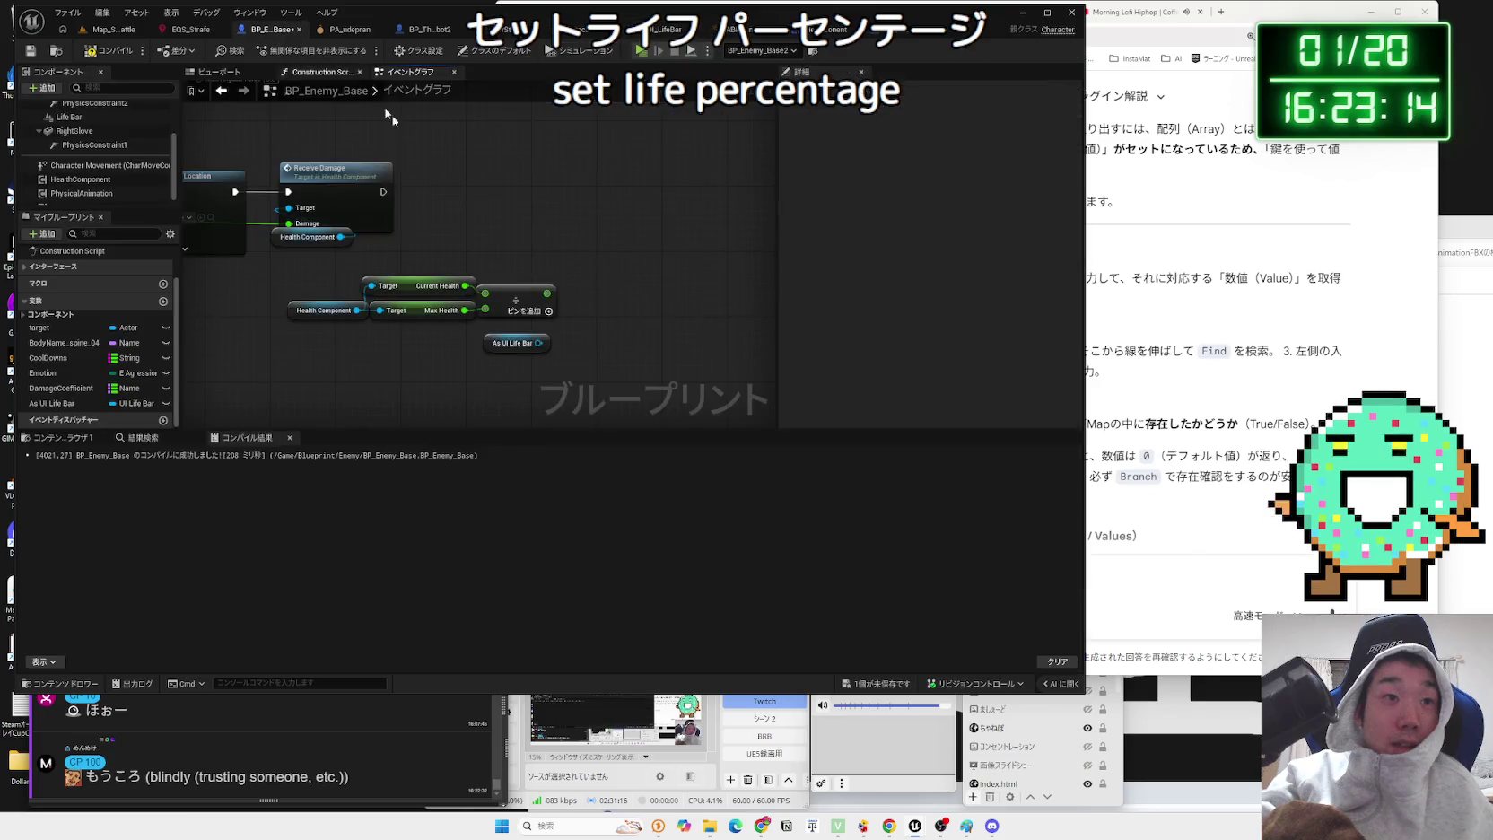
drag(544, 346, 583, 321)
text(set life)
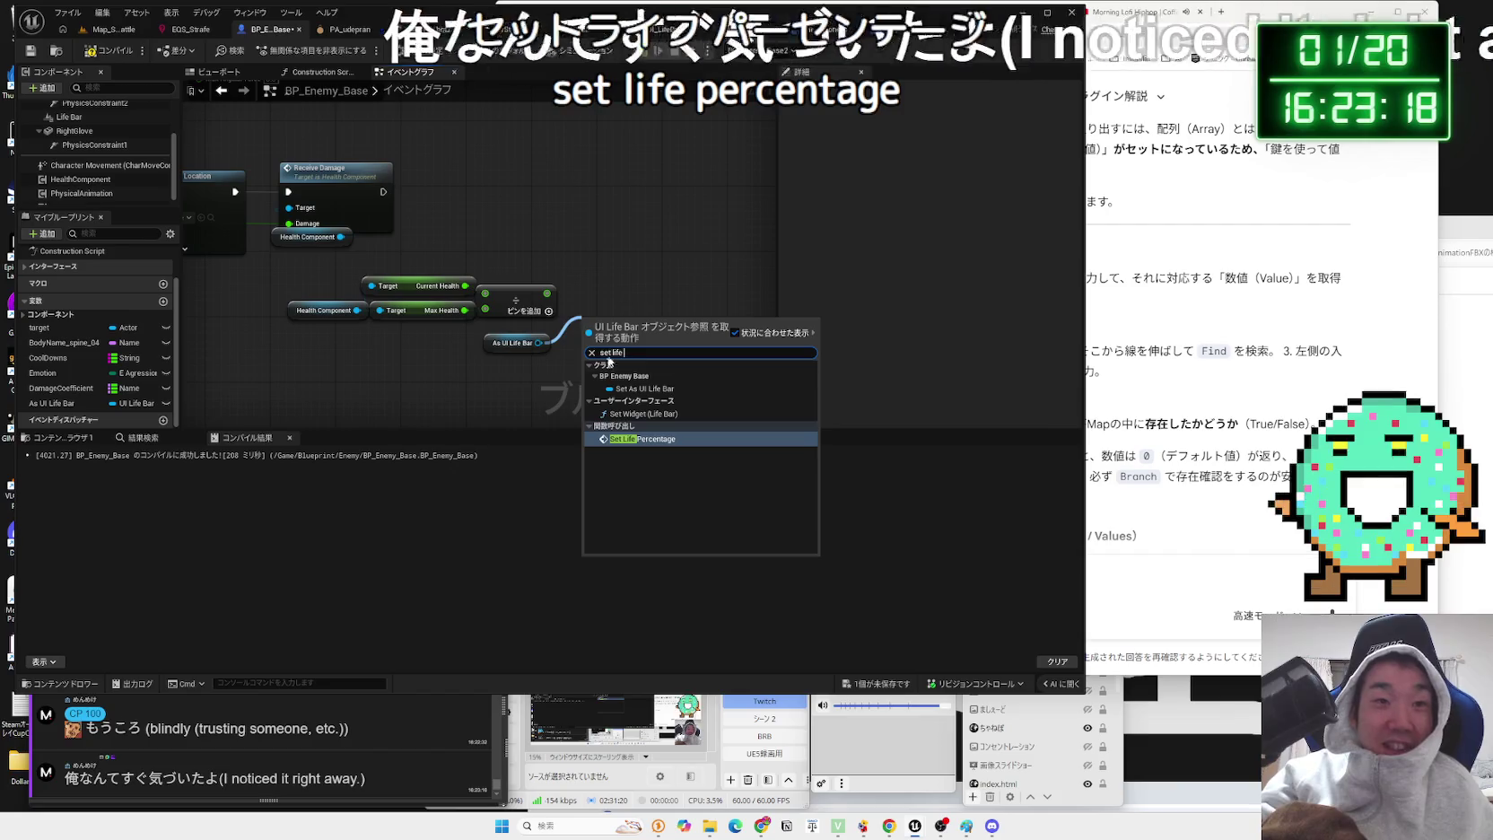
- Add Set Life Percentage on As UI Life Bar and wire Receive Damage's execution into it
key(Return)
drag(628, 336, 596, 203)
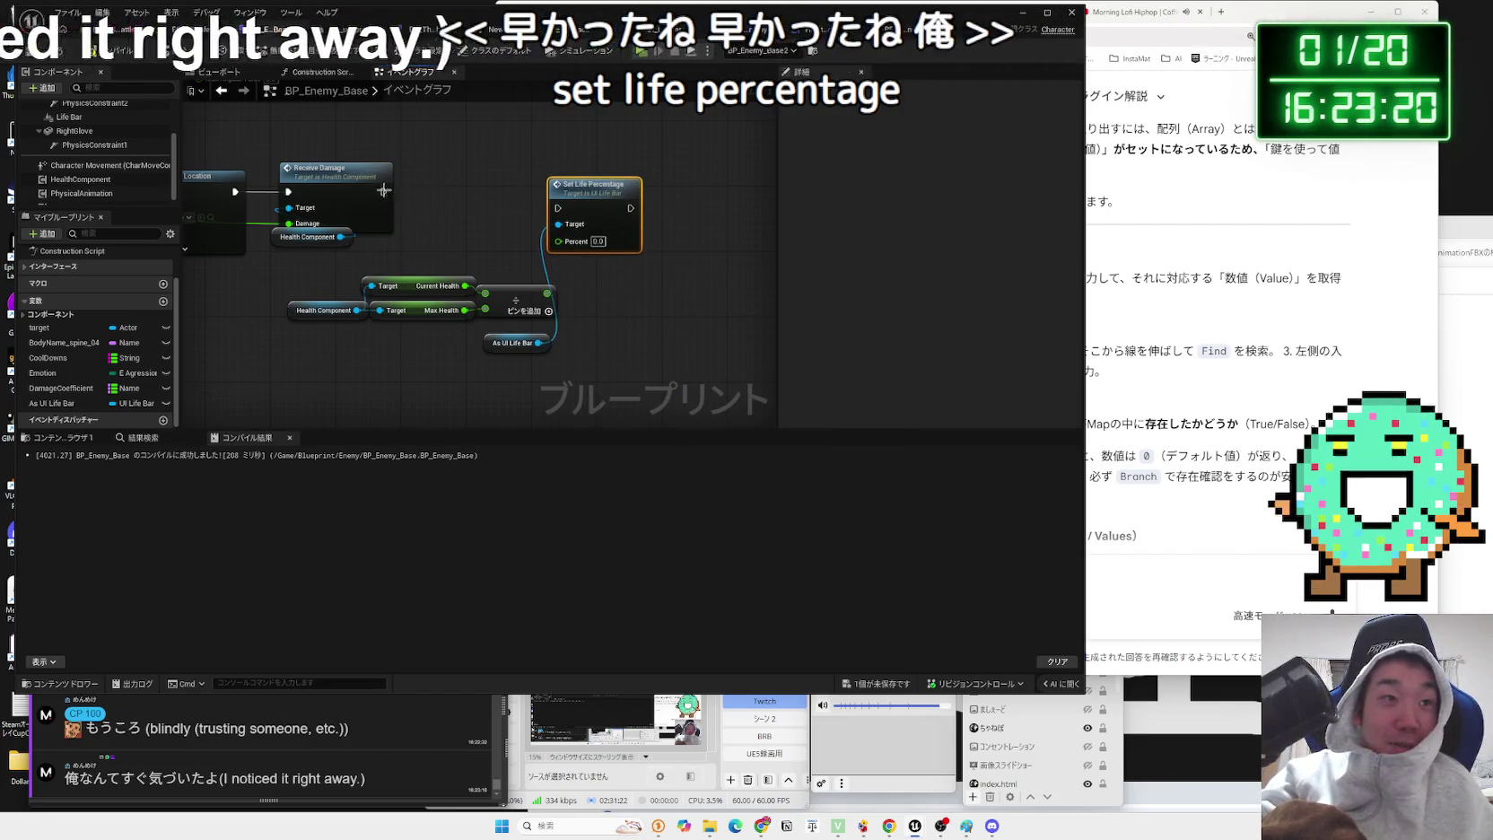
drag(383, 191, 562, 208)
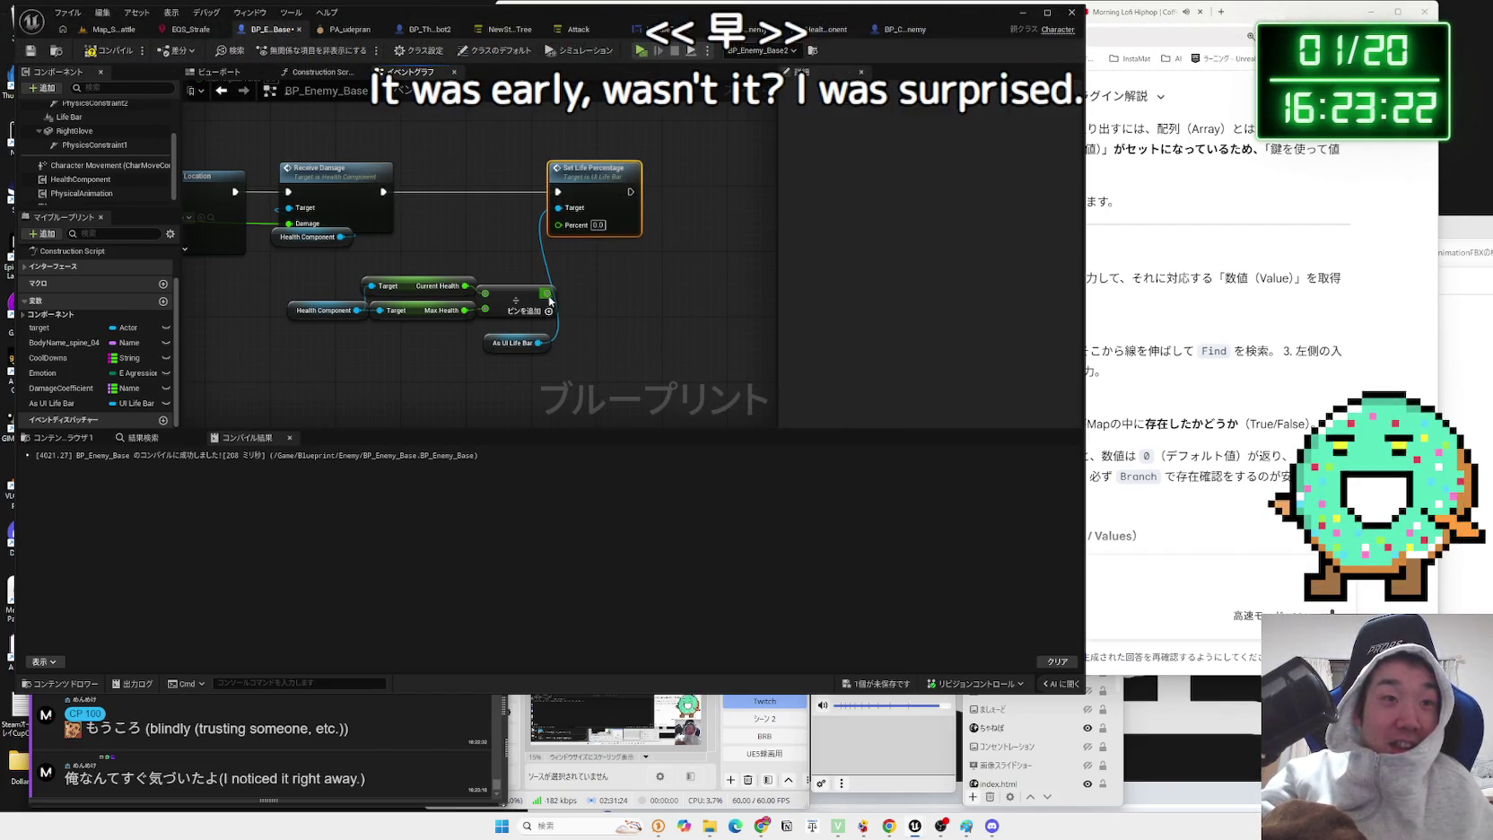
drag(510, 350, 577, 342)
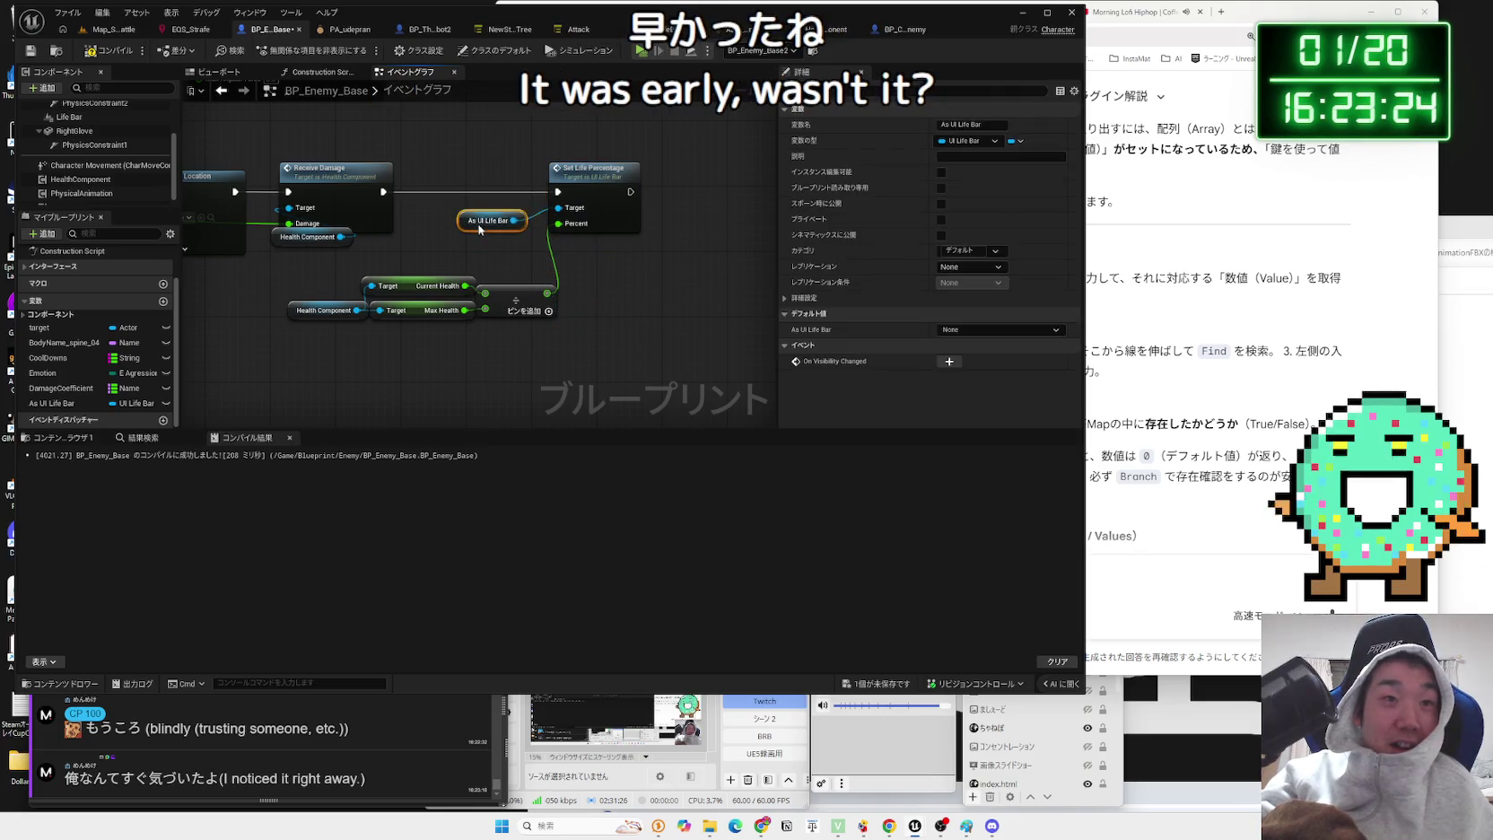
drag(495, 258, 554, 258)
- Inspect the health getter and the HealthComponent's default health values, then return to the level
click(484, 285)
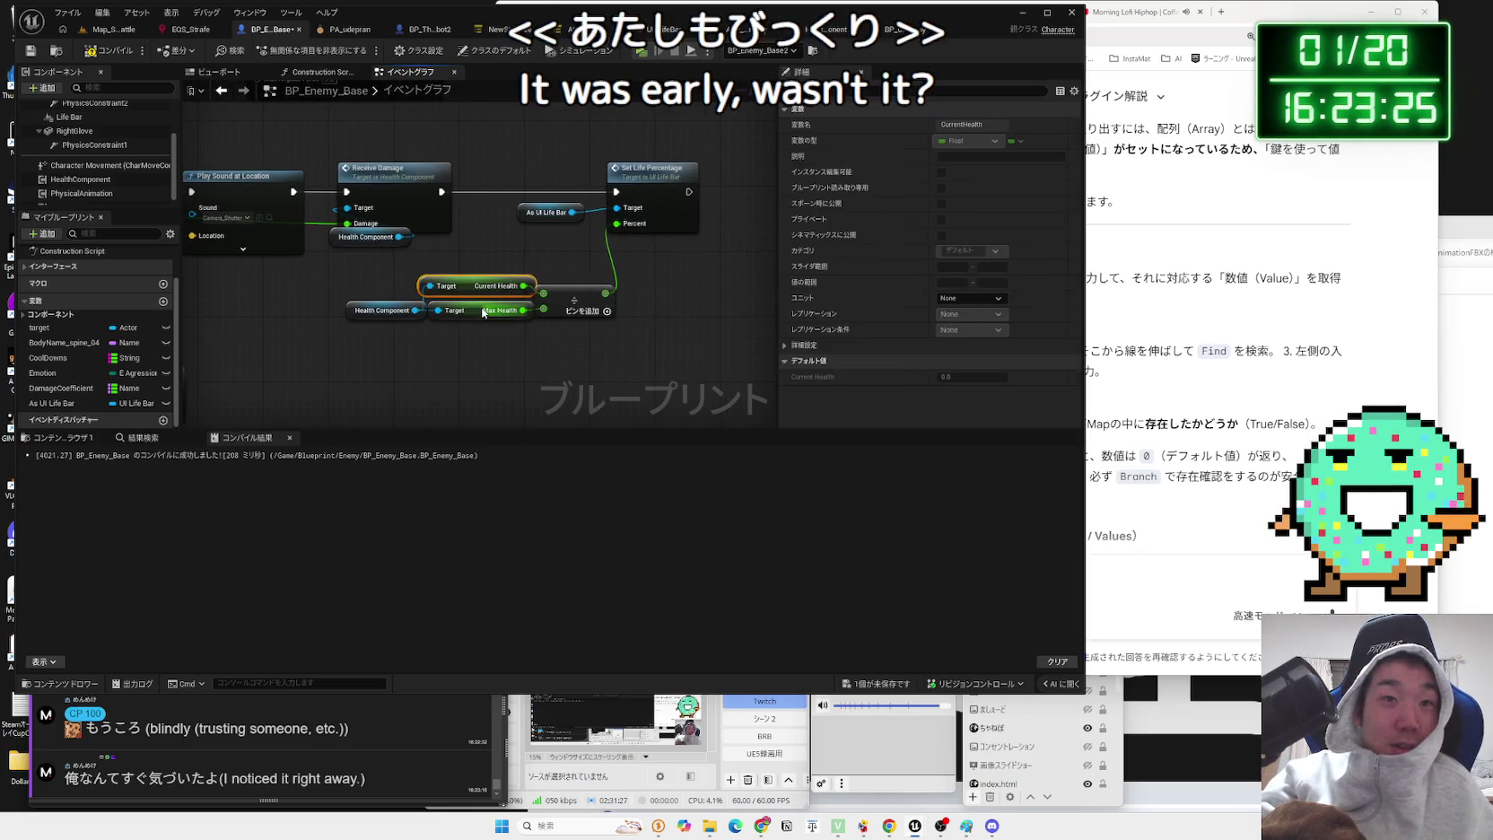
click(454, 350)
click(80, 179)
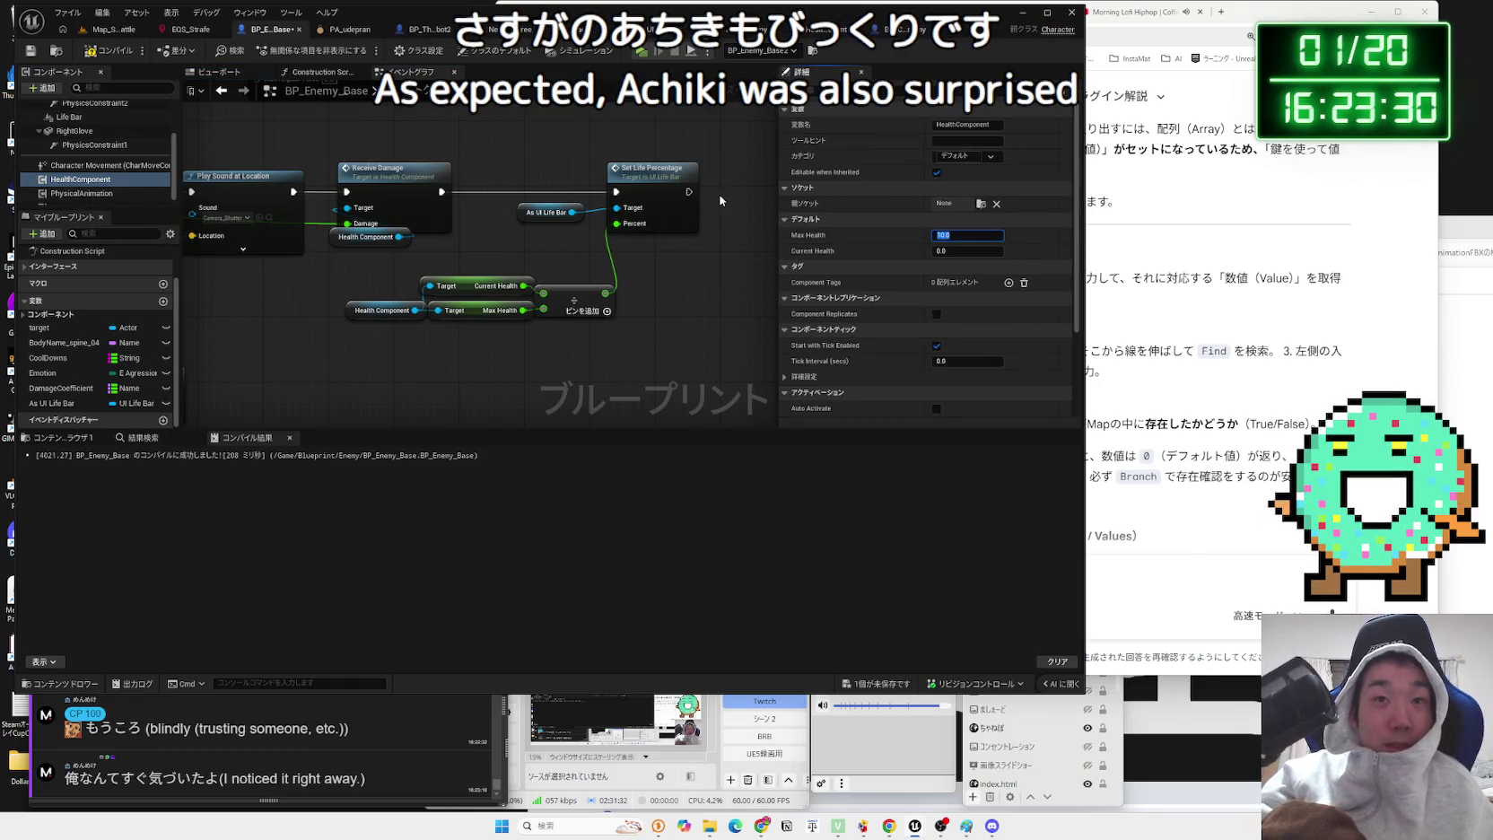
click(105, 32)
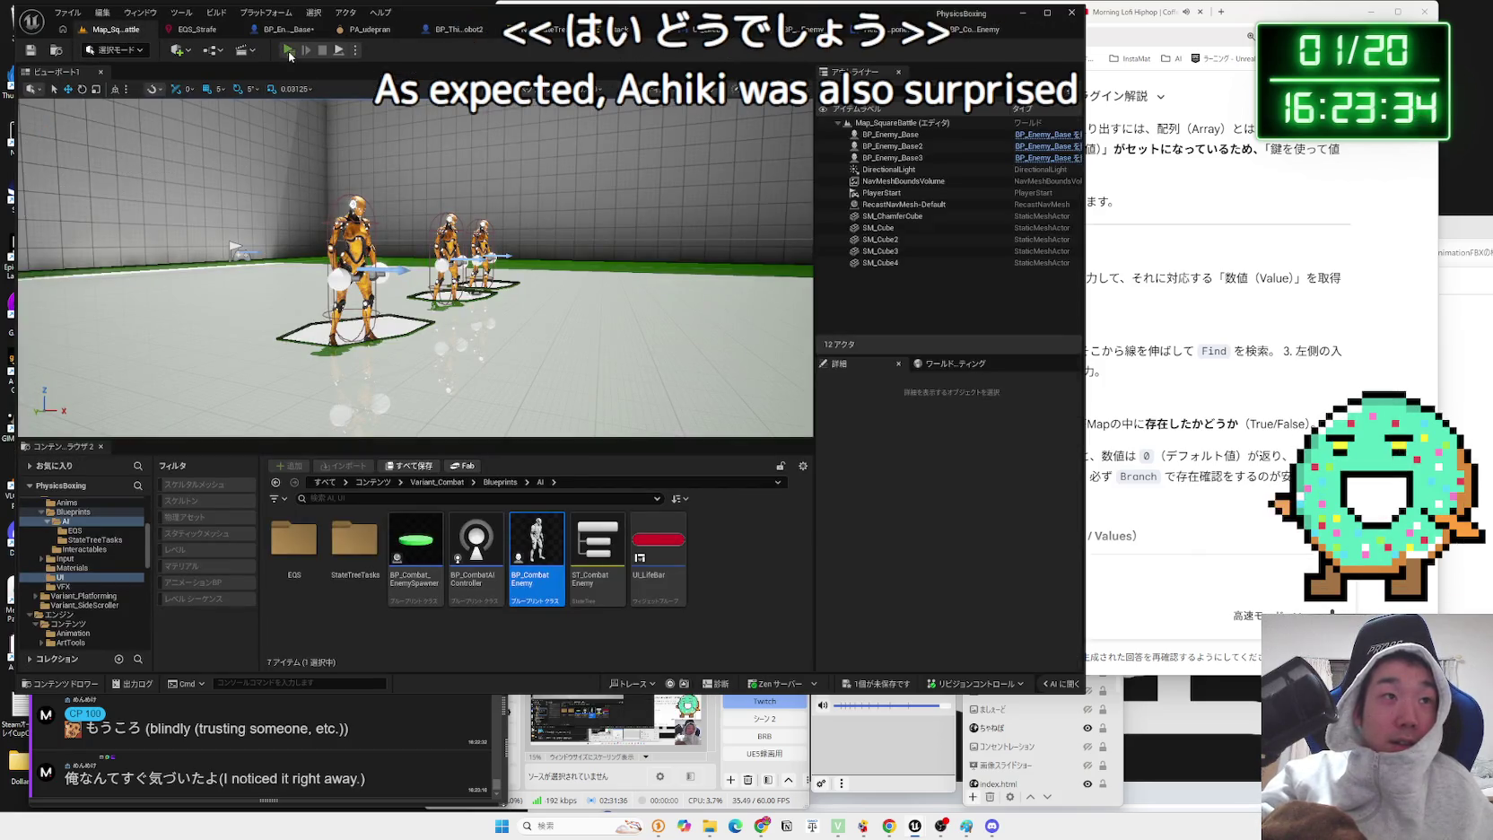
- Play the Map_SquareBattle level in the editor to test the enemies' life bars
click(288, 51)
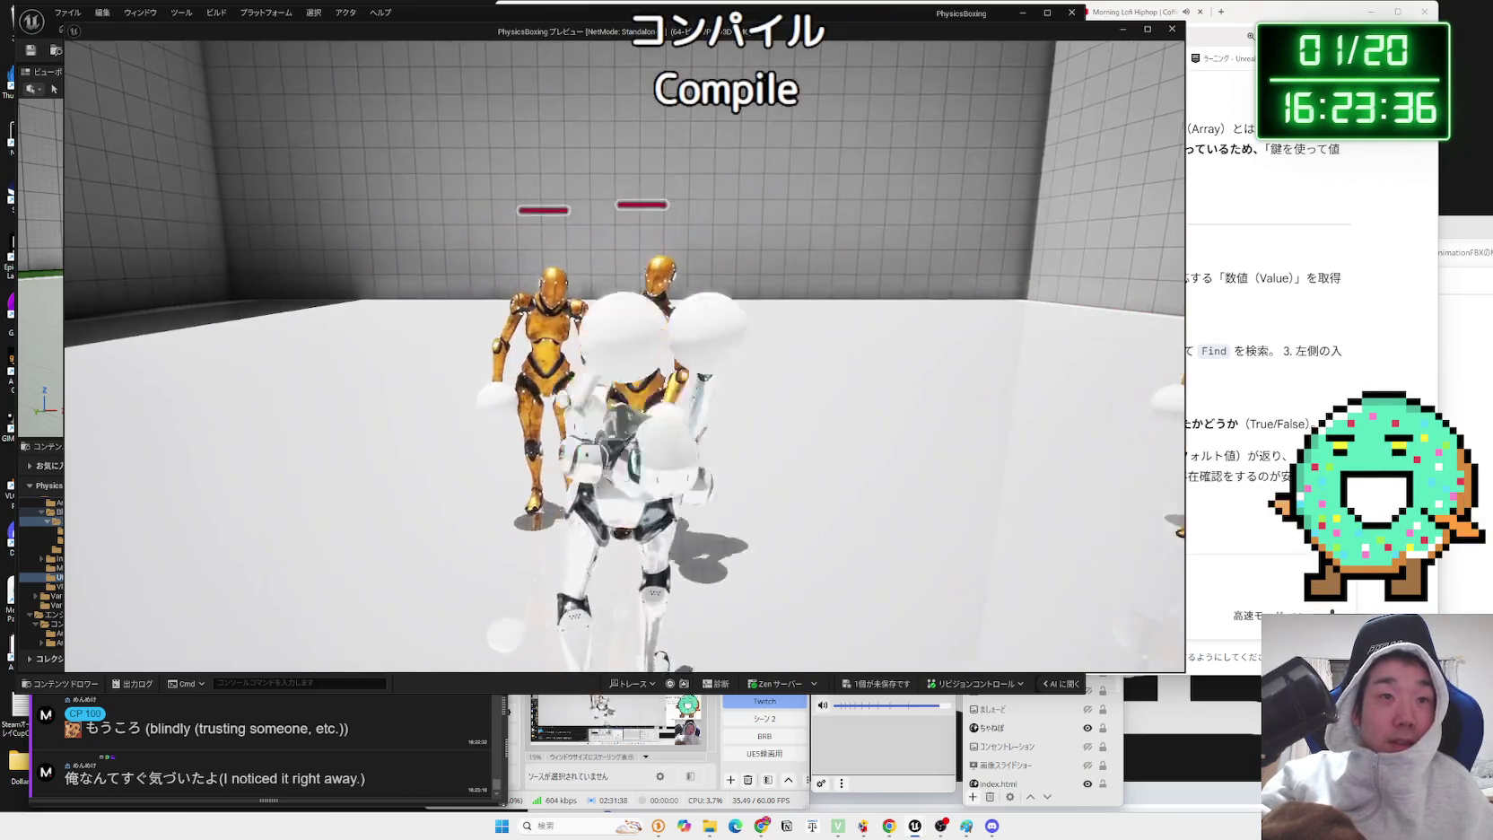